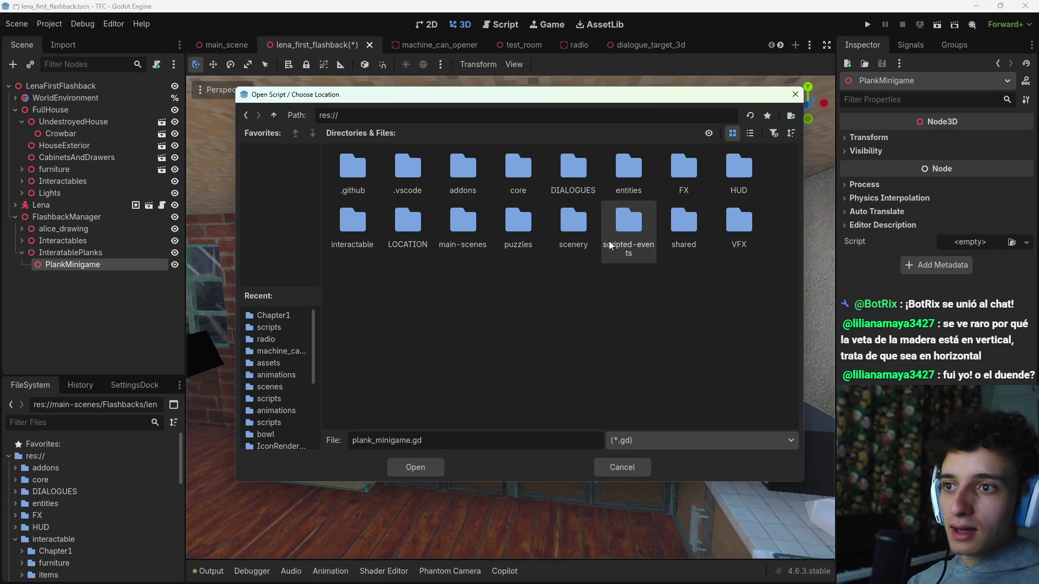
Create plank_minigame.gd in scripted-events/Chapter1/LenaFlashback/scripts and attach it to PlankMinigame
{"action": "double_click", "coordinate": [351, 167]}
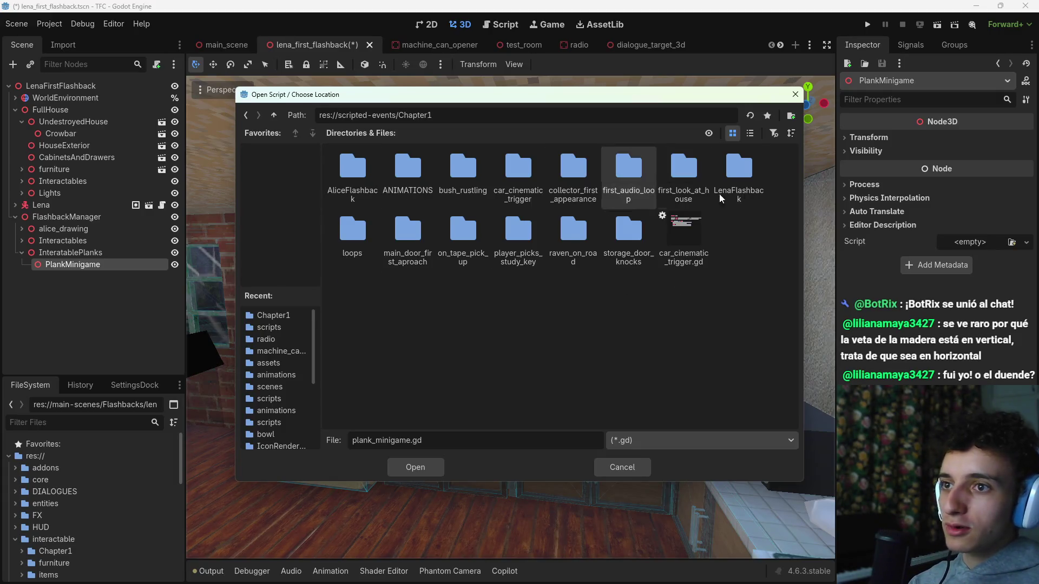
{"action": "double_click", "coordinate": [735, 182]}
{"action": "double_click", "coordinate": [407, 169]}
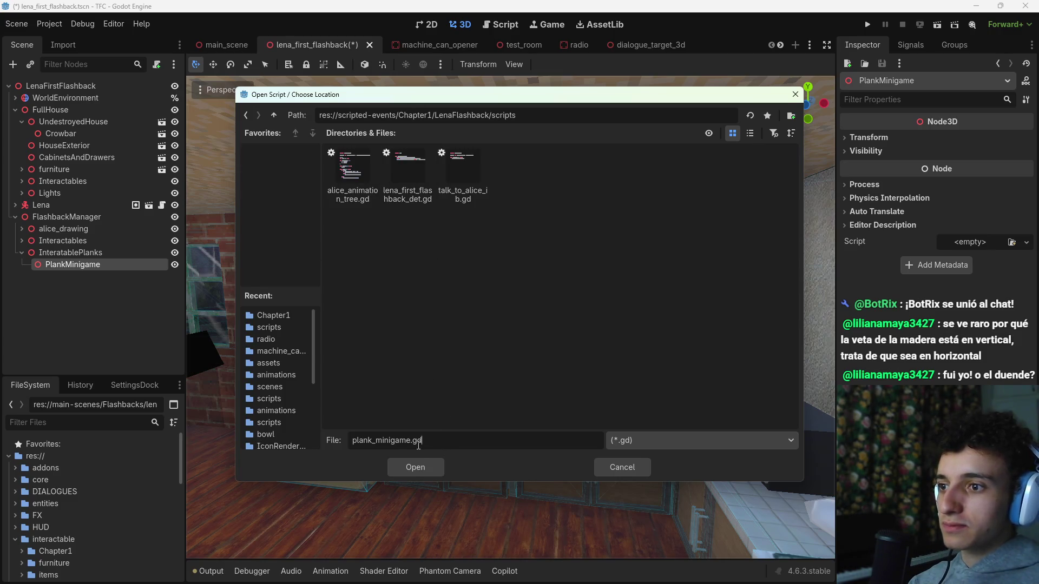
{"action": "left_click", "coordinate": [431, 470]}
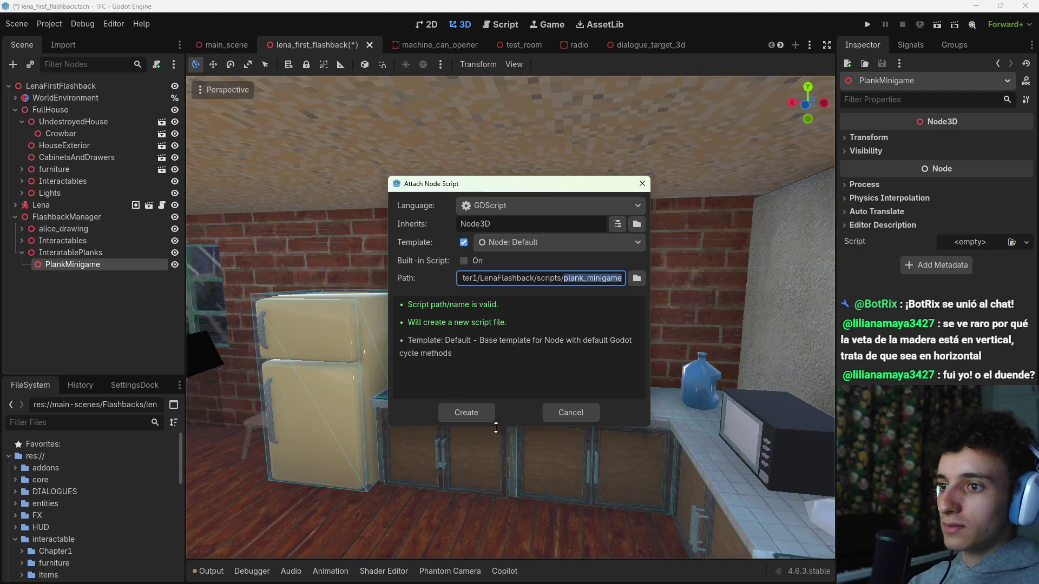
{"action": "key", "text": "Return"}
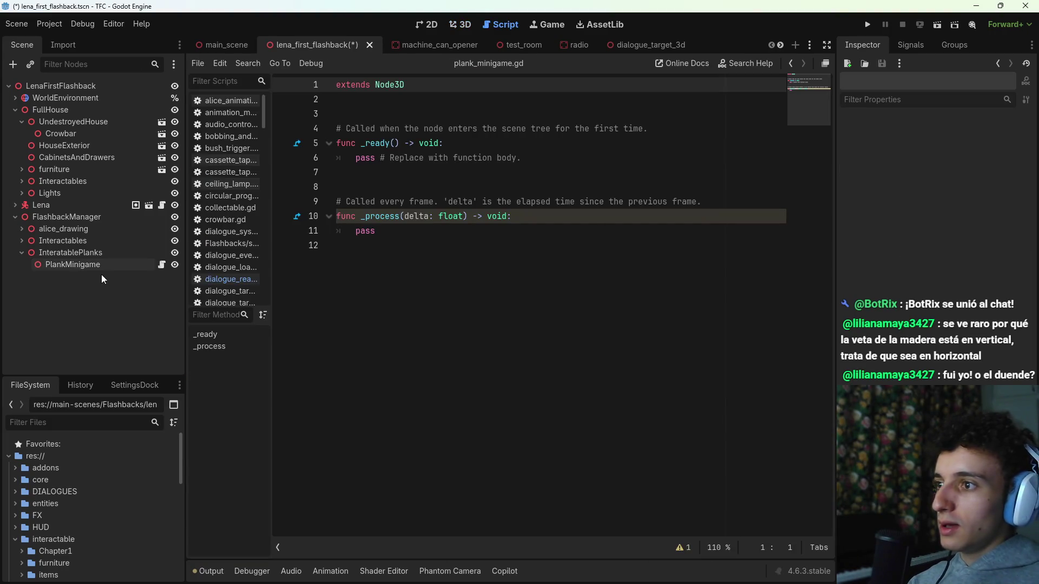
Delete the template functions so the script holds only 'extends Node3D', and save
{"action": "left_click", "coordinate": [109, 265]}
{"action": "left_click_drag", "start_coordinate": [384, 231], "coordinate": [337, 135]}
{"action": "key", "text": "BackSpace"}
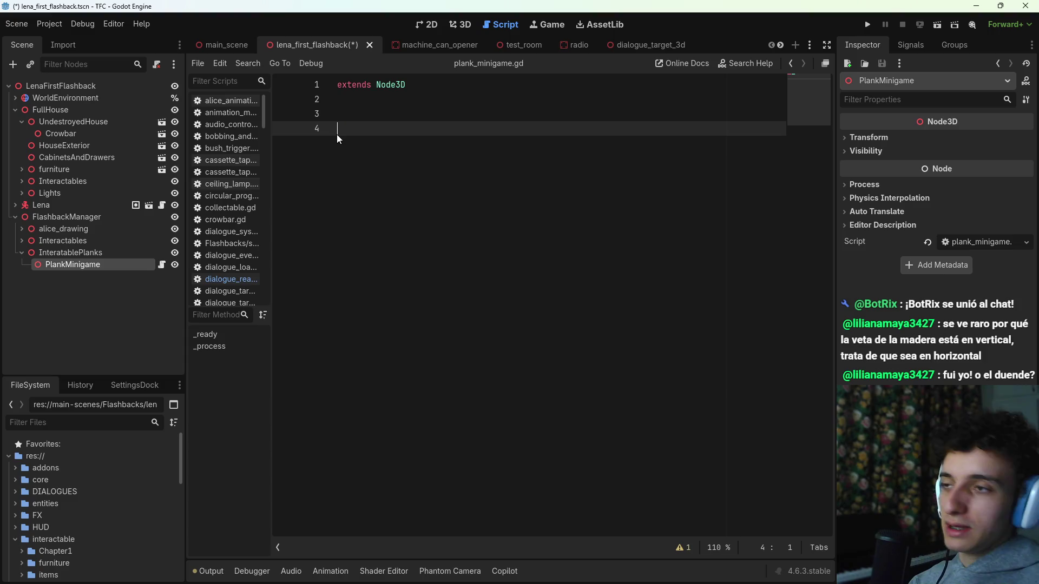
{"action": "key", "text": "ctrl+s"}
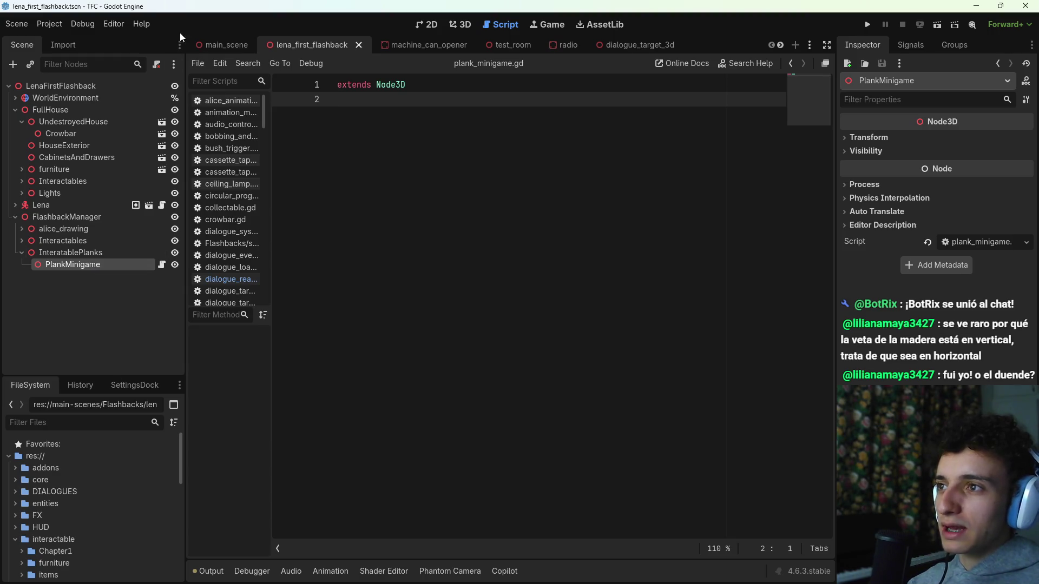
{"action": "left_click", "coordinate": [248, 50]}
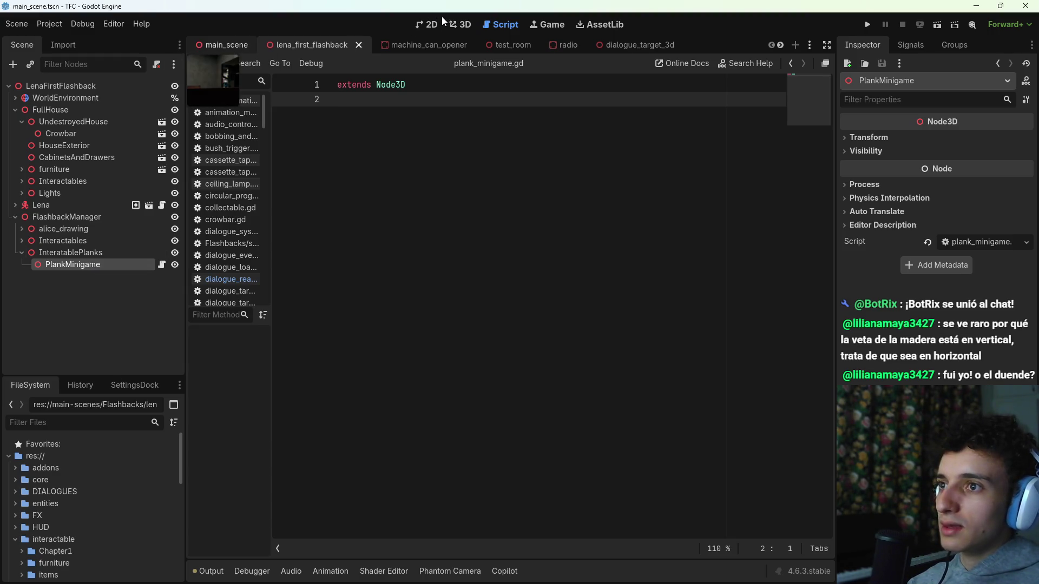
In main_scene's 3D view, clear the WorldEnvironment's Environment so the scene is bright
{"action": "left_click", "coordinate": [338, 46]}
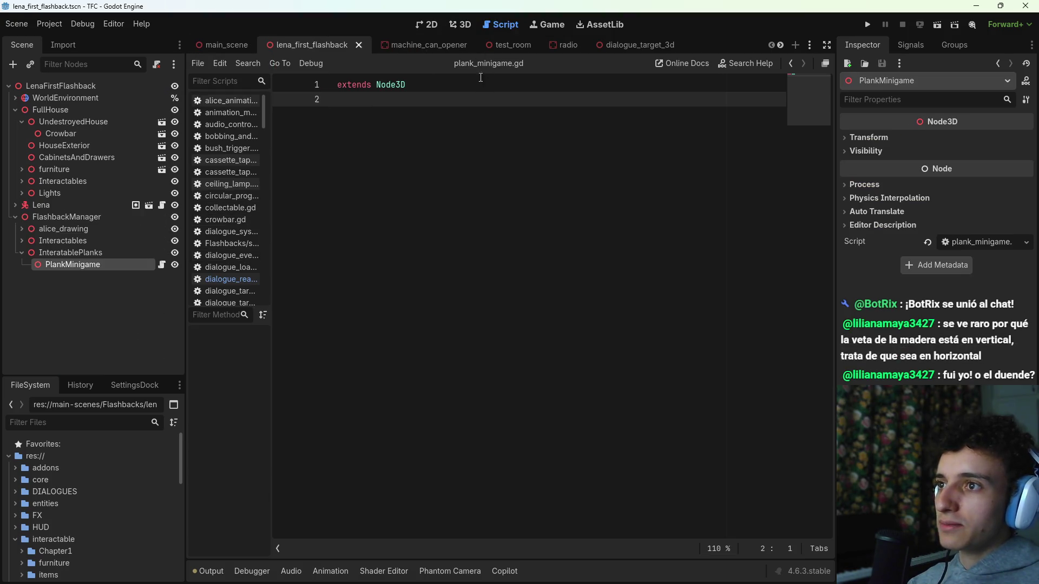
{"action": "left_click", "coordinate": [231, 48]}
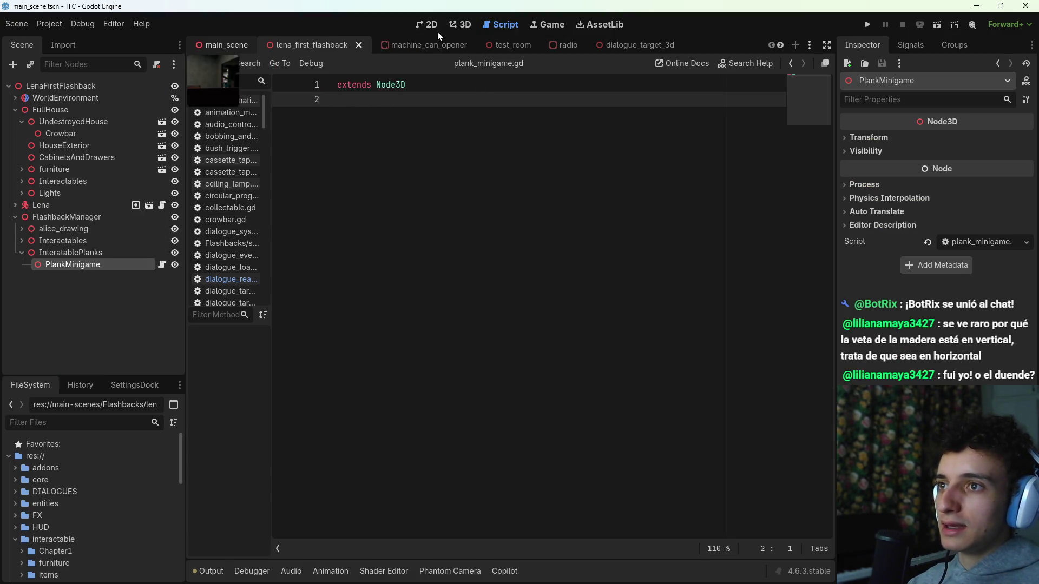
{"action": "left_click", "coordinate": [464, 25]}
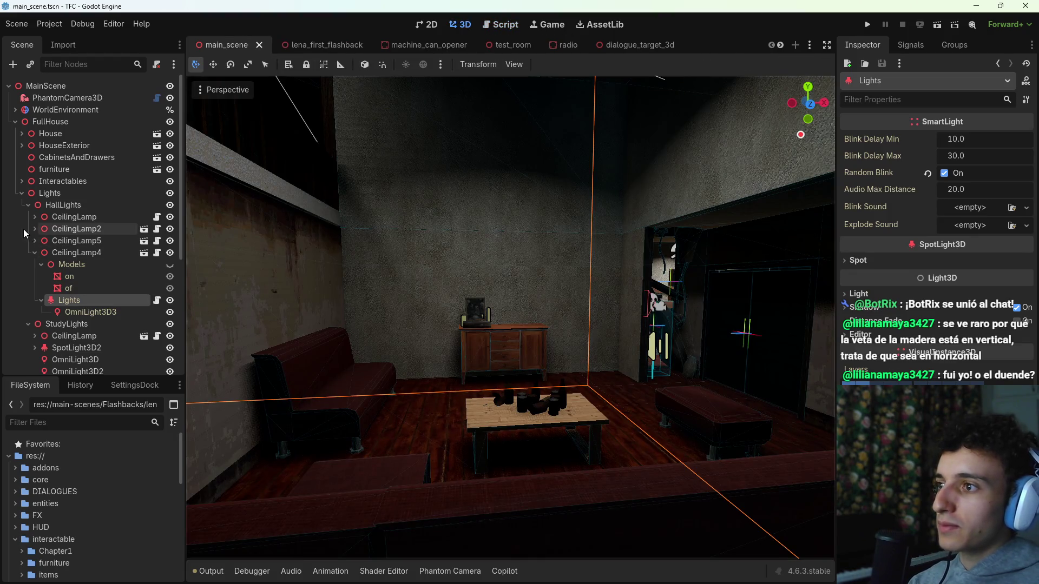
{"action": "left_click", "coordinate": [28, 205]}
{"action": "left_click", "coordinate": [22, 194]}
{"action": "left_click", "coordinate": [15, 122]}
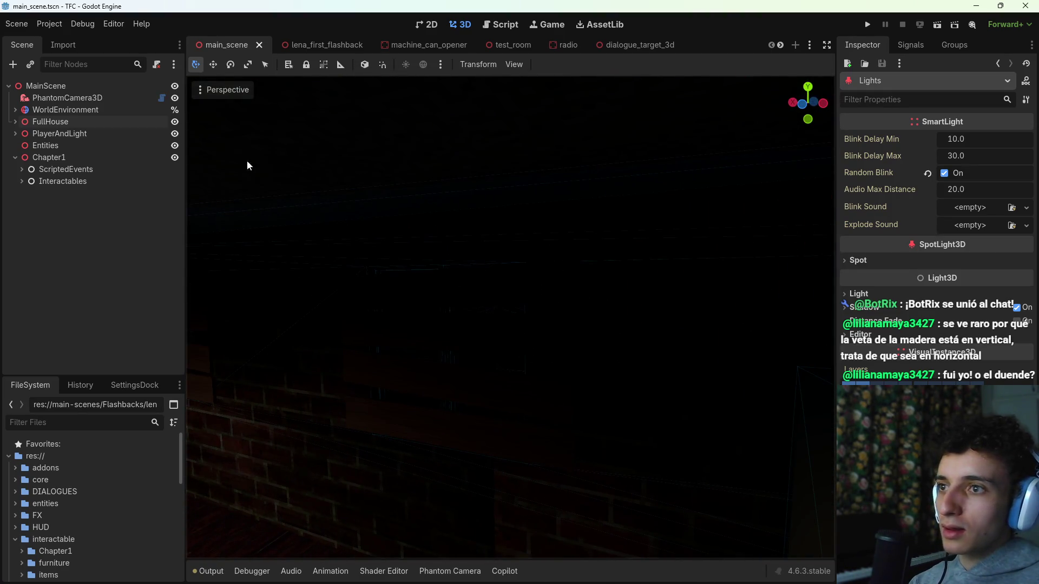
{"action": "left_click", "coordinate": [65, 110]}
{"action": "left_click", "coordinate": [926, 139]}
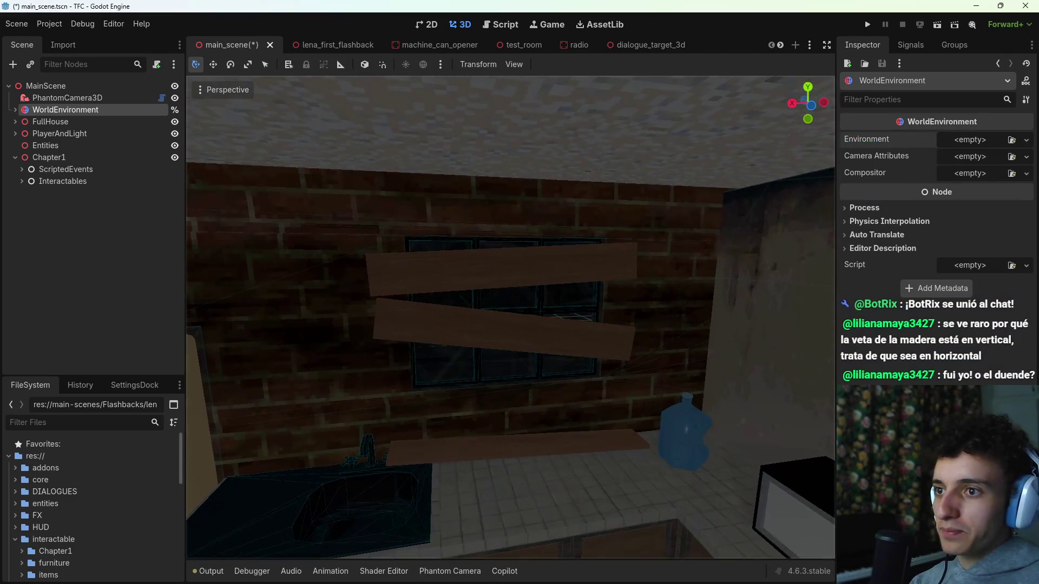
Select the two window planks, the counter plank and the Planks group node, then save main_scene
{"action": "left_click", "coordinate": [459, 292]}
{"action": "left_click", "coordinate": [458, 330], "text": "shift"}
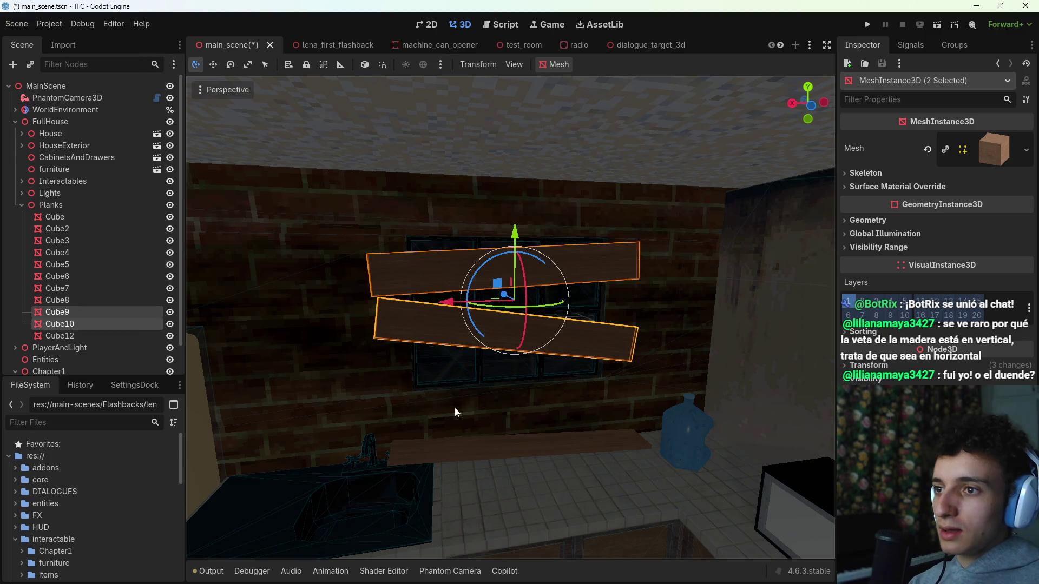
{"action": "left_click", "coordinate": [495, 441], "text": "shift"}
{"action": "left_click", "coordinate": [49, 205]}
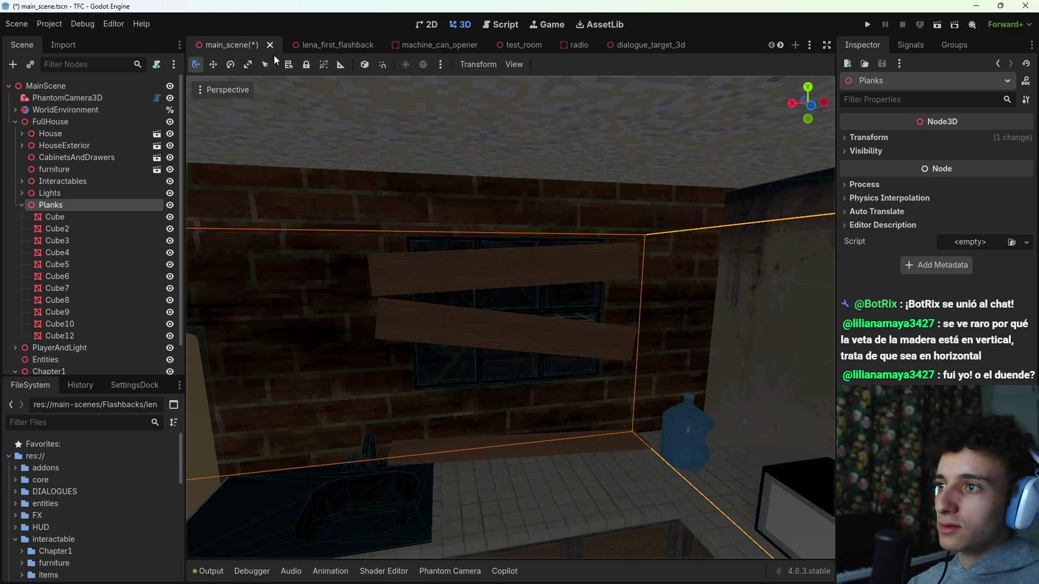
{"action": "key", "text": "ctrl+s"}
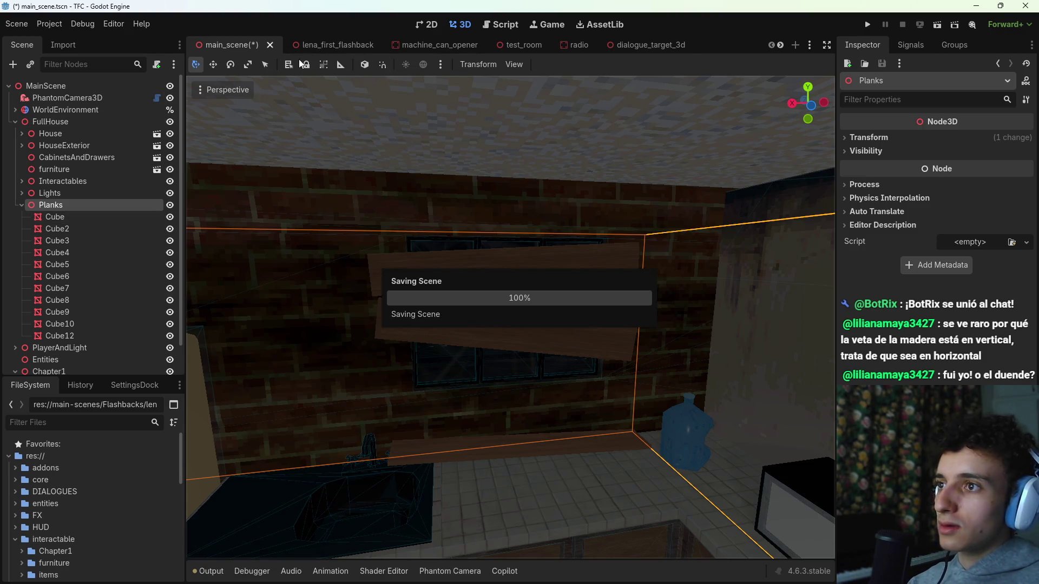
{"action": "left_click", "coordinate": [329, 44]}
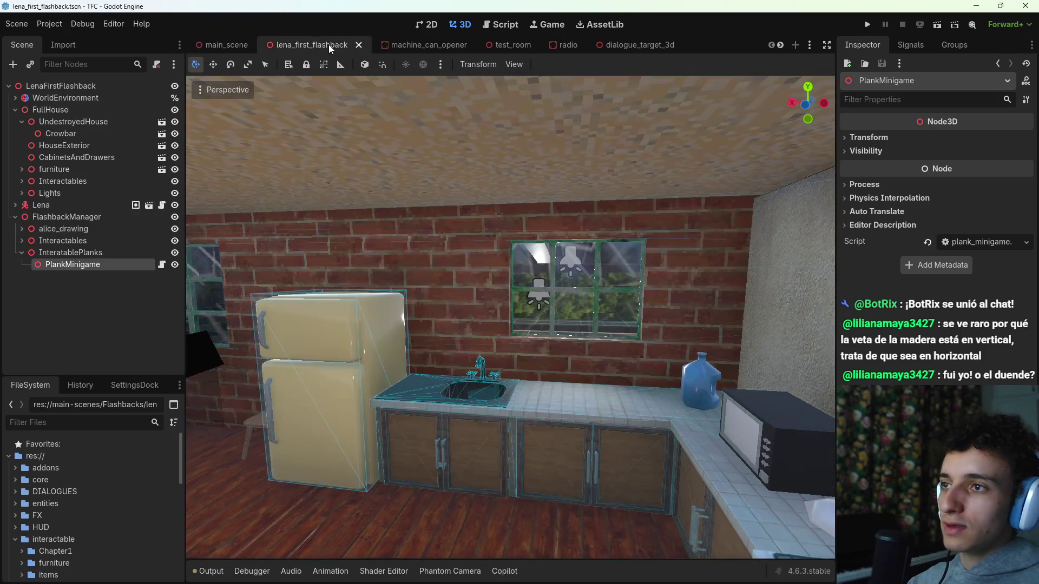
Paste the Planks group under InteratablePlanks and delete the counter plank Cube12
{"action": "left_click", "coordinate": [92, 254]}
{"action": "key", "text": "ctrl+v"}
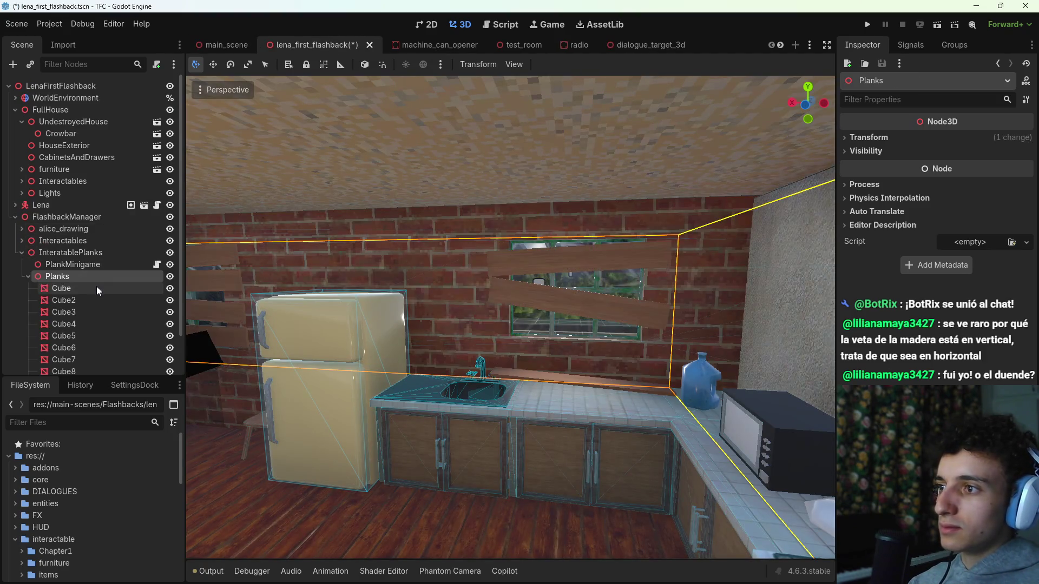
{"action": "left_click", "coordinate": [27, 280]}
{"action": "left_click", "coordinate": [27, 275]}
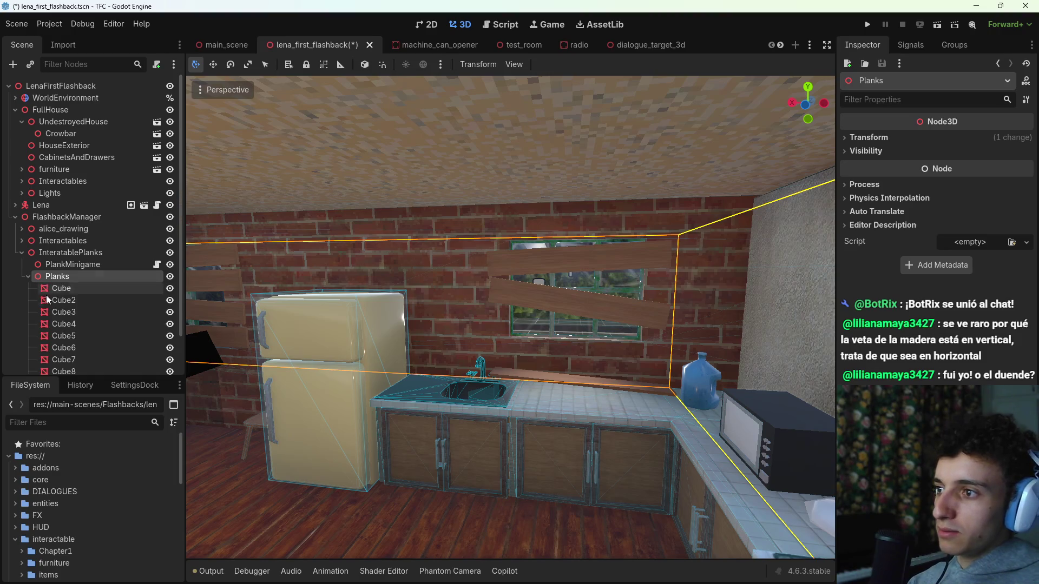
{"action": "left_click", "coordinate": [575, 269]}
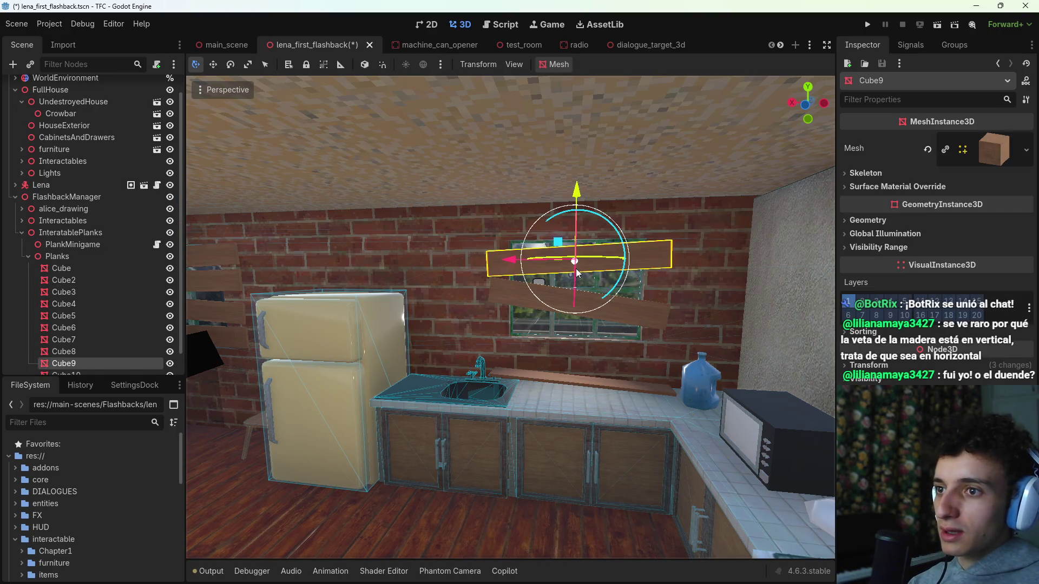
{"action": "left_click", "coordinate": [541, 377]}
{"action": "key", "text": "Delete"}
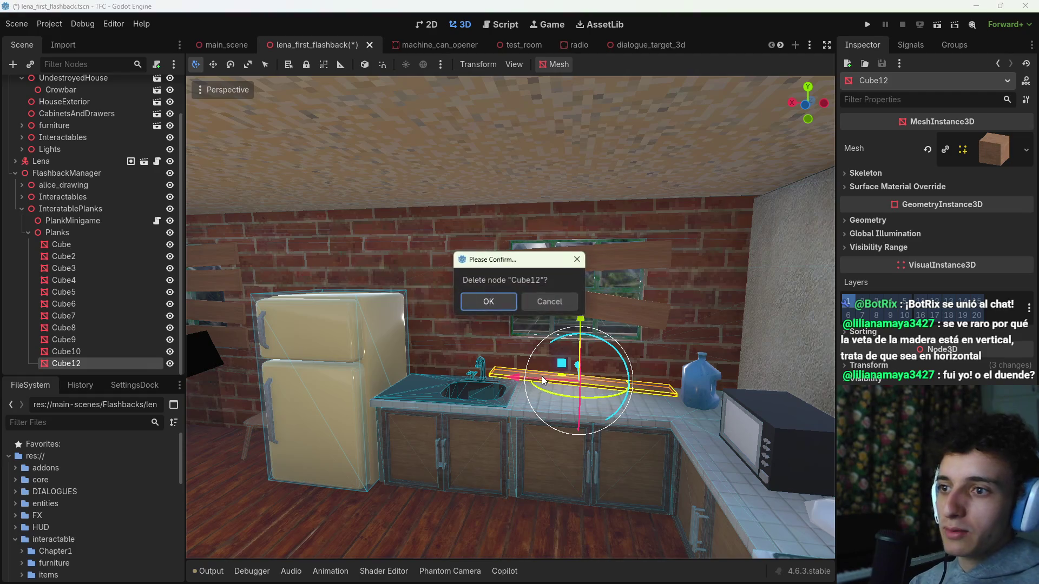
{"action": "left_click", "coordinate": [511, 302]}
Move the window planks Cube9 and Cube10 under PlankMinigame
{"action": "left_click", "coordinate": [540, 274]}
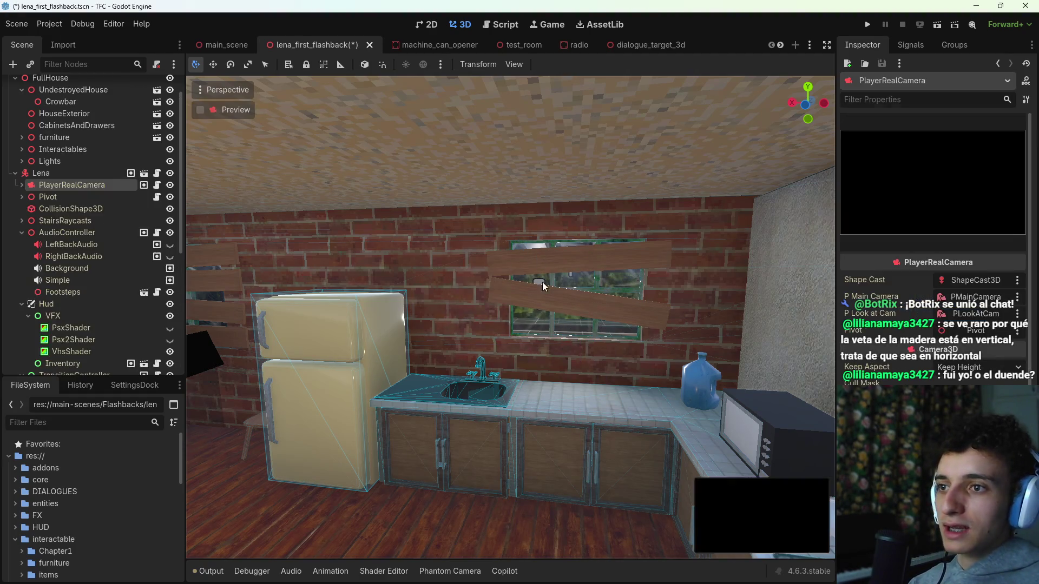
{"action": "left_click", "coordinate": [548, 293]}
{"action": "left_click", "coordinate": [559, 257]}
{"action": "left_click", "coordinate": [571, 262]}
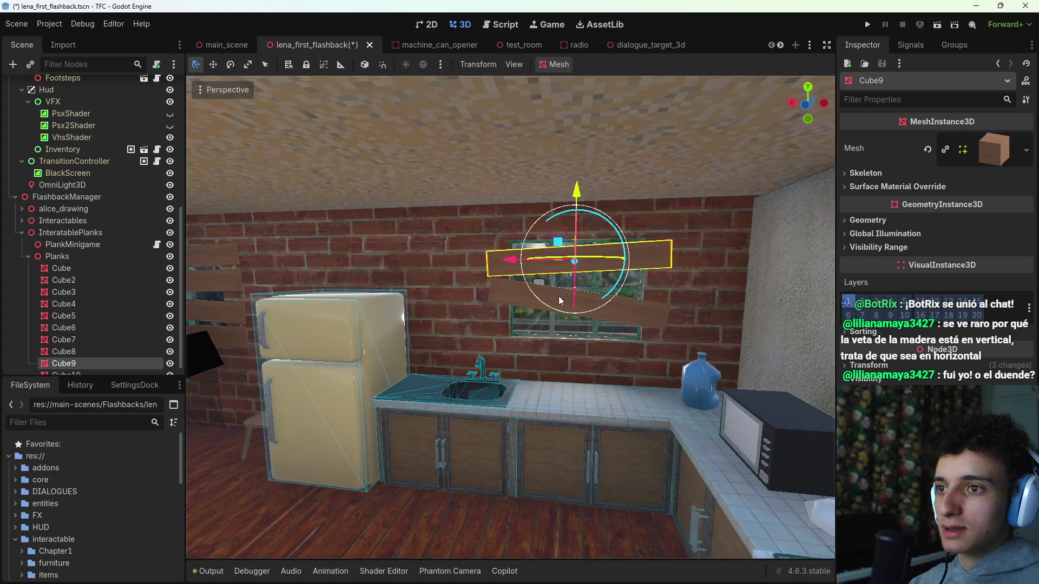
{"action": "left_click", "coordinate": [77, 246]}
{"action": "left_click_drag", "start_coordinate": [77, 246], "coordinate": [79, 246]}
Rename PlankMinigame to PlankMinigame1 and collapse its branches in the scene tree
{"action": "double_click", "coordinate": [110, 244]}
{"action": "type", "text": "1"}
{"action": "key", "text": "Return"}
{"action": "left_click", "coordinate": [28, 244]}
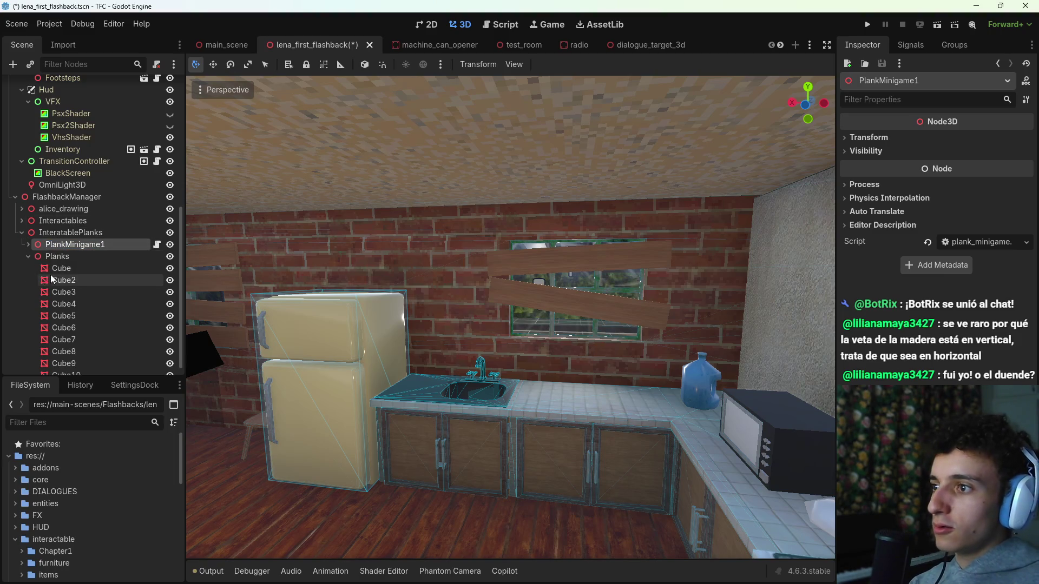
{"action": "left_click", "coordinate": [28, 258]}
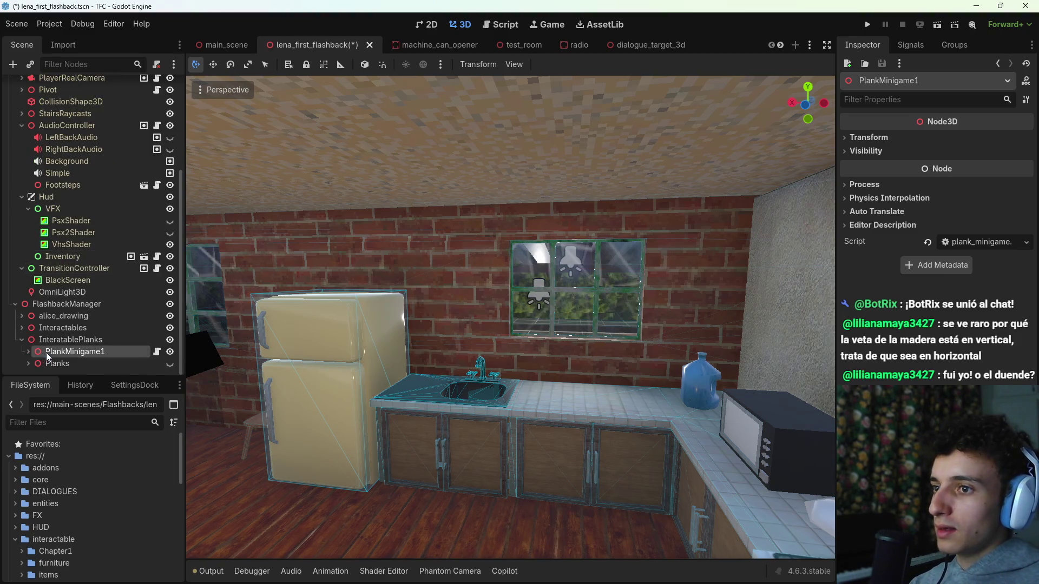
Place Cube9 and Cube10 under PlankMinigame1, undoing an accidental deletion along the way
{"action": "left_click", "coordinate": [27, 351]}
{"action": "left_click", "coordinate": [71, 350]}
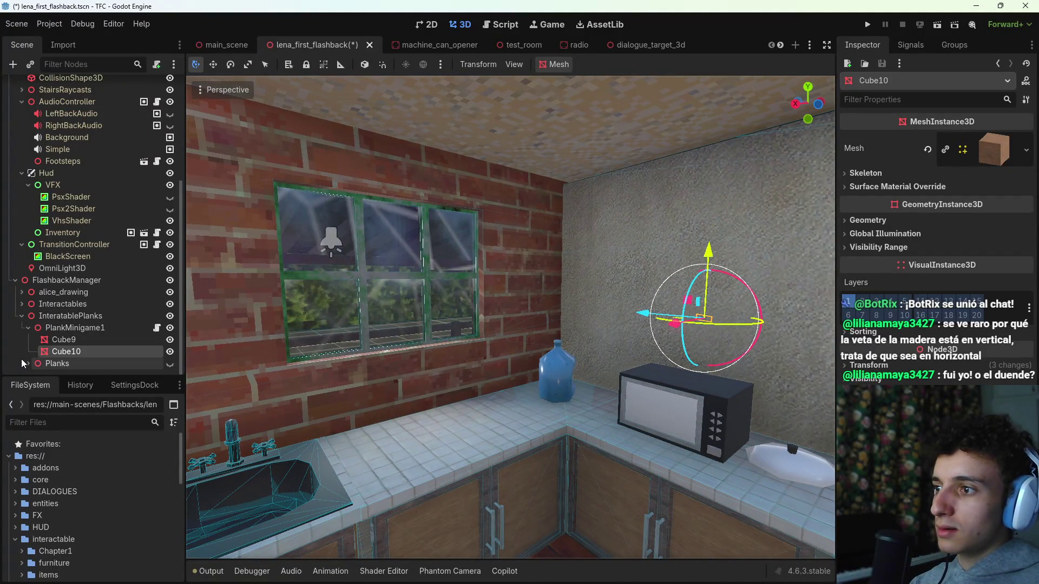
{"action": "left_click", "coordinate": [28, 363]}
{"action": "scroll", "coordinate": [33, 360], "scroll_direction": "down", "scroll_amount": 5}
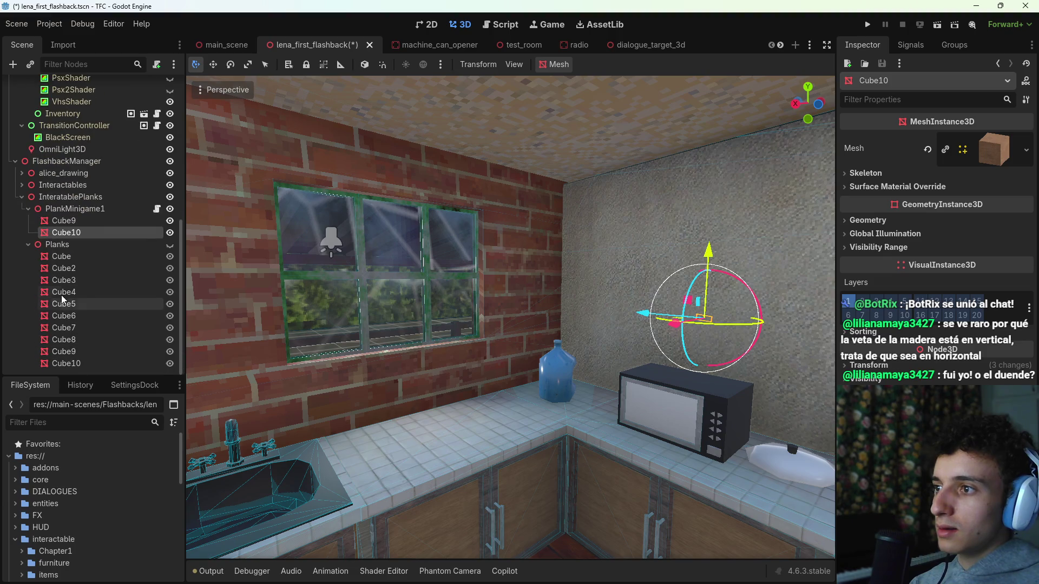
{"action": "left_click", "coordinate": [169, 245]}
{"action": "left_click", "coordinate": [96, 222], "text": "ctrl"}
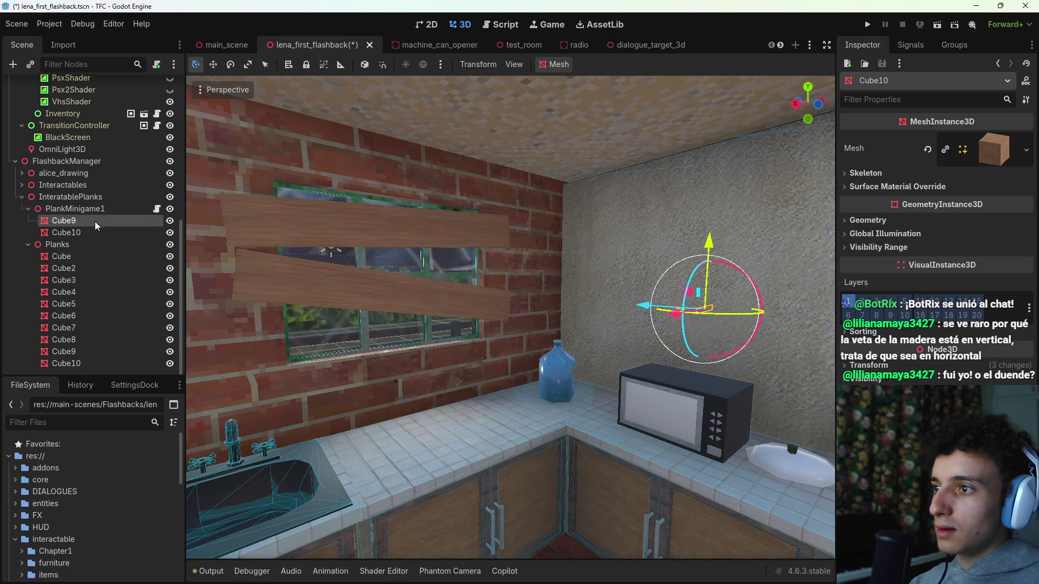
{"action": "key", "text": "Delete"}
{"action": "left_click", "coordinate": [487, 303]}
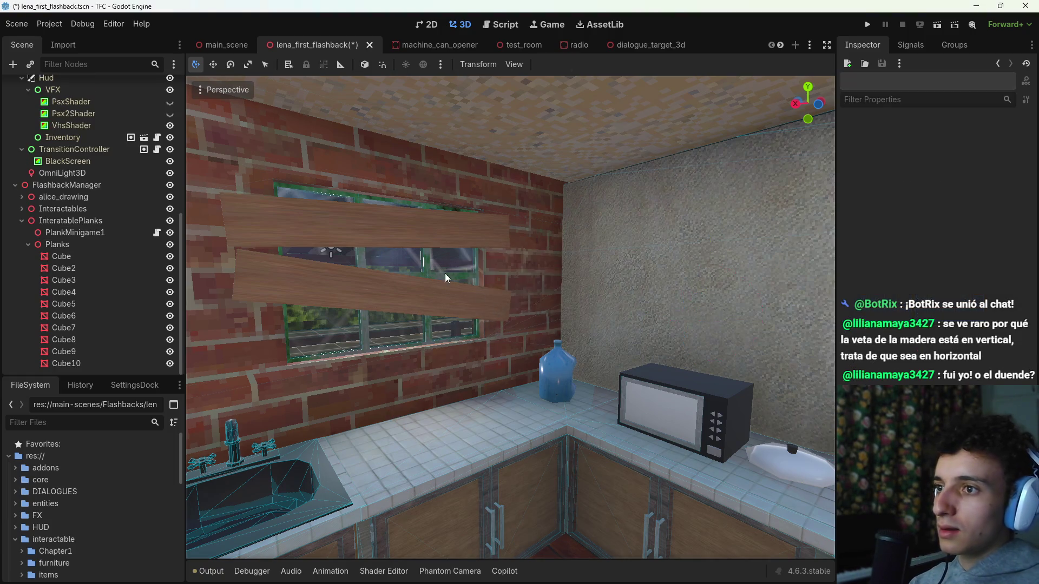
{"action": "key", "text": "ctrl+z"}
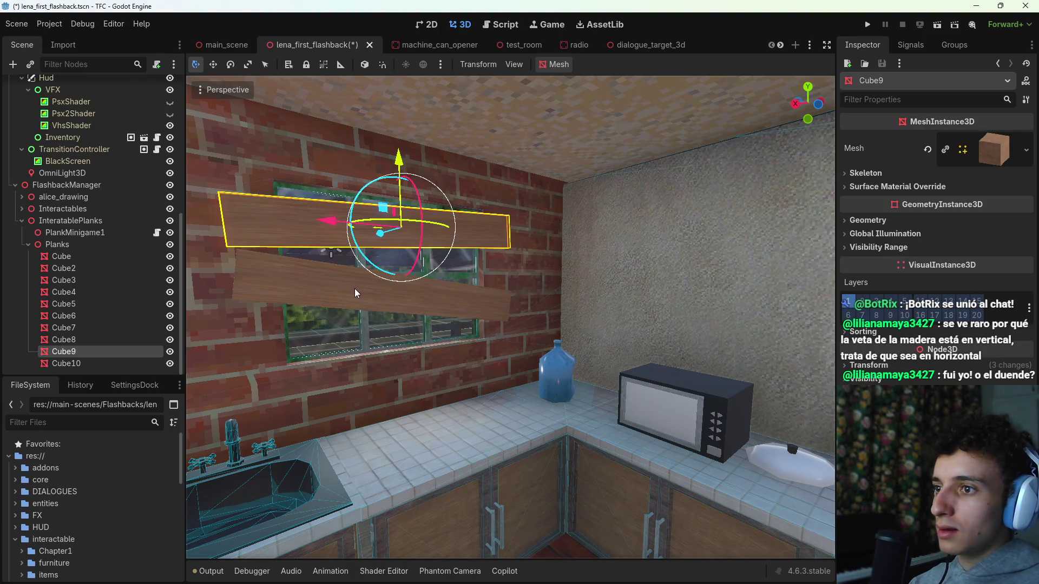
{"action": "mouse_move", "coordinate": [70, 353]}
{"action": "left_mouse_down"}
{"action": "mouse_move", "coordinate": [75, 234]}
{"action": "mouse_move", "coordinate": [58, 271]}
{"action": "left_mouse_up"}
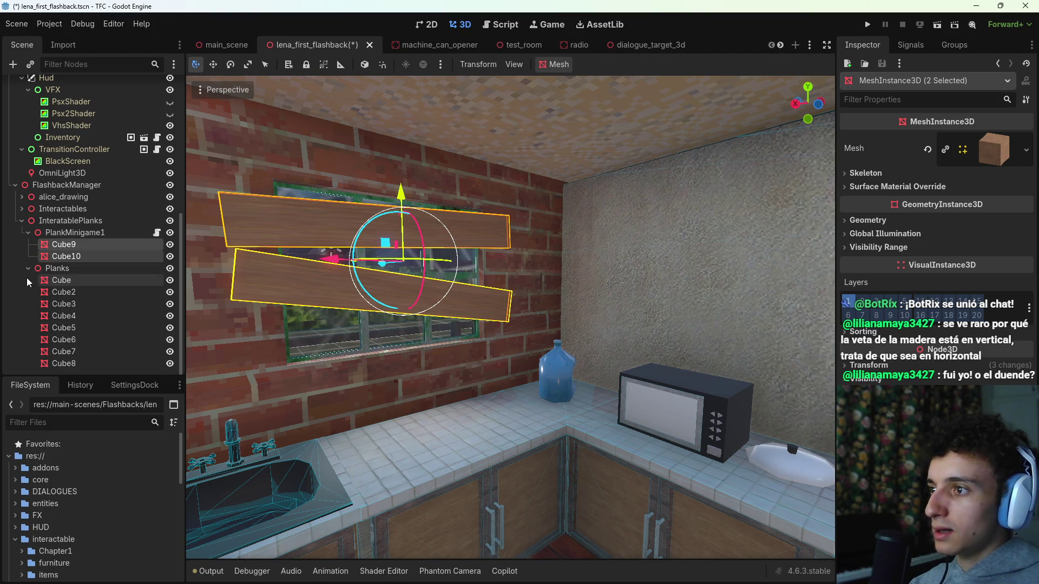
{"action": "left_click", "coordinate": [168, 370]}
Rotate Cube10 level and duplicate it into a third horizontal plank, Cube11
{"action": "scroll", "coordinate": [229, 366], "scroll_direction": "up", "scroll_amount": 5}
{"action": "left_click", "coordinate": [86, 351]}
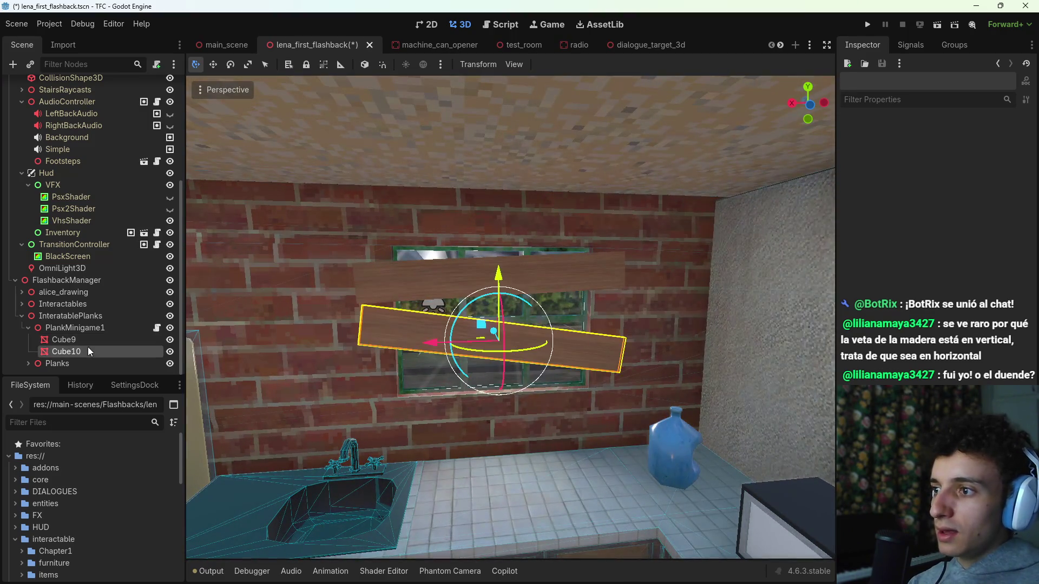
{"action": "mouse_move", "coordinate": [518, 298]}
{"action": "left_mouse_down"}
{"action": "mouse_move", "coordinate": [495, 251]}
{"action": "mouse_move", "coordinate": [501, 303]}
{"action": "mouse_move", "coordinate": [497, 248]}
{"action": "left_mouse_up"}
{"action": "key", "text": "ctrl+d"}
{"action": "left_click", "coordinate": [408, 319], "text": "shift"}
{"action": "left_click", "coordinate": [444, 276], "text": "shift"}
{"action": "scroll", "coordinate": [55, 317], "scroll_direction": "down", "scroll_amount": 1}
{"action": "left_click", "coordinate": [79, 317]}
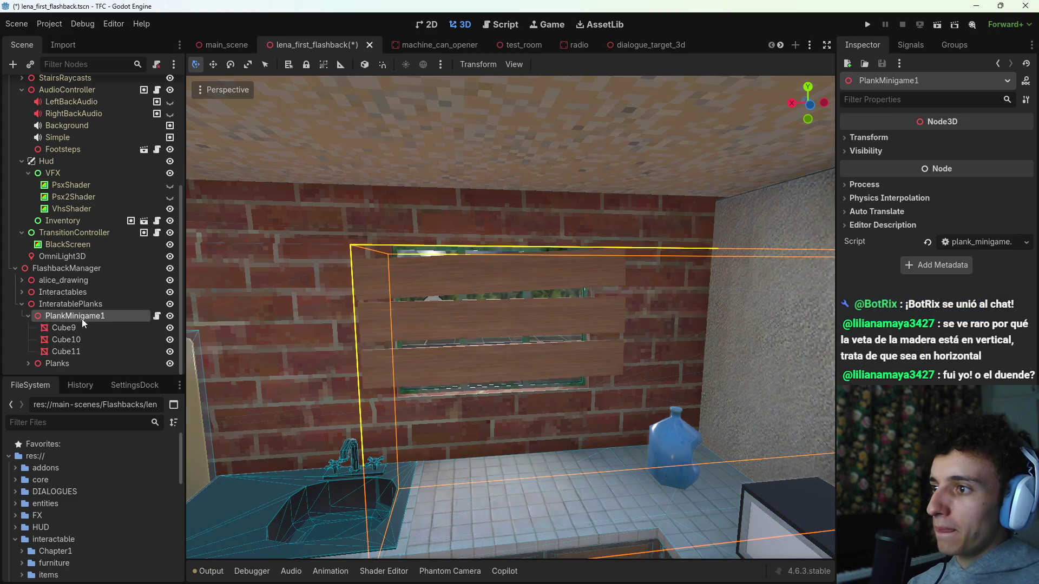
Add a Node3D child to PlankMinigame1 and name it Meshes
{"action": "key", "text": "ctrl+a"}
{"action": "type", "text": "node3d"}
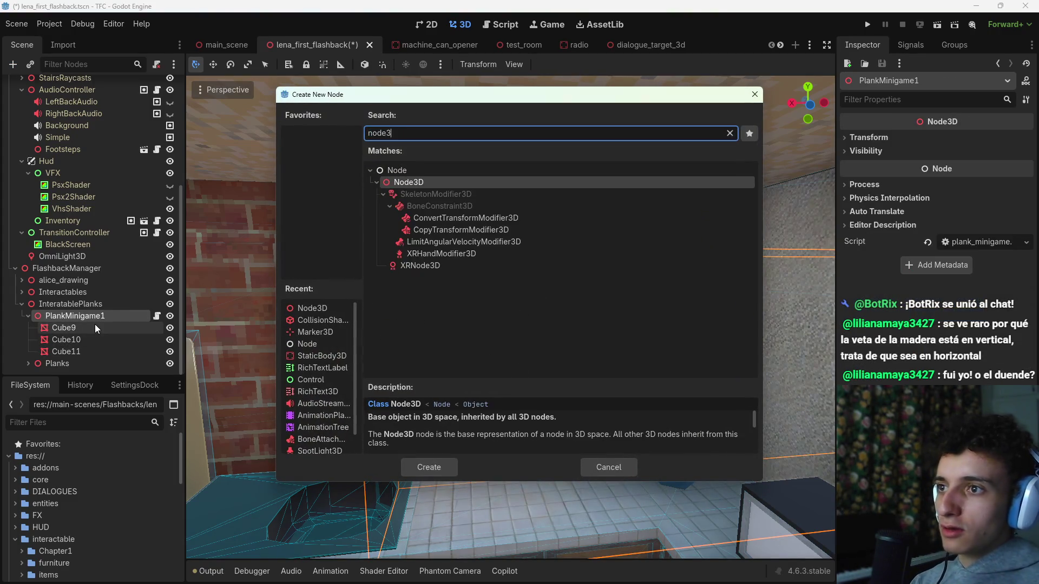
{"action": "key", "text": "Return"}
{"action": "left_click_drag", "start_coordinate": [80, 365], "coordinate": [86, 322]}
{"action": "double_click", "coordinate": [87, 327]}
{"action": "type", "text": "Meshes"}
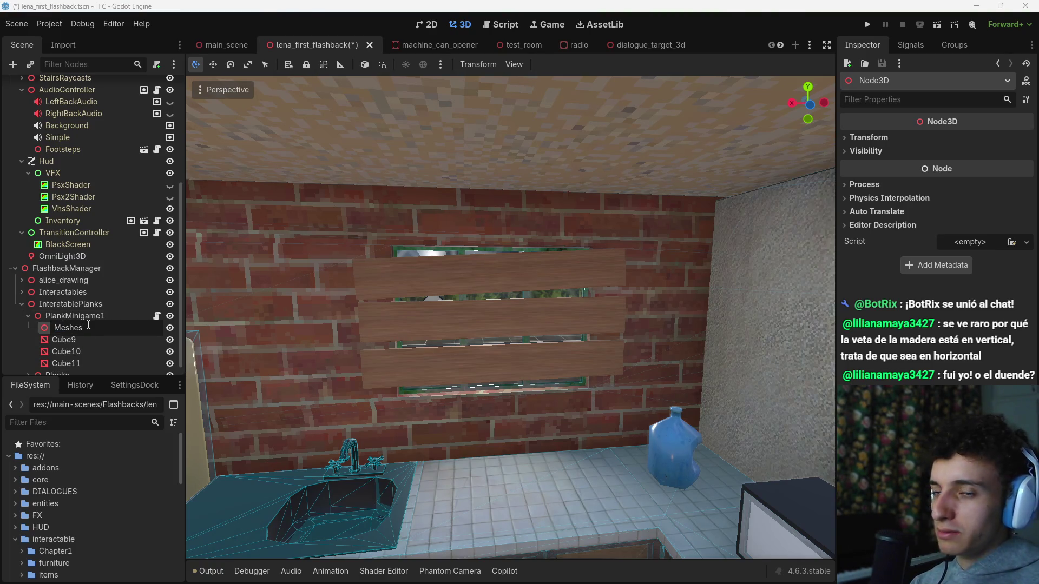
{"action": "key", "text": "Return"}
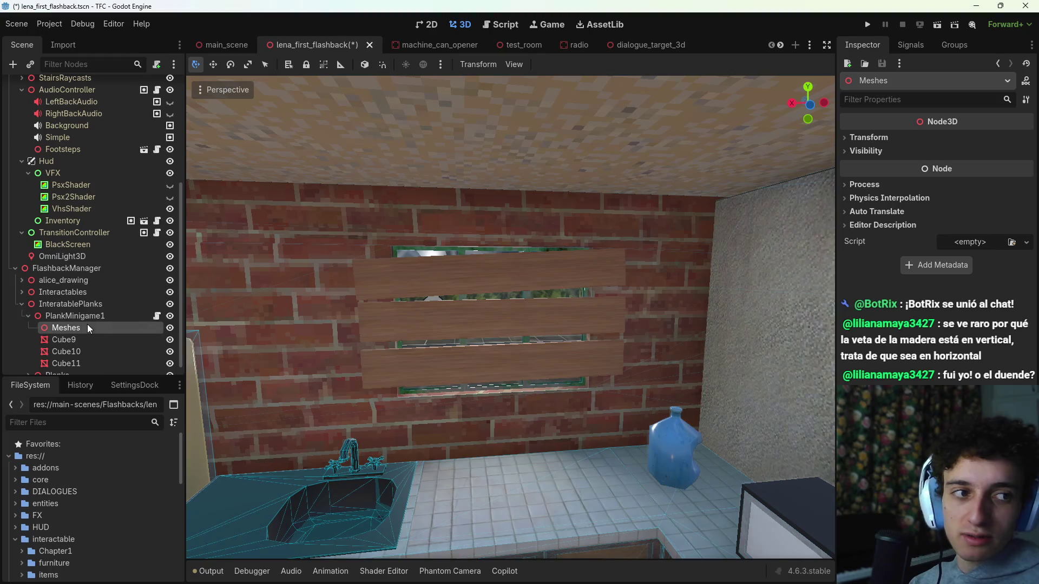
Move Cube9, Cube10 and Cube11 into the Meshes node
{"action": "left_click", "coordinate": [96, 337]}
{"action": "left_click", "coordinate": [82, 351], "text": "shift"}
{"action": "left_click_drag", "start_coordinate": [78, 329], "coordinate": [85, 318]}
{"action": "left_click", "coordinate": [35, 316]}
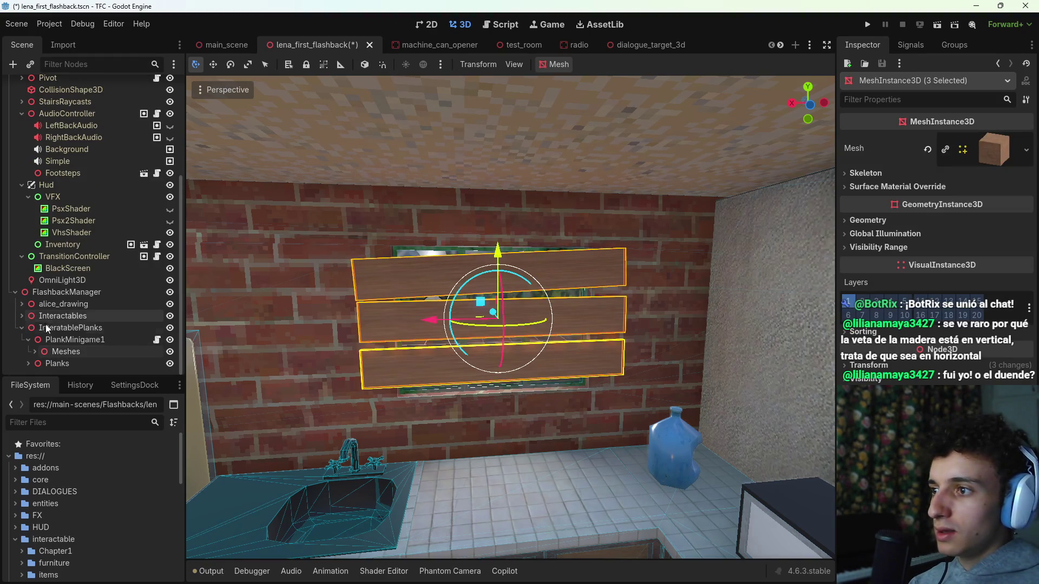
{"action": "double_click", "coordinate": [83, 353]}
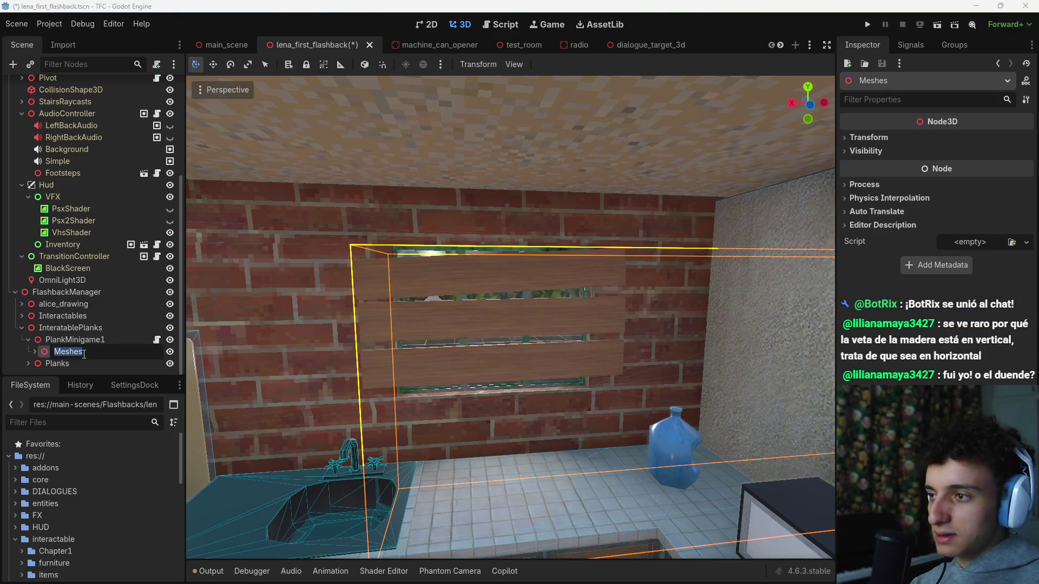
{"action": "key", "text": "Escape"}
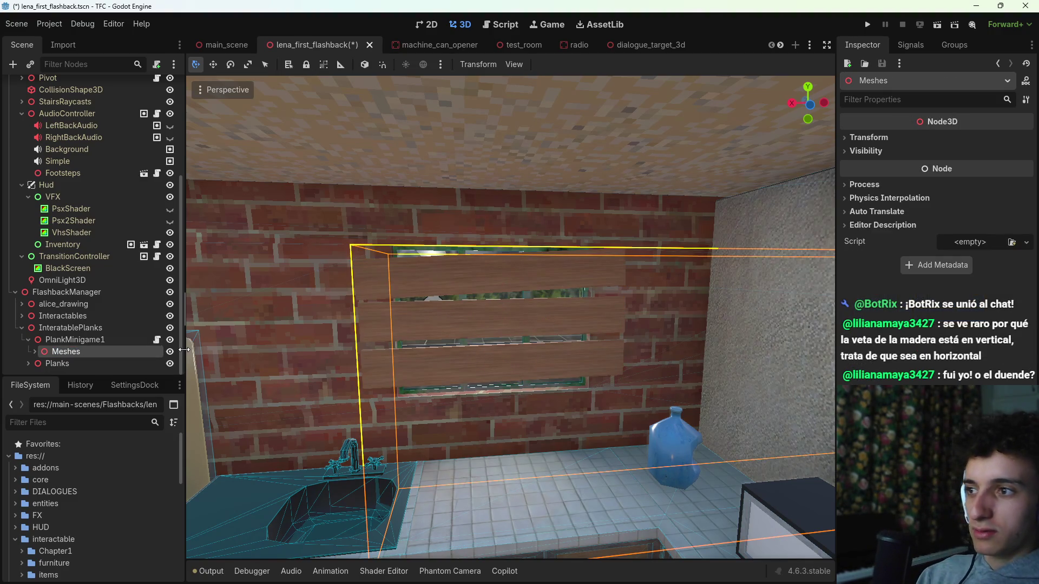
{"action": "left_click", "coordinate": [78, 341]}
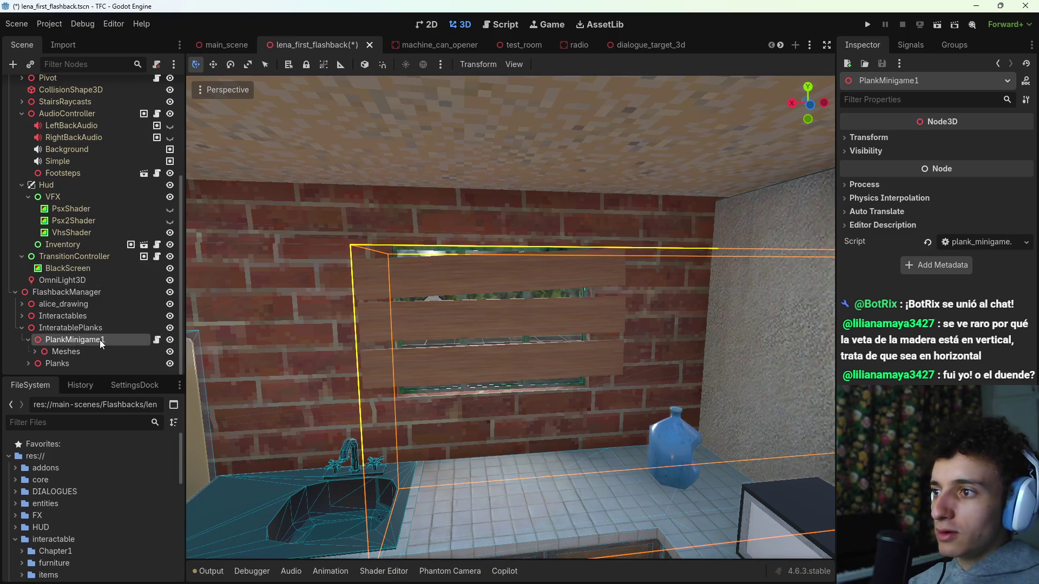
Cancel a search for an audio node, then open plank_minigame.gd and save the scene
{"action": "key", "text": "ctrl+a"}
{"action": "type", "text": "auid"}
{"action": "key", "text": "BackSpace"}
{"action": "key", "text": "BackSpace"}
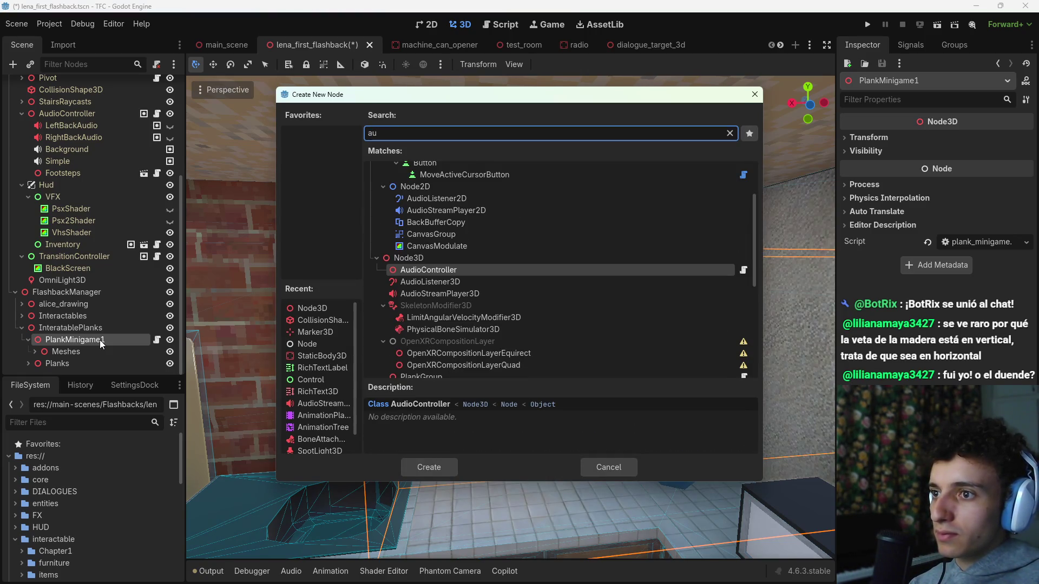
{"action": "key", "text": "Escape"}
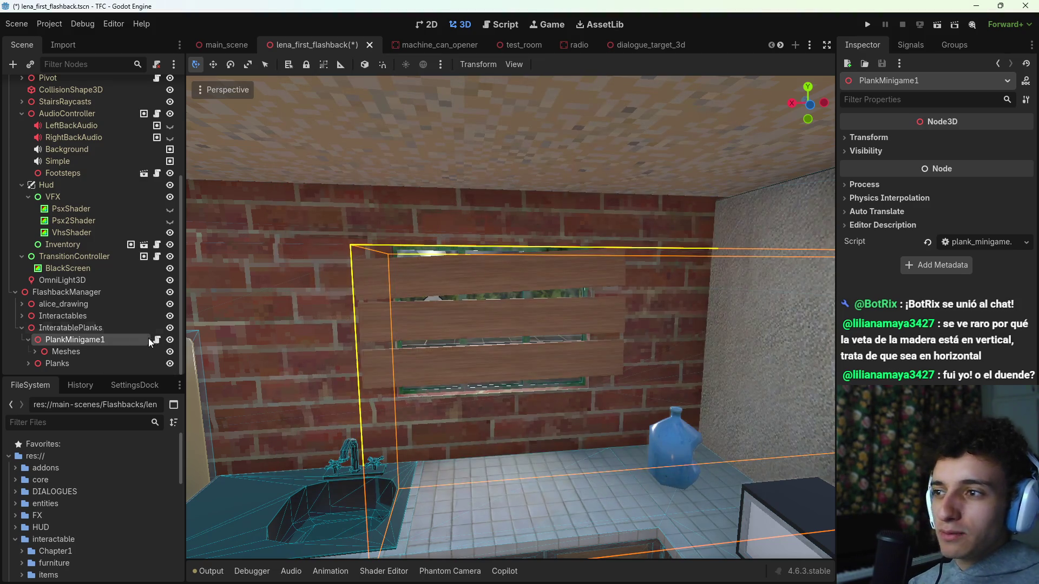
{"action": "left_click", "coordinate": [157, 340]}
{"action": "key", "text": "ctrl+s"}
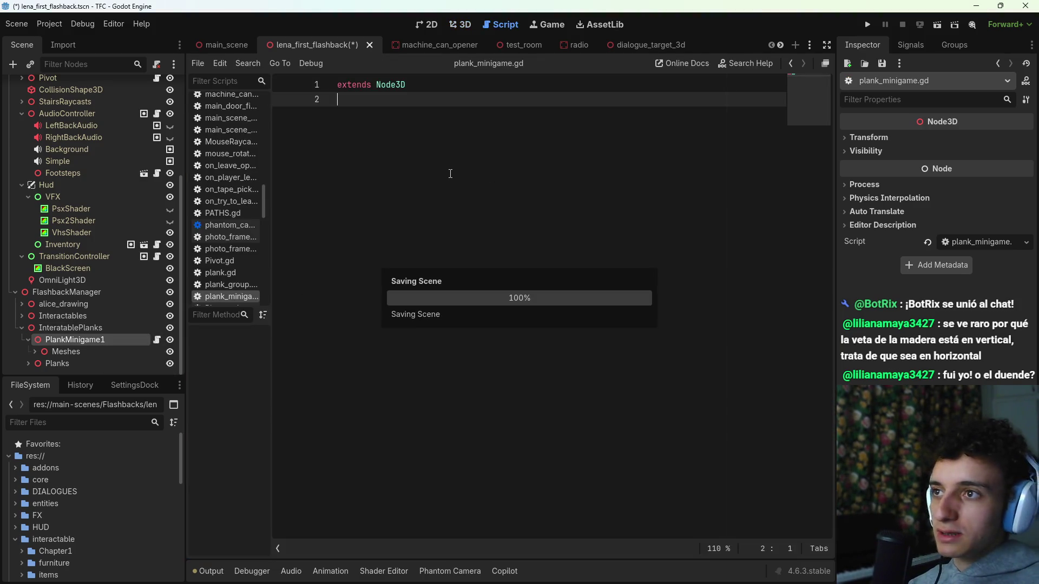
Discard a half-typed func line in the script and save the scene and script
{"action": "key", "text": "Return"}
{"action": "type", "text": "func"}
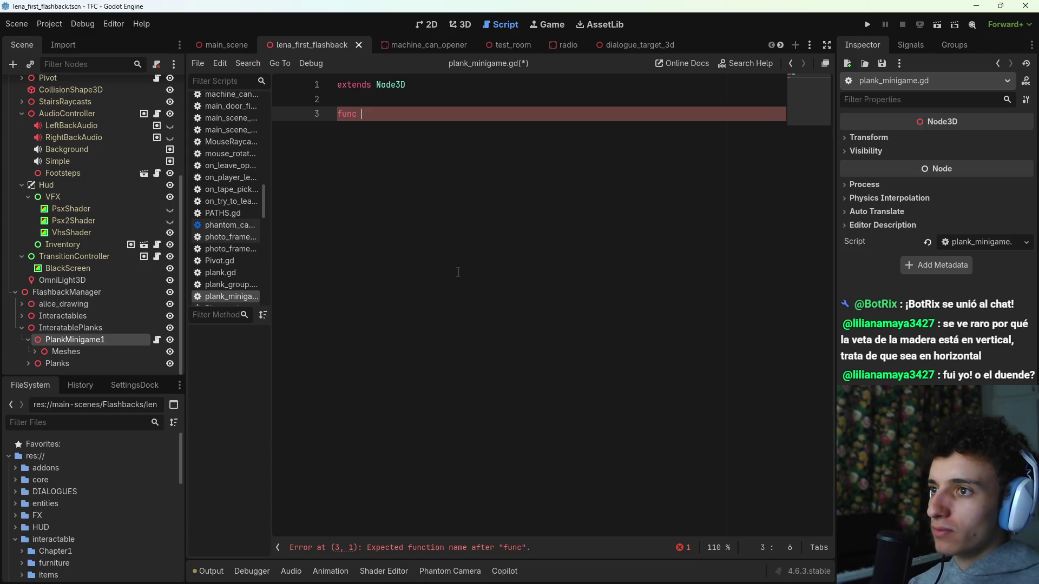
{"action": "key", "text": "BackSpace"}
{"action": "key", "text": "BackSpace"}
{"action": "key", "text": "BackSpace"}
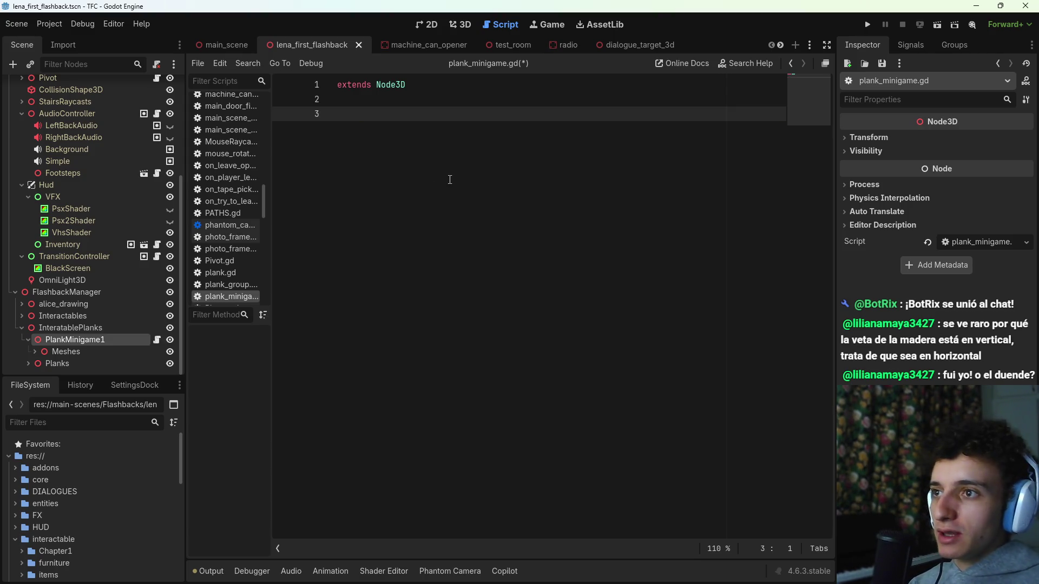
{"action": "key", "text": "ctrl+s"}
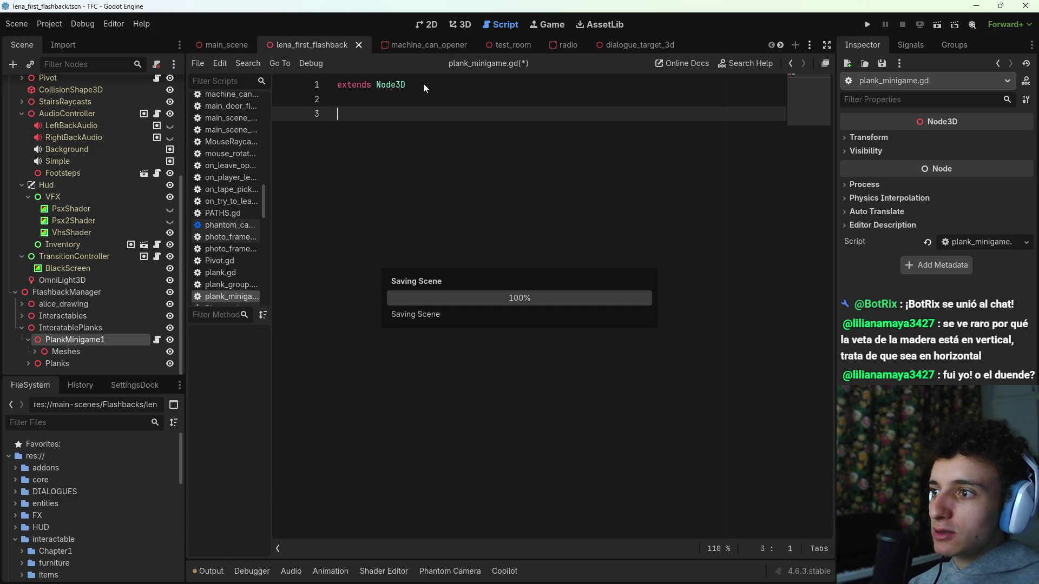
Change PlankMinigame1's node type to StaticBody3D
{"action": "right_click", "coordinate": [76, 342]}
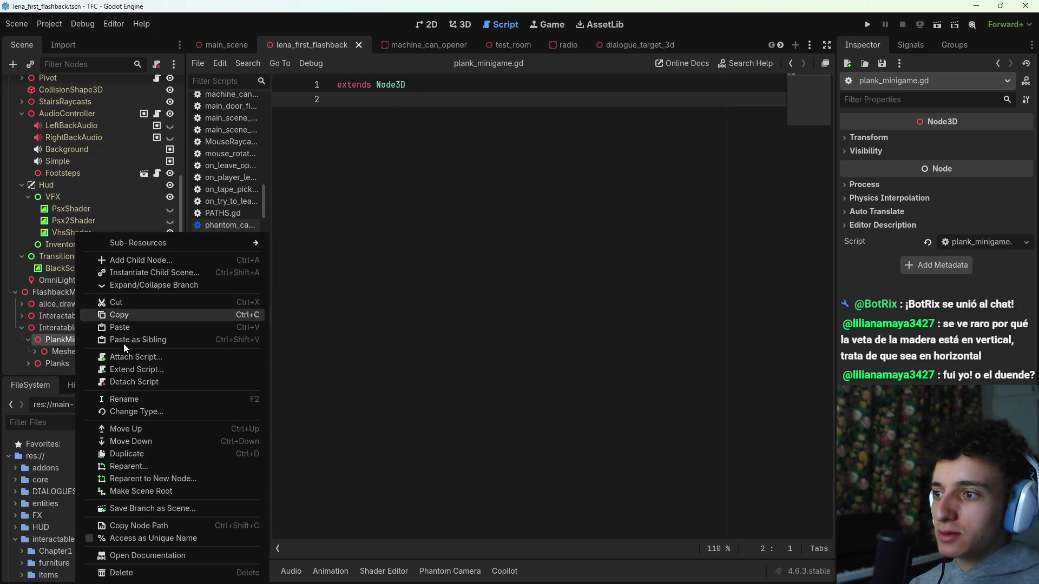
{"action": "left_click", "coordinate": [162, 412]}
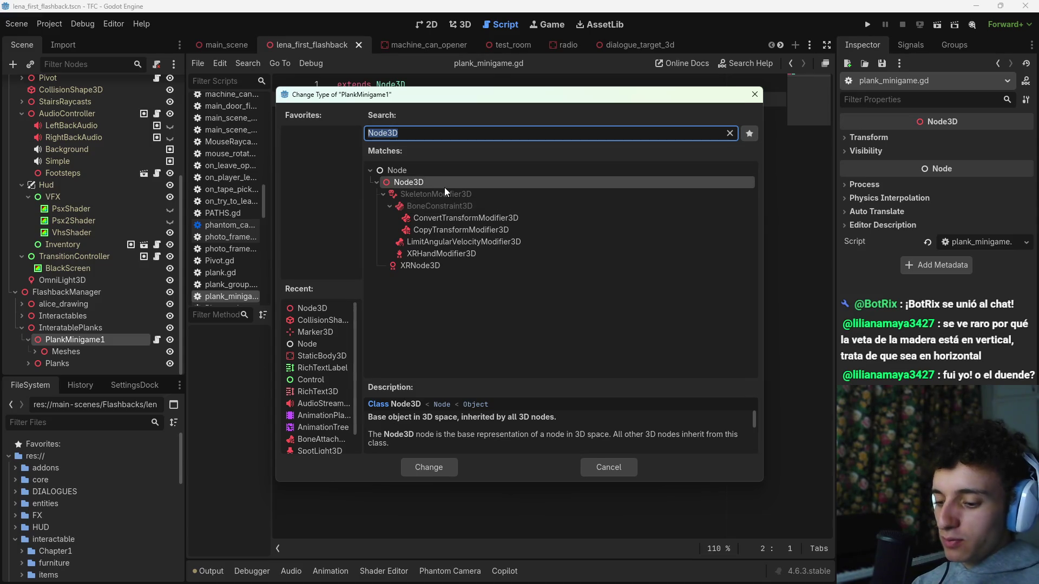
{"action": "type", "text": "static"}
{"action": "key", "text": "Escape"}
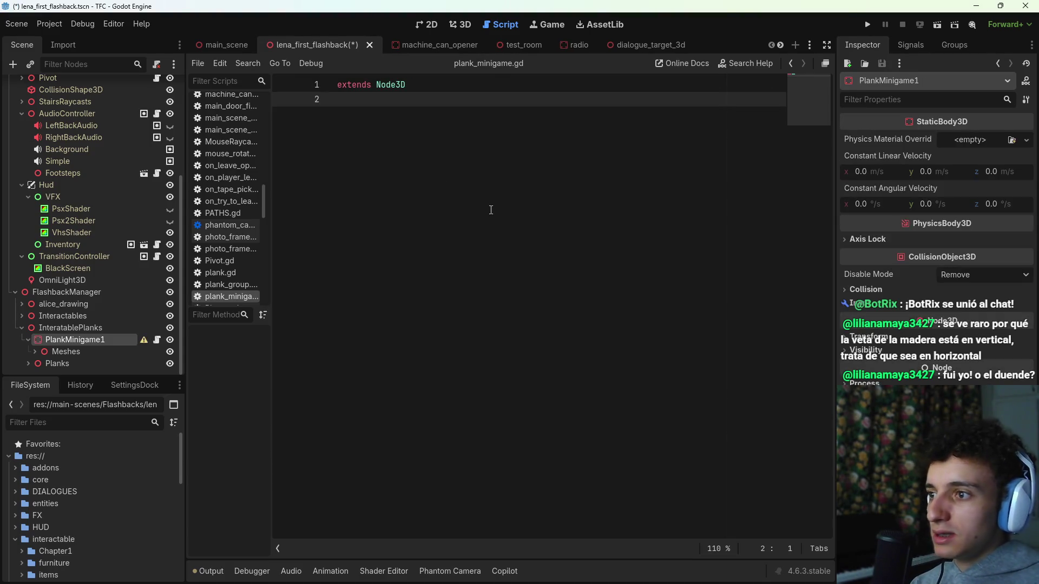
Make plank_minigame.gd extend Interactable instead of Node3D
{"action": "left_click_drag", "start_coordinate": [406, 84], "coordinate": [373, 85]}
{"action": "double_click", "coordinate": [388, 86]}
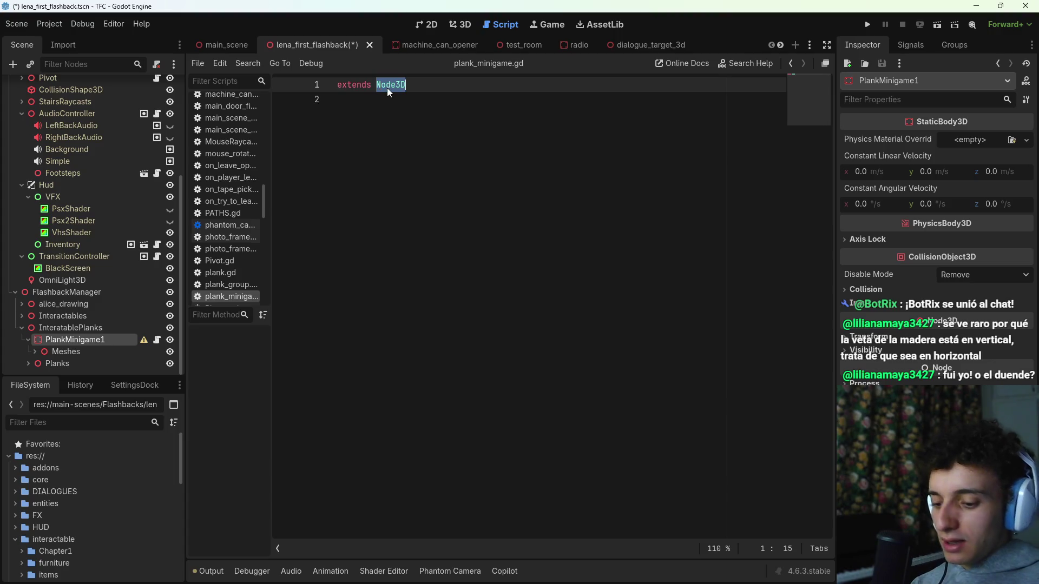
{"action": "type", "text": "Intera"}
{"action": "key", "text": "Return"}
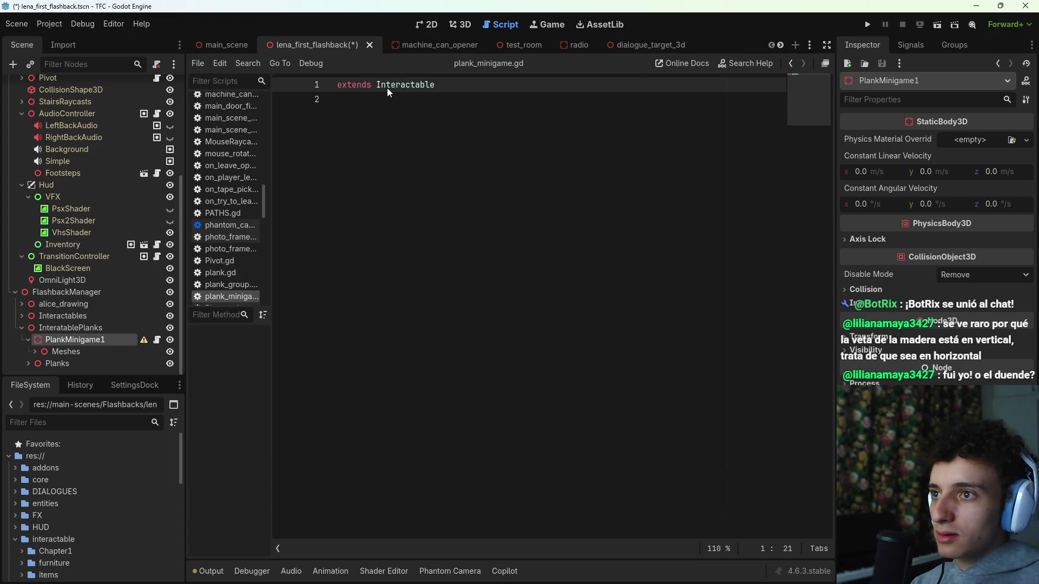
{"action": "key", "text": "Return"}
{"action": "key", "text": "Return"}
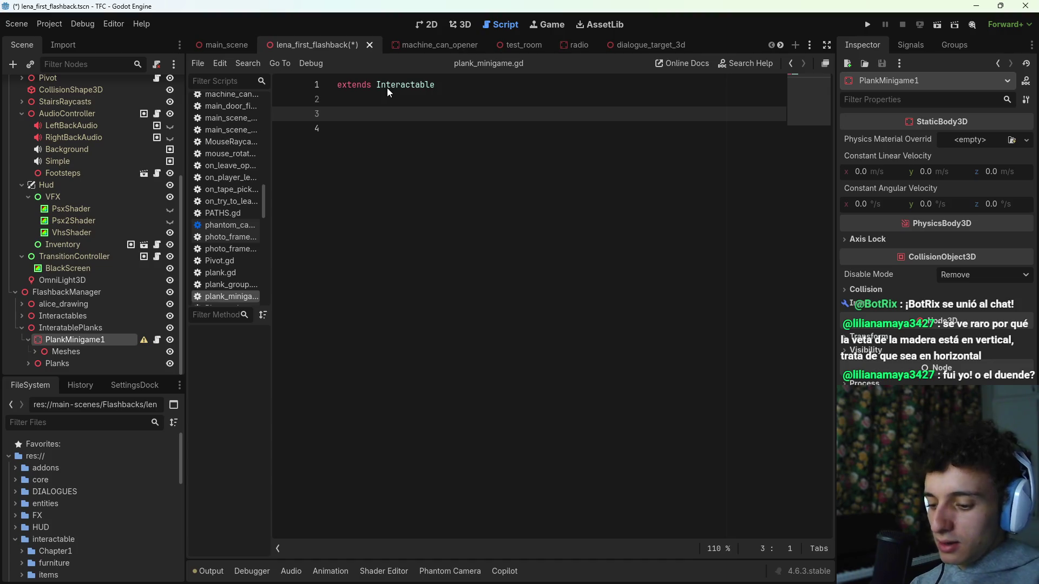
{"action": "type", "text": "func"}
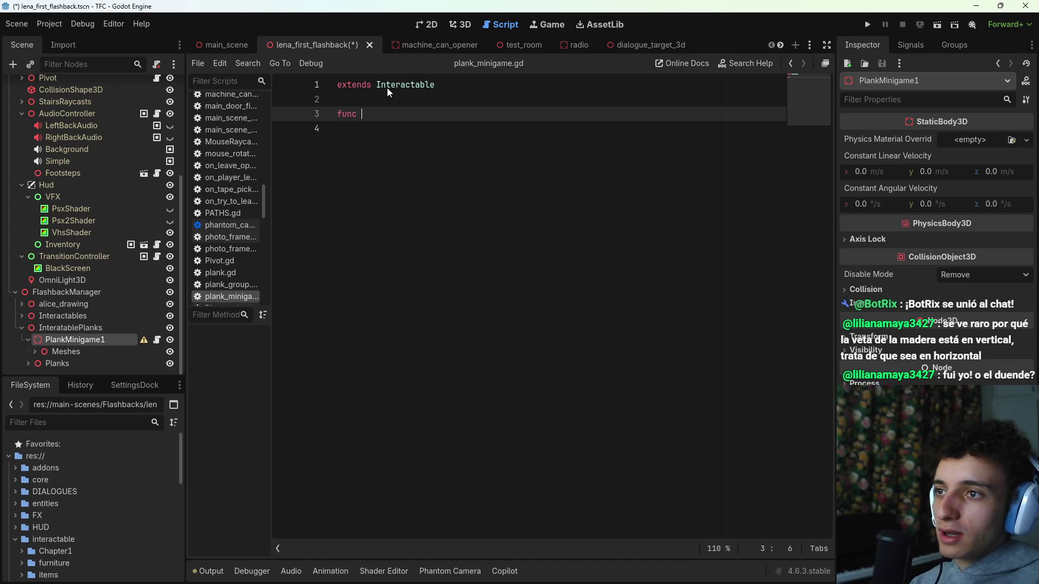
{"action": "key", "text": "BackSpace"}
{"action": "key", "text": "BackSpace"}
{"action": "key", "text": "BackSpace"}
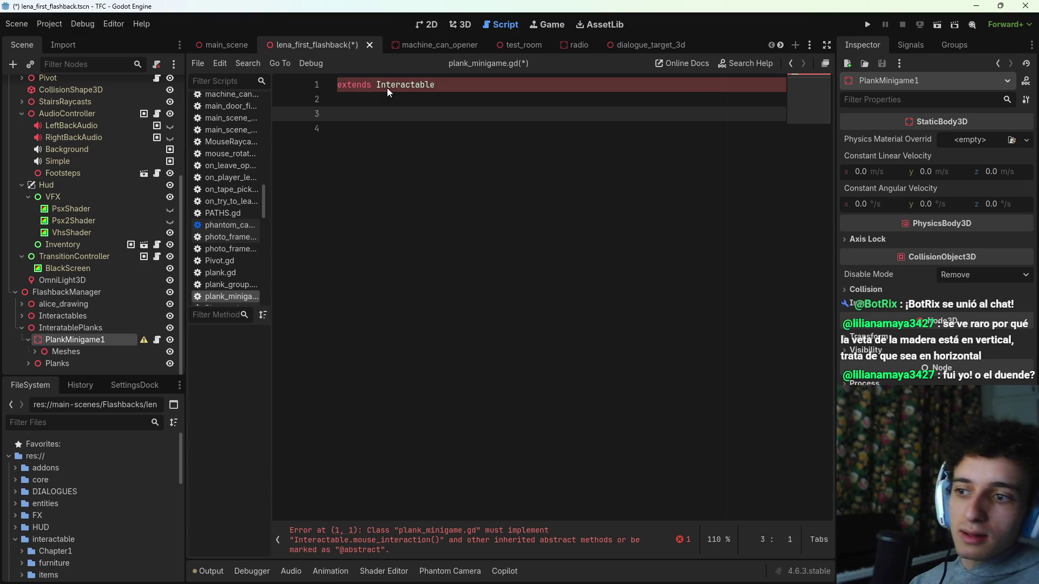
Add a mouse_interaction function whose body is pass
{"action": "type", "text": "func mou"}
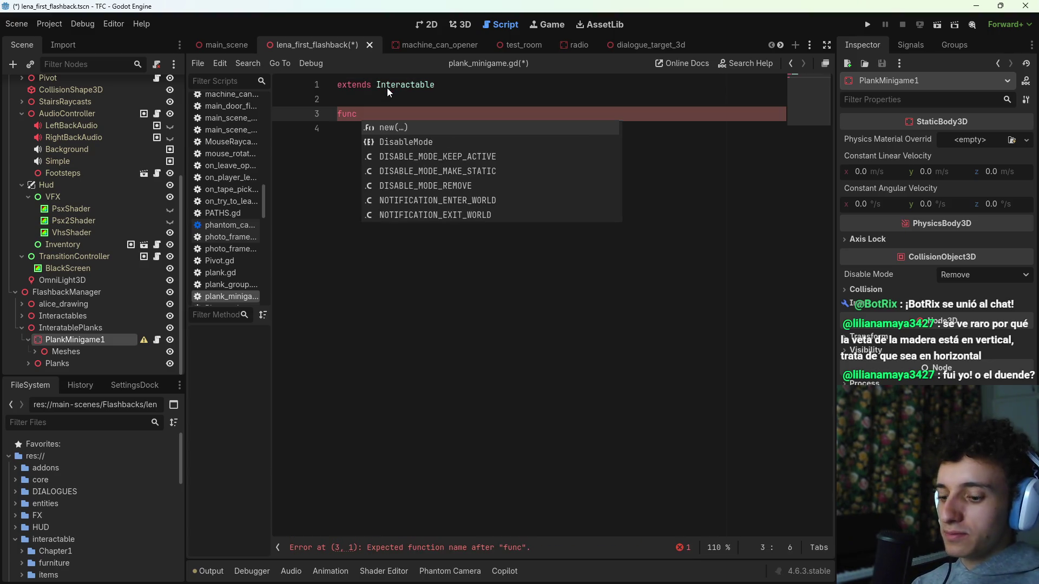
{"action": "type", "text": "se_inte"}
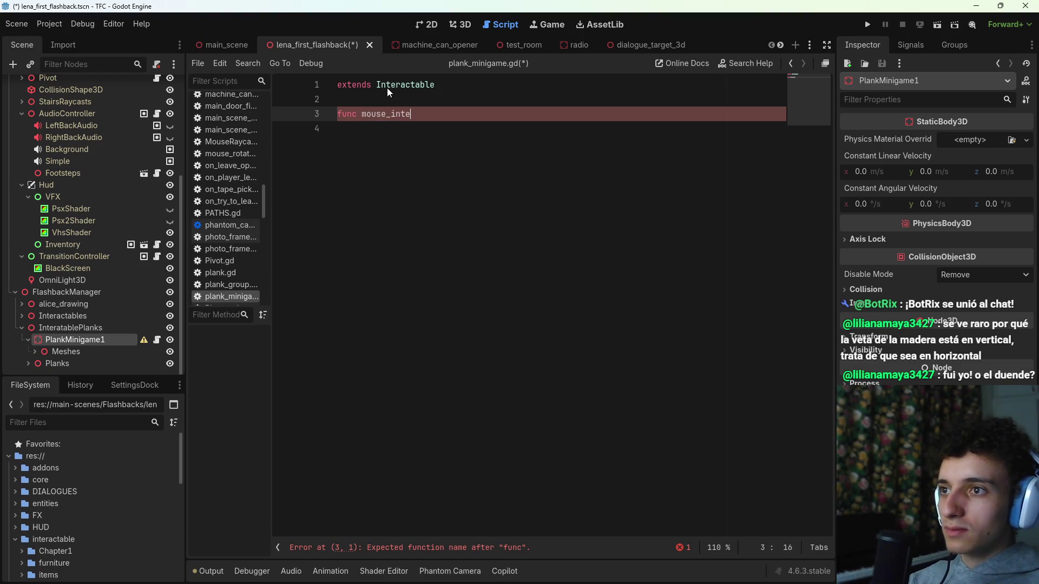
{"action": "key", "text": "Return"}
{"action": "key", "text": "Return"}
{"action": "type", "text": "pass"}
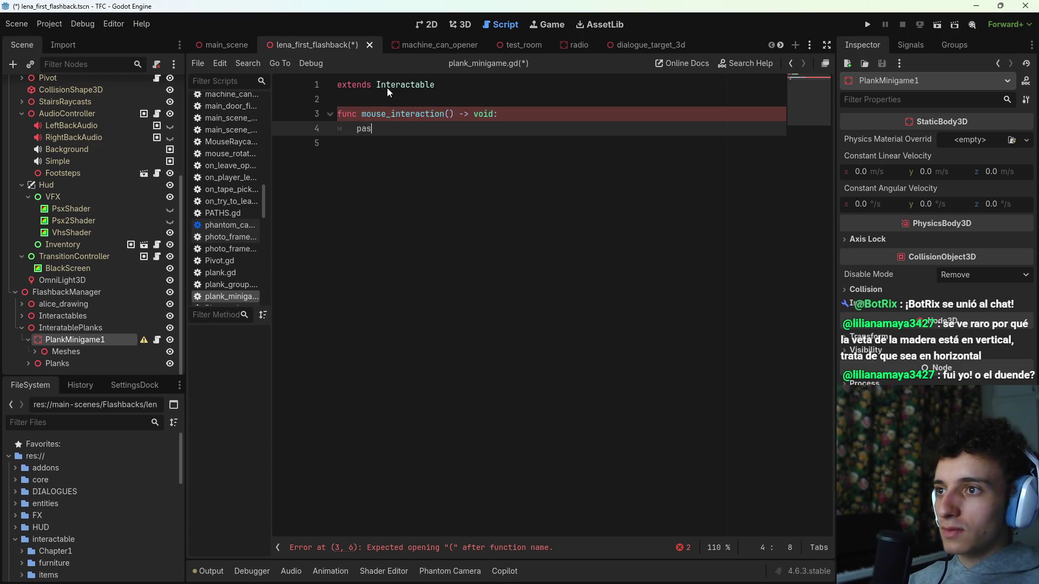
{"action": "key", "text": "Return"}
{"action": "key", "text": "Return"}
Add an on_mouse_exited function containing pass via autocomplete
{"action": "type", "text": "func "}
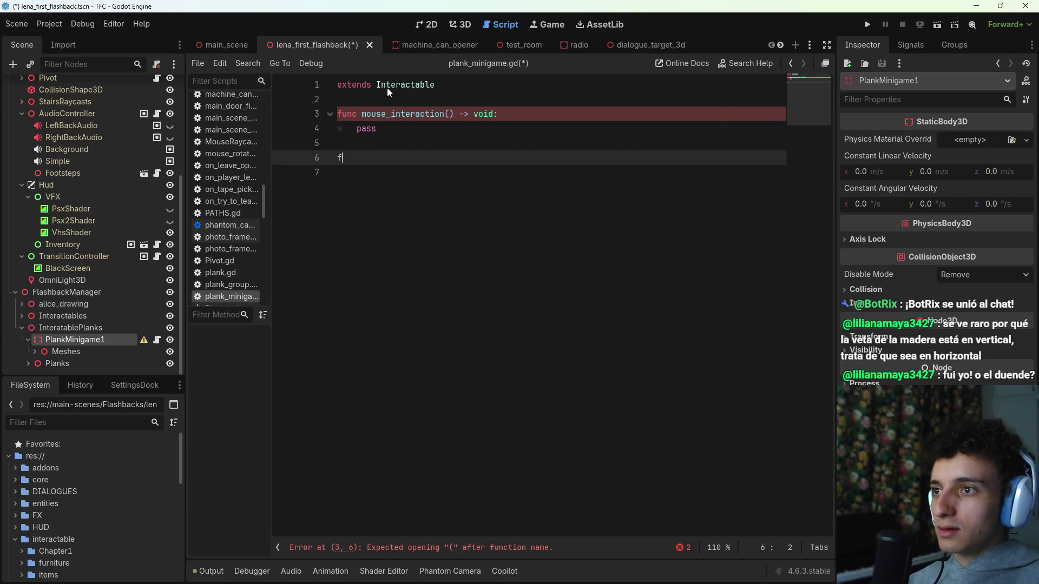
{"action": "type", "text": "_on_:"}
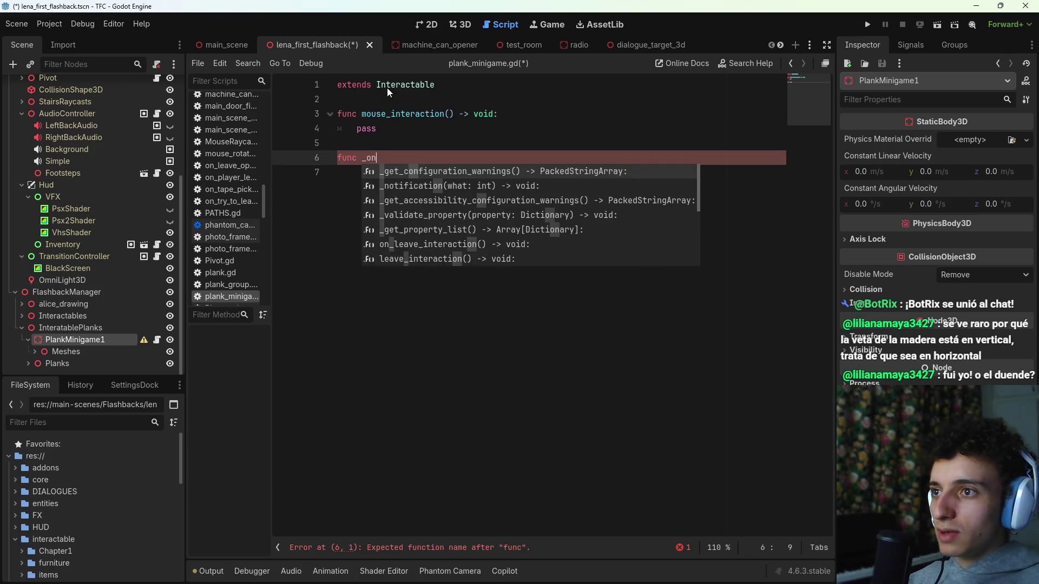
{"action": "key", "text": "BackSpace"}
{"action": "key", "text": "BackSpace"}
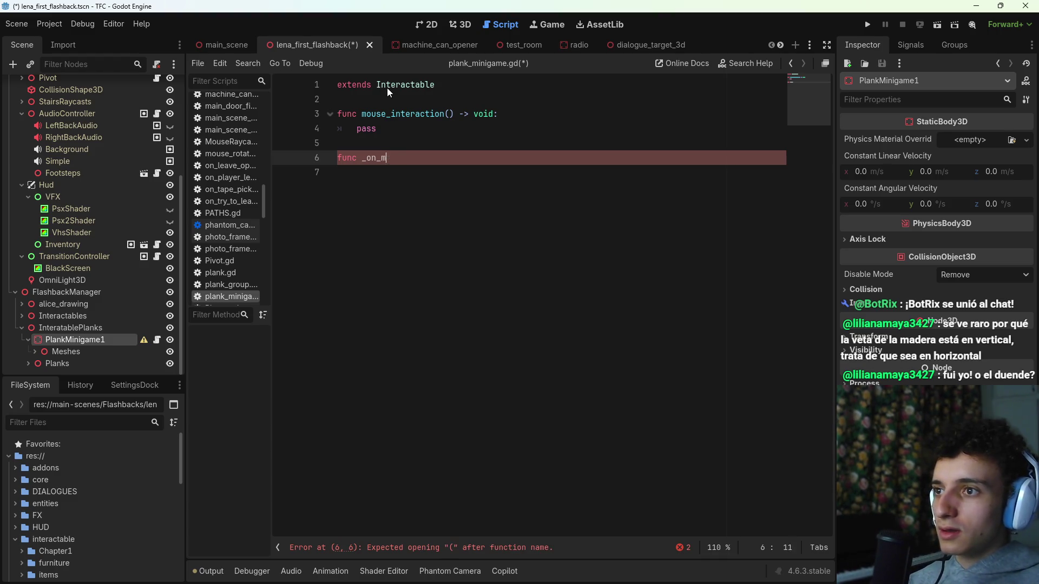
{"action": "key", "text": "BackSpace"}
{"action": "key", "text": "BackSpace"}
{"action": "key", "text": "BackSpace"}
{"action": "type", "text": "m"}
{"action": "key", "text": "BackSpace"}
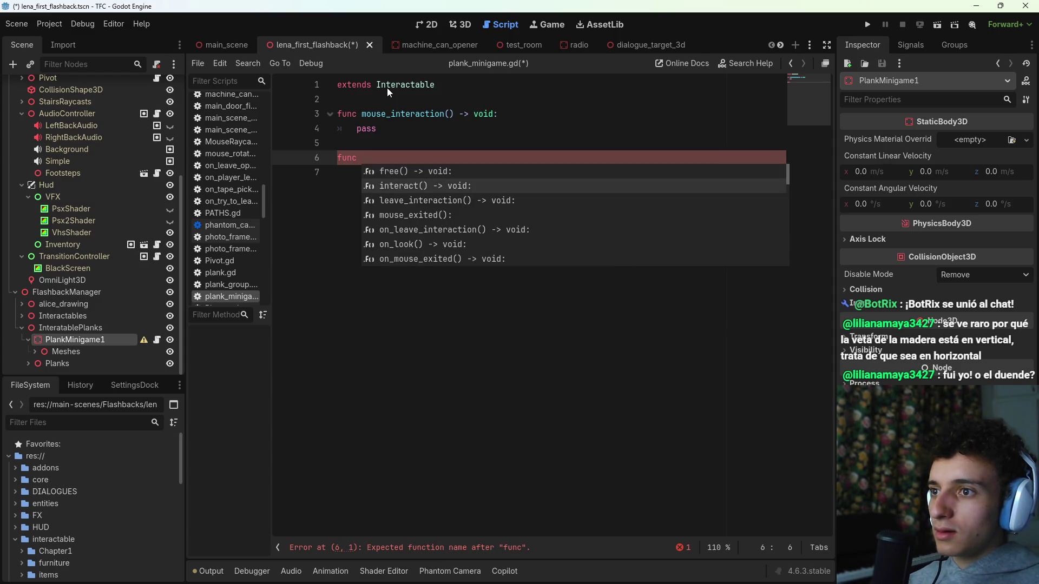
{"action": "key", "text": "Escape"}
{"action": "key", "text": "BackSpace"}
{"action": "key", "text": "BackSpace"}
{"action": "key", "text": "BackSpace"}
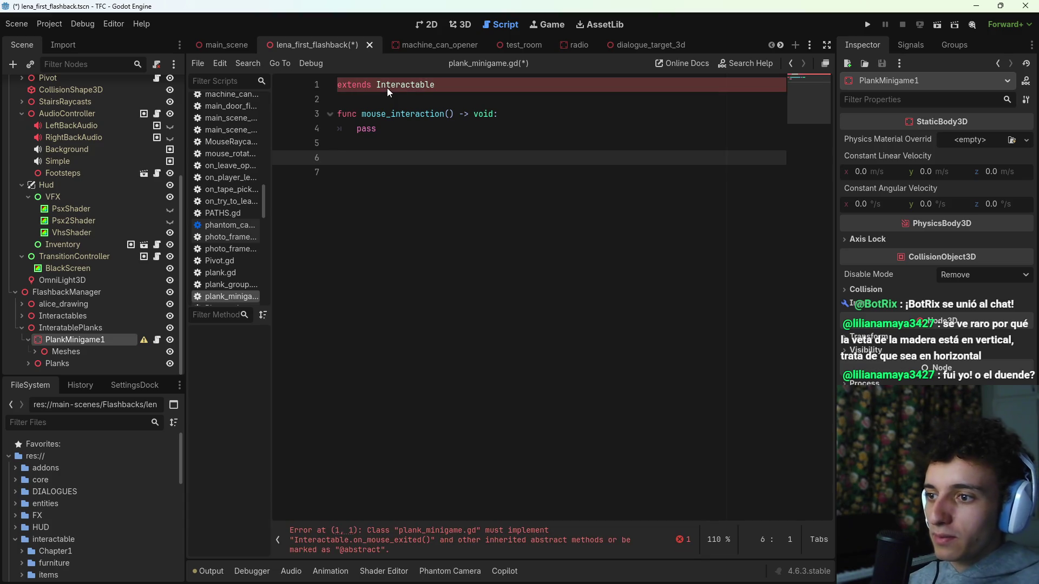
{"action": "type", "text": "func on:m"}
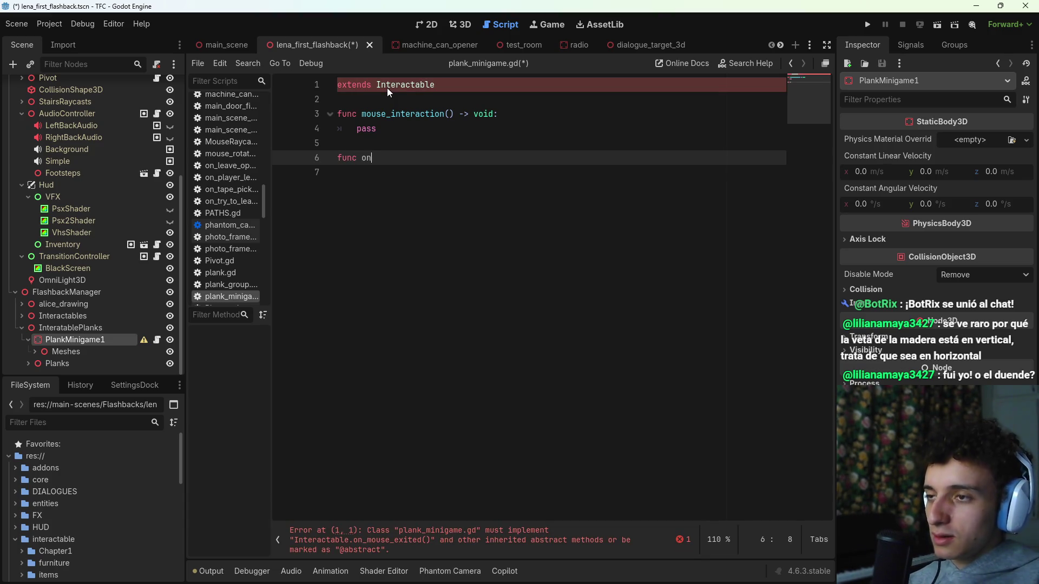
{"action": "key", "text": "BackSpace"}
{"action": "key", "text": "BackSpace"}
{"action": "type", "text": "_mouse"}
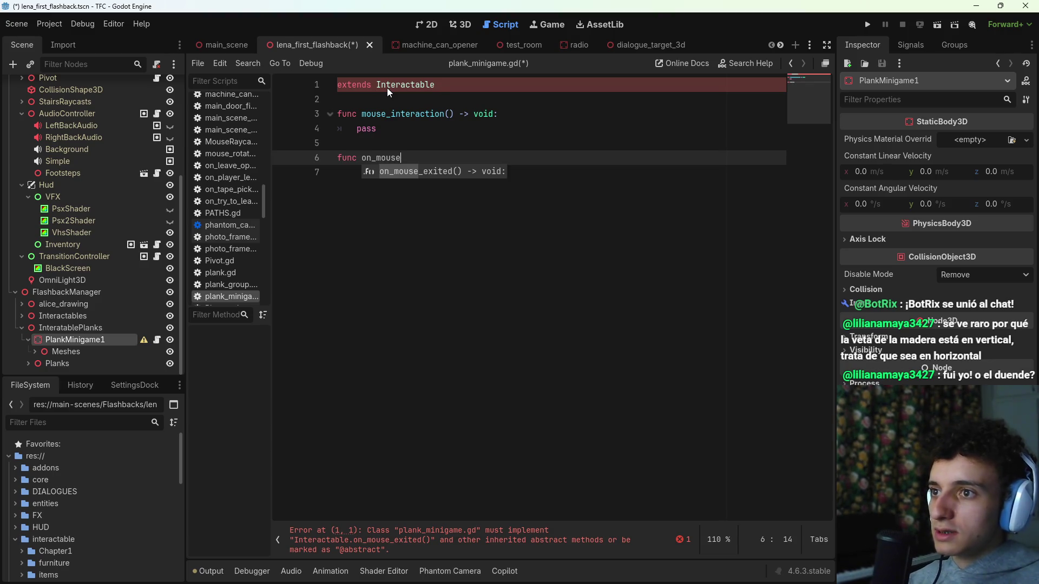
{"action": "key", "text": "Return"}
{"action": "key", "text": "Return"}
{"action": "type", "text": "pass"}
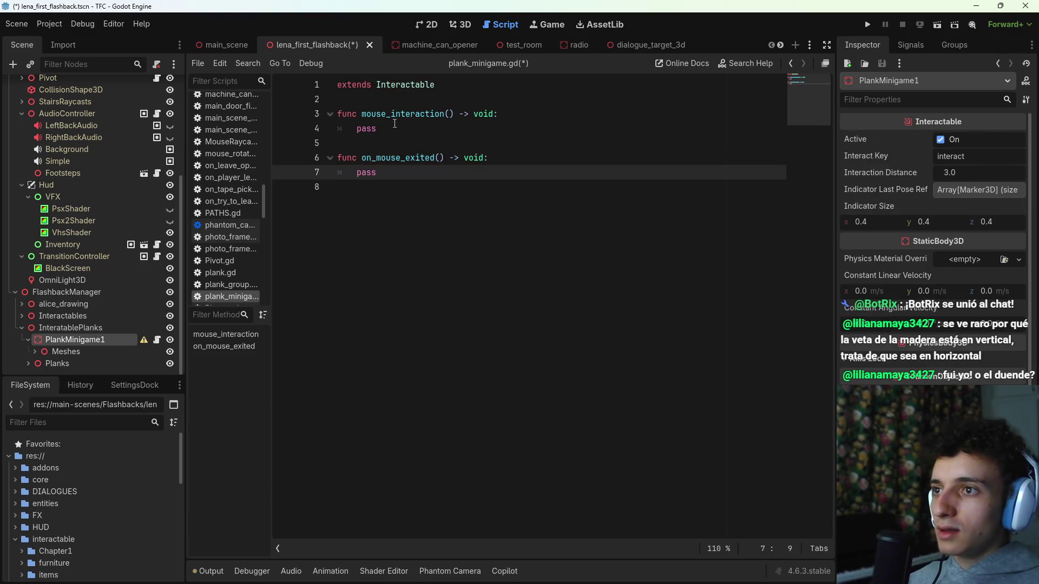
Save the script and scene, then move the 3D camera toward the microwave corner
{"action": "left_click", "coordinate": [425, 113]}
{"action": "key", "text": "ctrl+s"}
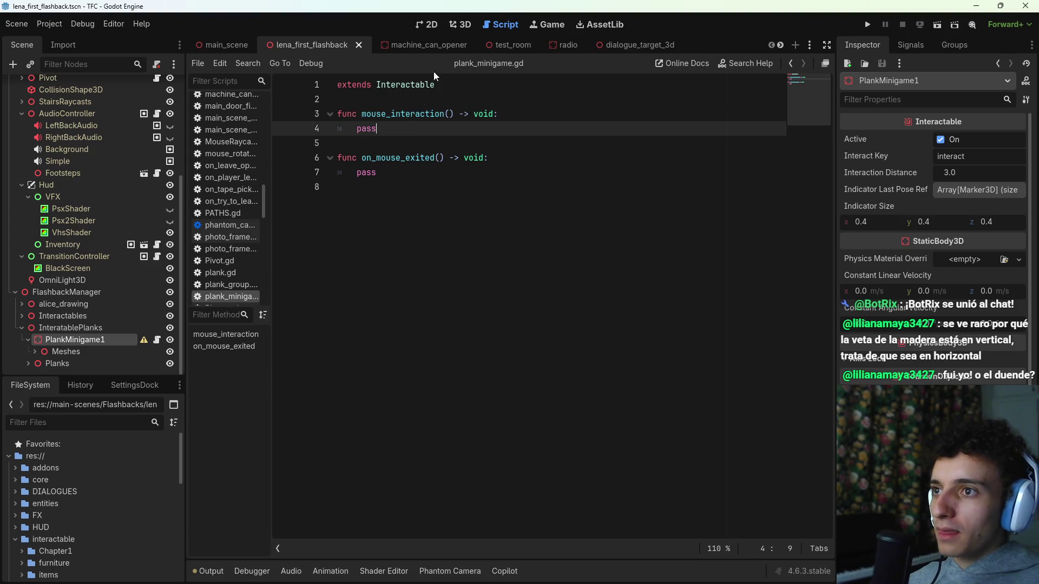
{"action": "left_click", "coordinate": [455, 24]}
{"action": "left_click_drag", "start_coordinate": [509, 319], "coordinate": [424, 325]}
Rearrange Meshes, PlankMinigame1 and the plank cubes under InteratablePlanks in the Scene dock
{"action": "left_click_drag", "start_coordinate": [636, 328], "coordinate": [574, 327]}
{"action": "left_click_drag", "start_coordinate": [70, 340], "coordinate": [78, 340]}
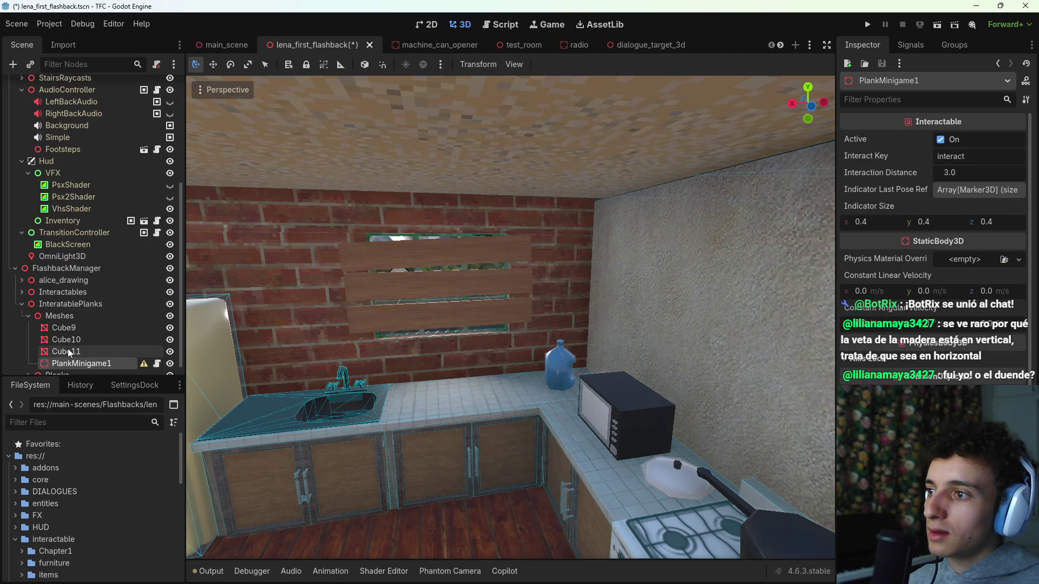
{"action": "left_click", "coordinate": [67, 351]}
{"action": "left_click", "coordinate": [78, 364]}
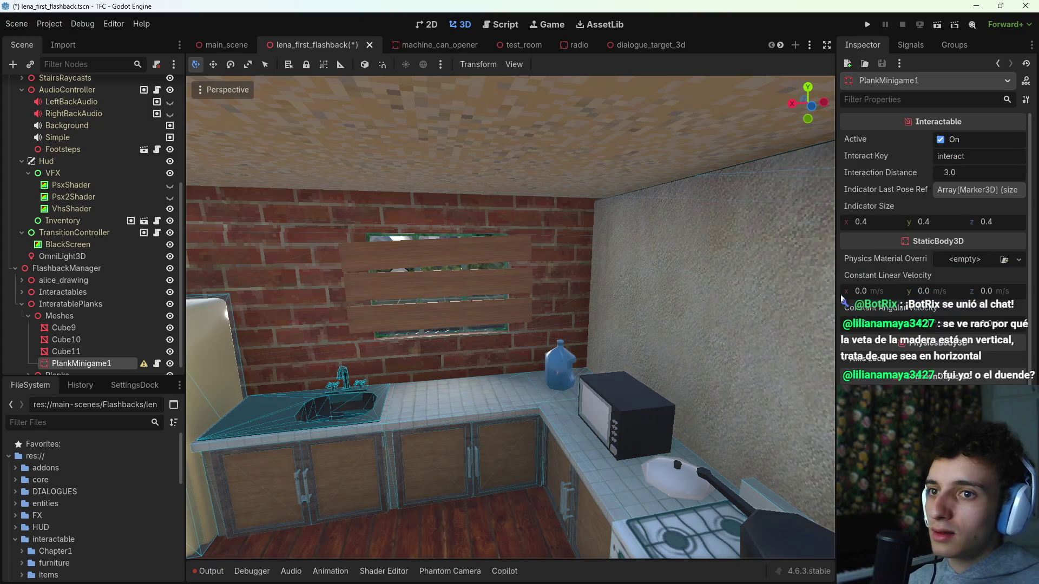
{"action": "left_click_drag", "start_coordinate": [371, 381], "coordinate": [371, 381]}
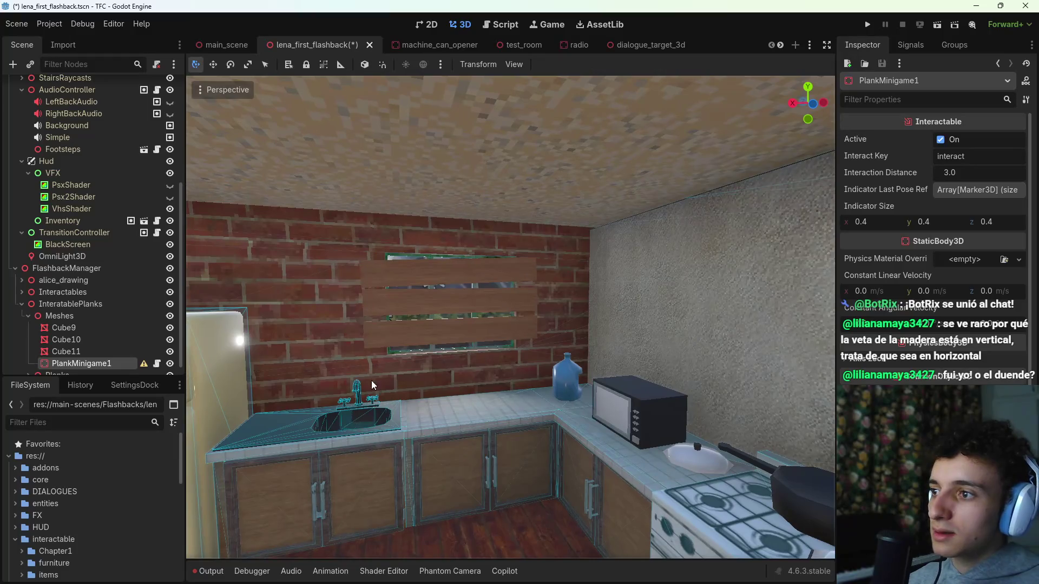
{"action": "left_click", "coordinate": [74, 319]}
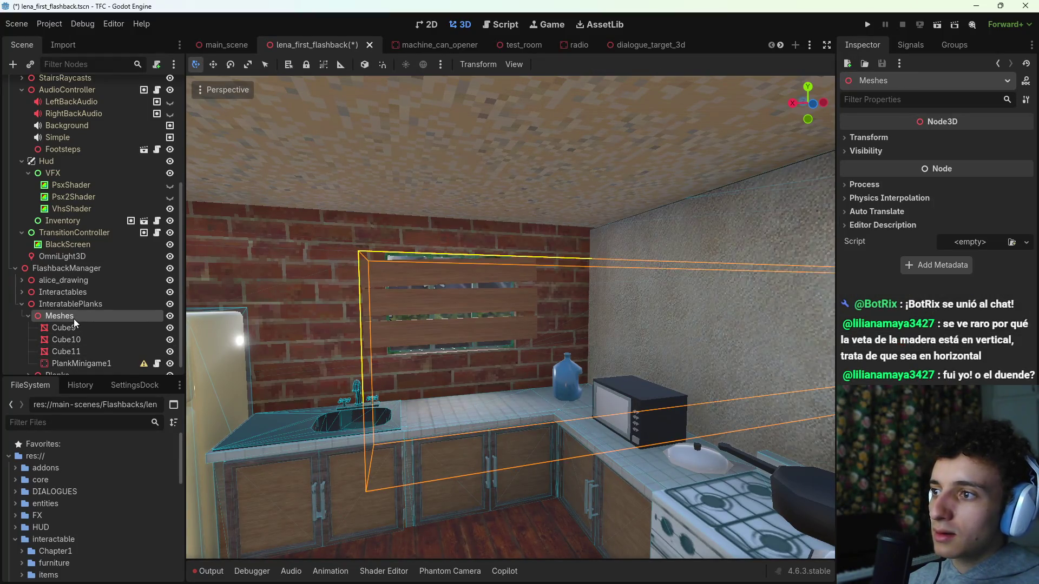
{"action": "mouse_move", "coordinate": [75, 362]}
{"action": "left_mouse_down"}
{"action": "mouse_move", "coordinate": [73, 291]}
{"action": "mouse_move", "coordinate": [60, 340]}
{"action": "mouse_move", "coordinate": [68, 330]}
{"action": "left_mouse_up"}
{"action": "left_click", "coordinate": [63, 338]}
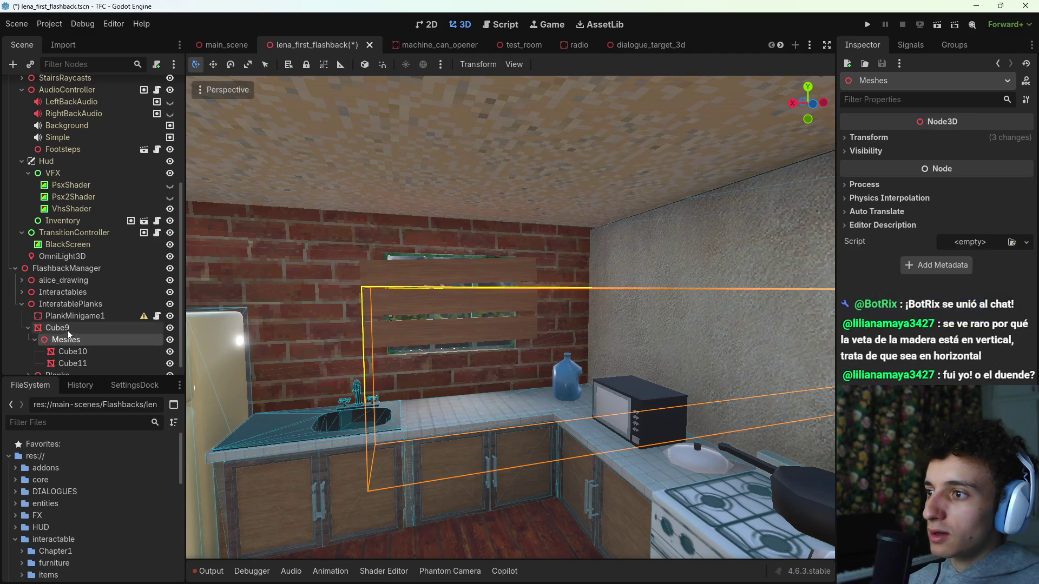
{"action": "left_click", "coordinate": [70, 328]}
Group Cube10 and Cube11 under Cube9 and reset Meshes' position to the origin
{"action": "left_click", "coordinate": [70, 336]}
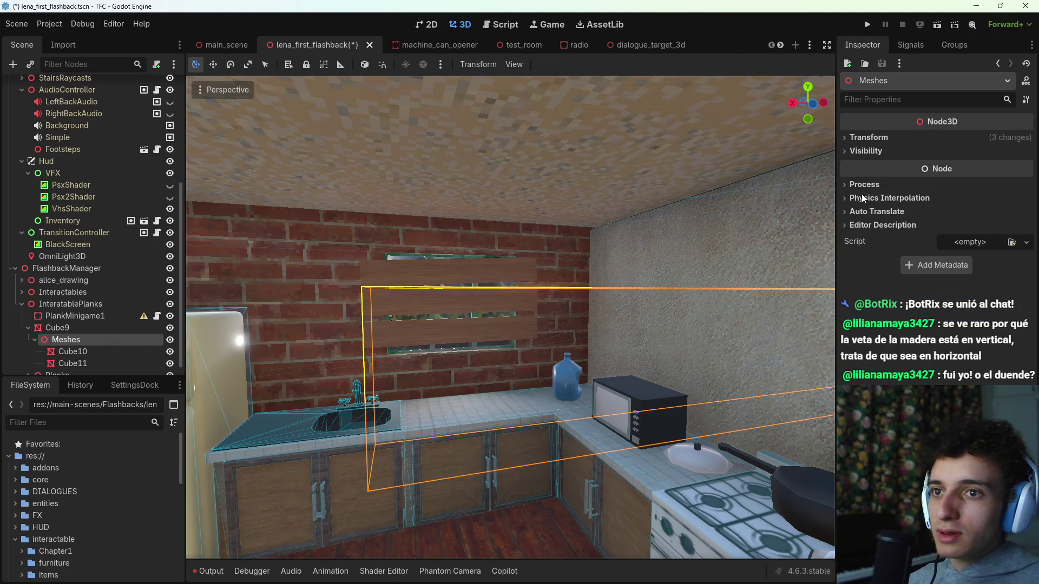
{"action": "left_click", "coordinate": [864, 138]}
{"action": "left_click", "coordinate": [1026, 153]}
{"action": "key", "text": "ctrl+z"}
{"action": "left_click", "coordinate": [72, 363]}
{"action": "left_click", "coordinate": [78, 353], "text": "shift"}
{"action": "left_click_drag", "start_coordinate": [79, 353], "coordinate": [73, 336]}
{"action": "left_click", "coordinate": [66, 363]}
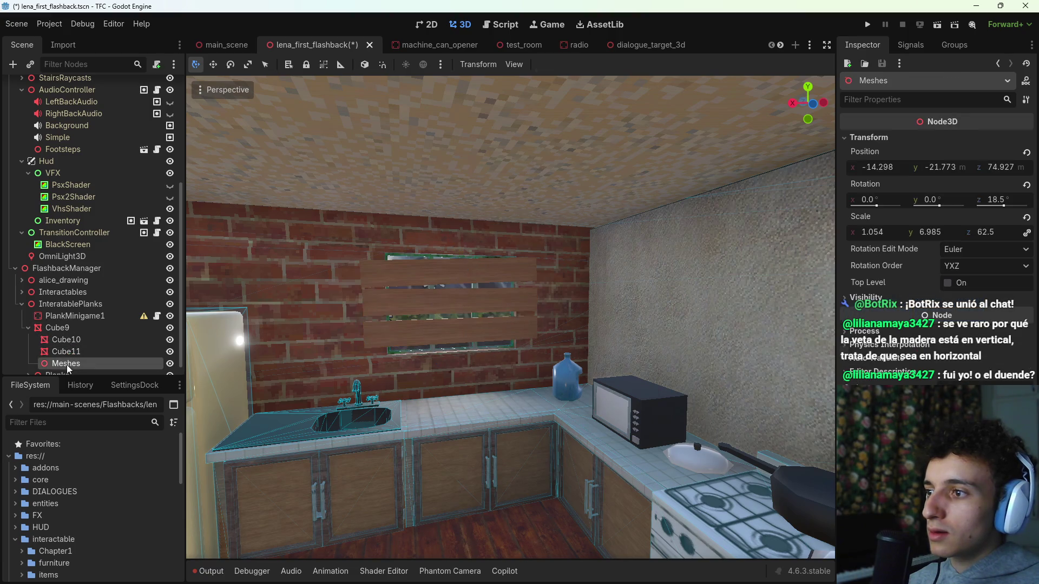
{"action": "left_click", "coordinate": [1027, 154]}
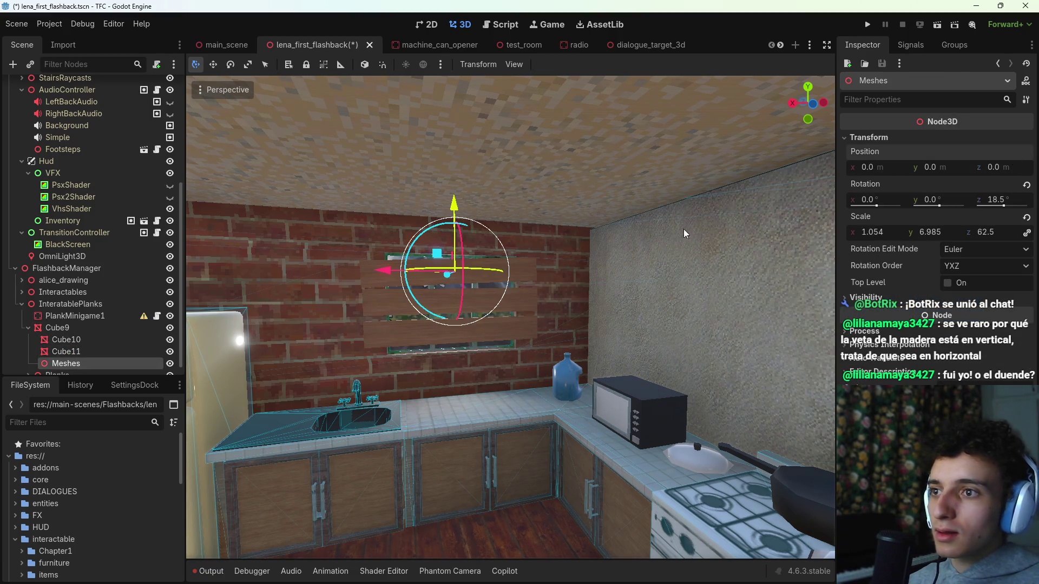
Place PlankMinigame1 under InteratablePlanks with Meshes as its child holding the three cubes
{"action": "left_click_drag", "start_coordinate": [457, 204], "coordinate": [457, 234]}
{"action": "mouse_move", "coordinate": [62, 364]}
{"action": "left_mouse_down"}
{"action": "mouse_move", "coordinate": [60, 325]}
{"action": "mouse_move", "coordinate": [69, 355]}
{"action": "mouse_move", "coordinate": [59, 335]}
{"action": "mouse_move", "coordinate": [65, 349]}
{"action": "mouse_move", "coordinate": [75, 329]}
{"action": "mouse_move", "coordinate": [66, 341]}
{"action": "mouse_move", "coordinate": [74, 352]}
{"action": "left_mouse_up"}
{"action": "left_click", "coordinate": [65, 363], "text": "shift"}
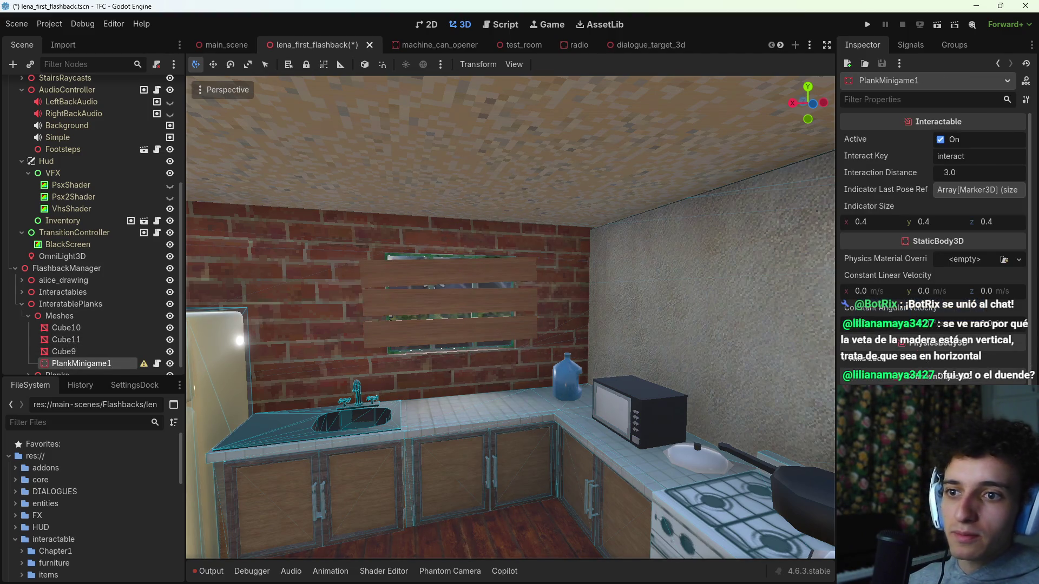
{"action": "mouse_move", "coordinate": [127, 368]}
{"action": "left_mouse_down"}
{"action": "mouse_move", "coordinate": [81, 349]}
{"action": "mouse_move", "coordinate": [72, 316]}
{"action": "mouse_move", "coordinate": [70, 341]}
{"action": "left_mouse_up"}
{"action": "left_click", "coordinate": [22, 340]}
{"action": "left_click", "coordinate": [28, 328]}
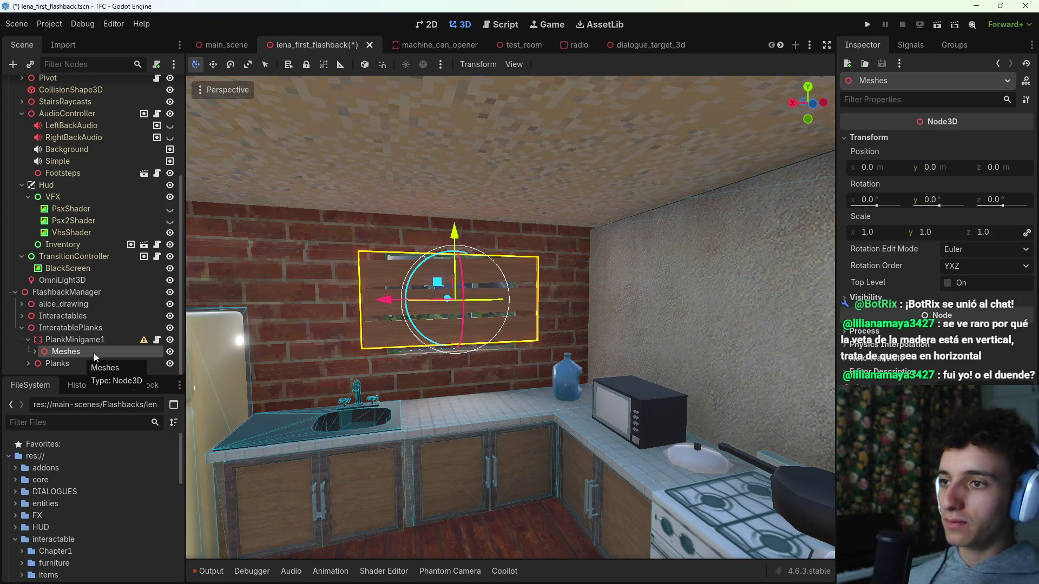
{"action": "left_click", "coordinate": [34, 351]}
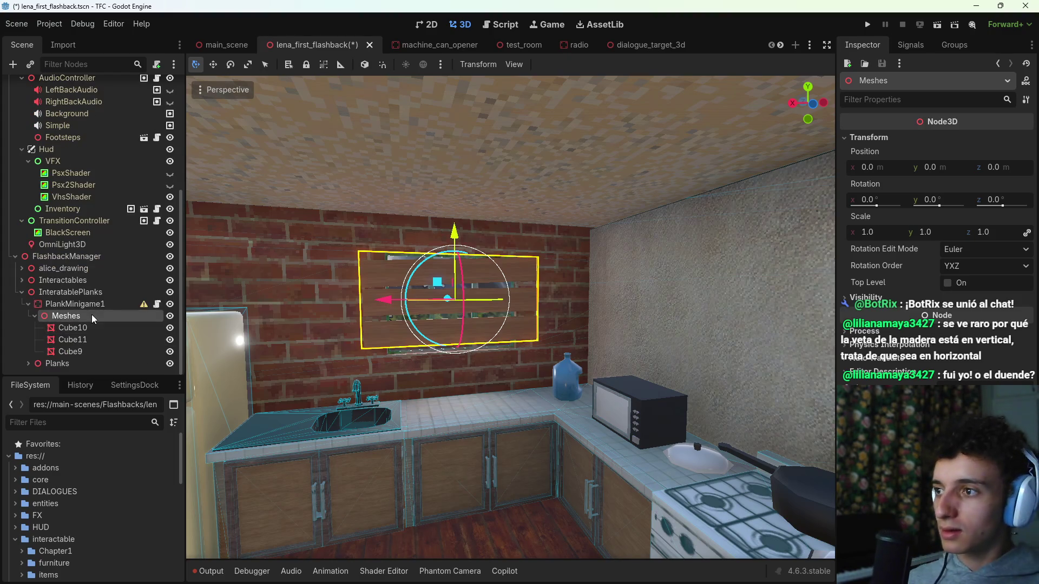
{"action": "left_click", "coordinate": [32, 316]}
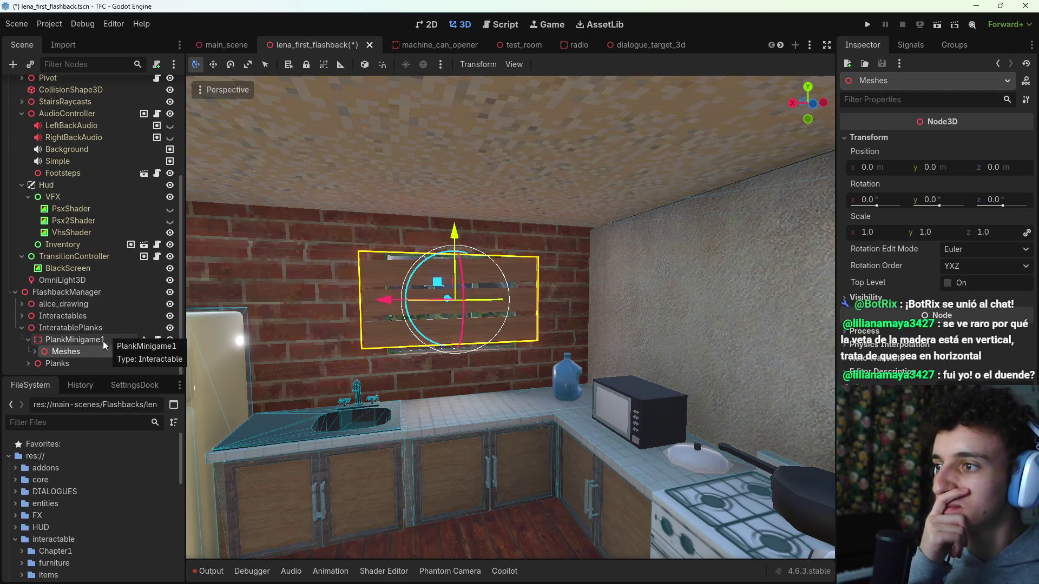
{"action": "left_click", "coordinate": [156, 340]}
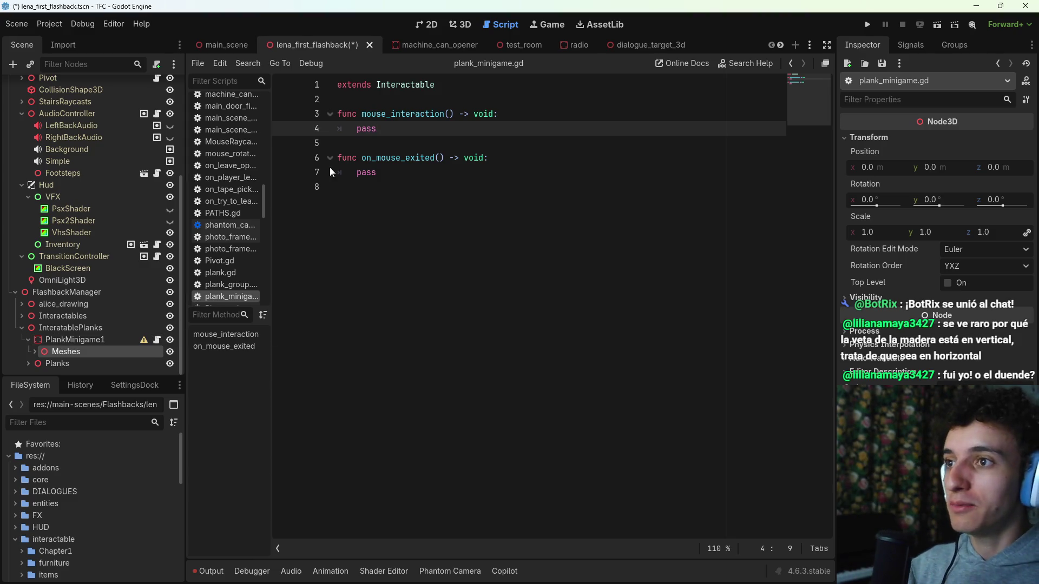
Save the scene and delete the pass placeholder from mouse_interaction
{"action": "key", "text": "ctrl+s"}
{"action": "key", "text": "shift+Home"}
{"action": "key", "text": "BackSpace"}
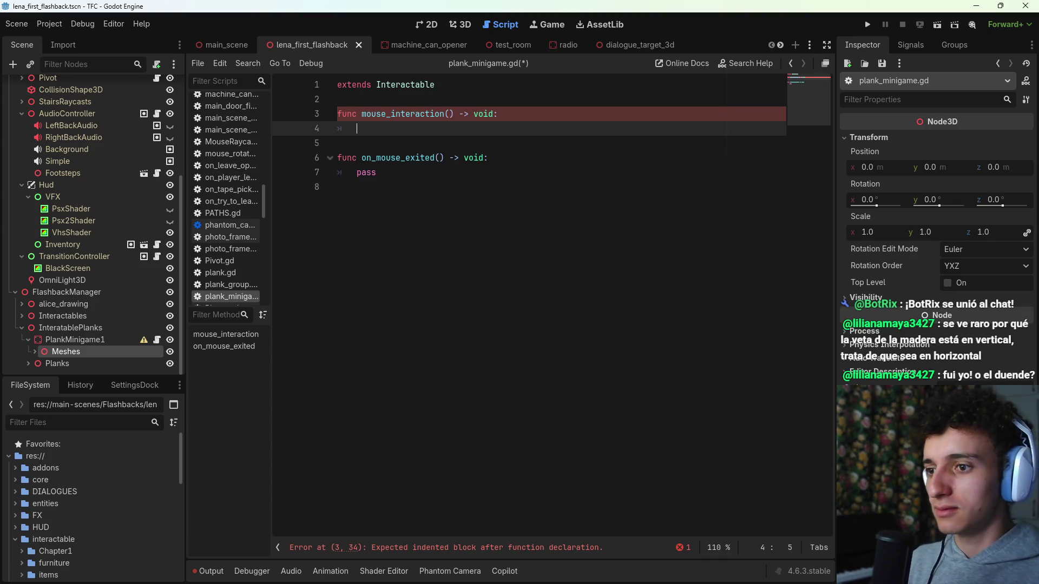
{"action": "left_click", "coordinate": [509, 572]}
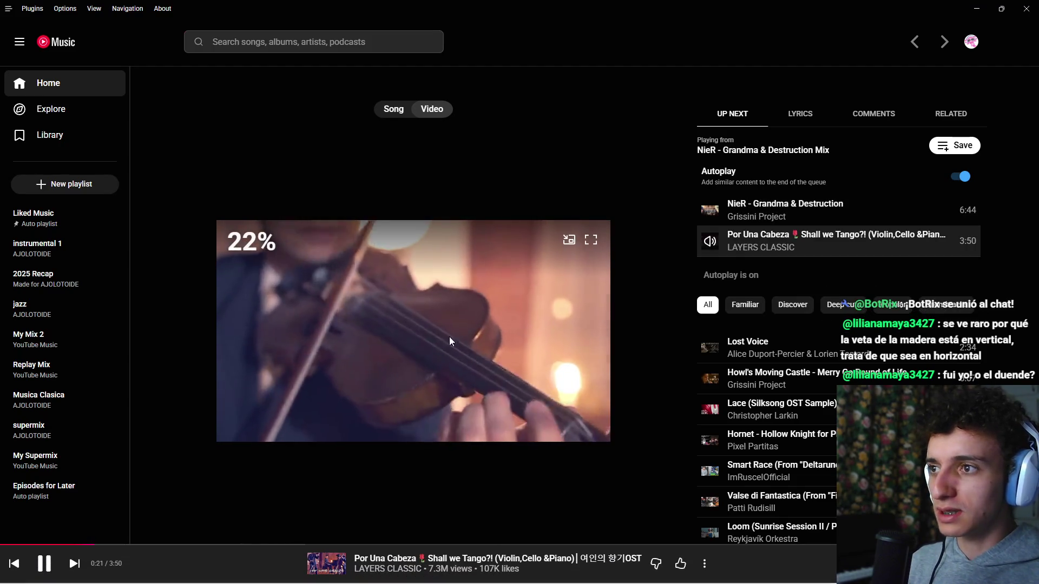
{"action": "scroll", "coordinate": [449, 341], "scroll_direction": "down", "scroll_amount": 8}
{"action": "key", "text": "alt+Tab"}
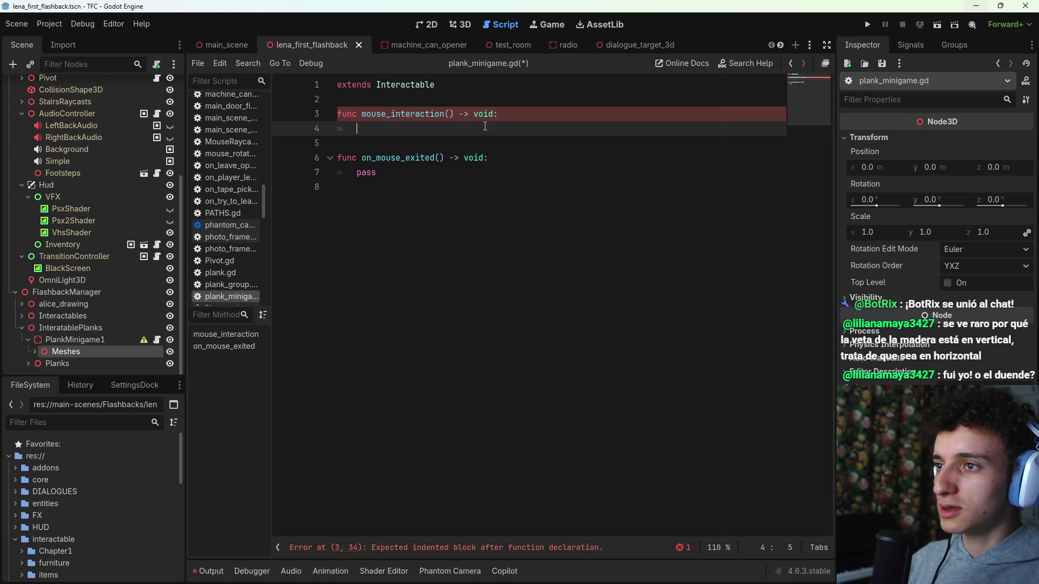
{"action": "left_click", "coordinate": [445, 103]}
{"action": "key", "text": "Return"}
{"action": "key", "text": "Up"}
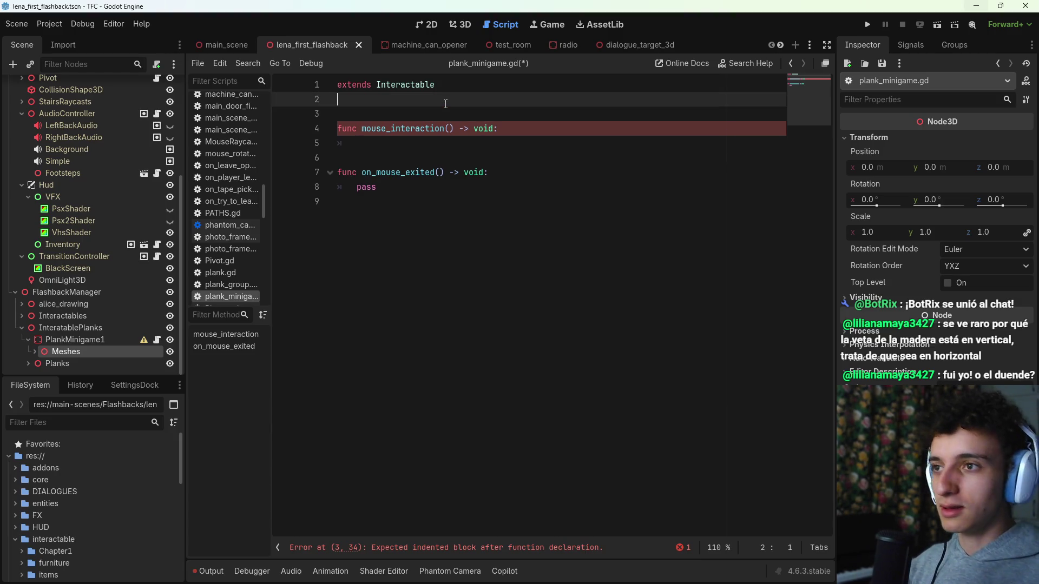
{"action": "key", "text": "Return"}
{"action": "mouse_move", "coordinate": [93, 351]}
{"action": "left_mouse_down"}
{"action": "mouse_move", "coordinate": [403, 104]}
{"action": "mouse_move", "coordinate": [411, 112]}
{"action": "left_mouse_up"}
{"action": "key", "text": "BackSpace"}
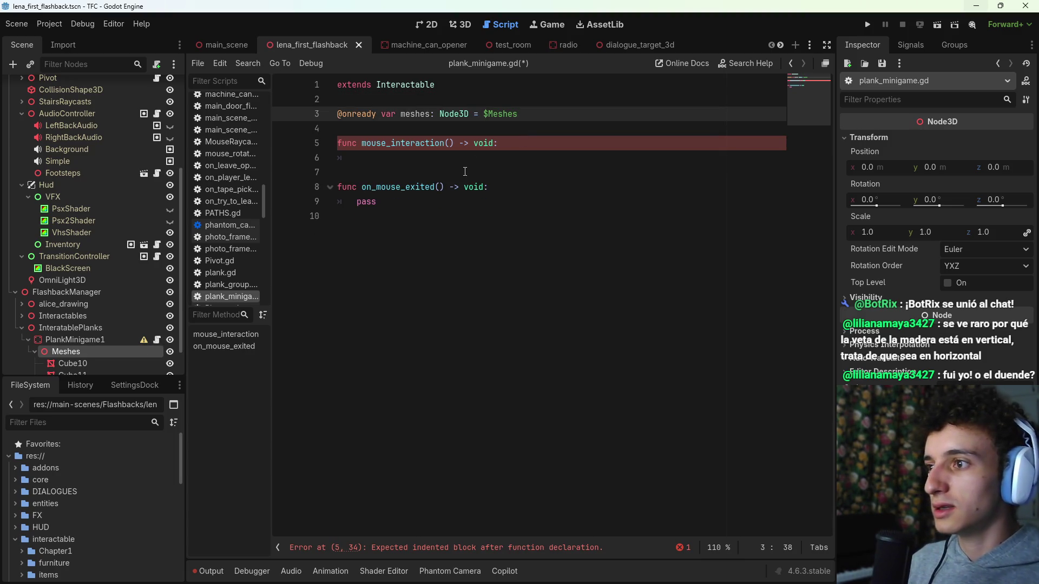
{"action": "left_click", "coordinate": [35, 351]}
Select PlankMinigame1 in the 3D view and start adding a child node to it
{"action": "left_click", "coordinate": [394, 171]}
{"action": "left_click", "coordinate": [397, 164]}
{"action": "left_click", "coordinate": [81, 339]}
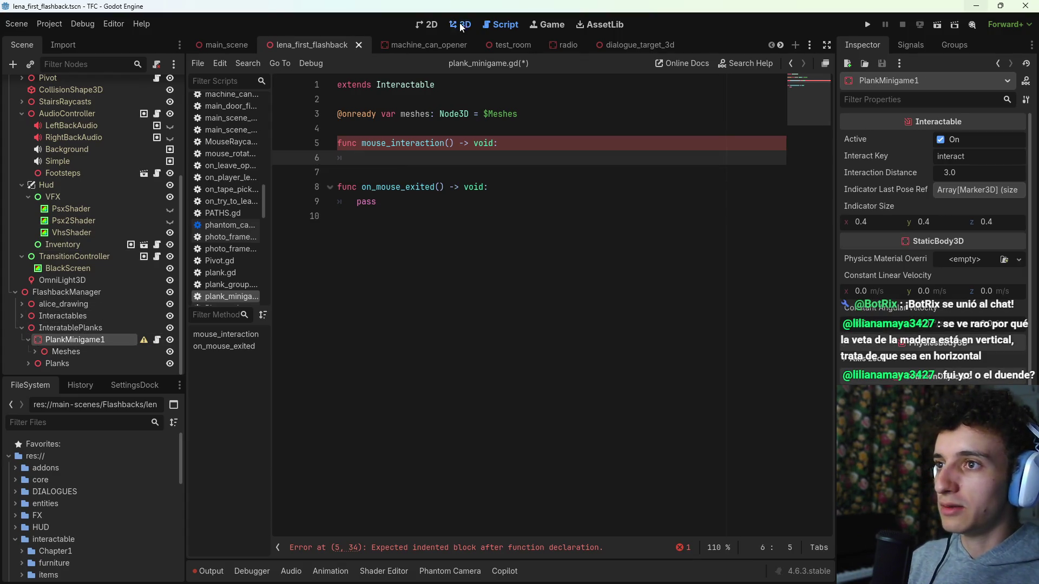
{"action": "left_click", "coordinate": [460, 25]}
{"action": "key", "text": "ctrl+a"}
Add a CollisionShape3D child and give it a BoxShape3D
{"action": "type", "text": "coll"}
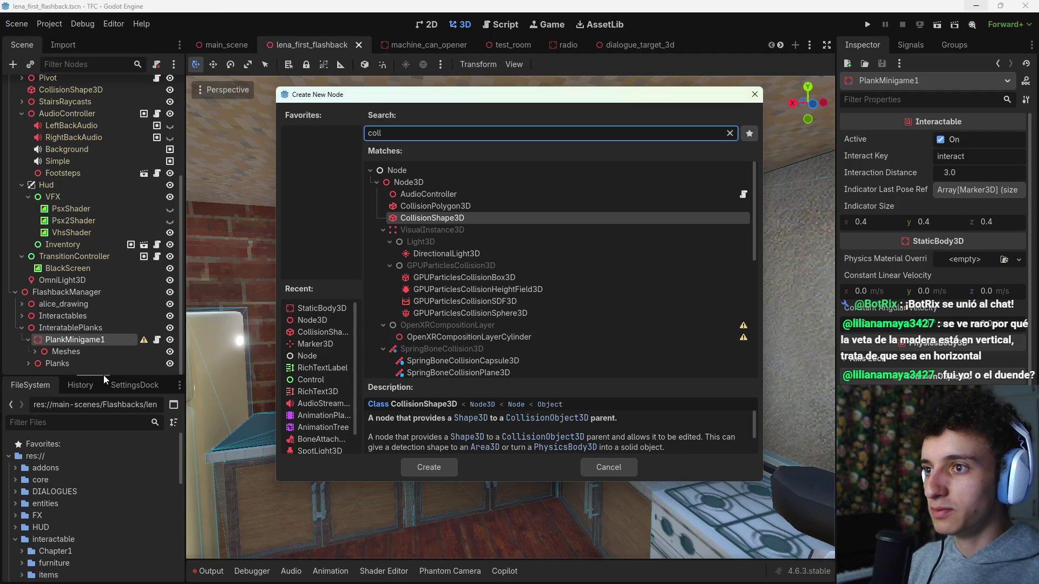
{"action": "key", "text": "Return"}
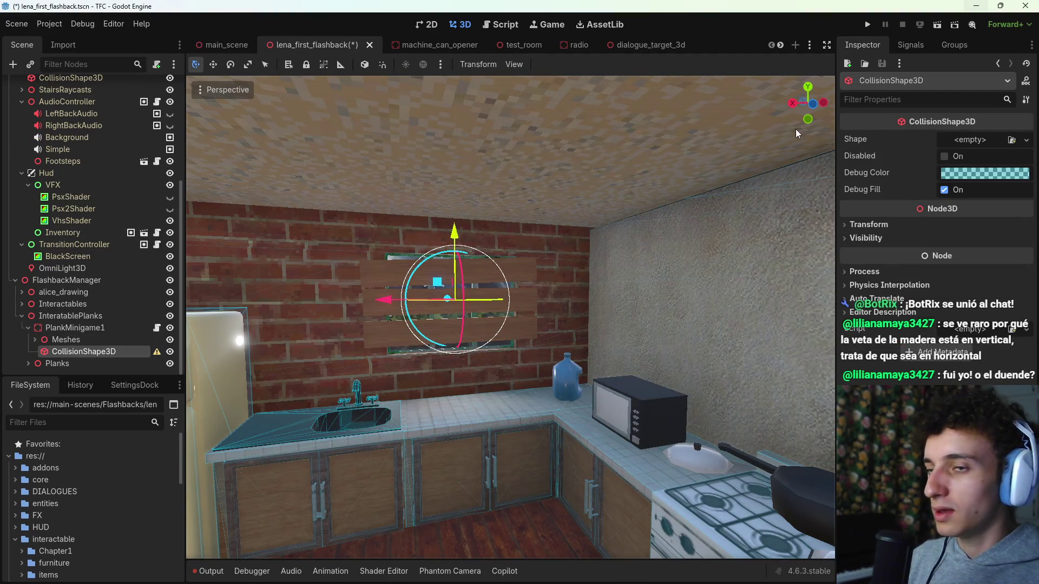
{"action": "left_click", "coordinate": [970, 140]}
{"action": "left_click", "coordinate": [920, 172]}
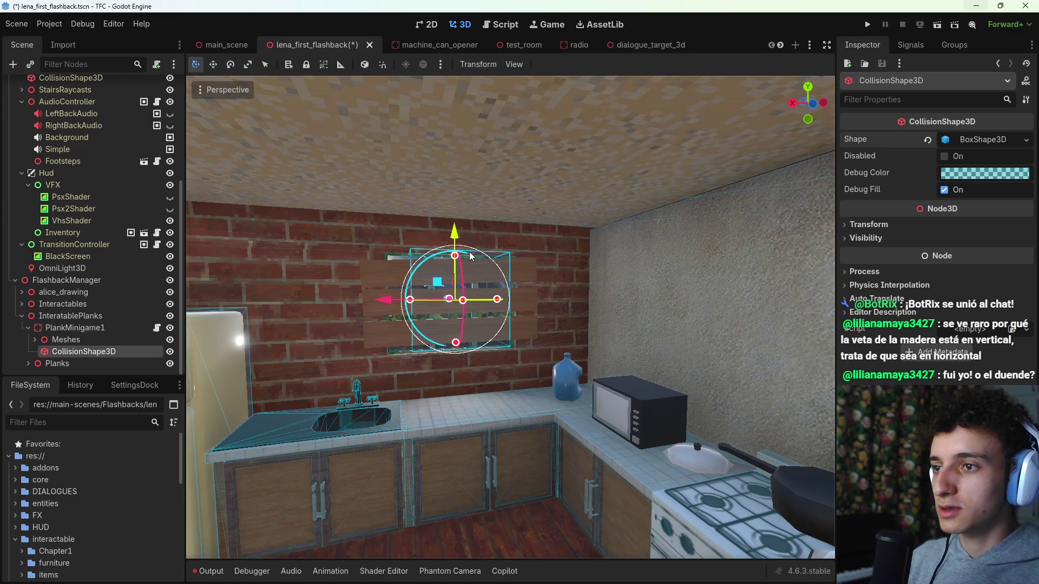
Widen the box left, right and downward over the planks, undoing the depth change
{"action": "left_click_drag", "start_coordinate": [408, 303], "coordinate": [382, 300]}
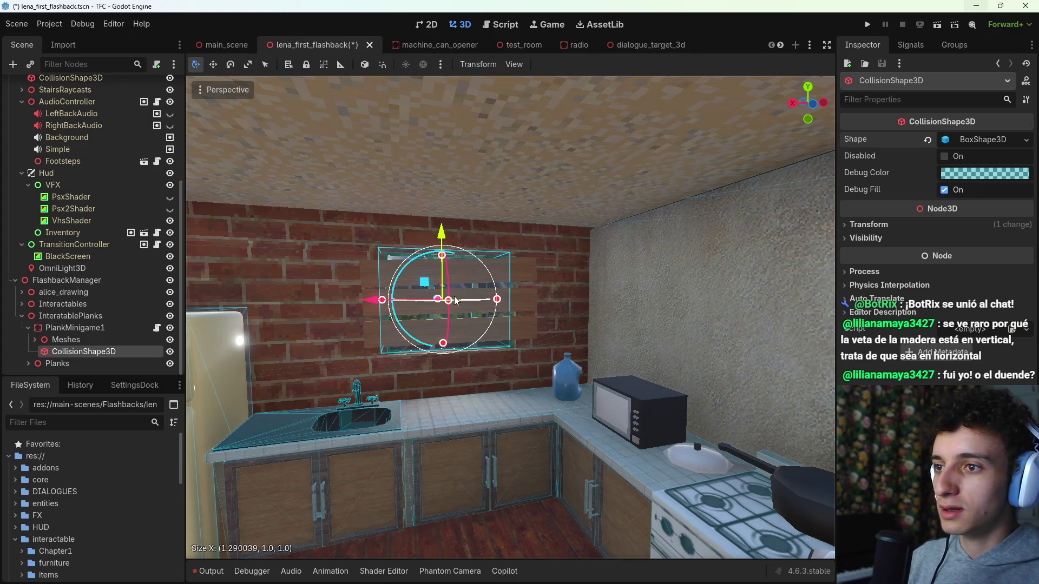
{"action": "left_click_drag", "start_coordinate": [497, 302], "coordinate": [513, 302]}
{"action": "left_click_drag", "start_coordinate": [452, 344], "coordinate": [450, 360]}
{"action": "left_click_drag", "start_coordinate": [384, 311], "coordinate": [378, 311]}
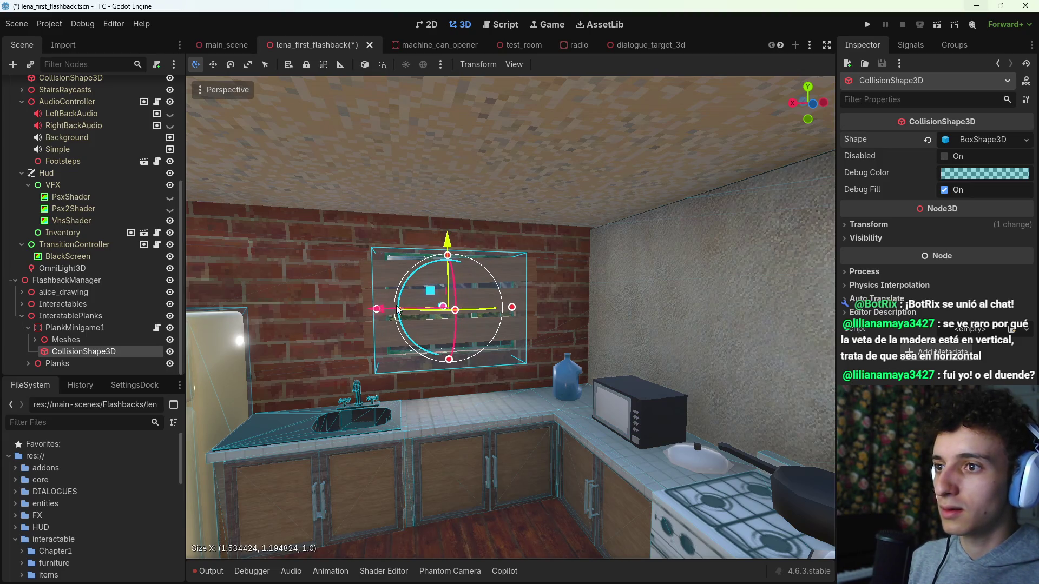
{"action": "left_click_drag", "start_coordinate": [513, 309], "coordinate": [520, 309]}
{"action": "scroll", "coordinate": [519, 309], "scroll_direction": "up", "scroll_amount": 5}
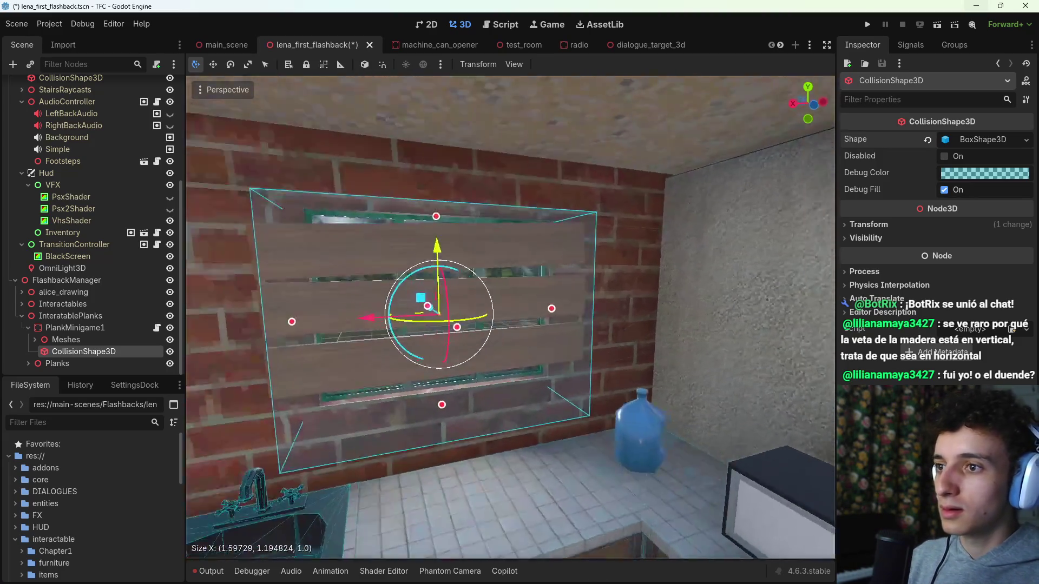
{"action": "mouse_move", "coordinate": [527, 337]}
{"action": "left_mouse_down"}
{"action": "mouse_move", "coordinate": [453, 331]}
{"action": "mouse_move", "coordinate": [643, 355]}
{"action": "left_mouse_up"}
{"action": "key", "text": "ctrl+z"}
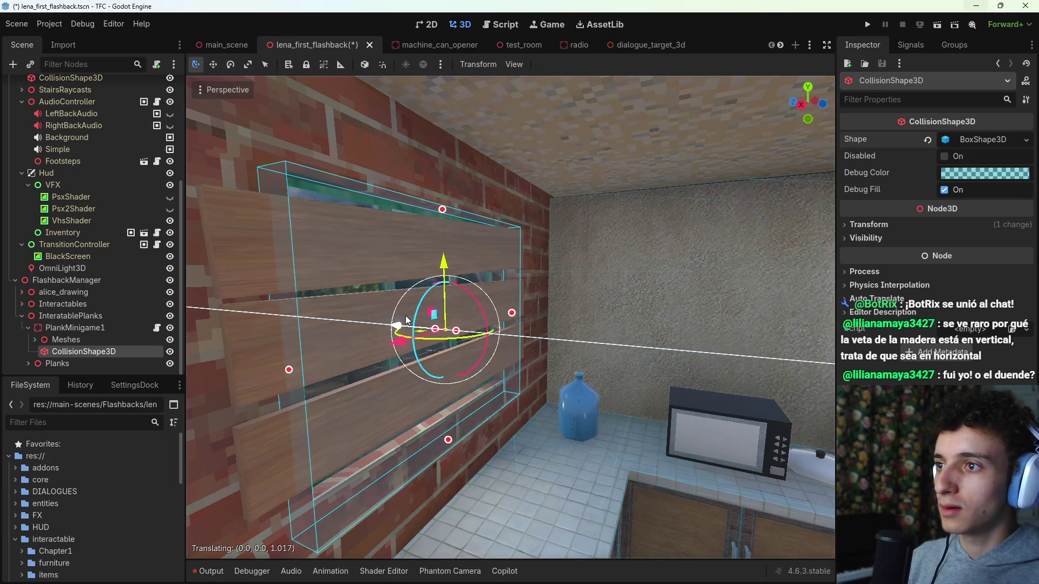
Add a Marker3D named InteractionIndicator to PlankMinigame1 and assign it as Indicator Last Pose Ref
{"action": "left_click", "coordinate": [79, 328]}
{"action": "key", "text": "ctrl+a"}
{"action": "type", "text": "mar"}
{"action": "key", "text": "Return"}
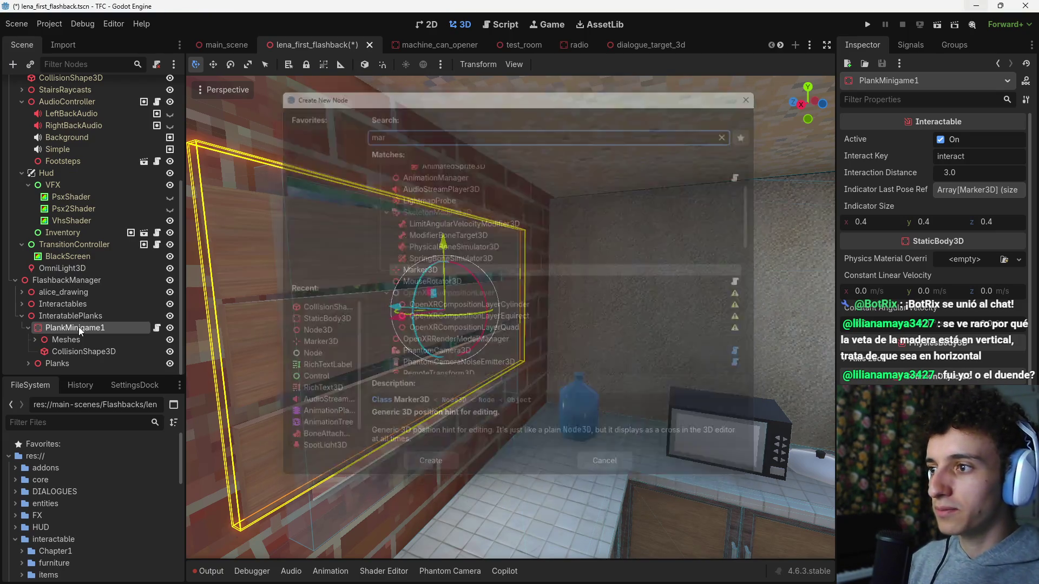
{"action": "left_click", "coordinate": [76, 352]}
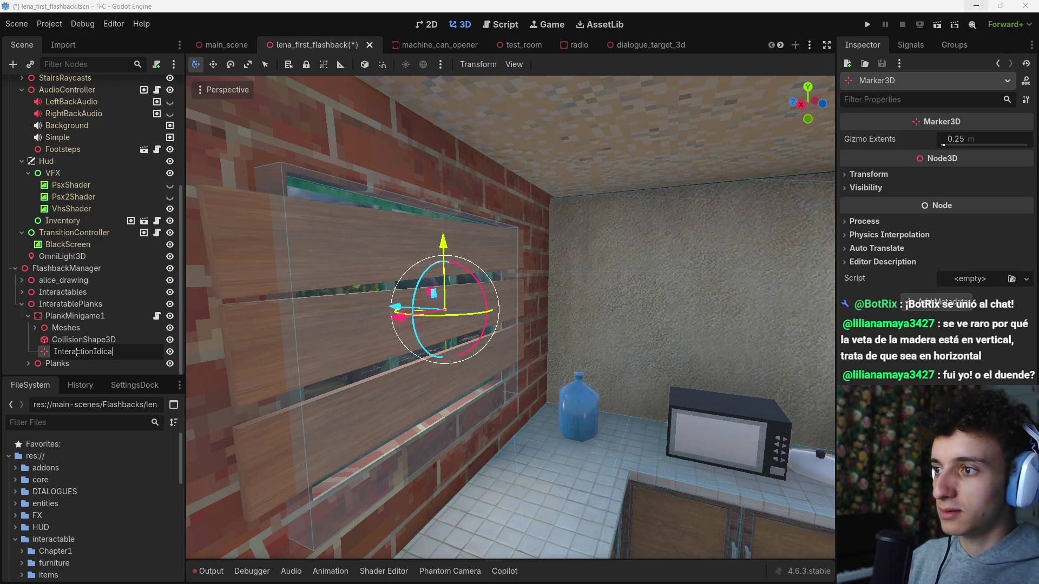
{"action": "type", "text": "tor"}
{"action": "key", "text": "Return"}
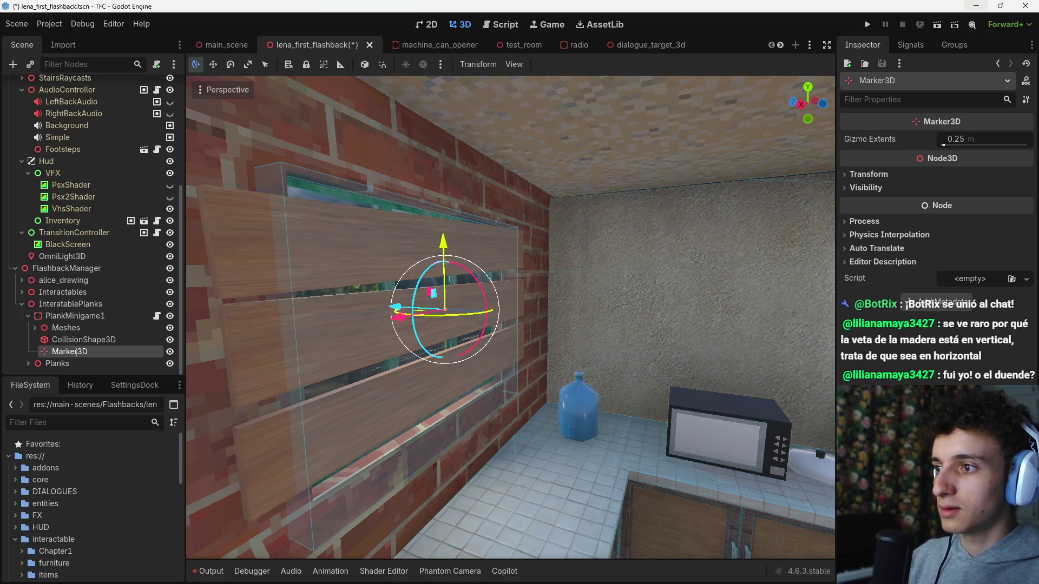
{"action": "left_click", "coordinate": [109, 315]}
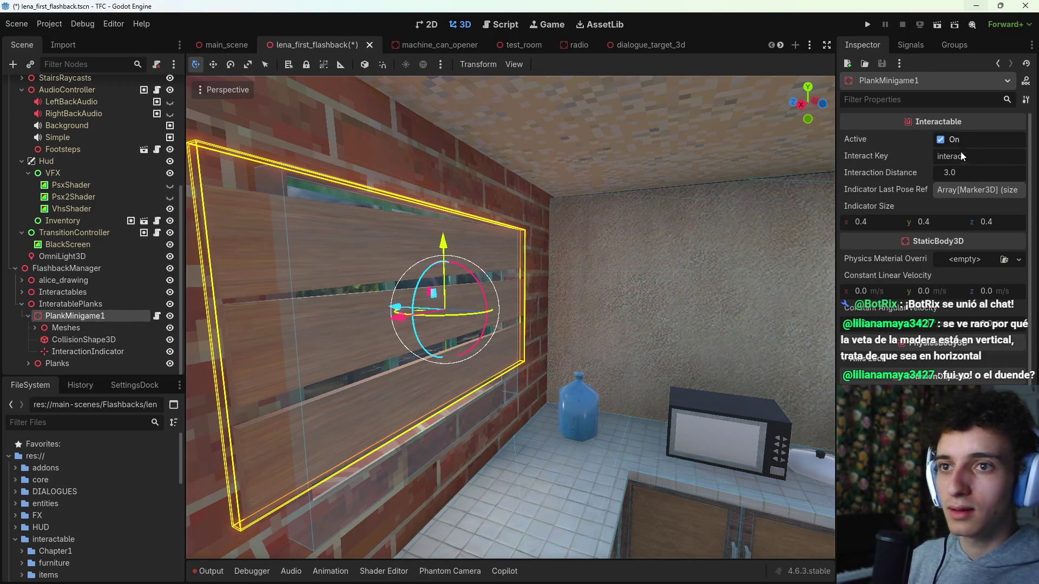
{"action": "left_click_drag", "start_coordinate": [104, 355], "coordinate": [979, 190]}
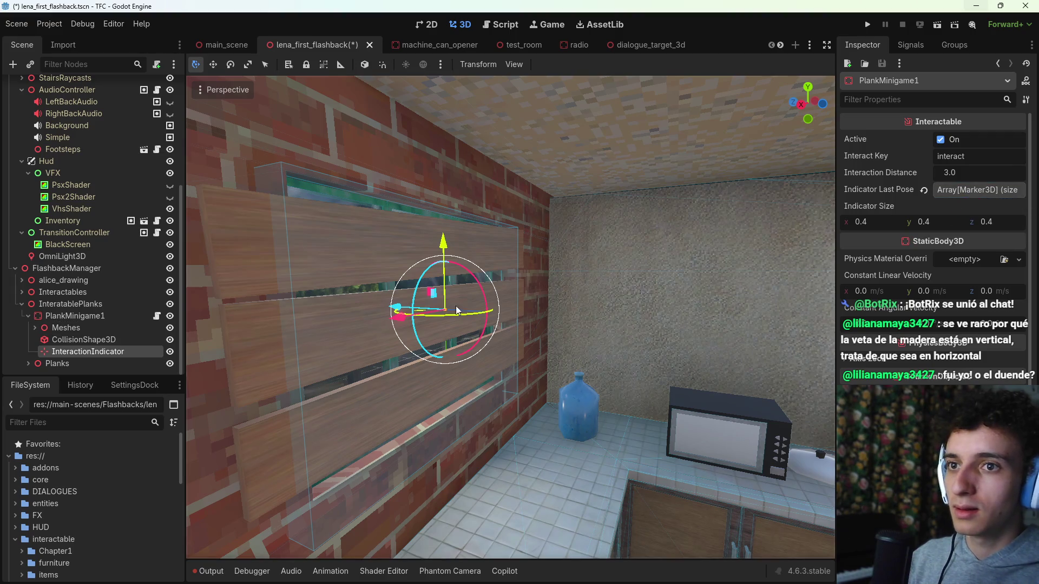
Frame PlankMinigame1 in the 3D view
{"action": "left_click", "coordinate": [979, 190]}
{"action": "left_click", "coordinate": [980, 190]}
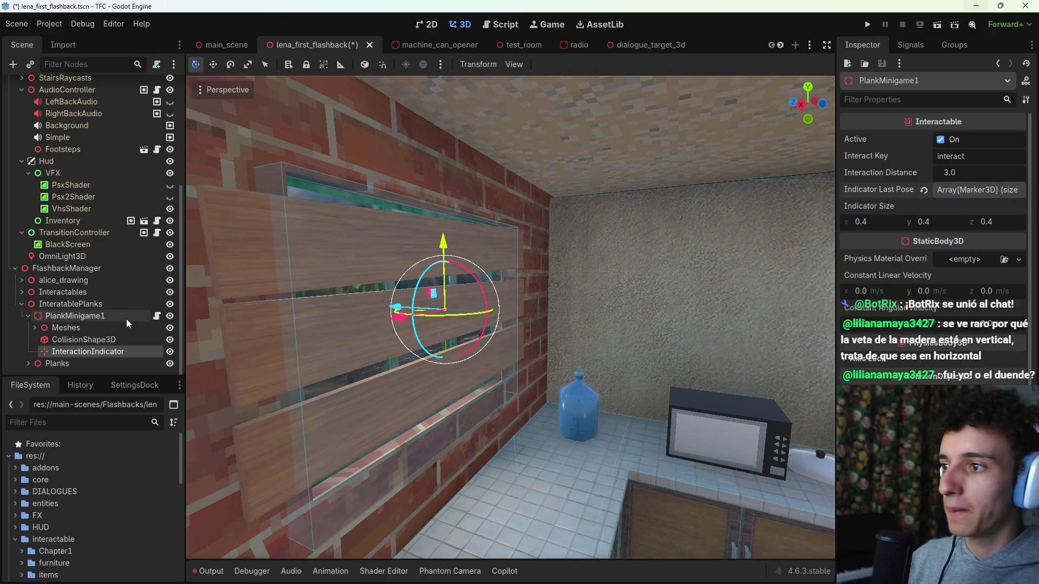
{"action": "left_click", "coordinate": [74, 318]}
{"action": "double_click", "coordinate": [63, 318]}
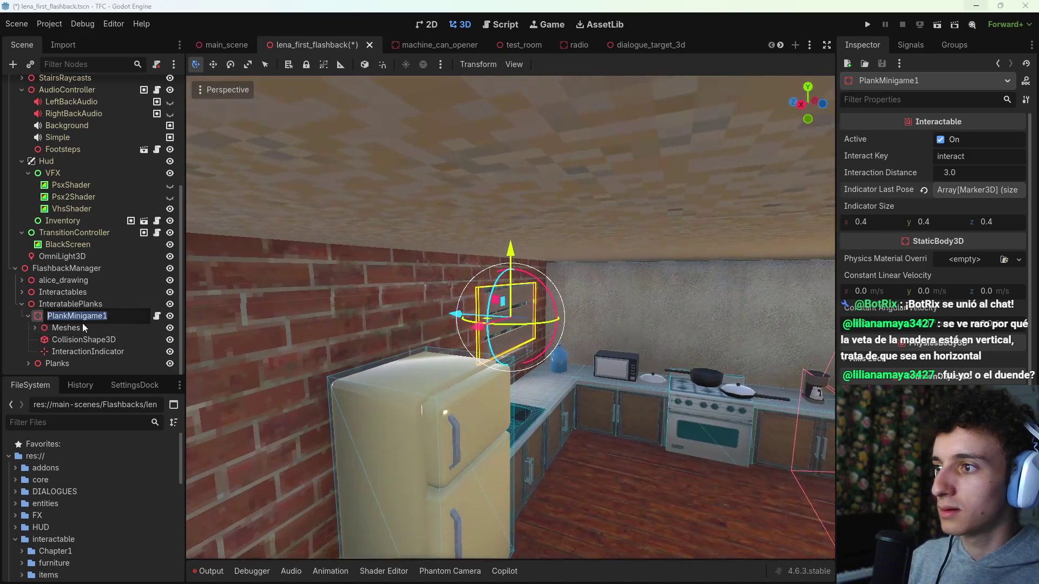
{"action": "key", "text": "Return"}
{"action": "key", "text": "f"}
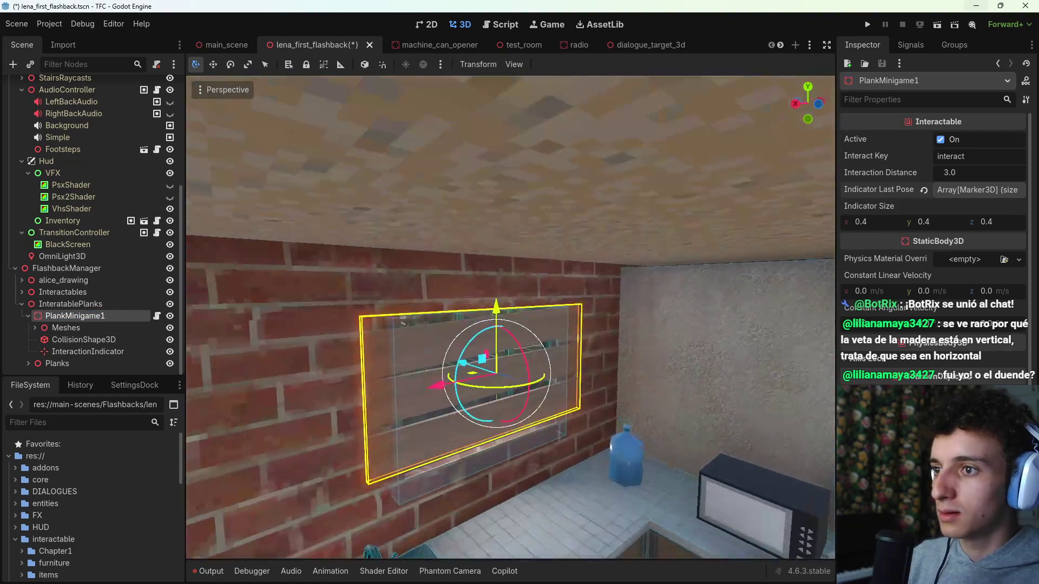
Drag the InteractionIndicator marker onto the planks and raise it to their centre
{"action": "left_click", "coordinate": [86, 352]}
{"action": "left_click_drag", "start_coordinate": [463, 326], "coordinate": [446, 364]}
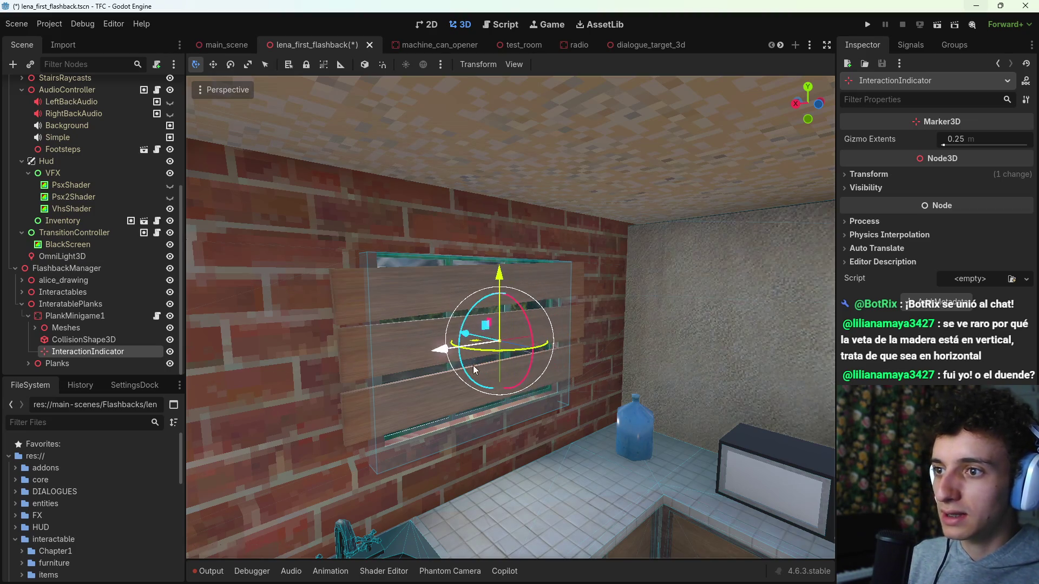
{"action": "scroll", "coordinate": [446, 367], "scroll_direction": "up", "scroll_amount": 3}
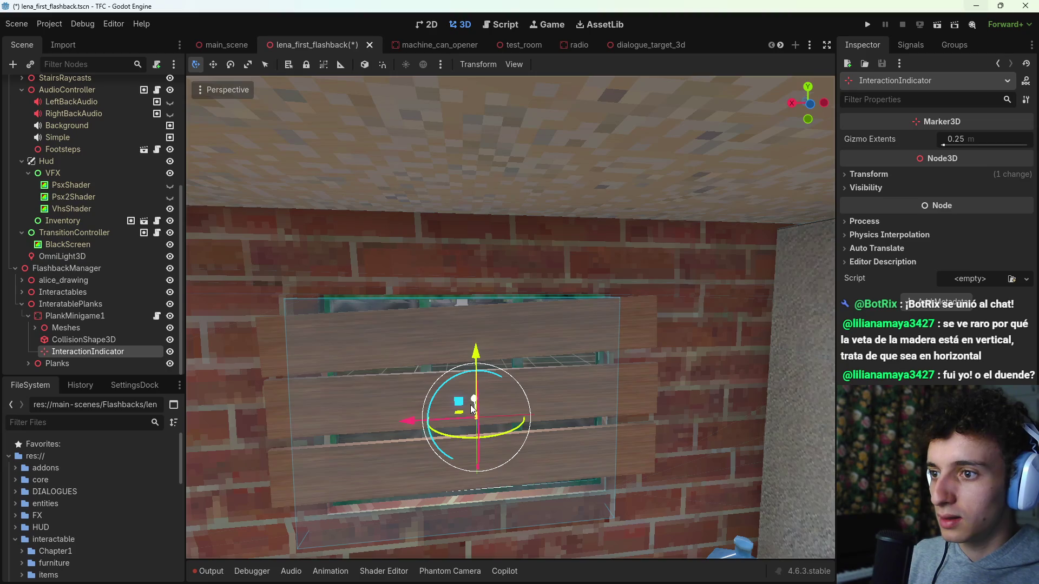
{"action": "left_click_drag", "start_coordinate": [475, 403], "coordinate": [472, 380]}
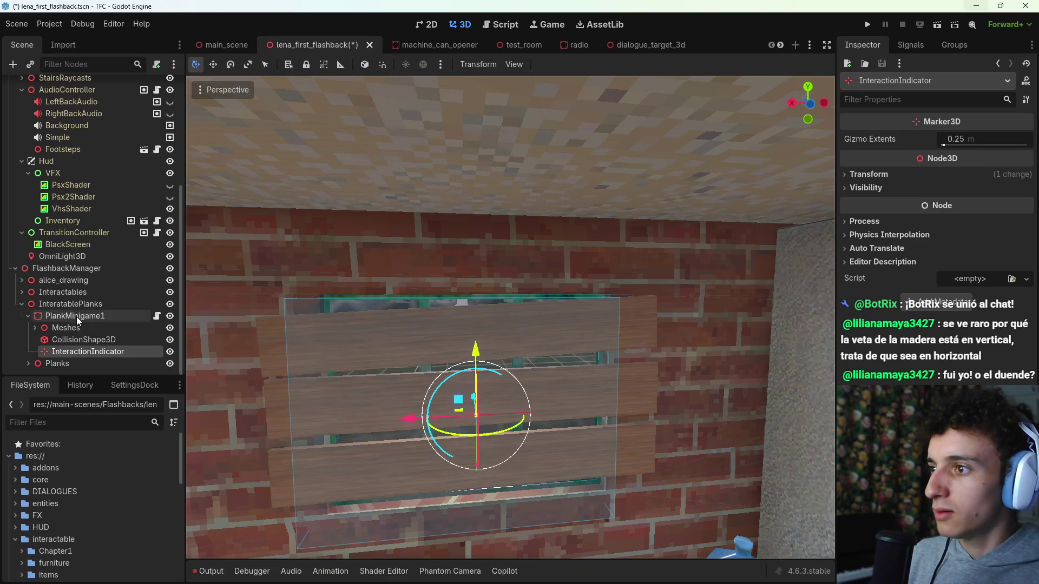
{"action": "left_click", "coordinate": [74, 316]}
{"action": "scroll", "coordinate": [871, 262], "scroll_direction": "down", "scroll_amount": 3}
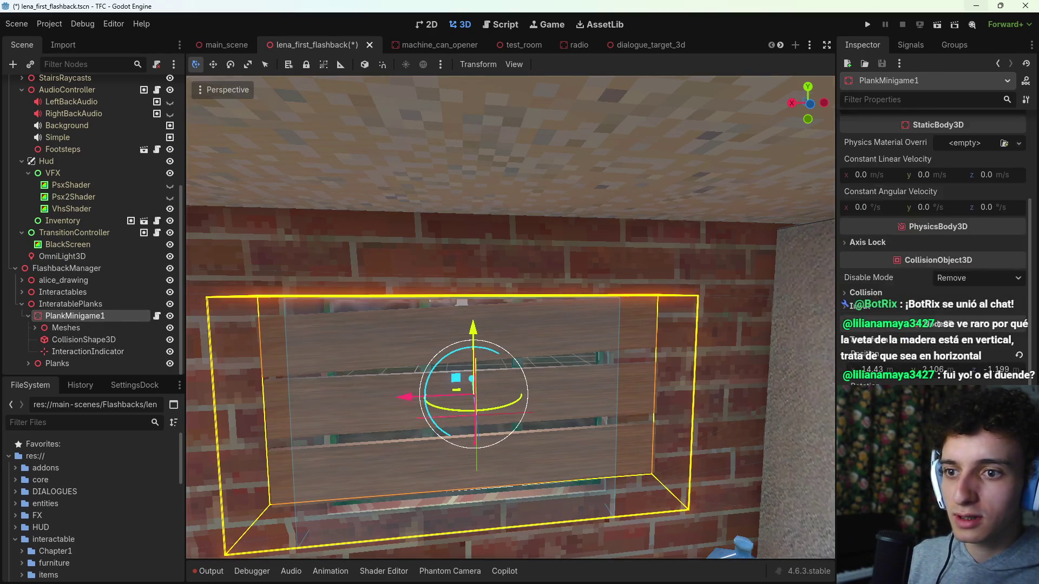
{"action": "scroll", "coordinate": [872, 262], "scroll_direction": "up", "scroll_amount": 3}
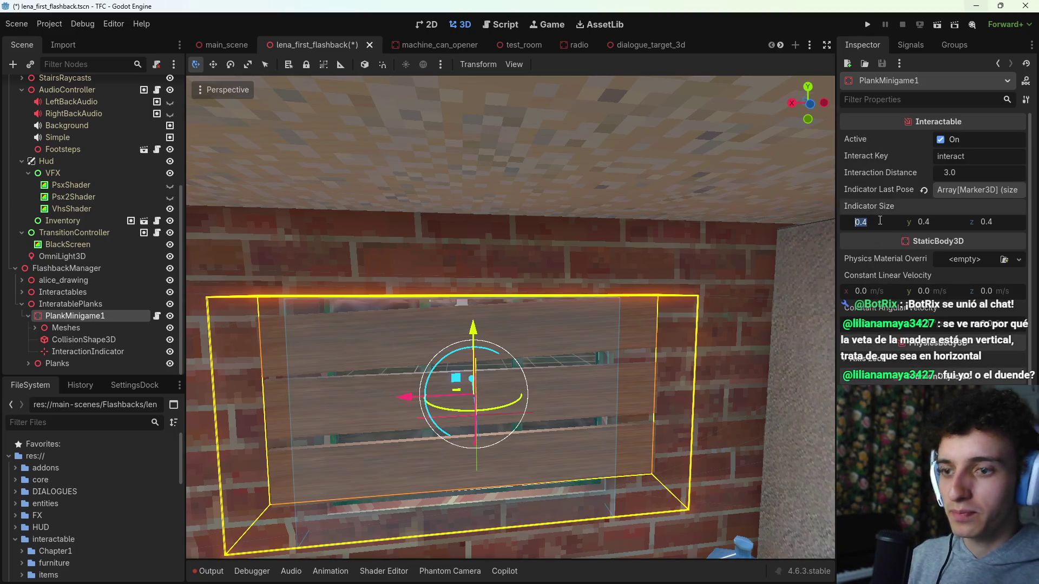
Set PlankMinigame1's Indicator Size to 0.8 on x, y and z
{"action": "left_click", "coordinate": [877, 221]}
{"action": "type", "text": "0.8"}
{"action": "key", "text": "Return"}
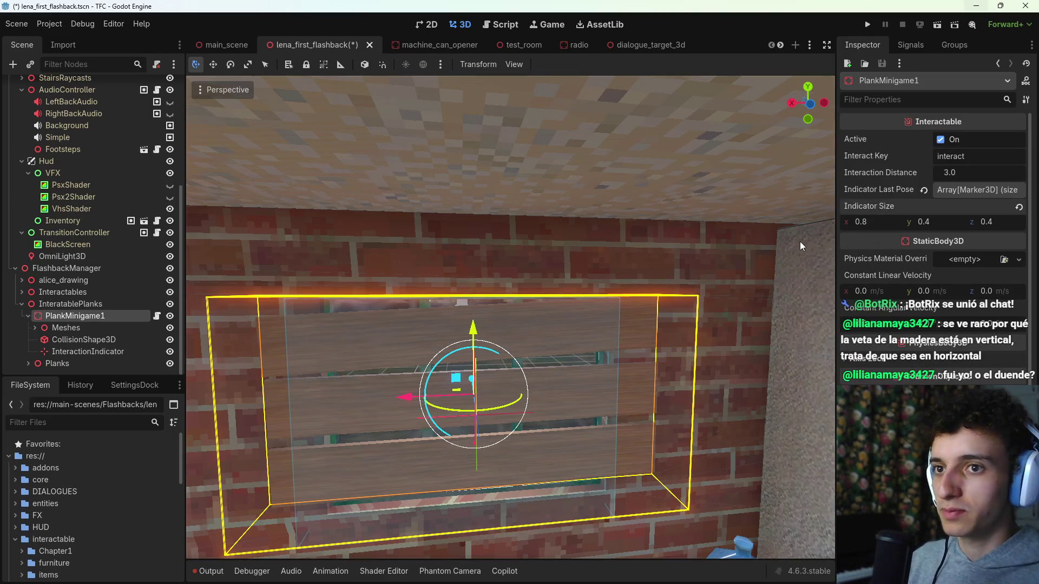
{"action": "key", "text": "ctrl+s"}
{"action": "left_click", "coordinate": [876, 222]}
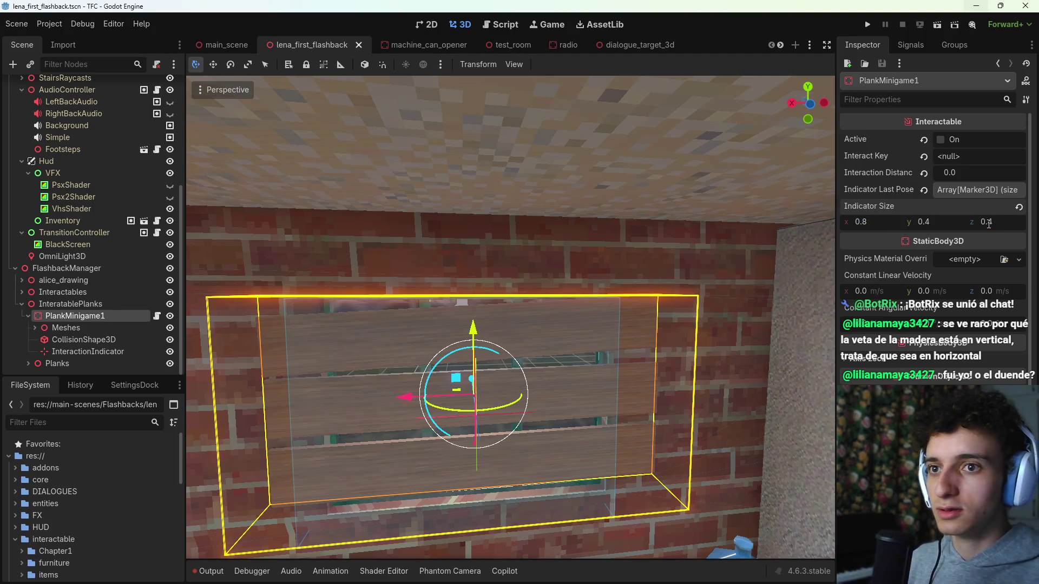
{"action": "left_click", "coordinate": [923, 222]}
{"action": "type", "text": "0.8"}
{"action": "left_click", "coordinate": [1009, 224]}
{"action": "type", "text": "0.8"}
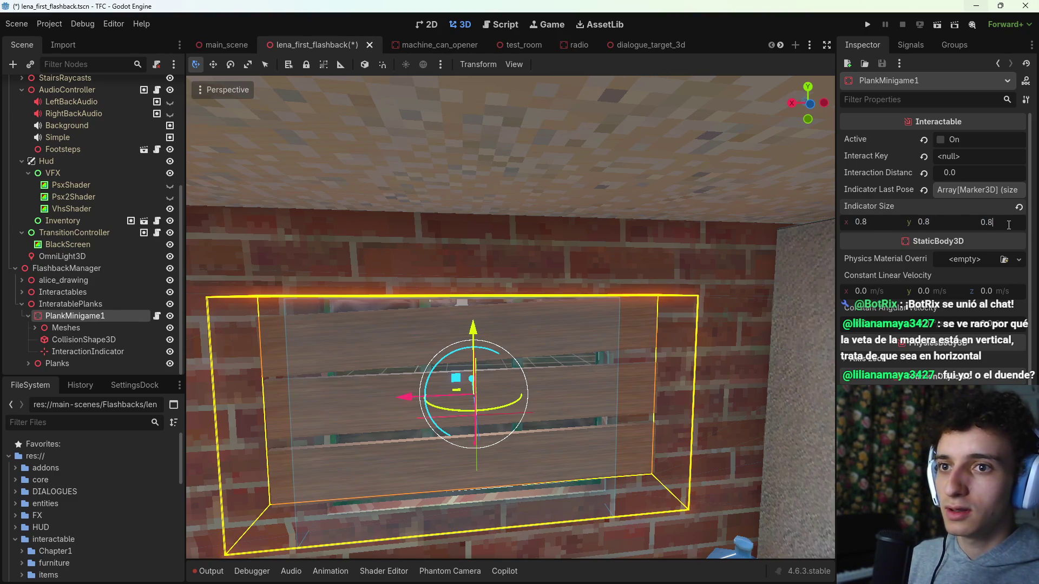
Restore Interaction Distance 3.0, re-link InteractionIndicator as Indicator Last Pose Ref, and save
{"action": "left_click", "coordinate": [67, 329]}
{"action": "left_click", "coordinate": [78, 317]}
{"action": "left_click", "coordinate": [924, 173]}
{"action": "left_click", "coordinate": [924, 190]}
{"action": "left_click_drag", "start_coordinate": [66, 352], "coordinate": [963, 190]}
{"action": "key", "text": "ctrl+s"}
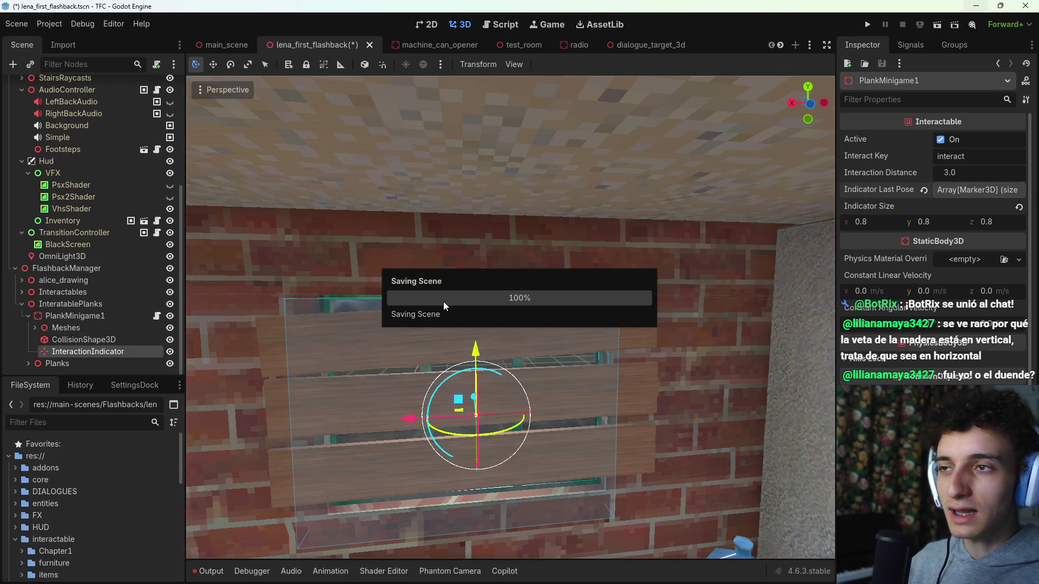
Nudge the indicator marker slightly in depth and save the scene
{"action": "left_click_drag", "start_coordinate": [505, 291], "coordinate": [563, 296]}
{"action": "left_click_drag", "start_coordinate": [477, 364], "coordinate": [468, 357]}
{"action": "key", "text": "ctrl+s"}
{"action": "mouse_move", "coordinate": [634, 303]}
{"action": "left_mouse_down"}
{"action": "mouse_move", "coordinate": [562, 307]}
{"action": "mouse_move", "coordinate": [602, 330]}
{"action": "mouse_move", "coordinate": [574, 345]}
{"action": "left_mouse_up"}
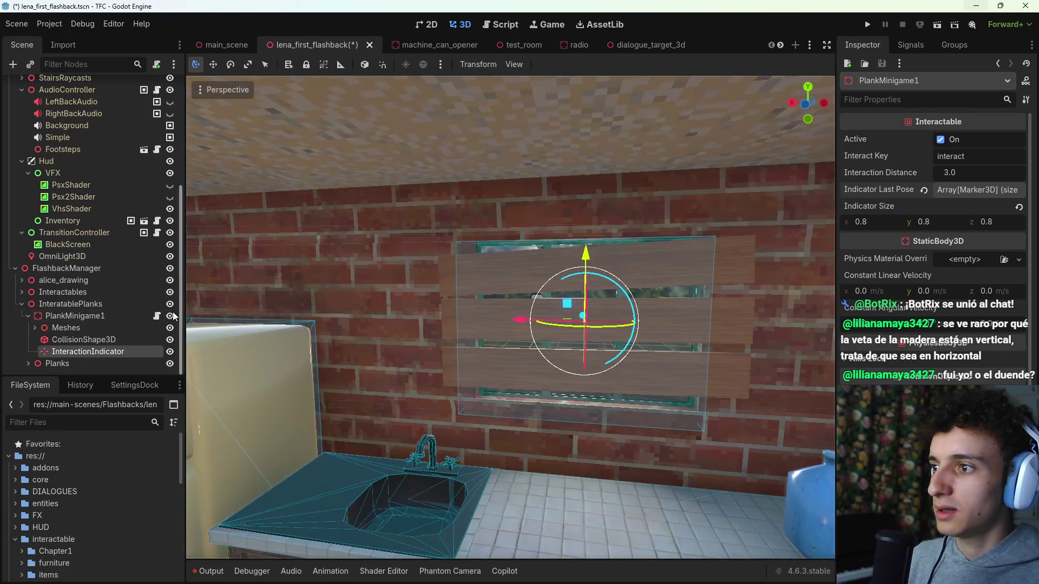
{"action": "left_click", "coordinate": [156, 315]}
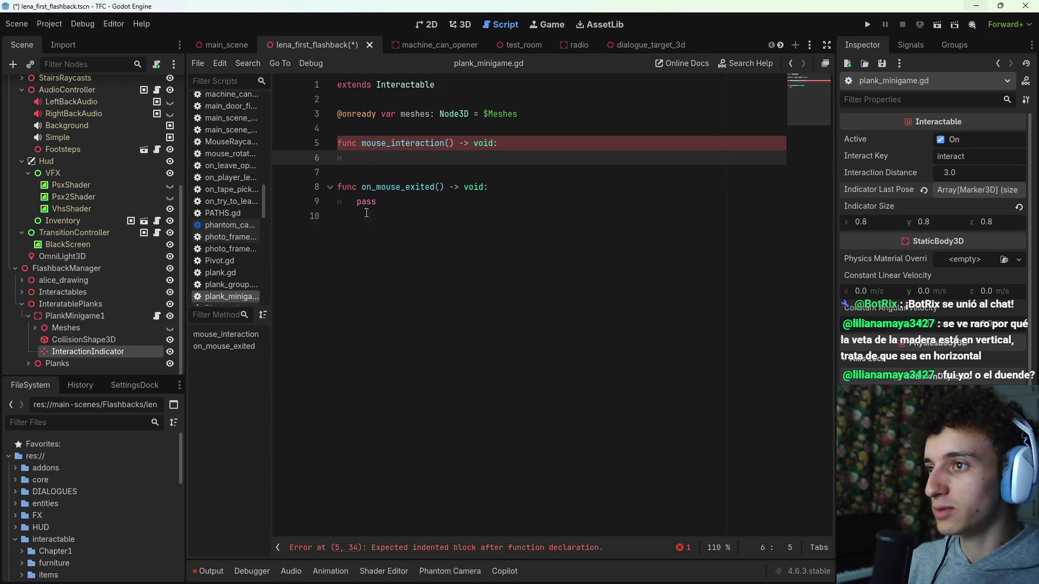
Add a _ready function setting meshes.visible = false, and save the script
{"action": "left_click", "coordinate": [415, 136]}
{"action": "key", "text": "Up"}
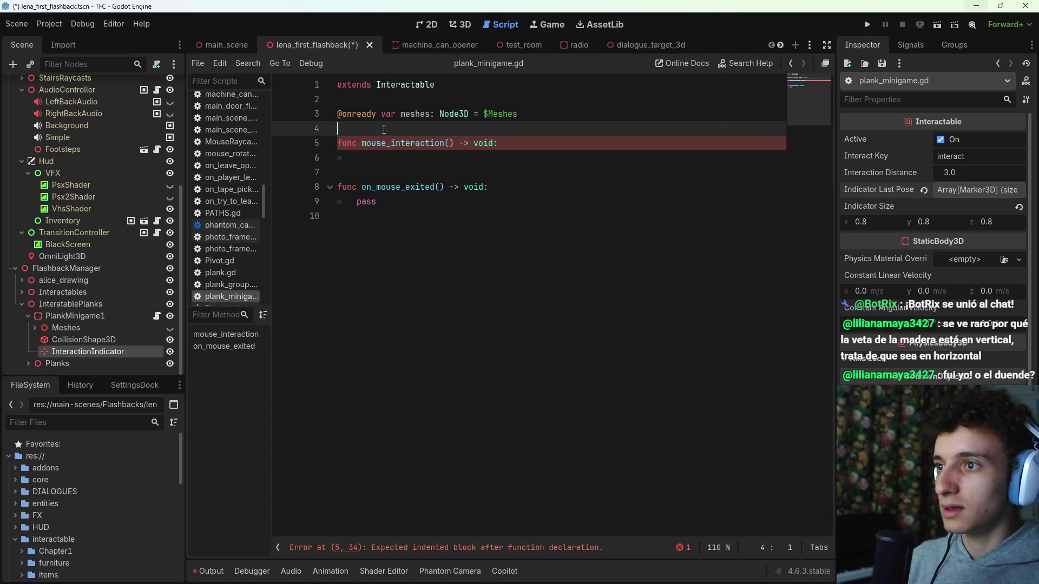
{"action": "key", "text": "Return"}
{"action": "key", "text": "Return"}
{"action": "key", "text": "Up"}
{"action": "type", "text": "func _re"}
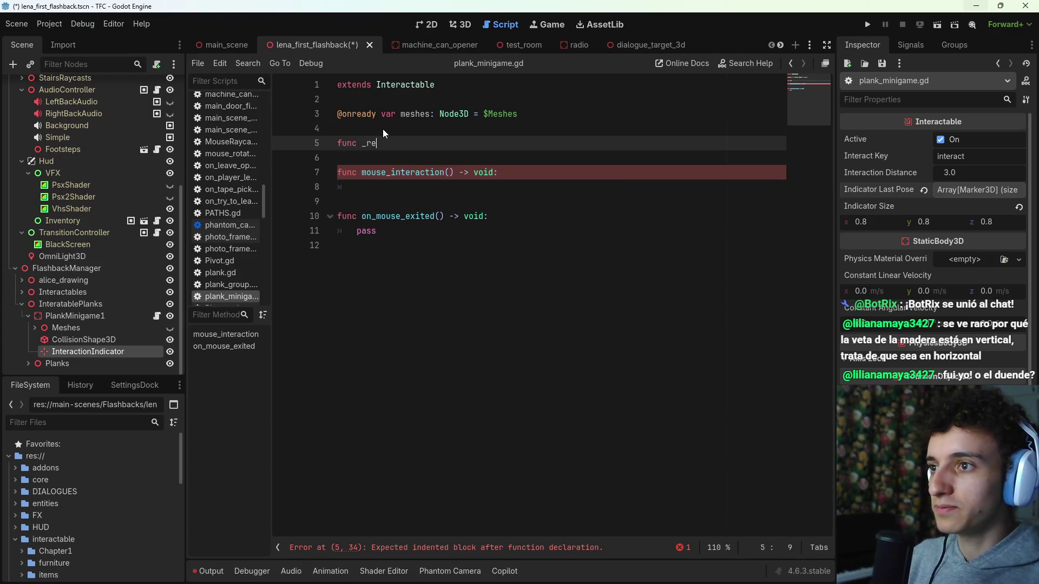
{"action": "key", "text": "Return"}
{"action": "key", "text": "Return"}
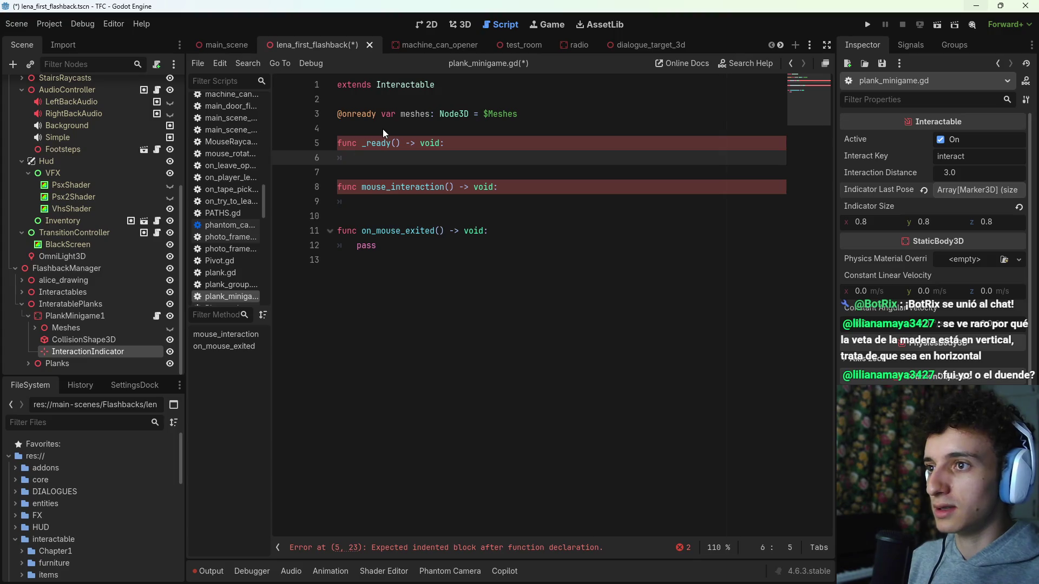
{"action": "type", "text": "meshes.vi"}
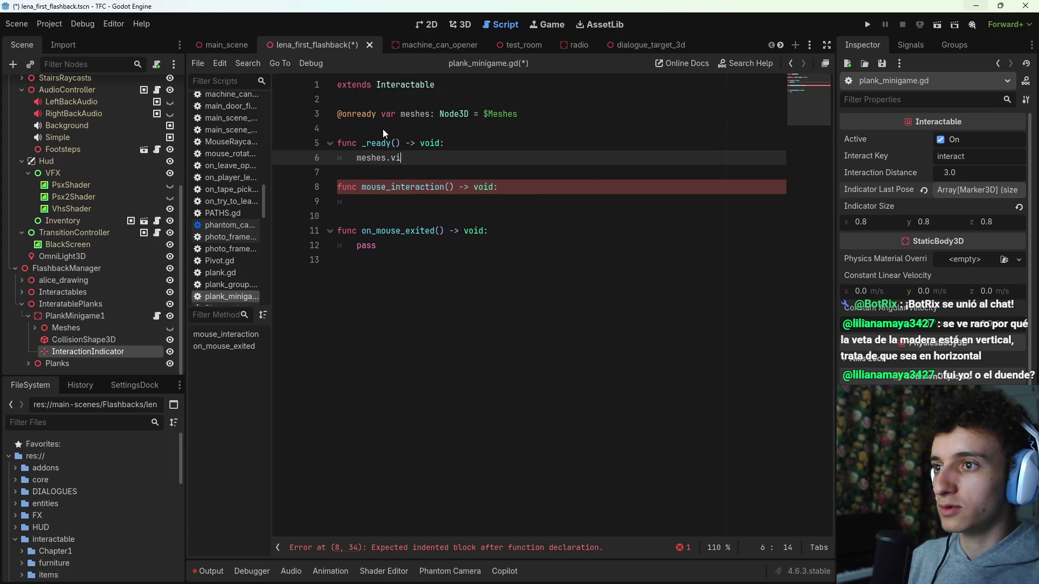
{"action": "type", "text": "s"}
{"action": "key", "text": "Return"}
{"action": "type", "text": "= false"}
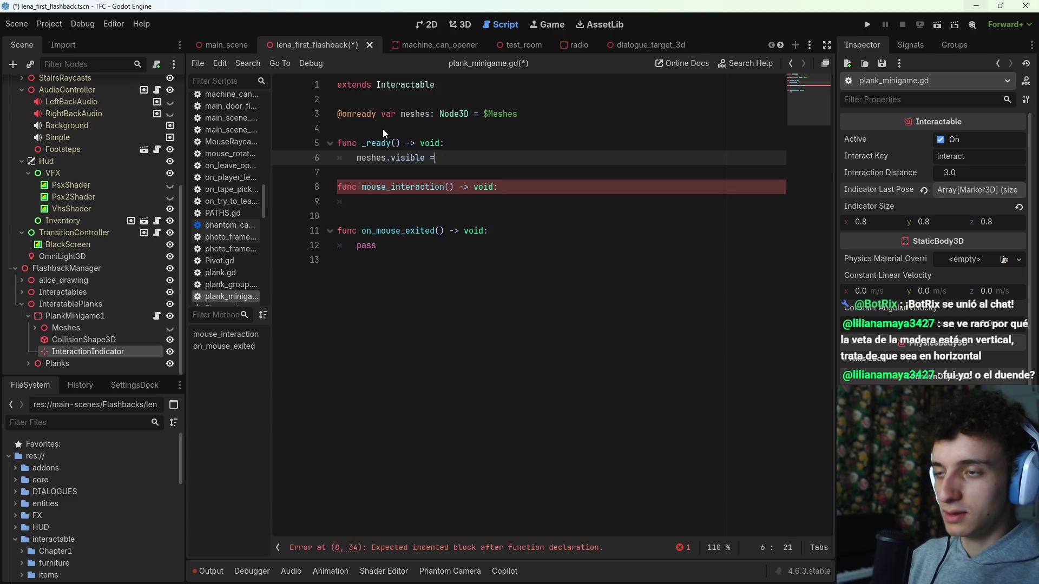
{"action": "key", "text": "ctrl+s"}
Start PATHS in mouse_interaction and declare fade_controller : FadeController = PATHS.fade_controller, then save
{"action": "left_click", "coordinate": [399, 201]}
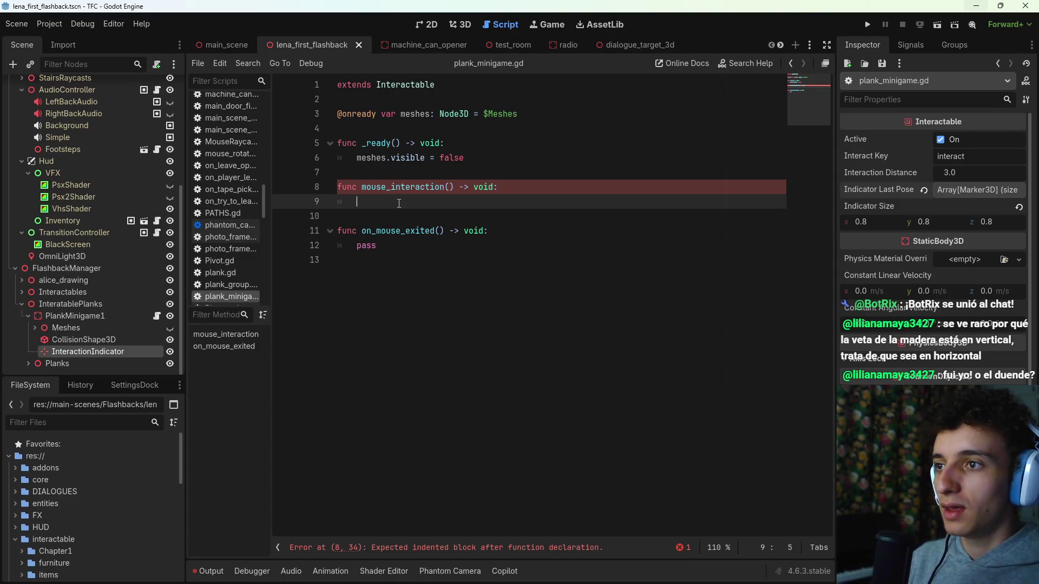
{"action": "type", "text": "PATH"}
{"action": "key", "text": "Return"}
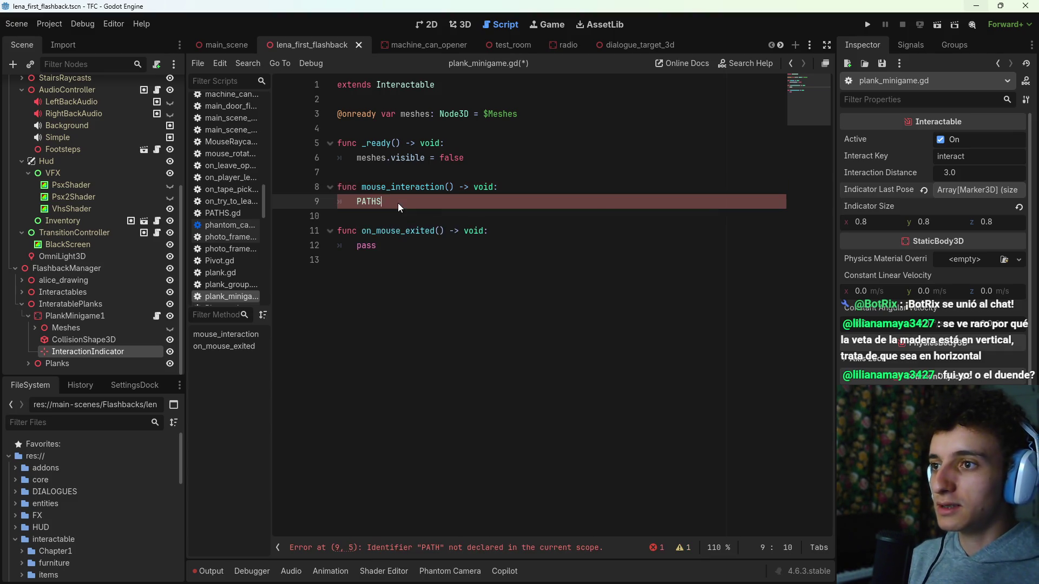
{"action": "left_click", "coordinate": [477, 115]}
{"action": "left_click", "coordinate": [561, 114]}
{"action": "key", "text": "Return"}
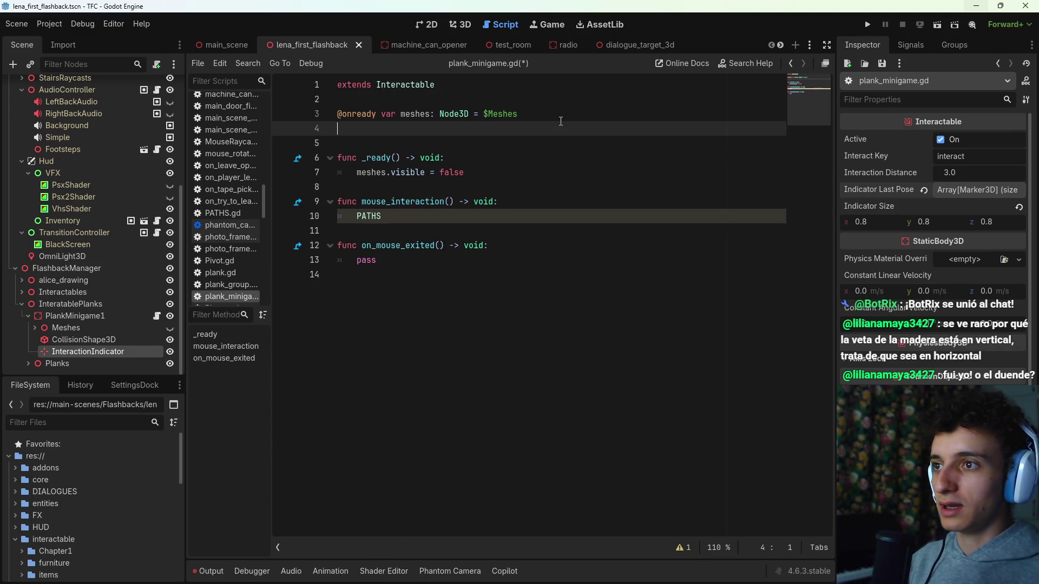
{"action": "type", "text": "@onready var "}
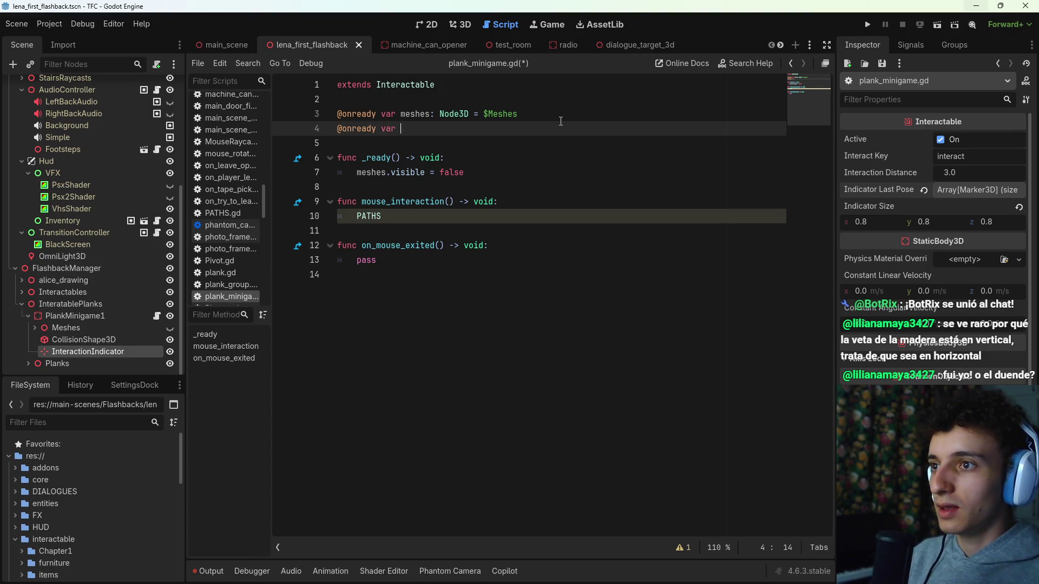
{"action": "type", "text": "fade"}
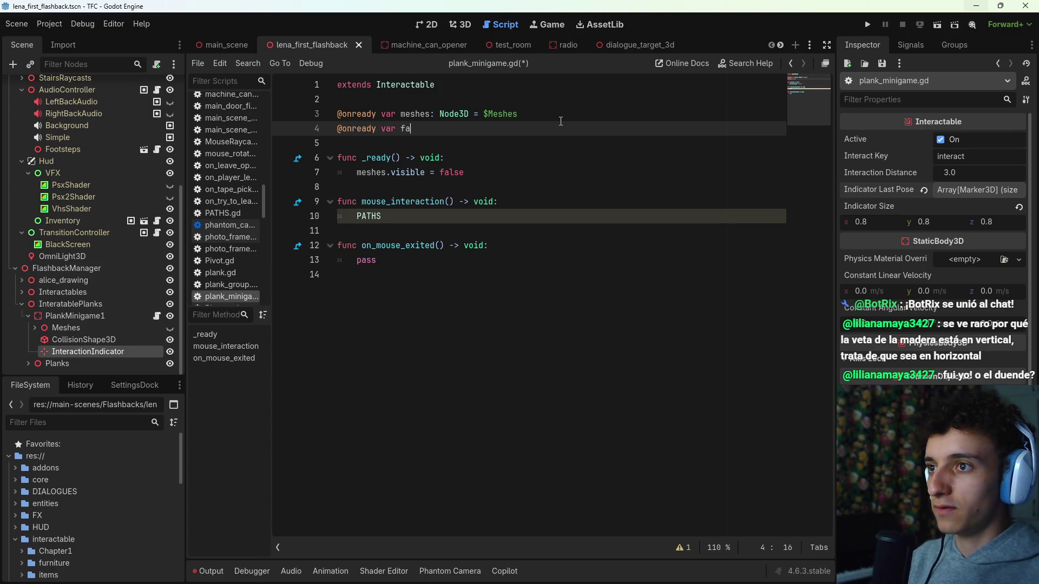
{"action": "type", "text": "_controller :"}
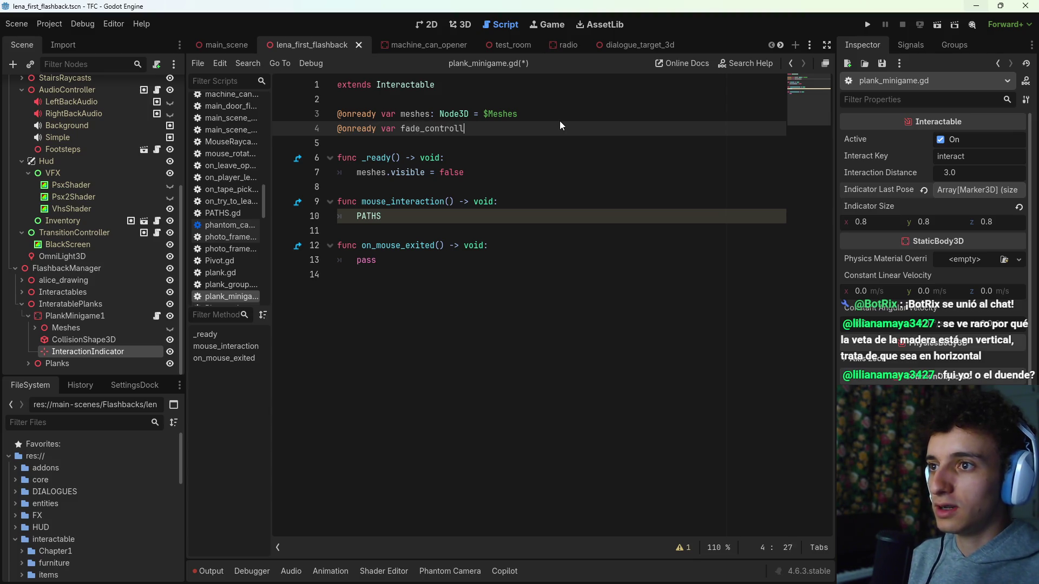
{"action": "type", "text": " Fade"}
{"action": "key", "text": "Return"}
{"action": "type", "text": "= PATHS.fade"}
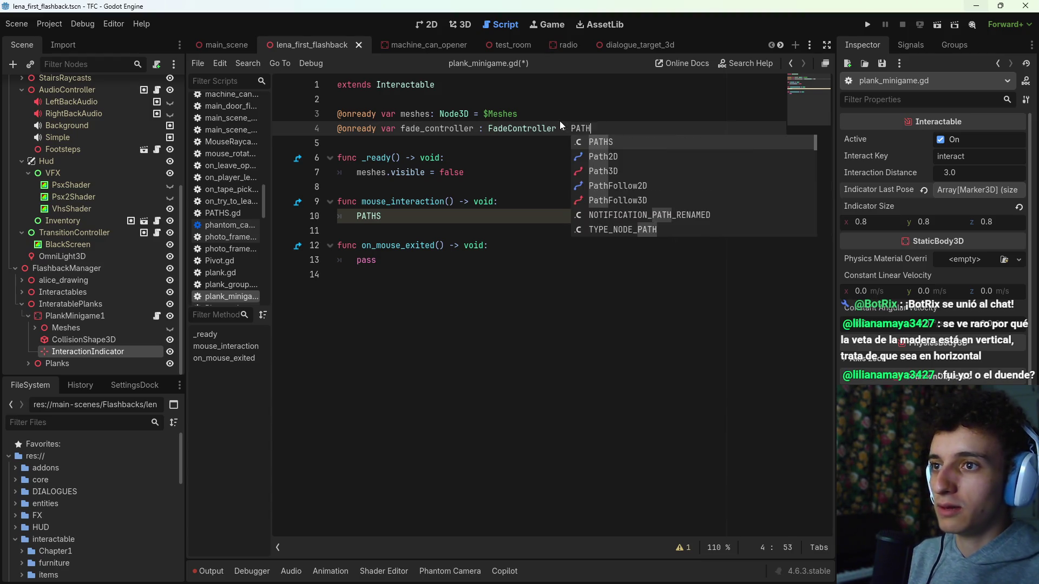
{"action": "key", "text": "Return"}
{"action": "key", "text": "ctrl+s"}
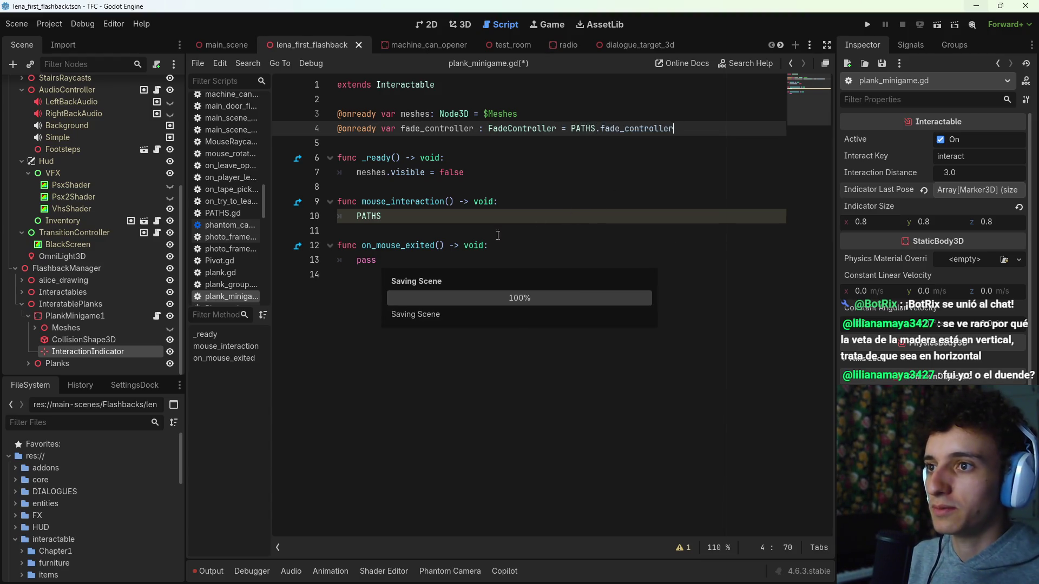
Replace the PATHS placeholder with fade_controller.fade_in(0.6) and save
{"action": "left_click_drag", "start_coordinate": [381, 215], "coordinate": [357, 218]}
{"action": "key", "text": "BackSpace"}
{"action": "type", "text": "fade"}
{"action": "key", "text": "Return"}
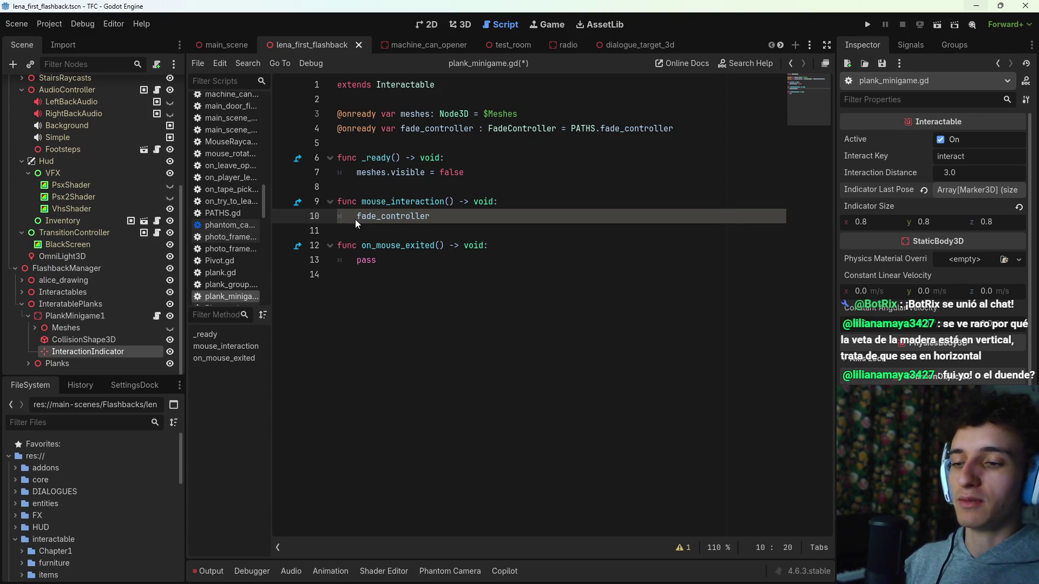
{"action": "type", "text": "."}
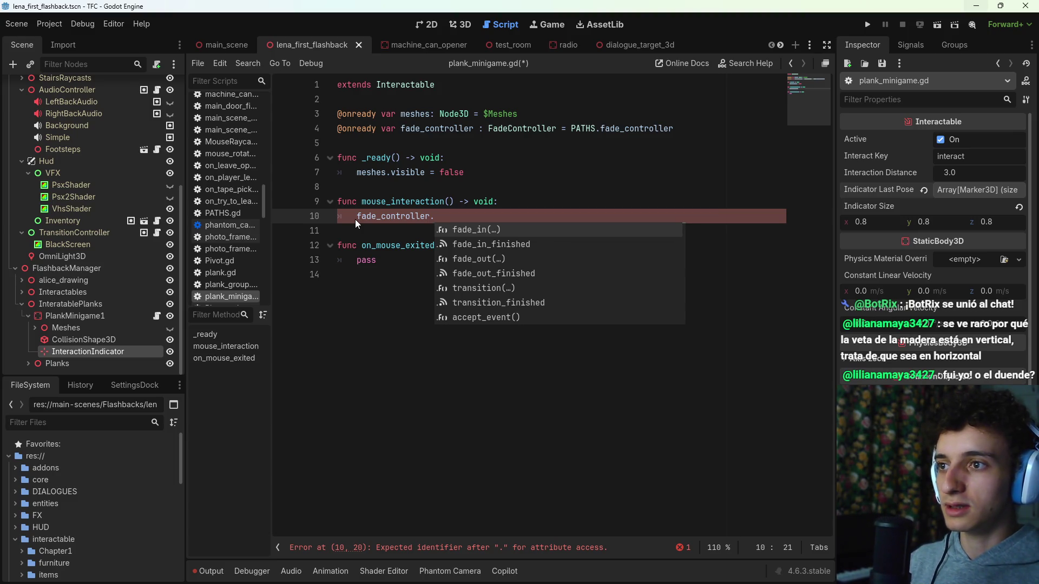
{"action": "key", "text": "Return"}
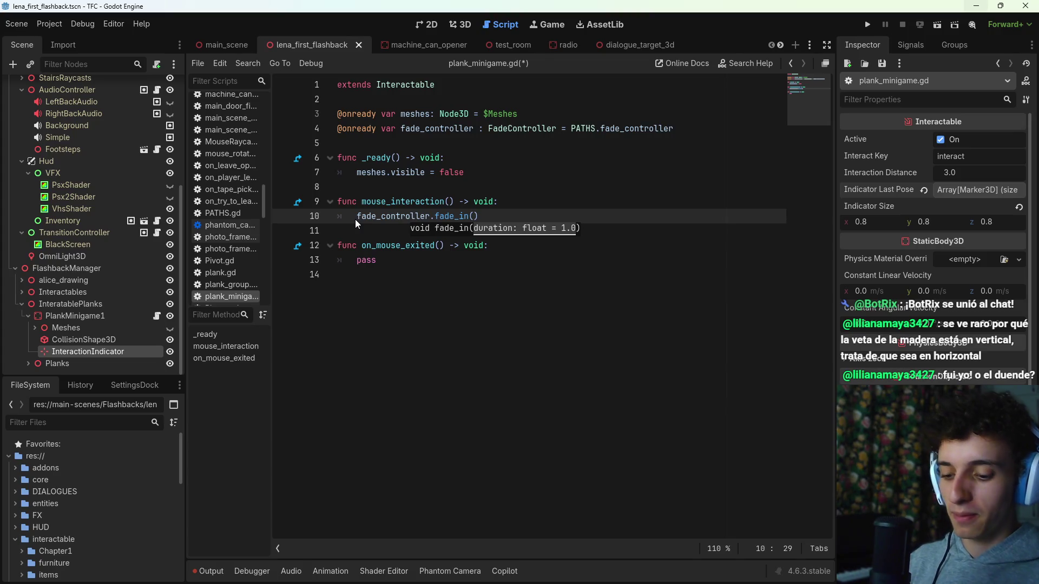
{"action": "type", "text": "0.6"}
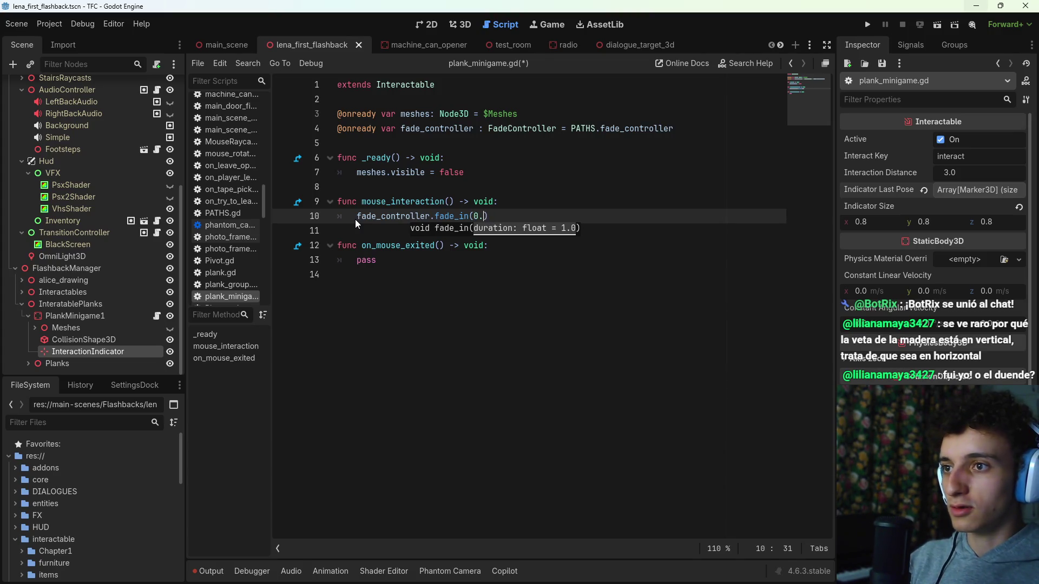
{"action": "key", "text": "Right"}
{"action": "key", "text": "ctrl+s"}
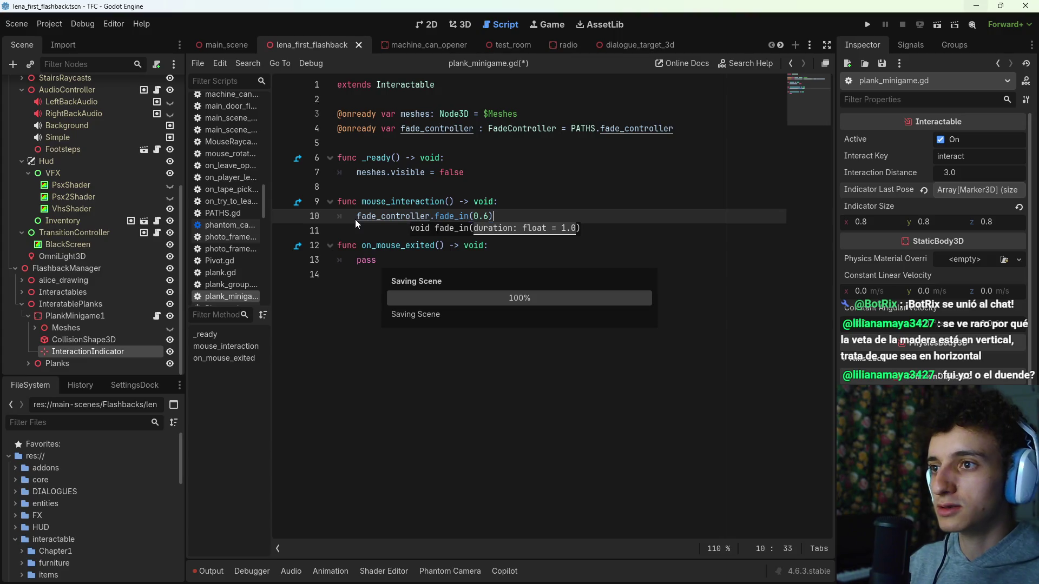
{"action": "key", "text": "Return"}
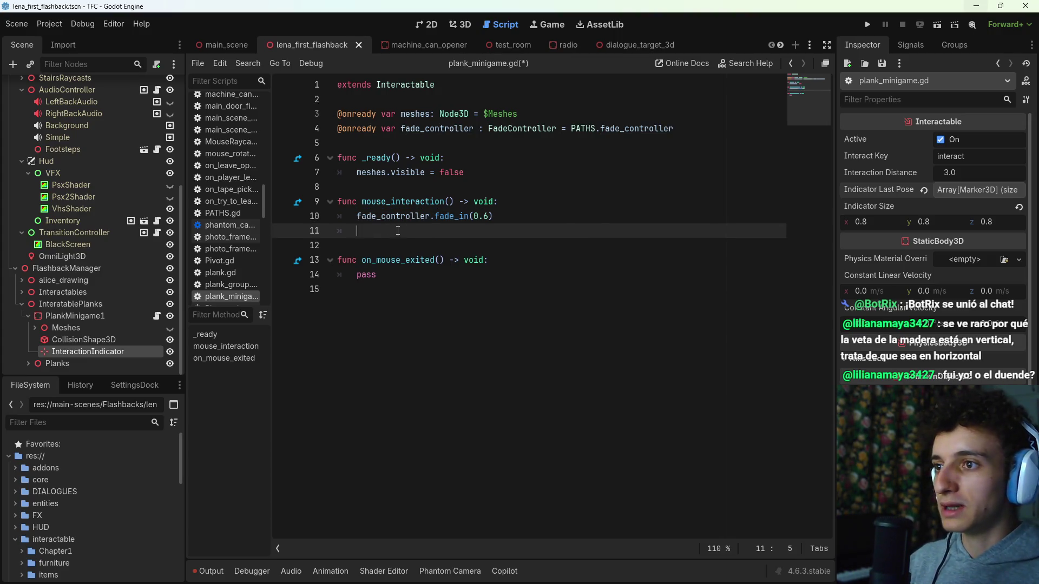
At the top of mouse_interaction, declare audio_stream_player_3d : AudioStreamPlayer3D = AudioStreamPlayer3D.new()
{"action": "left_click", "coordinate": [535, 204]}
{"action": "key", "text": "Return"}
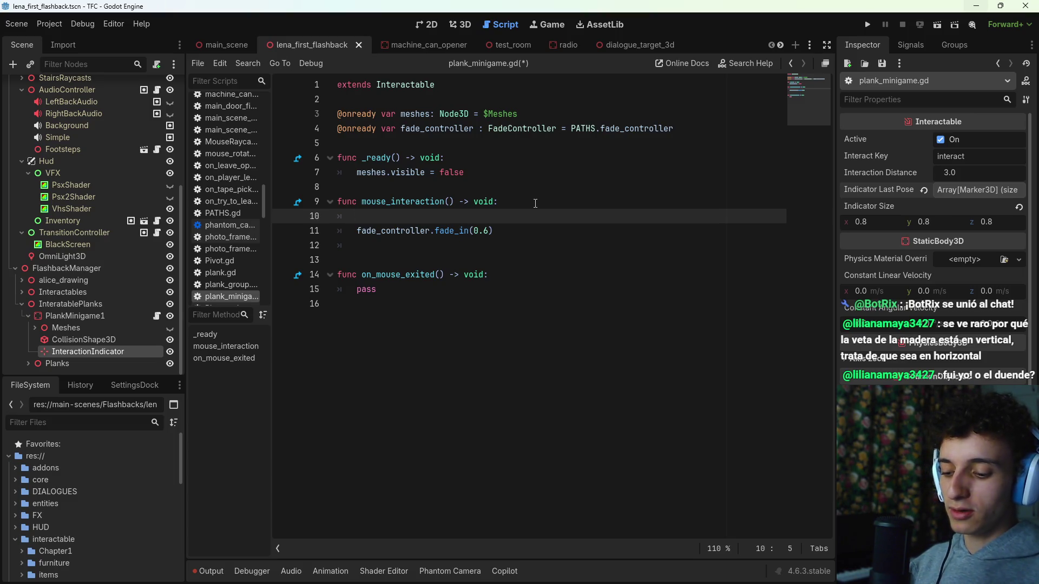
{"action": "type", "text": "var audio_stree"}
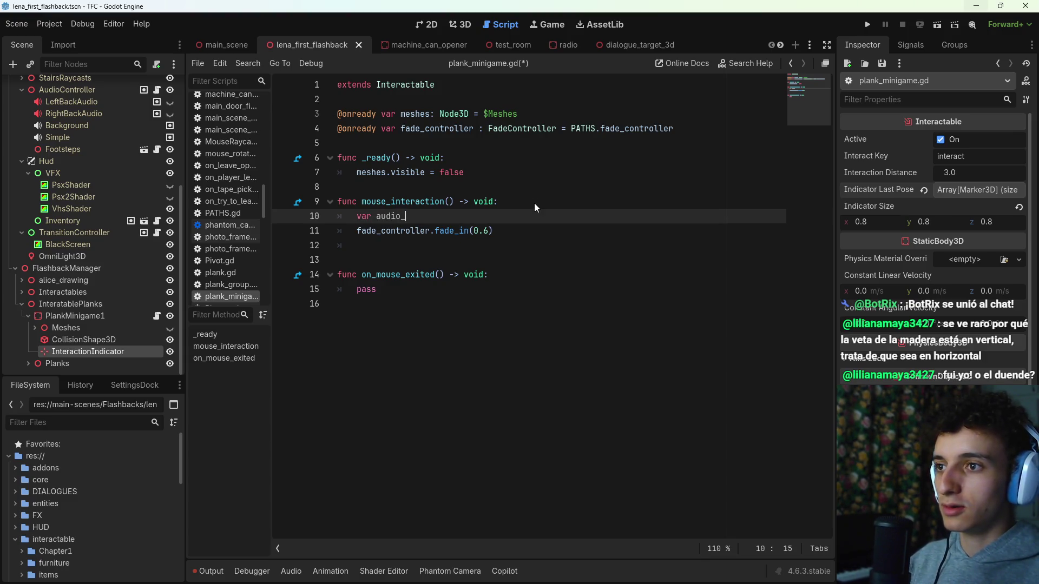
{"action": "key", "text": "BackSpace"}
{"action": "type", "text": "am_player_"}
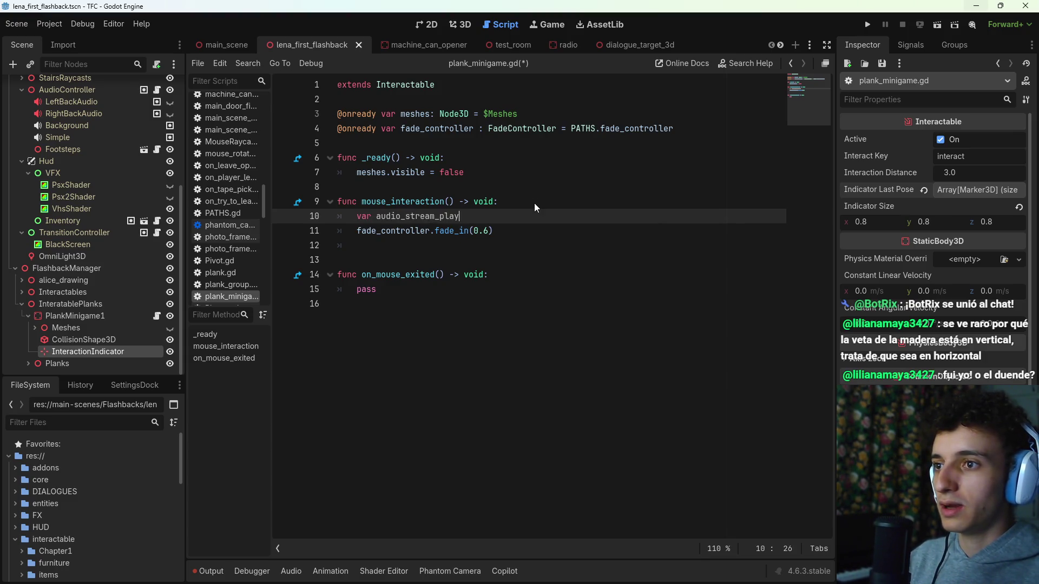
{"action": "type", "text": "3d : A"}
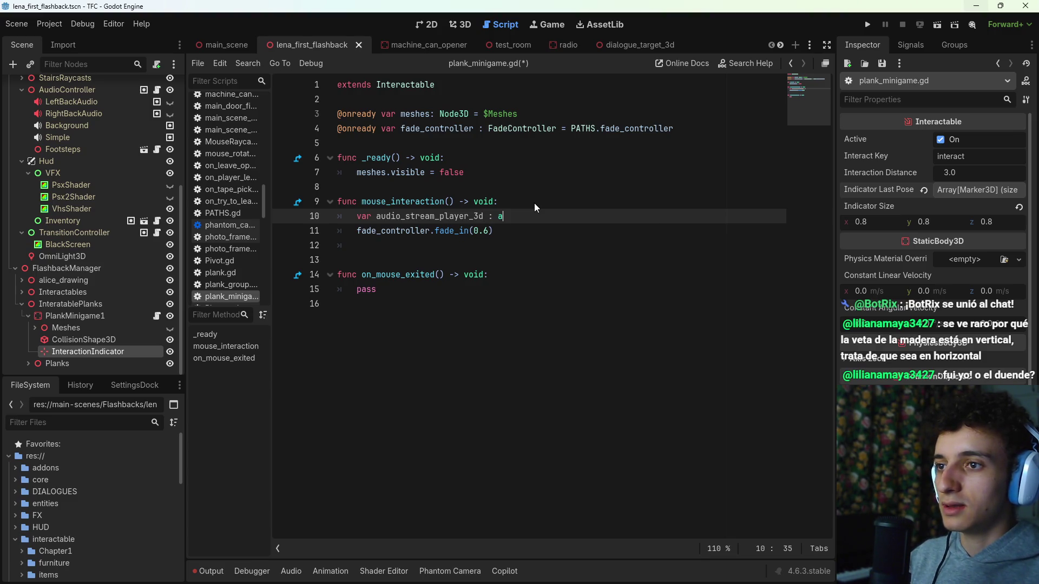
{"action": "type", "text": "udiStre"}
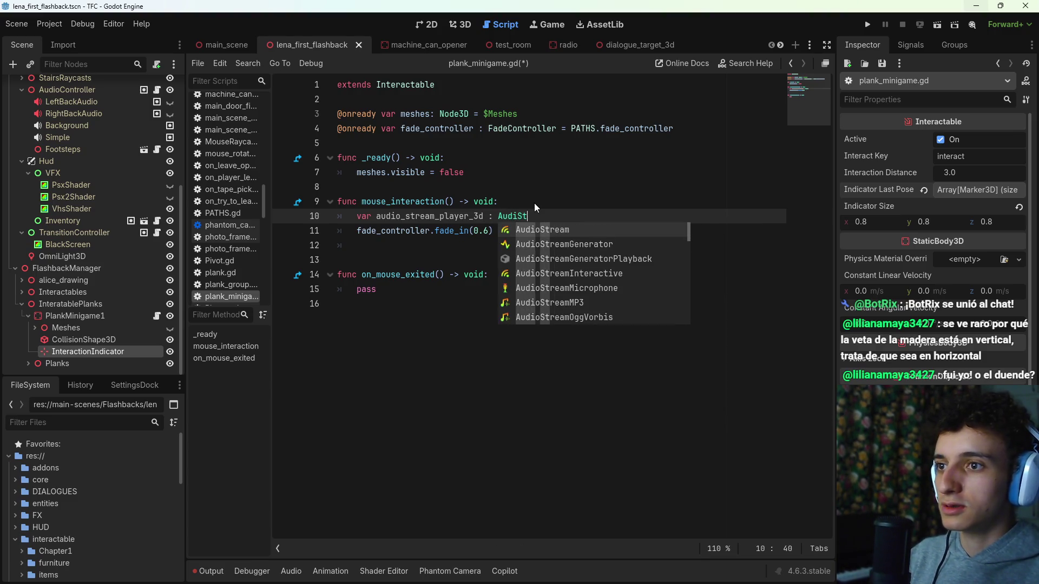
{"action": "key", "text": "BackSpace"}
{"action": "key", "text": "BackSpace"}
{"action": "key", "text": "BackSpace"}
{"action": "type", "text": "oStream"}
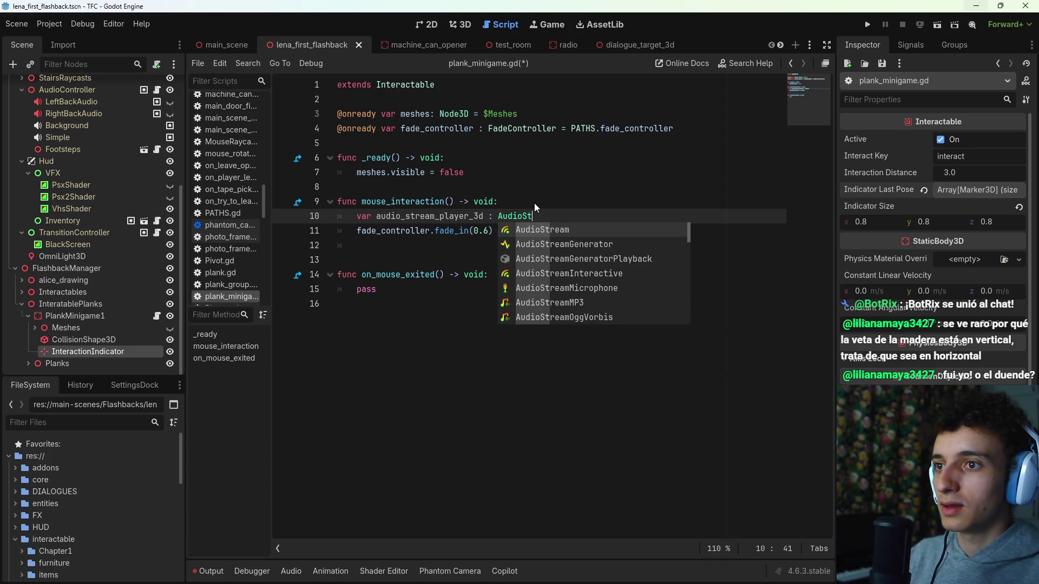
{"action": "type", "text": "Player"}
{"action": "key", "text": "Down"}
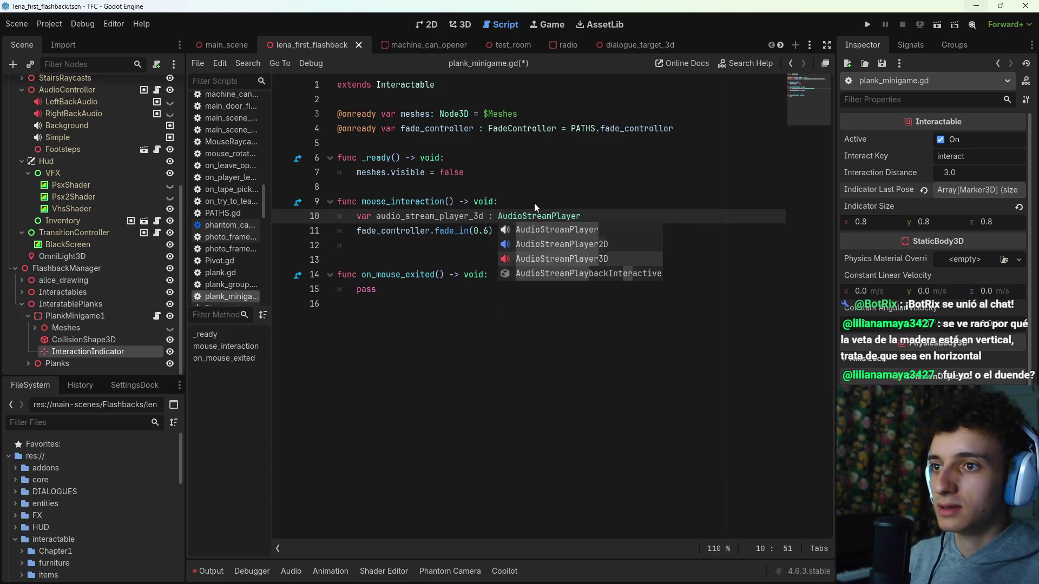
{"action": "key", "text": "Return"}
{"action": "type", "text": "= Au"}
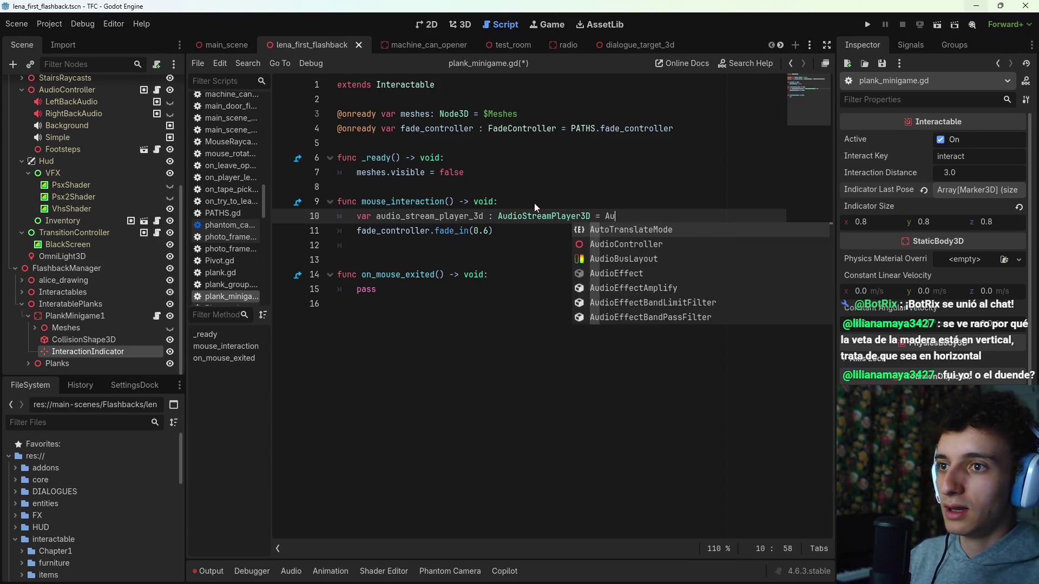
{"action": "type", "text": "d"}
{"action": "key", "text": "Return"}
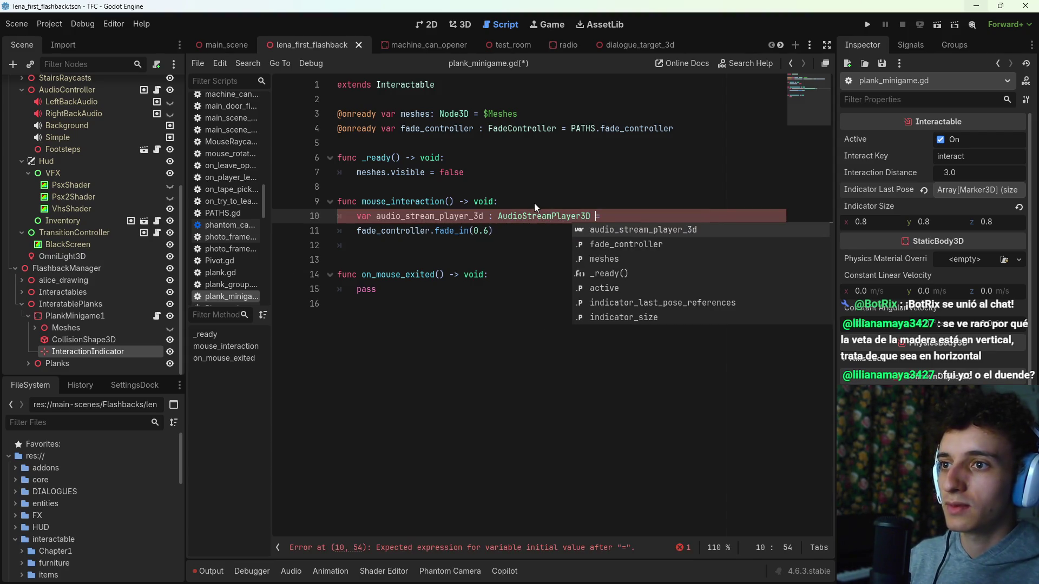
{"action": "type", "text": ".new()"}
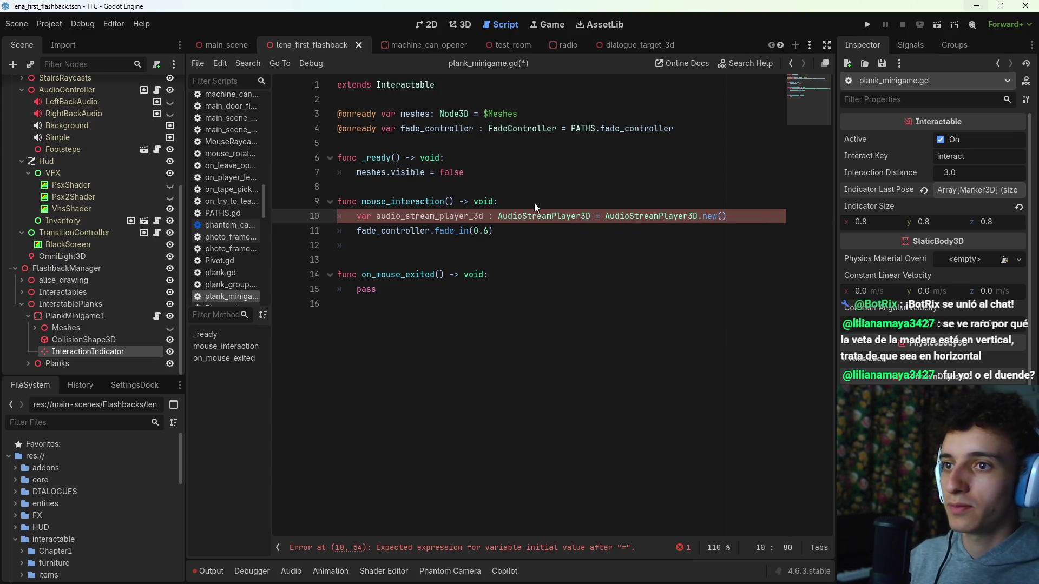
Add add_child(audio_stream_player_3d) below the declaration and save
{"action": "key", "text": "Return"}
{"action": "type", "text": "add"}
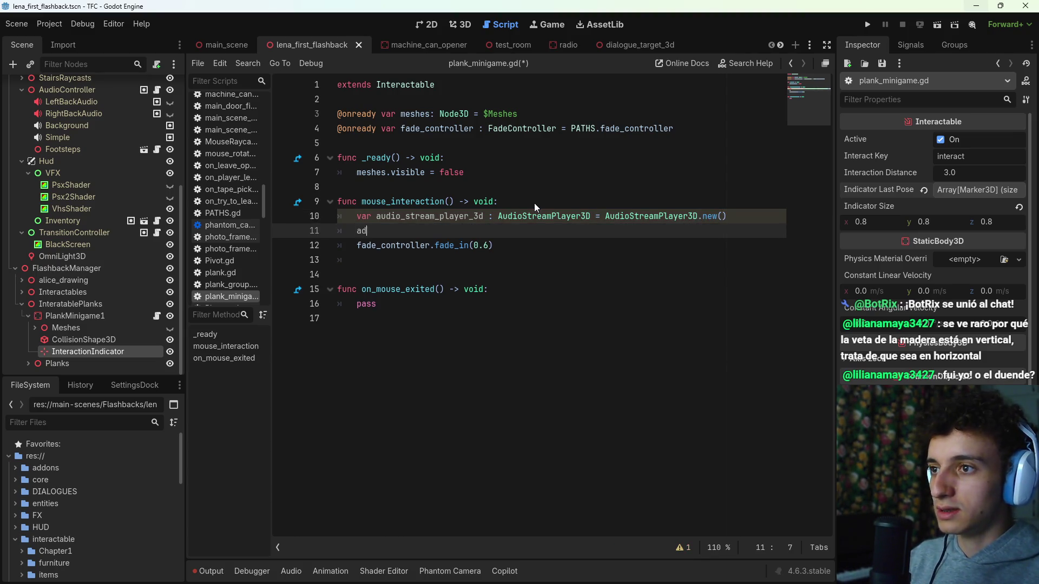
{"action": "key", "text": "Down"}
{"action": "key", "text": "Down"}
{"action": "key", "text": "Return"}
{"action": "type", "text": "ad"}
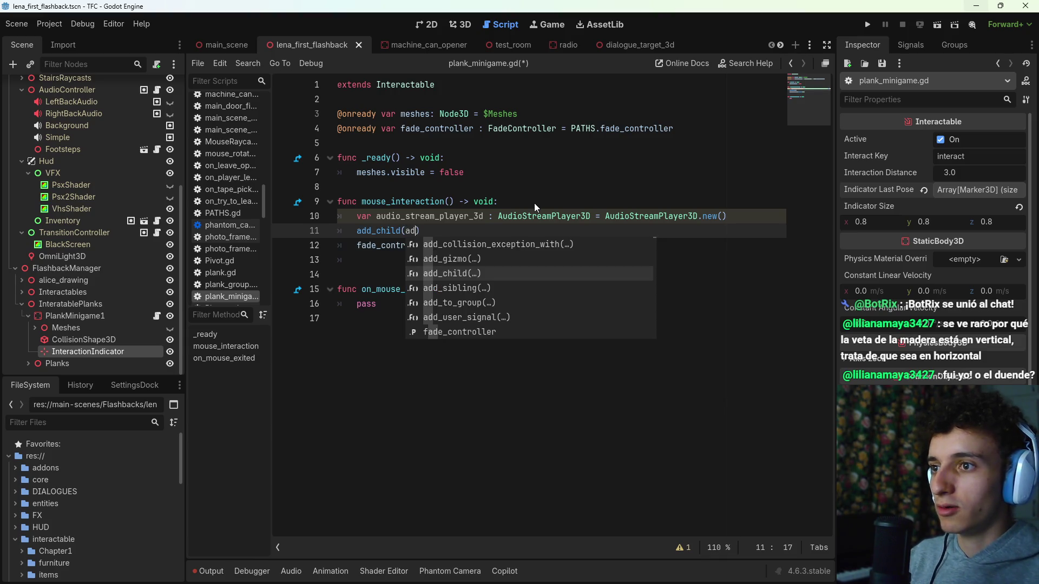
{"action": "key", "text": "BackSpace"}
{"action": "type", "text": "u"}
{"action": "key", "text": "Return"}
{"action": "key", "text": "ctrl+s"}
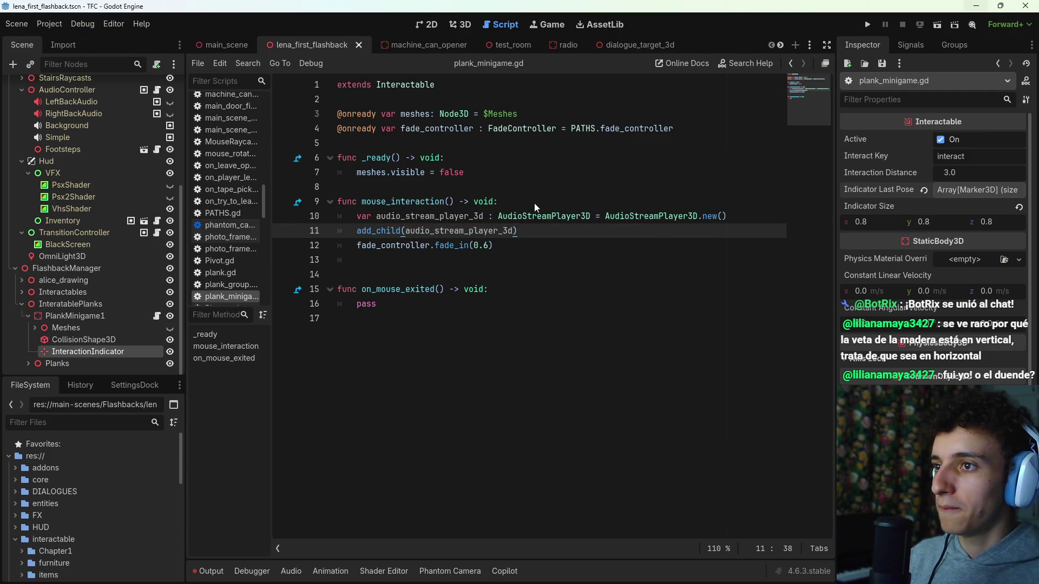
{"action": "key", "text": "shift+Home"}
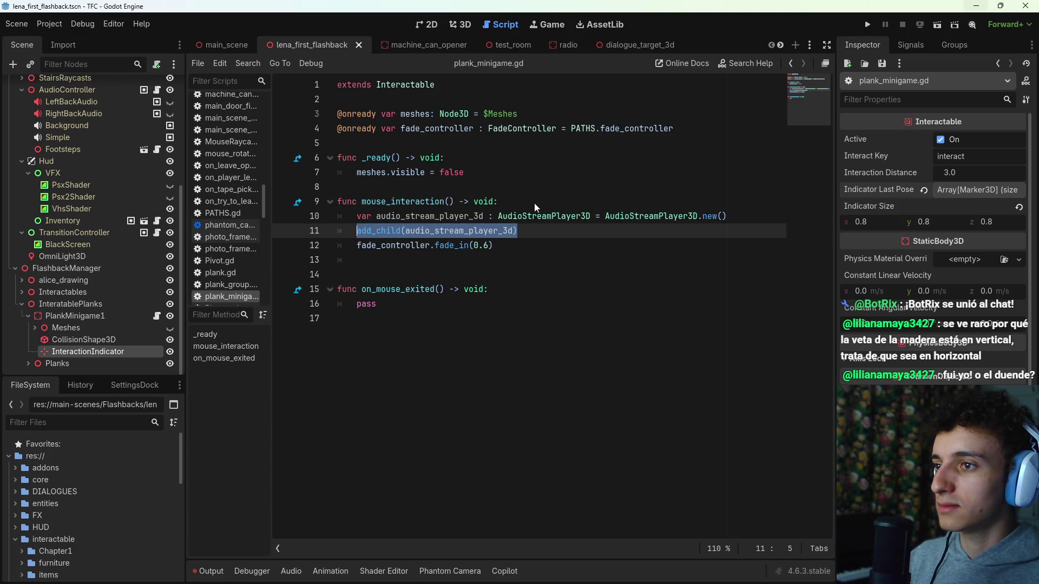
{"action": "key", "text": "End"}
{"action": "key", "text": "ctrl+s"}
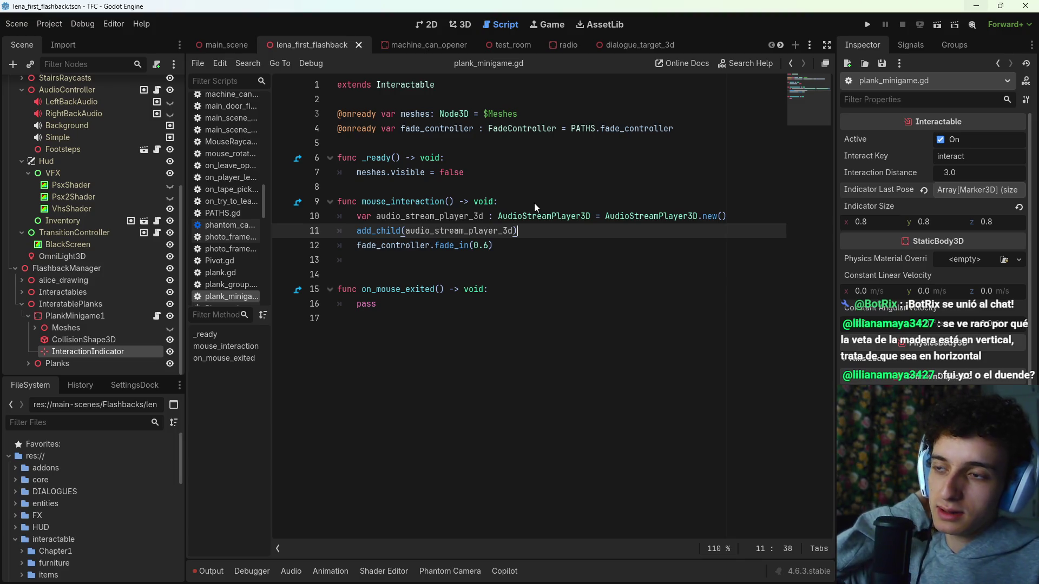
Begin an audio_stream_player_3d.stream line after add_child
{"action": "key", "text": "Return"}
{"action": "type", "text": "au"}
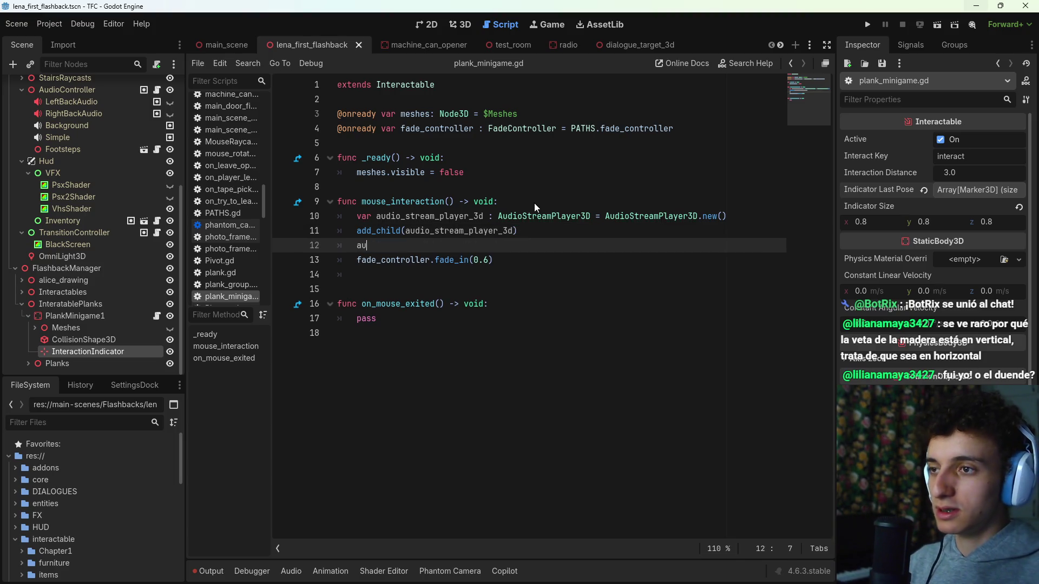
{"action": "key", "text": "Return"}
{"action": "type", "text": ".stream"}
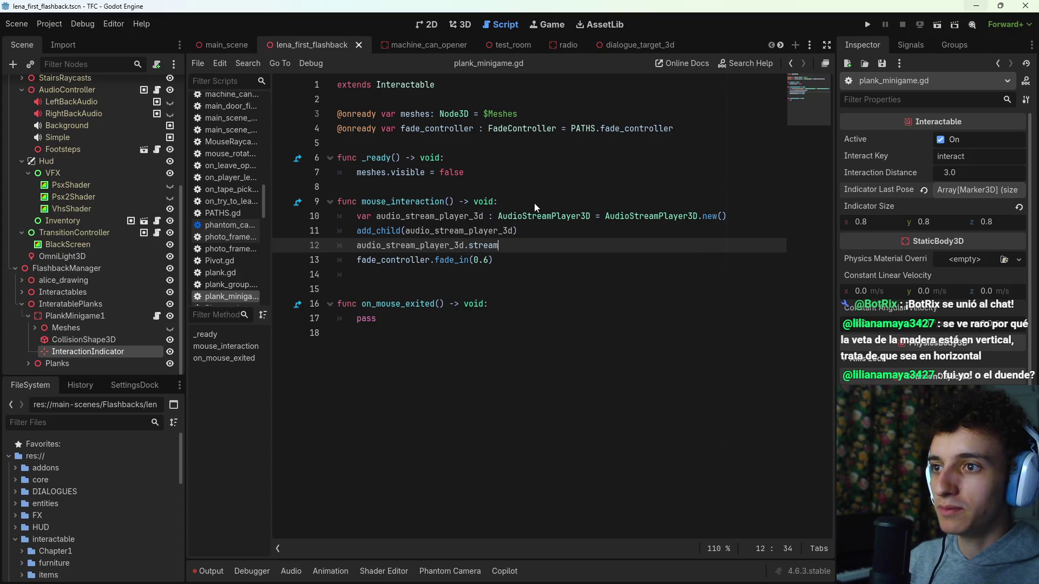
{"action": "left_click", "coordinate": [559, 101]}
{"action": "key", "text": "Return"}
{"action": "type", "text": "@export v"}
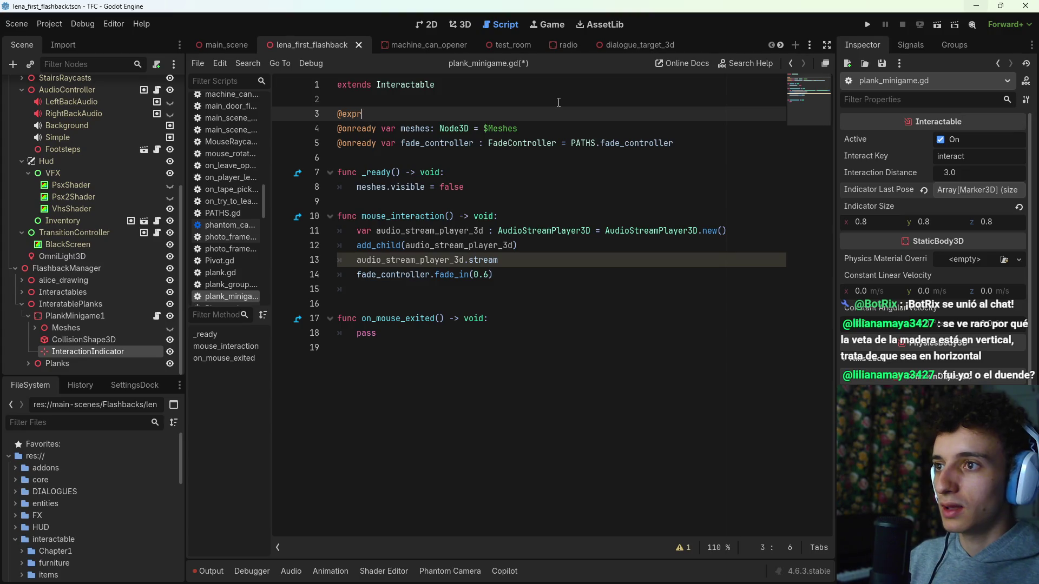
{"action": "type", "text": "ar "}
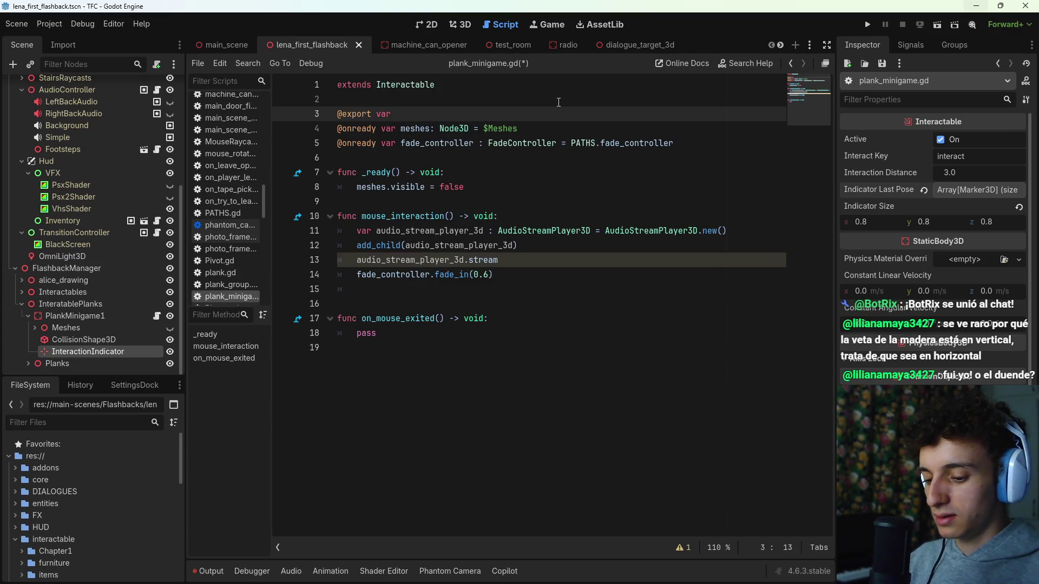
{"action": "type", "text": "placing_"}
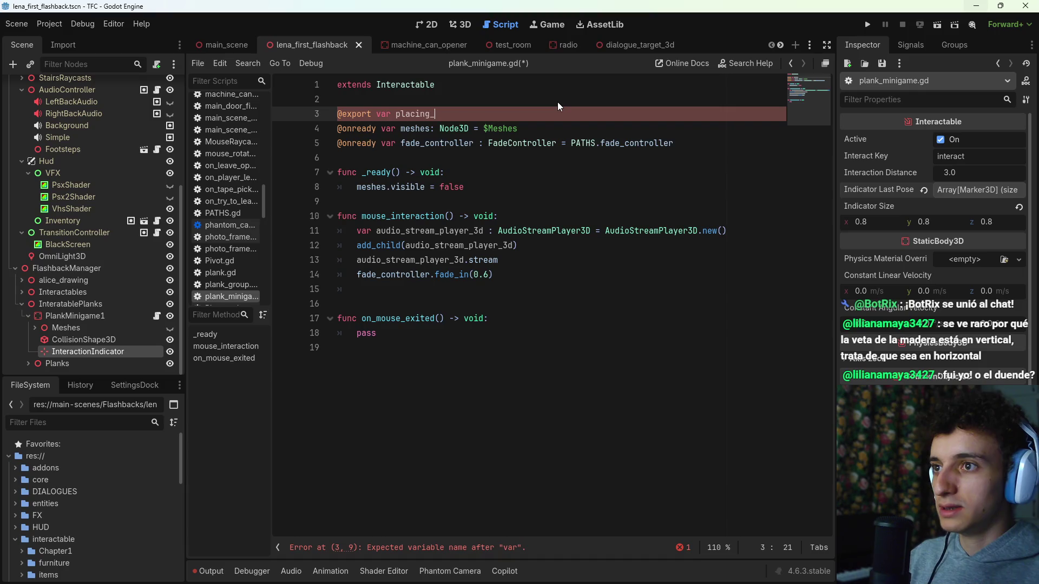
{"action": "type", "text": "planks:"}
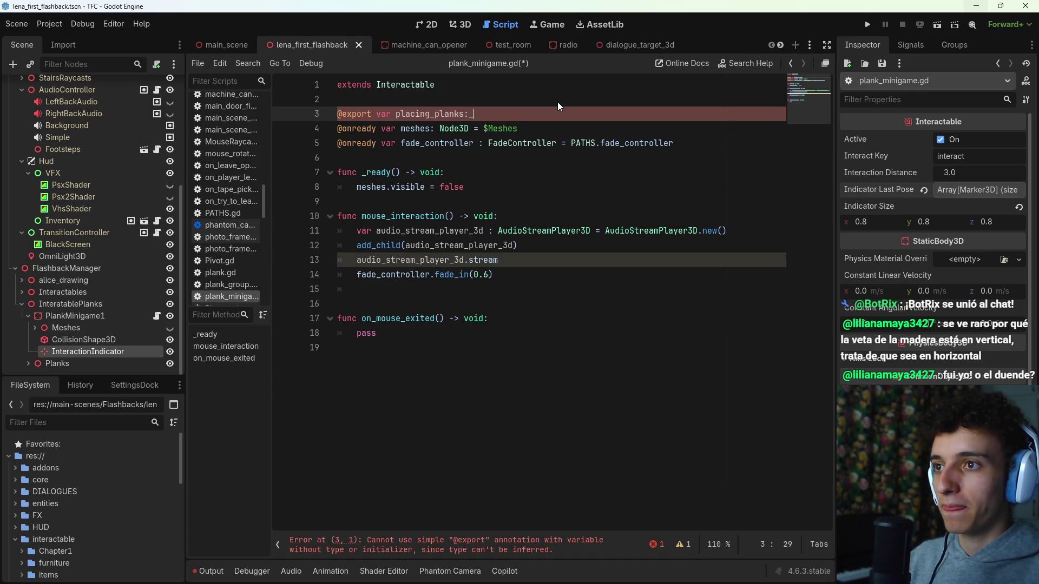
{"action": "type", "text": "stre"}
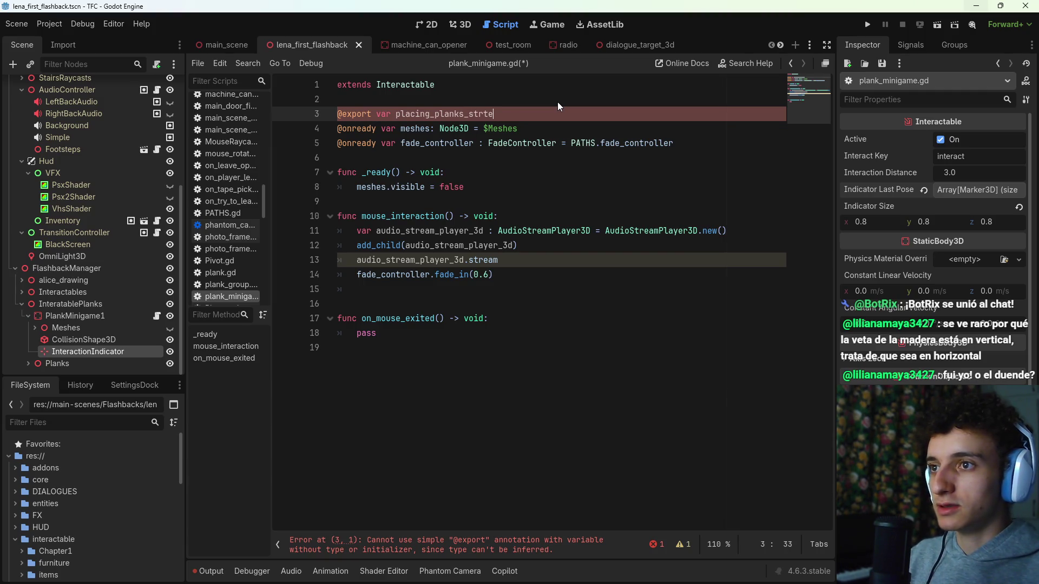
{"action": "type", "text": "am : Au"}
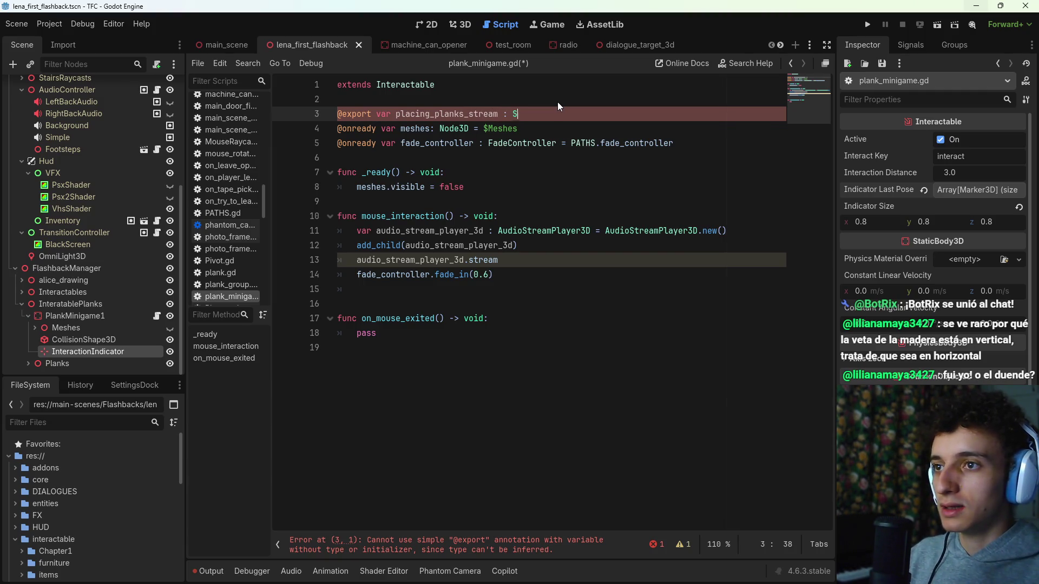
{"action": "type", "text": "dioStream"}
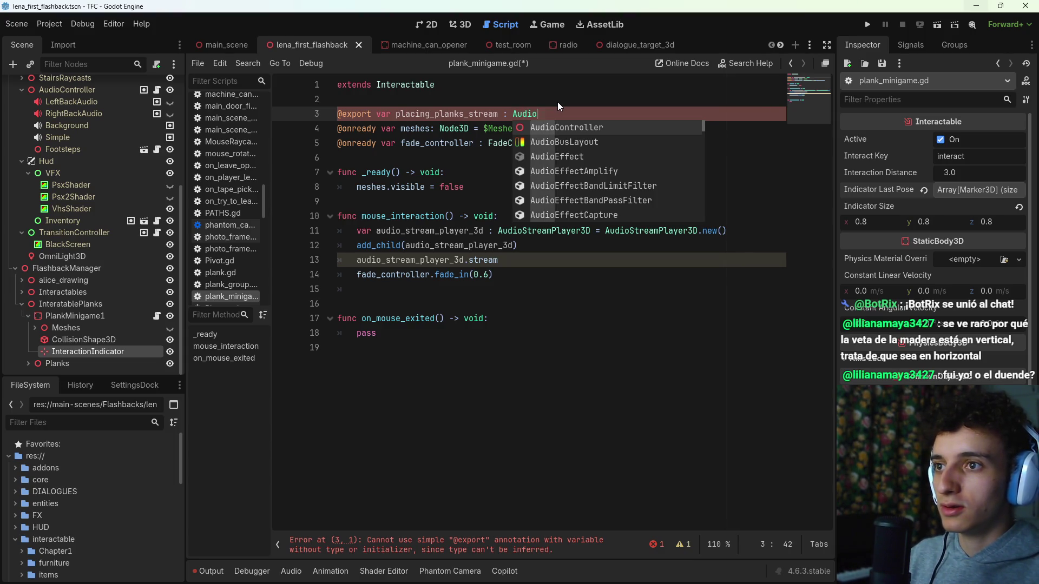
{"action": "key", "text": "ctrl+s"}
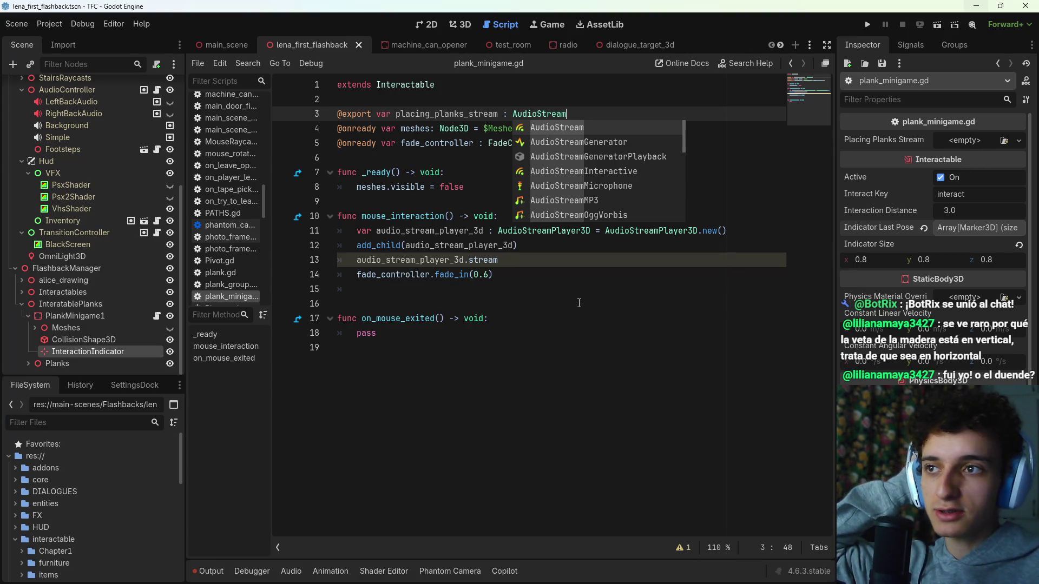
Complete the assignment audio_stream_player_3d.stream = placing_planks_stream
{"action": "left_click", "coordinate": [555, 261]}
{"action": "type", "text": "= pla"}
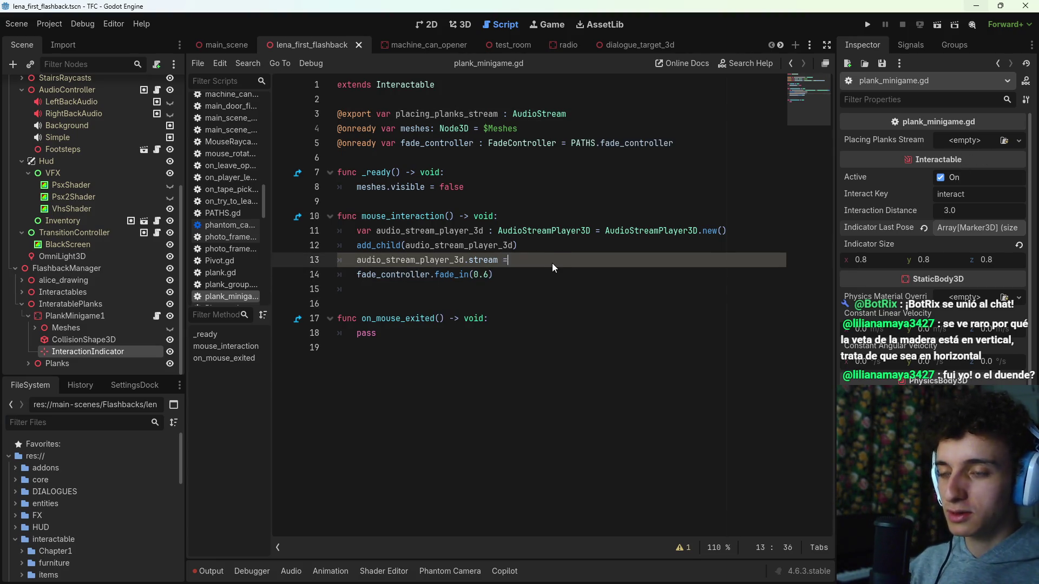
{"action": "key", "text": "Return"}
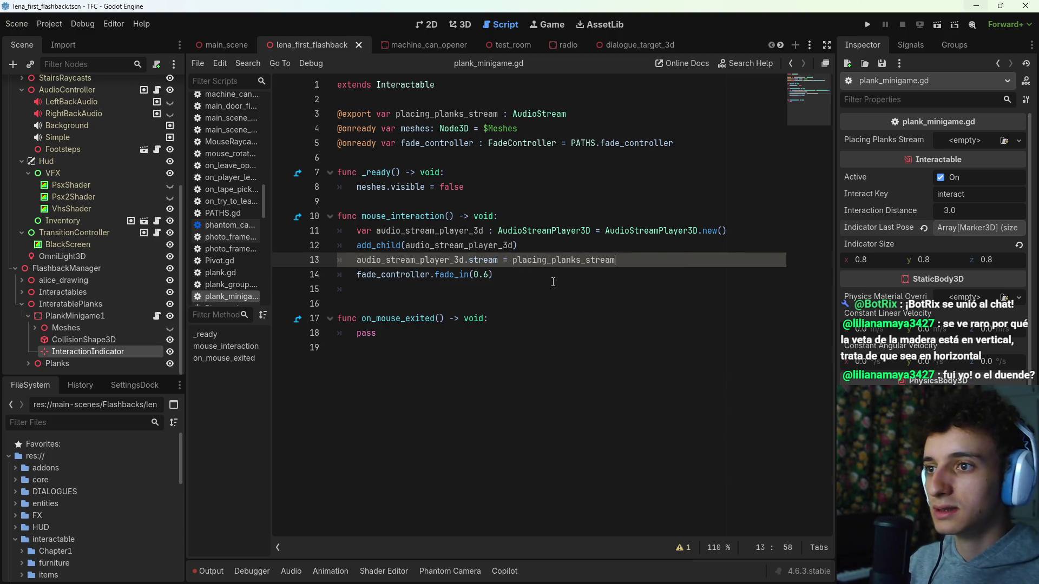
{"action": "left_click", "coordinate": [555, 279]}
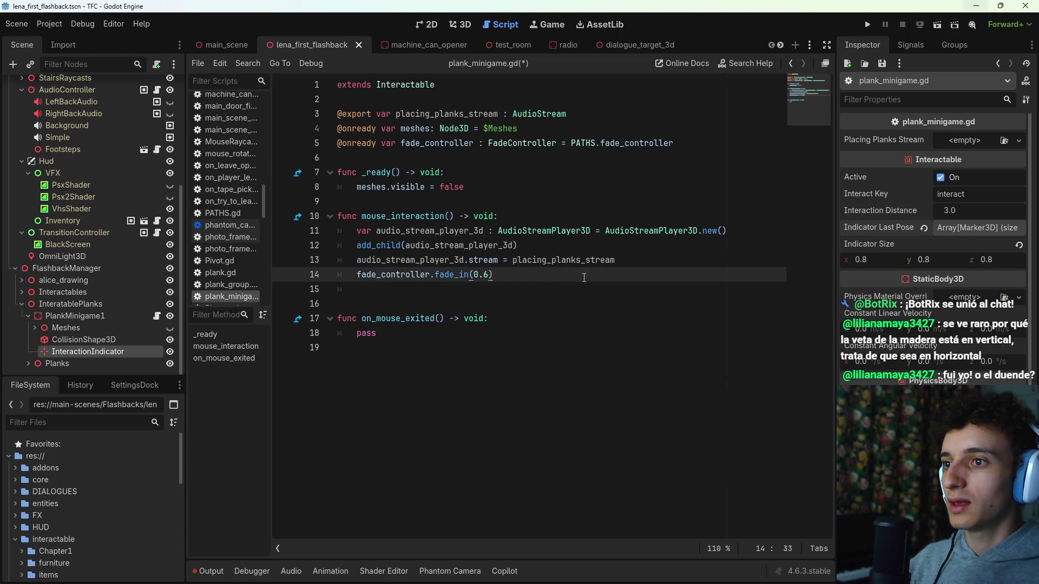
Add 'await fade_controller.fade_in_finished' below the fade_in(0.6) call and save
{"action": "left_click", "coordinate": [626, 262]}
{"action": "key", "text": "Return"}
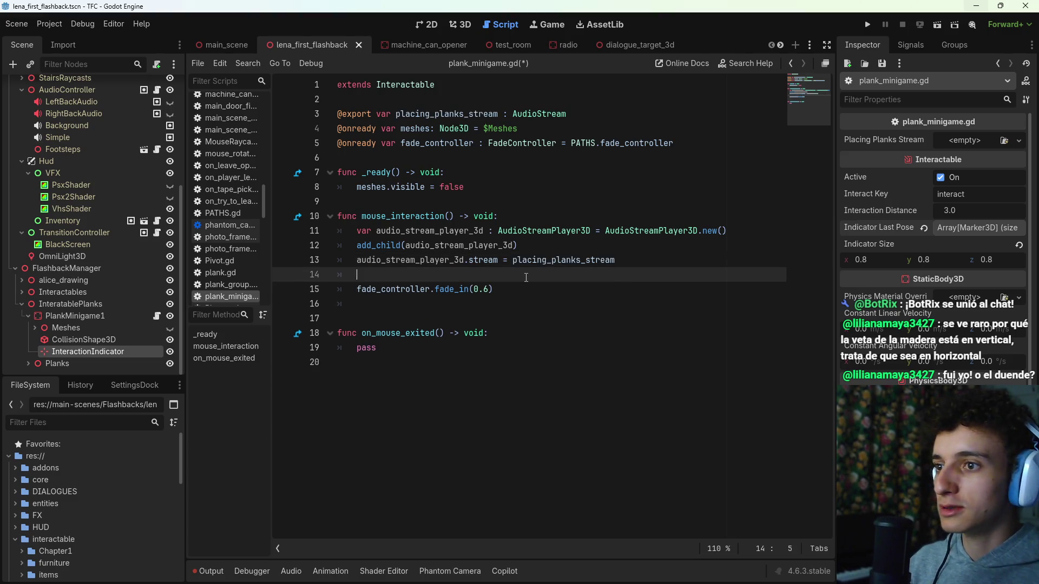
{"action": "left_click", "coordinate": [641, 291]}
{"action": "key", "text": "ctrl+s"}
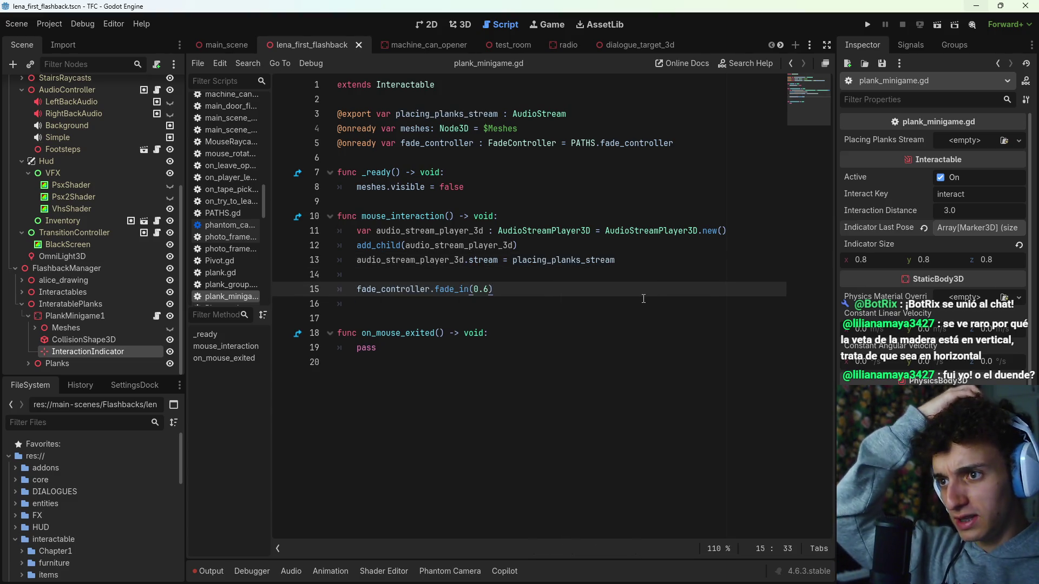
{"action": "key", "text": "Return"}
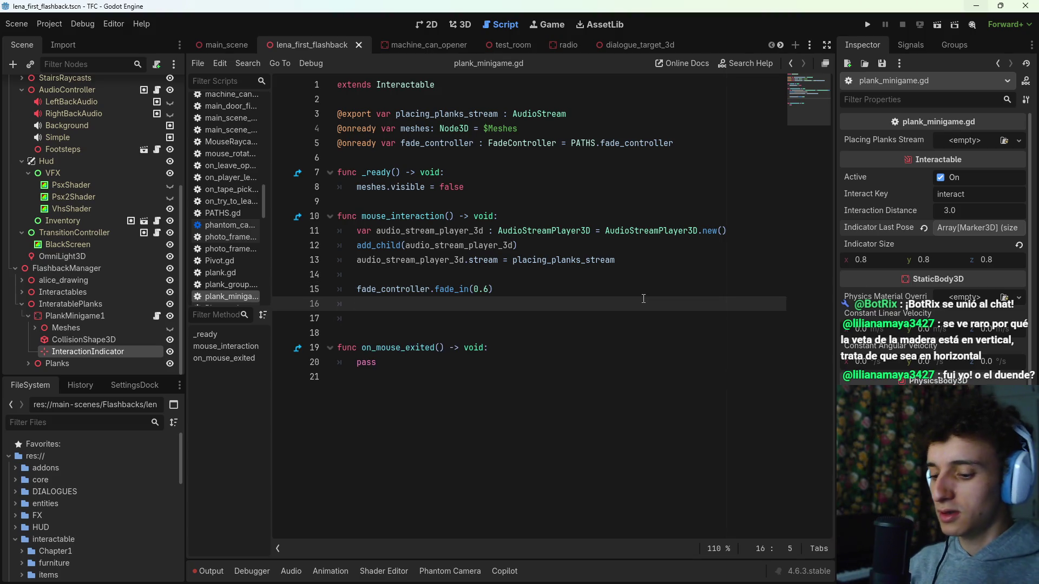
{"action": "type", "text": "fade"}
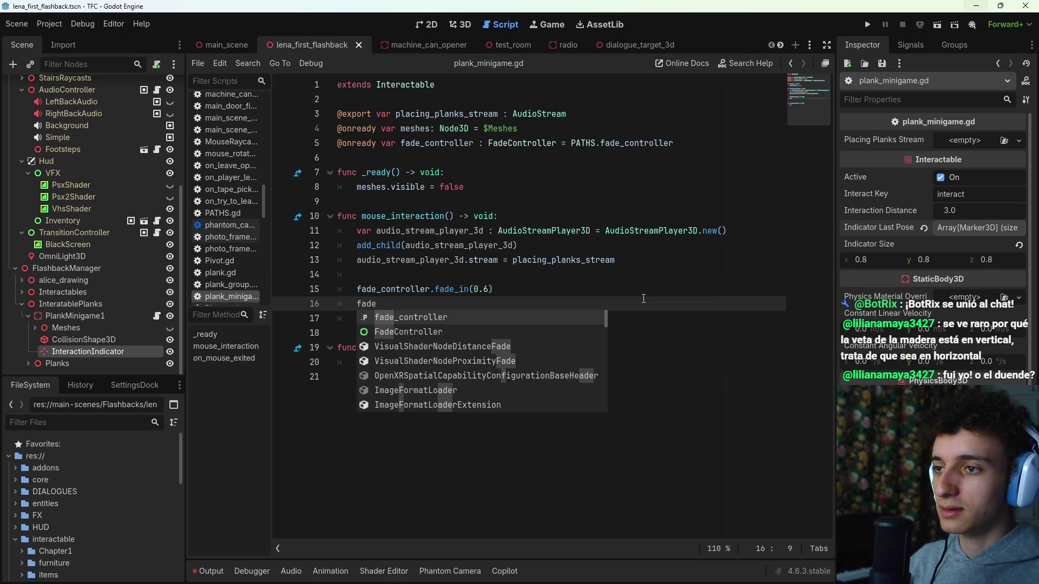
{"action": "key", "text": "Return"}
{"action": "type", "text": "."}
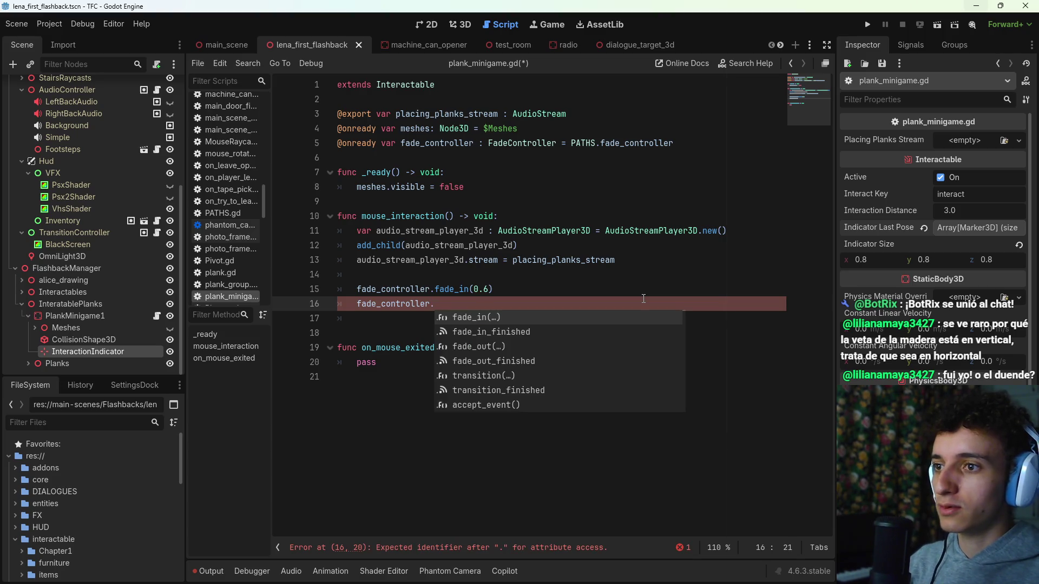
{"action": "key", "text": "Escape"}
{"action": "key", "text": "Down"}
{"action": "left_click", "coordinate": [643, 299]}
{"action": "type", "text": "fade"}
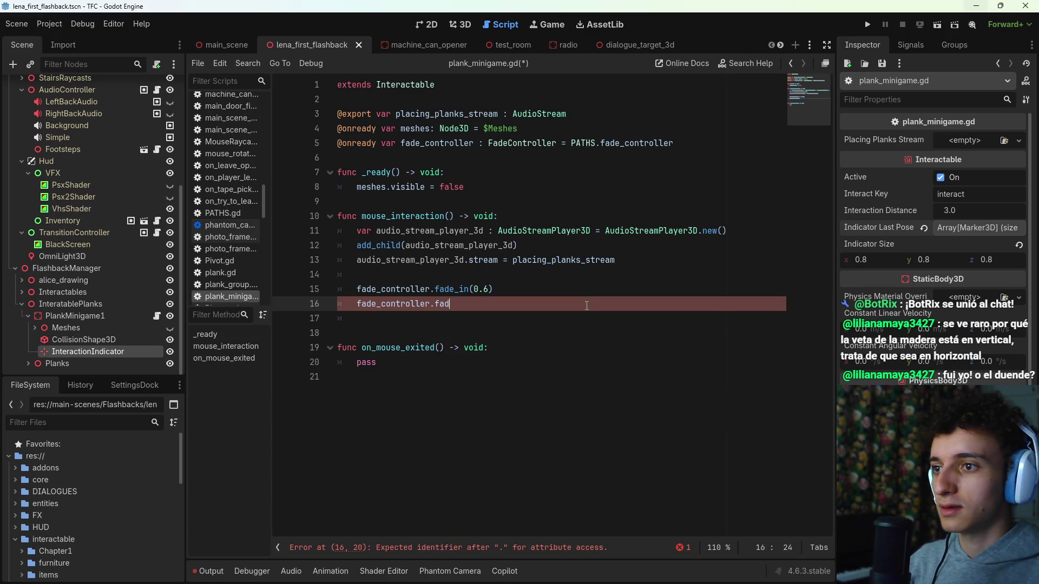
{"action": "key", "text": "Return"}
{"action": "key", "text": "Home"}
{"action": "type", "text": "await"}
{"action": "key", "text": "ctrl+s"}
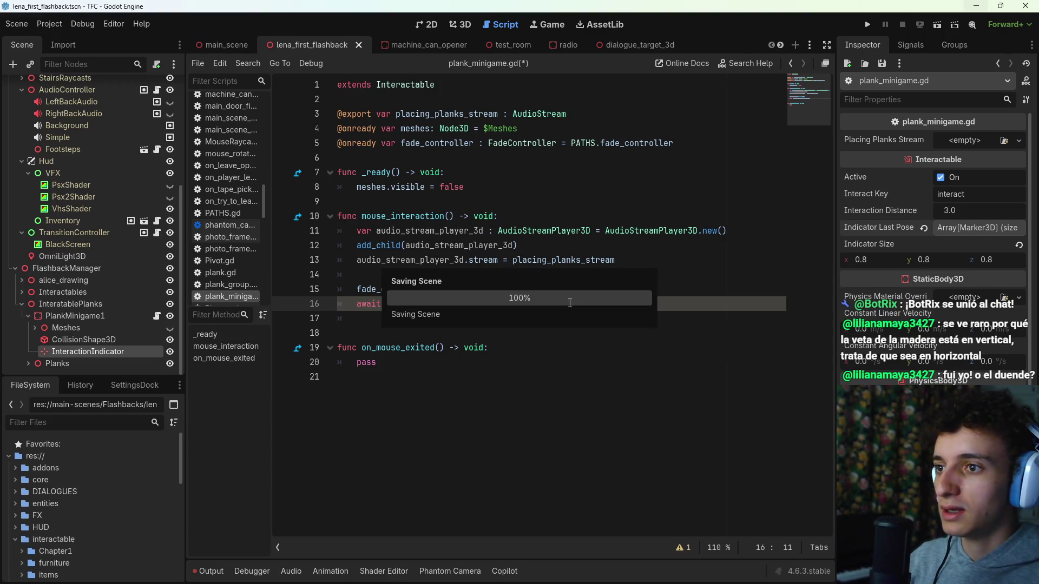
{"action": "key", "text": "End"}
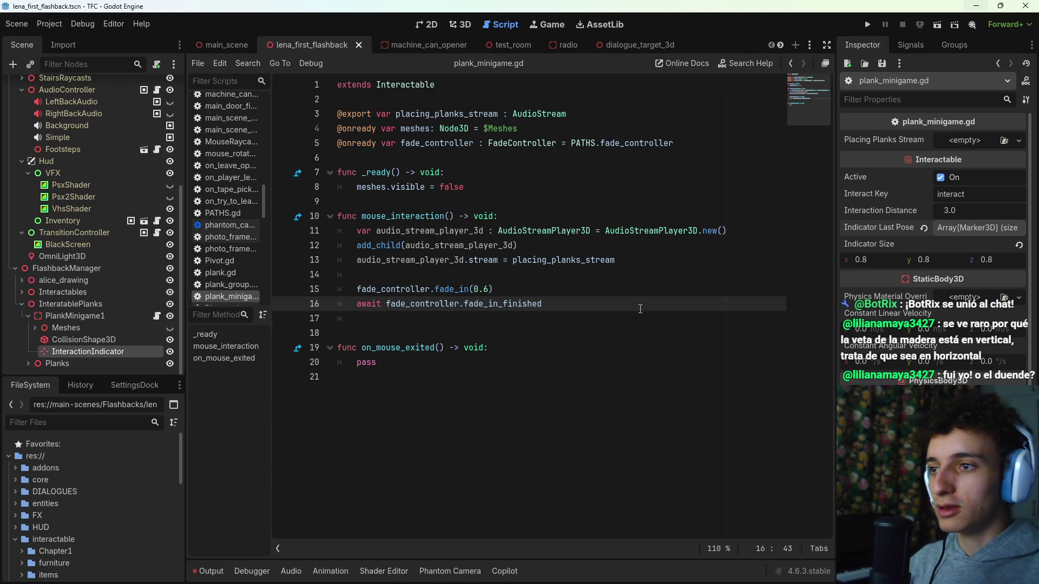
Add audio_stream_player_3d.play() after the fade-in wait
{"action": "key", "text": "Return"}
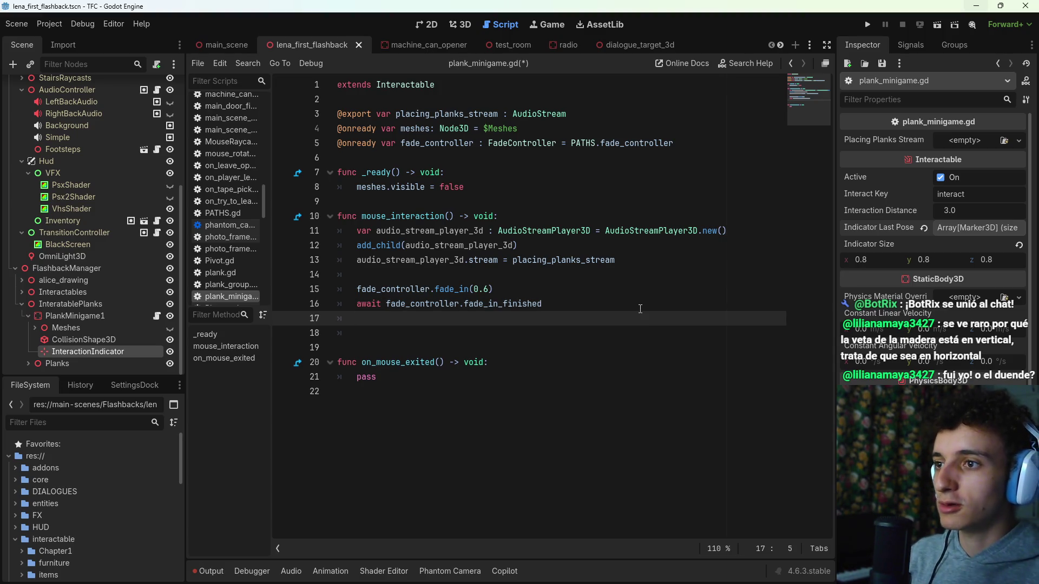
{"action": "type", "text": "aud"}
{"action": "key", "text": "Return"}
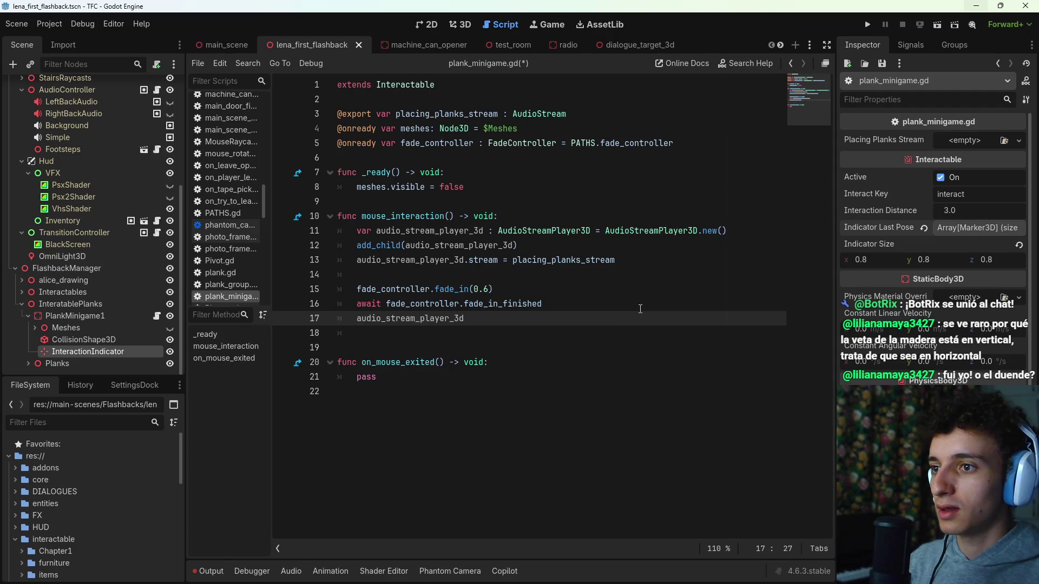
{"action": "type", "text": ".pla"}
{"action": "key", "text": "Return"}
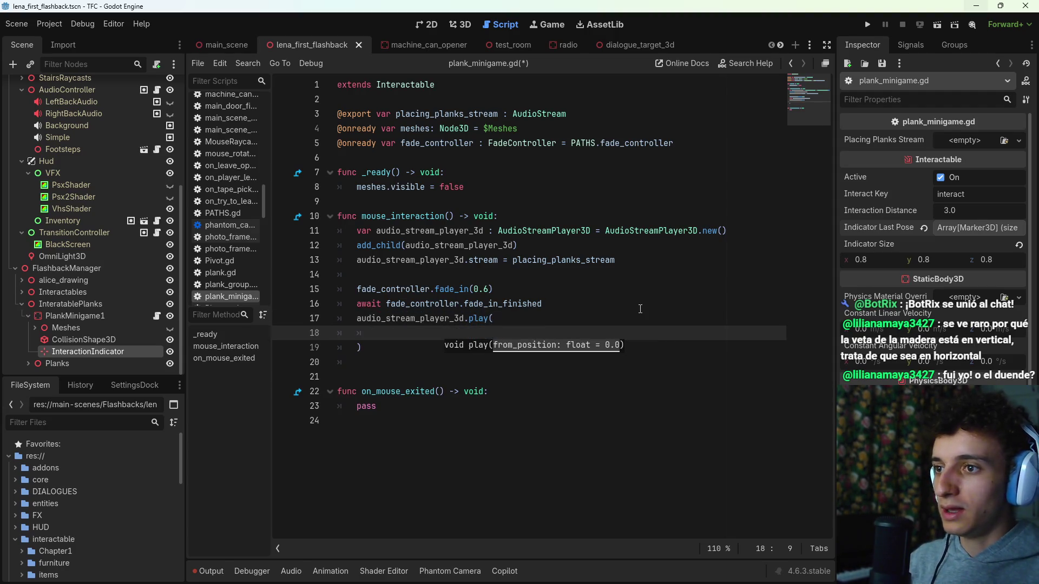
{"action": "key", "text": "End"}
Add 'await audio_stream_player_3d.finished', save, and shift a blank line above the play call
{"action": "key", "text": "Return"}
{"action": "type", "text": "aud"}
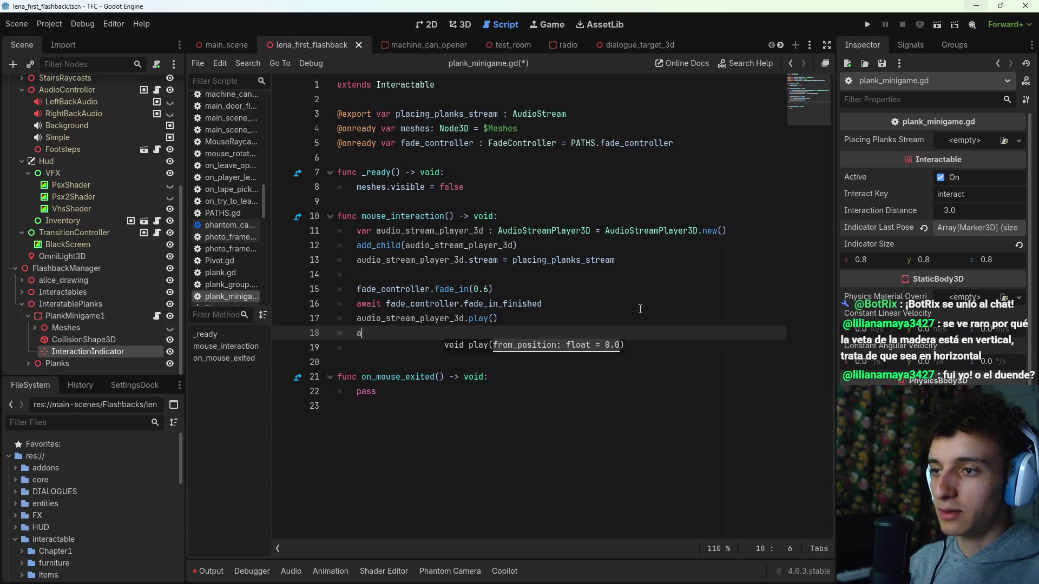
{"action": "key", "text": "Return"}
{"action": "type", "text": ".fini"}
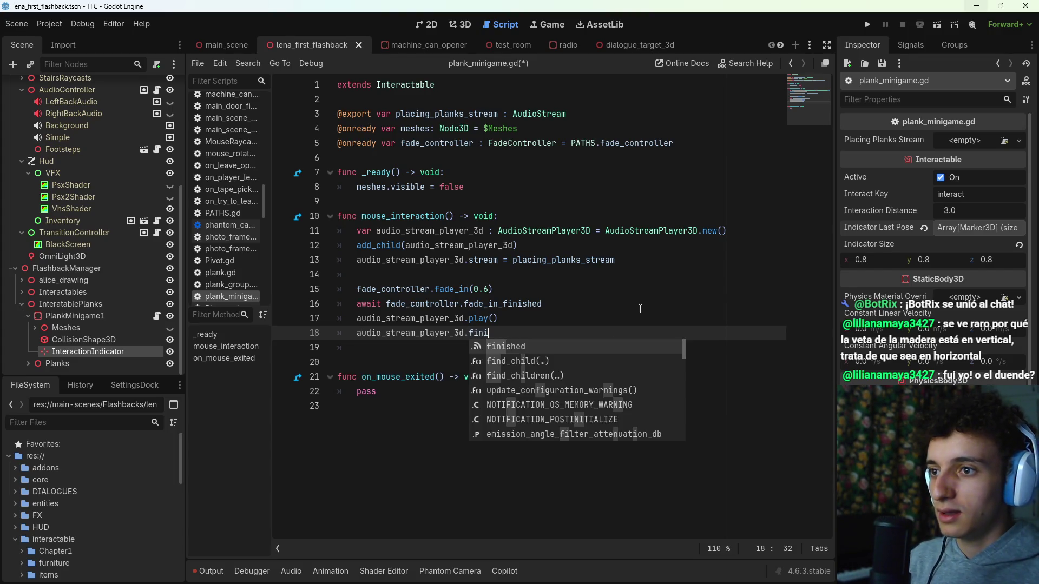
{"action": "key", "text": "Return"}
{"action": "key", "text": "Home"}
{"action": "type", "text": "await"}
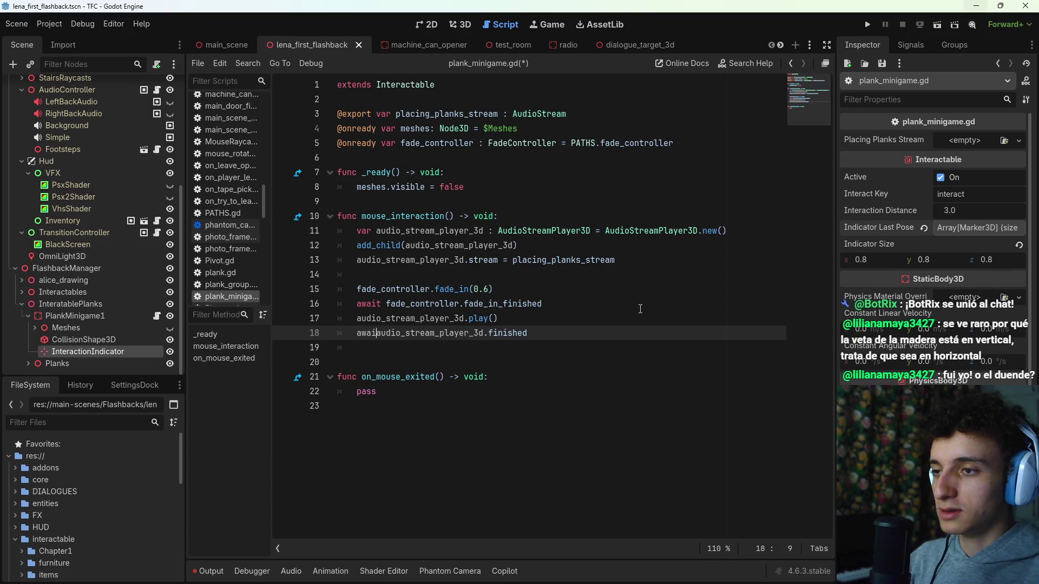
{"action": "key", "text": "End"}
{"action": "key", "text": "ctrl+s"}
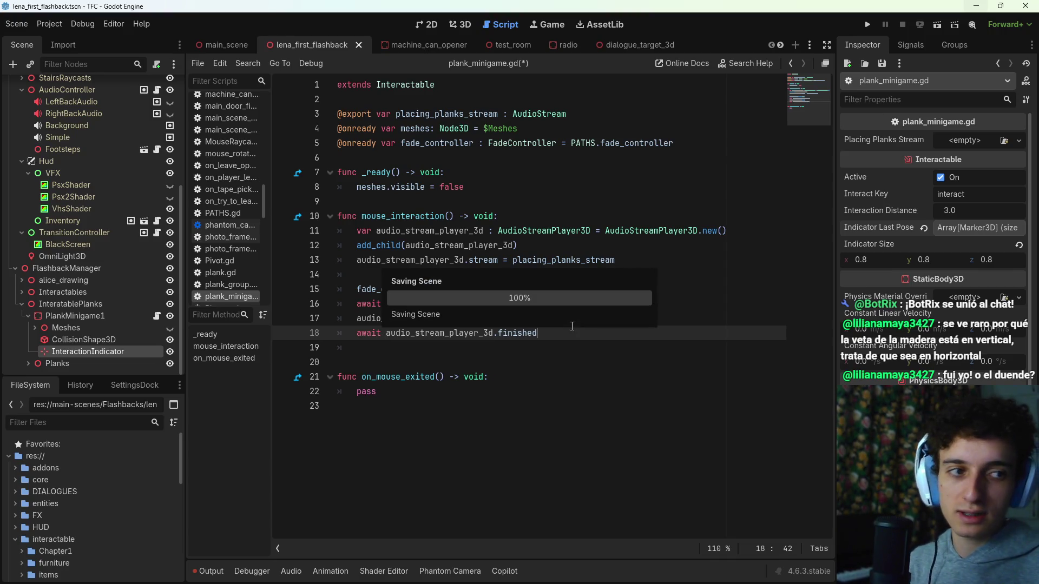
{"action": "key", "text": "Return"}
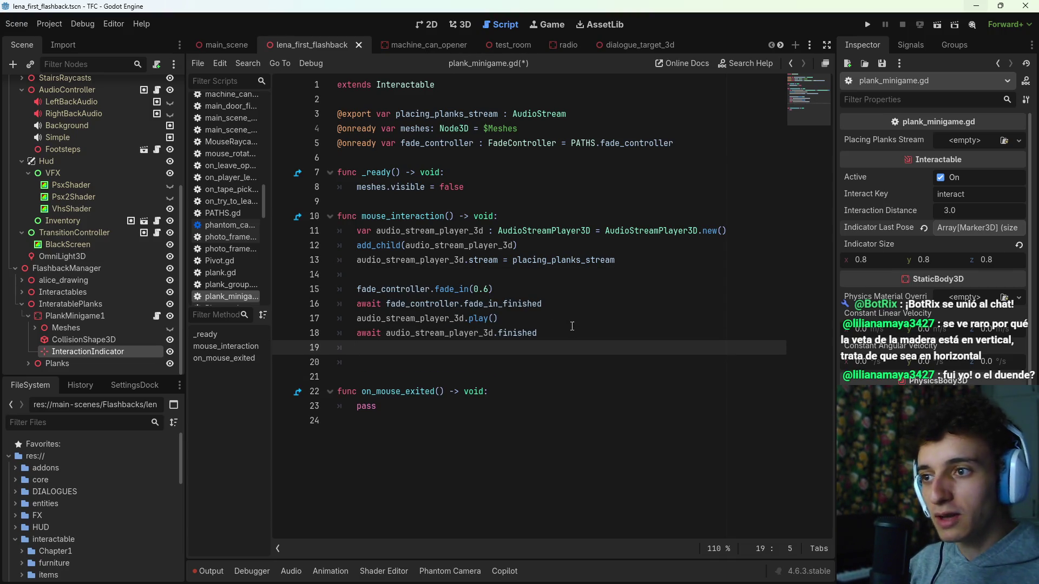
{"action": "key", "text": "alt+Up"}
{"action": "key", "text": "alt+Up"}
{"action": "key", "text": "Down"}
{"action": "left_click", "coordinate": [586, 350]}
Add fade_controller.fade_out(0.6) after the sound wait and save
{"action": "key", "text": "Return"}
{"action": "key", "text": "Return"}
{"action": "type", "text": "fade_controller."}
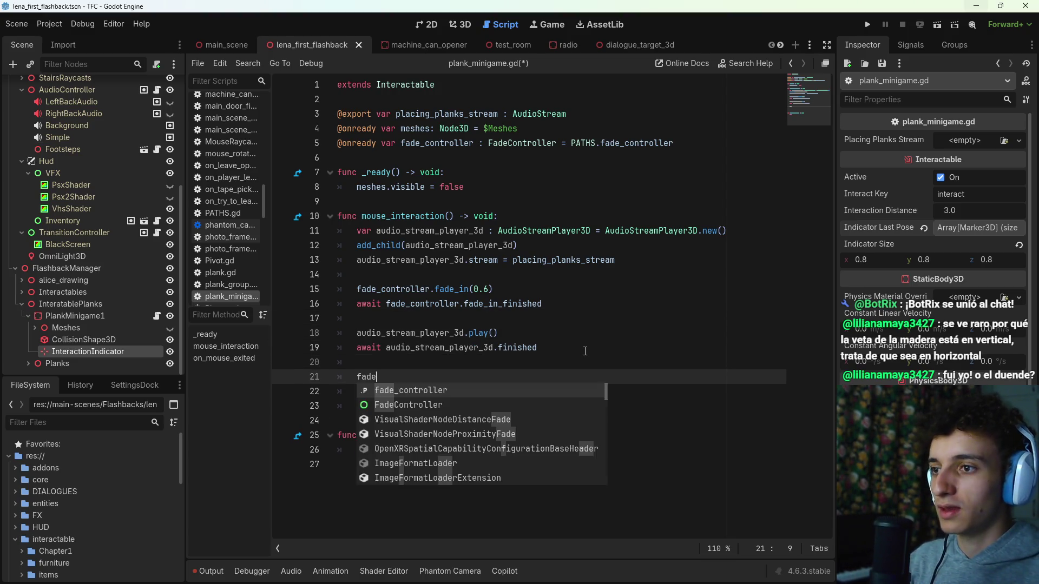
{"action": "type", "text": "fade_o"}
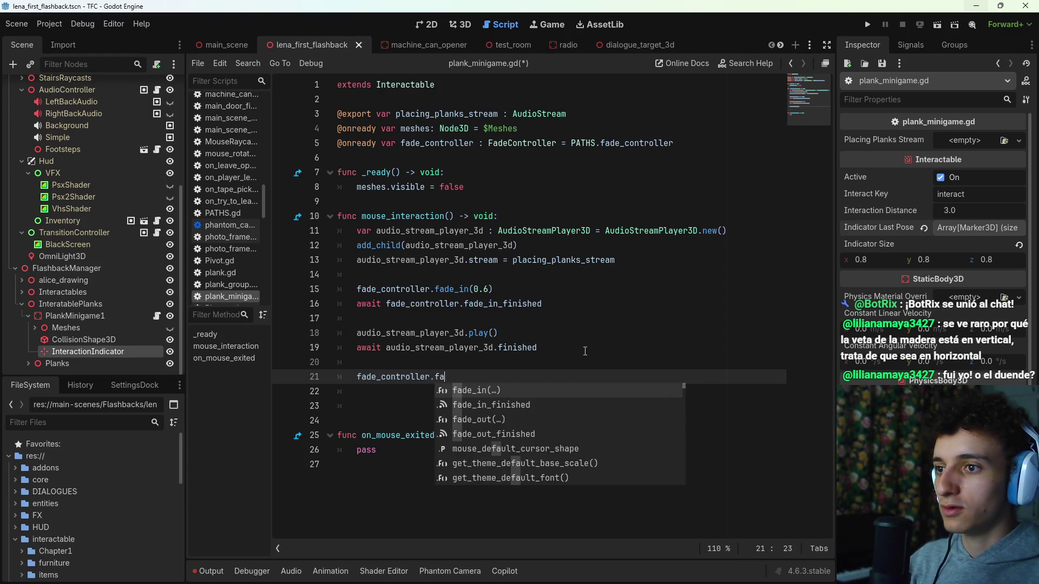
{"action": "key", "text": "Return"}
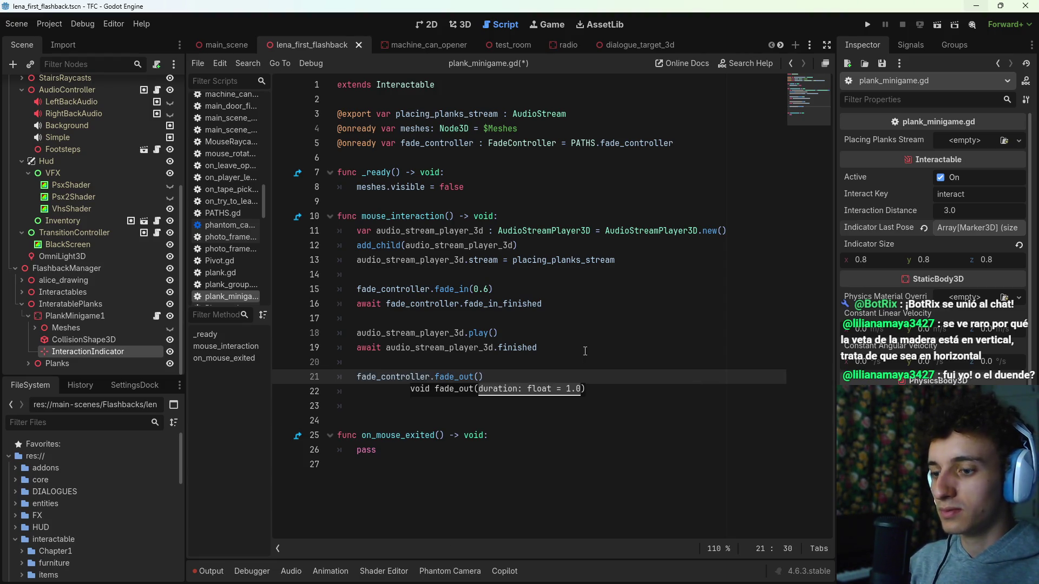
{"action": "type", "text": "0.6)"}
{"action": "key", "text": "ctrl+s"}
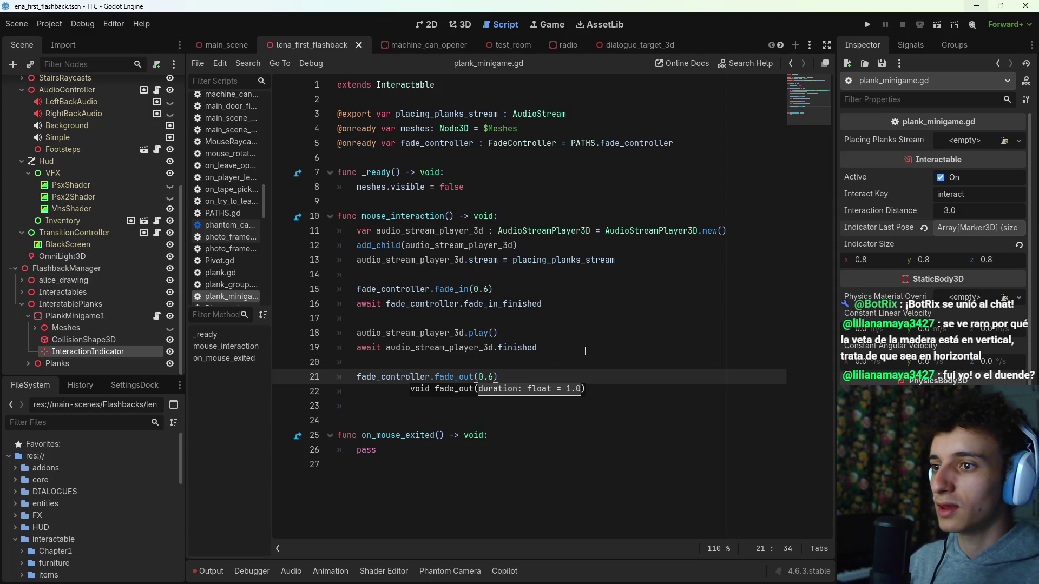
Insert meshes.visible = true after the fade-in wait and save
{"action": "key", "text": "Up"}
{"action": "key", "text": "Up"}
{"action": "key", "text": "Up"}
{"action": "key", "text": "Up"}
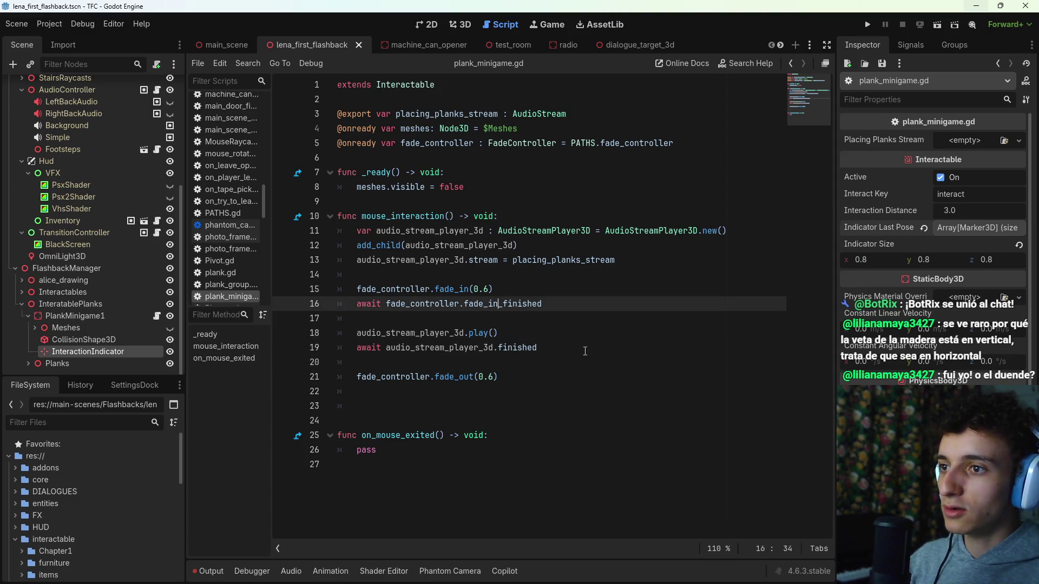
{"action": "key", "text": "Return"}
{"action": "key", "text": "Up"}
{"action": "key", "text": "Return"}
{"action": "type", "text": "mesh"}
{"action": "key", "text": "Return"}
{"action": "type", "text": ".visi"}
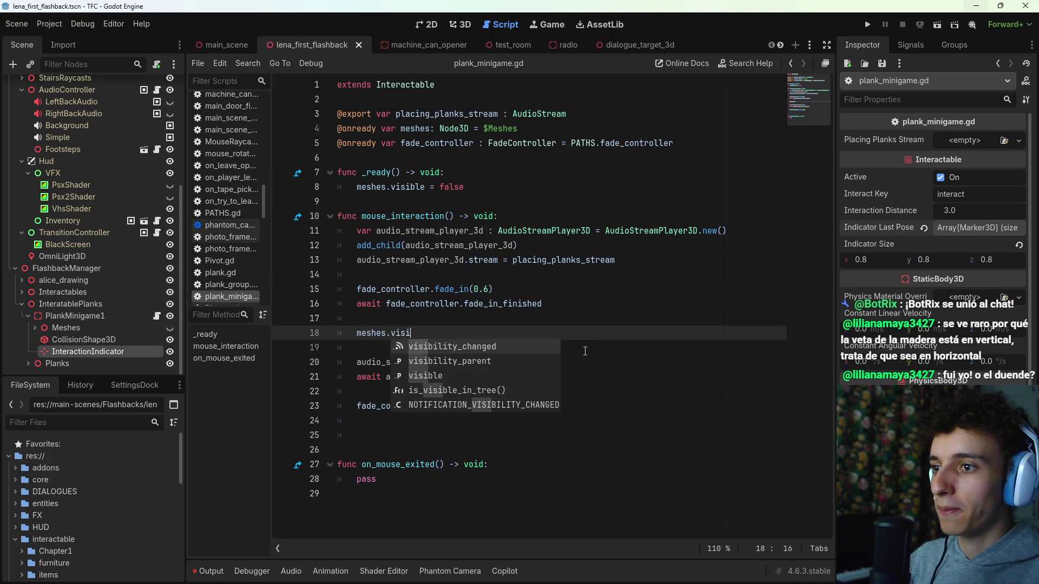
{"action": "key", "text": "Down"}
{"action": "key", "text": "Down"}
{"action": "key", "text": "Return"}
{"action": "type", "text": "= tre"}
{"action": "key", "text": "BackSpace"}
{"action": "type", "text": "ue"}
{"action": "key", "text": "ctrl+s"}
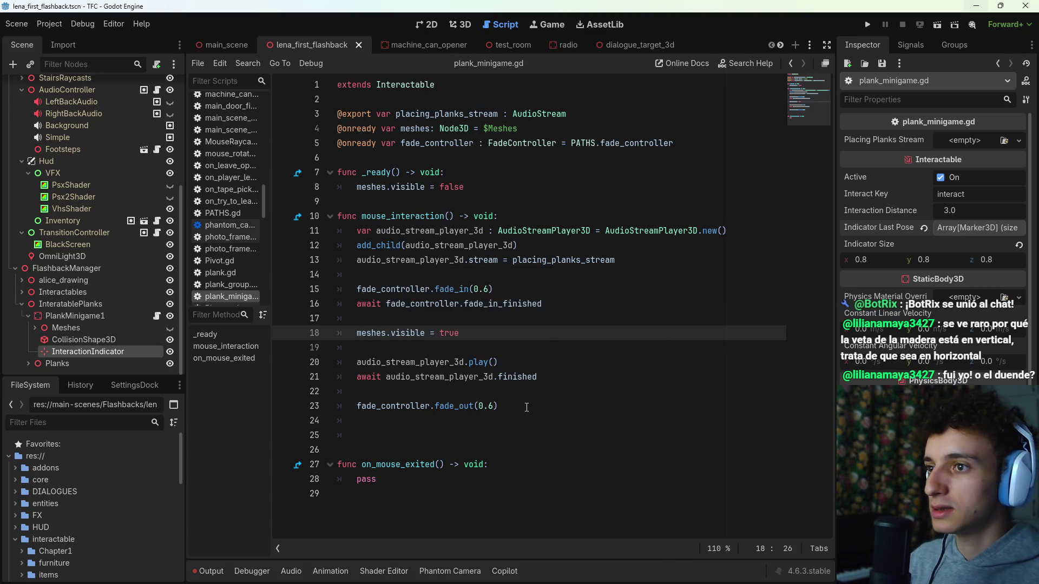
Add leave_interaction() after the fade-out call, save, and select the PlankMinigame1 node
{"action": "left_click", "coordinate": [628, 406]}
{"action": "key", "text": "Return"}
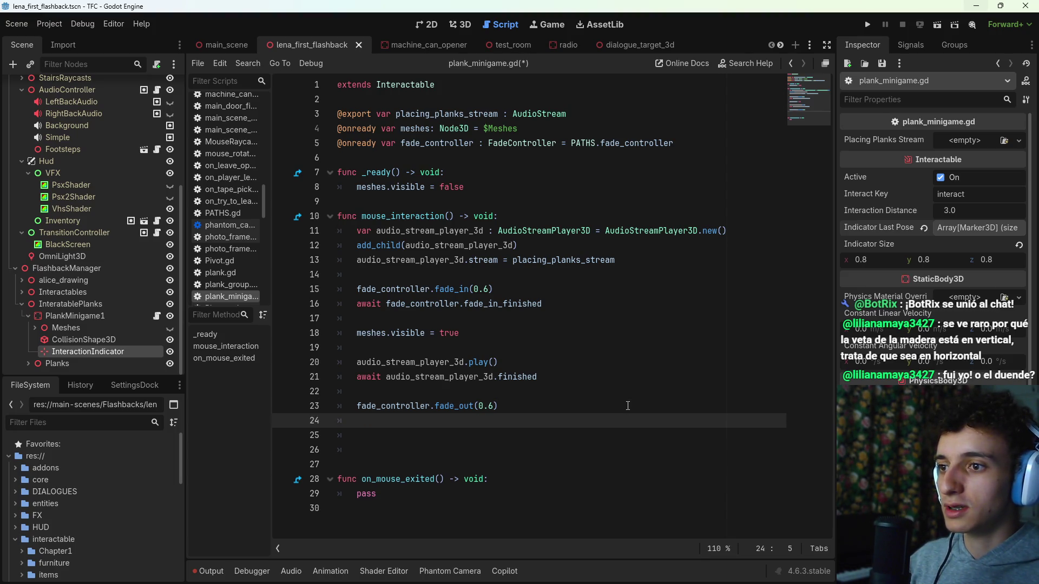
{"action": "type", "text": "le"}
{"action": "key", "text": "Return"}
{"action": "key", "text": "ctrl+s"}
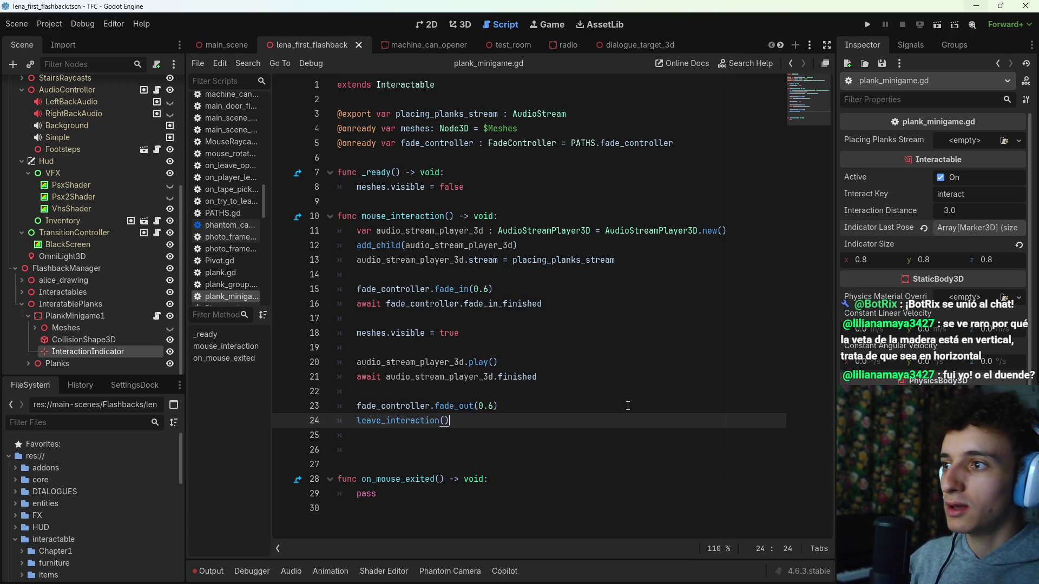
{"action": "key", "text": "Return"}
{"action": "left_click", "coordinate": [104, 319]}
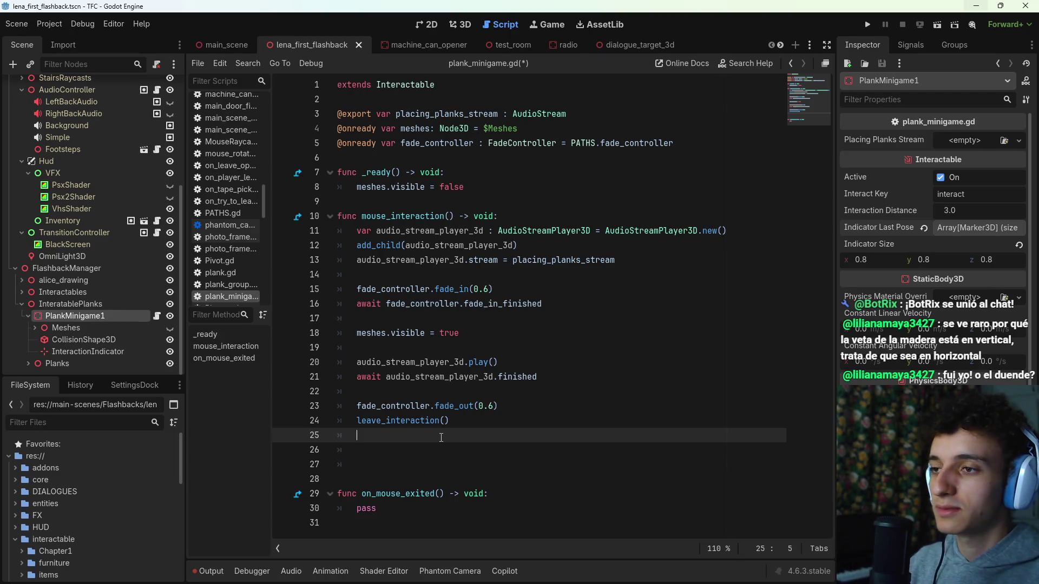
Place active = false on its own line right after the fade-out call
{"action": "type", "text": "ac"}
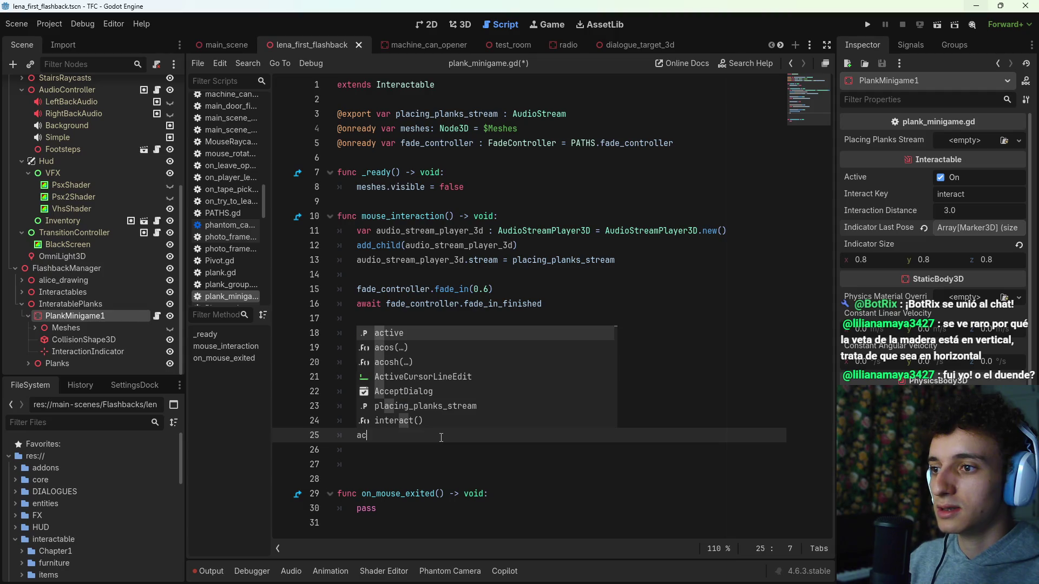
{"action": "key", "text": "Return"}
{"action": "type", "text": "= false"}
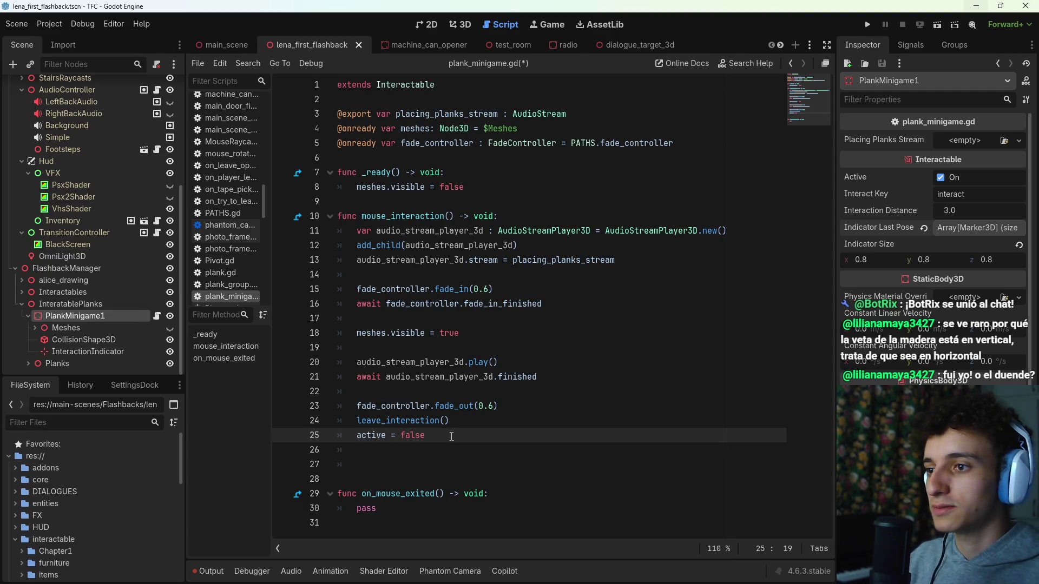
{"action": "key", "text": "ctrl+s"}
{"action": "mouse_move", "coordinate": [426, 438]}
{"action": "left_mouse_down"}
{"action": "mouse_move", "coordinate": [412, 422]}
{"action": "mouse_move", "coordinate": [356, 437]}
{"action": "left_mouse_up"}
{"action": "key", "text": "BackSpace"}
{"action": "left_click", "coordinate": [542, 398]}
{"action": "left_click", "coordinate": [543, 403]}
{"action": "key", "text": "Return"}
{"action": "type", "text": "active = false"}
{"action": "key", "text": "ctrl+s"}
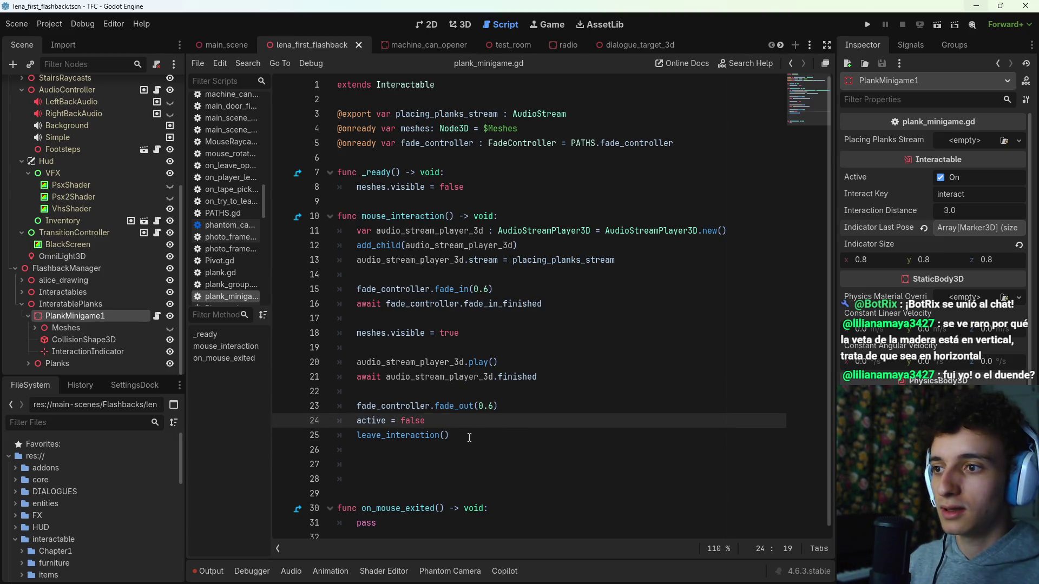
Duplicate the active = false and leave_interaction() lines below meshes.visible = true, fixing the indent
{"action": "left_click_drag", "start_coordinate": [469, 438], "coordinate": [363, 423]}
{"action": "left_click", "coordinate": [361, 422]}
{"action": "left_click_drag", "start_coordinate": [450, 437], "coordinate": [363, 424]}
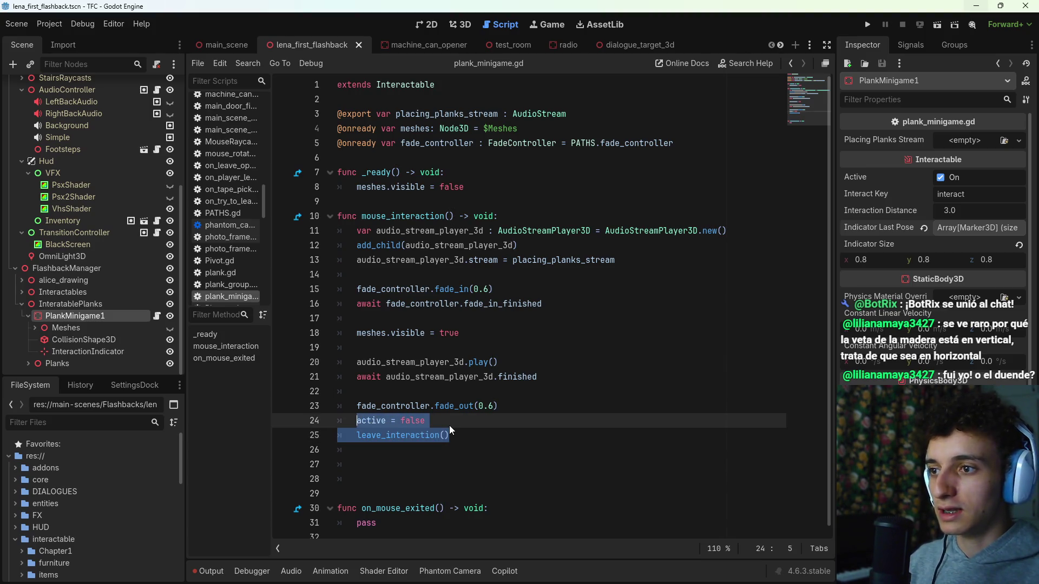
{"action": "key", "text": "ctrl+x"}
{"action": "key", "text": "ctrl+z"}
{"action": "left_click", "coordinate": [520, 345]}
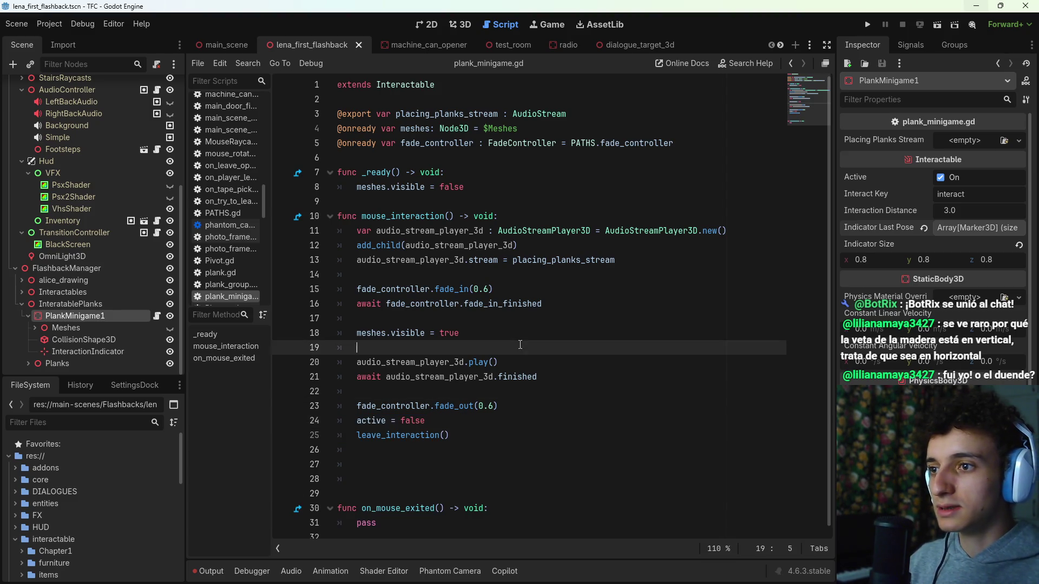
{"action": "key", "text": "ctrl+v"}
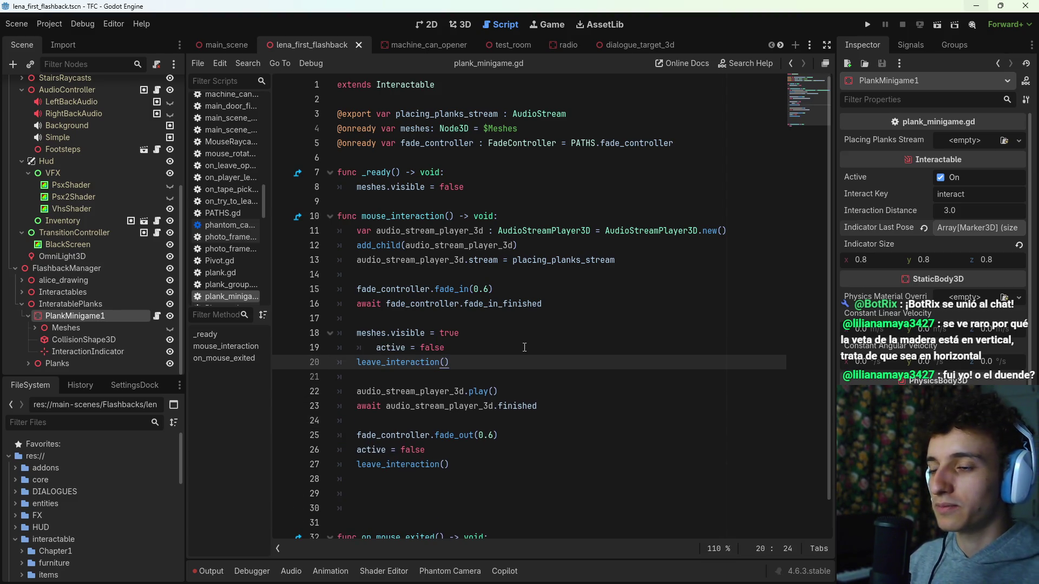
{"action": "left_click", "coordinate": [373, 346]}
{"action": "key", "text": "BackSpace"}
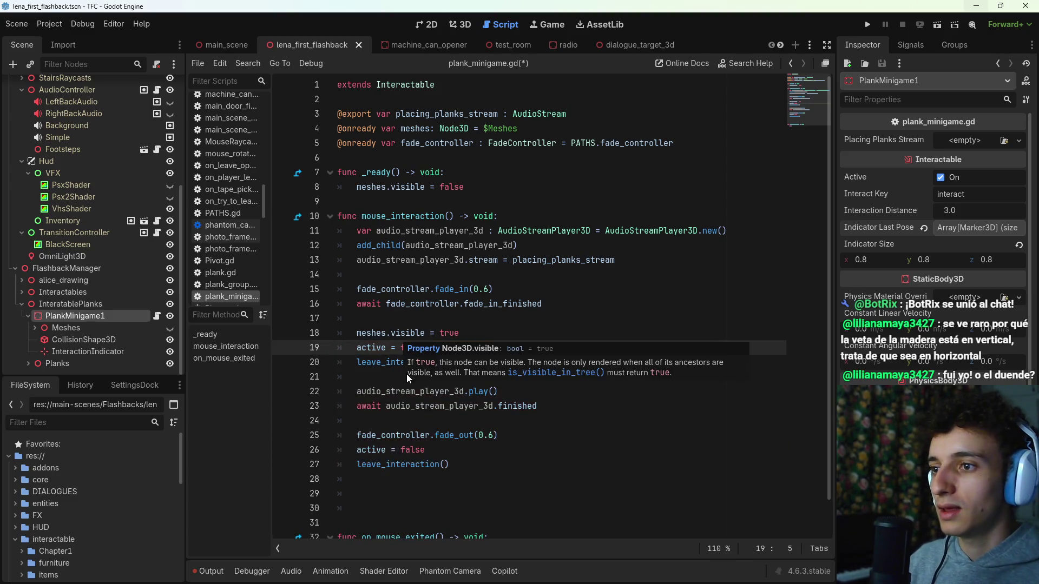
{"action": "left_click", "coordinate": [369, 378]}
{"action": "key", "text": "ctrl+s"}
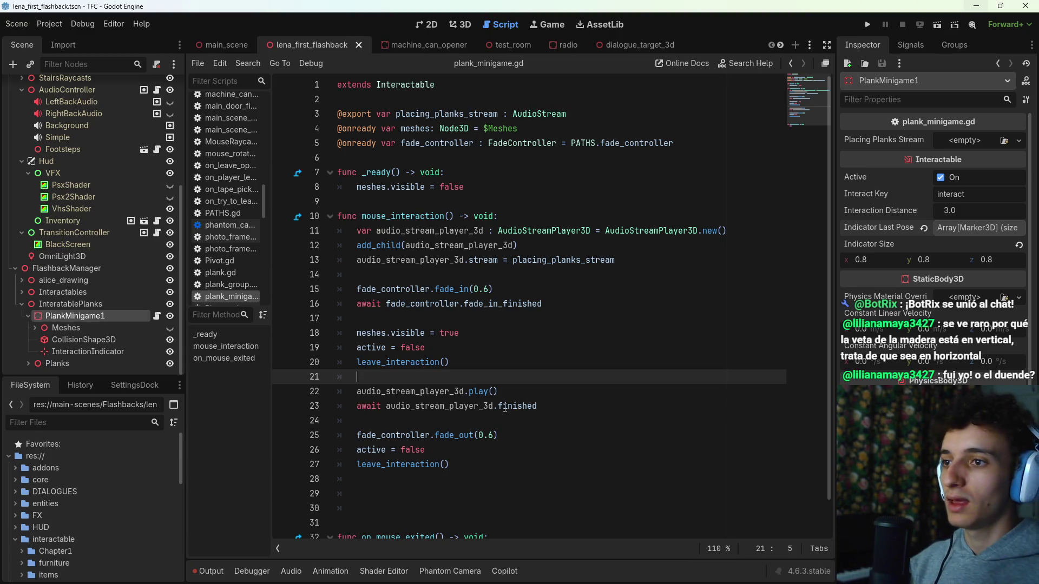
Delete the trailing blank lines, save, and run the scene from the 3D view
{"action": "scroll", "coordinate": [532, 398], "scroll_direction": "down", "scroll_amount": 1}
{"action": "left_click", "coordinate": [463, 454]}
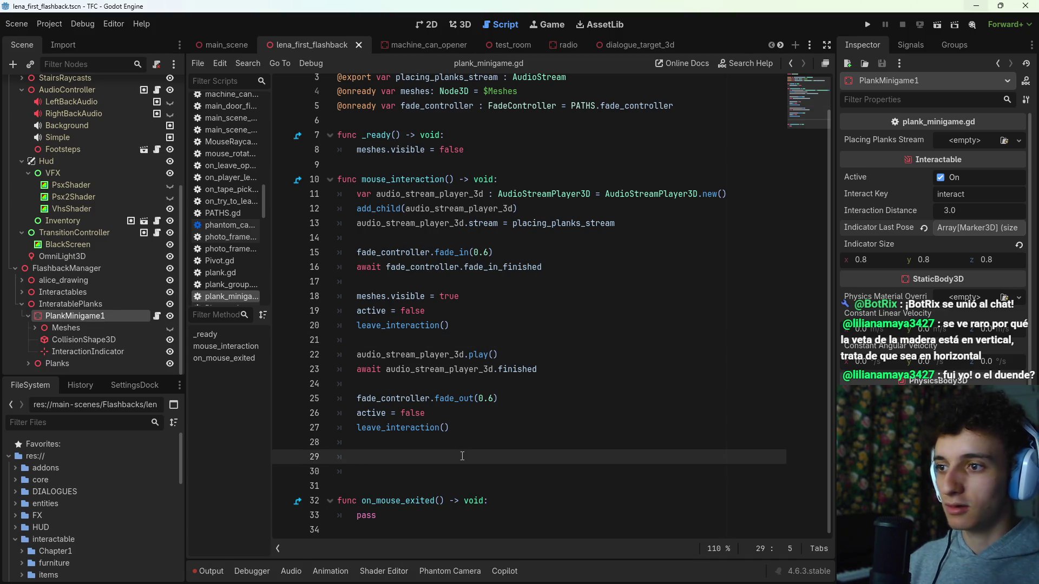
{"action": "key", "text": "BackSpace"}
{"action": "key", "text": "BackSpace"}
{"action": "left_click", "coordinate": [463, 456]}
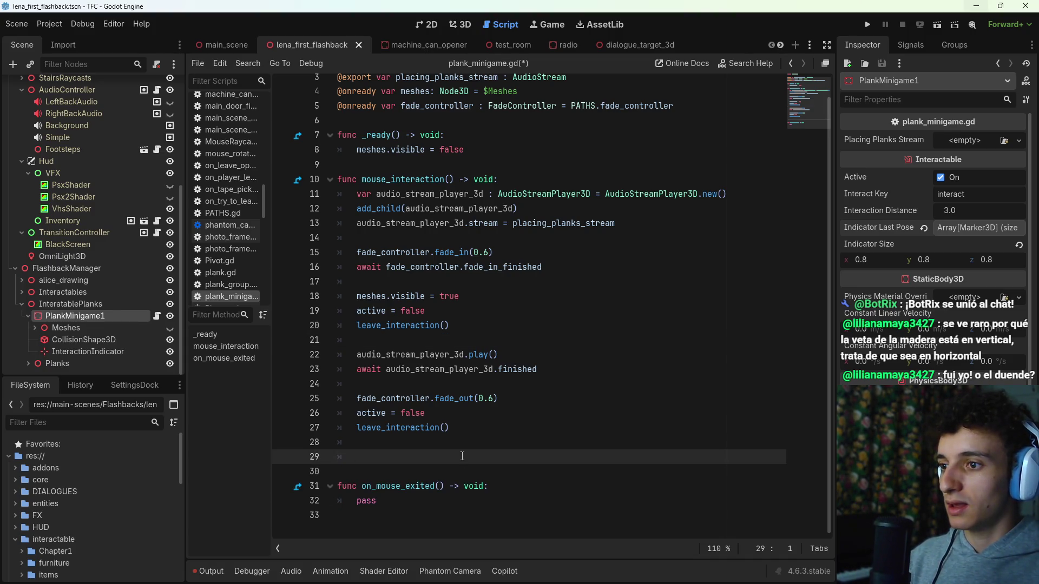
{"action": "key", "text": "BackSpace"}
{"action": "key", "text": "BackSpace"}
{"action": "key", "text": "BackSpace"}
{"action": "key", "text": "ctrl+s"}
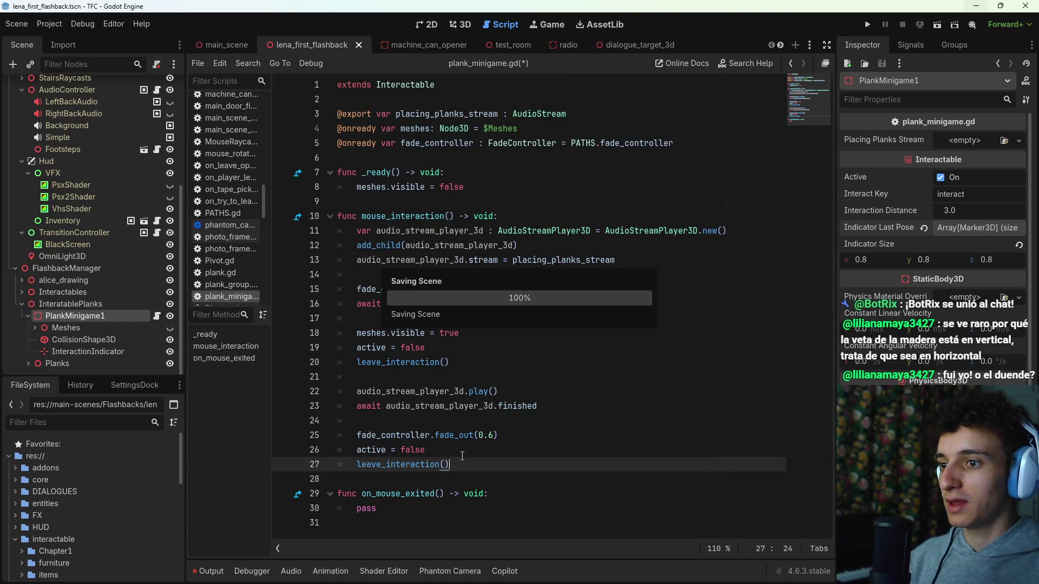
{"action": "left_click", "coordinate": [461, 25]}
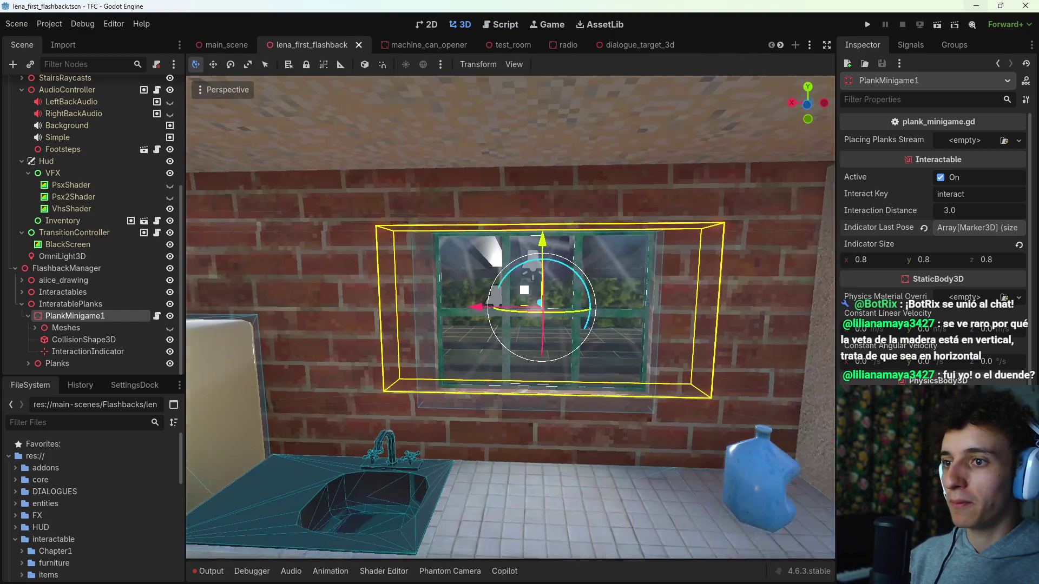
{"action": "key", "text": "ctrl+s"}
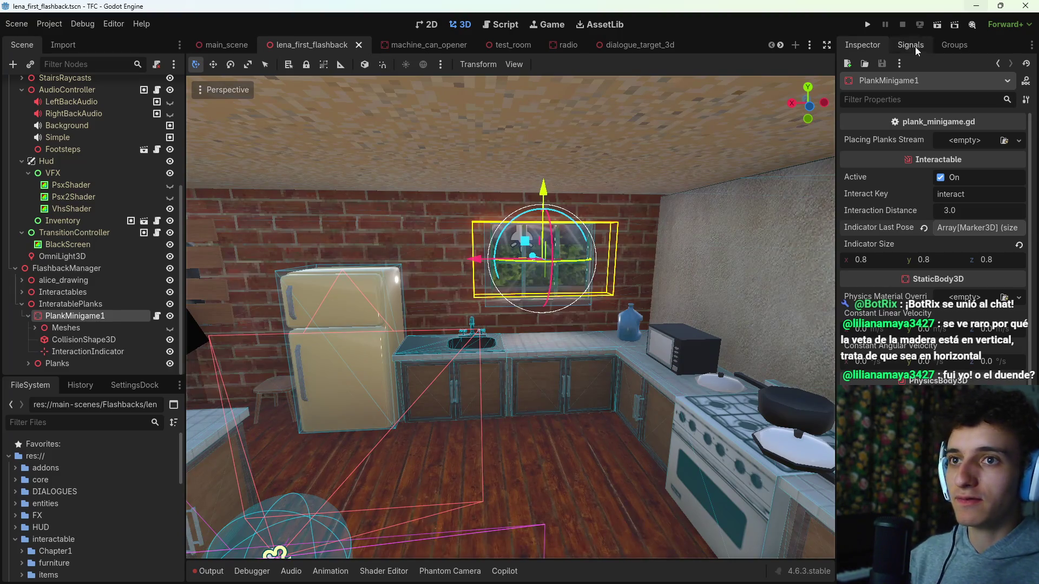
{"action": "left_click", "coordinate": [939, 26]}
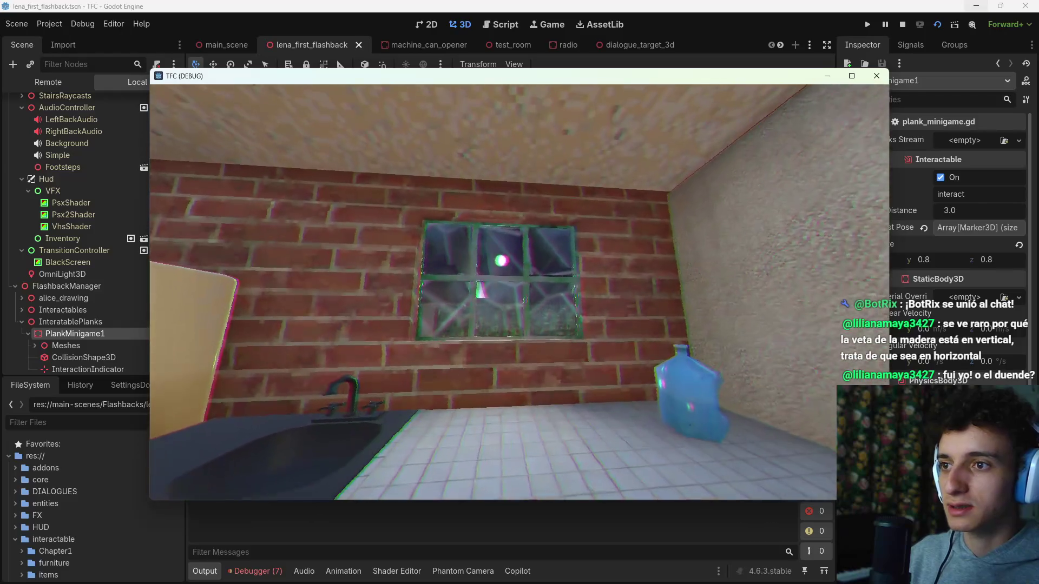
Stop the failed kitchen-scene test run after the null-instance error at fade_in
{"action": "key", "text": "F8"}
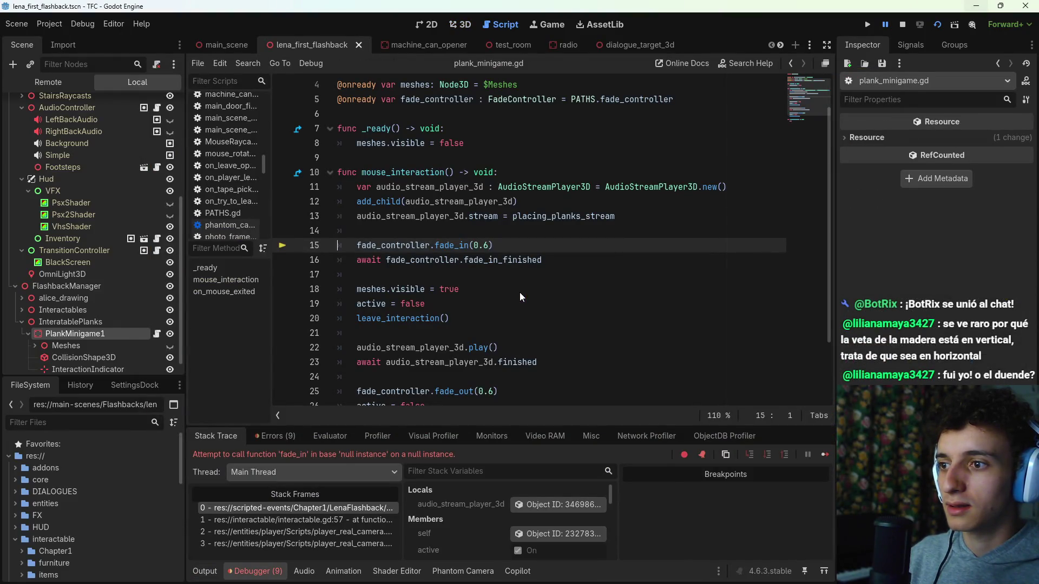
{"action": "left_click", "coordinate": [902, 24]}
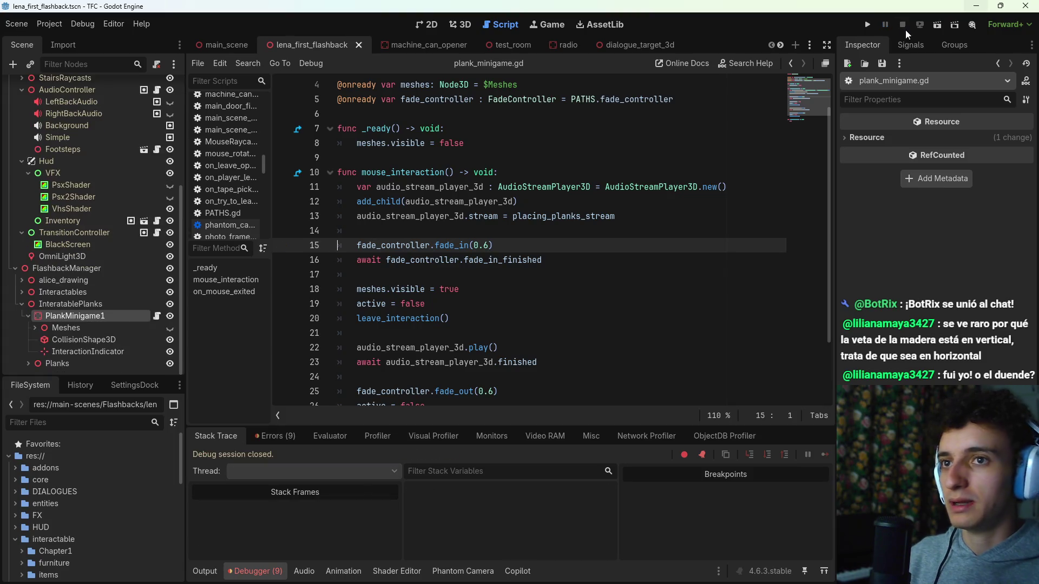
{"action": "scroll", "coordinate": [130, 218], "scroll_direction": "up", "scroll_amount": 5}
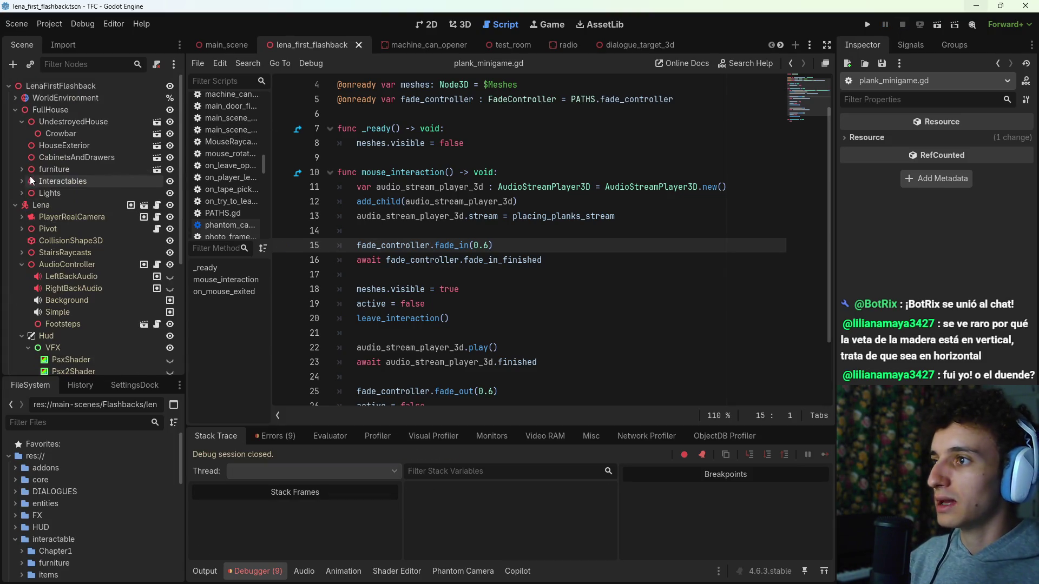
Collapse the WorldEnvironment and Lena branches and save the flashback scene
{"action": "left_click", "coordinate": [15, 98]}
{"action": "left_click", "coordinate": [15, 122]}
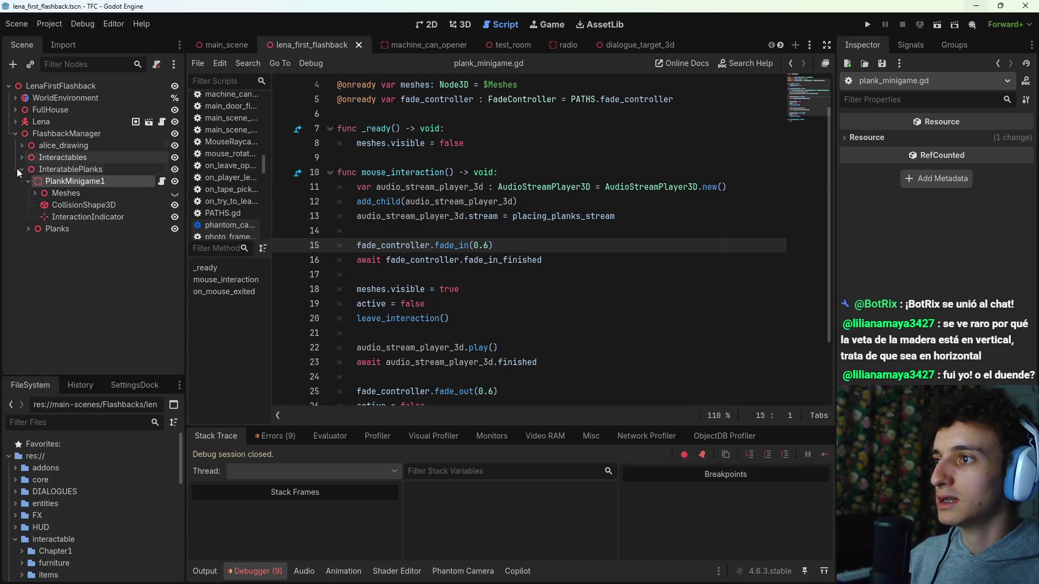
{"action": "key", "text": "ctrl+s"}
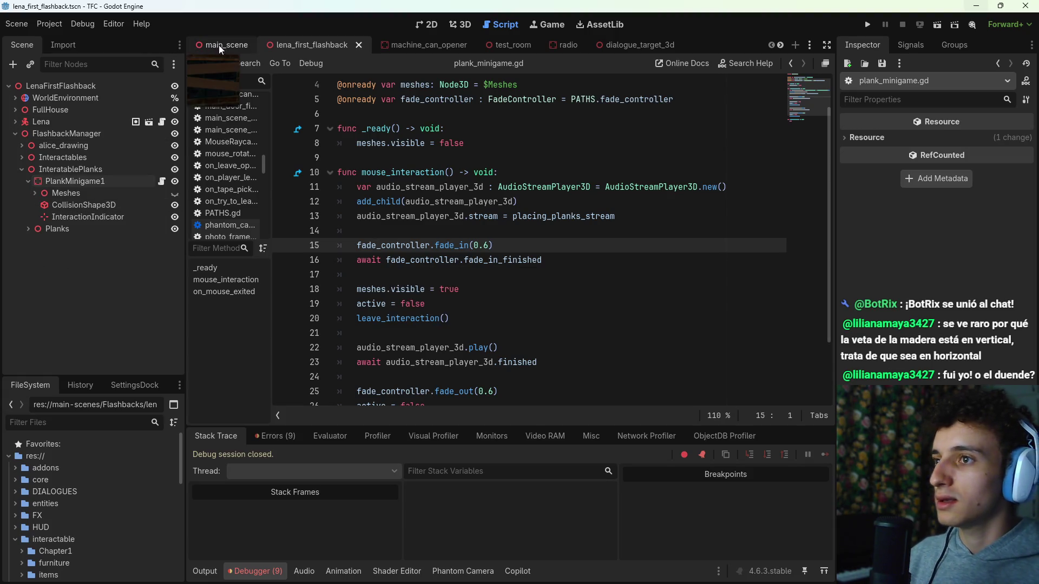
Open main_scene_container and copy its HUD node
{"action": "key", "text": "ctrl+shift+o"}
{"action": "type", "text": "main_"}
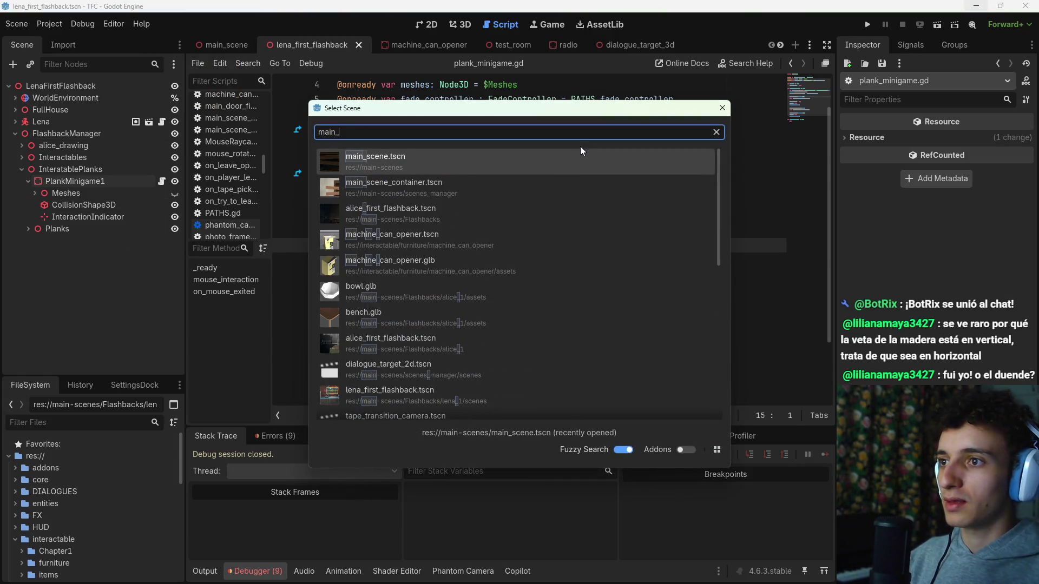
{"action": "key", "text": "Escape"}
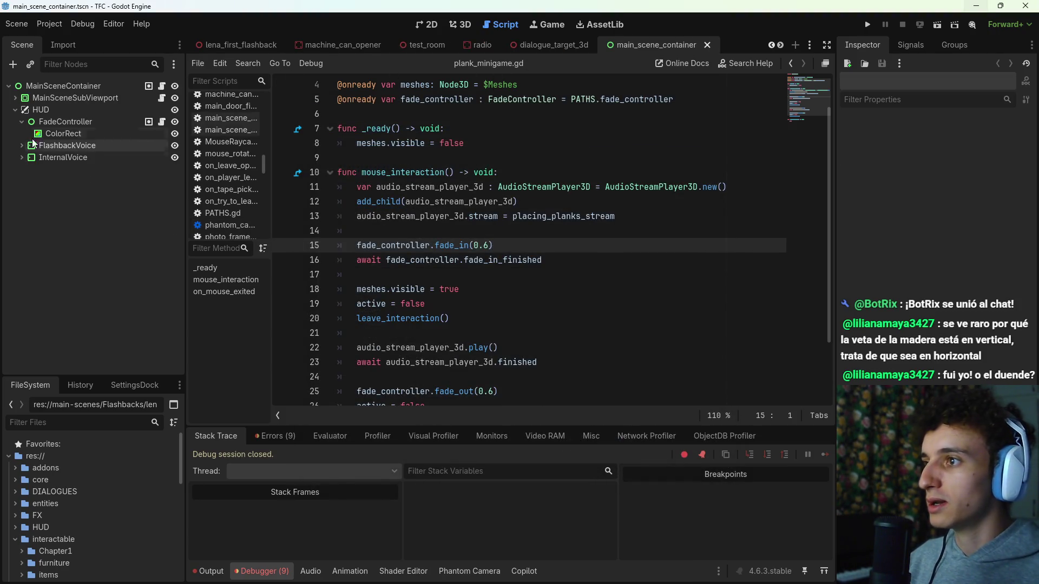
{"action": "left_click", "coordinate": [41, 111]}
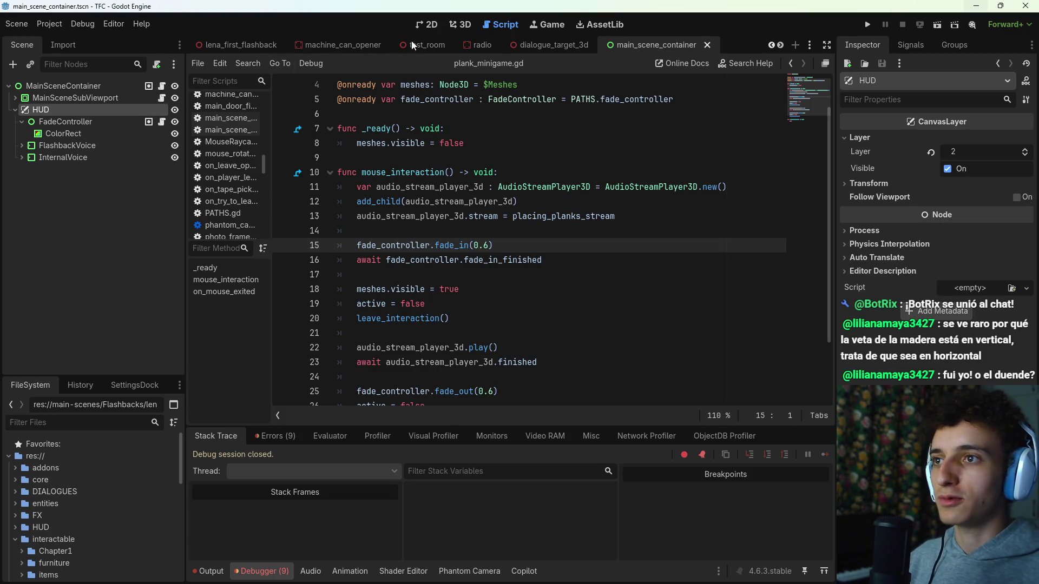
Paste the HUD under the LenaFirstFlashback root, save, and test-run the scene again
{"action": "left_click", "coordinate": [349, 49]}
{"action": "left_click", "coordinate": [210, 46]}
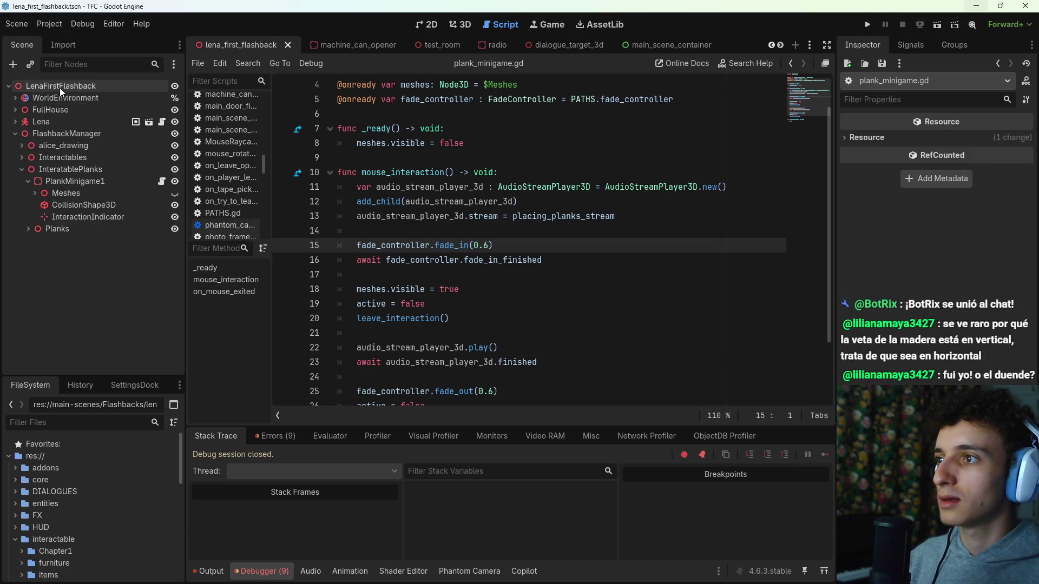
{"action": "left_click", "coordinate": [61, 86]}
{"action": "key", "text": "ctrl+v"}
{"action": "key", "text": "ctrl+s"}
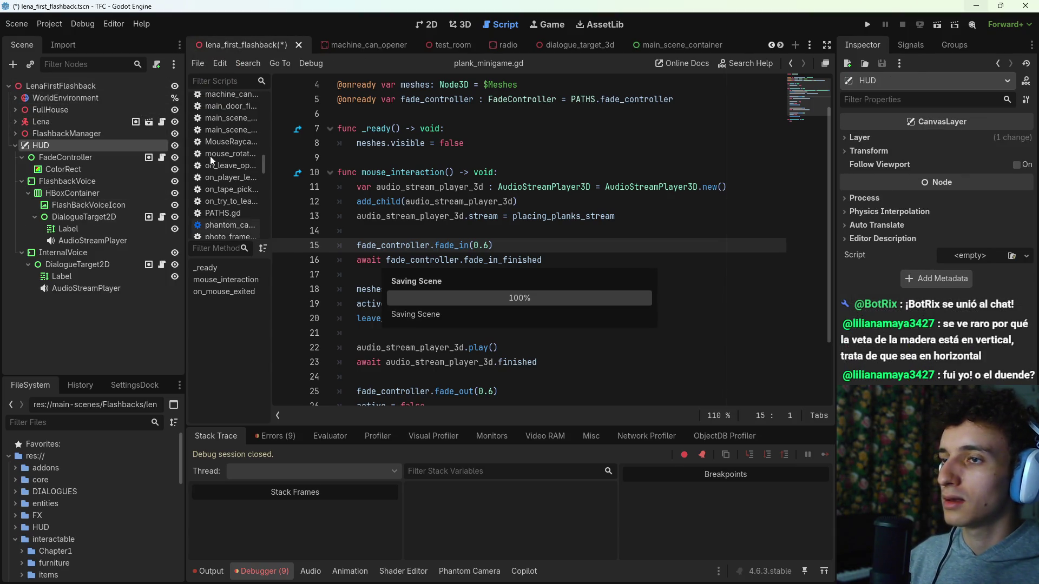
{"action": "left_click", "coordinate": [937, 24]}
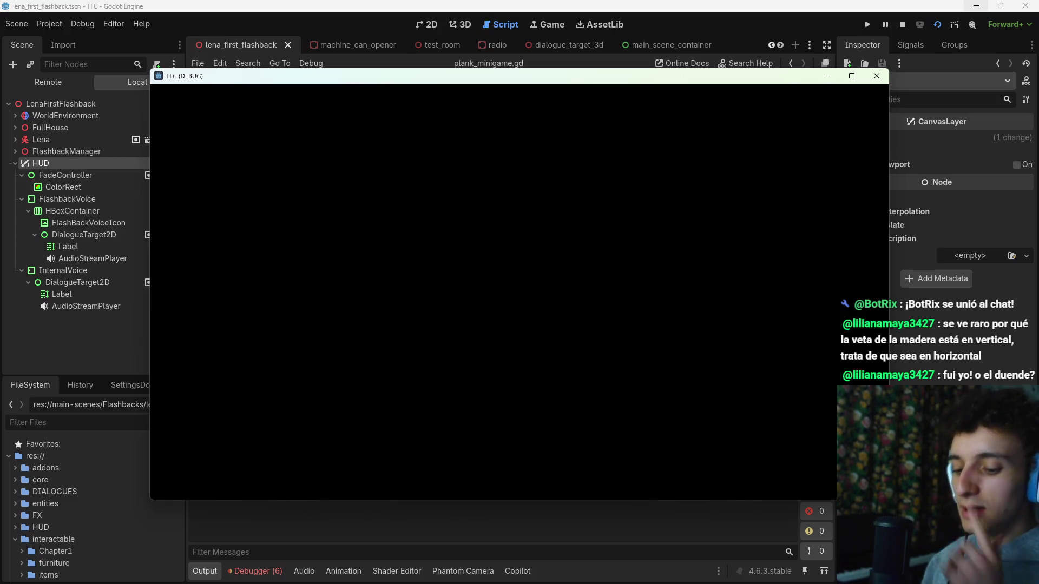
{"action": "key", "text": "F8"}
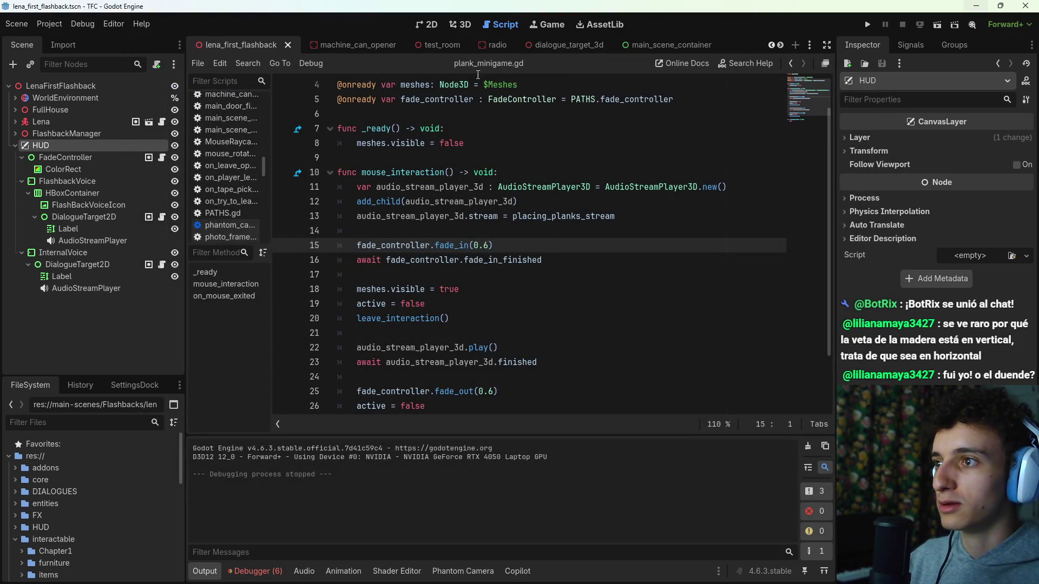
Quick-load machine_working.wav as PlankMinigame1's Placing Planks Stream
{"action": "left_click", "coordinate": [461, 24]}
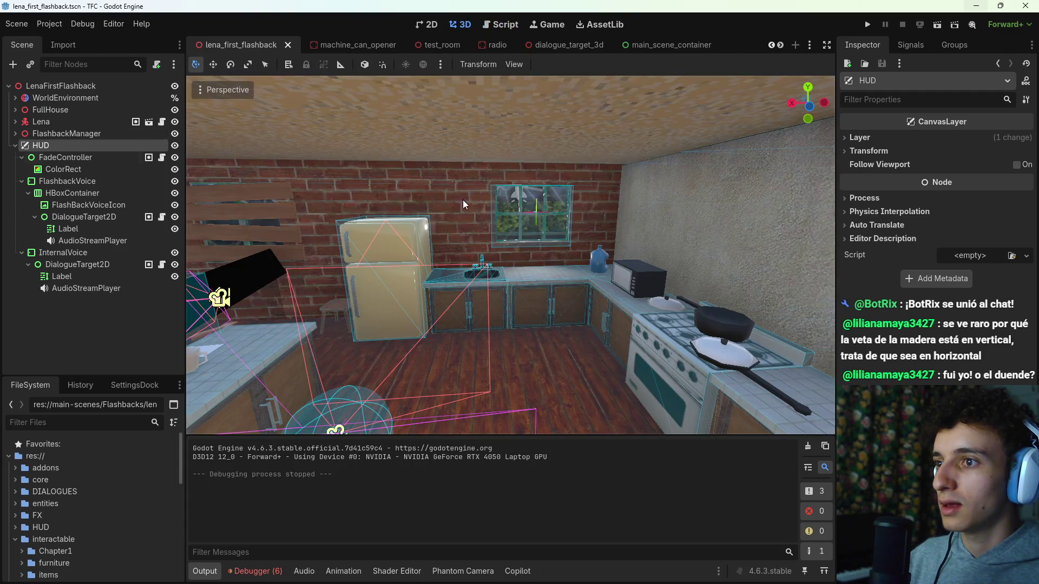
{"action": "left_click", "coordinate": [15, 134]}
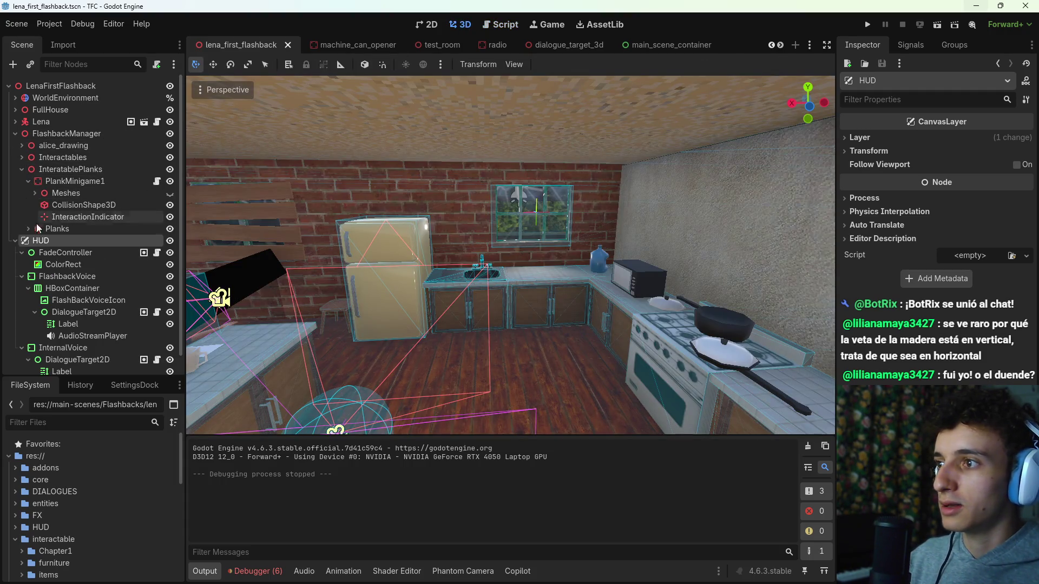
{"action": "left_click", "coordinate": [28, 181]}
{"action": "left_click", "coordinate": [75, 181]}
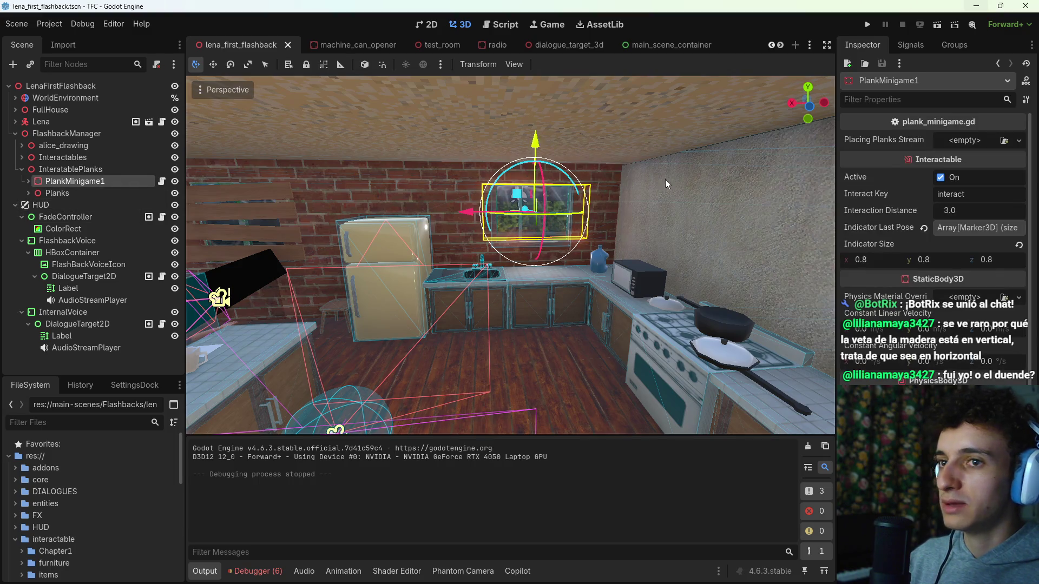
{"action": "left_click", "coordinate": [1019, 140]}
{"action": "left_click", "coordinate": [956, 314]}
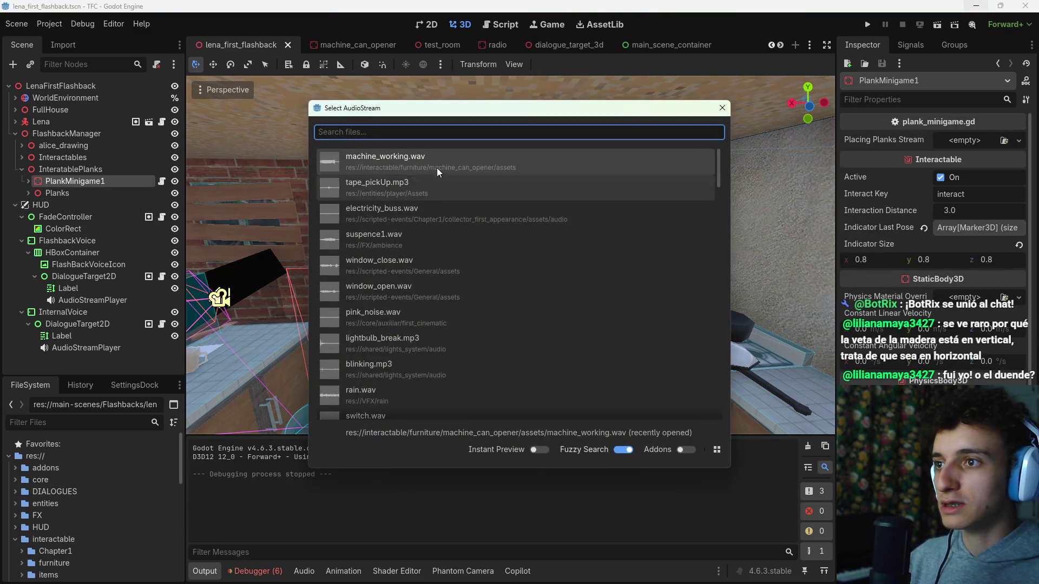
{"action": "double_click", "coordinate": [409, 173]}
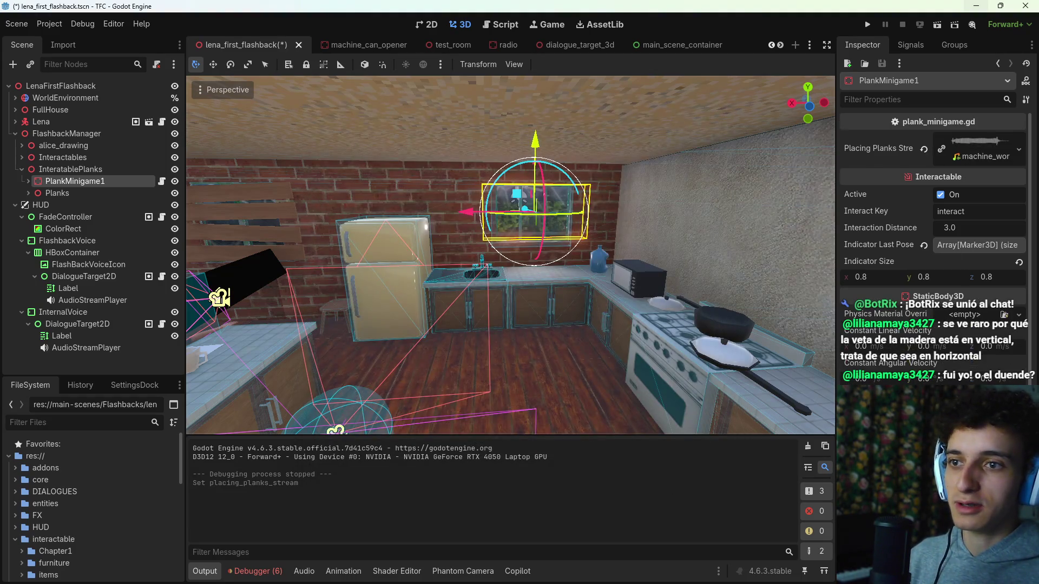
Preview the machine_working.wav sound in the Inspector, then save and run the scene
{"action": "key", "text": "f"}
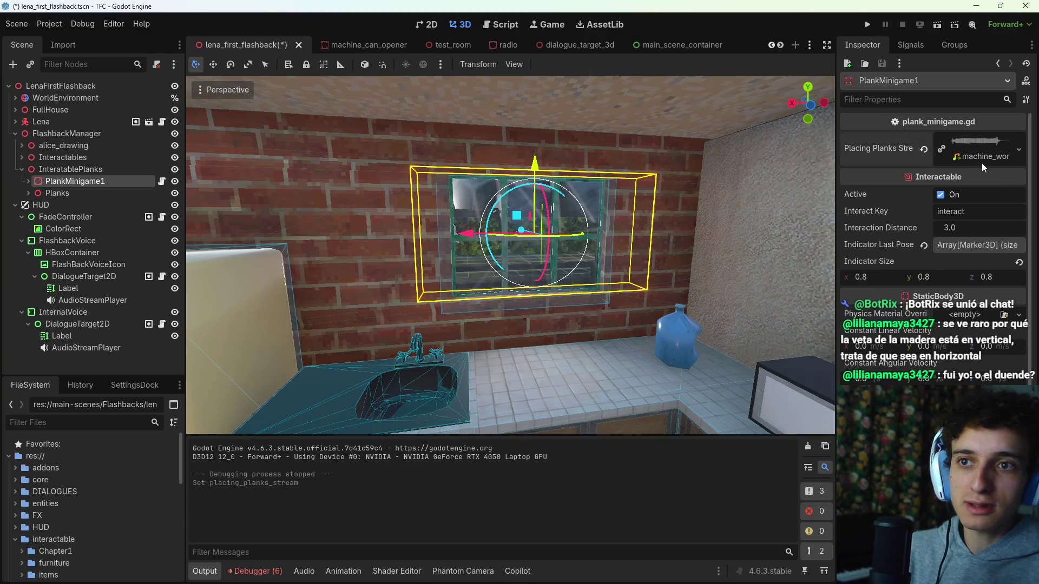
{"action": "left_click", "coordinate": [984, 167]}
{"action": "left_click", "coordinate": [850, 215]}
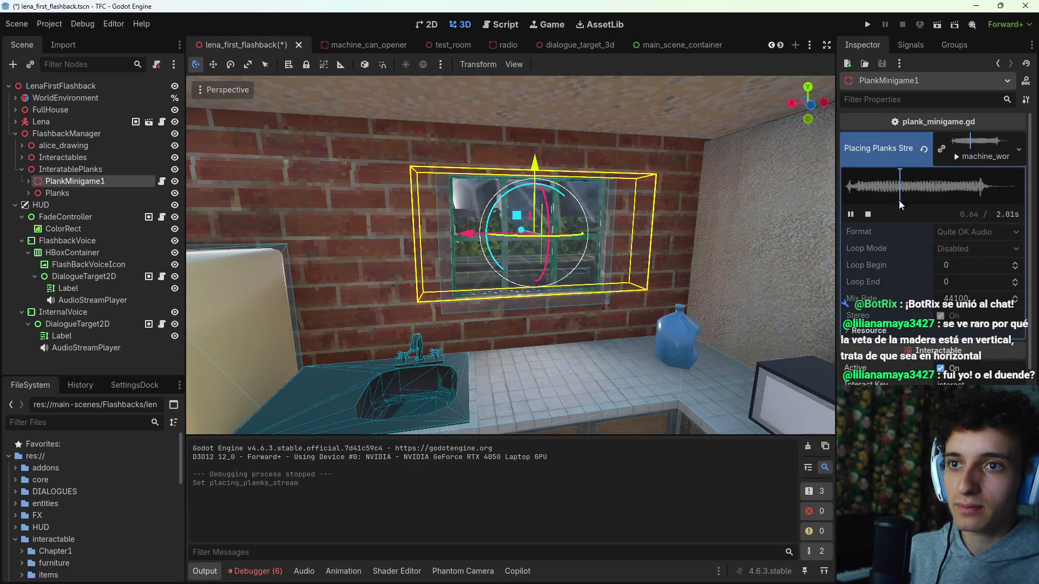
{"action": "left_click", "coordinate": [982, 151]}
{"action": "left_click", "coordinate": [937, 24]}
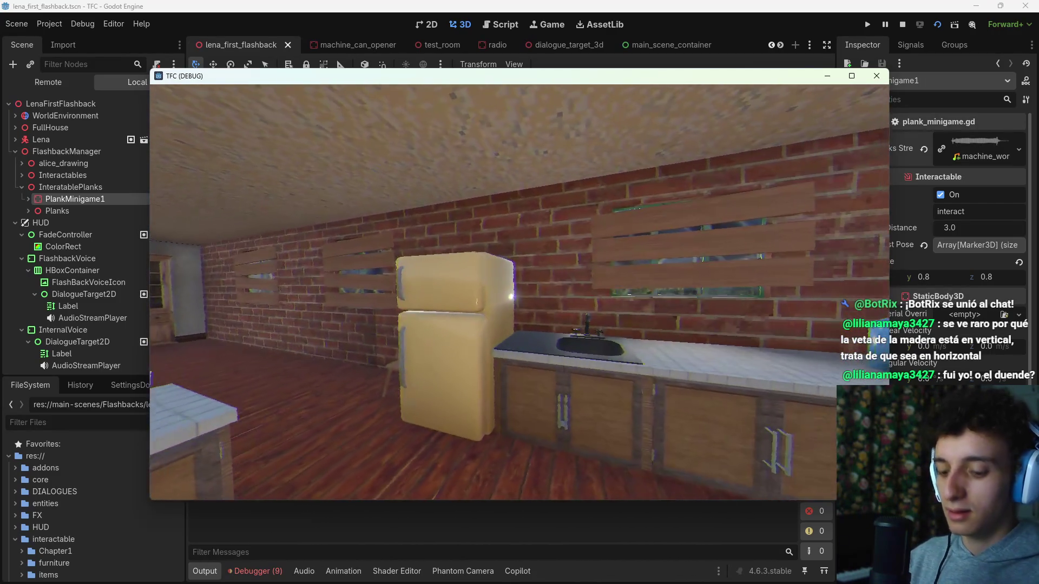
Stop the game, undo the placing-planks sound assignment, and save the scene
{"action": "key", "text": "F8"}
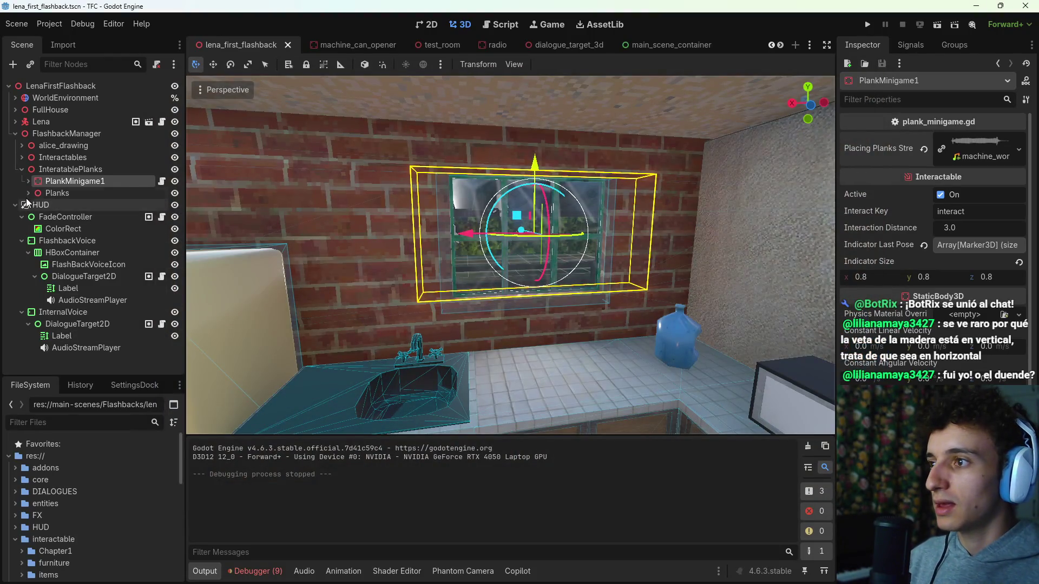
{"action": "left_click", "coordinate": [15, 205]}
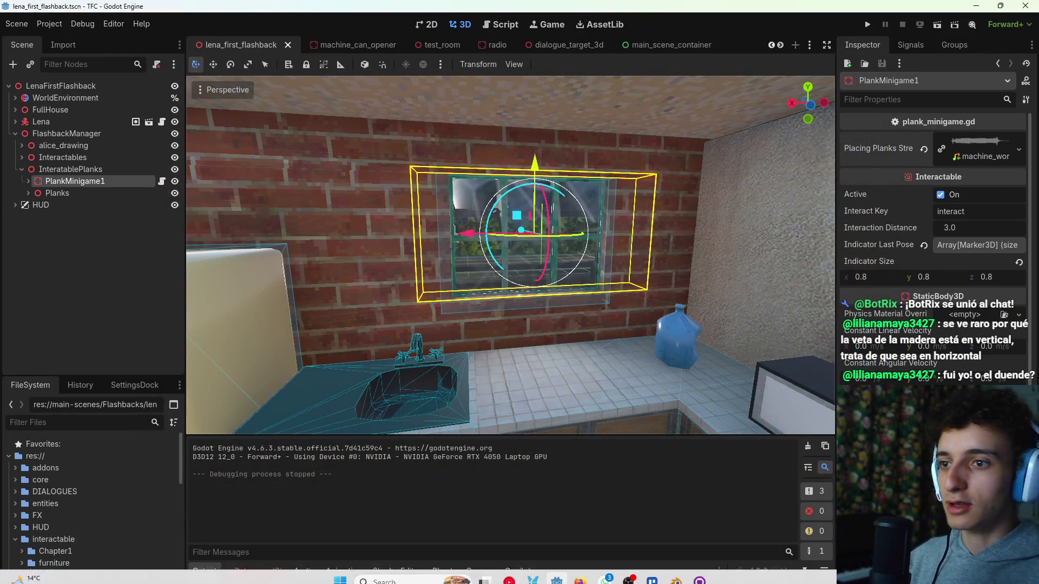
{"action": "key", "text": "ctrl+z"}
{"action": "key", "text": "ctrl+s"}
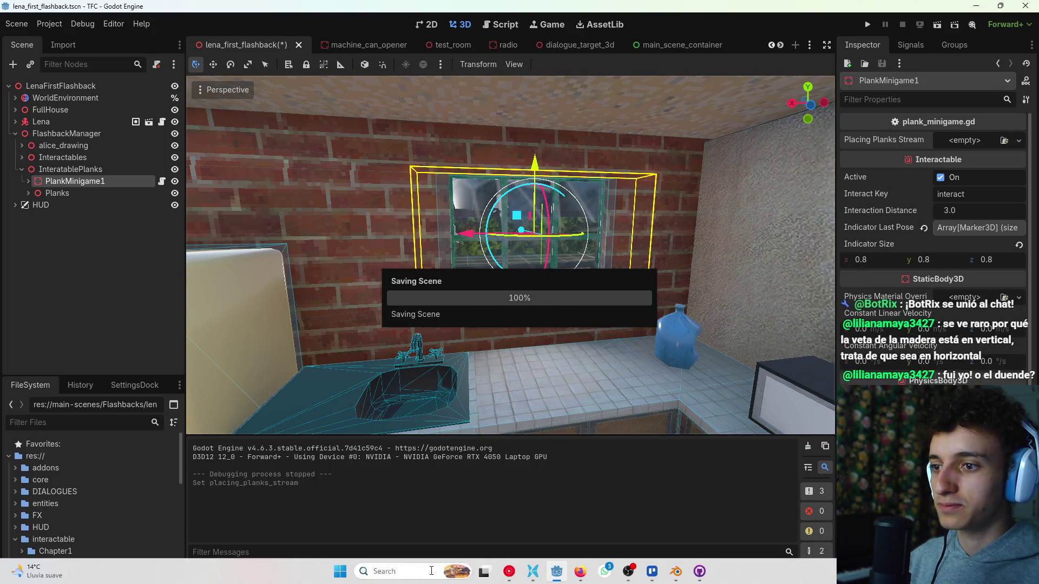
Launch Soundly by searching 'sou' in Windows search
{"action": "left_click", "coordinate": [438, 571]}
{"action": "type", "text": "ou"}
{"action": "key", "text": "BackSpace"}
{"action": "key", "text": "BackSpace"}
{"action": "type", "text": "sou"}
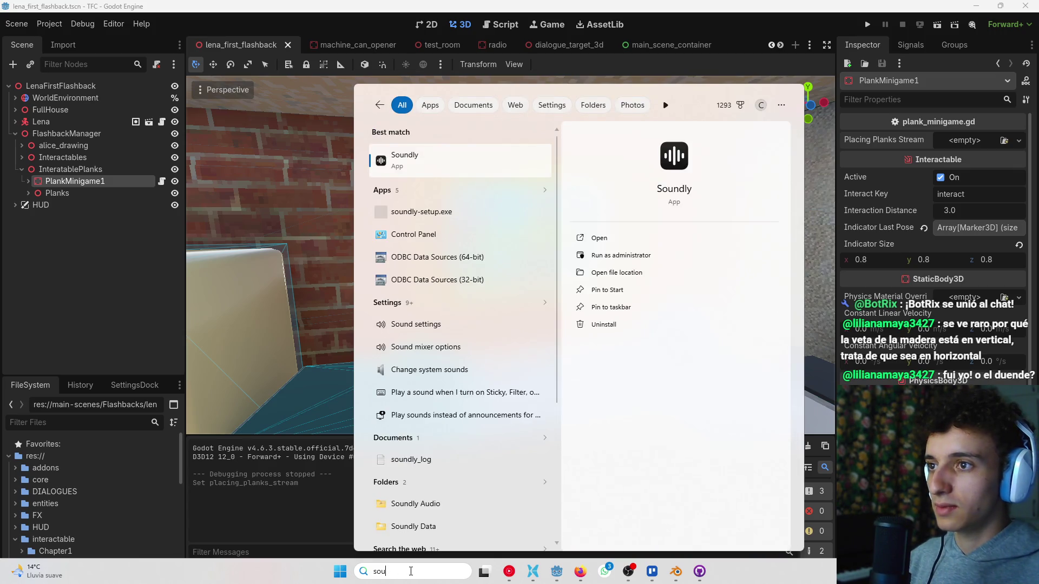
{"action": "key", "text": "Return"}
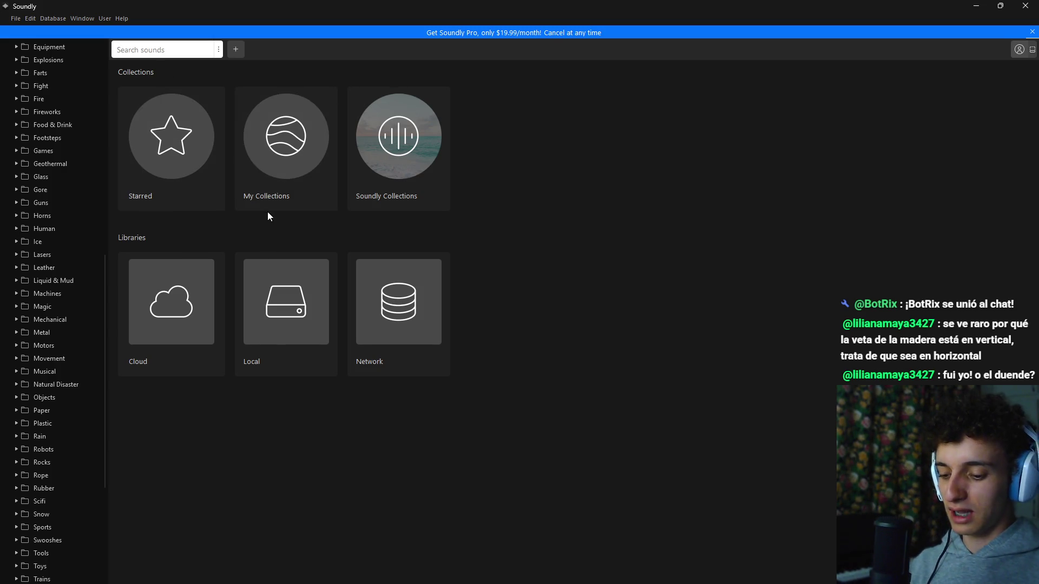
Search Soundly for 'hammer' and load the Tools, Hand, Hammer, Nail To Wall clip
{"action": "type", "text": "hammer"}
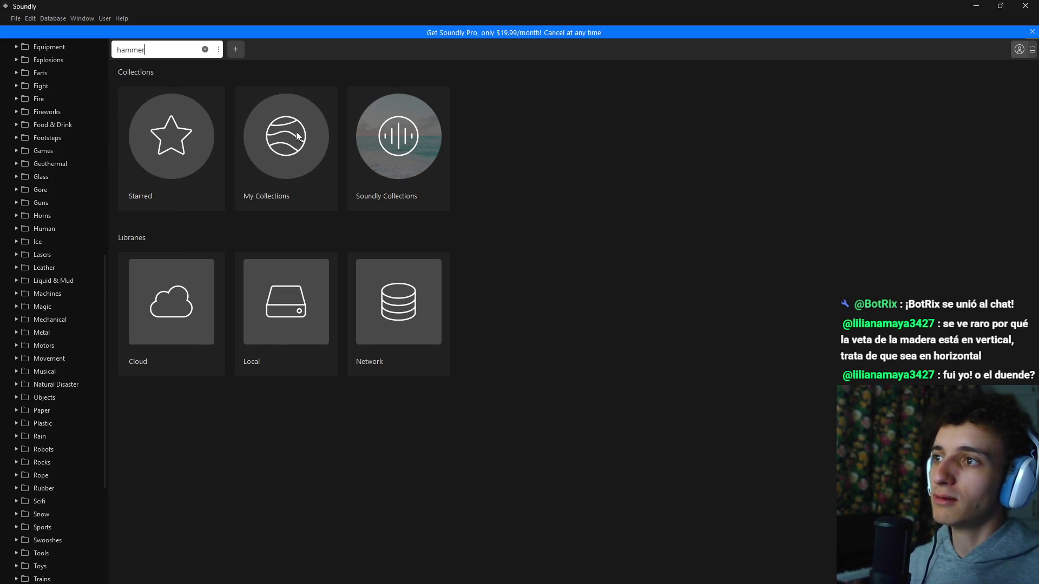
{"action": "key", "text": "Return"}
{"action": "left_click", "coordinate": [181, 107]}
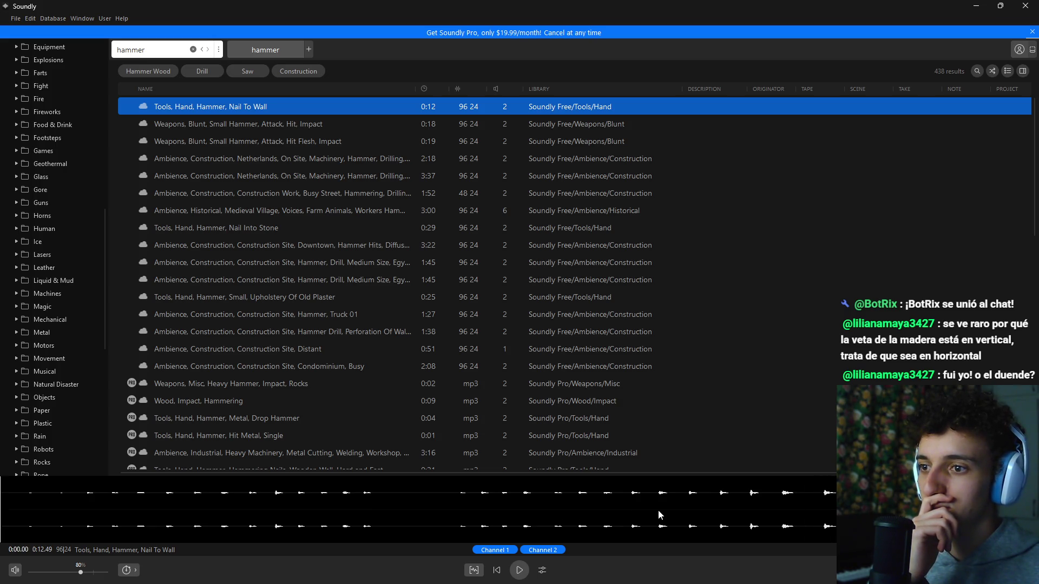
Audition the Nail To Wall hammer clip, playing it and seeking through the waveform
{"action": "key", "text": "space"}
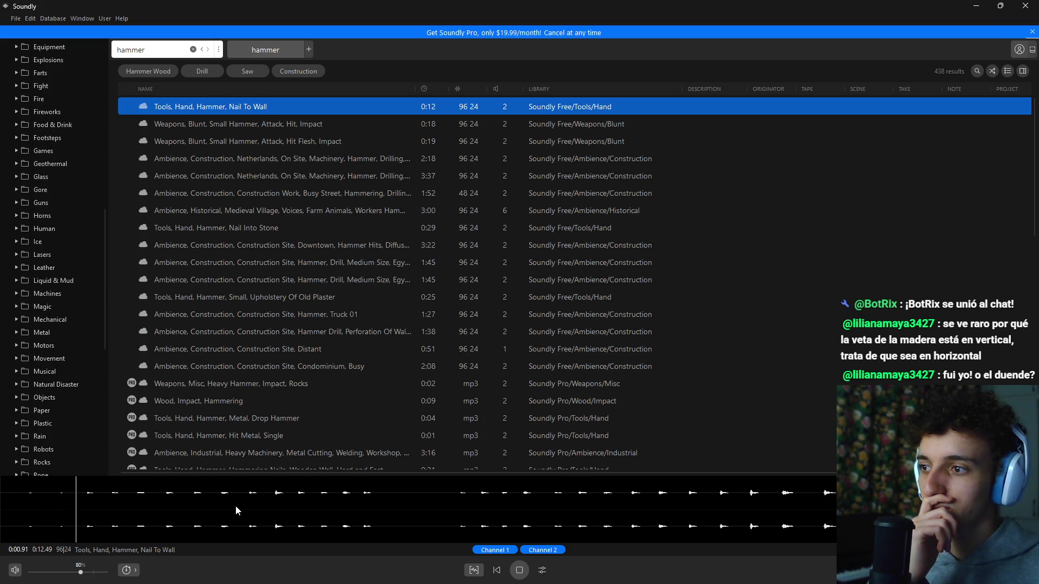
{"action": "key", "text": "space"}
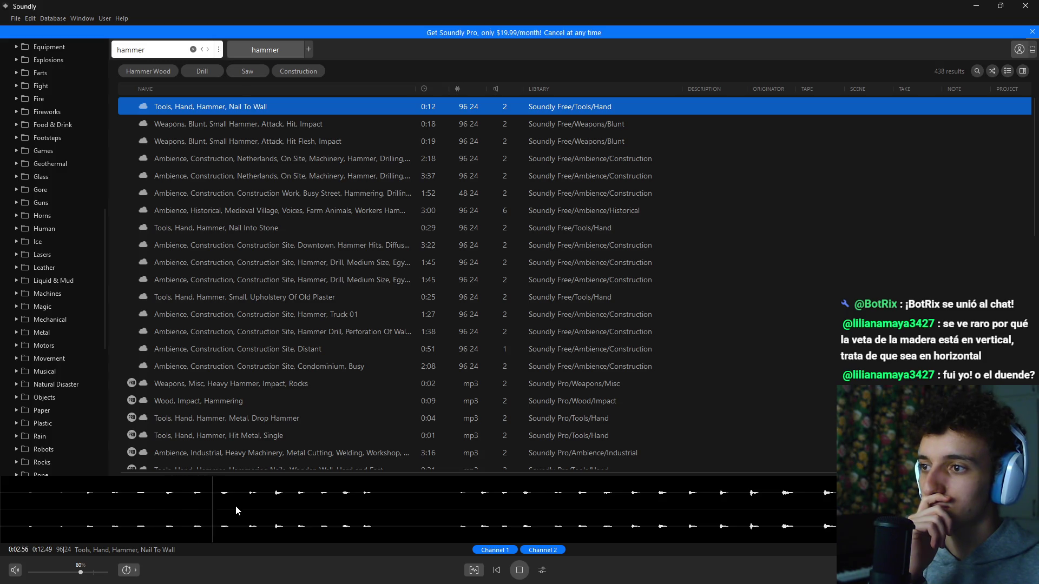
{"action": "key", "text": "space"}
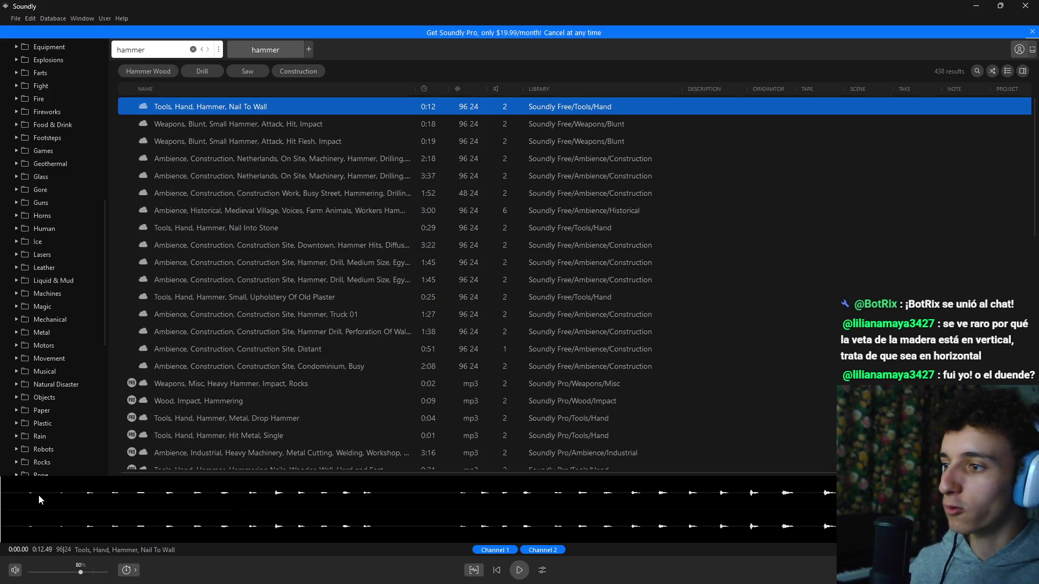
{"action": "left_click", "coordinate": [458, 506]}
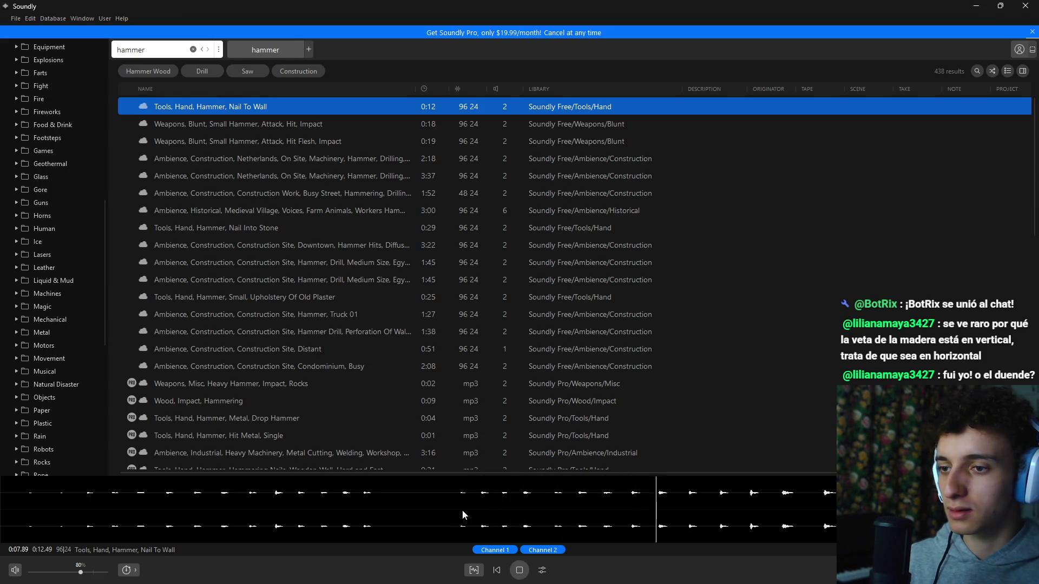
{"action": "left_click", "coordinate": [456, 514]}
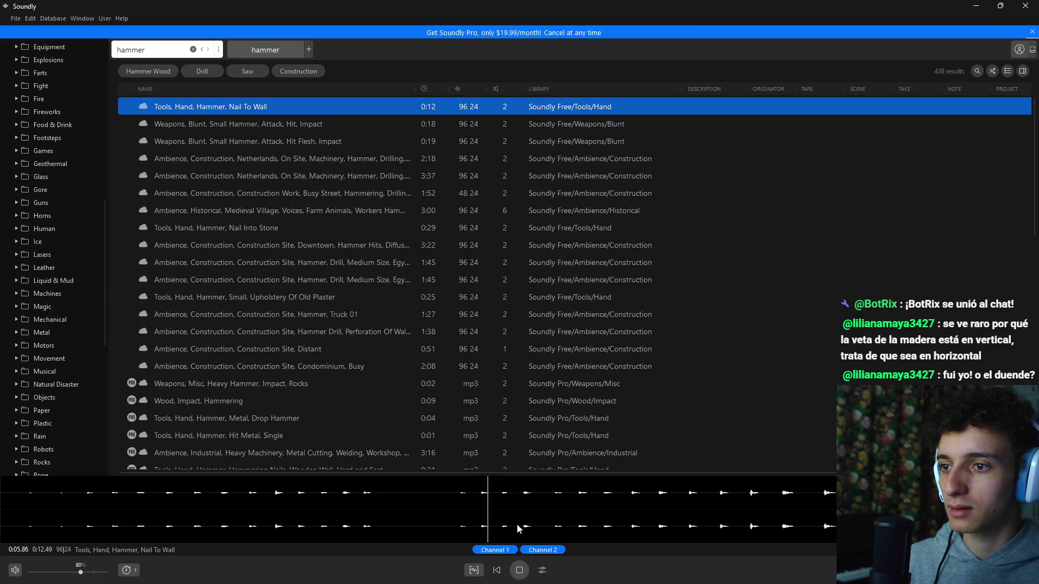
{"action": "key", "text": "super"}
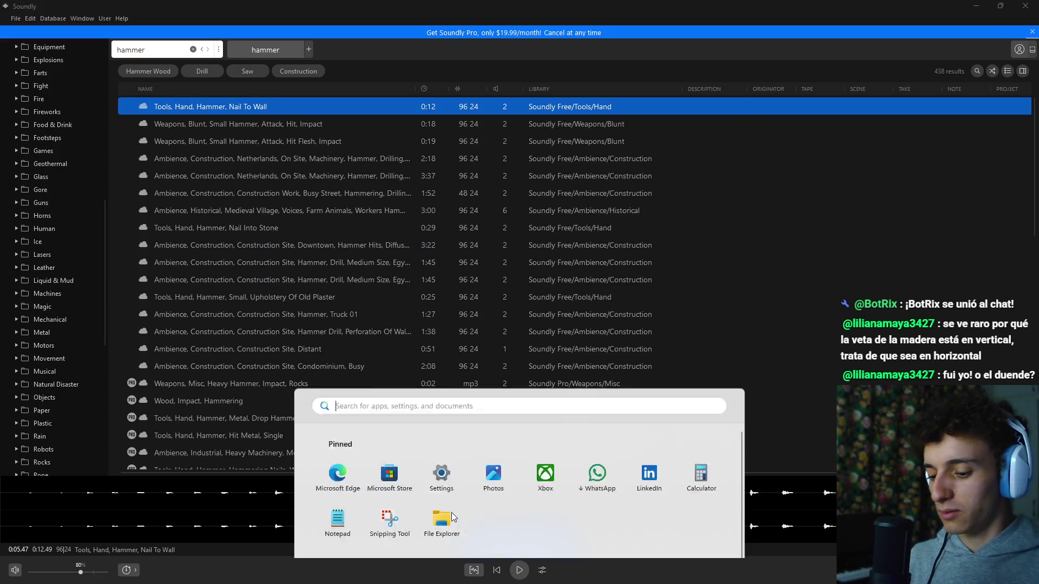
Launch REAPER via a 'rea' search, adjusting the Godot minigame view while it loads
{"action": "type", "text": "rea"}
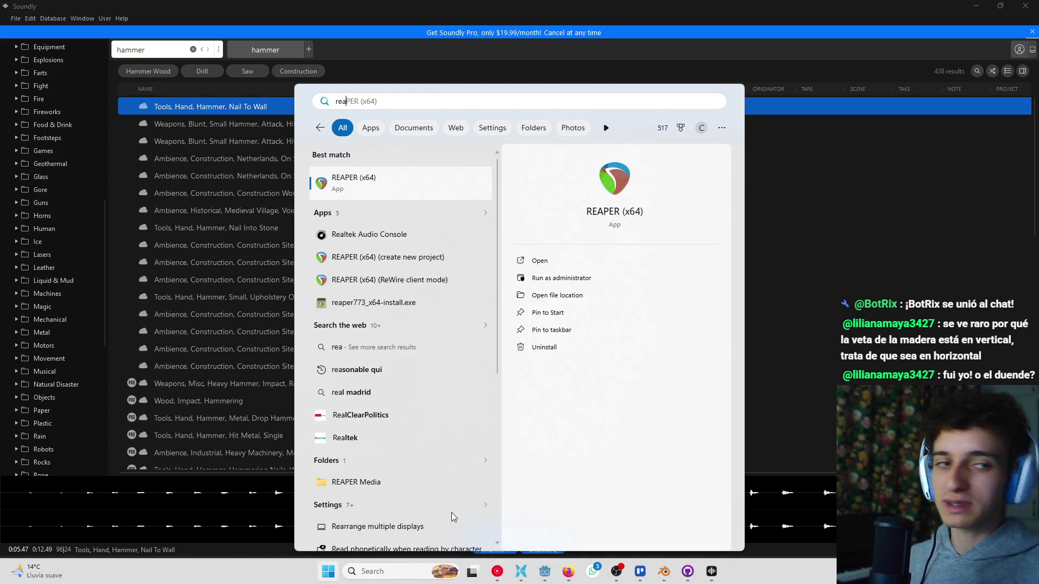
{"action": "key", "text": "Return"}
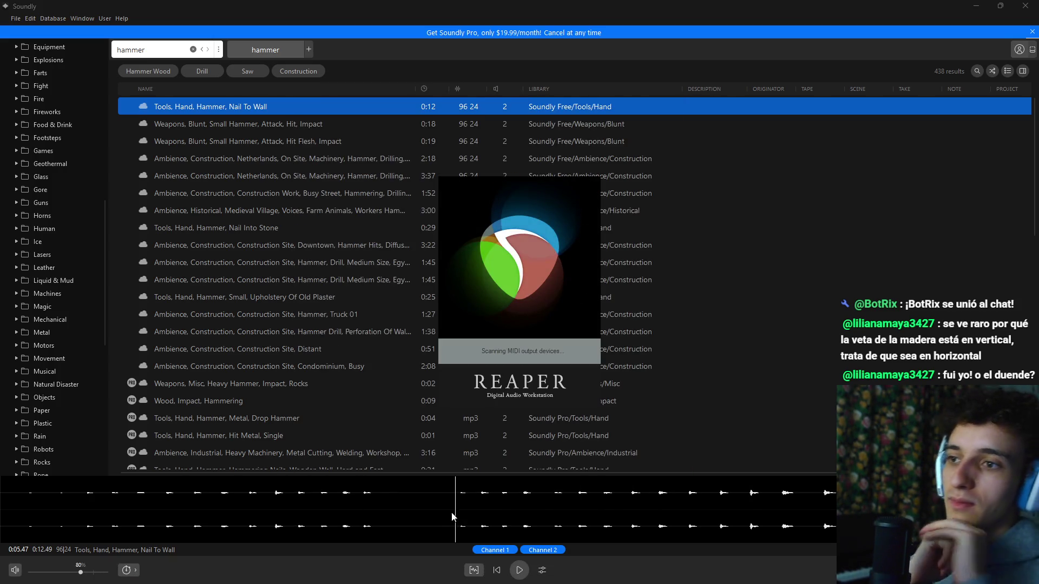
{"action": "mouse_move", "coordinate": [630, 579]}
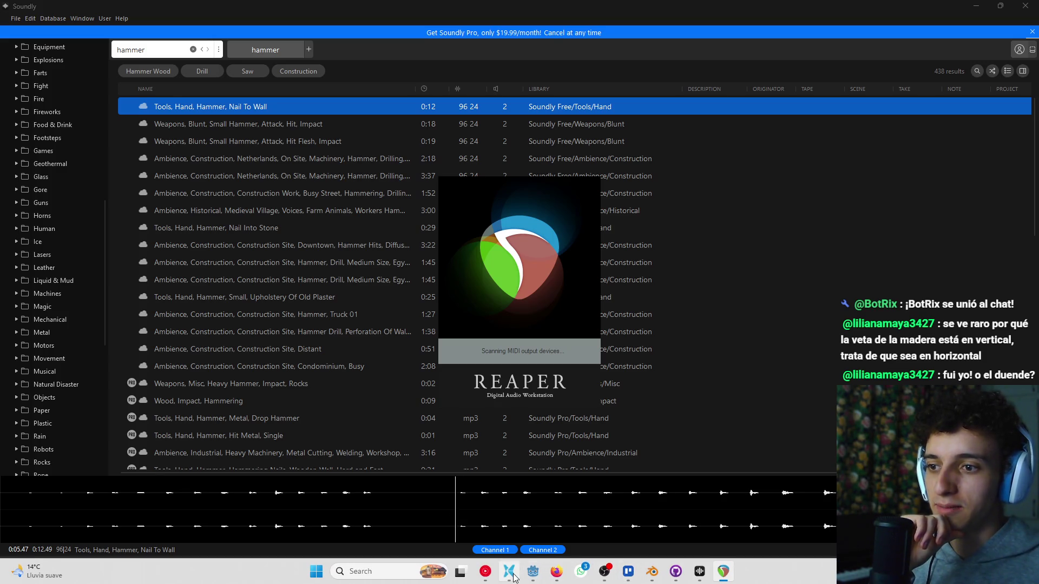
{"action": "mouse_move", "coordinate": [516, 573]}
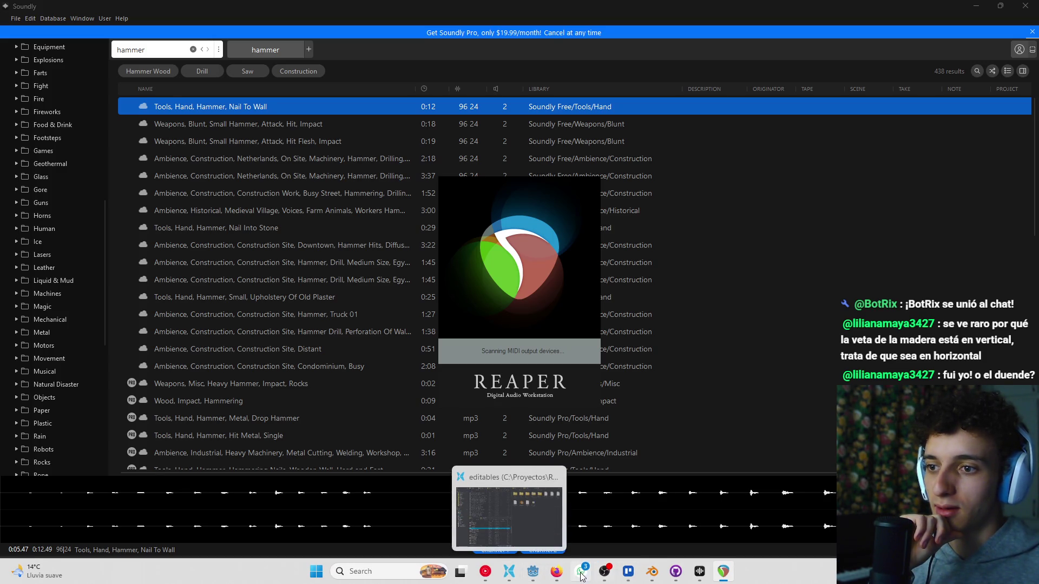
{"action": "left_click", "coordinate": [533, 572]}
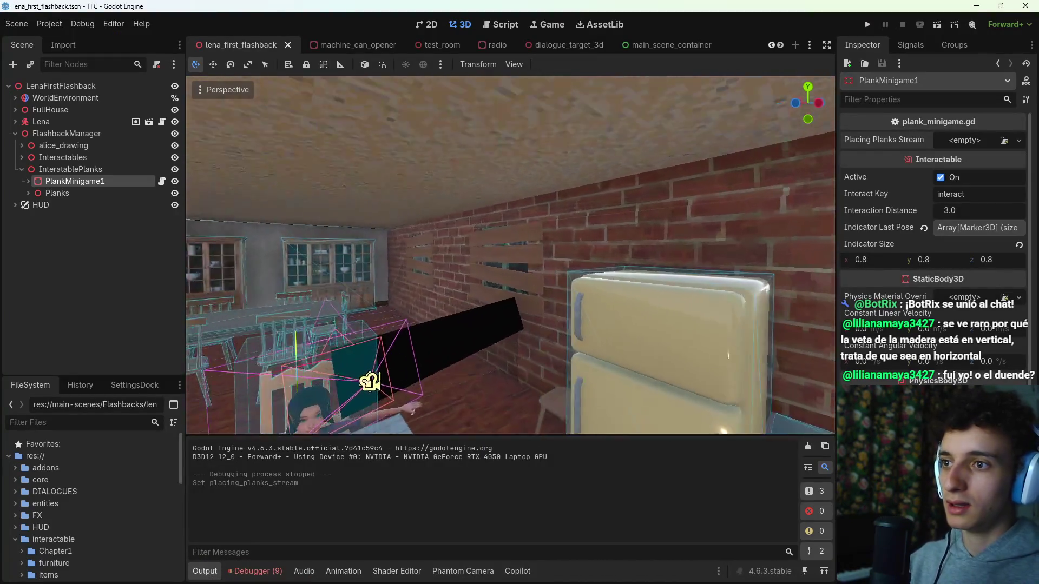
{"action": "key", "text": "s"}
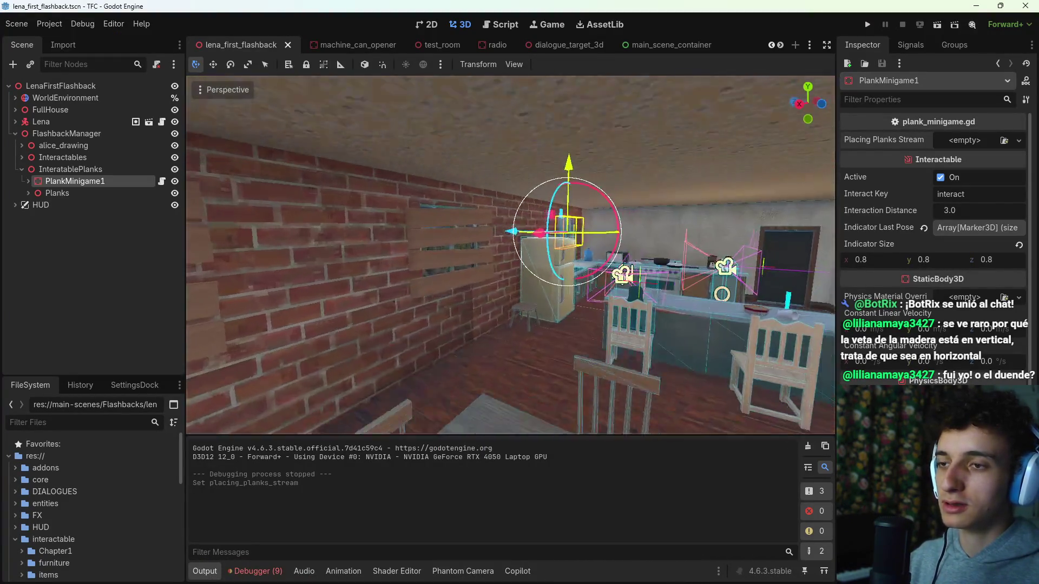
{"action": "key", "text": "alt+Tab"}
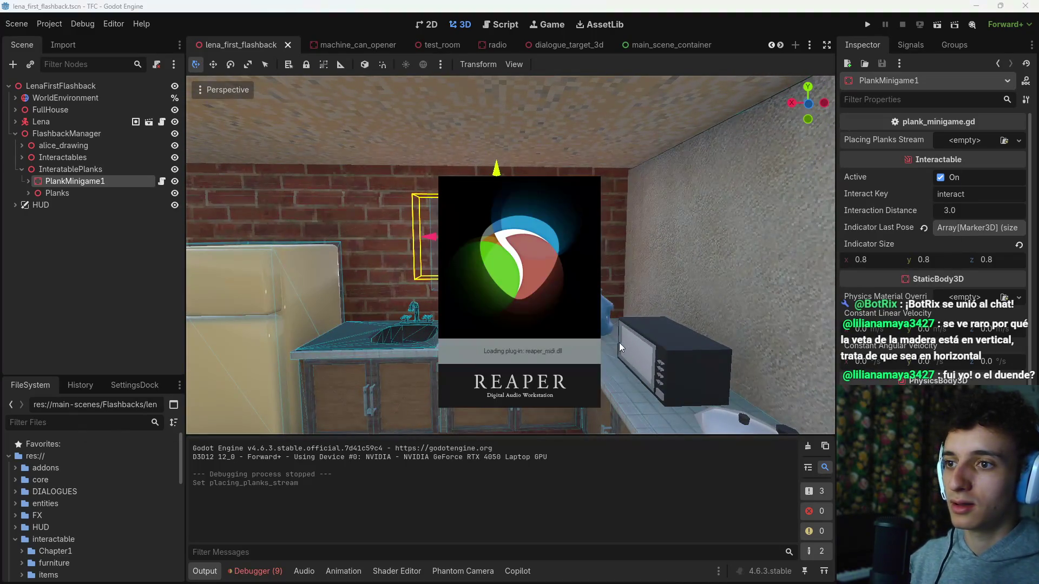
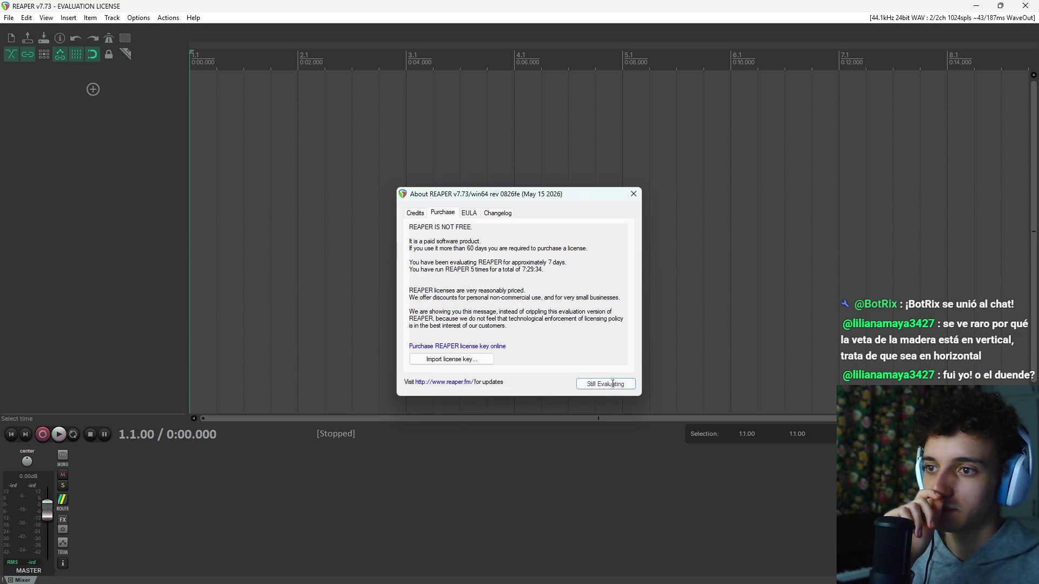
Drag the 'Tools, Hand, Hammer, Nail To Wall' waveform from Soundly into REAPER at 0:00 and play it
{"action": "left_click", "coordinate": [606, 384]}
{"action": "left_click", "coordinate": [700, 572]}
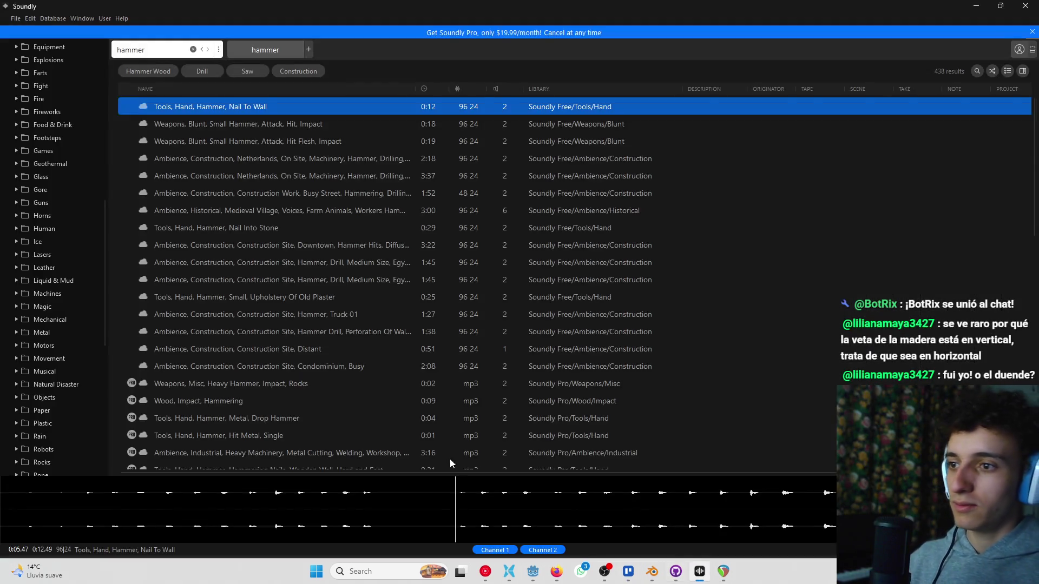
{"action": "left_click_drag", "start_coordinate": [23, 502], "coordinate": [837, 503]}
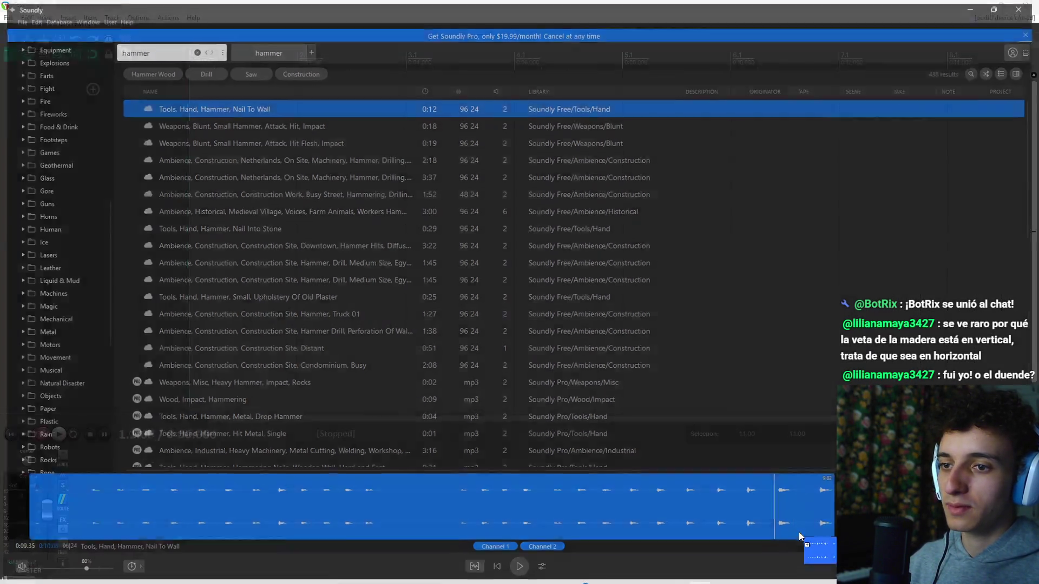
{"action": "left_click_drag", "start_coordinate": [799, 531], "coordinate": [489, 238]}
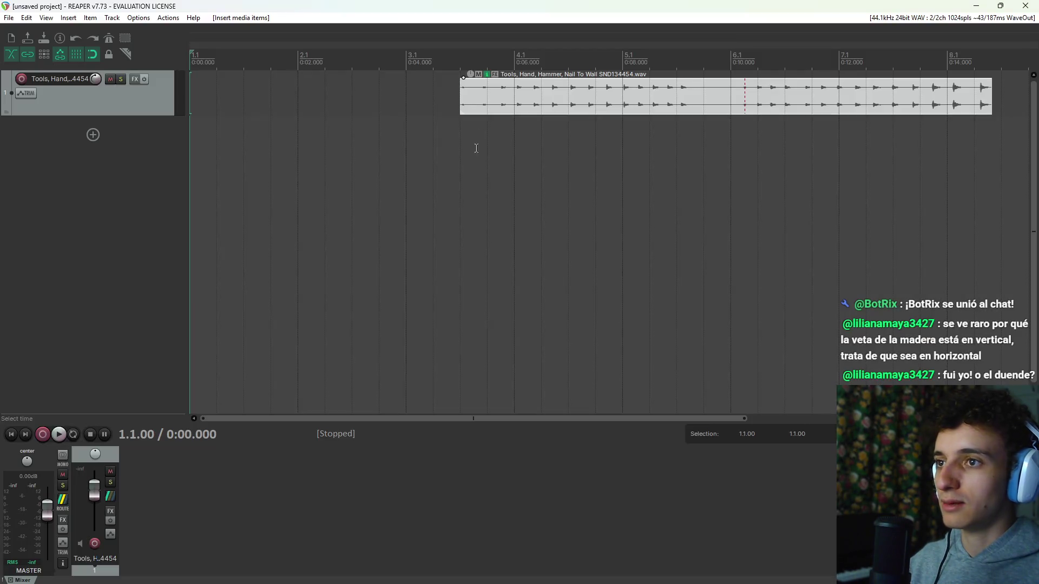
{"action": "mouse_move", "coordinate": [533, 98]}
{"action": "left_mouse_down"}
{"action": "mouse_move", "coordinate": [260, 104]}
{"action": "mouse_move", "coordinate": [279, 104]}
{"action": "left_mouse_up"}
{"action": "scroll", "coordinate": [309, 108], "scroll_direction": "up", "scroll_amount": 1}
{"action": "key", "text": "space"}
Split the hammer clip after its first hits and move the remaining hits to the right
{"action": "key", "text": "space"}
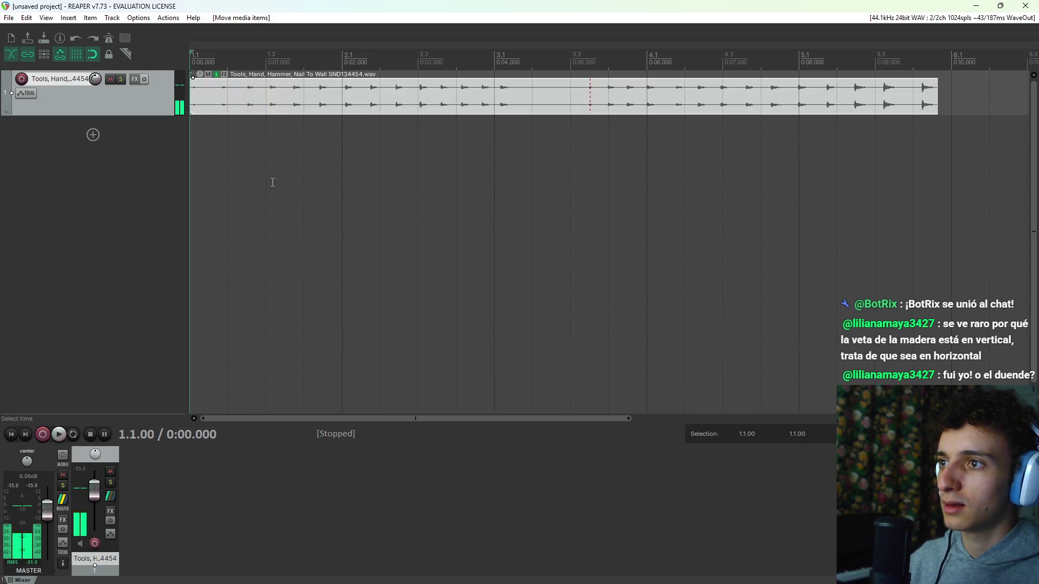
{"action": "key", "text": "space"}
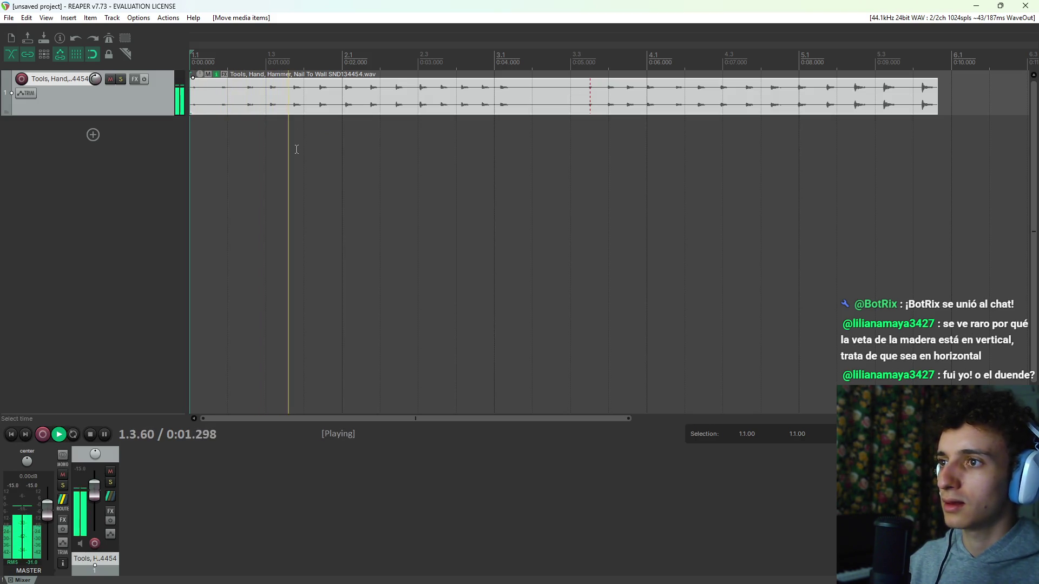
{"action": "key", "text": "space"}
{"action": "left_click", "coordinate": [286, 96]}
{"action": "left_click", "coordinate": [287, 95]}
{"action": "key", "text": "s"}
{"action": "mouse_move", "coordinate": [286, 97]}
{"action": "left_mouse_down"}
{"action": "mouse_move", "coordinate": [426, 103]}
{"action": "mouse_move", "coordinate": [387, 102]}
{"action": "left_mouse_up"}
{"action": "left_click", "coordinate": [227, 98]}
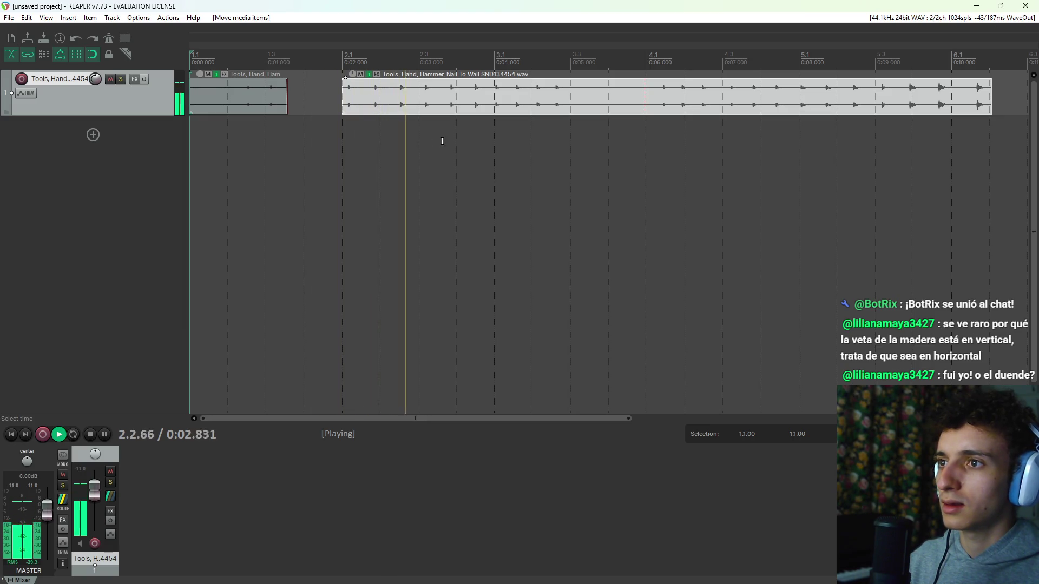
Trim a small leftover piece off the second clip and slide it left to about 1.4 s
{"action": "key", "text": "space"}
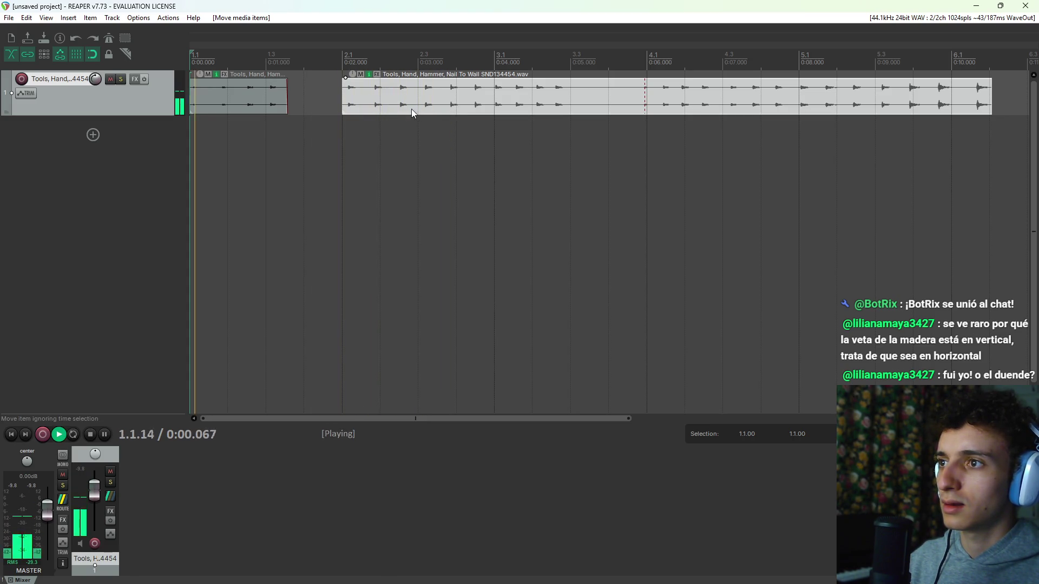
{"action": "key", "text": "space"}
{"action": "left_click", "coordinate": [365, 96]}
{"action": "key", "text": "s"}
{"action": "left_click", "coordinate": [352, 97]}
{"action": "key", "text": "Delete"}
{"action": "left_click_drag", "start_coordinate": [405, 98], "coordinate": [346, 99]}
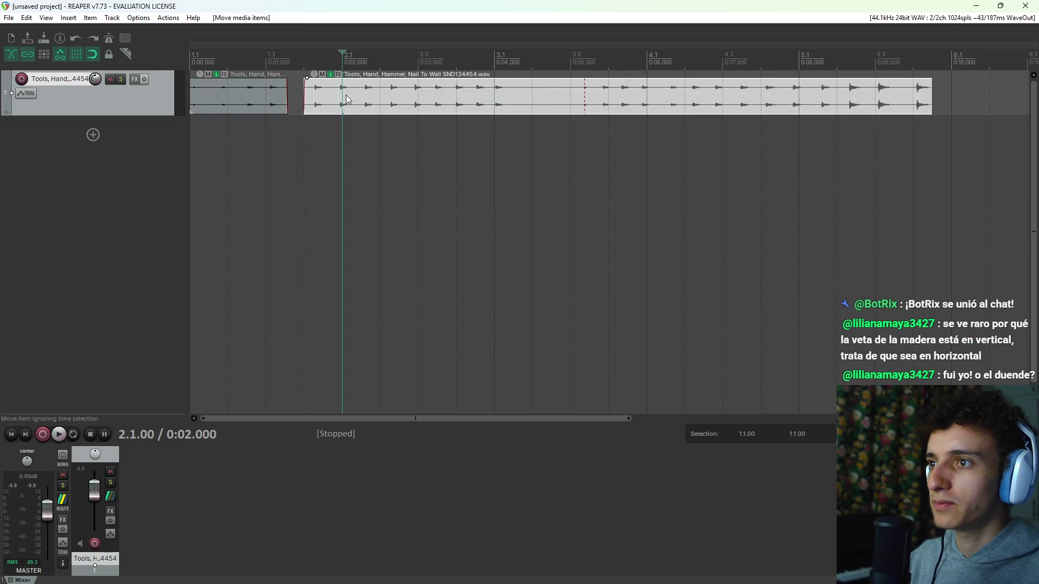
Play back the edited clips and set the next split point at about 5 s
{"action": "double_click", "coordinate": [221, 95]}
{"action": "key", "text": "space"}
{"action": "key", "text": "Escape"}
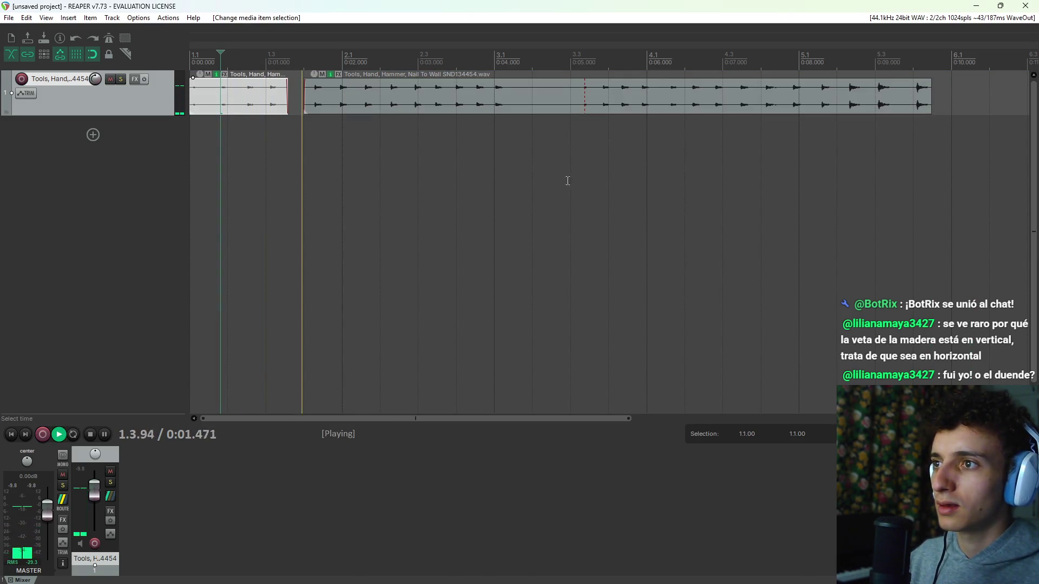
{"action": "key", "text": "space"}
{"action": "key", "text": "space"}
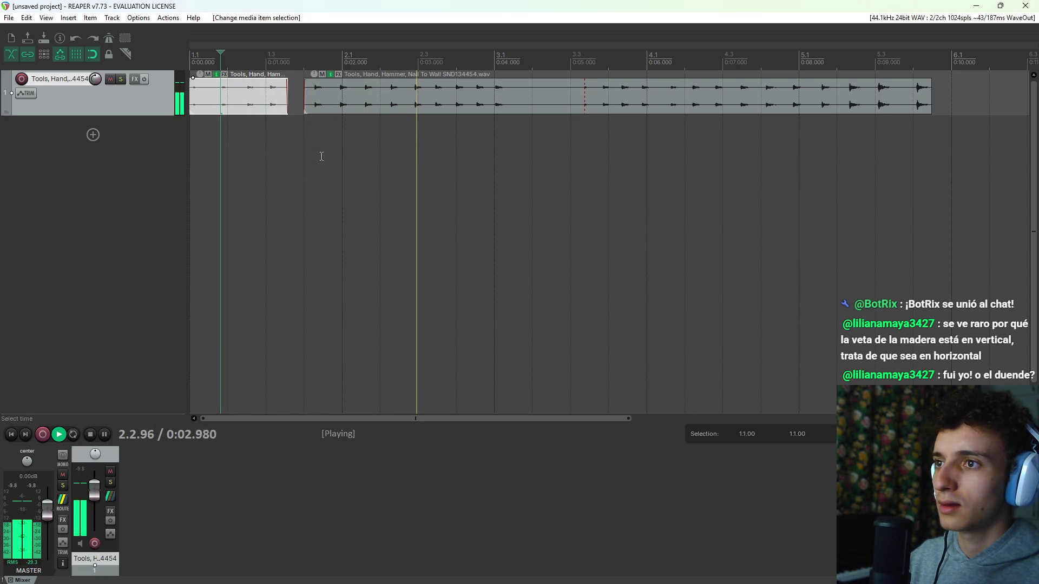
{"action": "left_click", "coordinate": [531, 99]}
{"action": "left_click", "coordinate": [571, 104]}
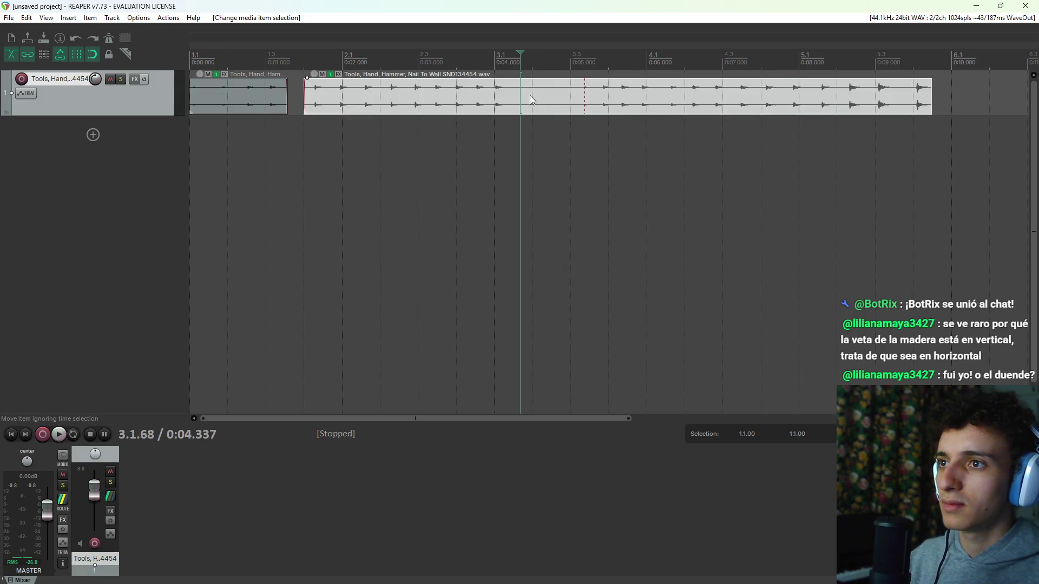
Split the long clip at the edit point and preview, marking 2.5 s on the middle clip
{"action": "key", "text": "s"}
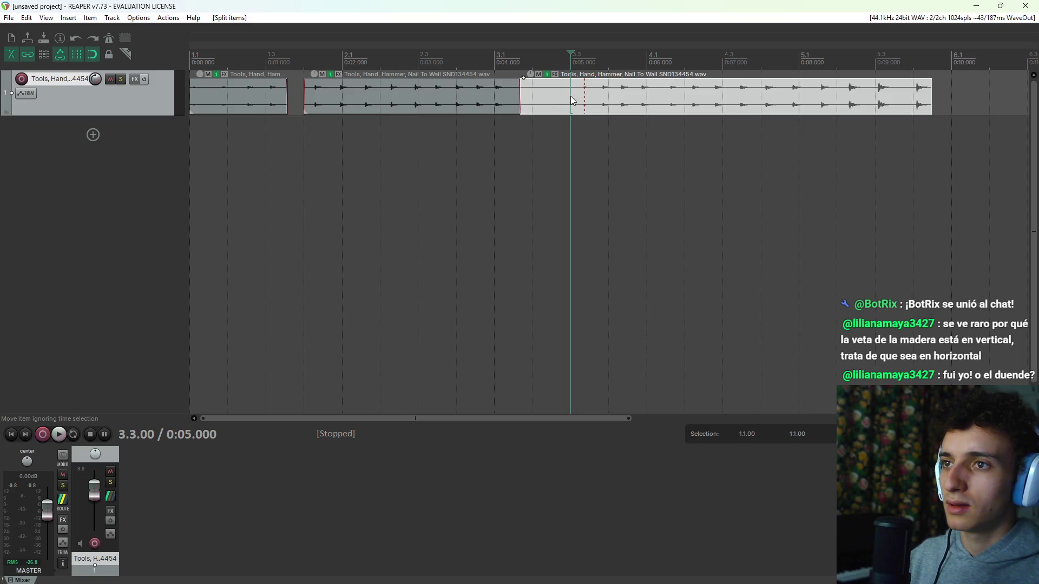
{"action": "left_click", "coordinate": [608, 102]}
{"action": "key", "text": "space"}
{"action": "key", "text": "space"}
{"action": "left_click", "coordinate": [597, 104]}
{"action": "left_click", "coordinate": [311, 97]}
{"action": "left_click", "coordinate": [377, 93]}
{"action": "key", "text": "space"}
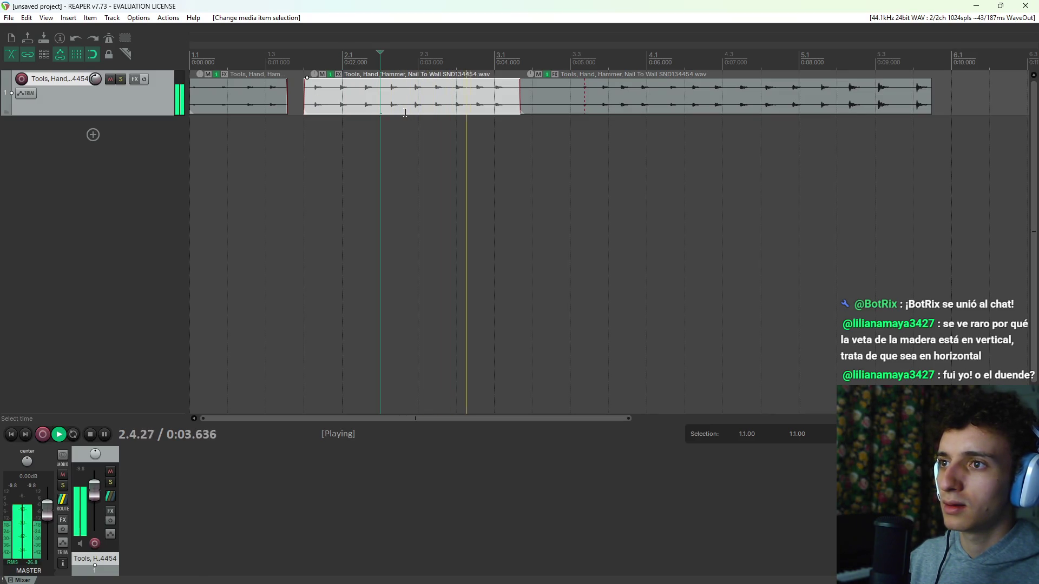
{"action": "key", "text": "space"}
Split the middle clip at 2.5 s, delete its left part and slide it to 2 s
{"action": "key", "text": "s"}
{"action": "left_click", "coordinate": [363, 98]}
{"action": "key", "text": "Delete"}
{"action": "mouse_move", "coordinate": [403, 98]}
{"action": "left_mouse_down"}
{"action": "mouse_move", "coordinate": [420, 101]}
{"action": "mouse_move", "coordinate": [362, 102]}
{"action": "mouse_move", "coordinate": [378, 104]}
{"action": "left_mouse_up"}
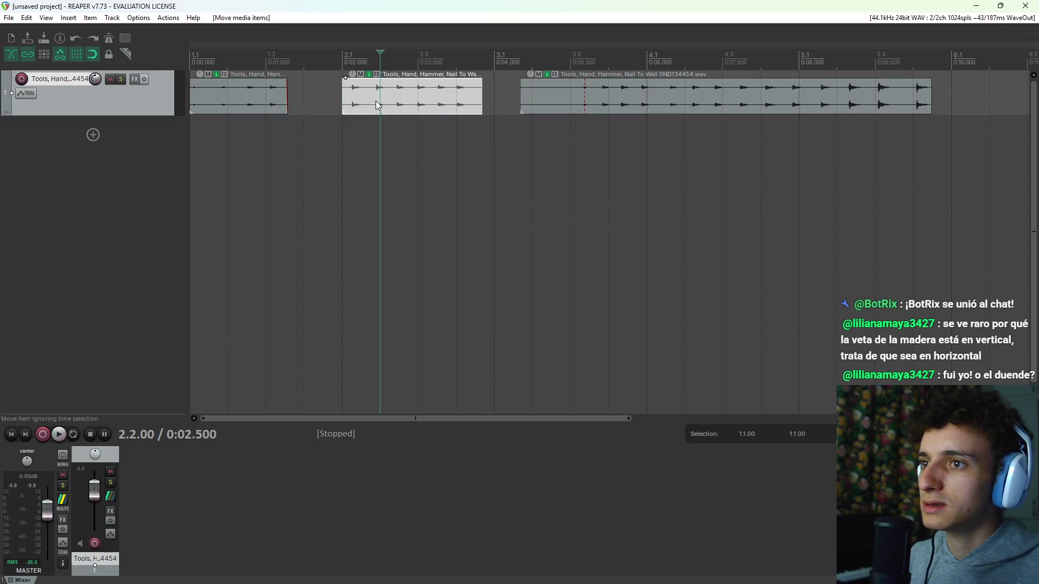
Split the third clip at 5 s, delete its left part and move it to about 4.5 s
{"action": "left_click", "coordinate": [569, 98]}
{"action": "key", "text": "s"}
{"action": "left_click", "coordinate": [558, 100]}
{"action": "key", "text": "Delete"}
{"action": "mouse_move", "coordinate": [641, 101]}
{"action": "left_mouse_down"}
{"action": "mouse_move", "coordinate": [555, 101]}
{"action": "mouse_move", "coordinate": [613, 108]}
{"action": "left_mouse_up"}
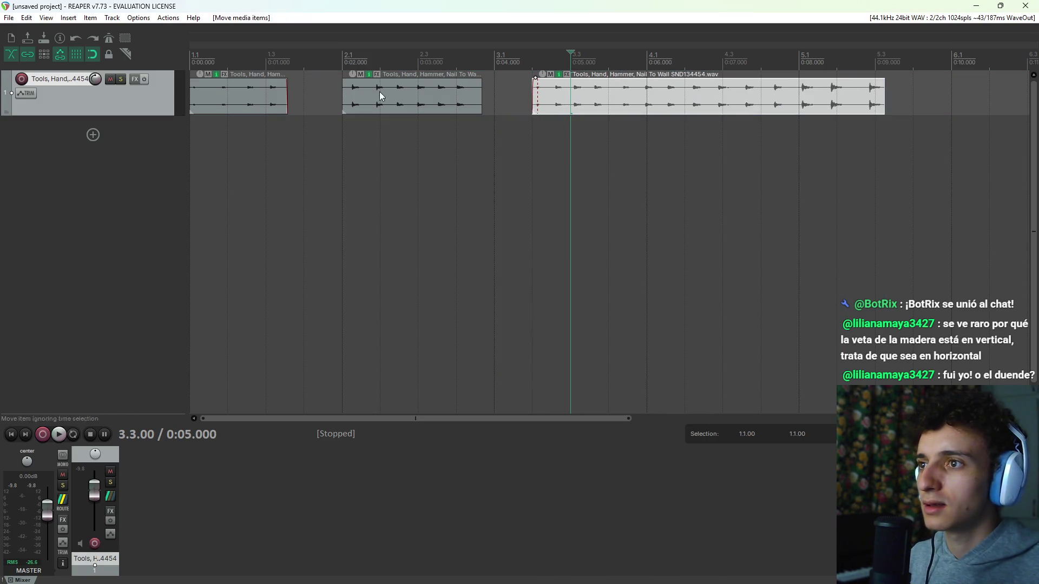
Play the edited sequence and delete the trailing third clip, leaving two hammer bursts
{"action": "left_click", "coordinate": [238, 99]}
{"action": "key", "text": "space"}
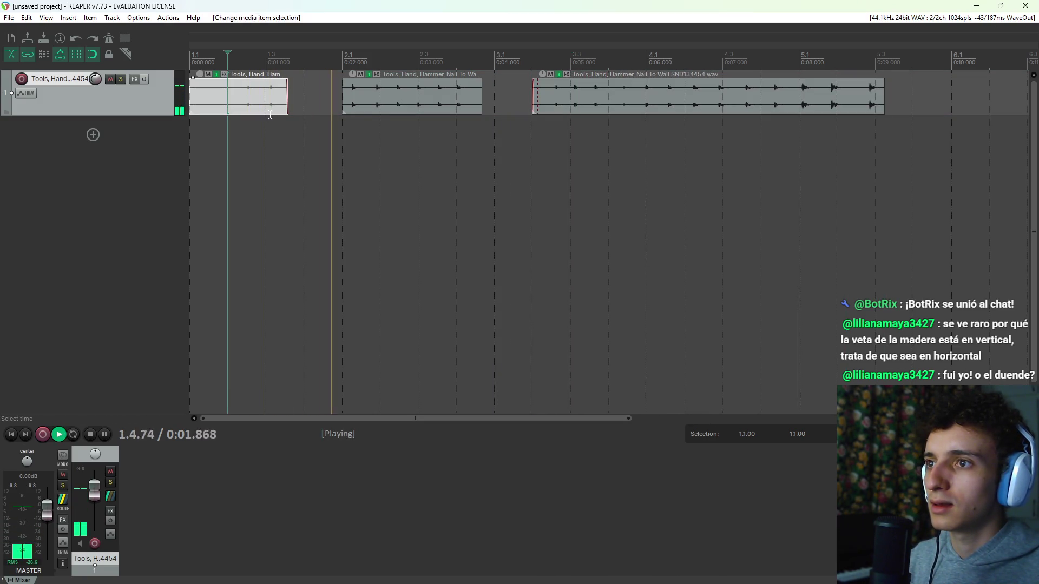
{"action": "key", "text": "space"}
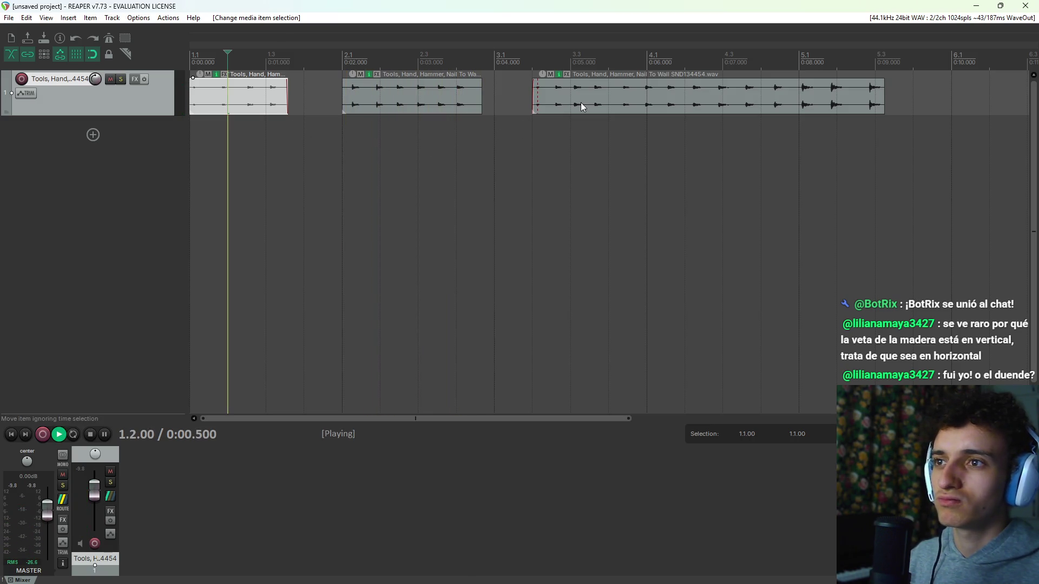
{"action": "key", "text": "space"}
{"action": "left_click", "coordinate": [533, 125]}
{"action": "key", "text": "space"}
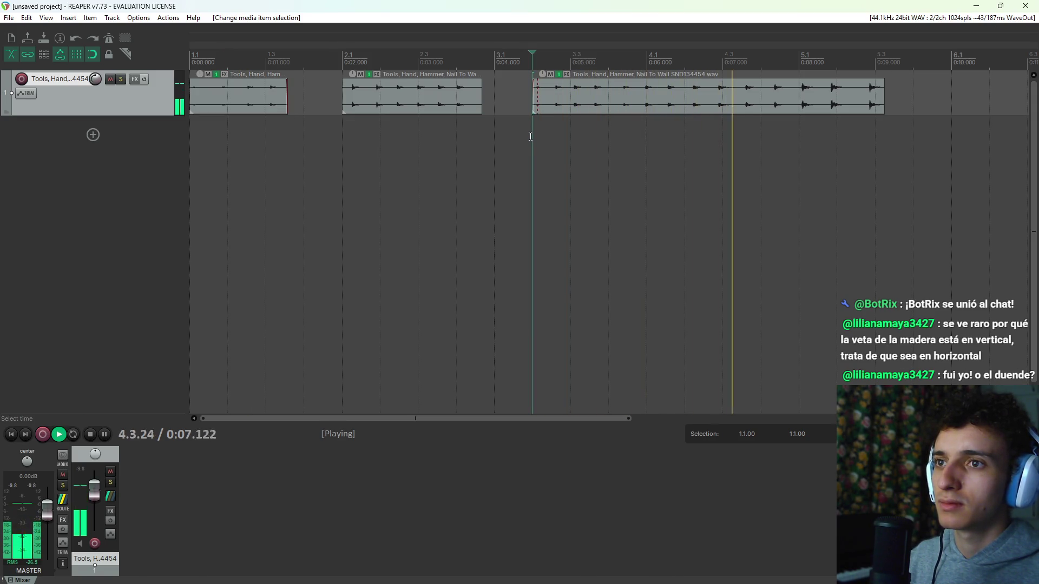
{"action": "key", "text": "space"}
{"action": "left_click", "coordinate": [622, 92]}
{"action": "key", "text": "Delete"}
Open REAPER's File > Render settings and bring up the File Pilot file manager
{"action": "left_click", "coordinate": [527, 51]}
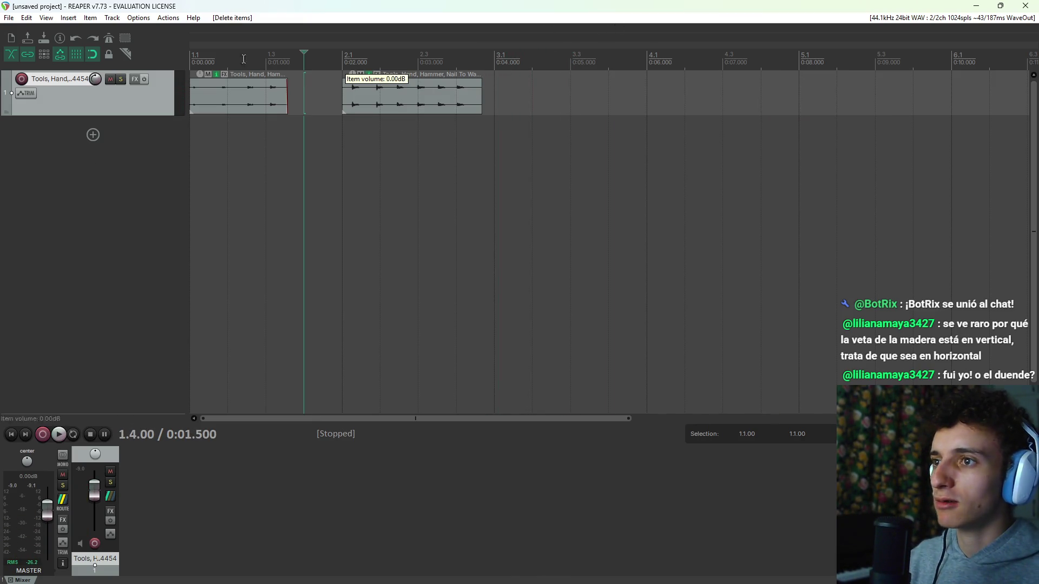
{"action": "left_click", "coordinate": [10, 18]}
{"action": "left_click", "coordinate": [45, 204]}
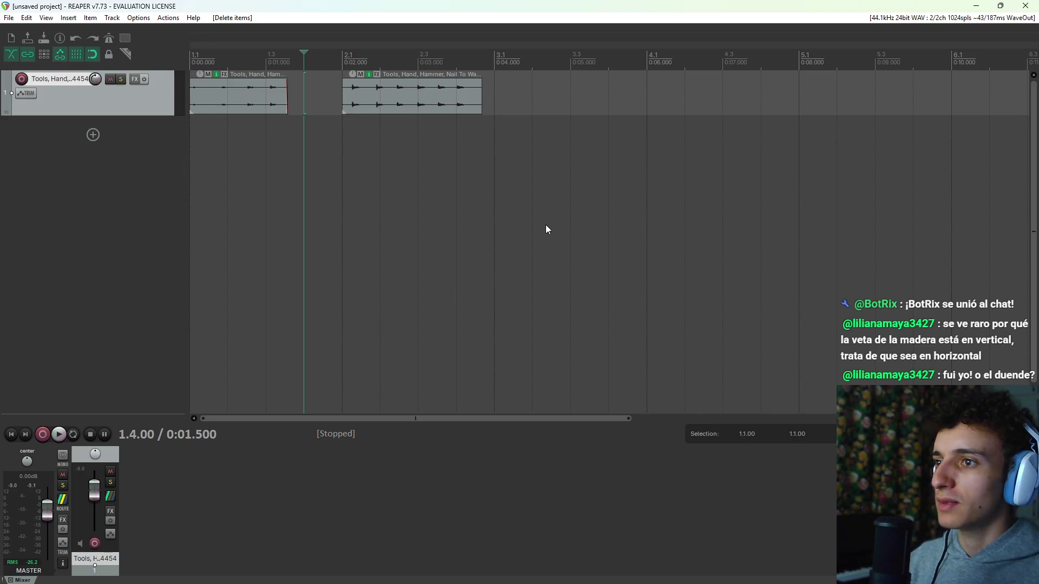
{"action": "mouse_move", "coordinate": [557, 573]}
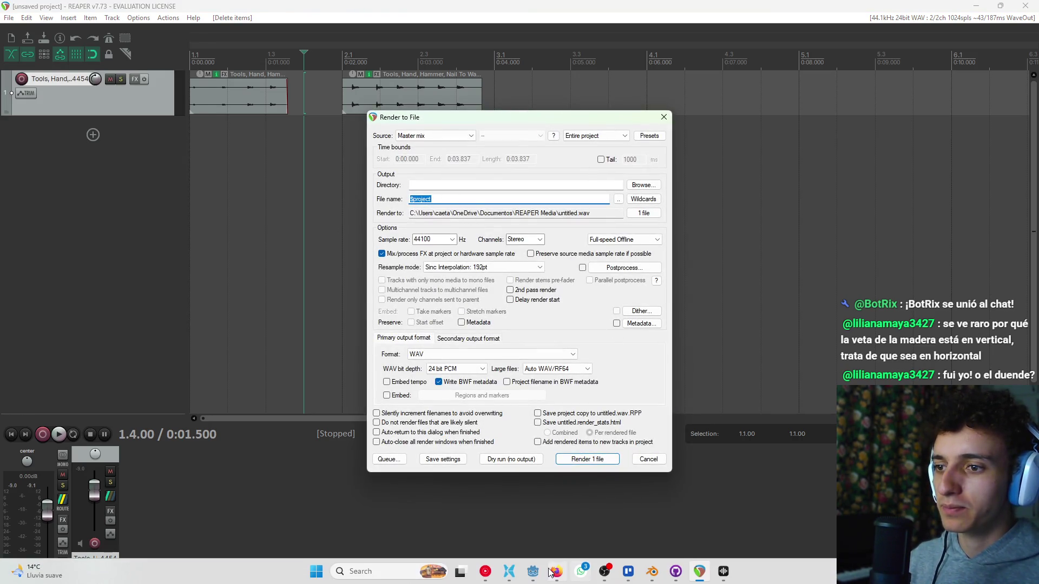
{"action": "left_click", "coordinate": [518, 575]}
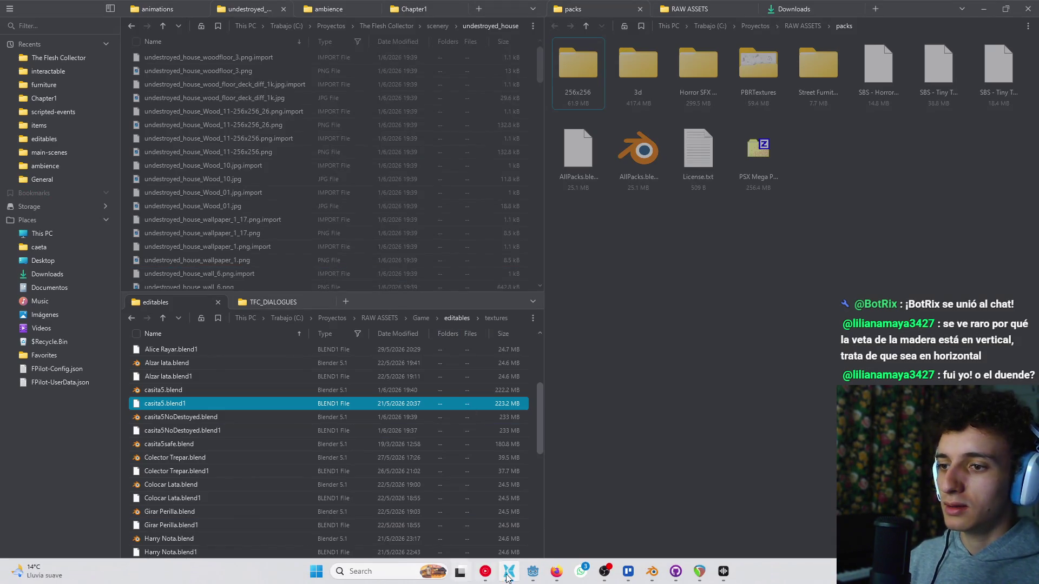
Navigate to the Chapter1\LenaFlashback\assets folder
{"action": "left_click", "coordinate": [329, 10]}
{"action": "left_click", "coordinate": [403, 9]}
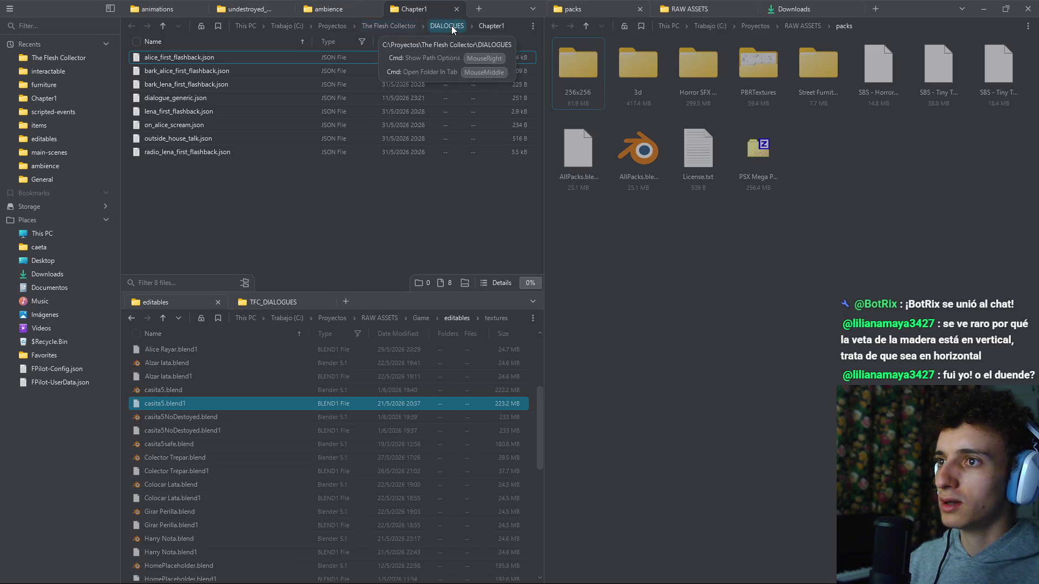
{"action": "left_click", "coordinate": [162, 6]}
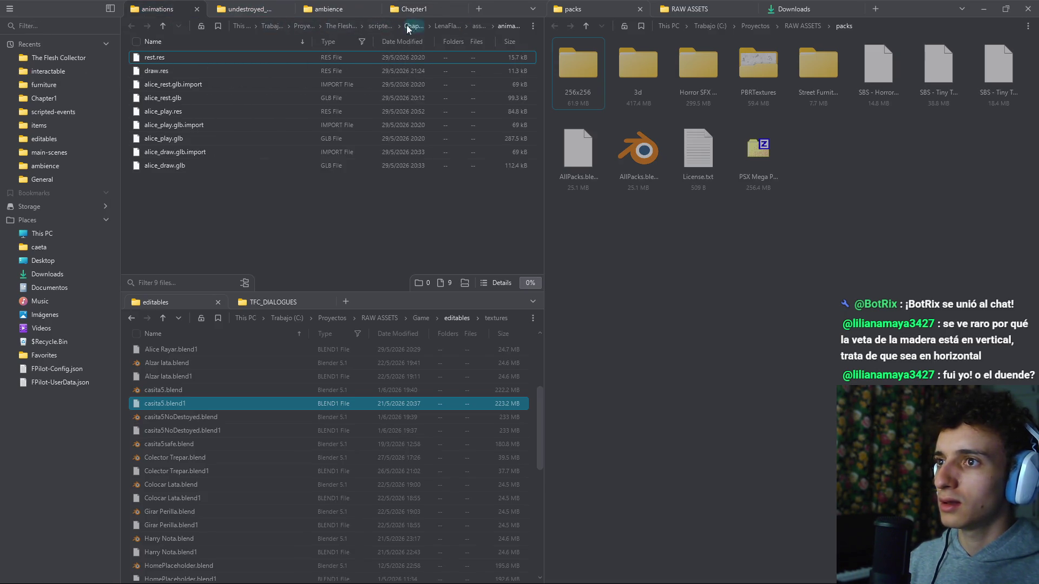
{"action": "left_click", "coordinate": [385, 29]}
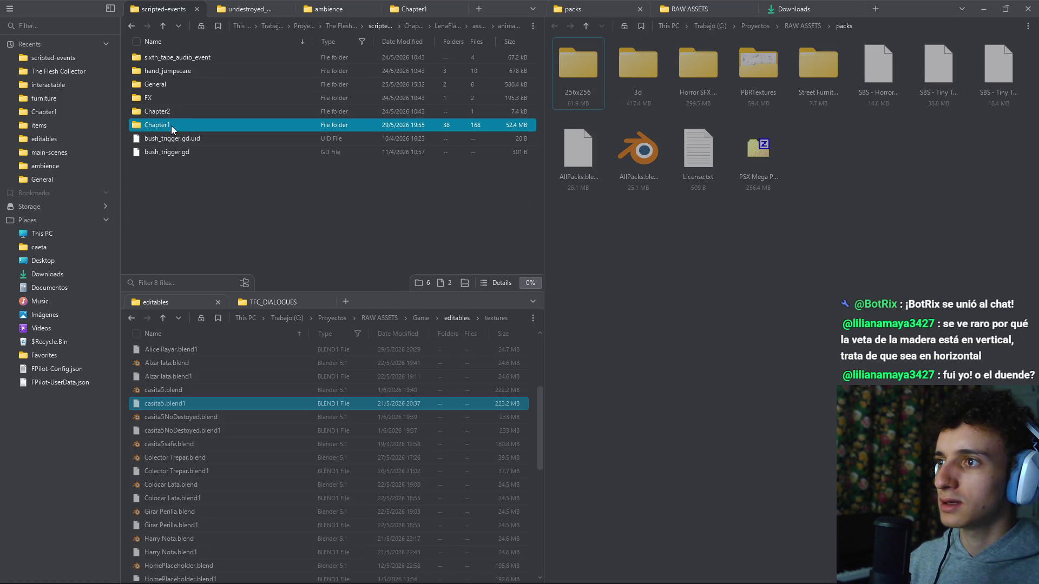
{"action": "double_click", "coordinate": [171, 126]}
{"action": "double_click", "coordinate": [174, 54]}
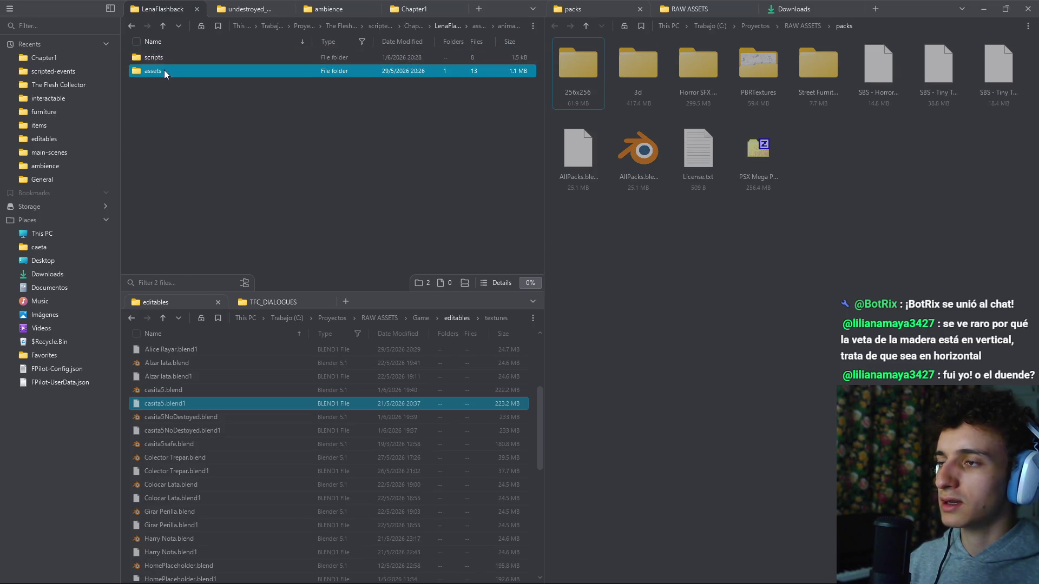
{"action": "double_click", "coordinate": [164, 72]}
Create a new folder named audio inside assets
{"action": "left_click", "coordinate": [184, 162]}
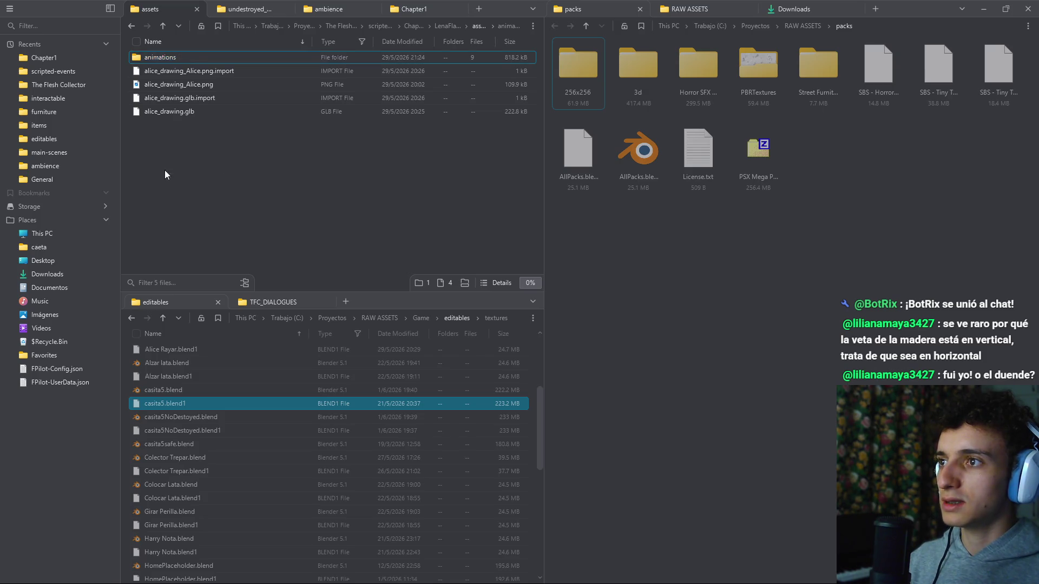
{"action": "right_click", "coordinate": [176, 184]}
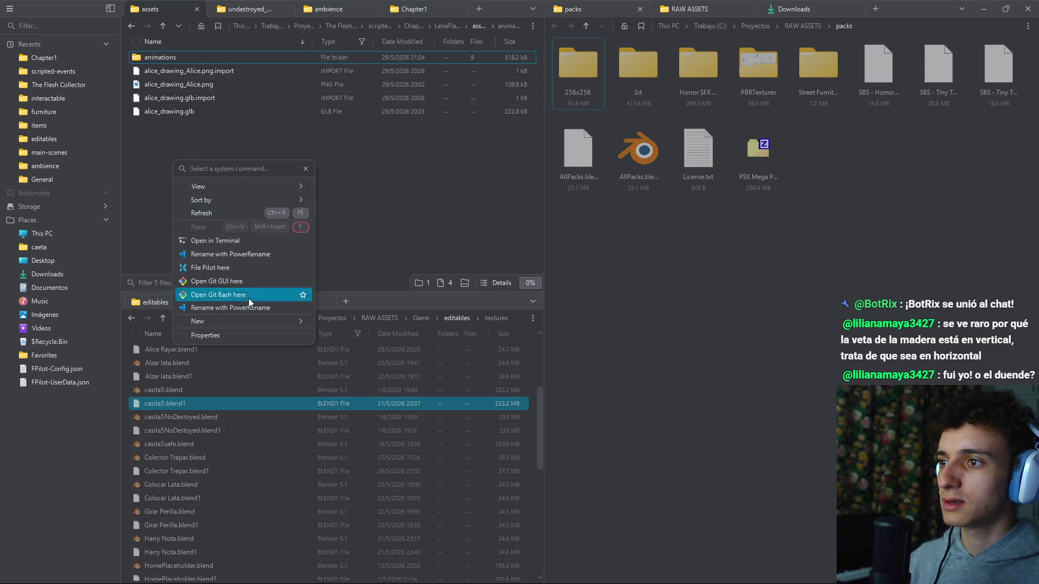
{"action": "mouse_move", "coordinate": [216, 321]}
{"action": "left_click", "coordinate": [254, 336]}
{"action": "type", "text": "aud"}
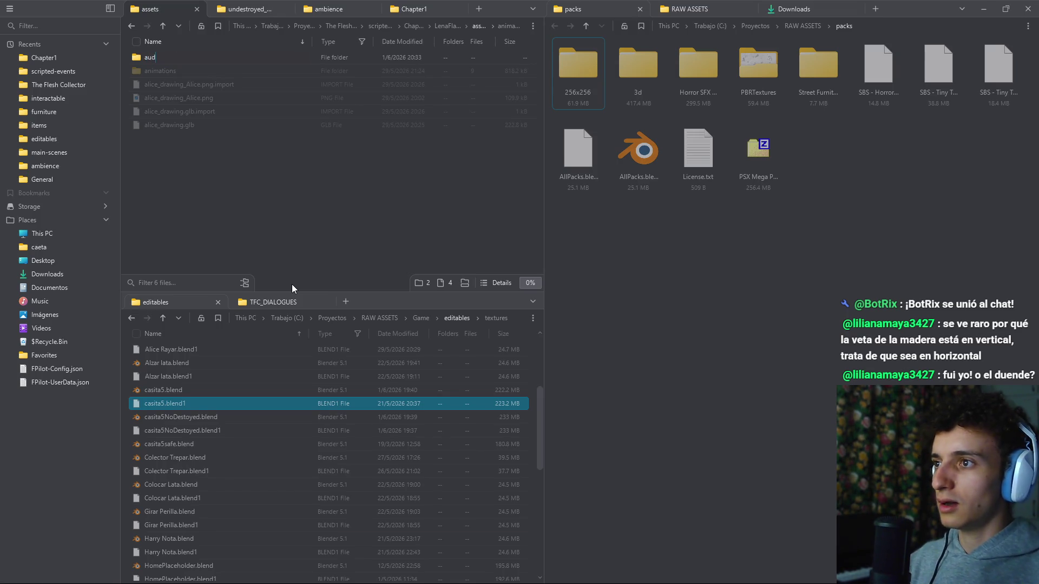
{"action": "type", "text": "io"}
{"action": "key", "text": "Return"}
{"action": "key", "text": "Return"}
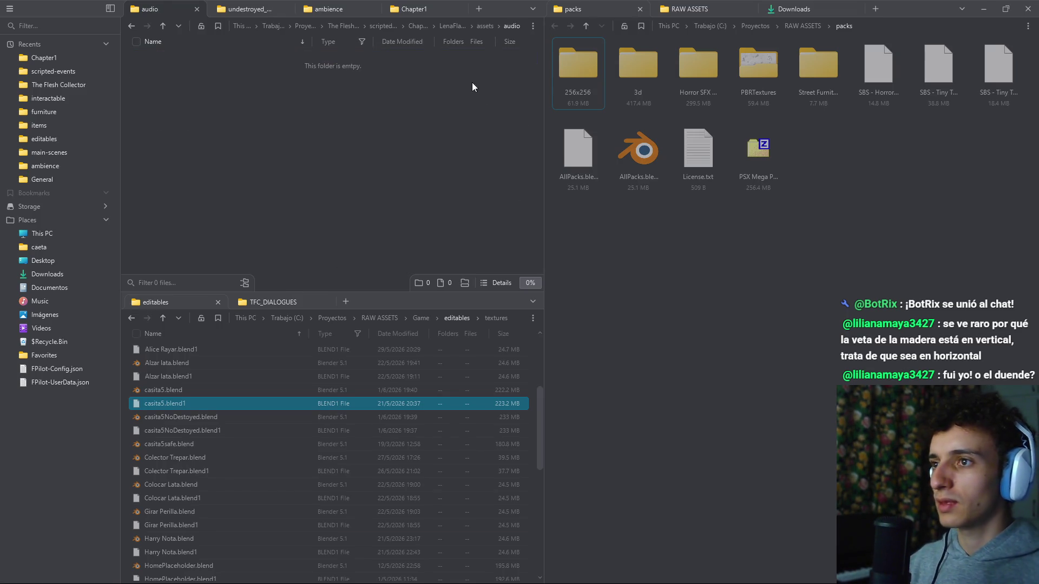
Copy the audio folder path and paste it into REAPER's render Directory field
{"action": "left_click", "coordinate": [511, 27]}
{"action": "key", "text": "alt+Tab"}
{"action": "left_click", "coordinate": [467, 184]}
{"action": "type", "text": "C:\\Proyectos\\The Flesh Collector\\scripted-events\\Chapter1\\LenaFlashback\\assets\\audio\\"}
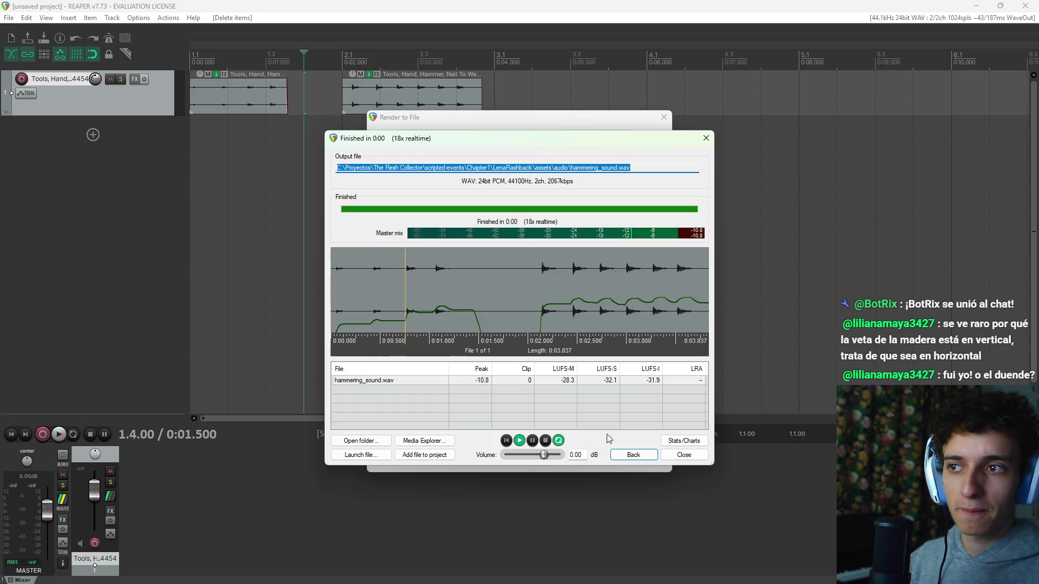
Close the render summary and Render to File windows, then return to Godot's Placing Planks Stream
{"action": "left_click", "coordinate": [635, 455]}
{"action": "left_click", "coordinate": [654, 465]}
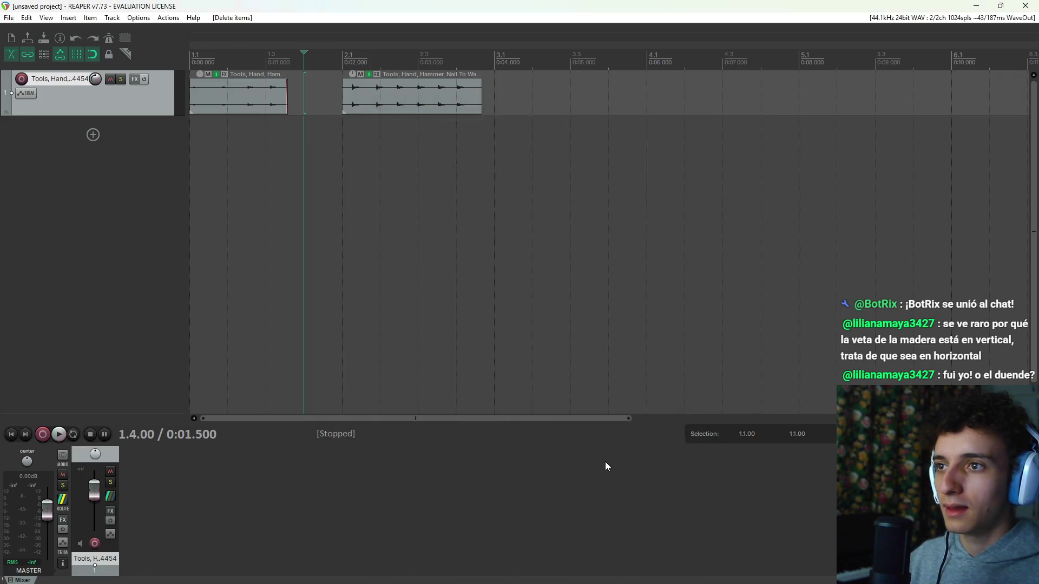
{"action": "key", "text": "alt+Tab"}
{"action": "key", "text": "alt+Tab"}
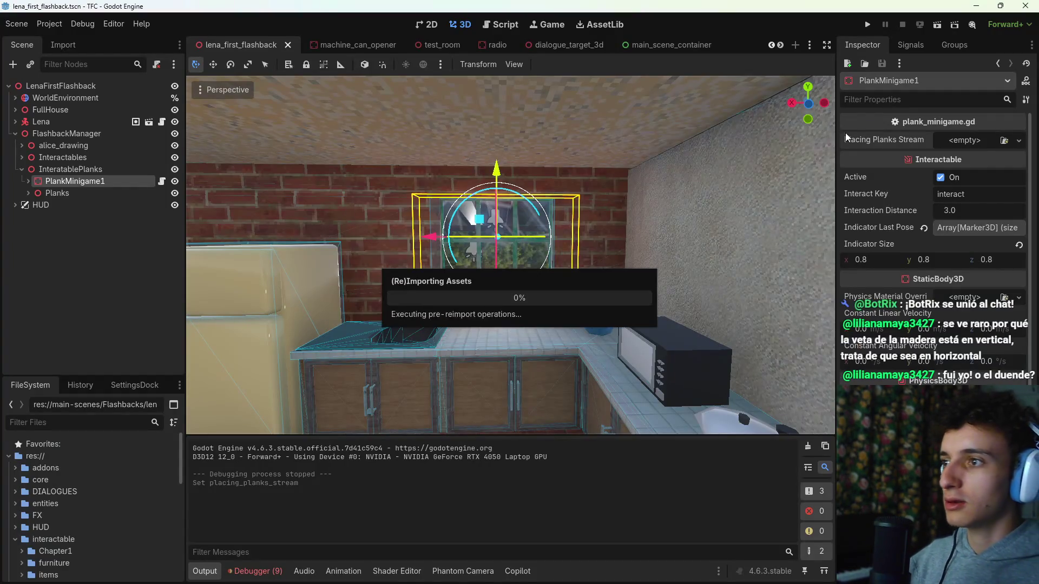
{"action": "left_click", "coordinate": [964, 142]}
Quick-load hammering_sound.wav (search 'hamm') into Placing Planks Stream and save the scene
{"action": "left_click", "coordinate": [930, 306]}
{"action": "type", "text": "hamm"}
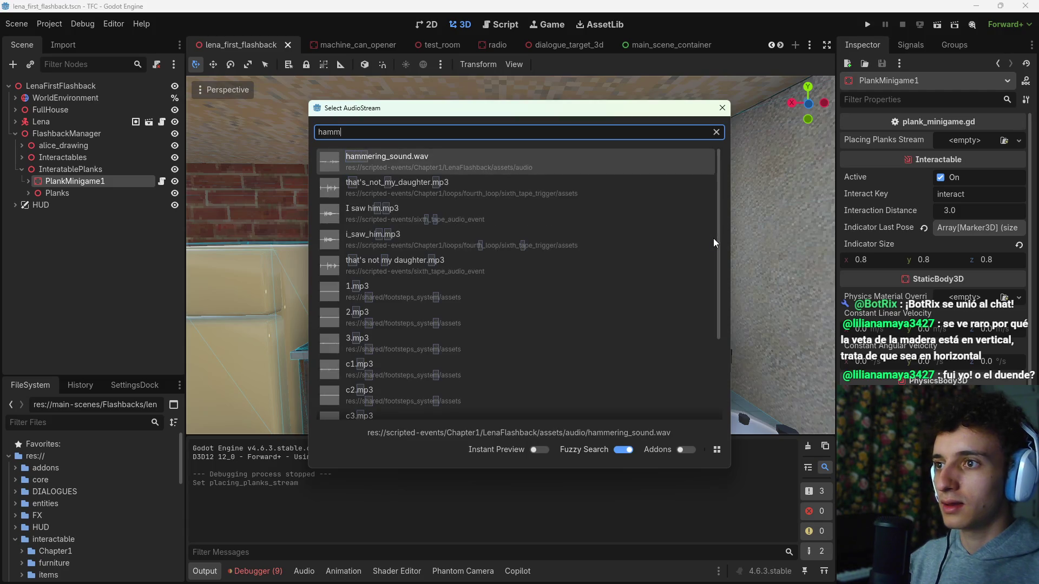
{"action": "key", "text": "Return"}
{"action": "key", "text": "ctrl+s"}
{"action": "key", "text": "alt+Tab"}
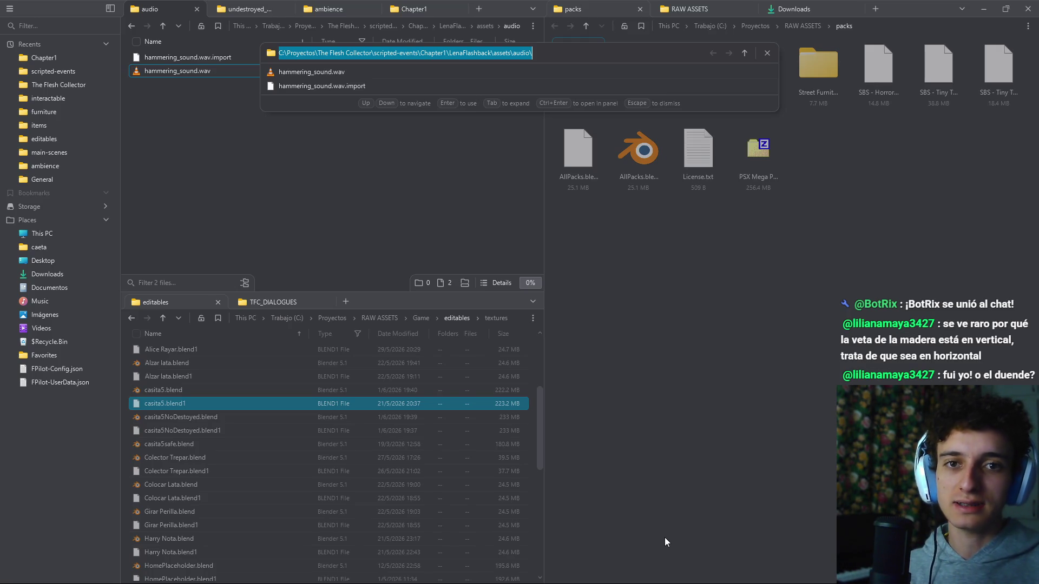
{"action": "key", "text": "alt+Tab"}
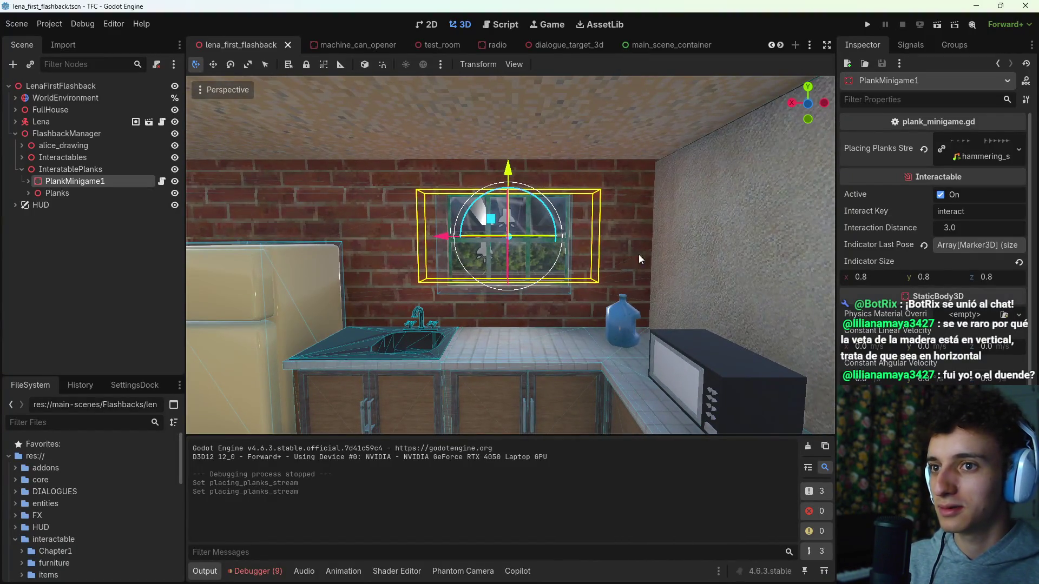
{"action": "key", "text": "ctrl+s"}
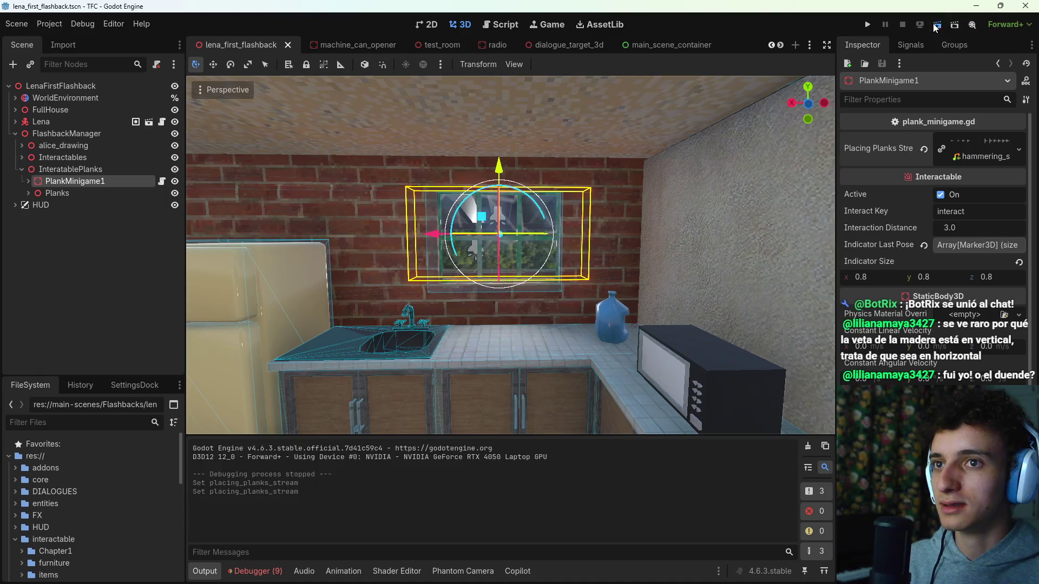
{"action": "left_click", "coordinate": [937, 24]}
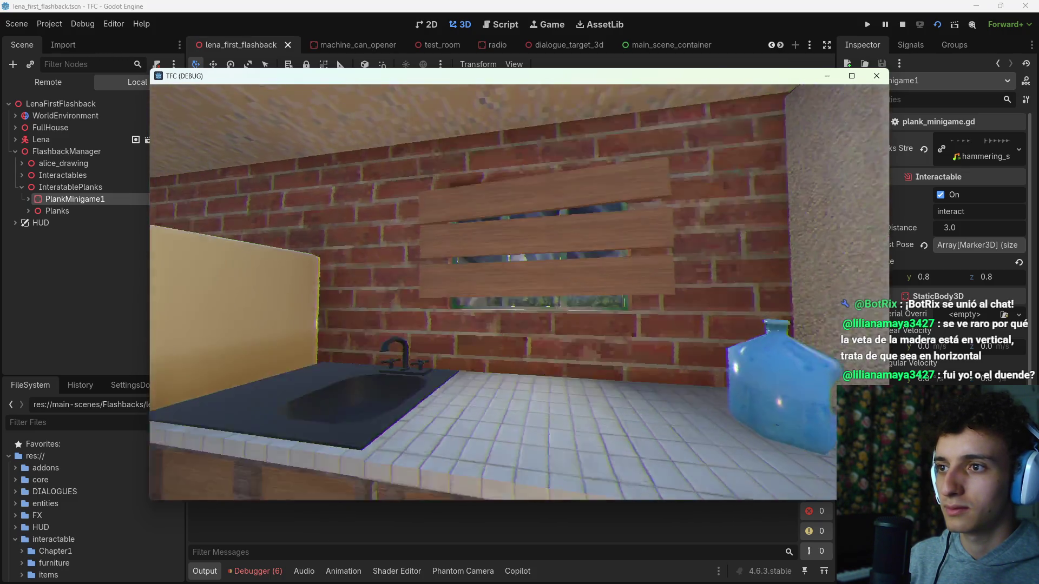
{"action": "key", "text": "F8"}
{"action": "key", "text": "ctrl+s"}
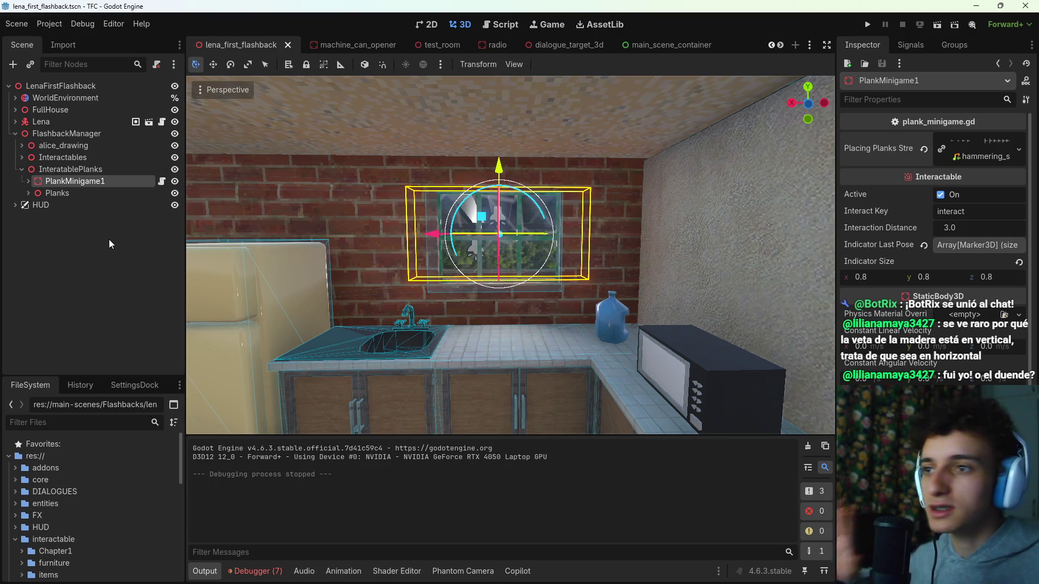
{"action": "left_click", "coordinate": [470, 317]}
Duplicate PlankMinigame1 and delete the three Cube meshes from the copy's Meshes group
{"action": "mouse_move", "coordinate": [470, 317]}
{"action": "left_mouse_down"}
{"action": "mouse_move", "coordinate": [411, 320]}
{"action": "mouse_move", "coordinate": [471, 319]}
{"action": "left_mouse_up"}
{"action": "left_click", "coordinate": [54, 182]}
{"action": "left_click", "coordinate": [28, 182]}
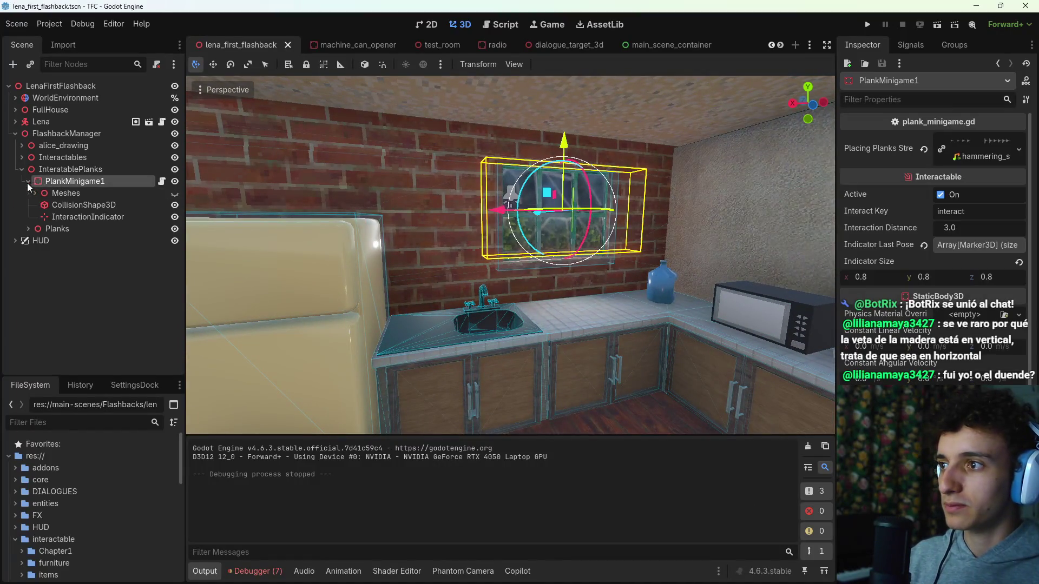
{"action": "key", "text": "ctrl+d"}
{"action": "left_click", "coordinate": [28, 194]}
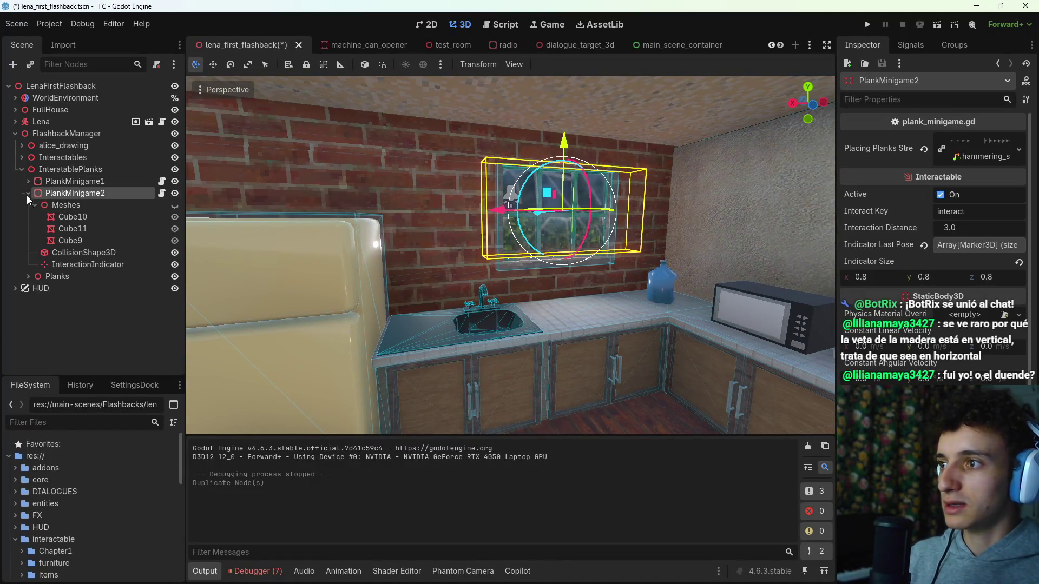
{"action": "left_click", "coordinate": [73, 216]}
{"action": "left_click", "coordinate": [78, 241], "text": "shift"}
{"action": "key", "text": "Delete"}
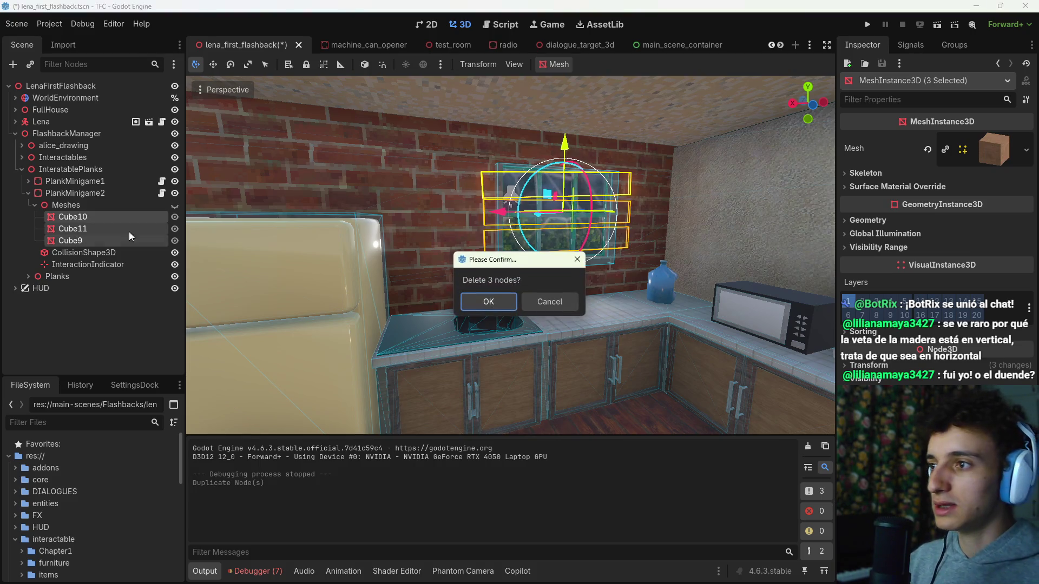
{"action": "left_click", "coordinate": [503, 303]}
Duplicate PlankMinigame2 to create PlankMinigame3
{"action": "left_click", "coordinate": [28, 193]}
{"action": "left_click", "coordinate": [74, 193]}
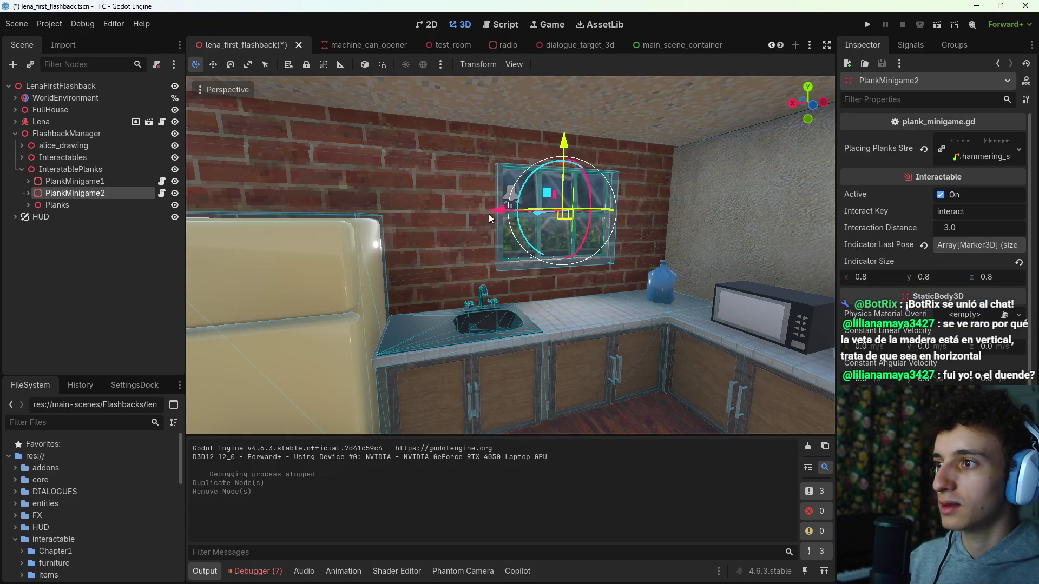
{"action": "key", "text": "ctrl+d"}
Move PlankMinigame3 to a new wall spot and duplicate it as PlankMinigame4
{"action": "left_click_drag", "start_coordinate": [726, 213], "coordinate": [382, 226]}
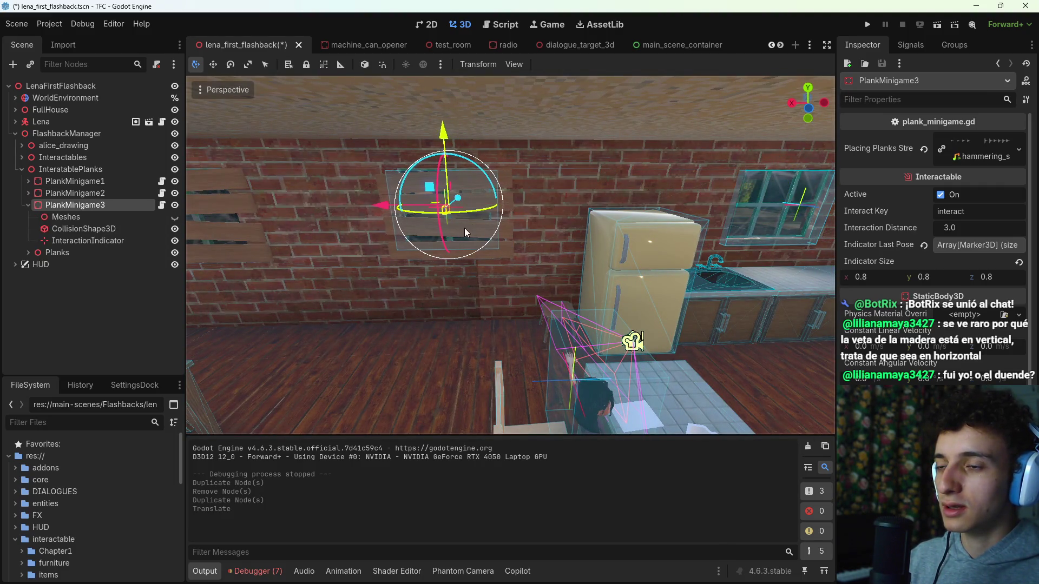
{"action": "key", "text": "f"}
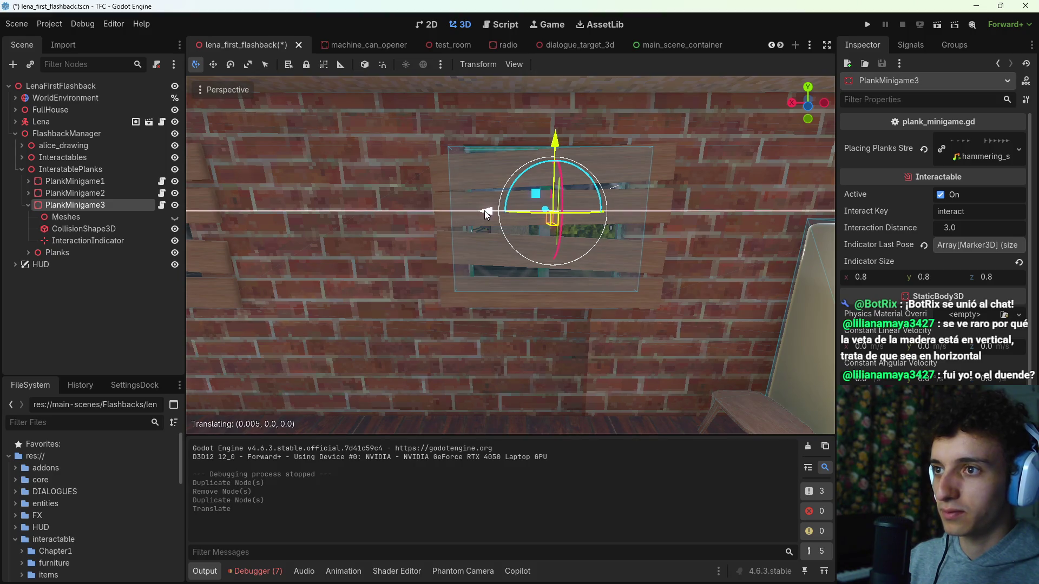
{"action": "mouse_move", "coordinate": [485, 210]}
{"action": "left_mouse_down"}
{"action": "mouse_move", "coordinate": [673, 224]}
{"action": "mouse_move", "coordinate": [282, 234]}
{"action": "left_mouse_up"}
{"action": "key", "text": "ctrl+d"}
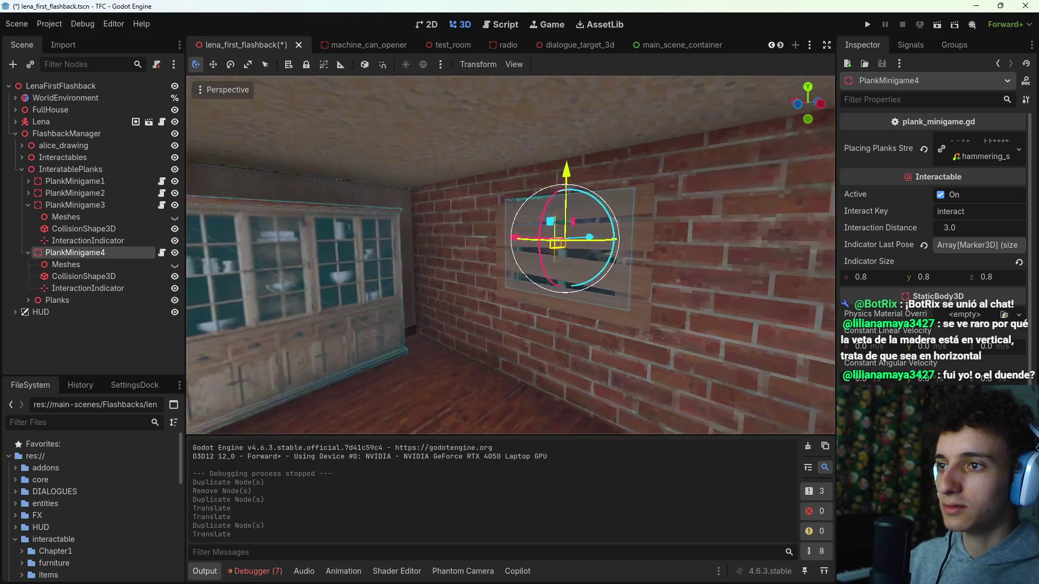
{"action": "key", "text": "w"}
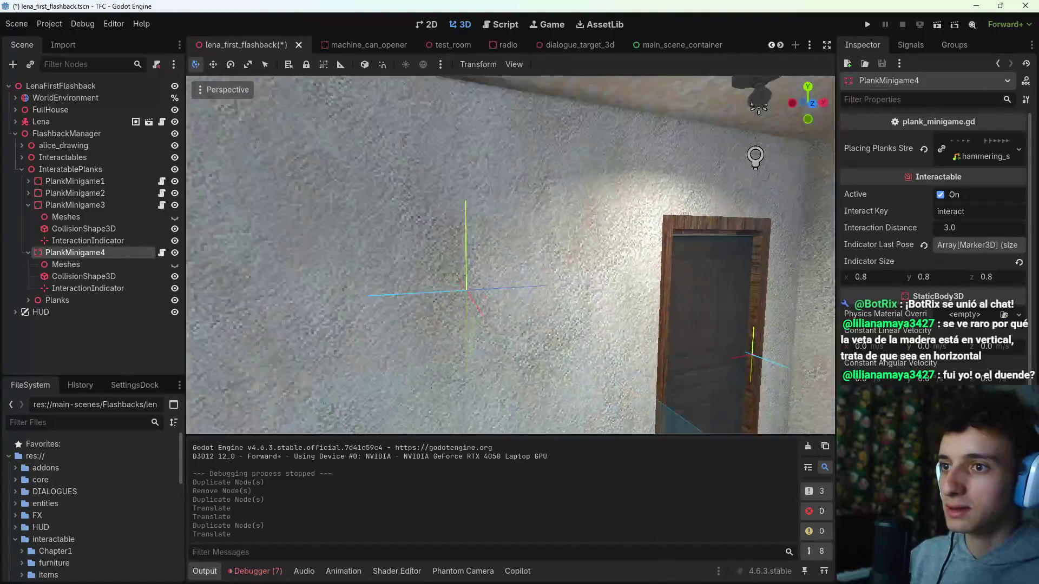
{"action": "right_click", "coordinate": [446, 279]}
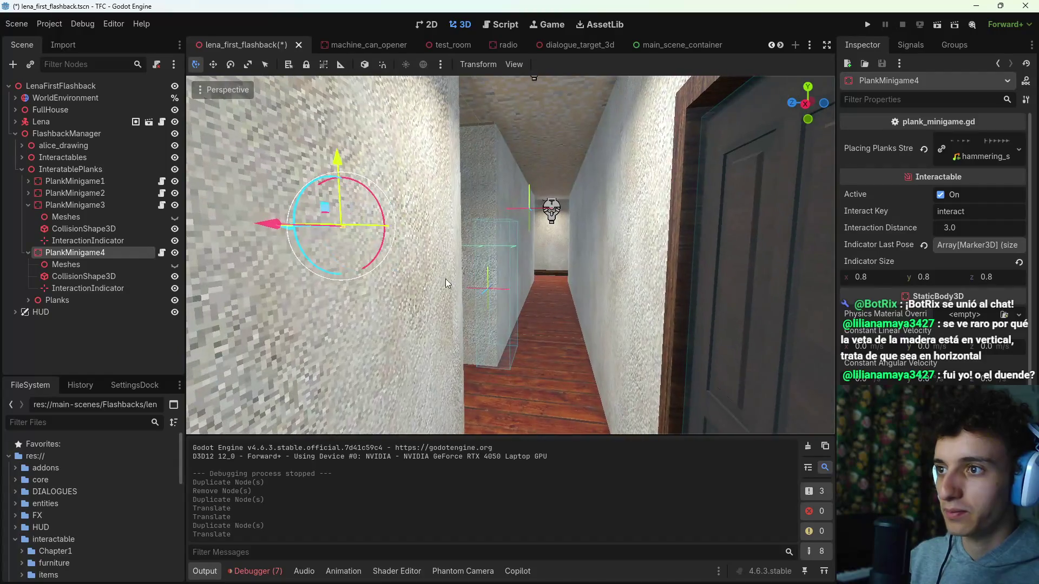
Duplicate PlankMinigame4 as PlankMinigame5 and move it down the hallway
{"action": "key", "text": "ctrl+d"}
{"action": "mouse_move", "coordinate": [275, 225]}
{"action": "left_mouse_down"}
{"action": "mouse_move", "coordinate": [249, 243]}
{"action": "mouse_move", "coordinate": [245, 228]}
{"action": "mouse_move", "coordinate": [447, 237]}
{"action": "left_mouse_up"}
{"action": "right_click", "coordinate": [334, 203]}
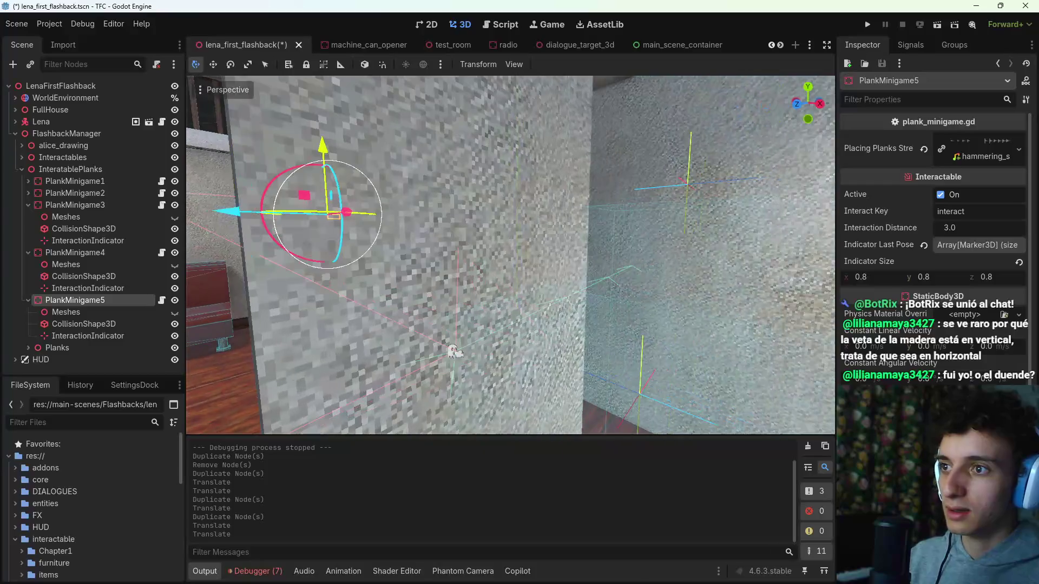
{"action": "mouse_move", "coordinate": [334, 203]}
{"action": "left_mouse_down"}
{"action": "mouse_move", "coordinate": [676, 232]}
{"action": "mouse_move", "coordinate": [631, 244]}
{"action": "left_mouse_up"}
{"action": "right_click", "coordinate": [631, 243]}
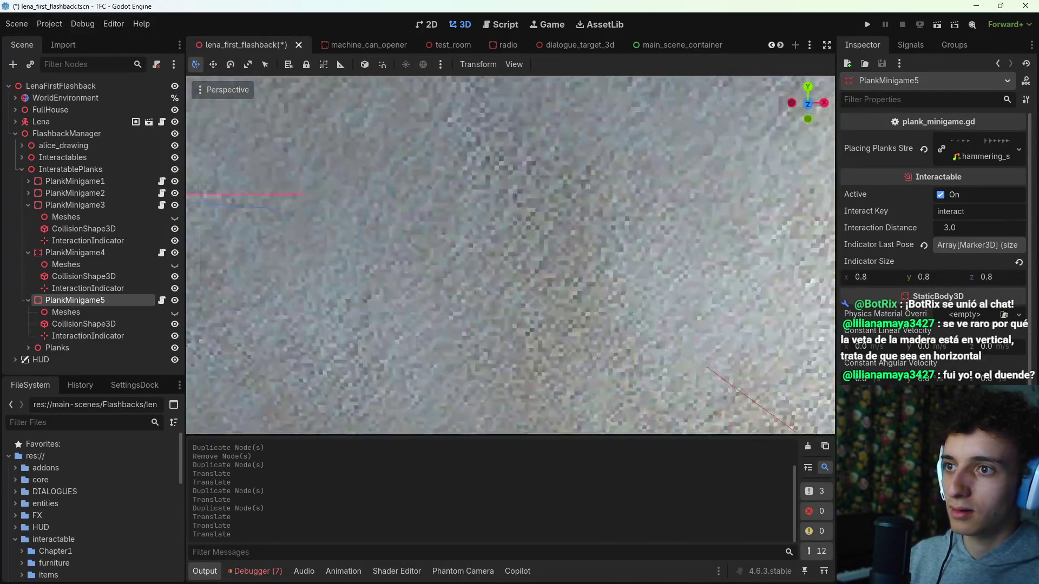
{"action": "right_click", "coordinate": [598, 254]}
{"action": "left_click", "coordinate": [81, 324]}
{"action": "left_click", "coordinate": [81, 300]}
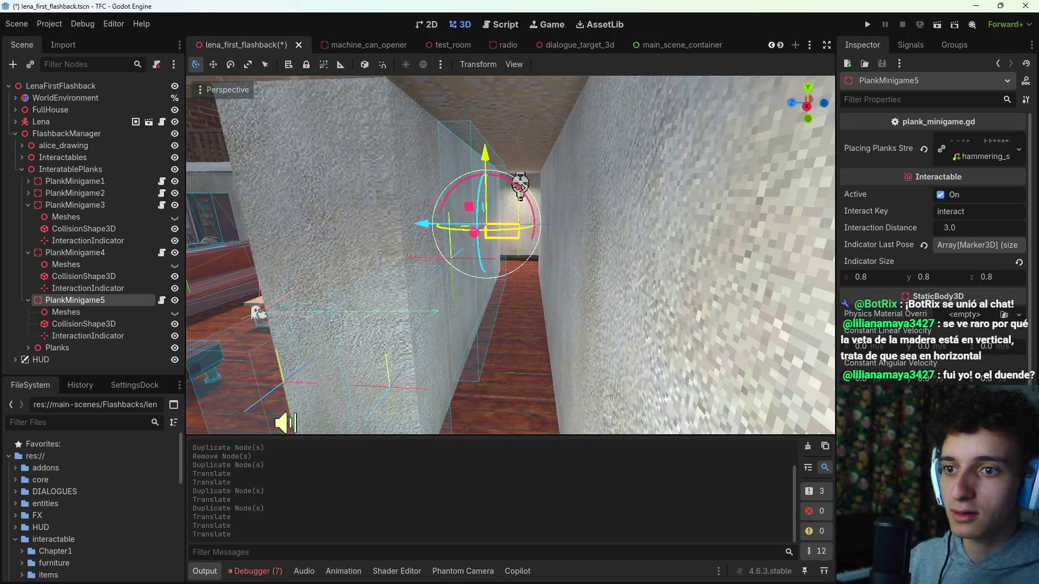
{"action": "scroll", "coordinate": [933, 243], "scroll_direction": "down", "scroll_amount": 5}
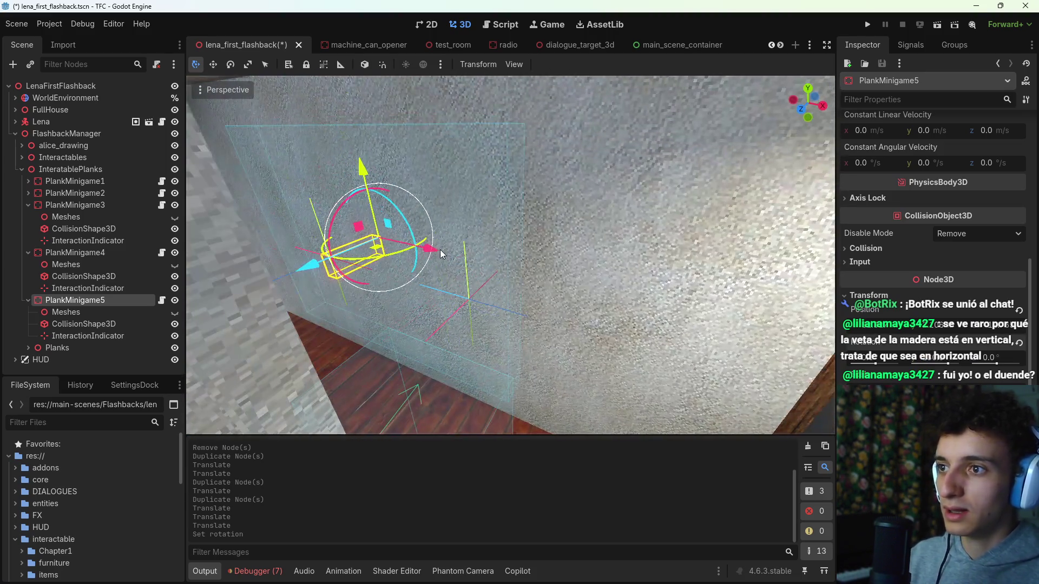
Slide PlankMinigame5 onto the hallway door and lower it into place
{"action": "mouse_move", "coordinate": [441, 196]}
{"action": "left_mouse_down"}
{"action": "mouse_move", "coordinate": [762, 289]}
{"action": "mouse_move", "coordinate": [325, 247]}
{"action": "mouse_move", "coordinate": [303, 154]}
{"action": "mouse_move", "coordinate": [368, 154]}
{"action": "mouse_move", "coordinate": [410, 200]}
{"action": "mouse_move", "coordinate": [433, 287]}
{"action": "mouse_move", "coordinate": [439, 81]}
{"action": "mouse_move", "coordinate": [449, 233]}
{"action": "mouse_move", "coordinate": [489, 254]}
{"action": "left_mouse_up"}
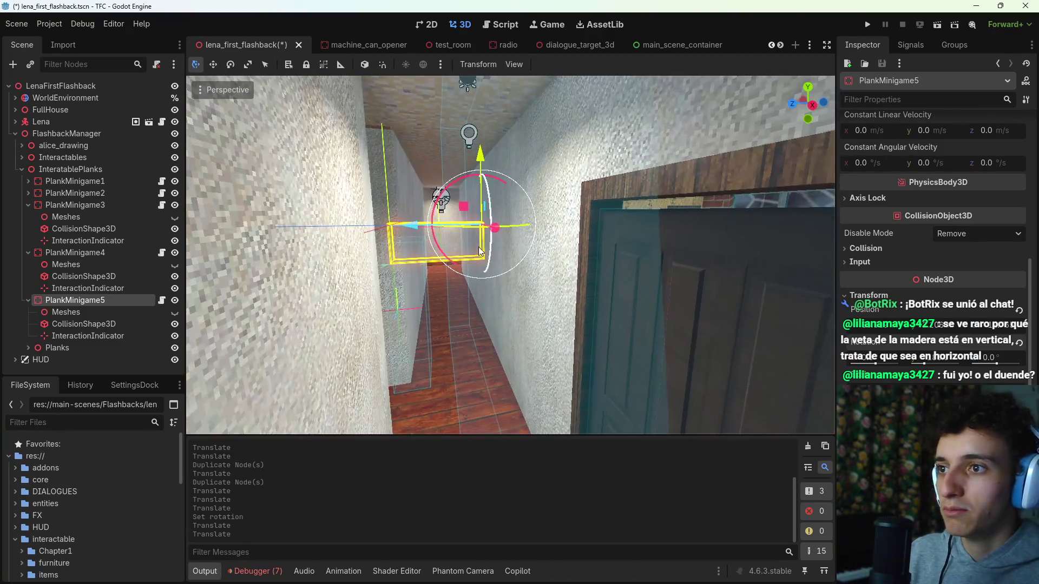
{"action": "left_click_drag", "start_coordinate": [409, 228], "coordinate": [634, 238]}
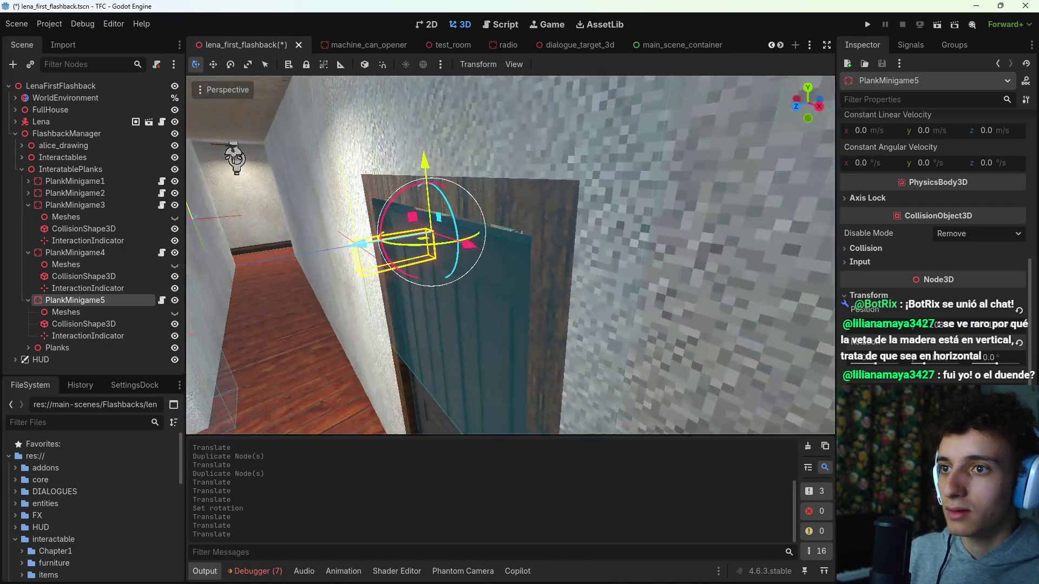
{"action": "left_click_drag", "start_coordinate": [503, 216], "coordinate": [505, 259]}
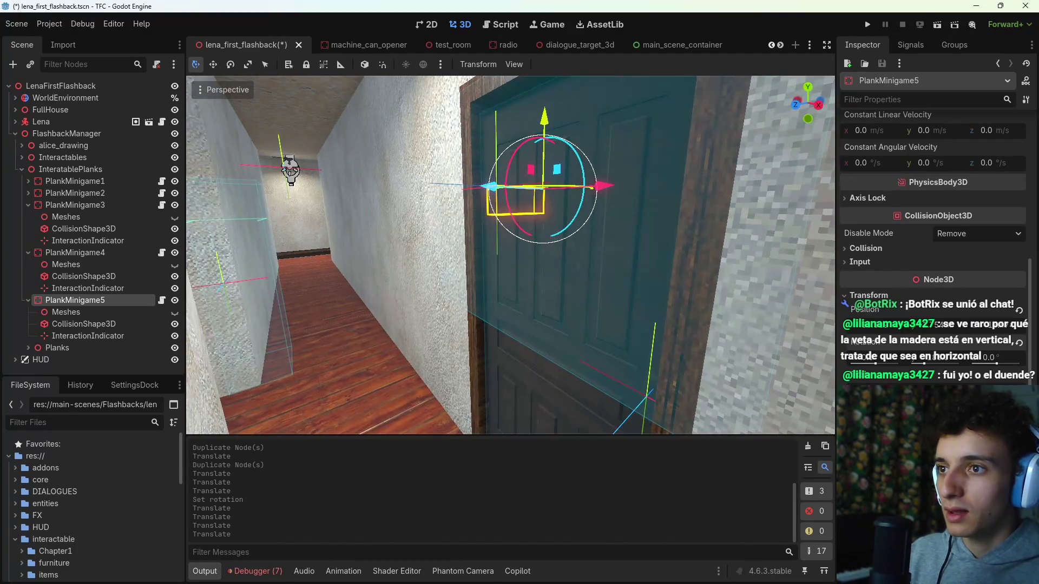
{"action": "key", "text": "s"}
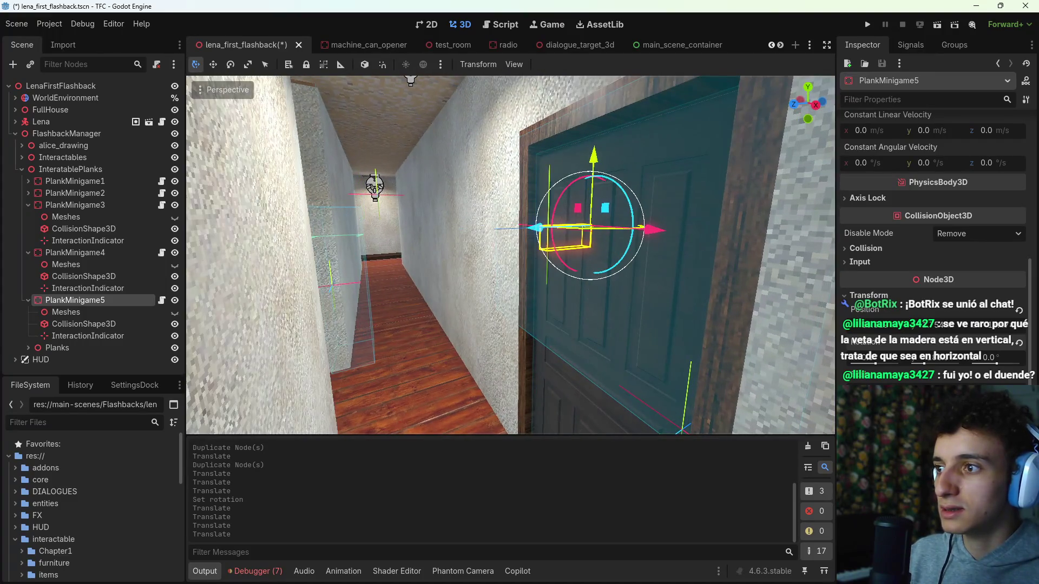
{"action": "left_click_drag", "start_coordinate": [592, 157], "coordinate": [592, 282]}
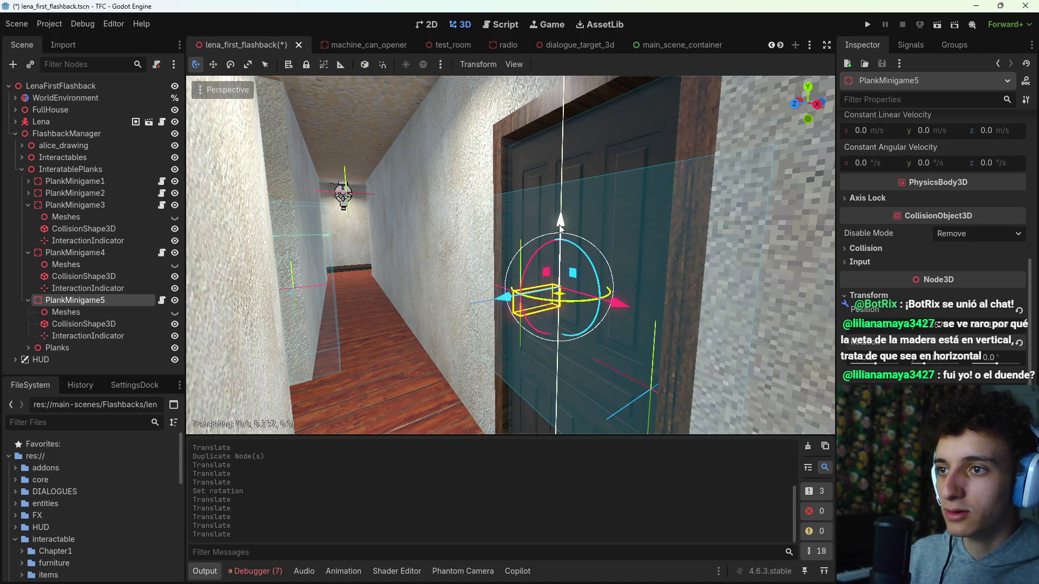
{"action": "left_click", "coordinate": [78, 325]}
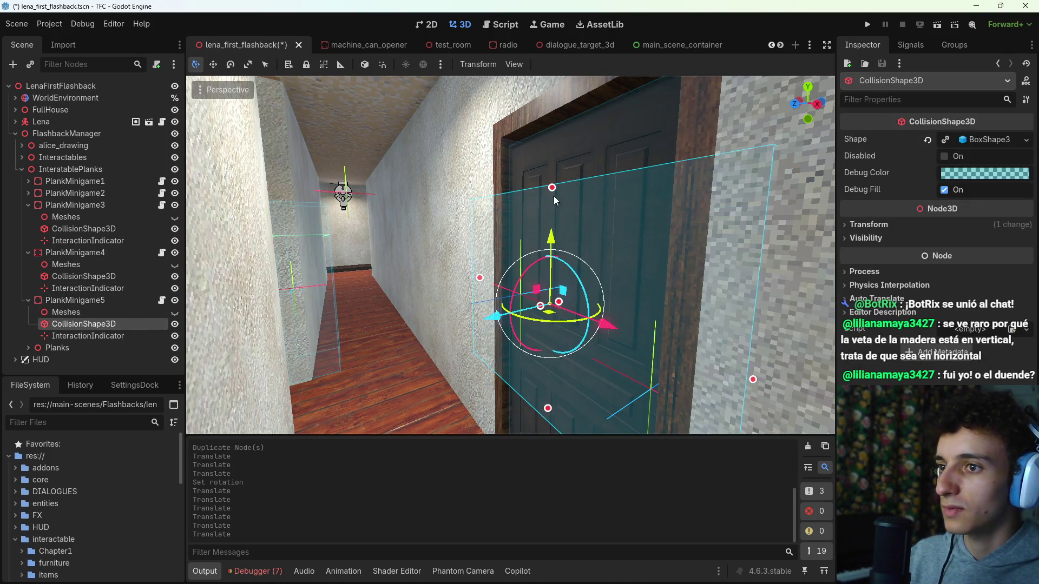
Make PlankMinigame5's collision shape unique and stretch the box down to the floor
{"action": "left_click_drag", "start_coordinate": [553, 189], "coordinate": [555, 100]}
{"action": "key", "text": "ctrl+z"}
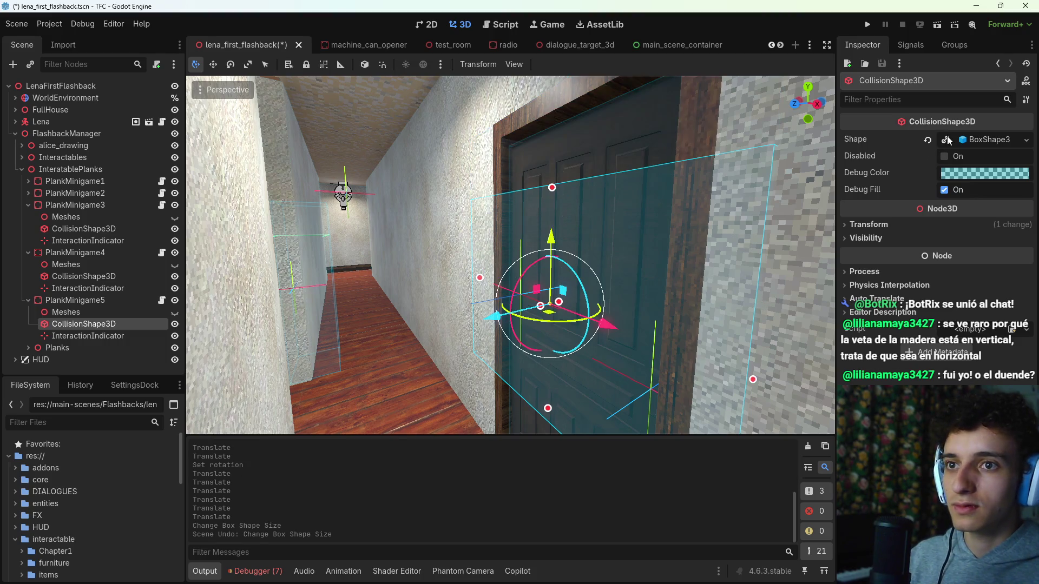
{"action": "left_click", "coordinate": [946, 140]}
{"action": "mouse_move", "coordinate": [469, 170]}
{"action": "left_mouse_down"}
{"action": "mouse_move", "coordinate": [479, 110]}
{"action": "mouse_move", "coordinate": [477, 129]}
{"action": "left_mouse_up"}
{"action": "scroll", "coordinate": [478, 129], "scroll_direction": "up", "scroll_amount": 5}
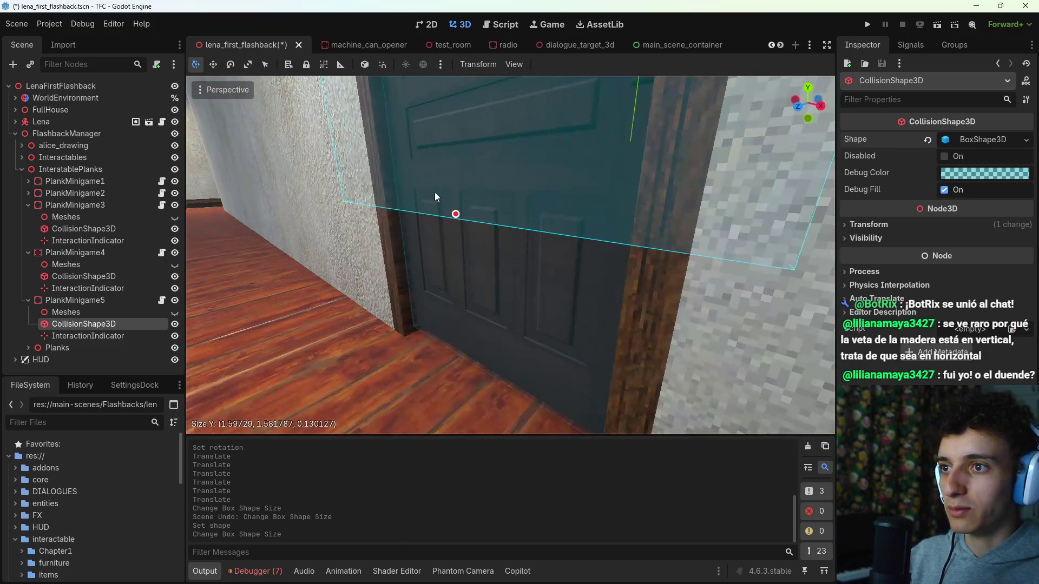
{"action": "left_click_drag", "start_coordinate": [455, 216], "coordinate": [456, 377]}
Zoom the viewport in and out to move toward the boarded window
{"action": "scroll", "coordinate": [457, 377], "scroll_direction": "down", "scroll_amount": 3}
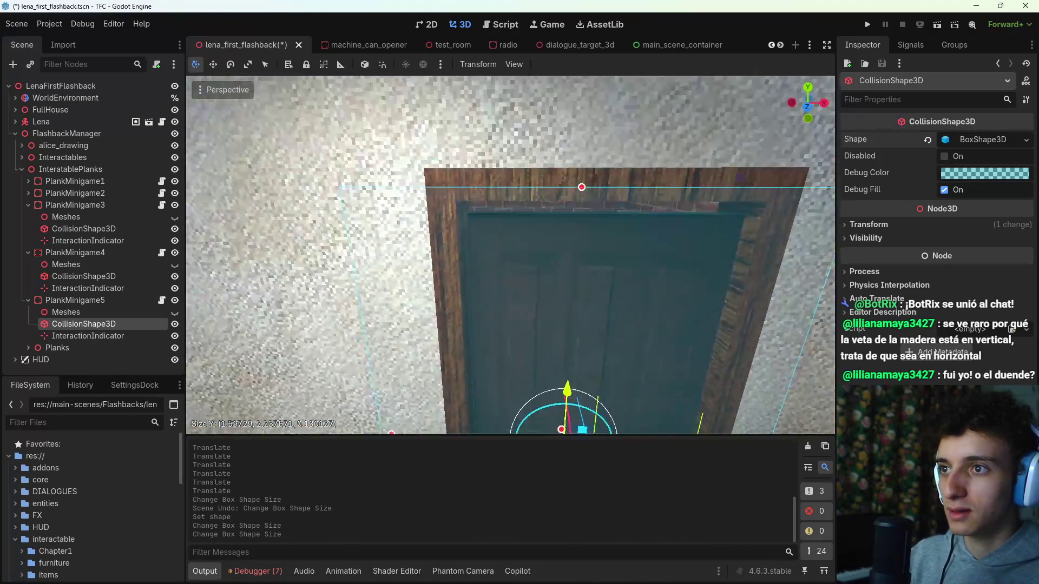
{"action": "scroll", "coordinate": [510, 255], "scroll_direction": "down", "scroll_amount": 6}
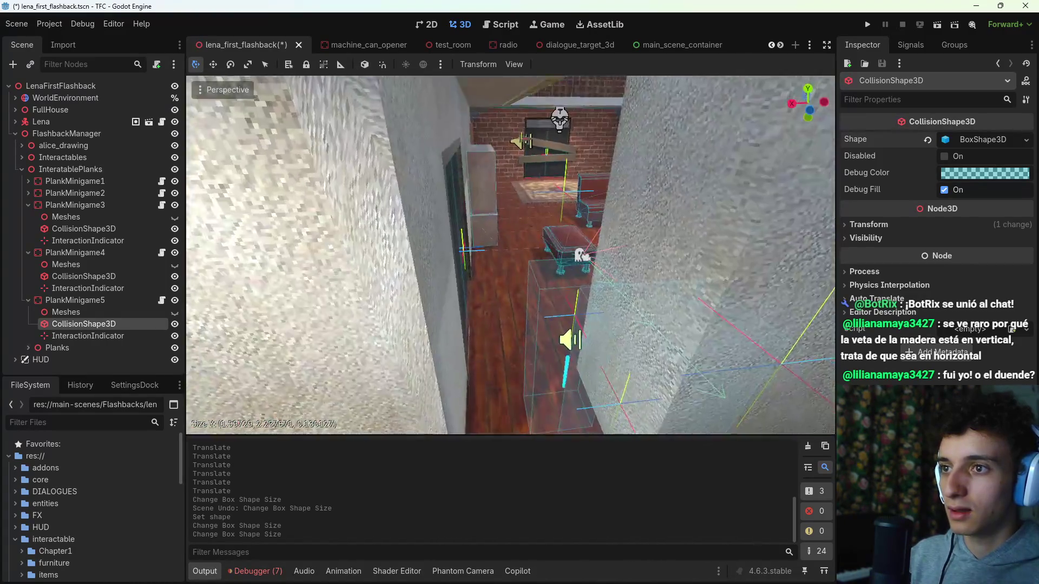
{"action": "scroll", "coordinate": [511, 254], "scroll_direction": "up", "scroll_amount": 5}
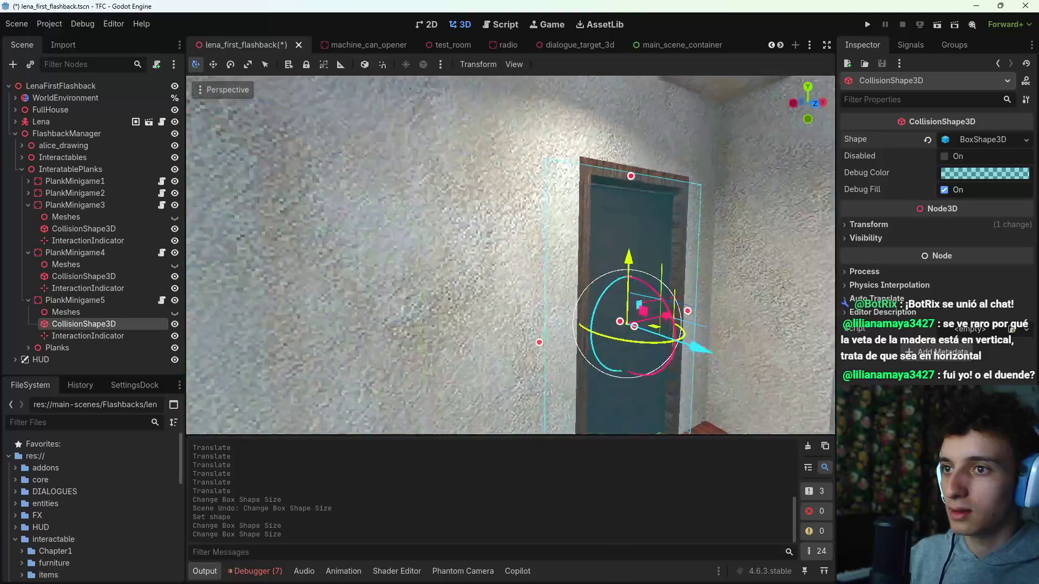
{"action": "scroll", "coordinate": [511, 254], "scroll_direction": "down", "scroll_amount": 4}
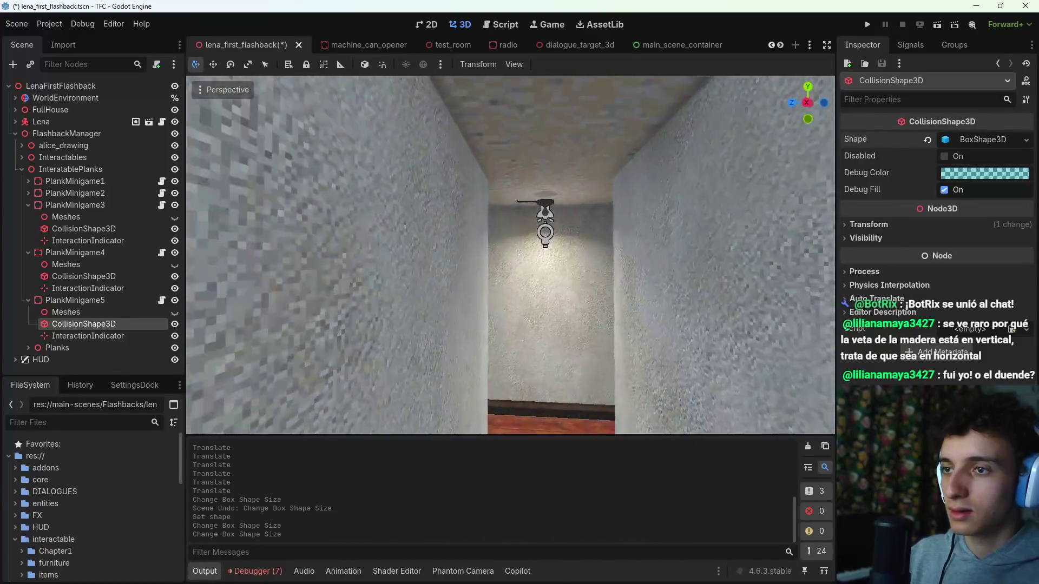
{"action": "scroll", "coordinate": [511, 255], "scroll_direction": "down", "scroll_amount": 6}
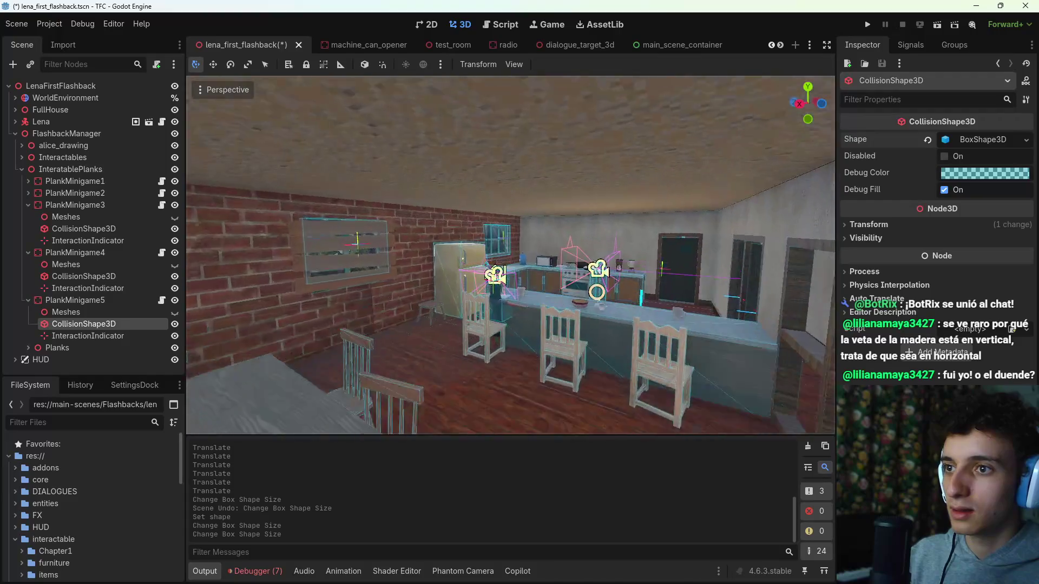
{"action": "scroll", "coordinate": [511, 255], "scroll_direction": "up", "scroll_amount": 5}
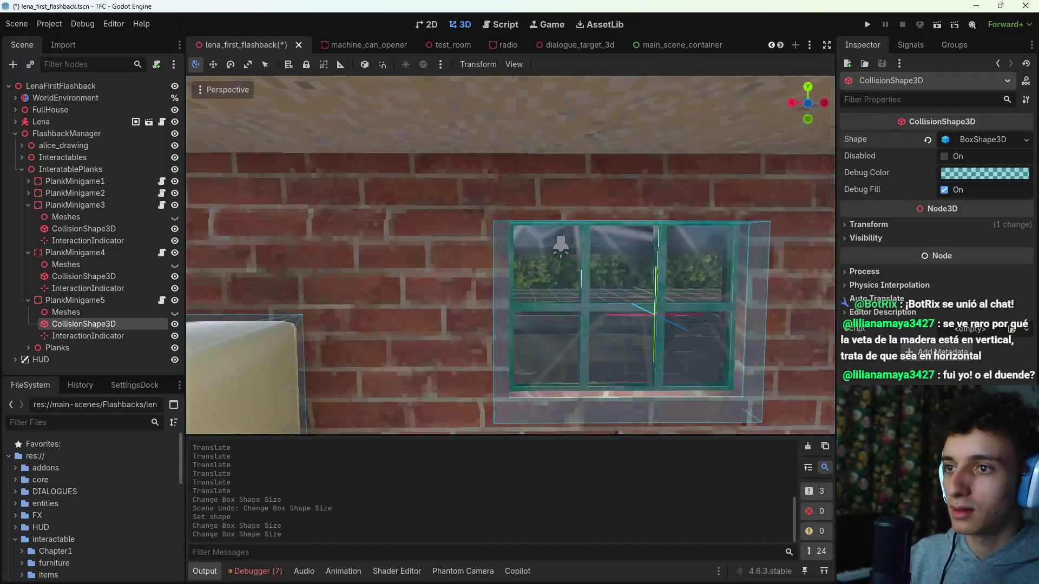
{"action": "scroll", "coordinate": [510, 254], "scroll_direction": "down", "scroll_amount": 5}
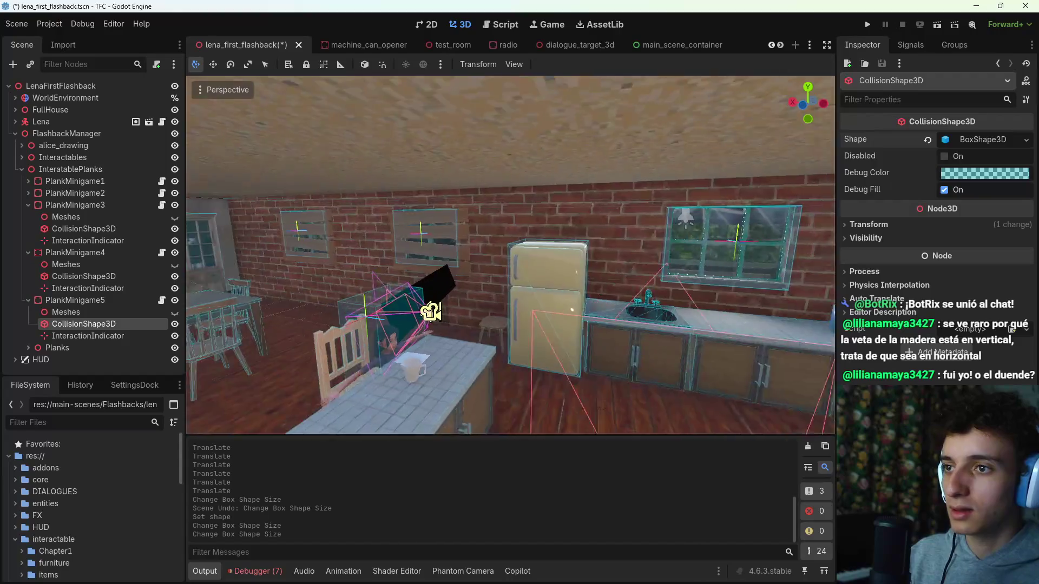
{"action": "scroll", "coordinate": [447, 258], "scroll_direction": "up", "scroll_amount": 5}
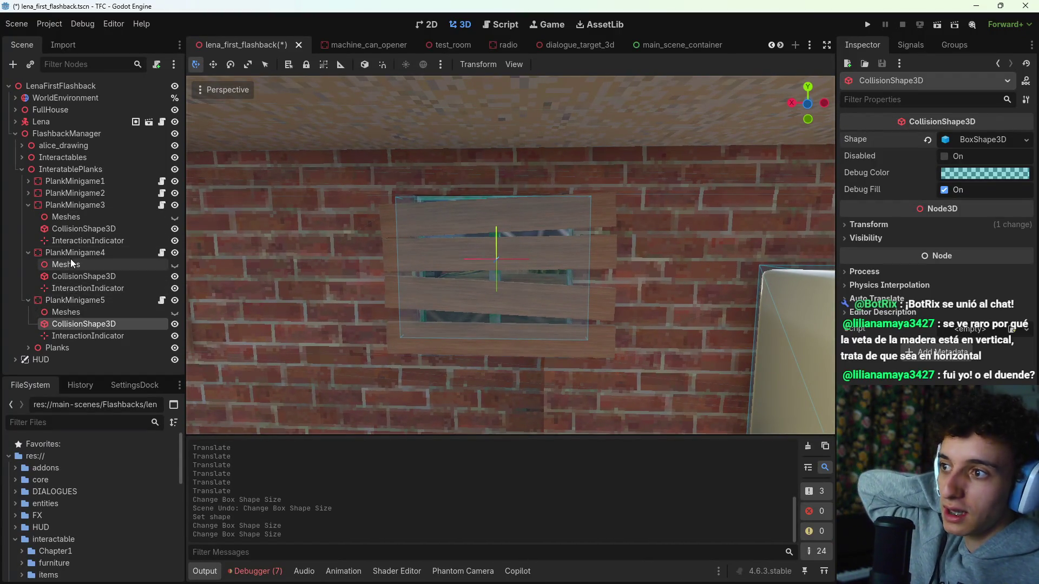
Move planks Cube–Cube4 from Planks into PlankMinigame2's Meshes
{"action": "left_click", "coordinate": [29, 348]}
{"action": "left_click", "coordinate": [602, 214]}
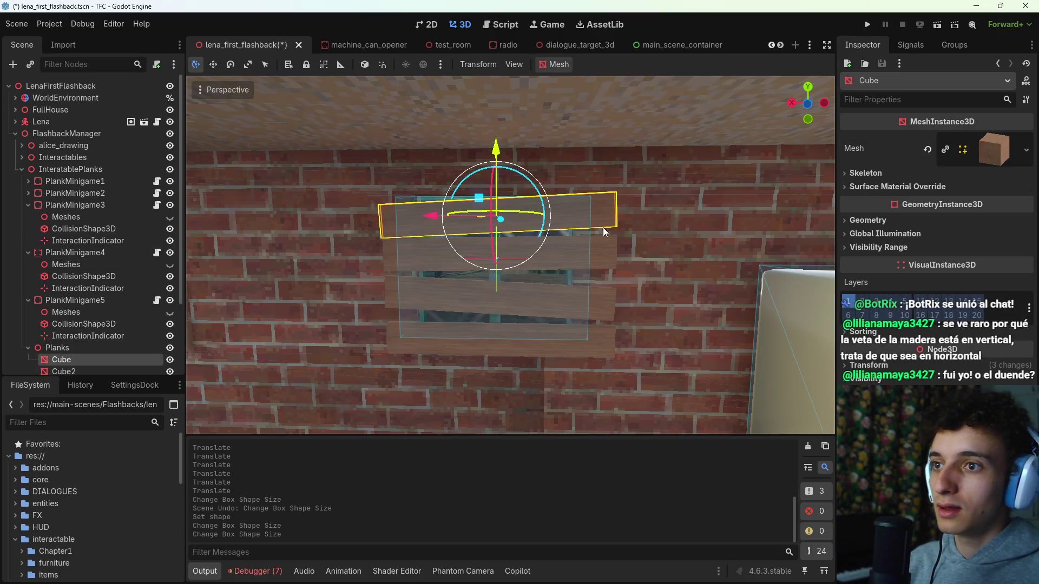
{"action": "left_click", "coordinate": [607, 258], "text": "shift"}
{"action": "left_click", "coordinate": [600, 317], "text": "shift"}
{"action": "left_click", "coordinate": [600, 351], "text": "shift"}
{"action": "scroll", "coordinate": [102, 305], "scroll_direction": "down", "scroll_amount": 3}
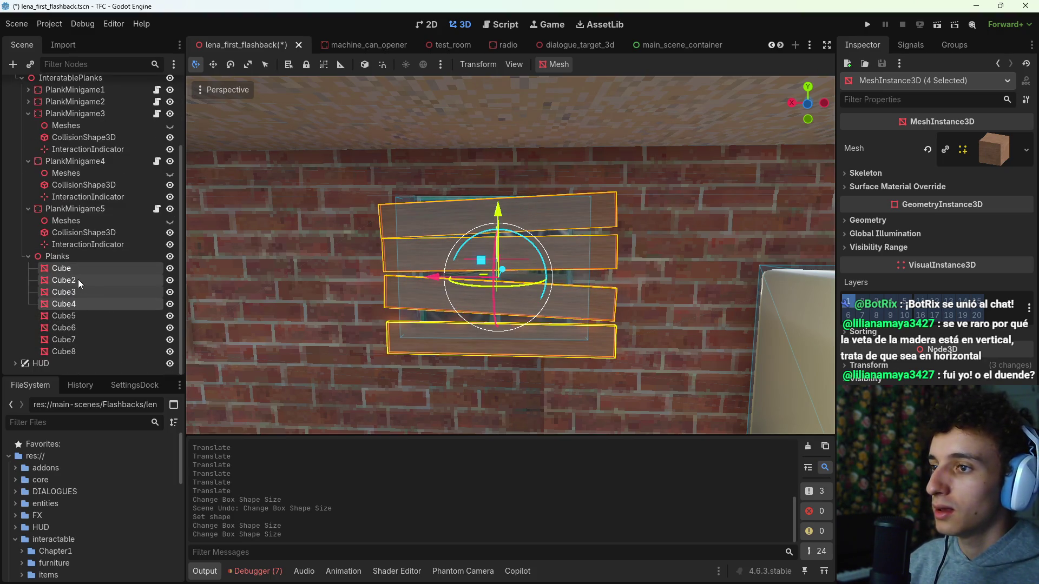
{"action": "scroll", "coordinate": [78, 280], "scroll_direction": "up", "scroll_amount": 1}
{"action": "left_click_drag", "start_coordinate": [67, 305], "coordinate": [78, 212]}
{"action": "left_click_drag", "start_coordinate": [78, 161], "coordinate": [72, 318]}
{"action": "left_click", "coordinate": [28, 137]}
{"action": "scroll", "coordinate": [54, 216], "scroll_direction": "down", "scroll_amount": 1}
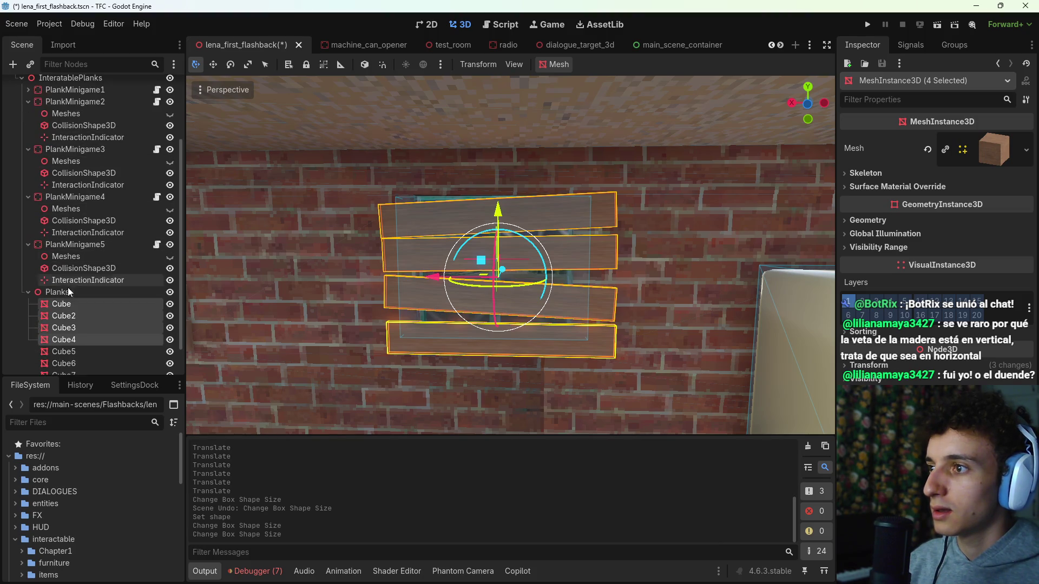
{"action": "left_click_drag", "start_coordinate": [83, 140], "coordinate": [77, 118]}
{"action": "left_click", "coordinate": [26, 102]}
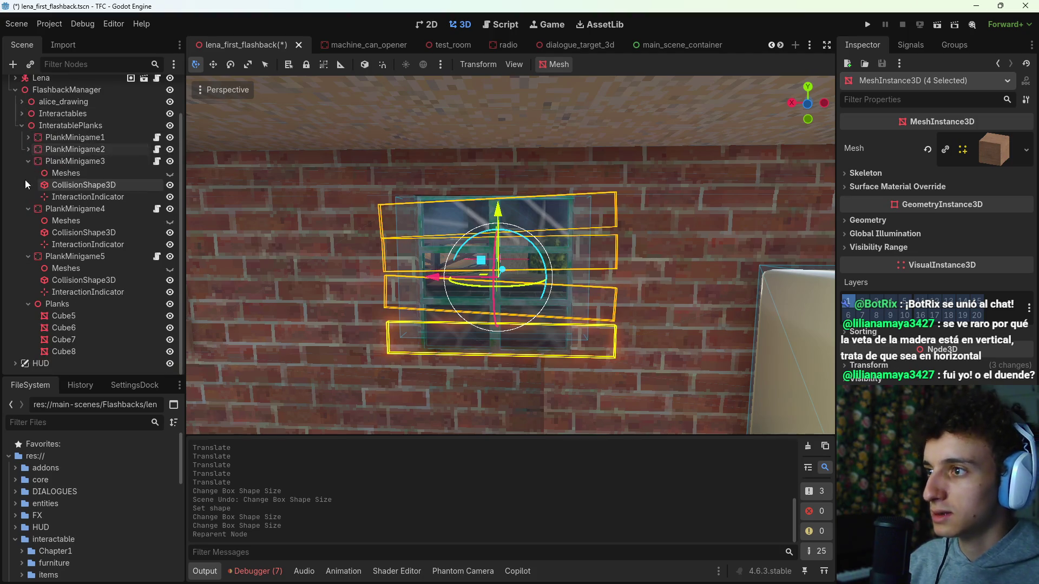
Select the four planks over the other window, Cube5–Cube8, and move them into PlankMinigame3's Meshes
{"action": "left_click_drag", "start_coordinate": [445, 314], "coordinate": [385, 313]}
{"action": "left_click_drag", "start_coordinate": [527, 220], "coordinate": [534, 374]}
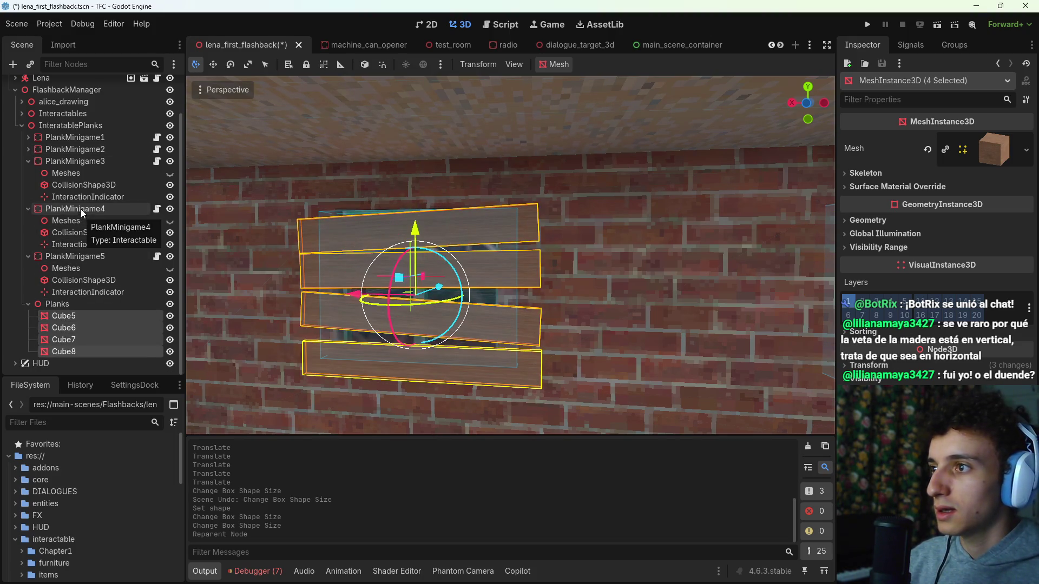
{"action": "left_click_drag", "start_coordinate": [76, 319], "coordinate": [78, 176]}
{"action": "left_click", "coordinate": [28, 162]}
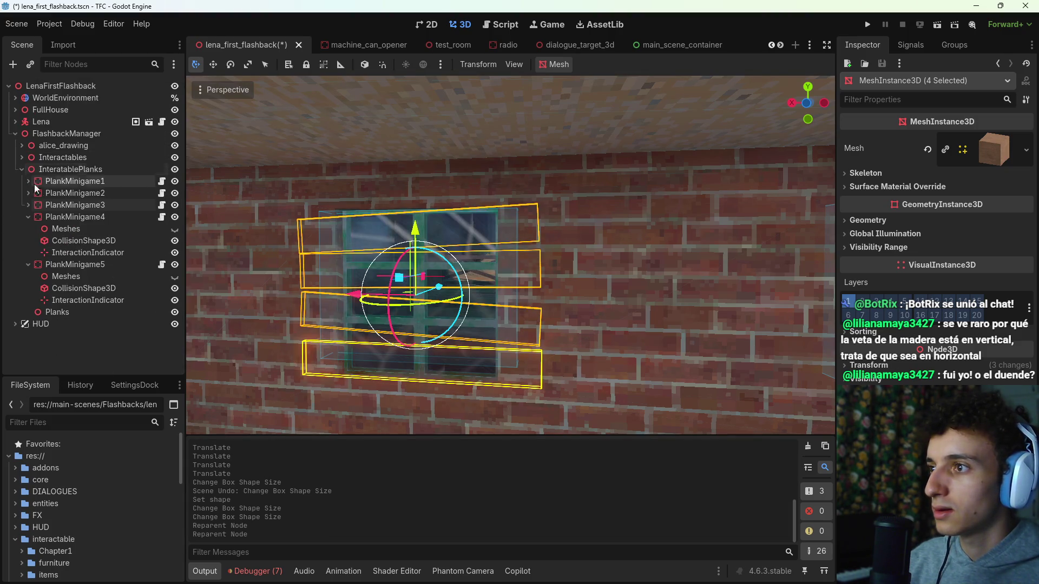
{"action": "left_click_drag", "start_coordinate": [487, 260], "coordinate": [649, 260]}
{"action": "left_click", "coordinate": [69, 193]}
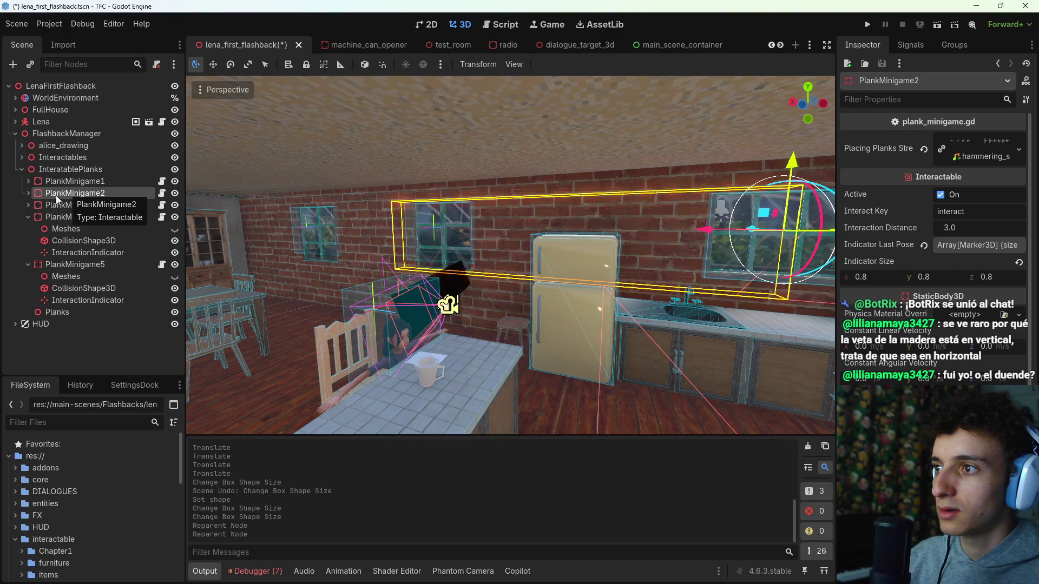
Inspect PlankMinigame2's planks and Meshes over the window, then frame PlankMinigame3
{"action": "left_click", "coordinate": [28, 194]}
{"action": "left_click", "coordinate": [61, 205]}
{"action": "left_click", "coordinate": [67, 217]}
{"action": "left_click", "coordinate": [66, 205]}
{"action": "left_click", "coordinate": [76, 194]}
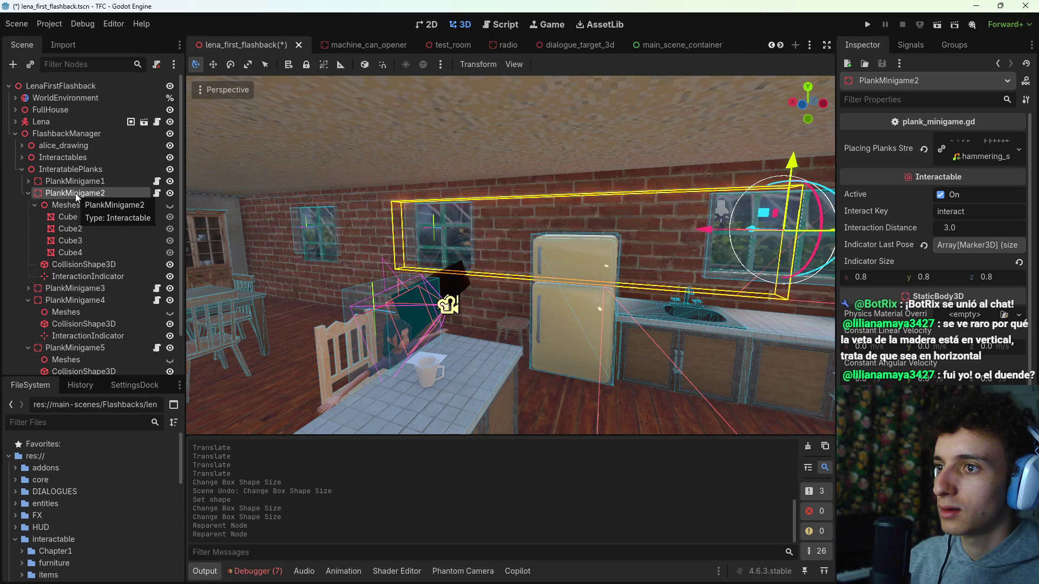
{"action": "double_click", "coordinate": [76, 195]}
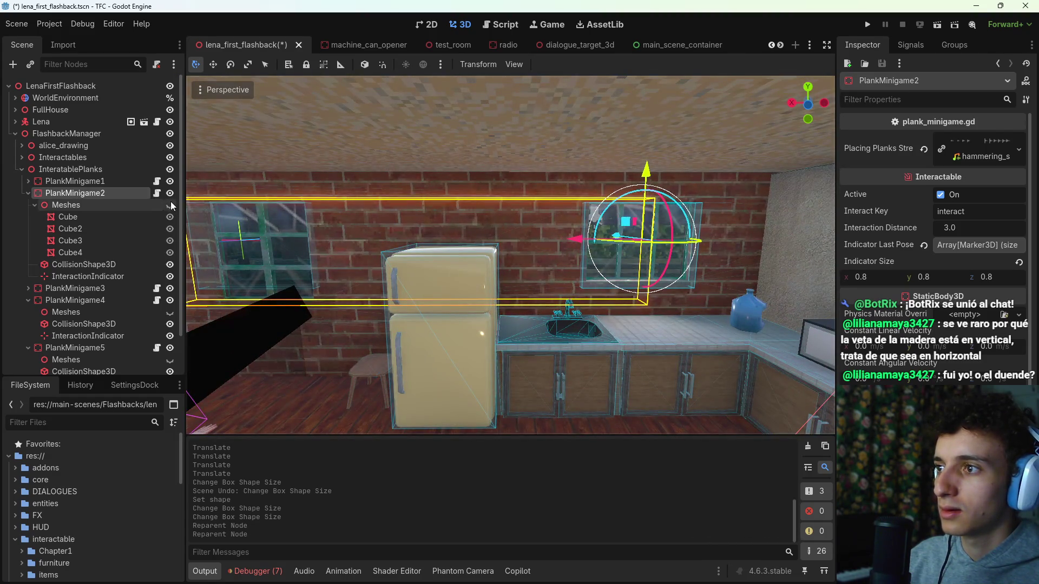
{"action": "left_click", "coordinate": [169, 205]}
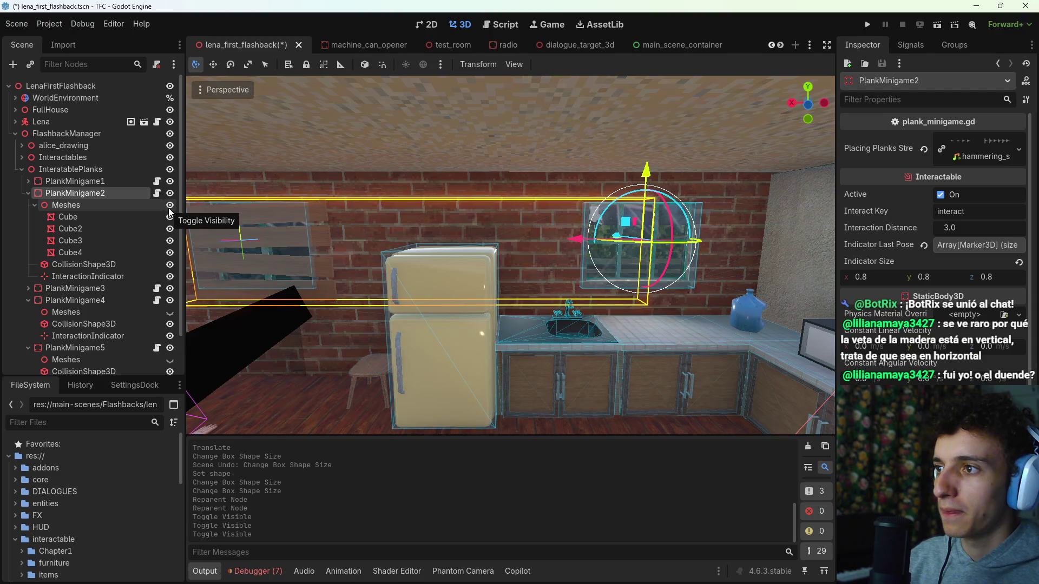
{"action": "left_click", "coordinate": [169, 206]}
{"action": "double_click", "coordinate": [76, 288]}
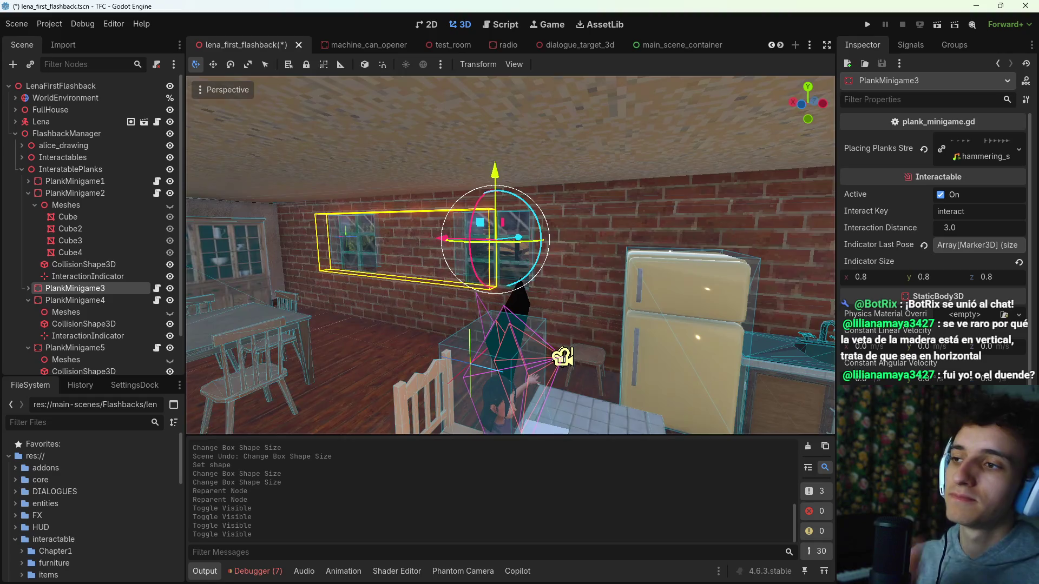
Move Cube5–Cube8 into PlankMinigame4's Meshes and Cube–Cube4 into PlankMinigame3's Meshes
{"action": "left_click", "coordinate": [28, 289]}
{"action": "scroll", "coordinate": [26, 287], "scroll_direction": "down", "scroll_amount": 3}
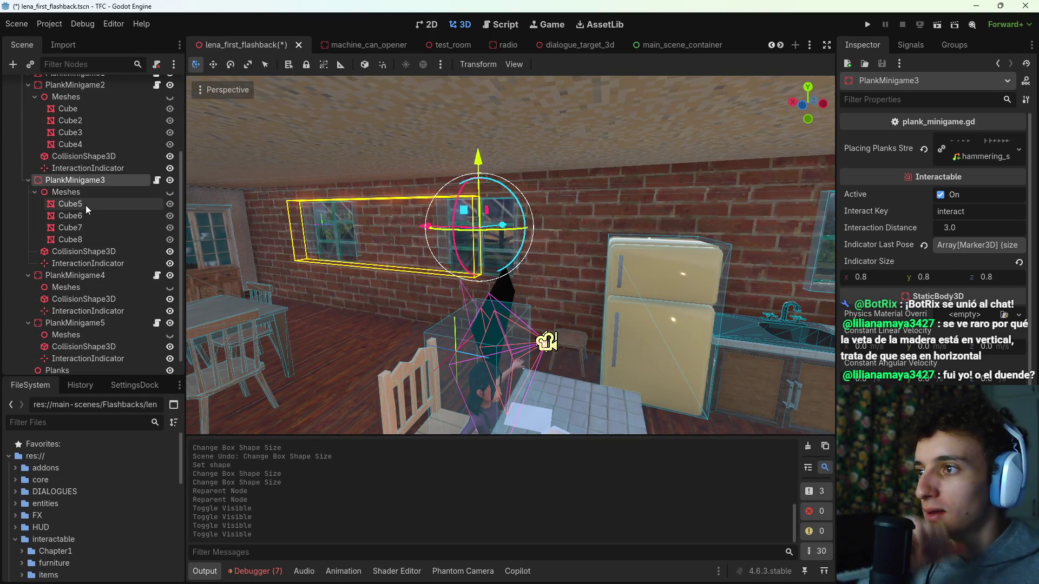
{"action": "left_click", "coordinate": [86, 206]}
{"action": "left_click", "coordinate": [79, 238], "text": "shift"}
{"action": "mouse_move", "coordinate": [71, 240]}
{"action": "left_mouse_down"}
{"action": "mouse_move", "coordinate": [82, 305]}
{"action": "mouse_move", "coordinate": [82, 285]}
{"action": "left_mouse_up"}
{"action": "scroll", "coordinate": [82, 265], "scroll_direction": "up", "scroll_amount": 3}
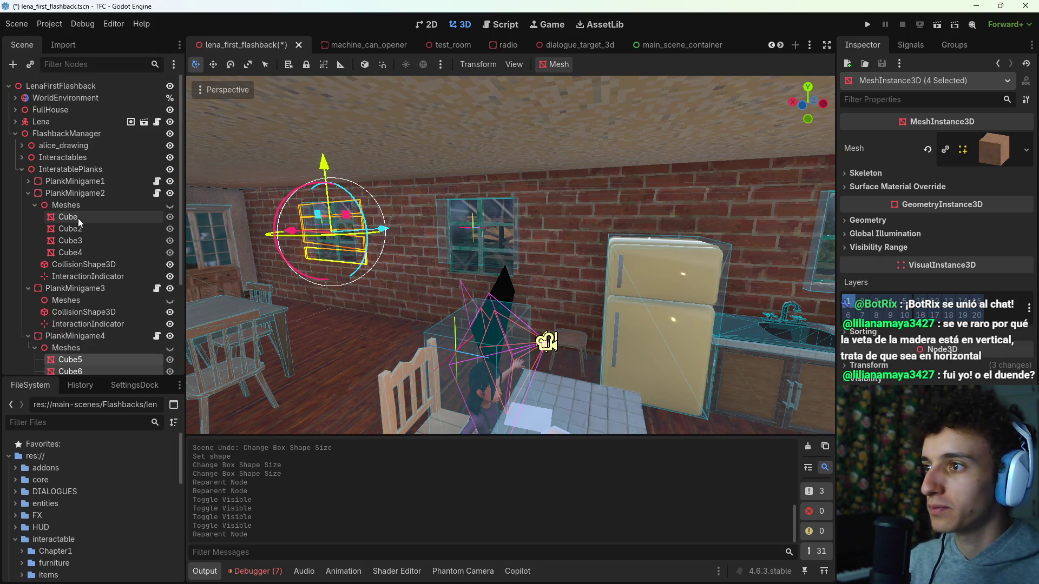
{"action": "left_click", "coordinate": [79, 216]}
{"action": "left_click", "coordinate": [76, 252], "text": "shift"}
{"action": "left_click_drag", "start_coordinate": [76, 258], "coordinate": [81, 301]}
Delete the now empty PlankMinigame2 node and its children
{"action": "left_click", "coordinate": [69, 191]}
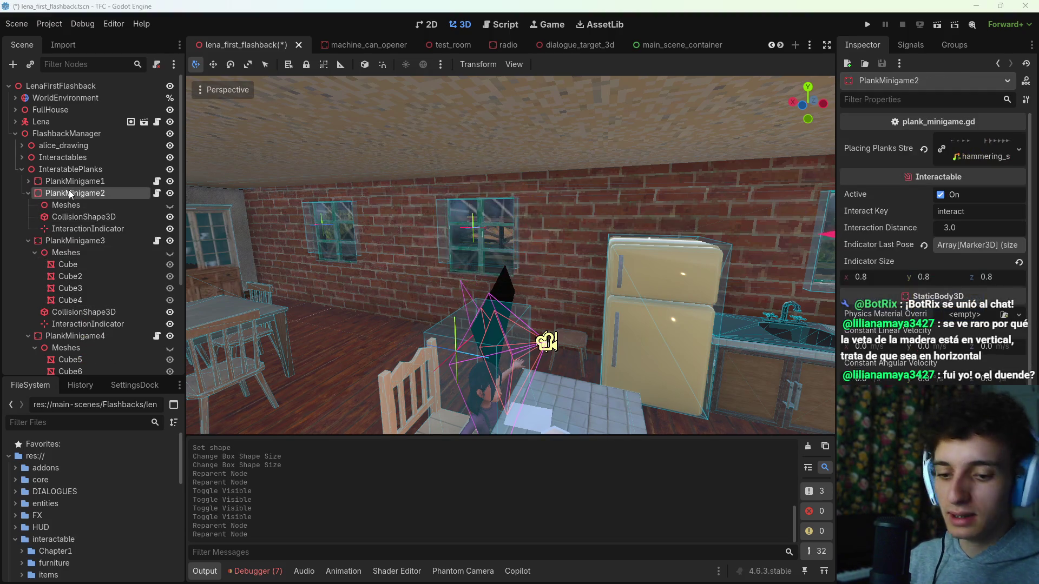
{"action": "key", "text": "Delete"}
{"action": "left_click", "coordinate": [473, 301]}
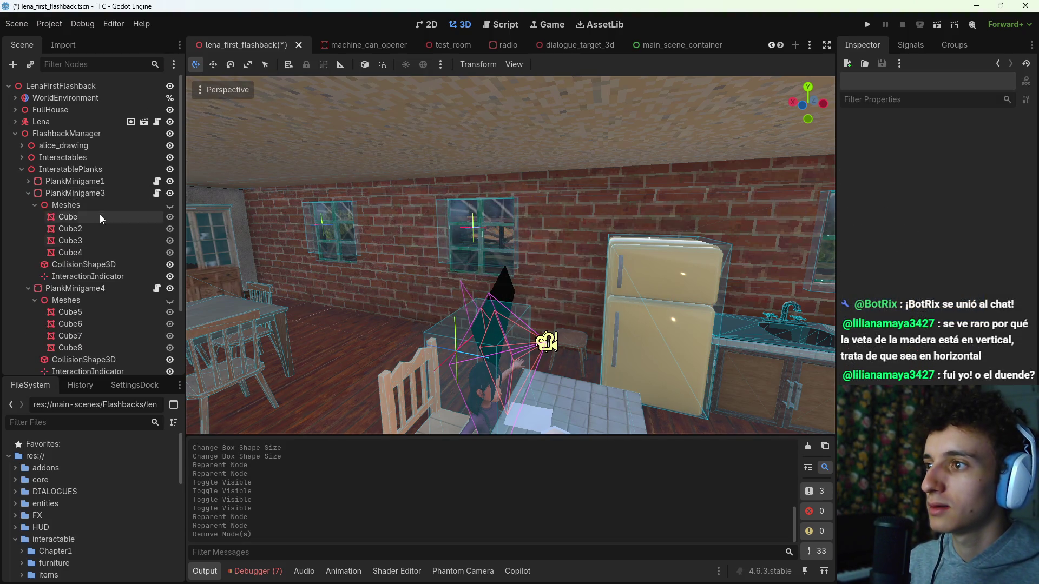
{"action": "left_click", "coordinate": [28, 194]}
{"action": "left_click", "coordinate": [77, 195]}
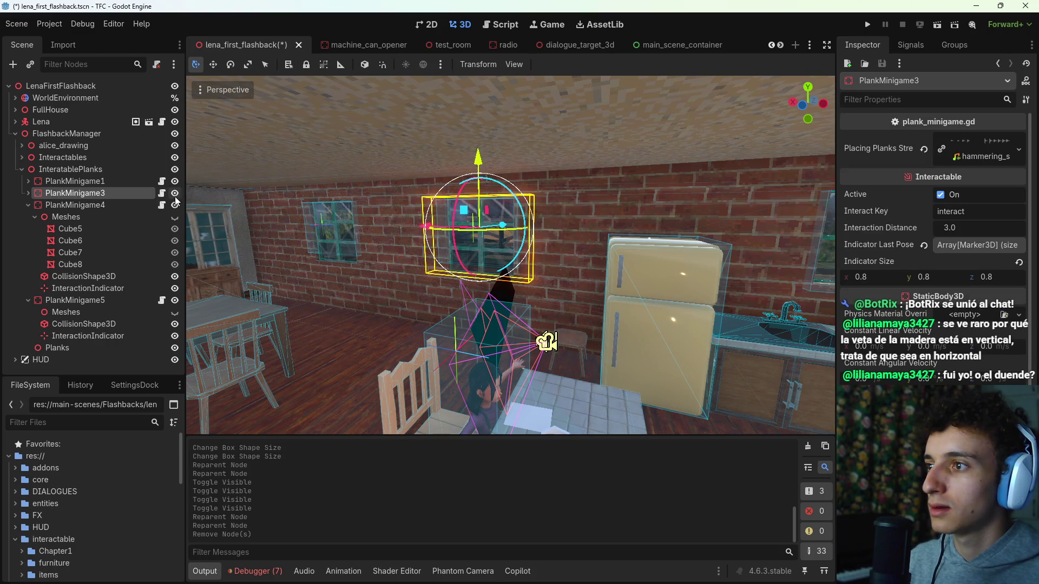
Renumber PlankMinigame3, 4 and 5 to PlankMinigame2, 3 and 4
{"action": "left_click", "coordinate": [29, 193]}
{"action": "double_click", "coordinate": [115, 195]}
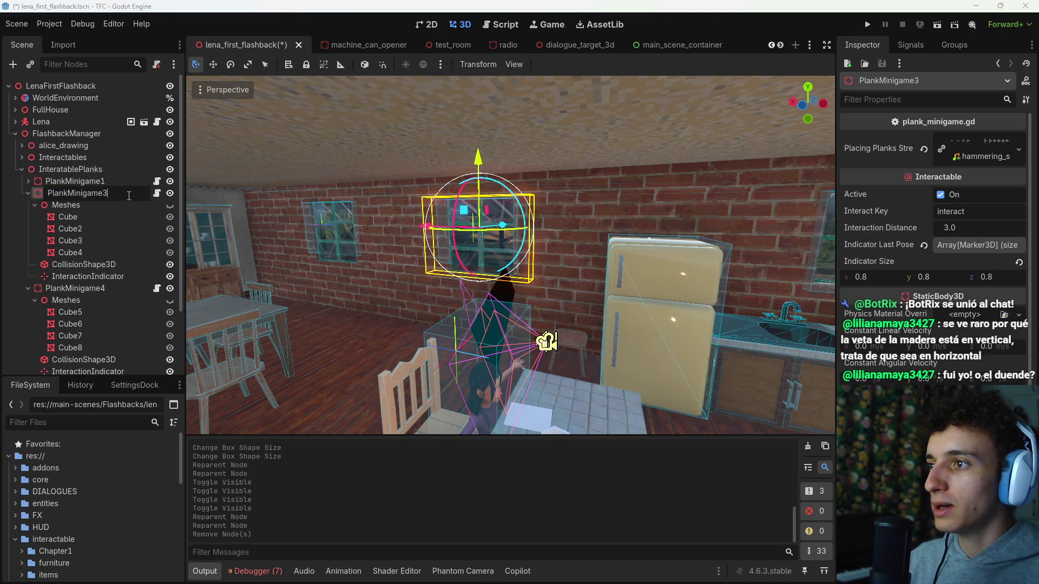
{"action": "type", "text": "2"}
{"action": "key", "text": "Return"}
{"action": "double_click", "coordinate": [109, 291]}
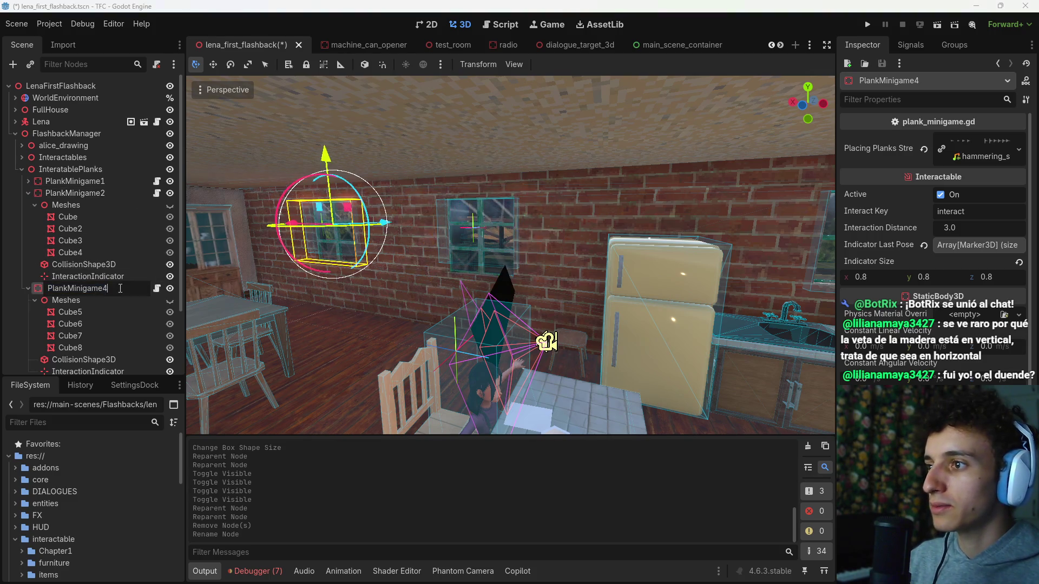
{"action": "type", "text": "3"}
{"action": "key", "text": "Return"}
{"action": "scroll", "coordinate": [121, 278], "scroll_direction": "down", "scroll_amount": 2}
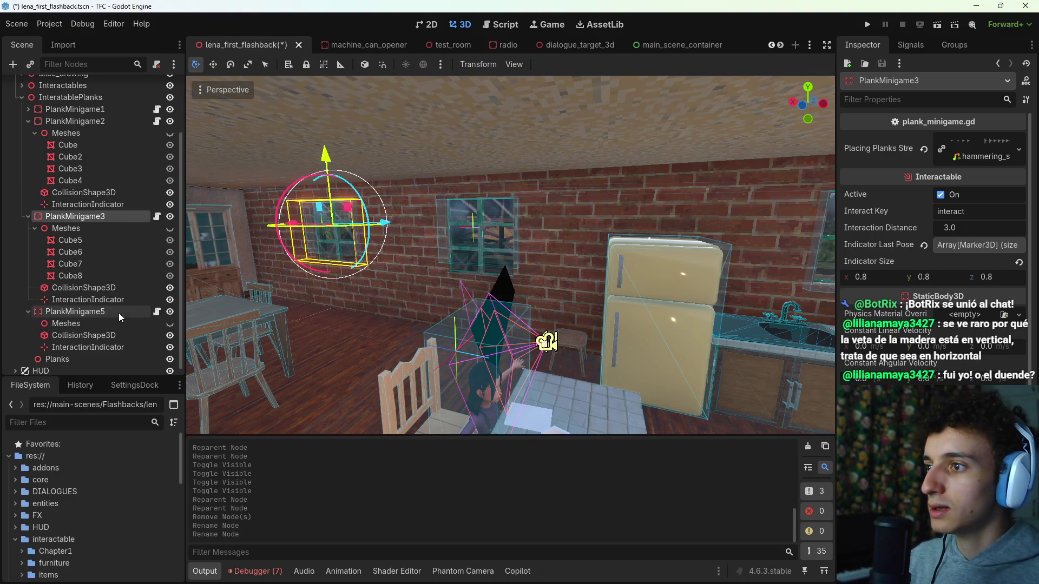
{"action": "double_click", "coordinate": [118, 313]}
{"action": "type", "text": "4"}
{"action": "key", "text": "Return"}
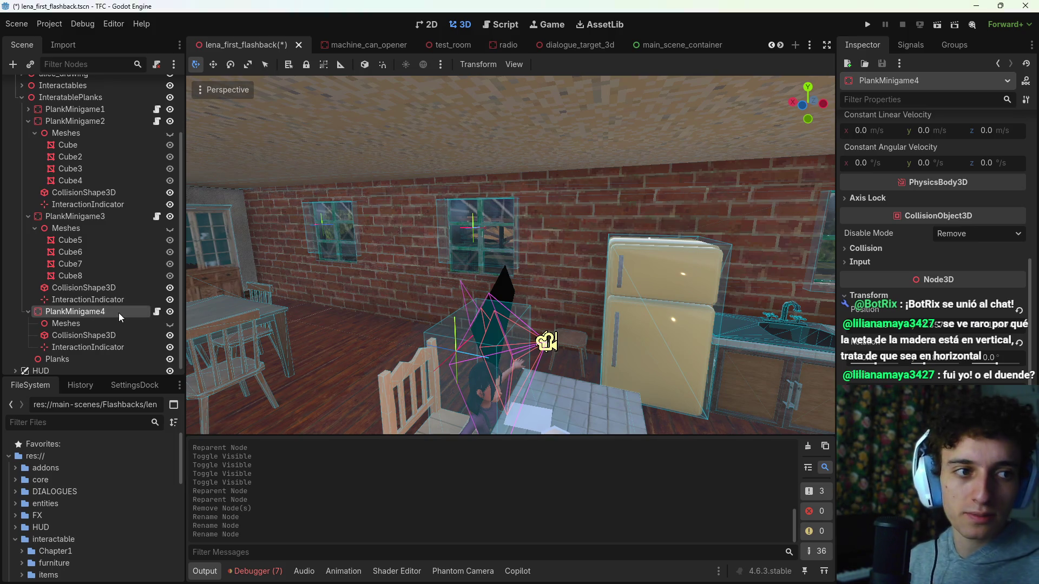
Collapse the plank minigame nodes, save lena_first_flashback, and switch to main_scene
{"action": "left_click", "coordinate": [22, 313]}
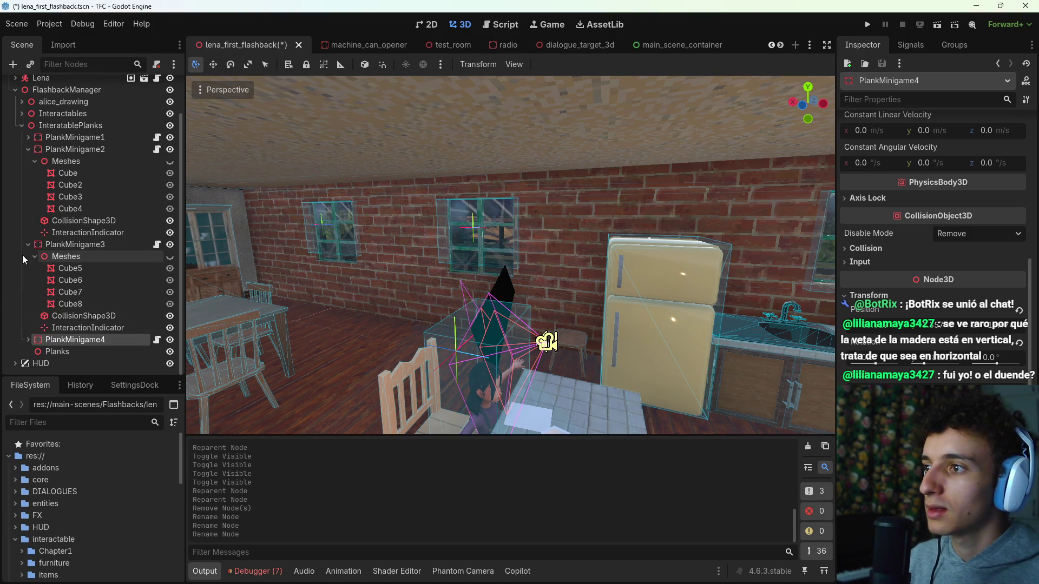
{"action": "left_click", "coordinate": [21, 256]}
{"action": "left_click", "coordinate": [26, 193]}
{"action": "key", "text": "f"}
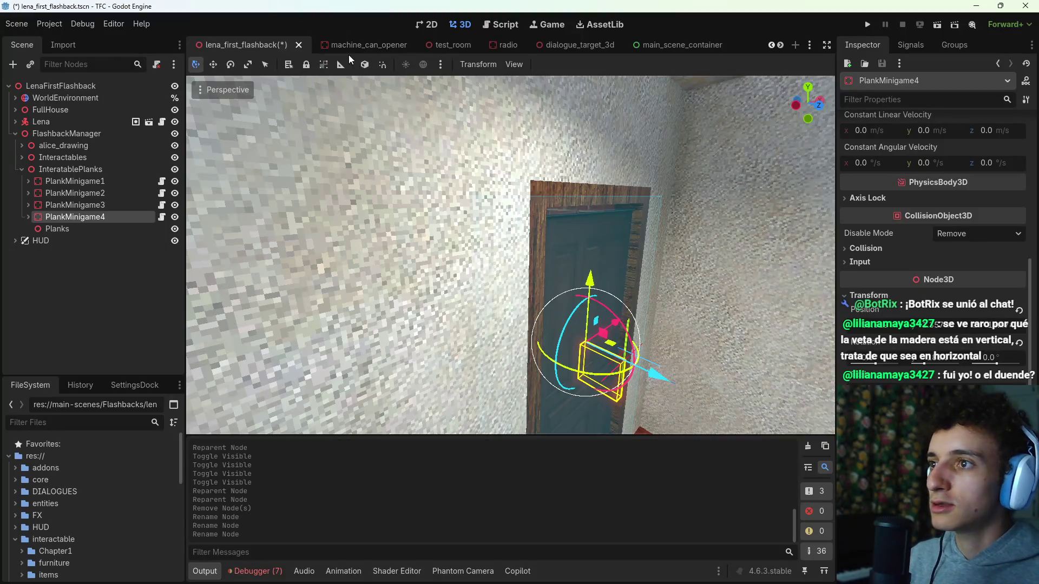
{"action": "key", "text": "ctrl+s"}
{"action": "key", "text": "ctrl+shift+Tab"}
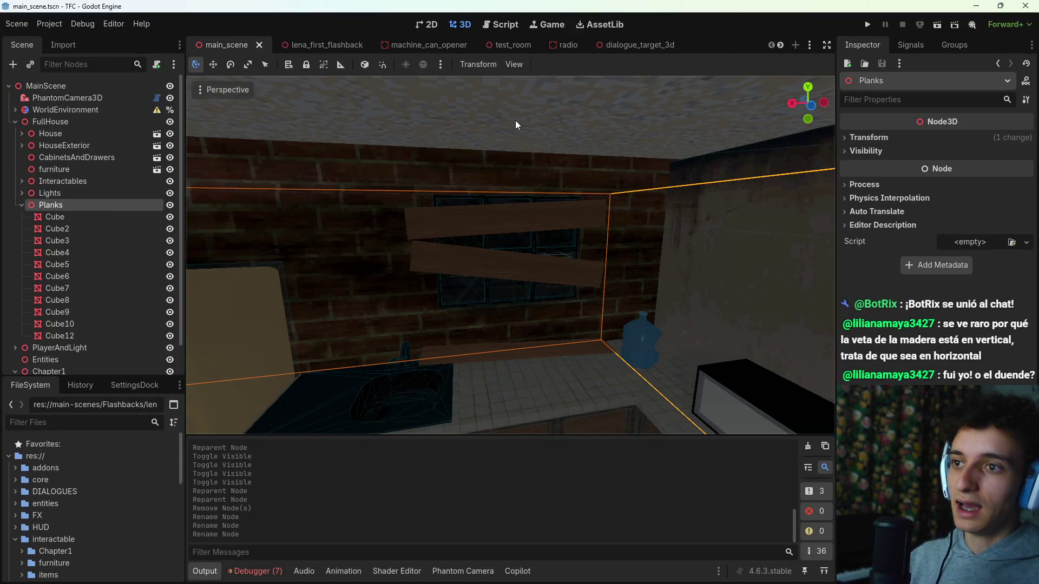
Select the three door planks in main_scene and trial-paste them into lena_first_flashback, undoing both pastes
{"action": "right_click", "coordinate": [515, 120]}
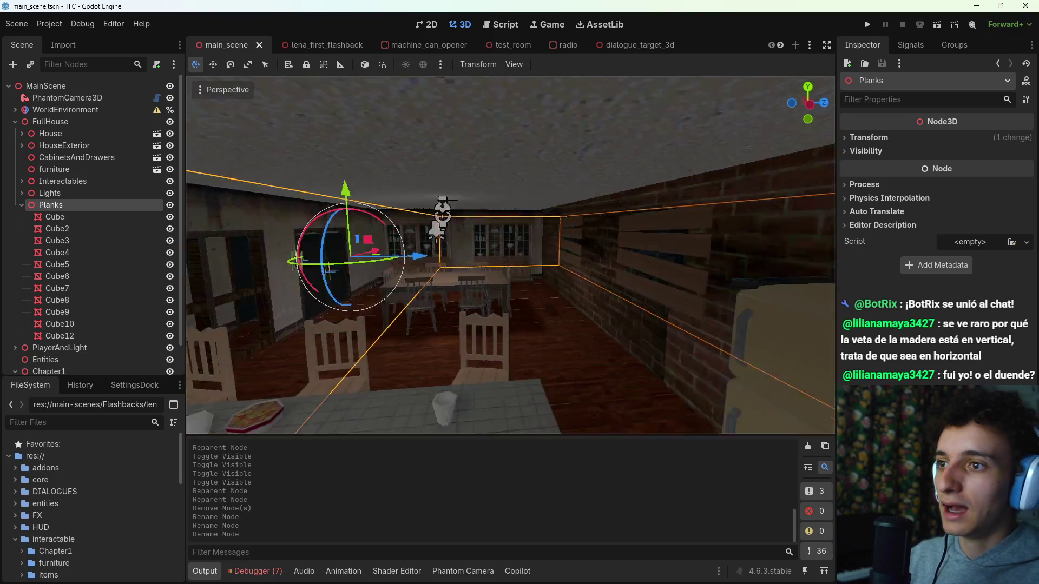
{"action": "key", "text": "s"}
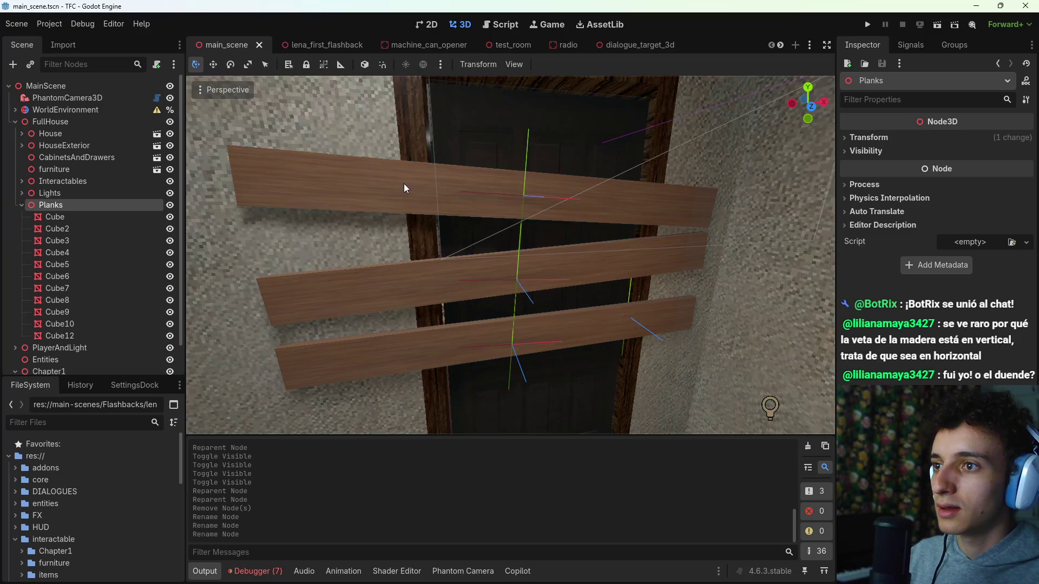
{"action": "left_click", "coordinate": [404, 188]}
{"action": "left_click", "coordinate": [378, 280], "text": "shift"}
{"action": "left_click", "coordinate": [408, 343], "text": "shift"}
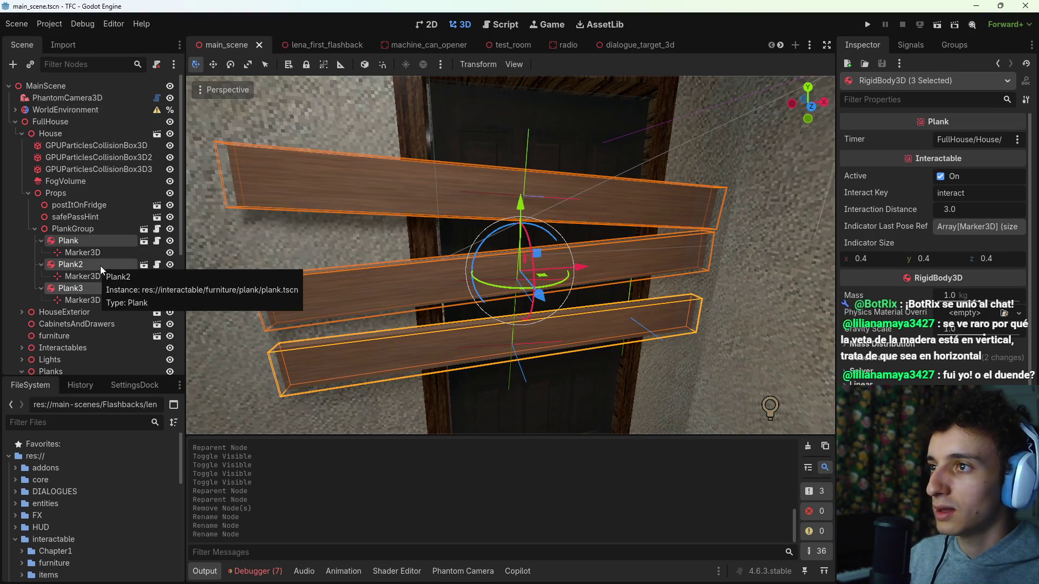
{"action": "left_click", "coordinate": [327, 48]}
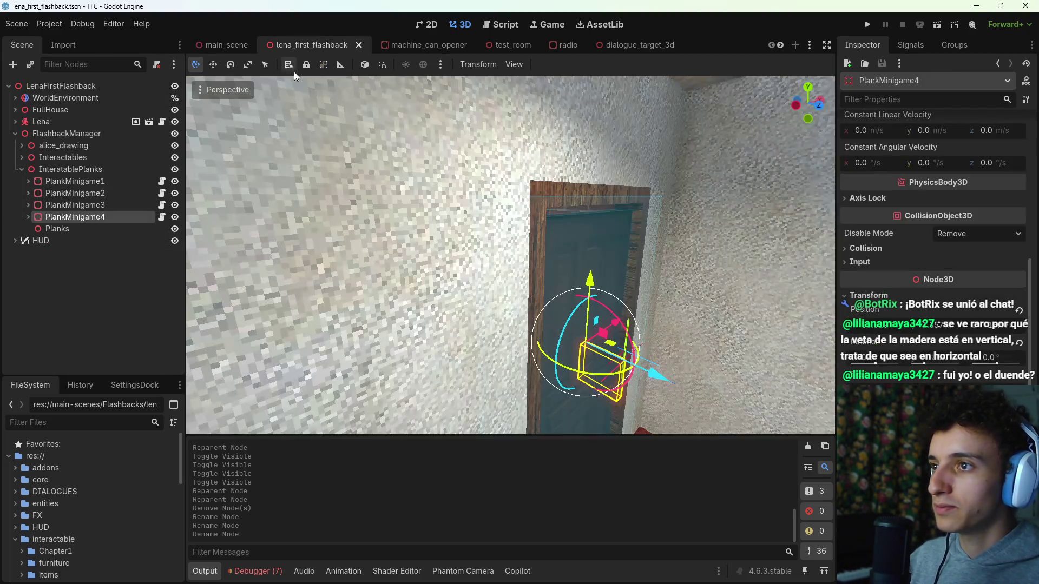
{"action": "key", "text": "ctrl+v"}
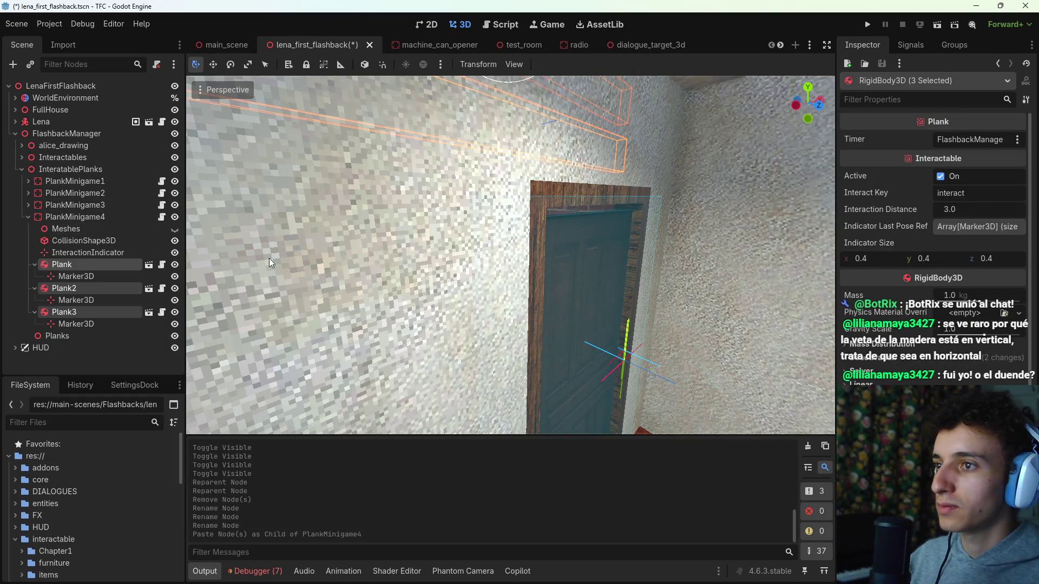
{"action": "key", "text": "ctrl+z"}
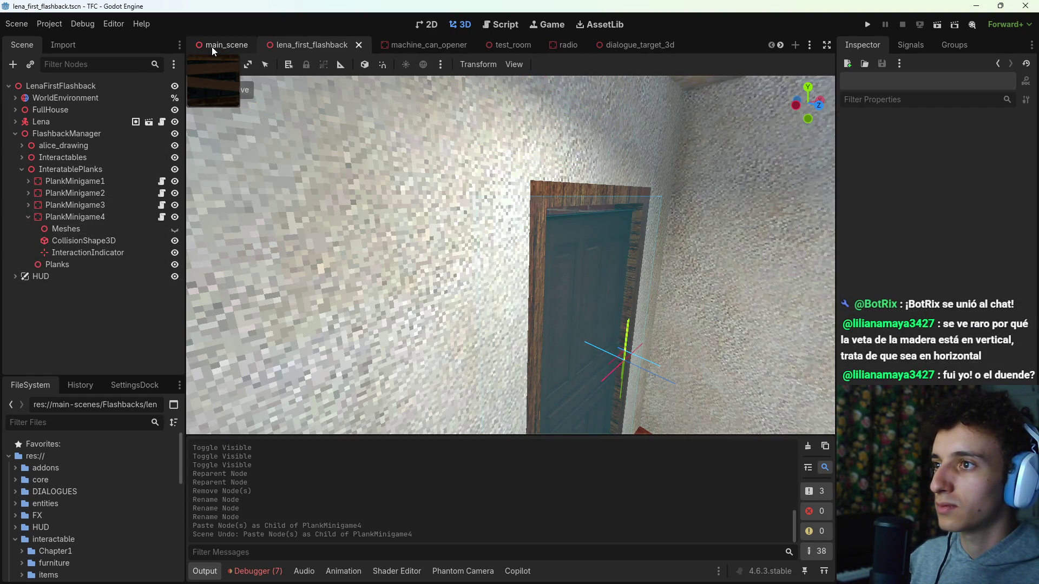
{"action": "key", "text": "ctrl+v"}
{"action": "key", "text": "ctrl+z"}
Reselect Plank through Plank3 in main_scene, then paste under House and cut them again
{"action": "key", "text": "ctrl+shift+Tab"}
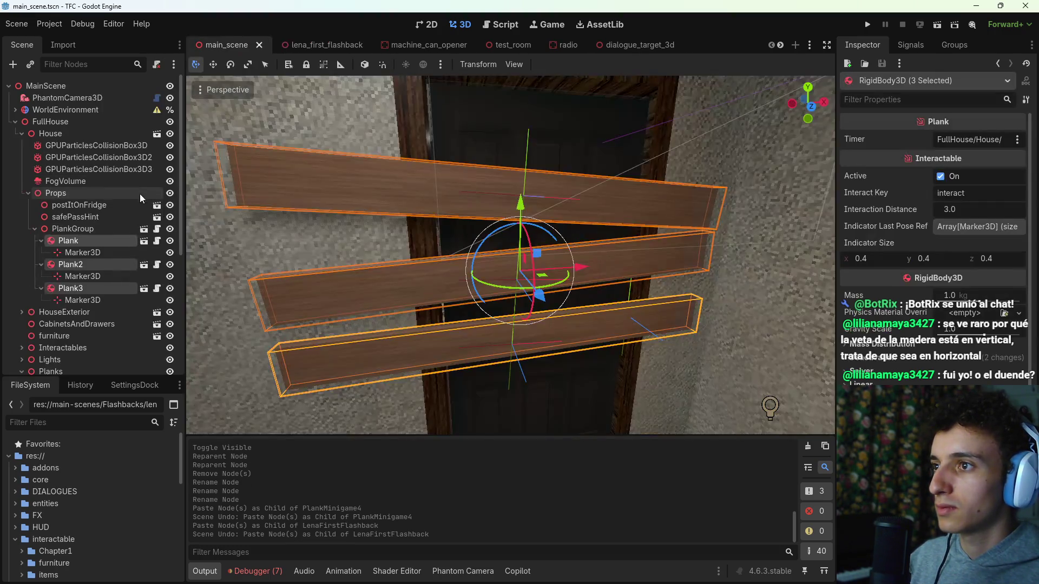
{"action": "left_click", "coordinate": [86, 242]}
{"action": "left_click", "coordinate": [76, 244]}
{"action": "left_click", "coordinate": [85, 259], "text": "shift"}
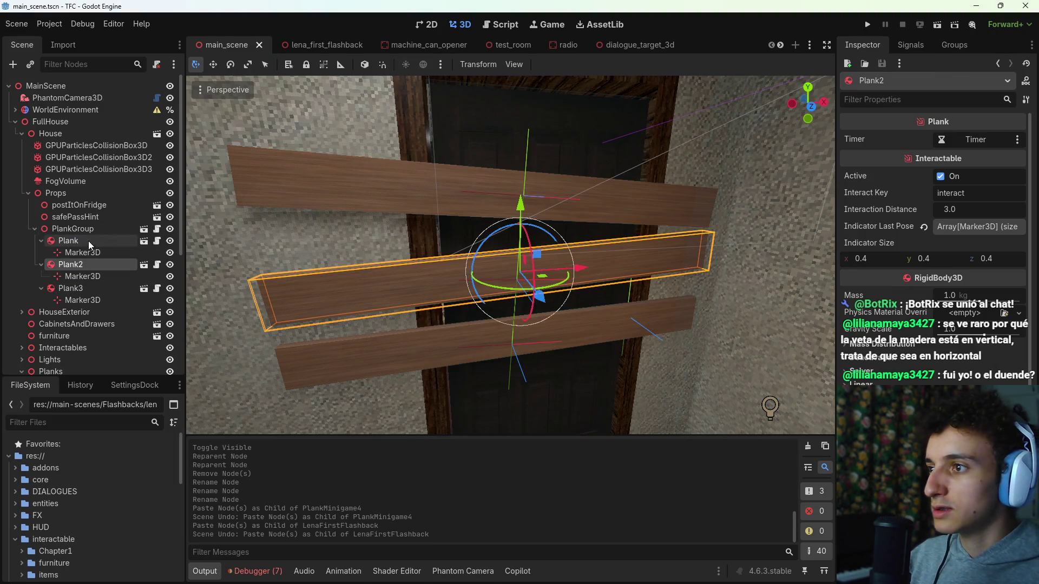
{"action": "left_click", "coordinate": [86, 287]}
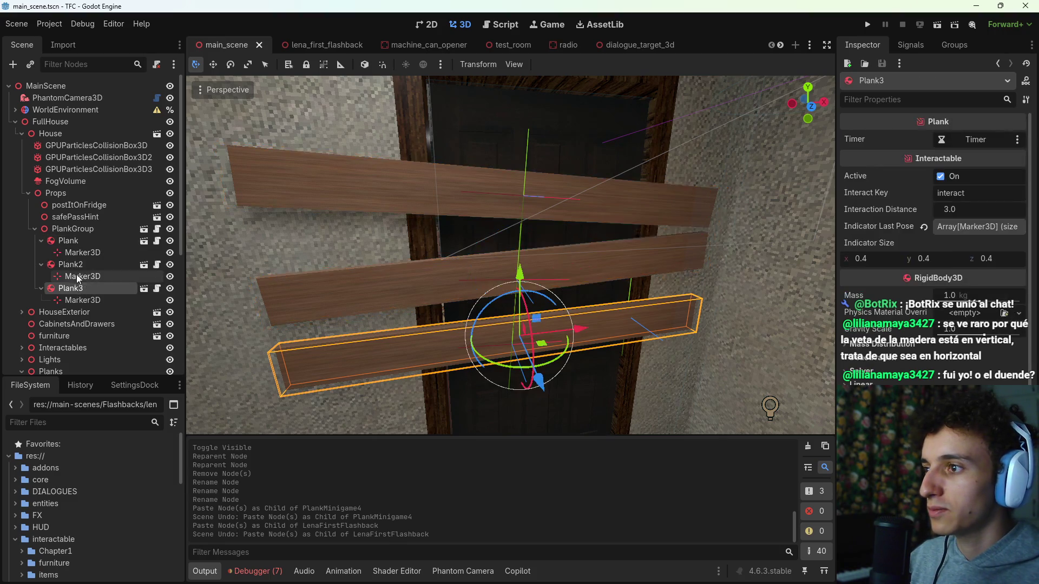
{"action": "left_click", "coordinate": [78, 251], "text": "shift"}
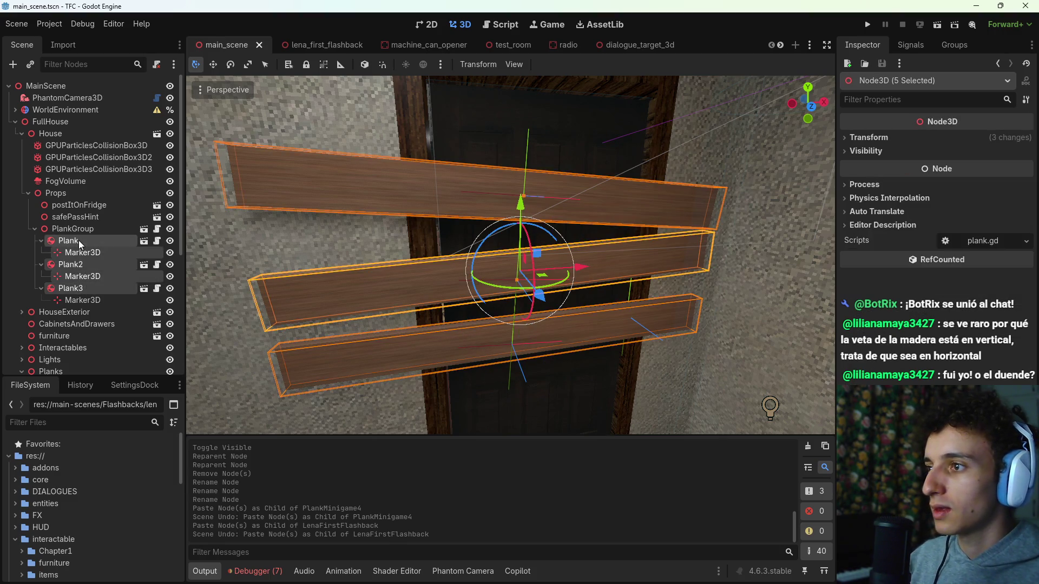
{"action": "left_click", "coordinate": [50, 135]}
{"action": "key", "text": "ctrl+v"}
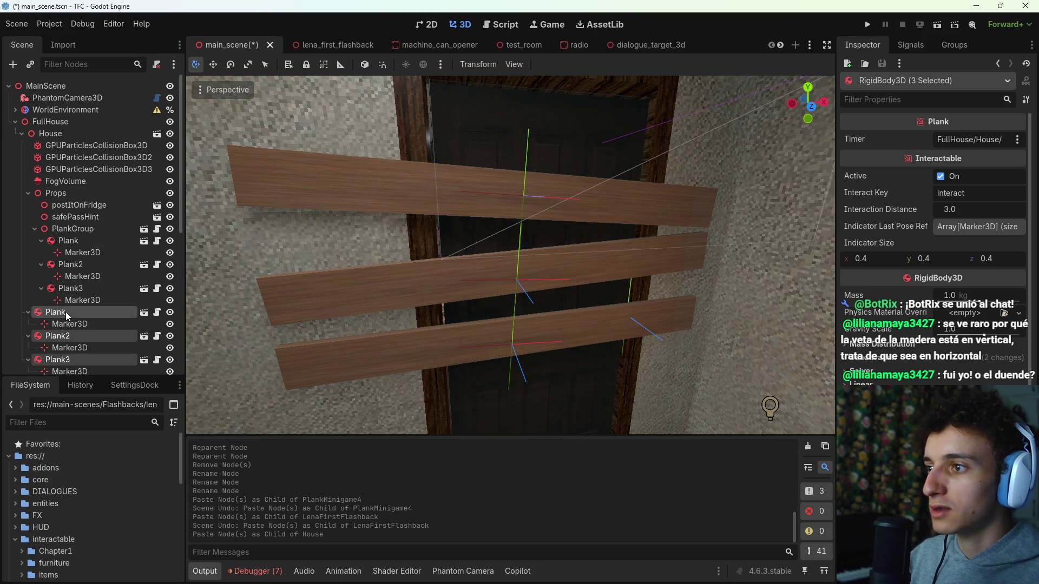
{"action": "key", "text": "ctrl+x"}
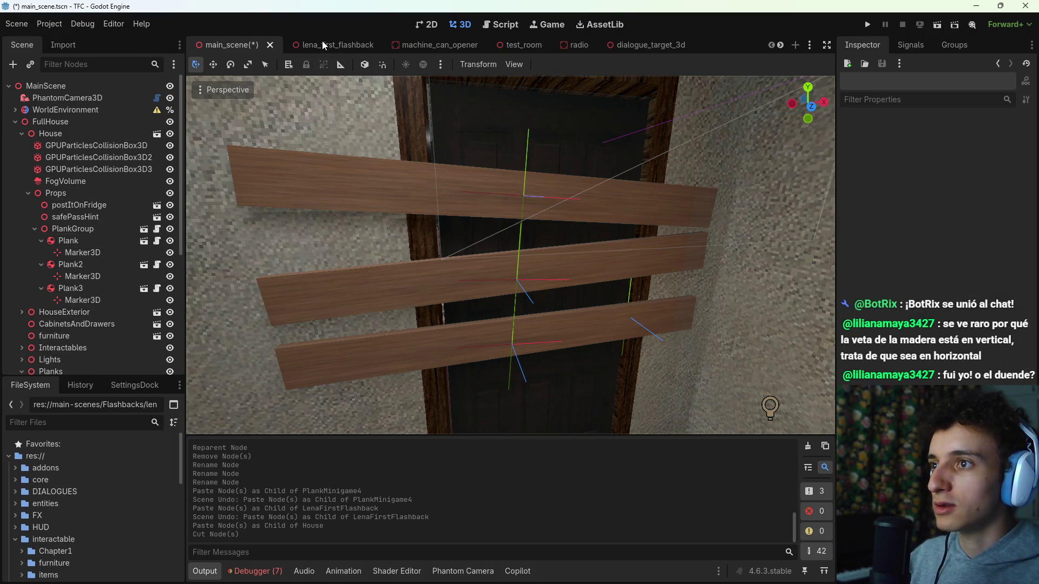
In lena_first_flashback, paste under UndestroyedHouse, undo, then paste the planks under PlankMinigame4
{"action": "left_click", "coordinate": [323, 45]}
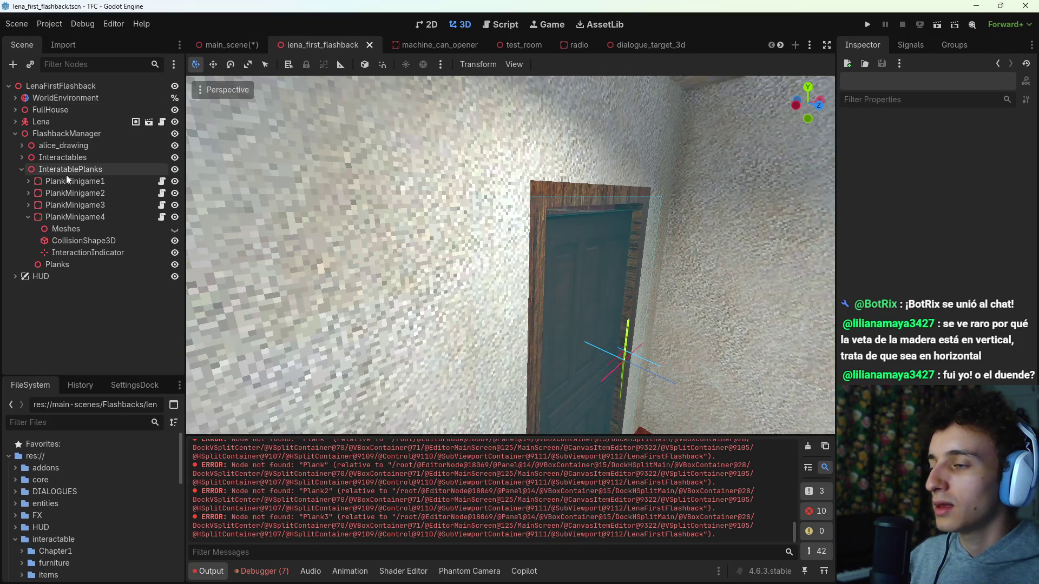
{"action": "left_click", "coordinate": [15, 110]}
{"action": "left_click", "coordinate": [47, 122]}
{"action": "key", "text": "ctrl+v"}
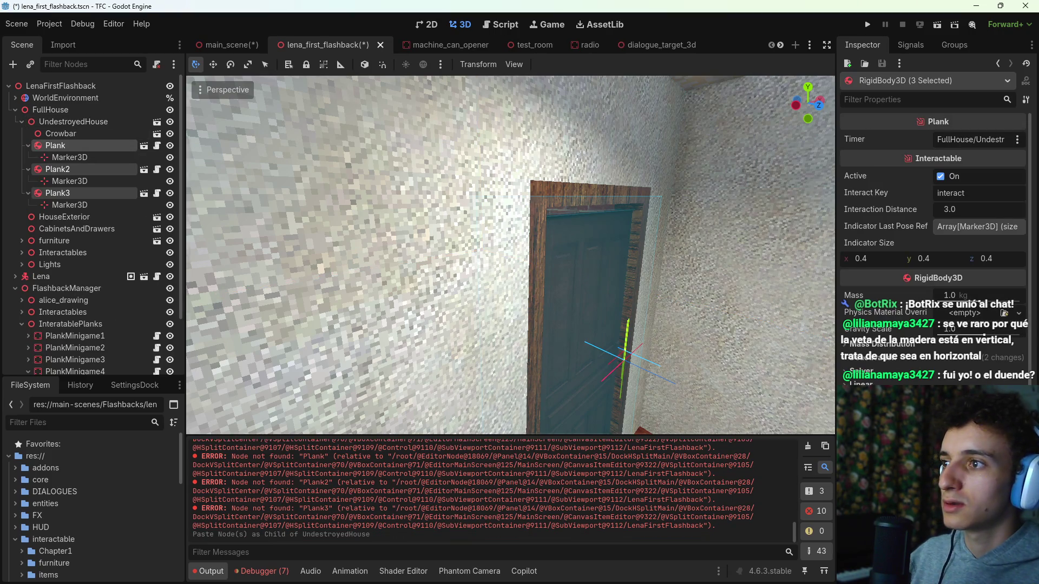
{"action": "key", "text": "f"}
{"action": "left_click_drag", "start_coordinate": [519, 217], "coordinate": [639, 250]}
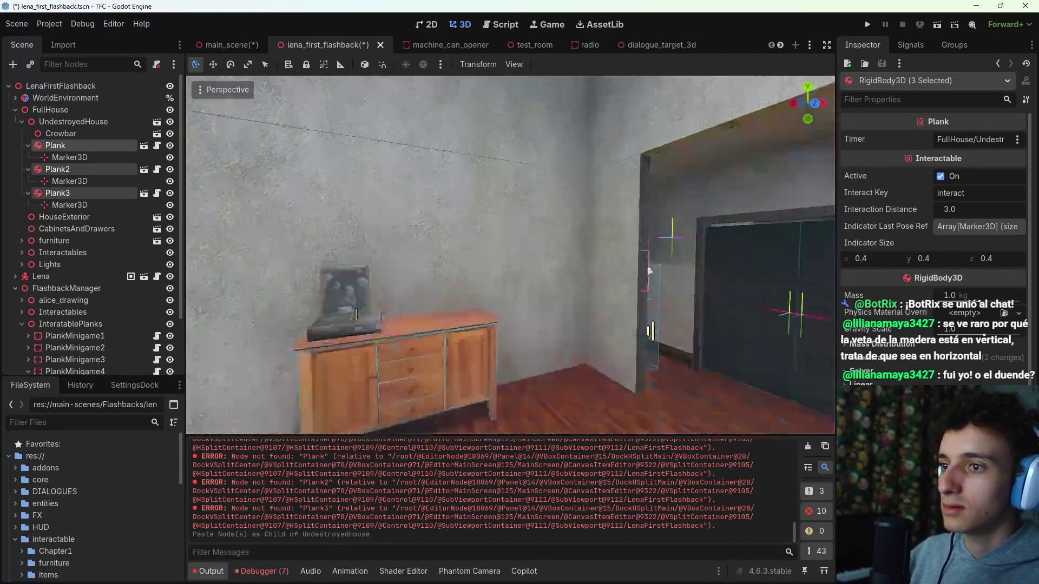
{"action": "key", "text": "ctrl+z"}
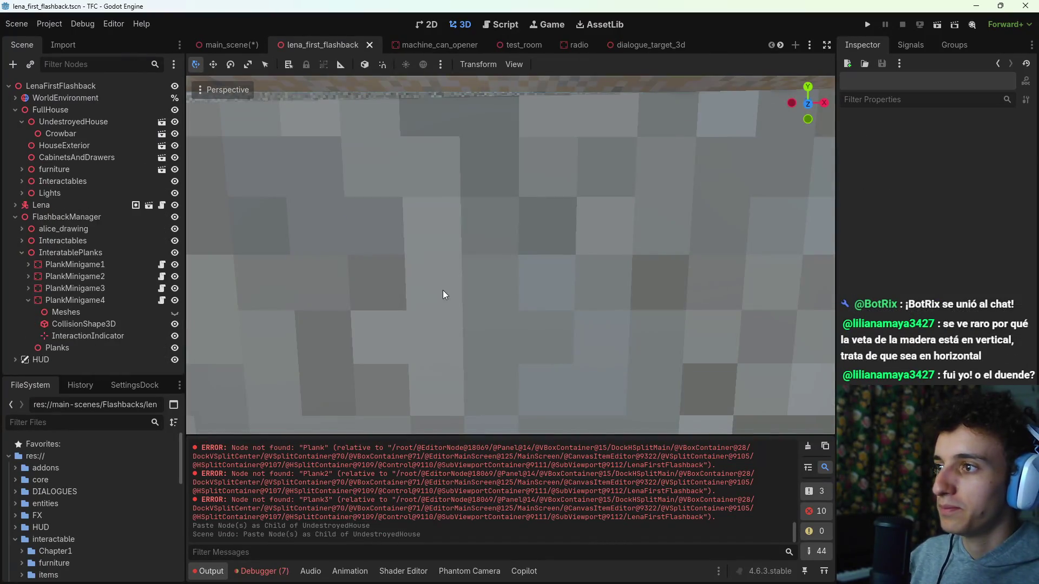
{"action": "key", "text": "f"}
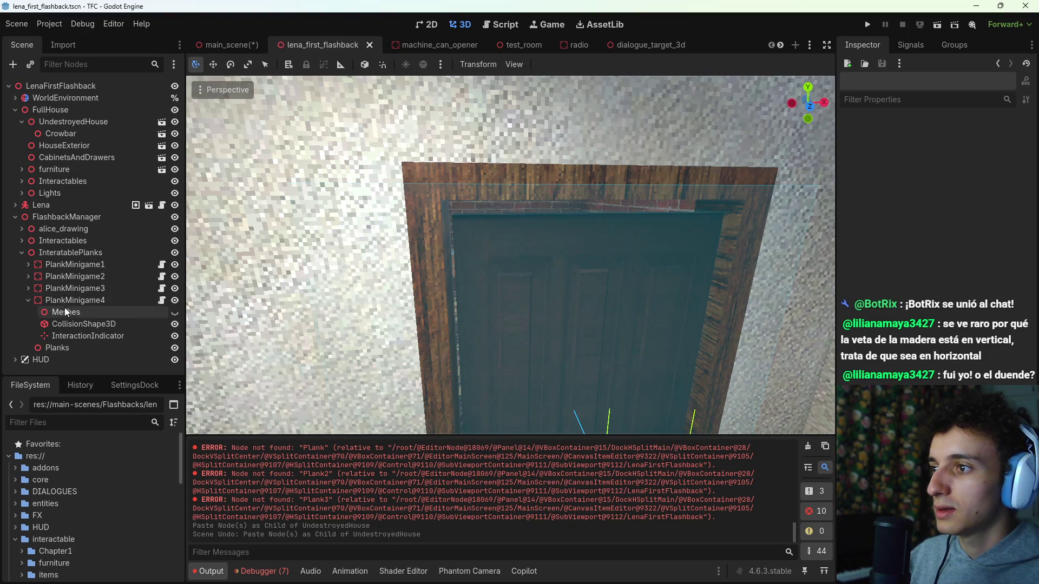
{"action": "left_click", "coordinate": [75, 300]}
{"action": "key", "text": "ctrl+v"}
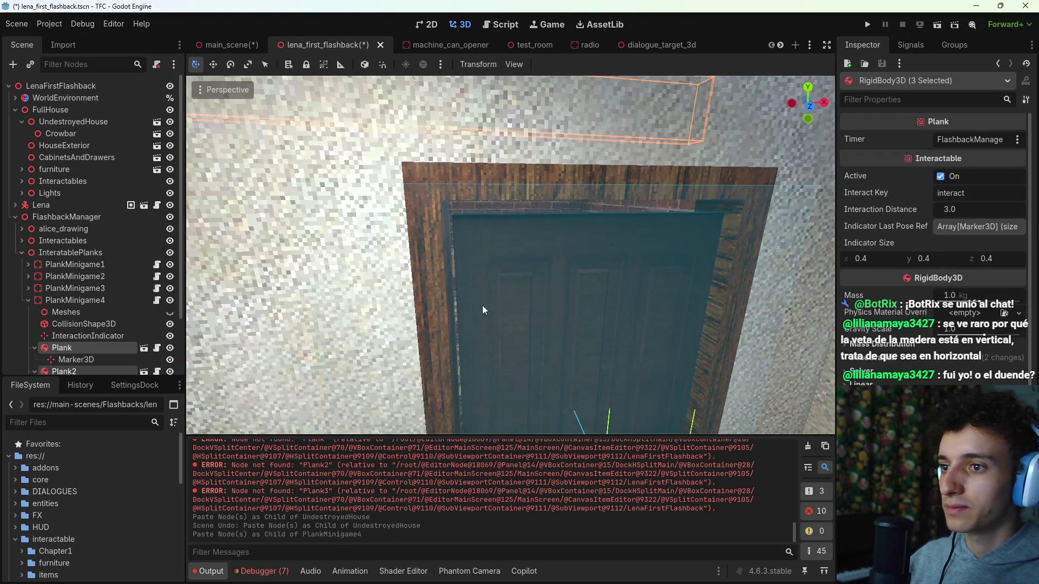
Move the three pasted planks down and sideways until they sit centred across the hallway door
{"action": "key", "text": "f"}
{"action": "mouse_move", "coordinate": [492, 188]}
{"action": "left_mouse_down"}
{"action": "mouse_move", "coordinate": [541, 181]}
{"action": "mouse_move", "coordinate": [530, 187]}
{"action": "mouse_move", "coordinate": [496, 144]}
{"action": "mouse_move", "coordinate": [472, 194]}
{"action": "mouse_move", "coordinate": [454, 351]}
{"action": "left_mouse_up"}
{"action": "key", "text": "f"}
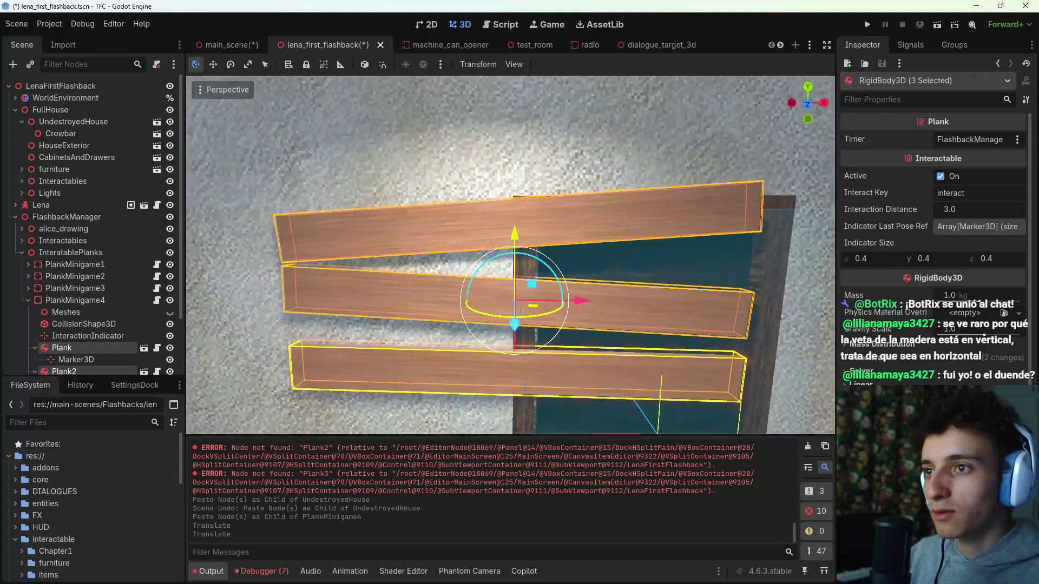
{"action": "mouse_move", "coordinate": [485, 158]}
{"action": "left_mouse_down"}
{"action": "mouse_move", "coordinate": [478, 281]}
{"action": "mouse_move", "coordinate": [532, 318]}
{"action": "left_mouse_up"}
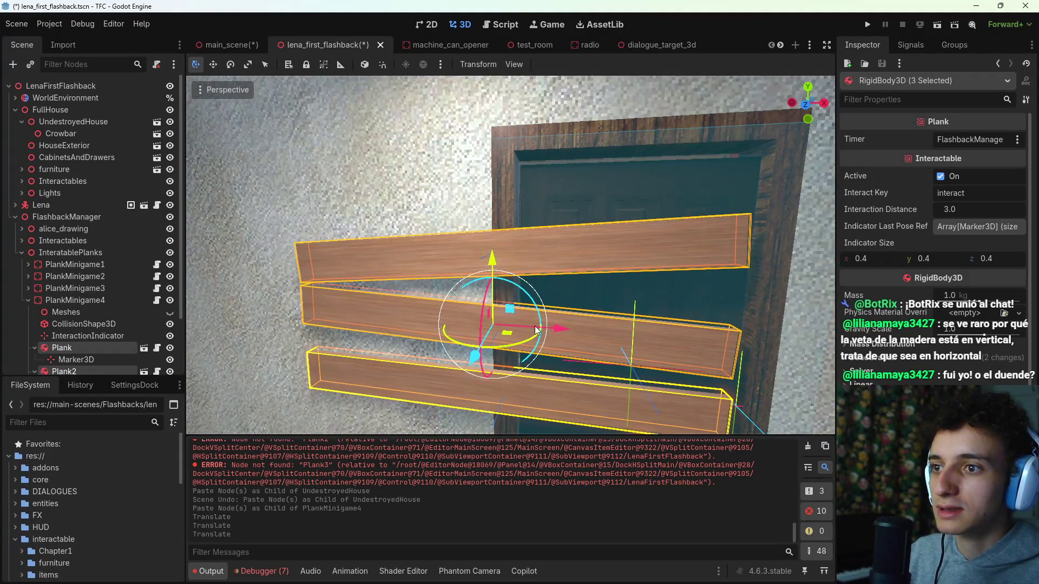
{"action": "left_click_drag", "start_coordinate": [542, 363], "coordinate": [621, 325]}
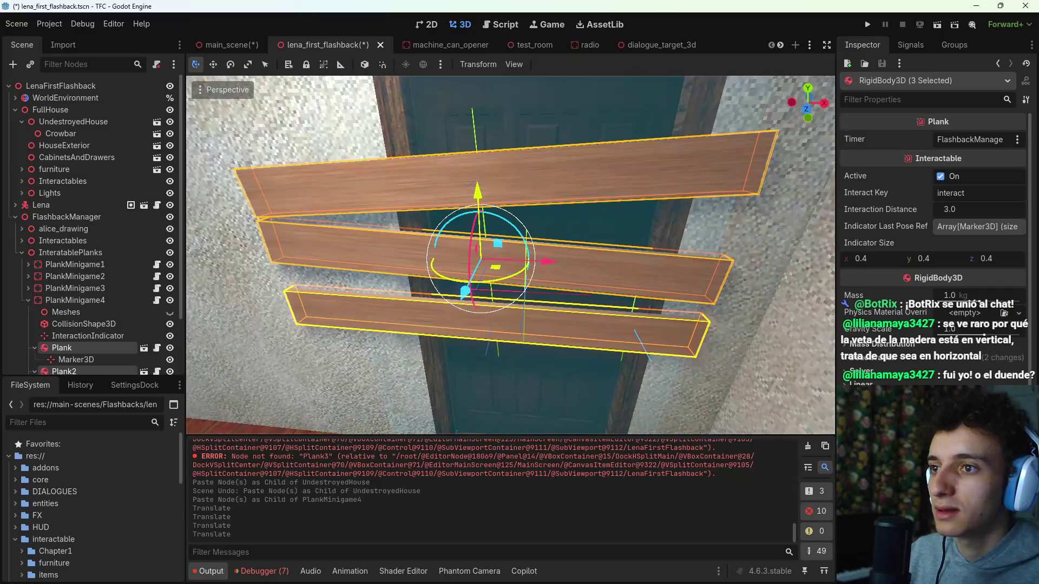
{"action": "left_click_drag", "start_coordinate": [549, 260], "coordinate": [588, 259]}
Enable Editable Children on the top Plank node
{"action": "scroll", "coordinate": [106, 277], "scroll_direction": "down", "scroll_amount": 3}
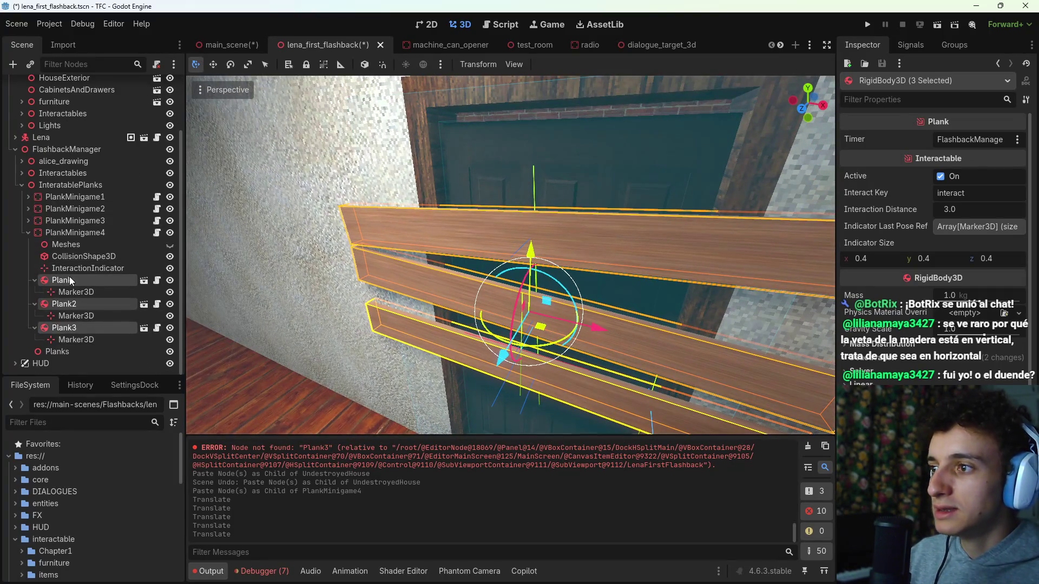
{"action": "right_click", "coordinate": [70, 280]}
{"action": "left_click", "coordinate": [128, 488]}
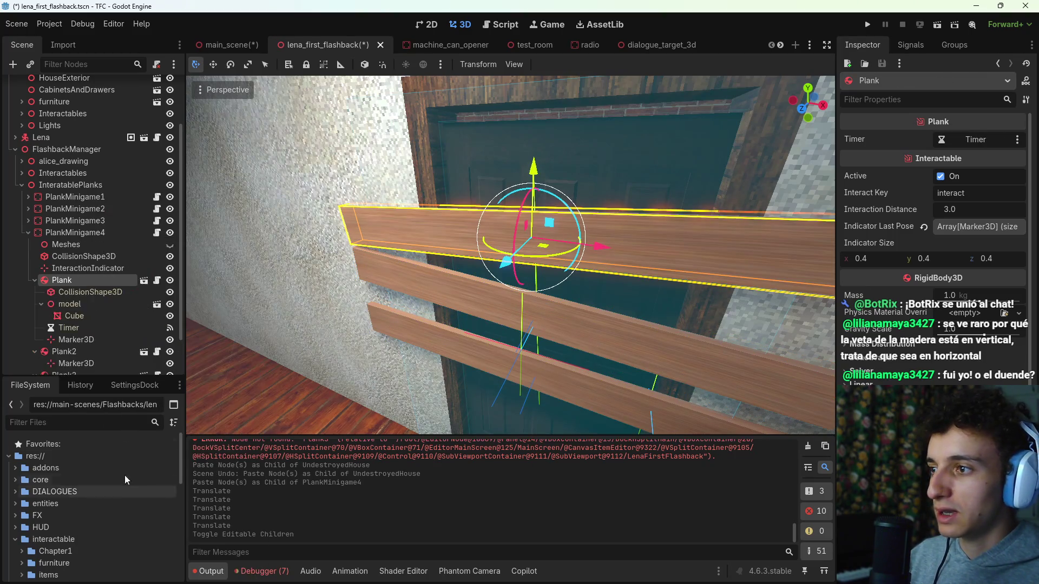
Make the imported contents of Plank, Plank2 and Plank3 local
{"action": "scroll", "coordinate": [92, 268], "scroll_direction": "down", "scroll_amount": 2}
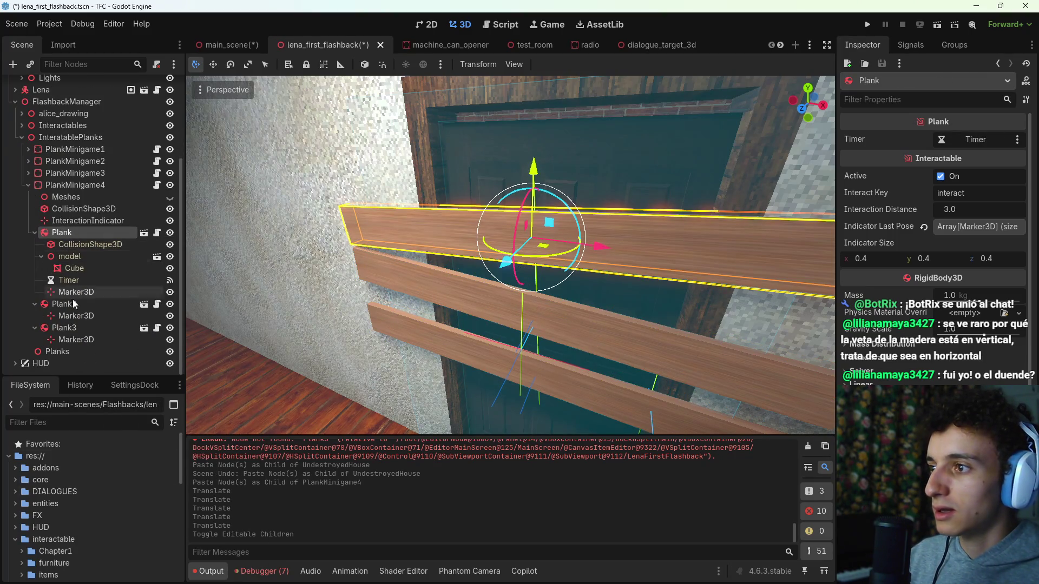
{"action": "left_click", "coordinate": [74, 328], "text": "shift"}
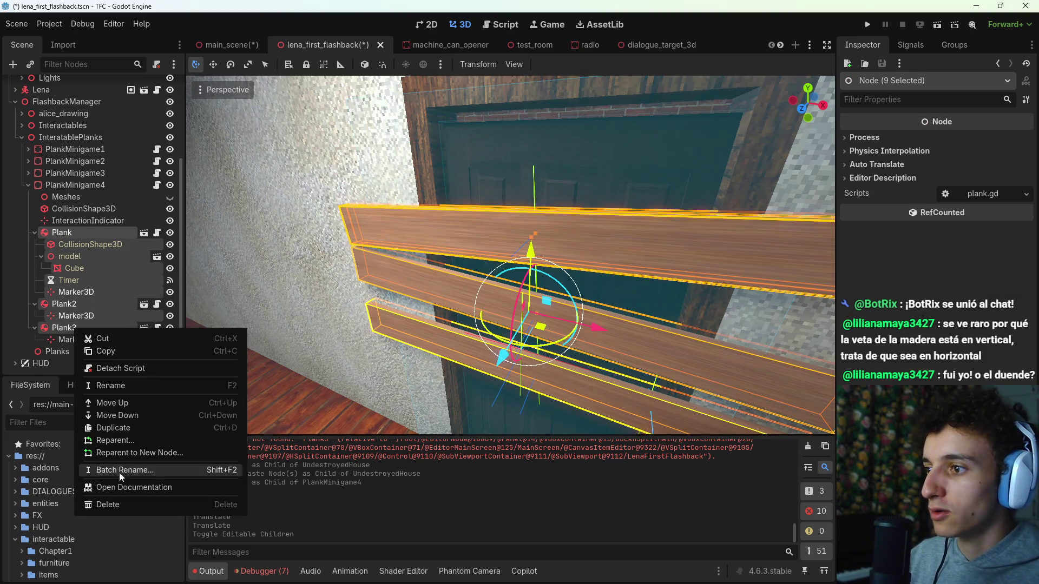
{"action": "double_click", "coordinate": [69, 235]}
{"action": "right_click", "coordinate": [69, 235]}
{"action": "key", "text": "Escape"}
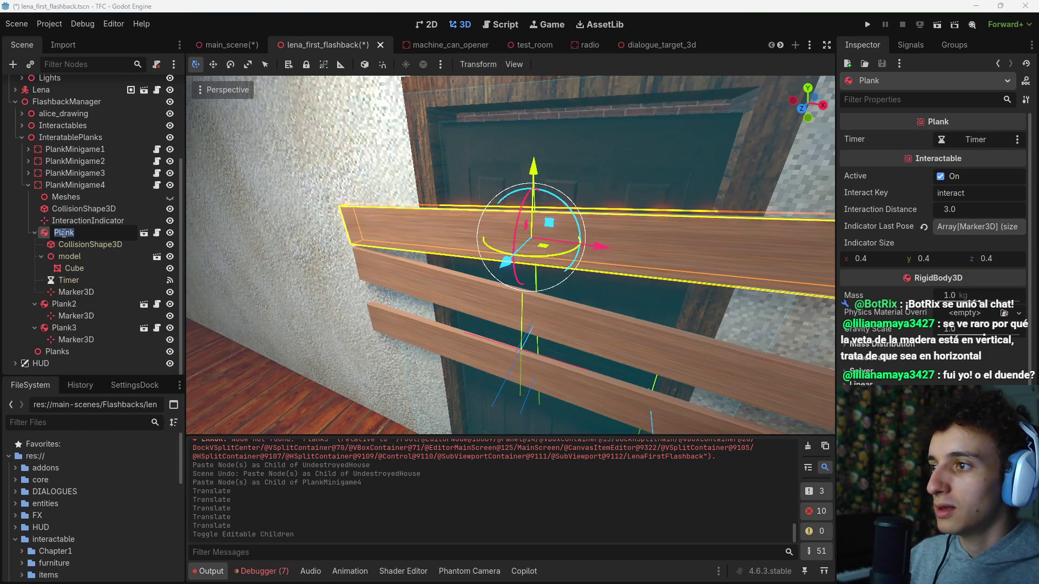
{"action": "right_click", "coordinate": [84, 238]}
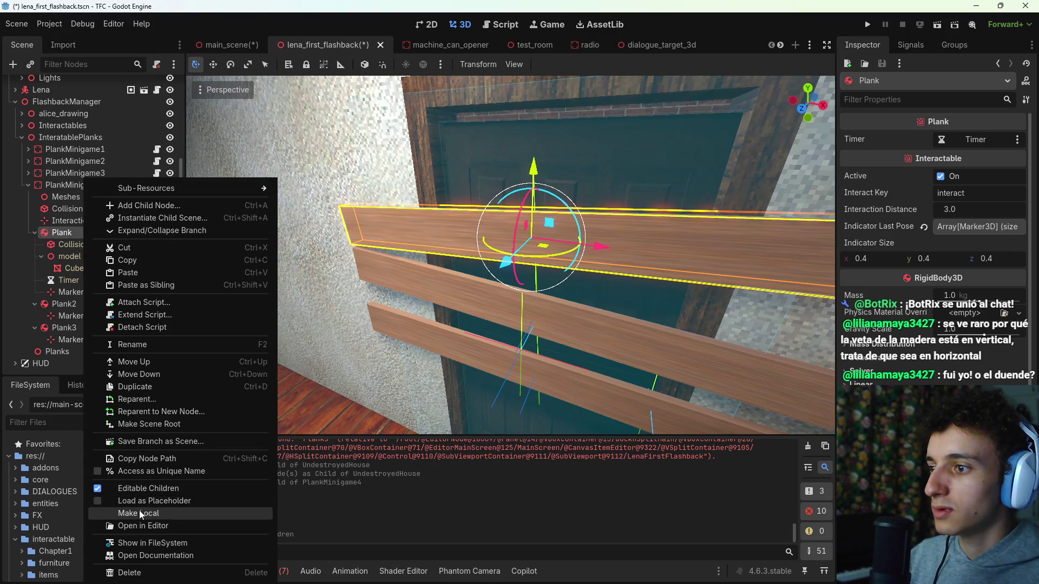
{"action": "left_click", "coordinate": [76, 299]}
{"action": "right_click", "coordinate": [71, 304]}
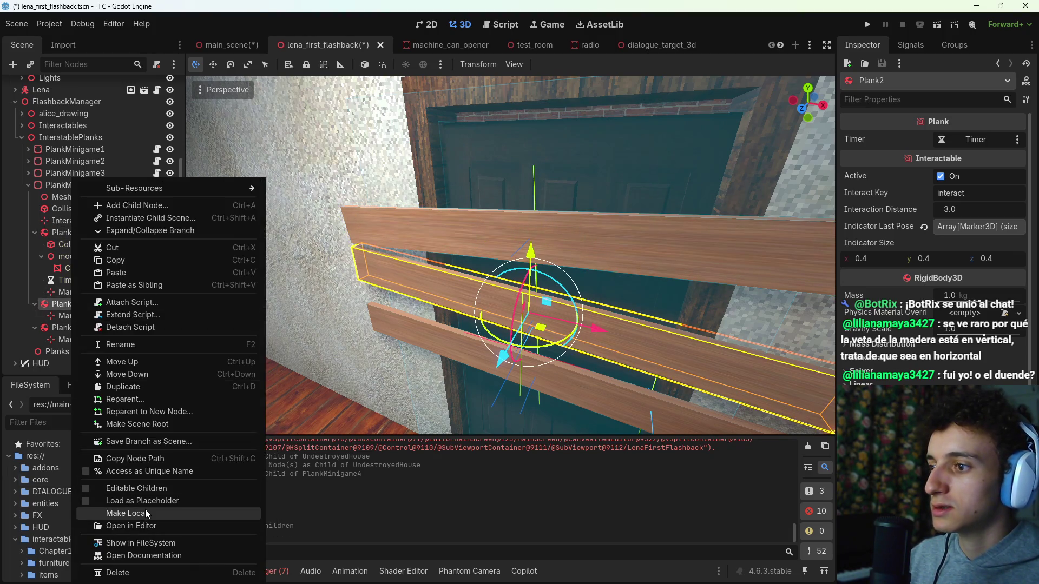
{"action": "left_click", "coordinate": [145, 510]}
{"action": "left_click", "coordinate": [73, 329]}
{"action": "right_click", "coordinate": [73, 330]}
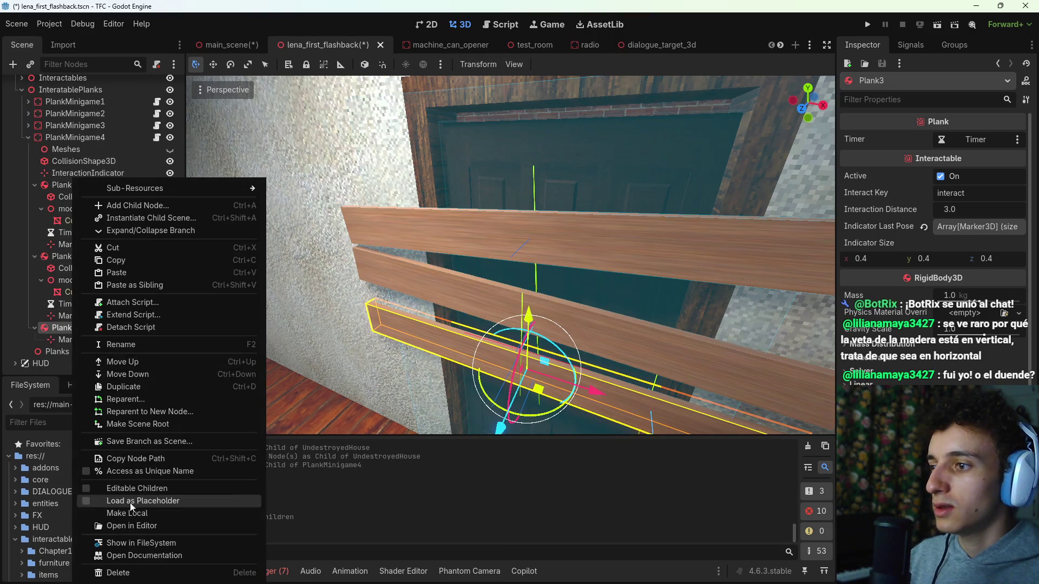
{"action": "left_click", "coordinate": [140, 515]}
{"action": "scroll", "coordinate": [90, 326], "scroll_direction": "down", "scroll_amount": 1}
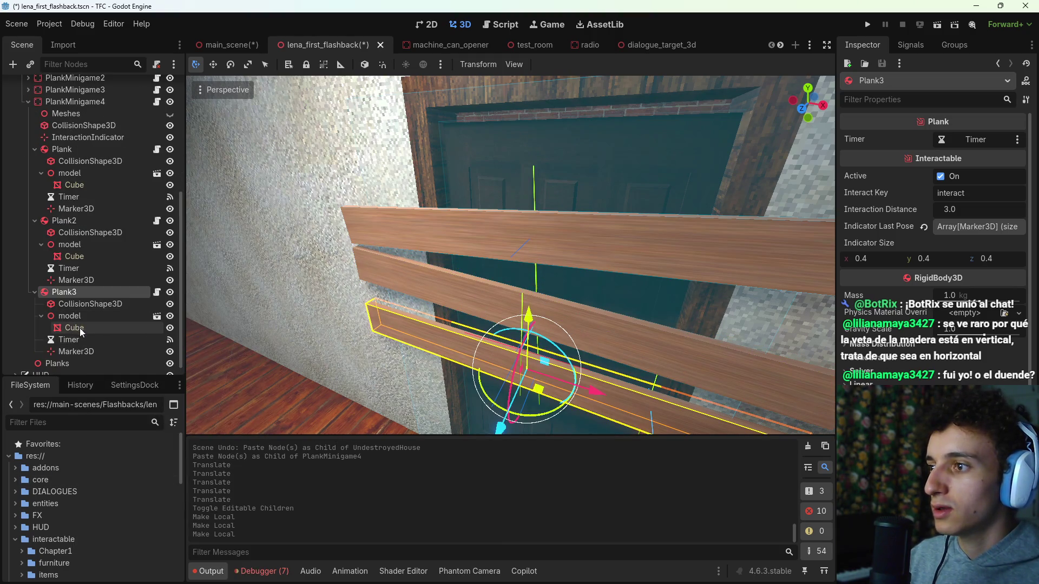
Cut the three plank models into Meshes, then undo the paste and cut
{"action": "left_click", "coordinate": [79, 318]}
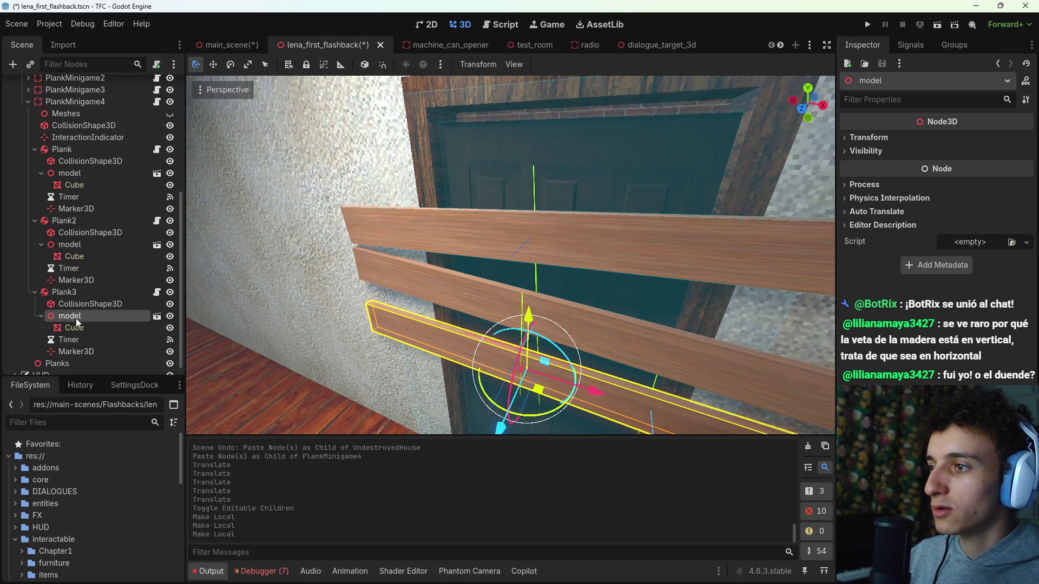
{"action": "left_click", "coordinate": [72, 244], "text": "ctrl"}
{"action": "left_click", "coordinate": [85, 179], "text": "ctrl"}
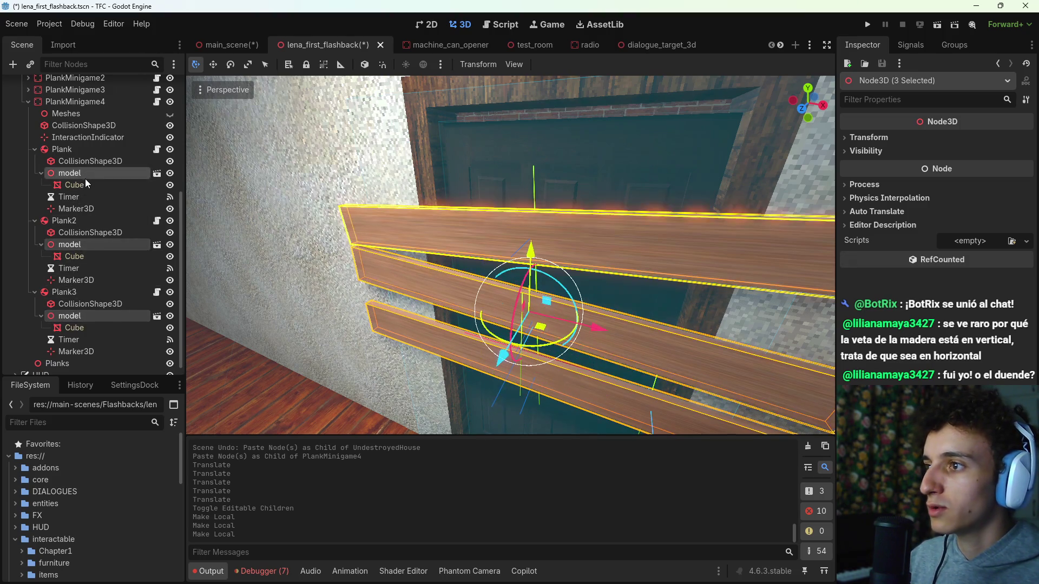
{"action": "key", "text": "ctrl+x"}
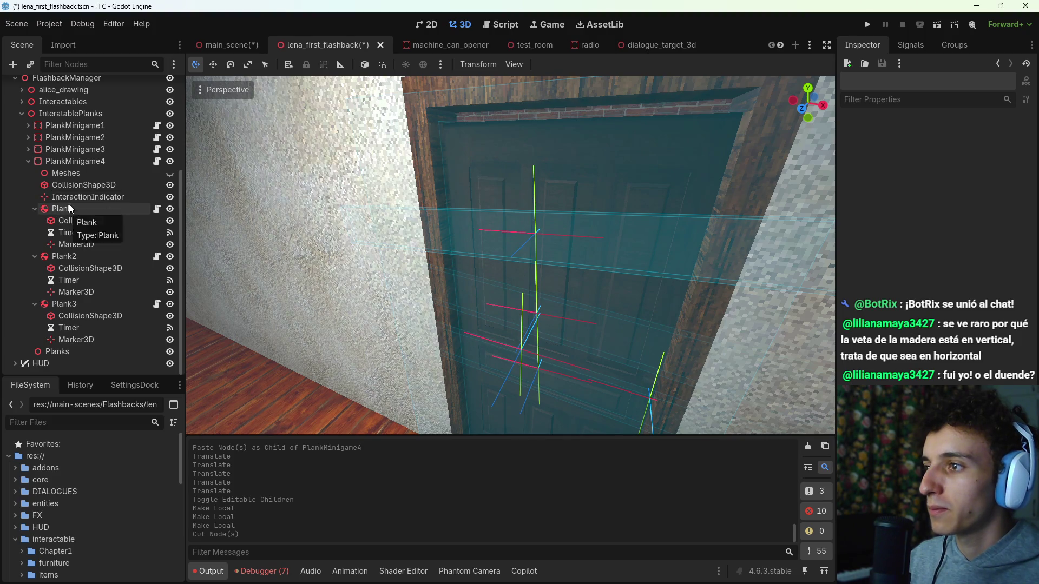
{"action": "left_click", "coordinate": [75, 174]}
{"action": "key", "text": "ctrl+v"}
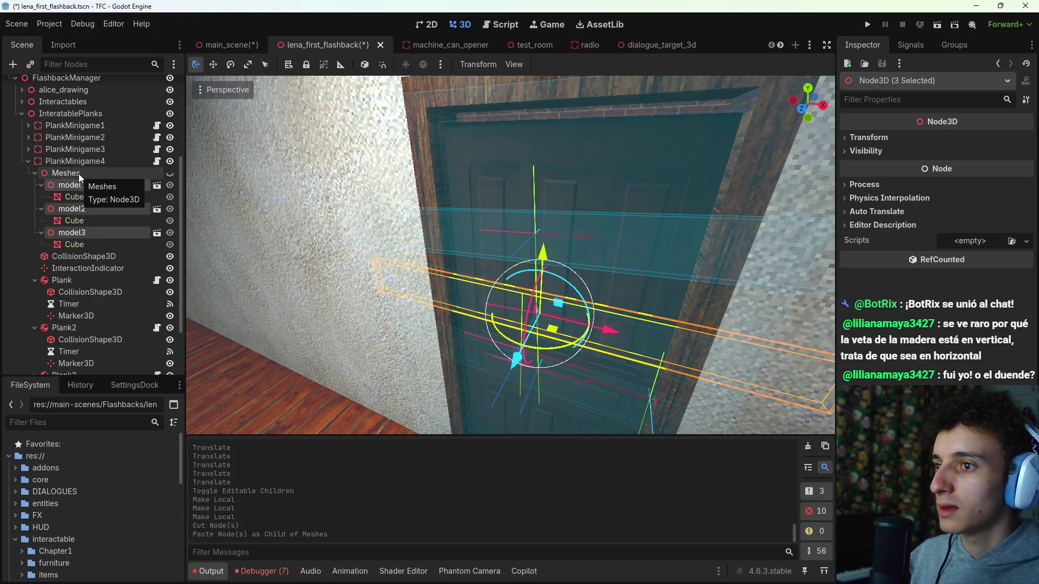
{"action": "left_click", "coordinate": [80, 176]}
{"action": "left_click", "coordinate": [173, 173]}
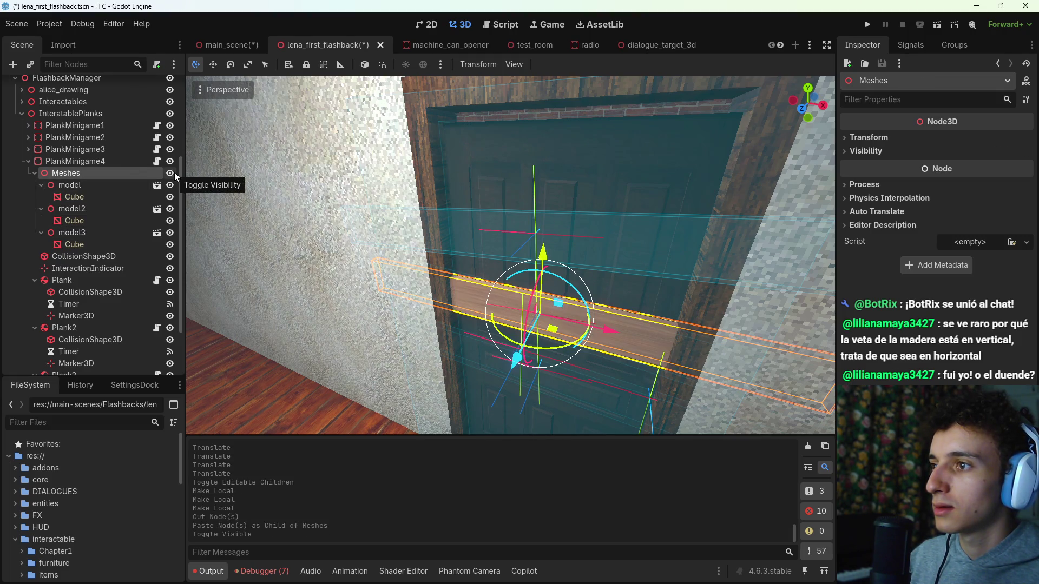
{"action": "key", "text": "ctrl+z"}
{"action": "key", "text": "ctrl+z"}
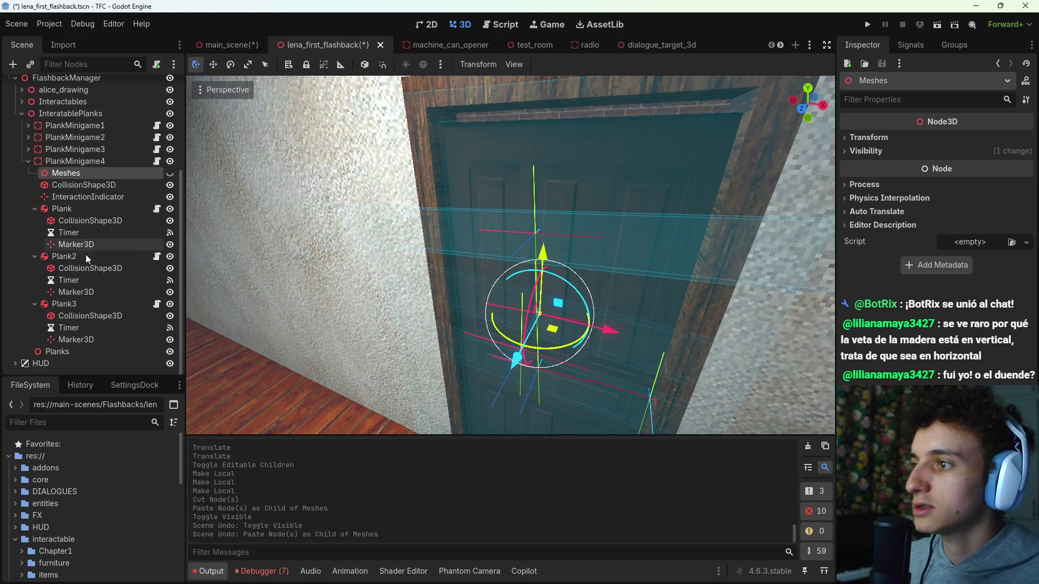
{"action": "key", "text": "ctrl+z"}
Make Plank3's model node local
{"action": "left_click", "coordinate": [75, 244]}
{"action": "left_click", "coordinate": [71, 234]}
{"action": "left_click", "coordinate": [70, 304], "text": "ctrl"}
{"action": "scroll", "coordinate": [82, 309], "scroll_direction": "down", "scroll_amount": 3}
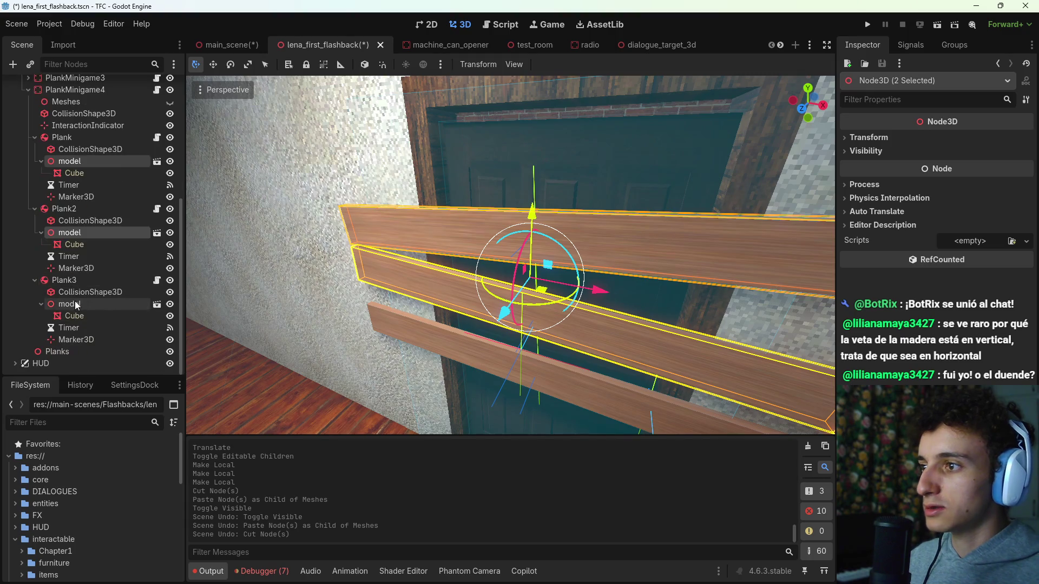
{"action": "left_click", "coordinate": [75, 304], "text": "ctrl"}
{"action": "right_click", "coordinate": [76, 304]}
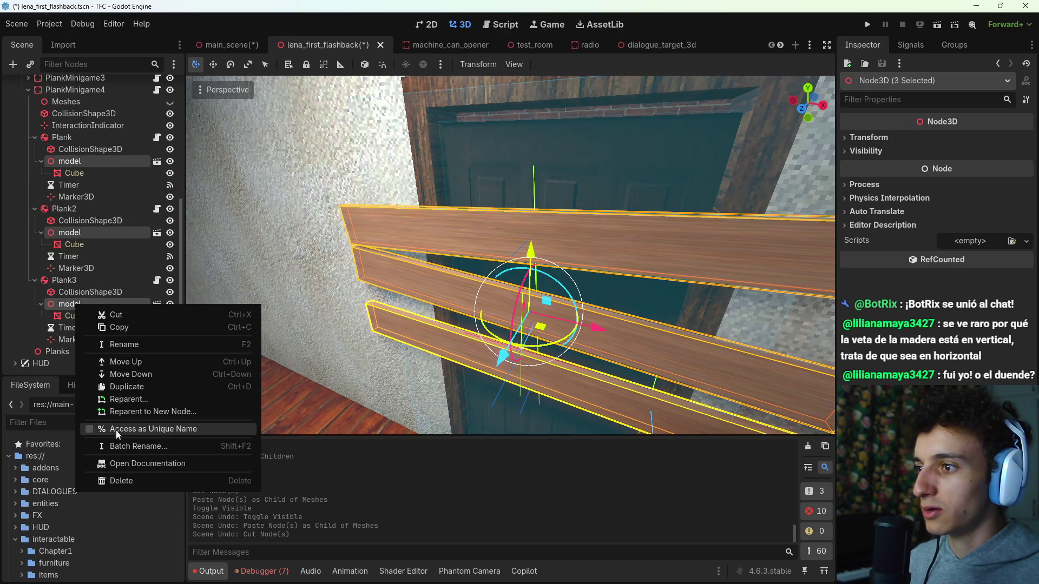
{"action": "left_click", "coordinate": [67, 293]}
{"action": "left_click", "coordinate": [70, 305]}
{"action": "right_click", "coordinate": [80, 307]}
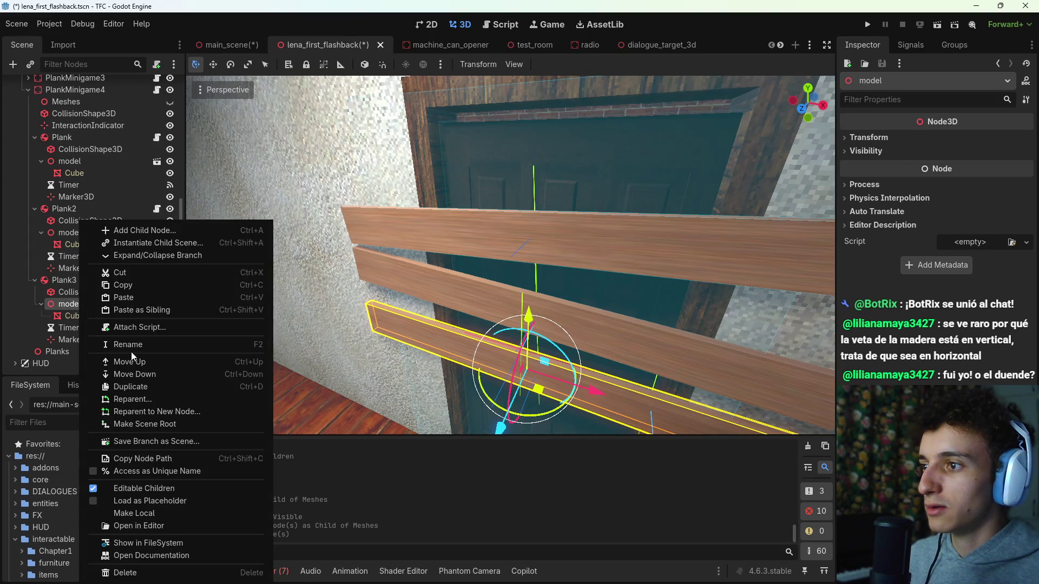
{"action": "left_click", "coordinate": [138, 514]}
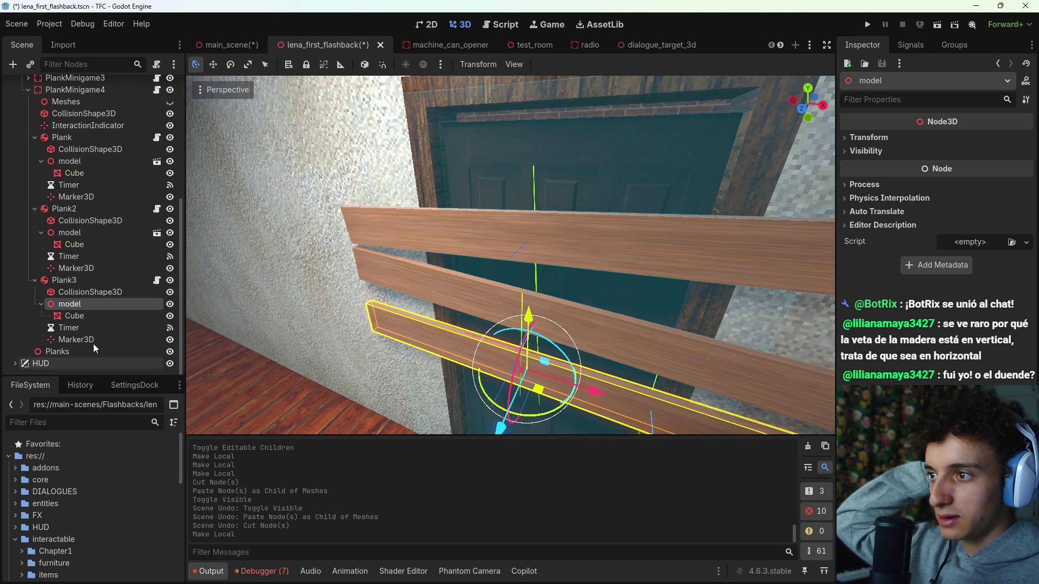
Make Plank2's and Plank's model nodes local
{"action": "left_click", "coordinate": [79, 235]}
{"action": "right_click", "coordinate": [79, 233]}
{"action": "right_click", "coordinate": [78, 237]}
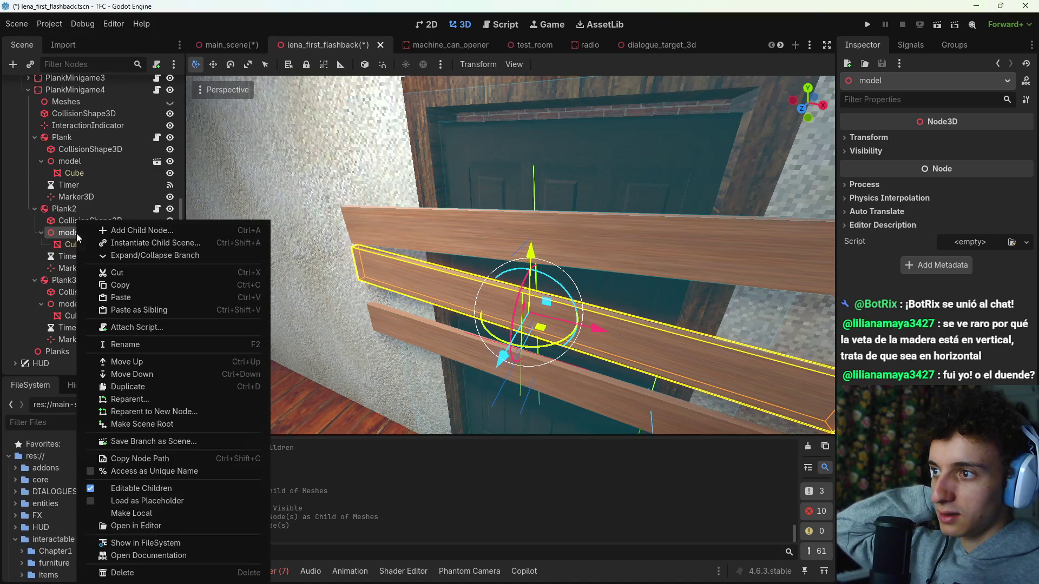
{"action": "left_click", "coordinate": [135, 529]}
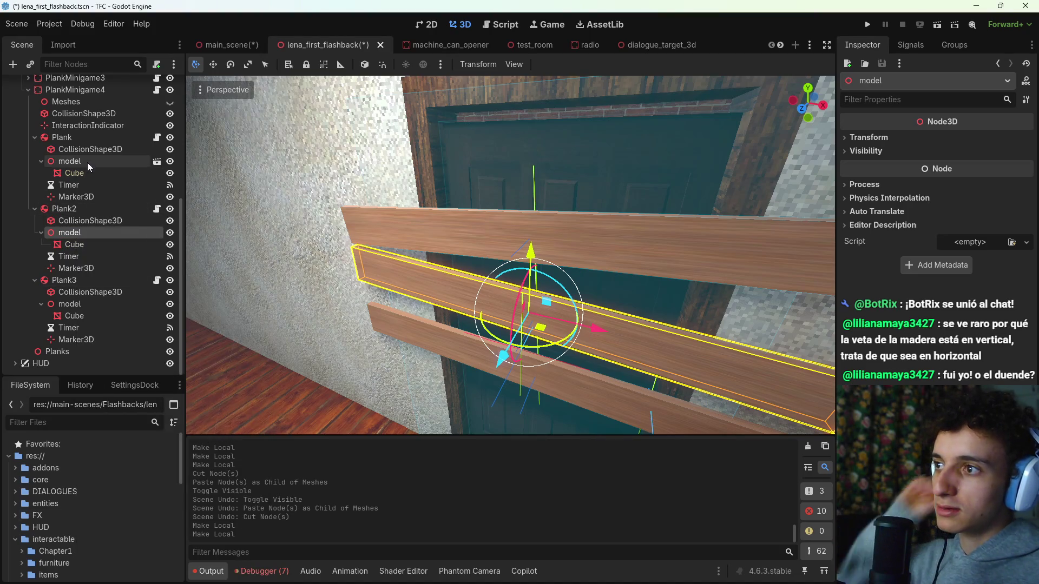
{"action": "right_click", "coordinate": [86, 164]}
{"action": "left_click", "coordinate": [140, 454]}
Drag the three plank Cube meshes onto the Meshes node
{"action": "left_click", "coordinate": [79, 175]}
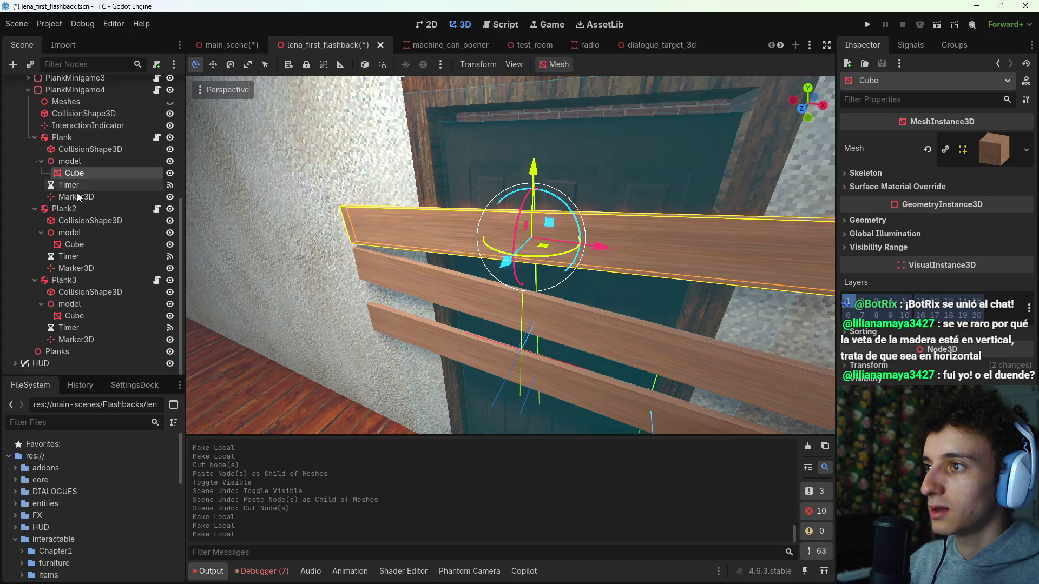
{"action": "scroll", "coordinate": [83, 171], "scroll_direction": "up", "scroll_amount": 2}
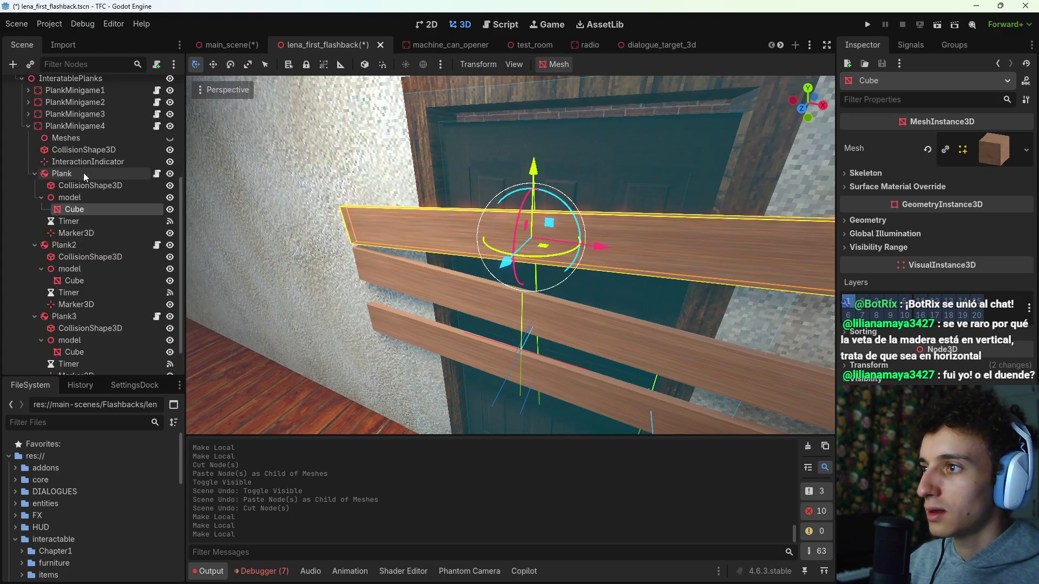
{"action": "scroll", "coordinate": [73, 222], "scroll_direction": "down", "scroll_amount": 2}
{"action": "left_click", "coordinate": [74, 245], "text": "ctrl"}
{"action": "left_click", "coordinate": [73, 315], "text": "ctrl"}
{"action": "mouse_move", "coordinate": [73, 315]}
{"action": "left_mouse_down"}
{"action": "mouse_move", "coordinate": [98, 267]}
{"action": "mouse_move", "coordinate": [73, 220]}
{"action": "mouse_move", "coordinate": [82, 176]}
{"action": "left_mouse_up"}
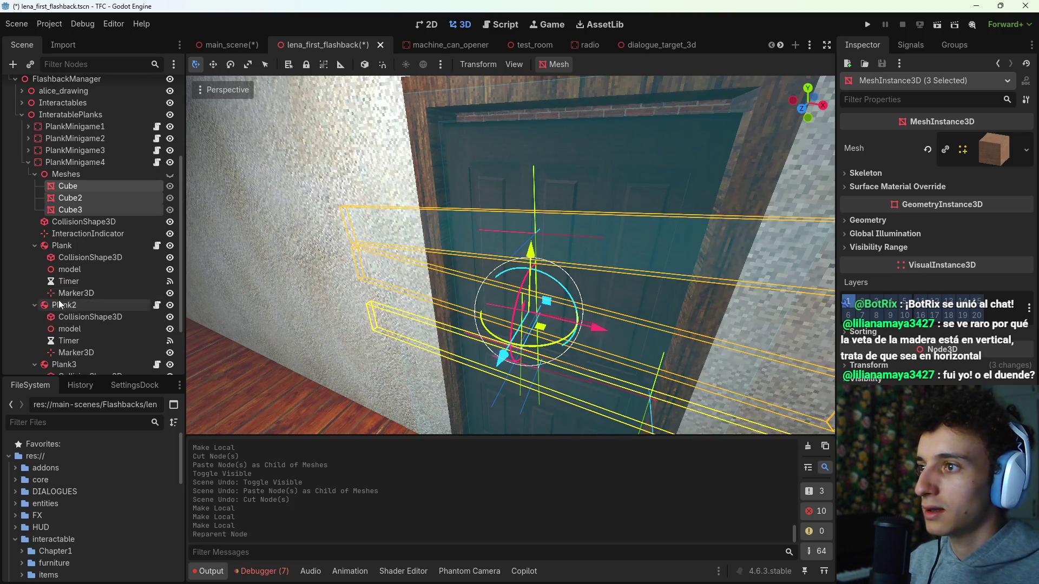
Delete the now-empty Plank, Plank2 and Plank3 nodes
{"action": "left_click", "coordinate": [62, 246]}
{"action": "scroll", "coordinate": [65, 249], "scroll_direction": "down", "scroll_amount": 2}
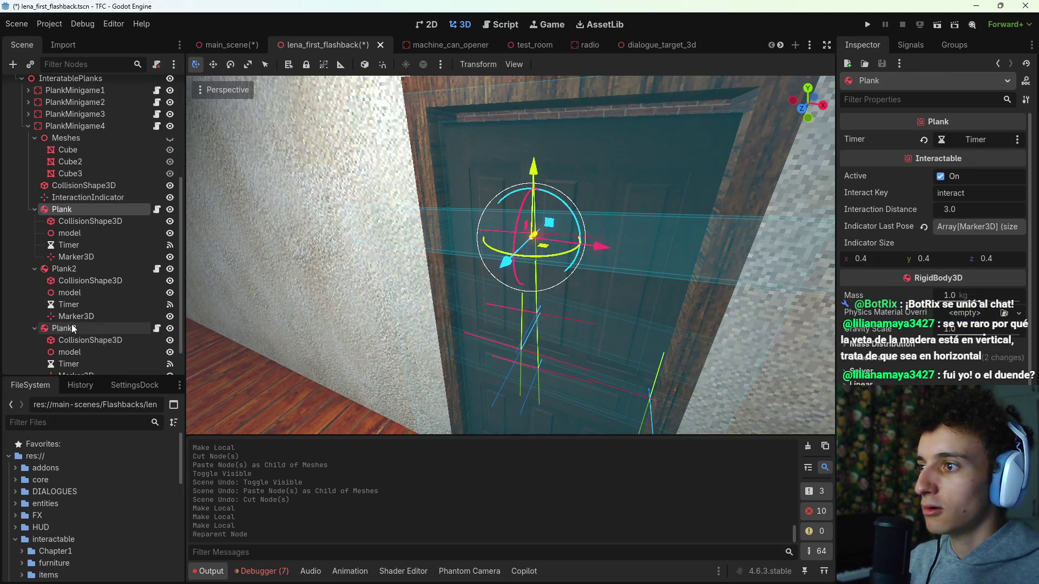
{"action": "key", "text": "Delete"}
{"action": "left_click", "coordinate": [484, 301]}
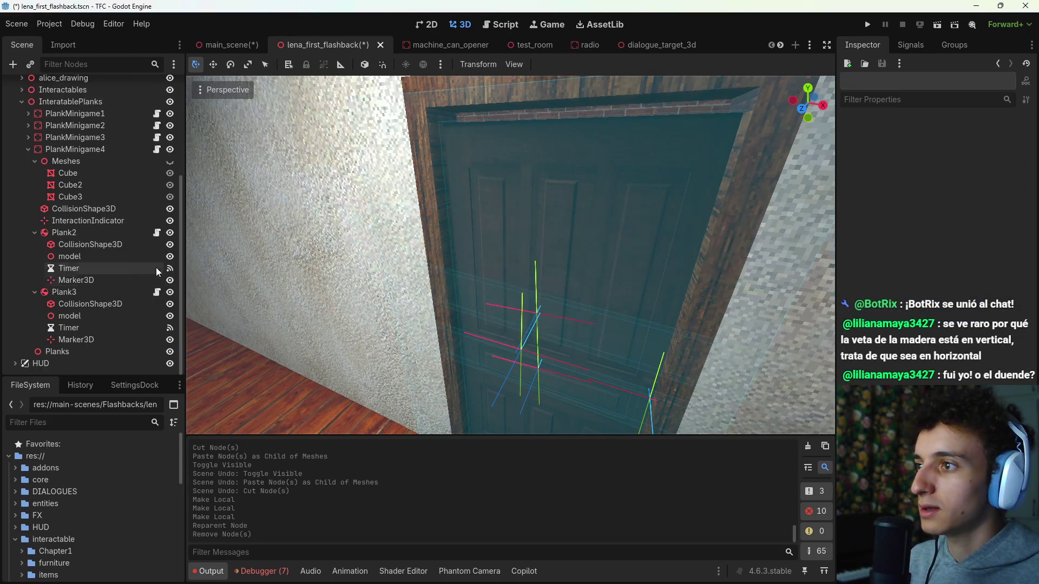
{"action": "left_click", "coordinate": [54, 291]}
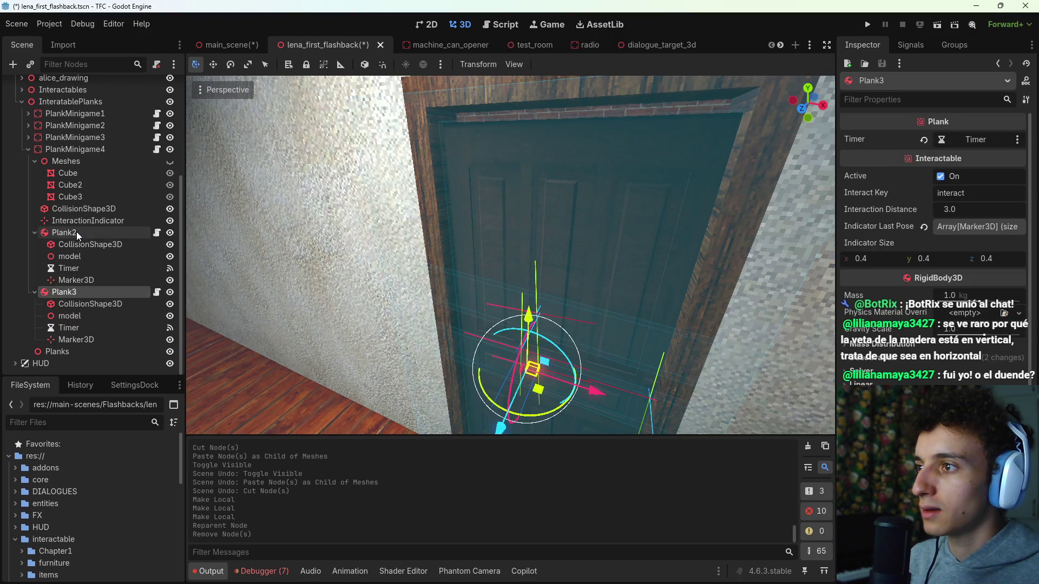
{"action": "left_click", "coordinate": [77, 232], "text": "shift"}
{"action": "key", "text": "Delete"}
{"action": "left_click", "coordinate": [488, 301]}
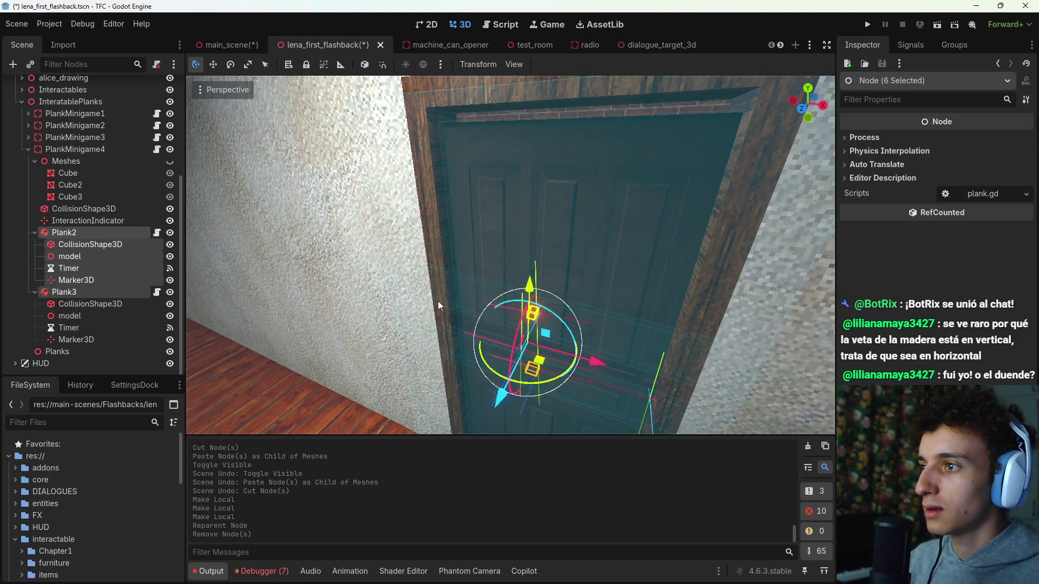
Keep the Meshes planks hidden, collapse Meshes and PlankMinigame4, and save the scene
{"action": "left_click", "coordinate": [81, 292]}
{"action": "left_click", "coordinate": [169, 281]}
{"action": "left_click", "coordinate": [169, 281]}
{"action": "left_click", "coordinate": [65, 280]}
{"action": "left_click", "coordinate": [34, 280]}
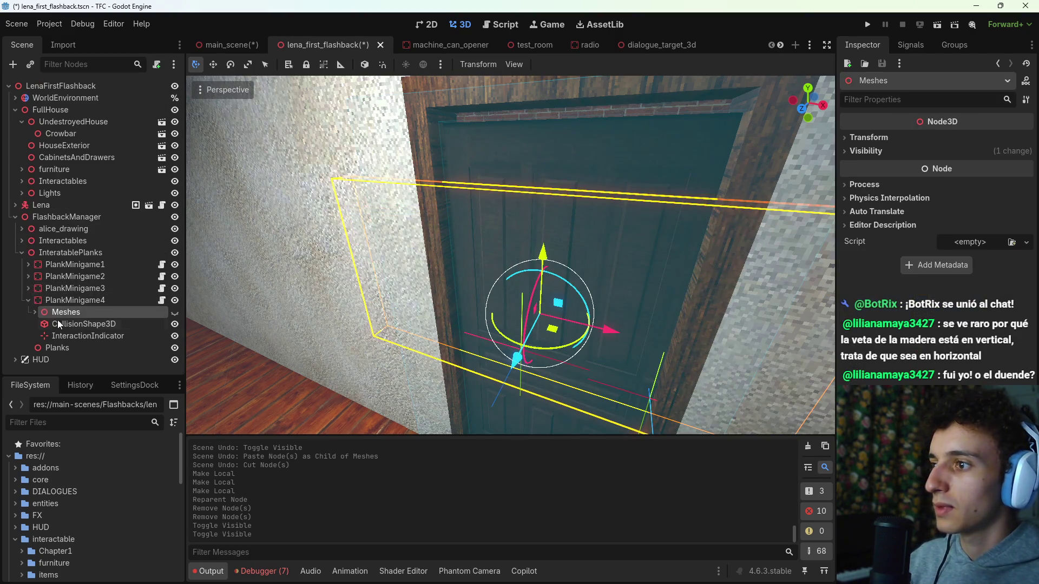
{"action": "left_click", "coordinate": [29, 300]}
{"action": "left_click", "coordinate": [78, 353]}
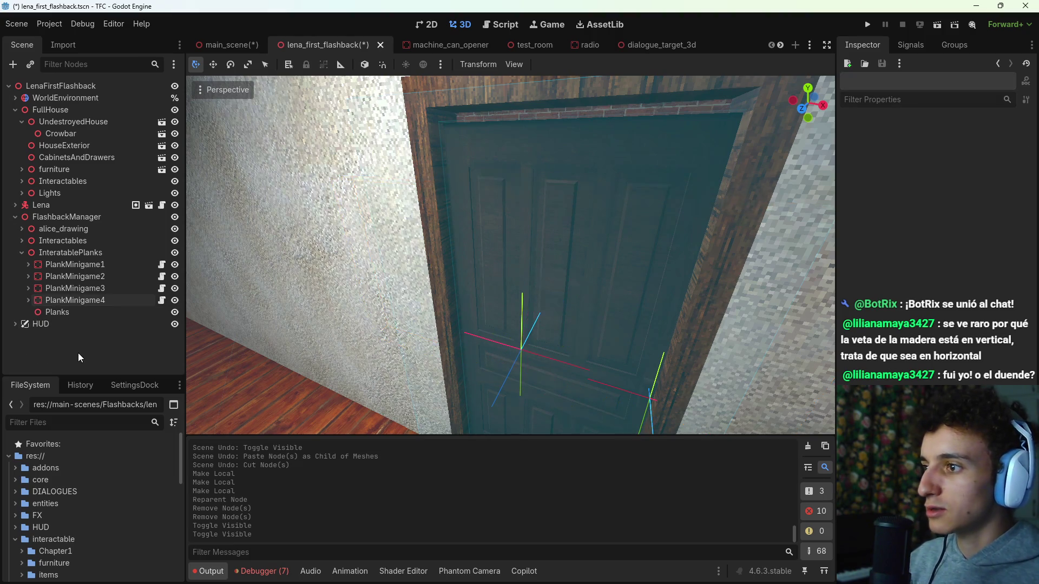
{"action": "key", "text": "ctrl+s"}
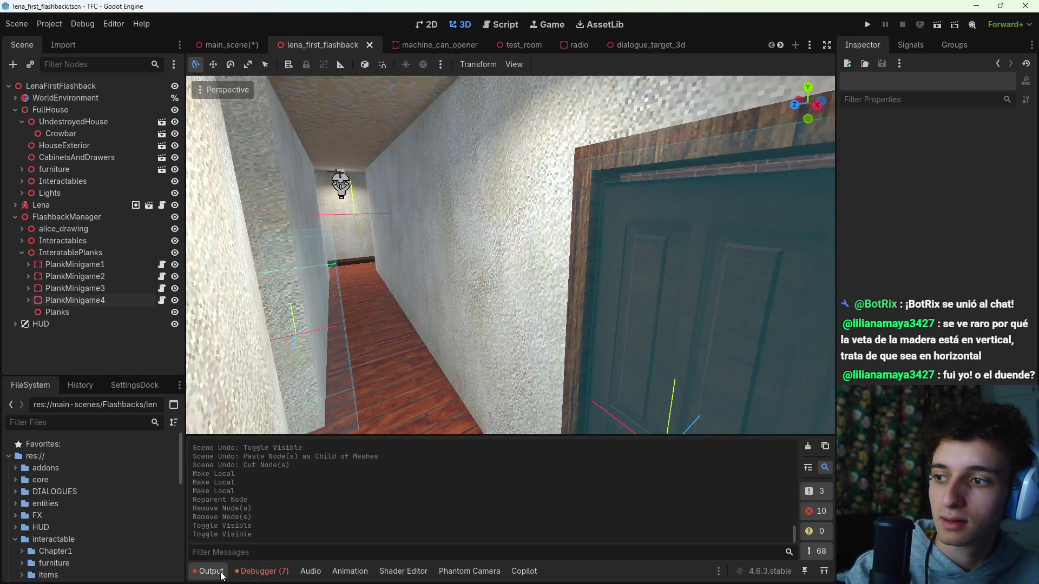
Collapse the Output panel, fly the view through the hallway and storage room into the kitchen, and save
{"action": "left_click", "coordinate": [211, 571]}
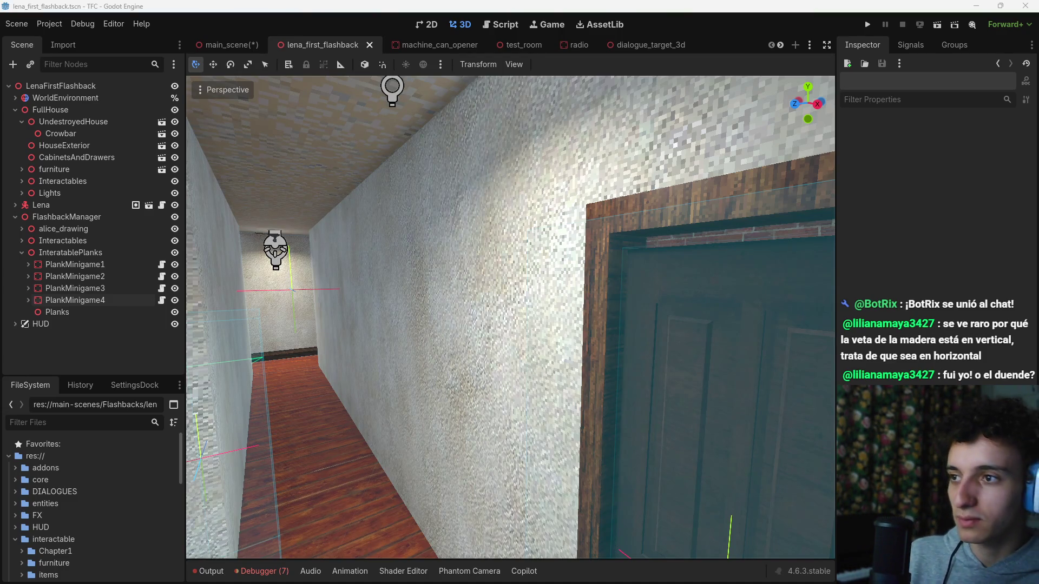
{"action": "key", "text": "w"}
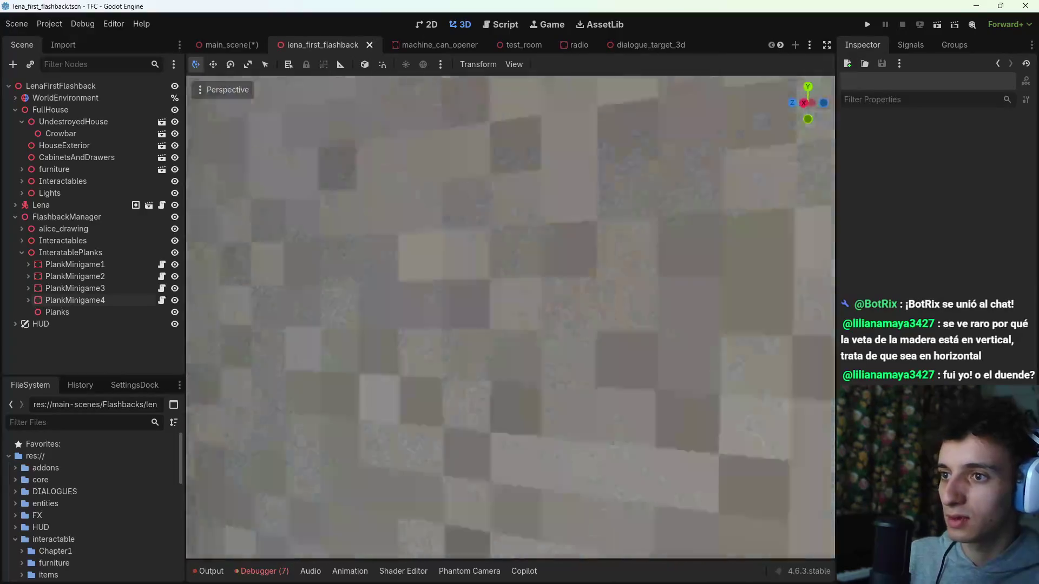
{"action": "key", "text": "w"}
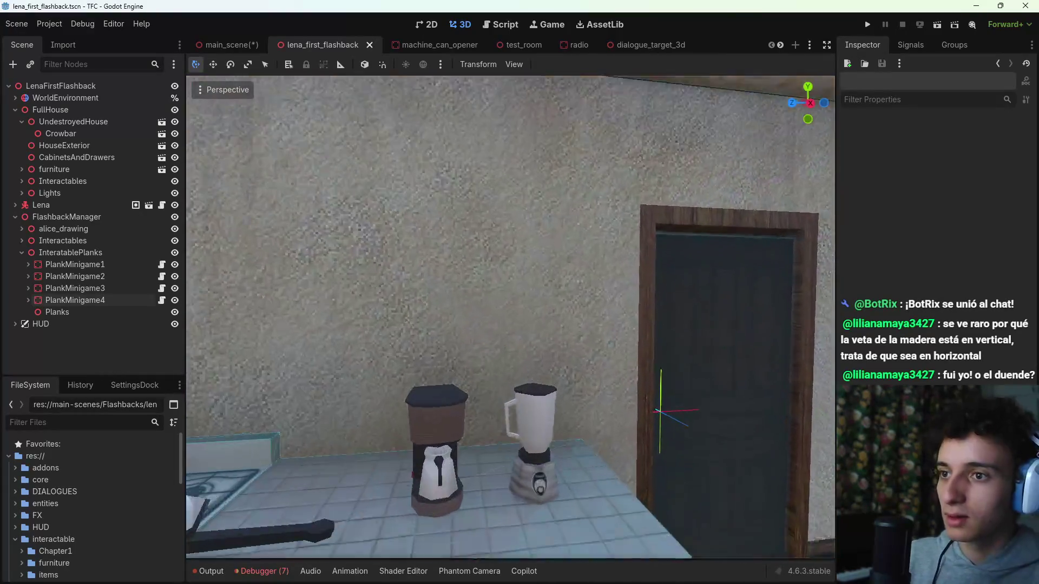
{"action": "key", "text": "w"}
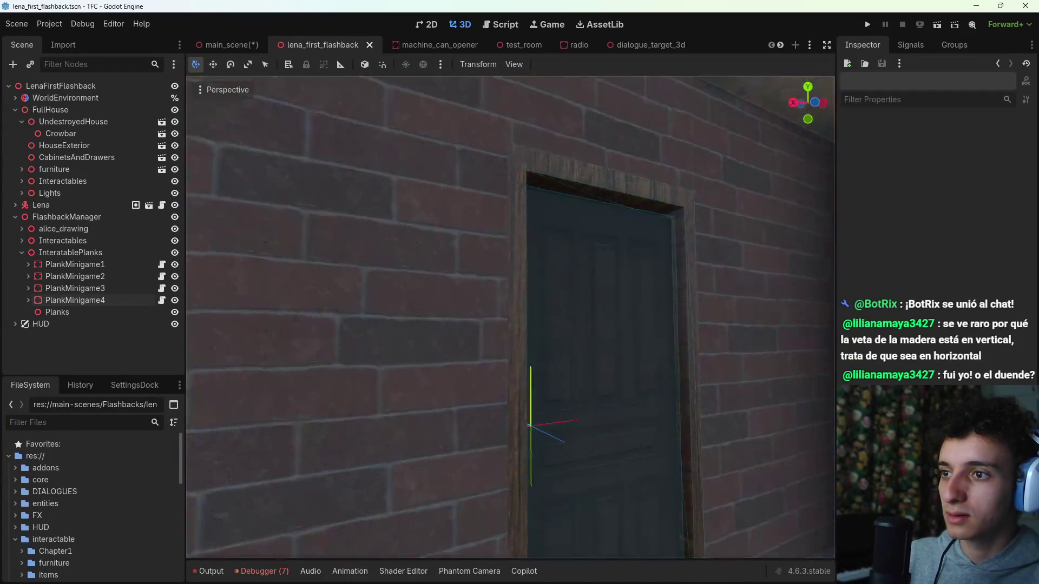
{"action": "key", "text": "w"}
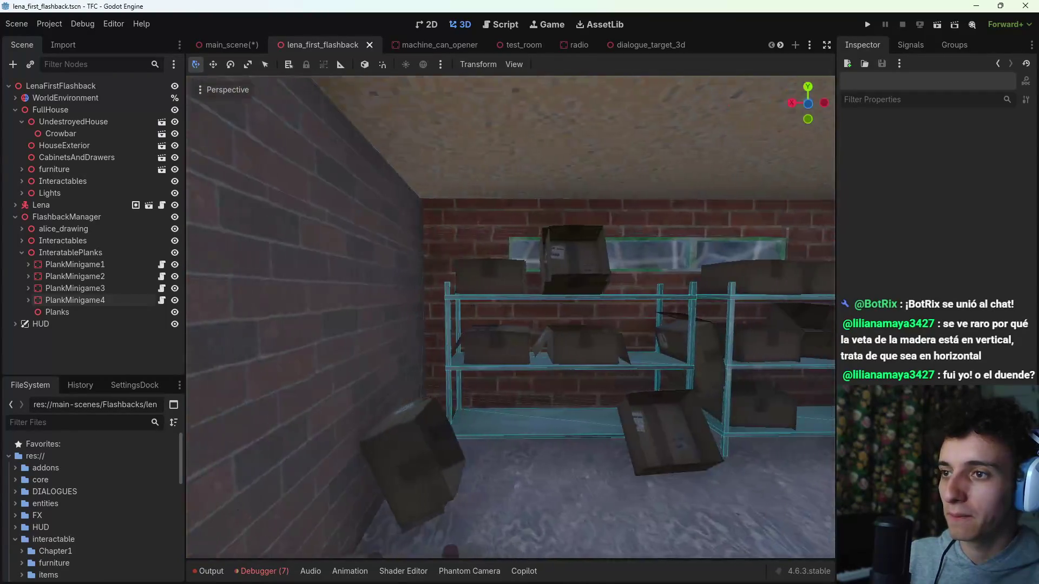
{"action": "key", "text": "w"}
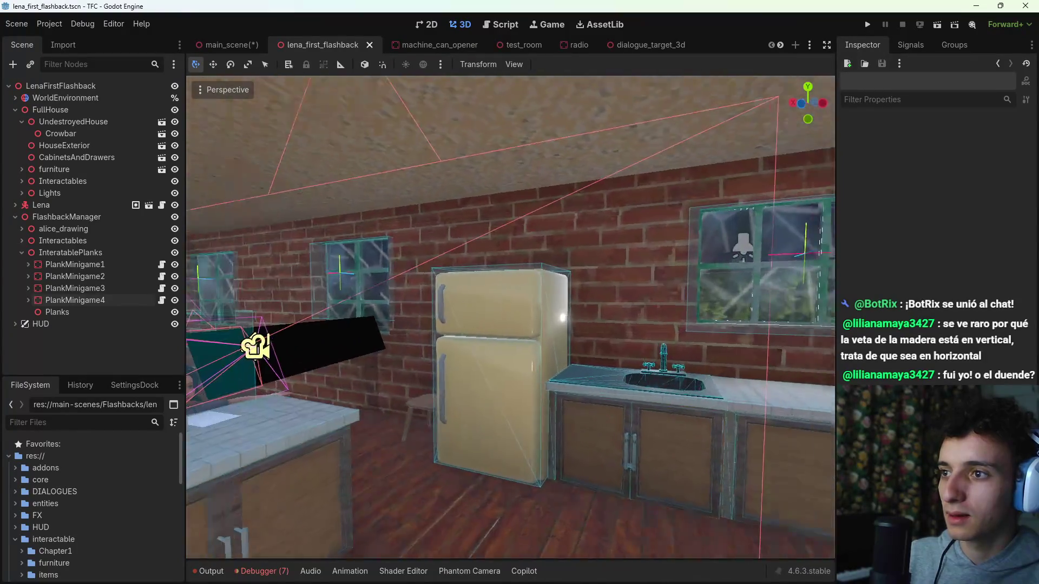
{"action": "key", "text": "ctrl+s"}
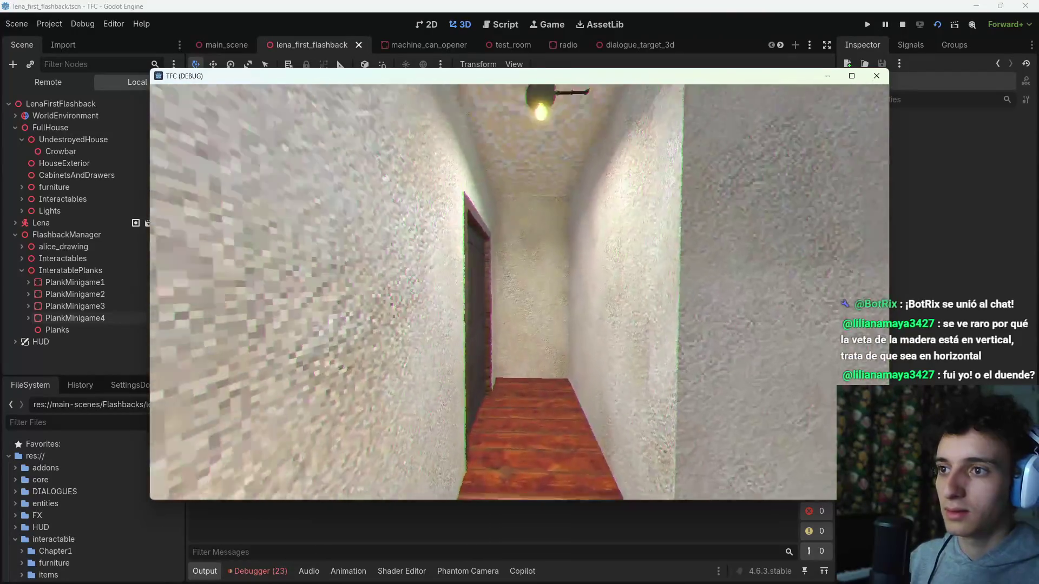
Open the hallway door, walk the player into the kitchen, and stop the game with F8
{"action": "left_click", "coordinate": [505, 320]}
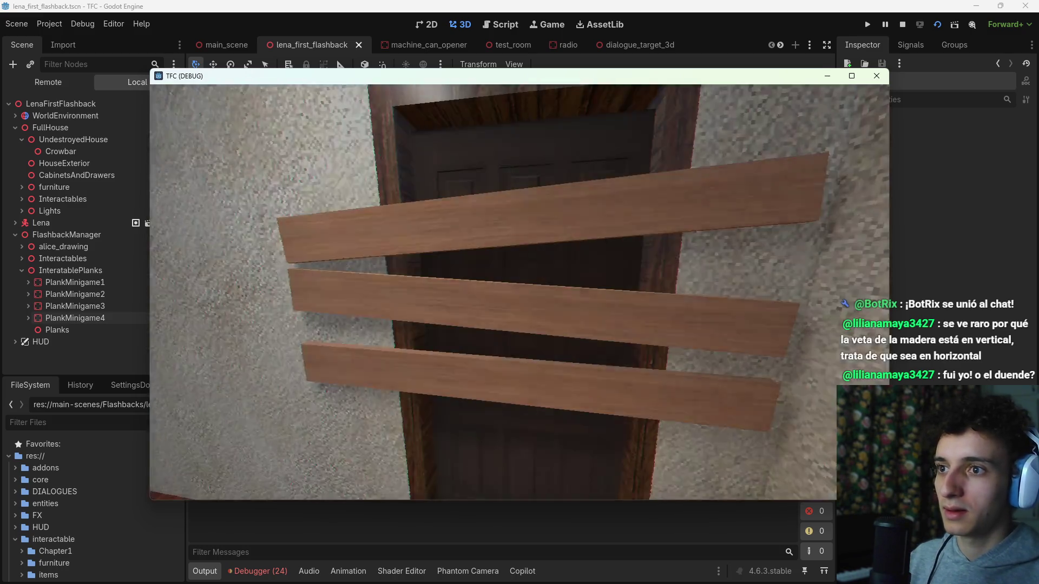
{"action": "key", "text": "w"}
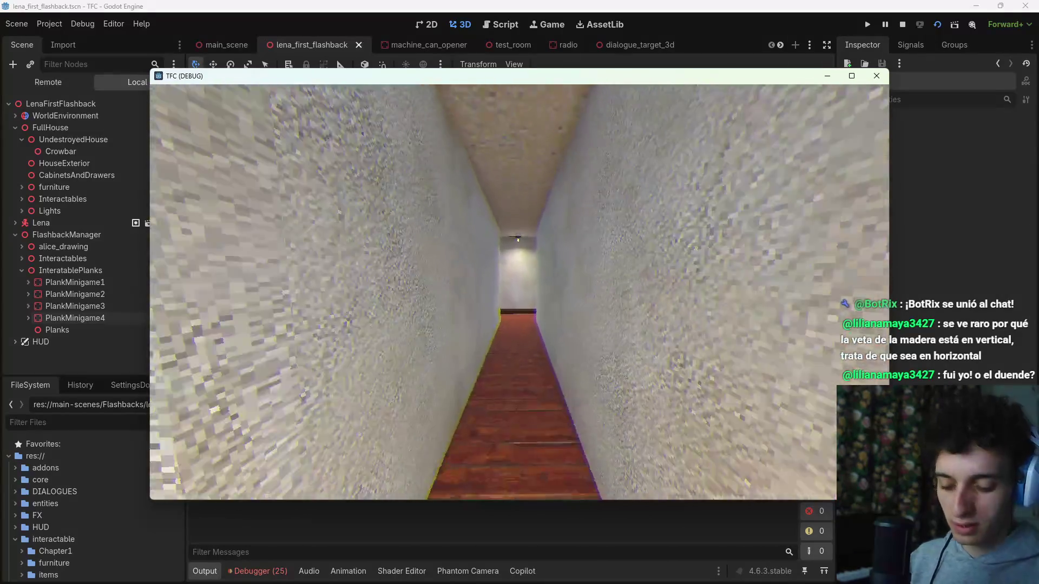
{"action": "key", "text": "w"}
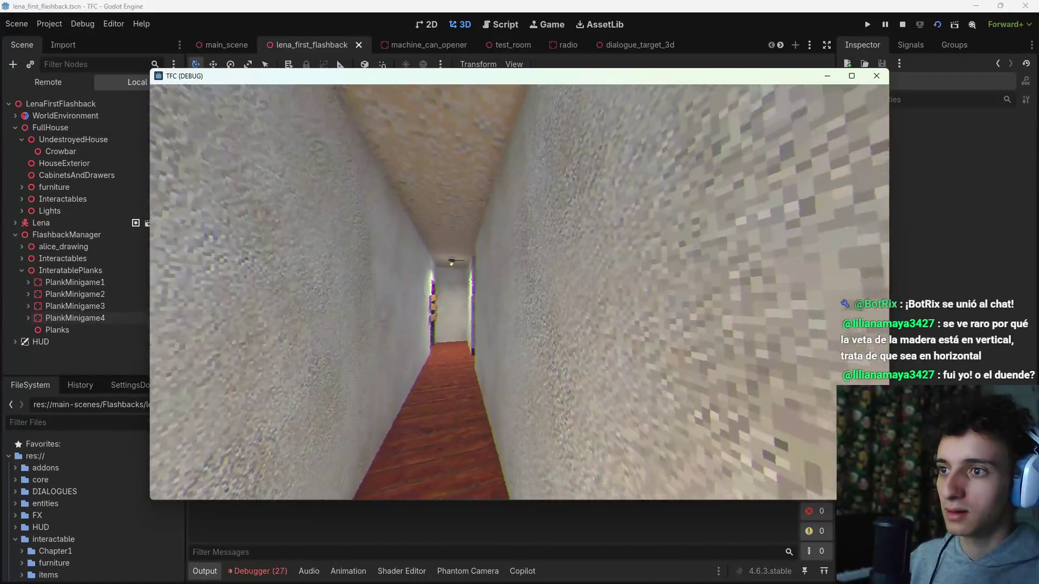
{"action": "key", "text": "w"}
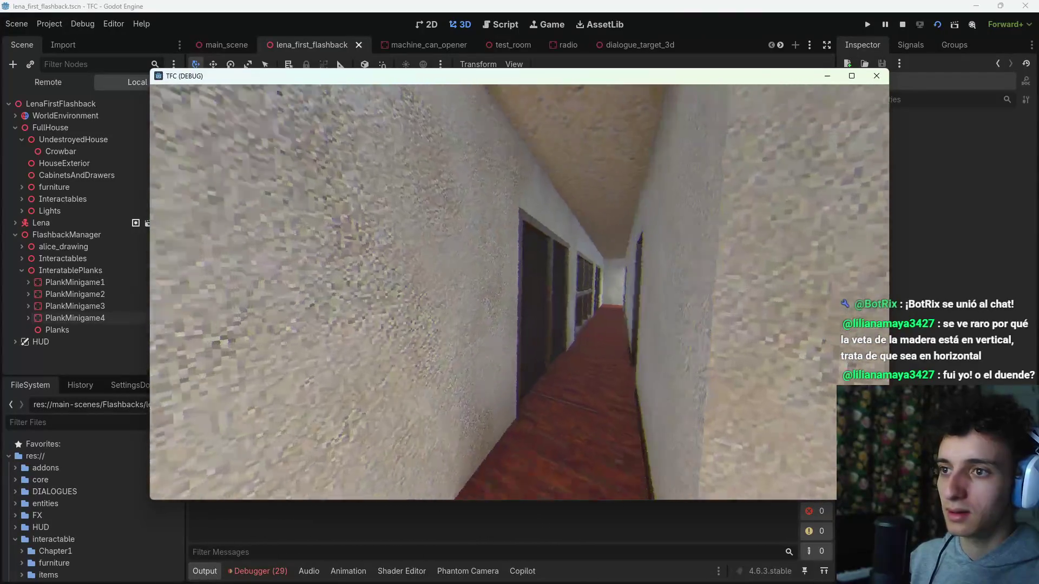
{"action": "key", "text": "w"}
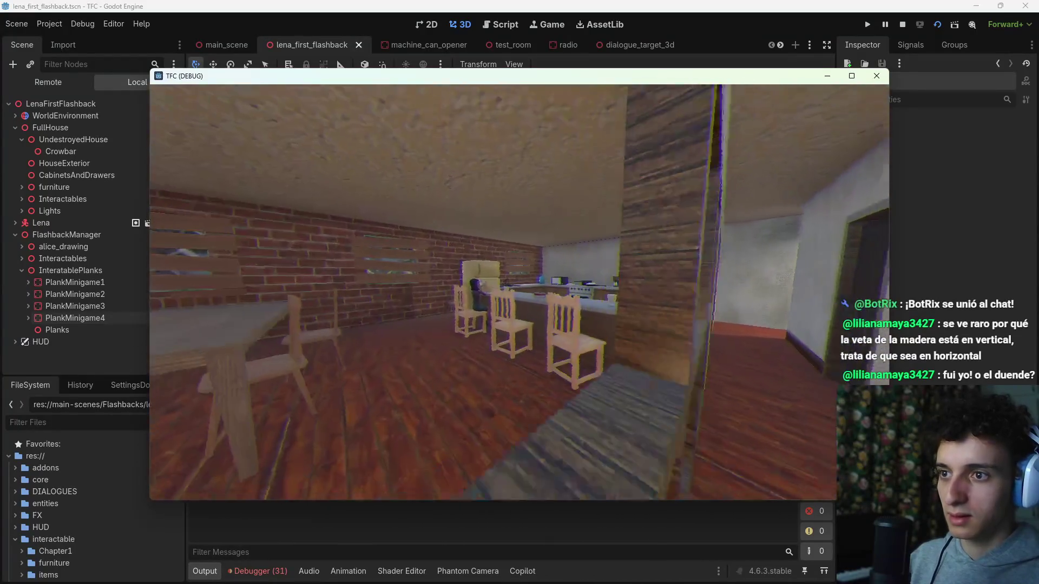
{"action": "key", "text": "F8"}
{"action": "right_click", "coordinate": [520, 296]}
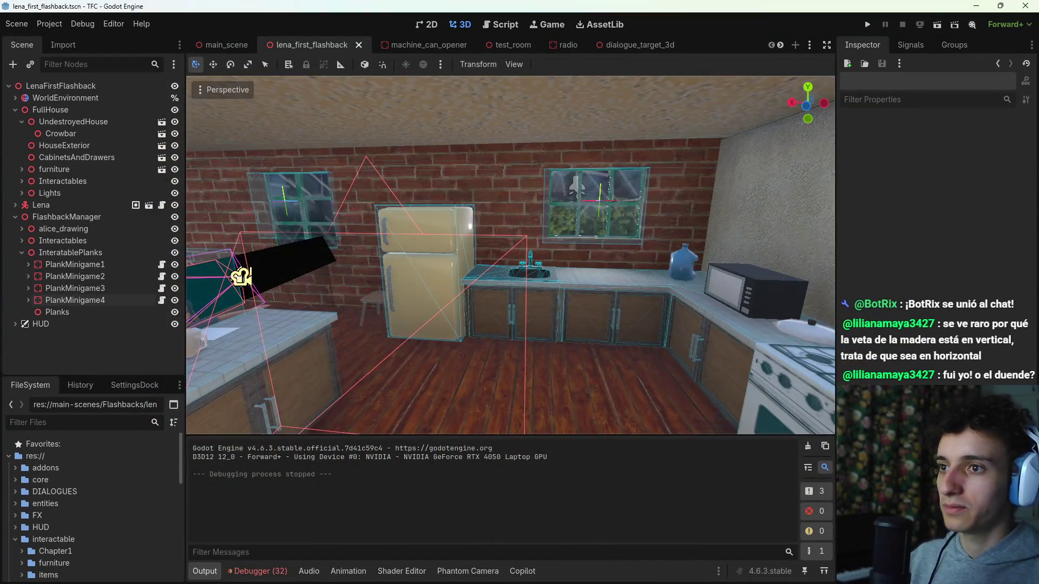
Fly the editor view around the kitchen and save the lena_first_flashback scene
{"action": "key", "text": "w"}
{"action": "key", "text": "s"}
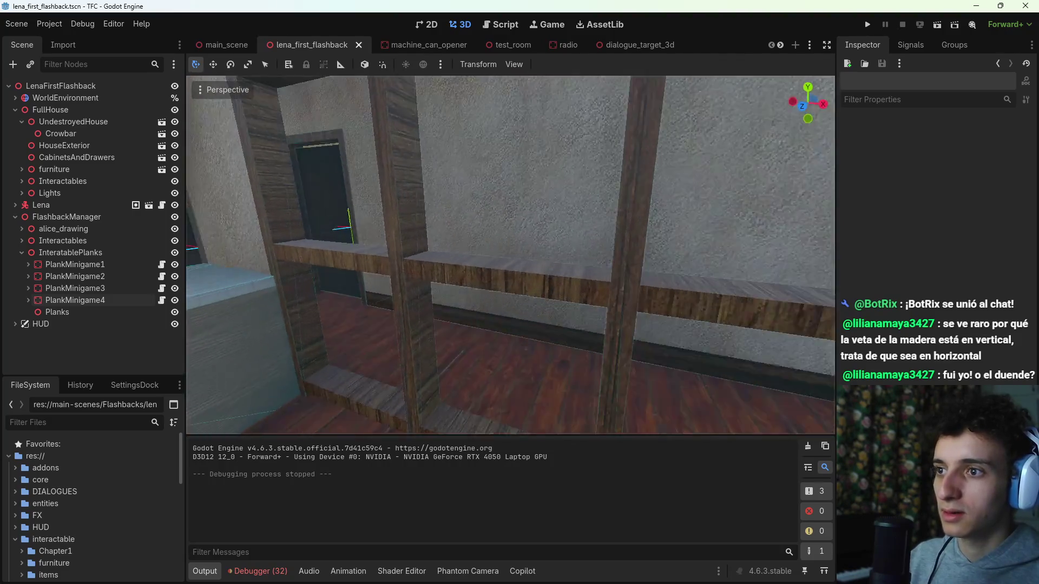
{"action": "key", "text": "s"}
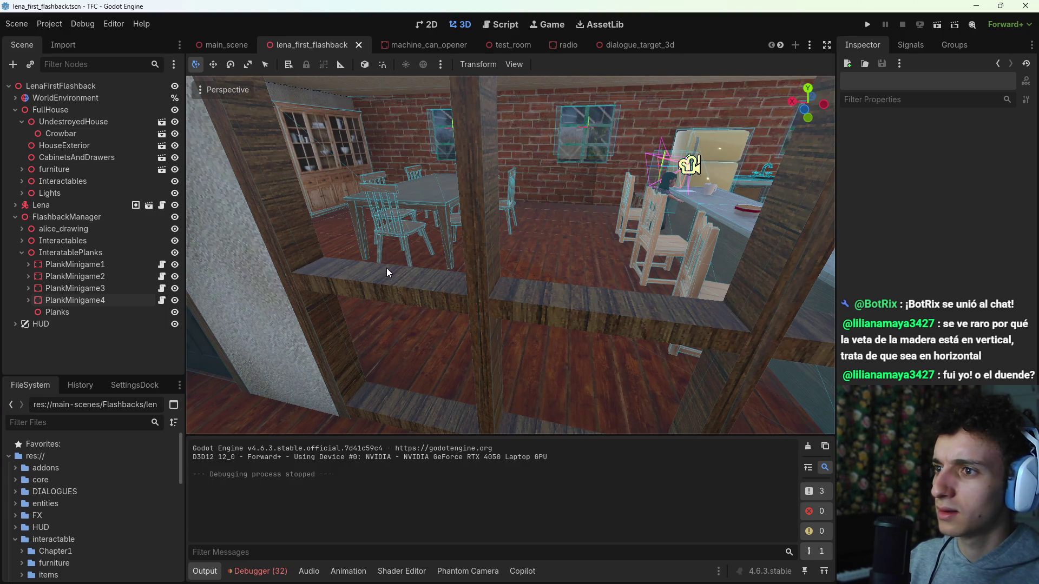
{"action": "left_click", "coordinate": [378, 286]}
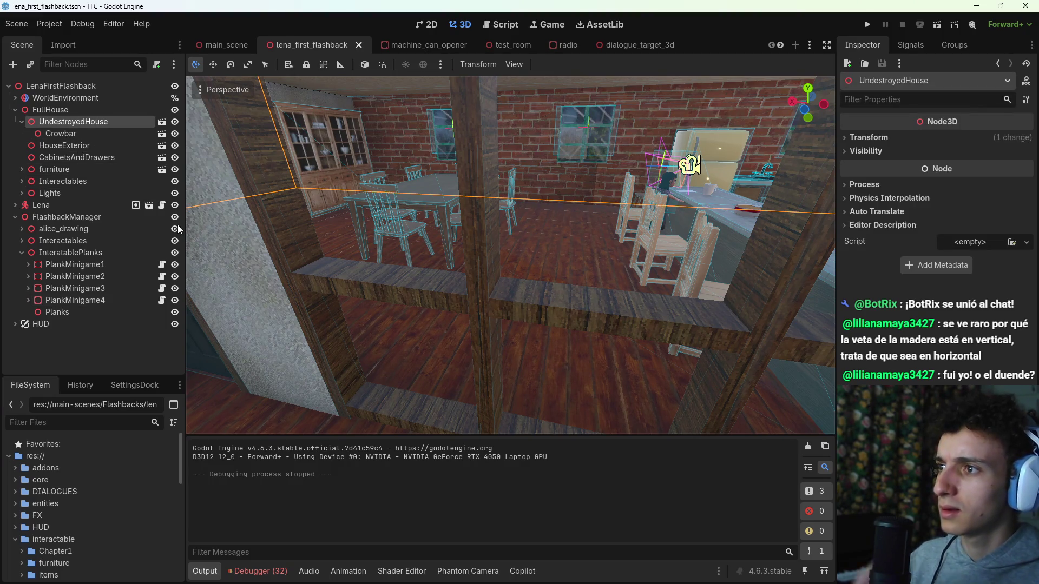
{"action": "left_click", "coordinate": [137, 353]}
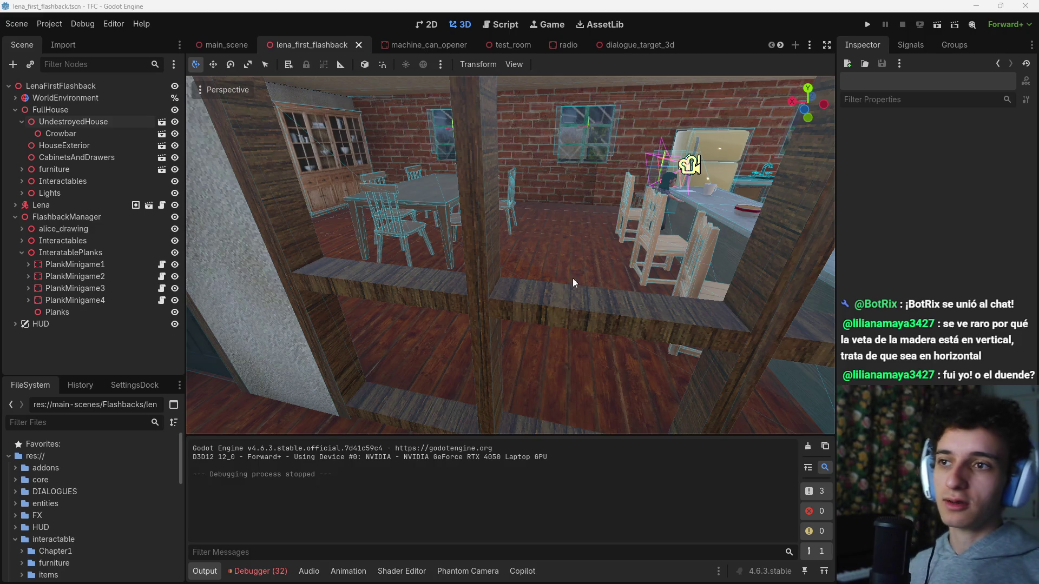
{"action": "key", "text": "w"}
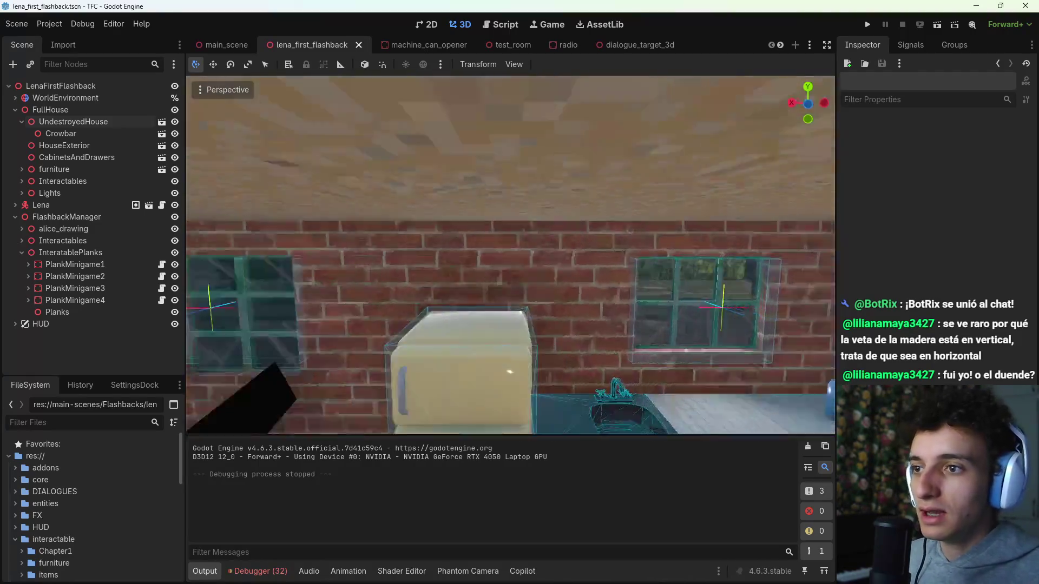
{"action": "key", "text": "s"}
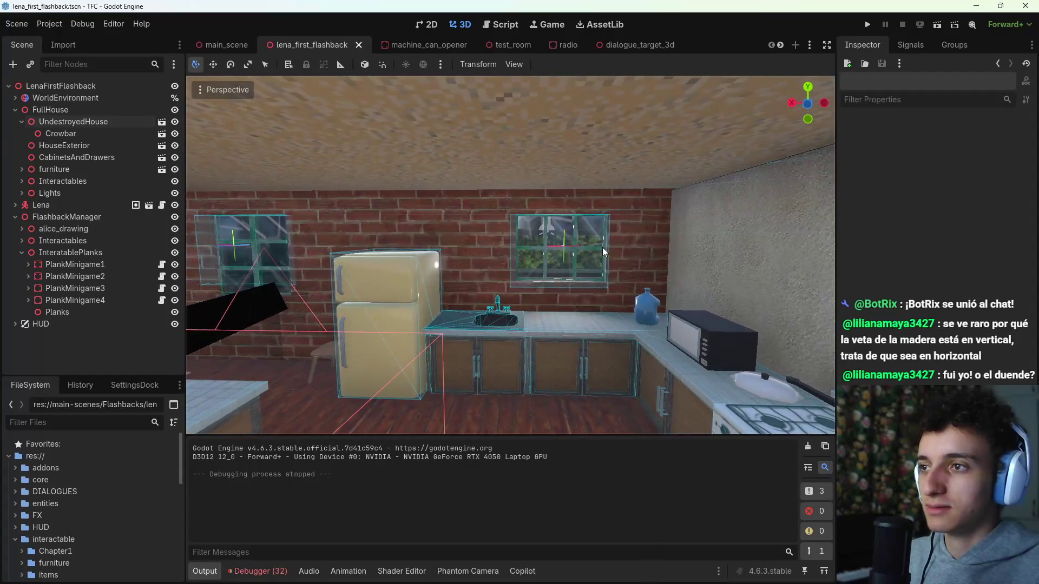
{"action": "key", "text": "ctrl+s"}
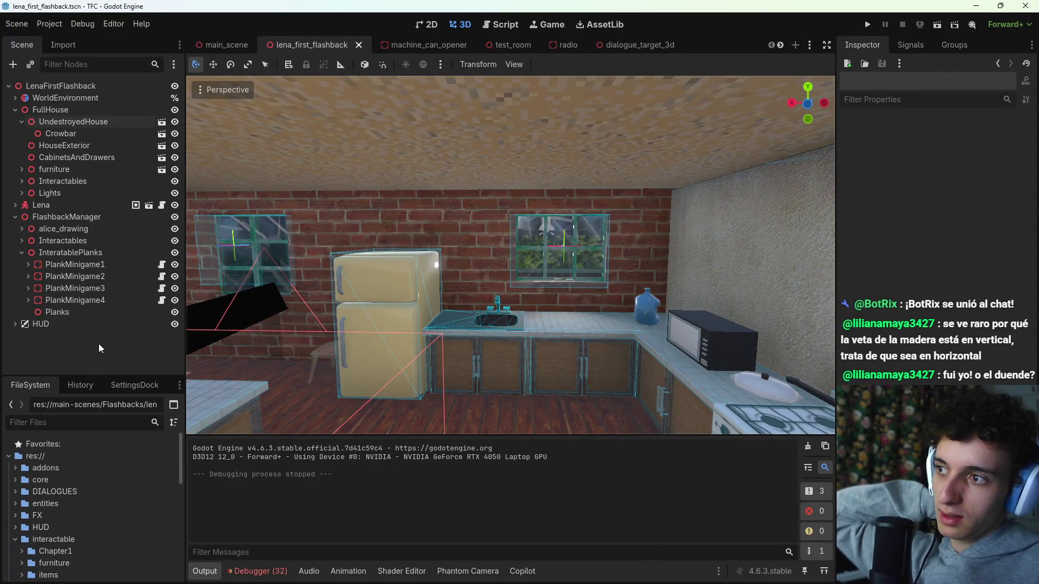
Collapse InteratablePlanks, turn toward the dining area, and select the yellow machine_can_opener
{"action": "left_click", "coordinate": [15, 254]}
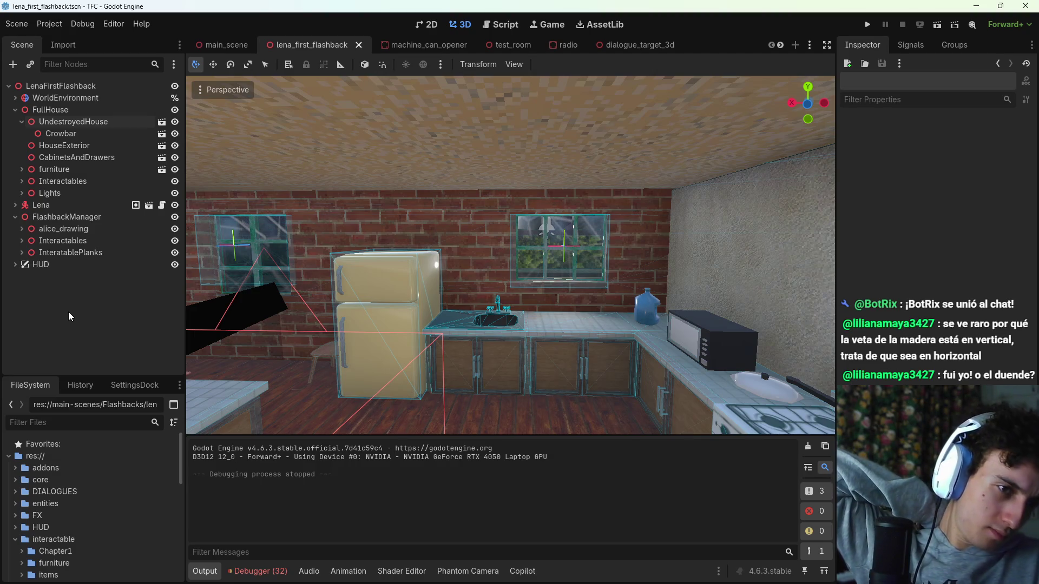
{"action": "mouse_move", "coordinate": [473, 307]}
{"action": "left_mouse_down"}
{"action": "mouse_move", "coordinate": [351, 303]}
{"action": "mouse_move", "coordinate": [443, 303]}
{"action": "mouse_move", "coordinate": [368, 305]}
{"action": "mouse_move", "coordinate": [379, 314]}
{"action": "mouse_move", "coordinate": [373, 336]}
{"action": "mouse_move", "coordinate": [351, 301]}
{"action": "left_mouse_up"}
{"action": "scroll", "coordinate": [511, 255], "scroll_direction": "up", "scroll_amount": 5}
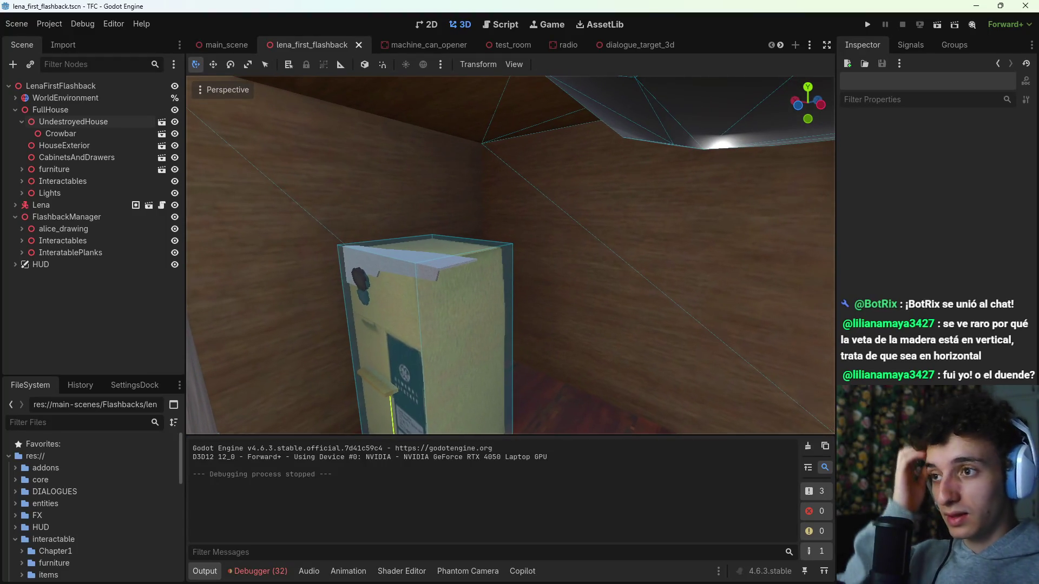
{"action": "scroll", "coordinate": [399, 291], "scroll_direction": "down", "scroll_amount": 2}
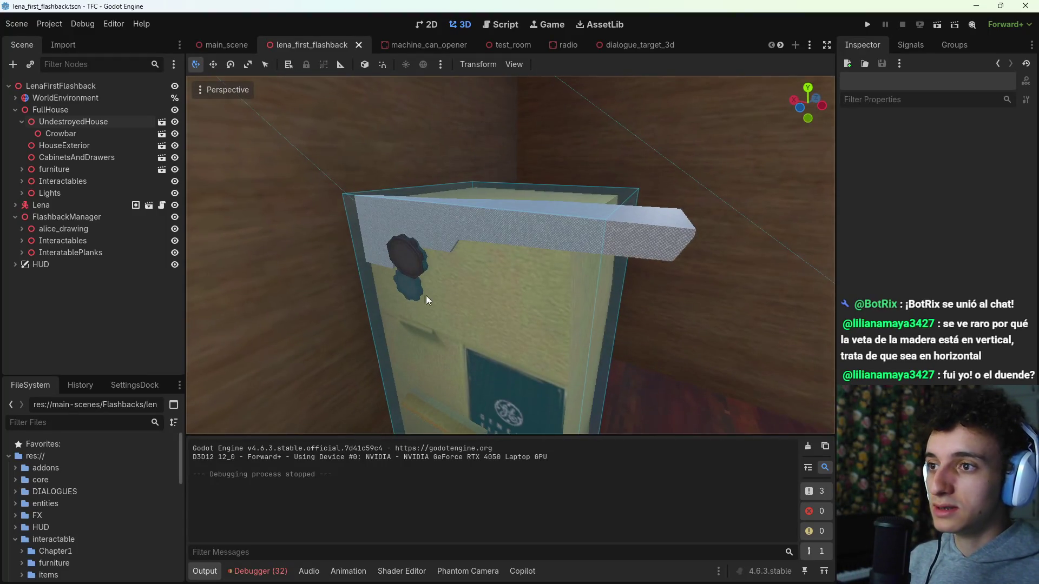
{"action": "left_click", "coordinate": [491, 294]}
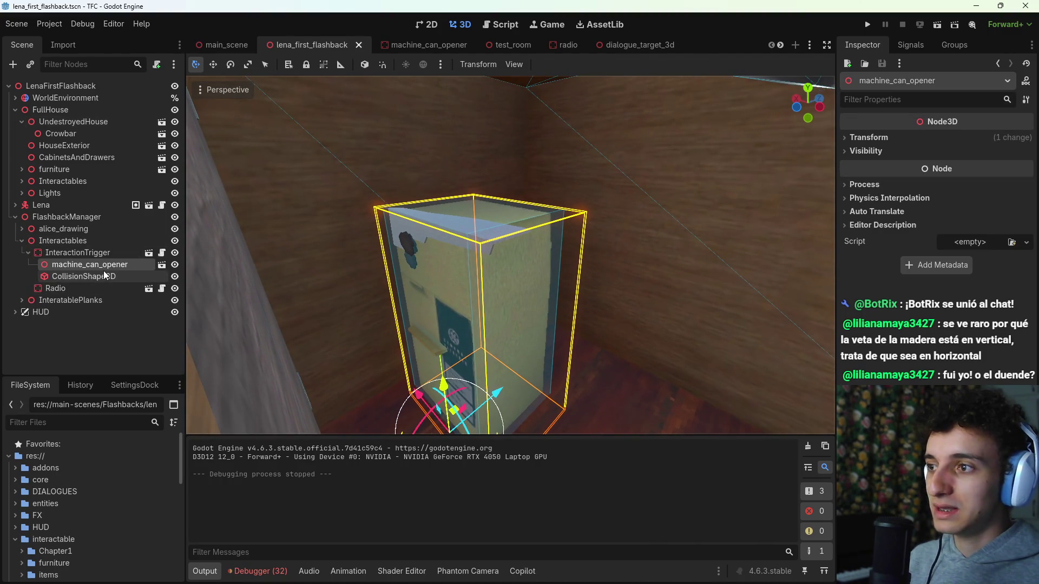
Look through the scene tabs and close the radio and machine_can_opener scenes
{"action": "scroll", "coordinate": [635, 41], "scroll_direction": "down", "scroll_amount": 2}
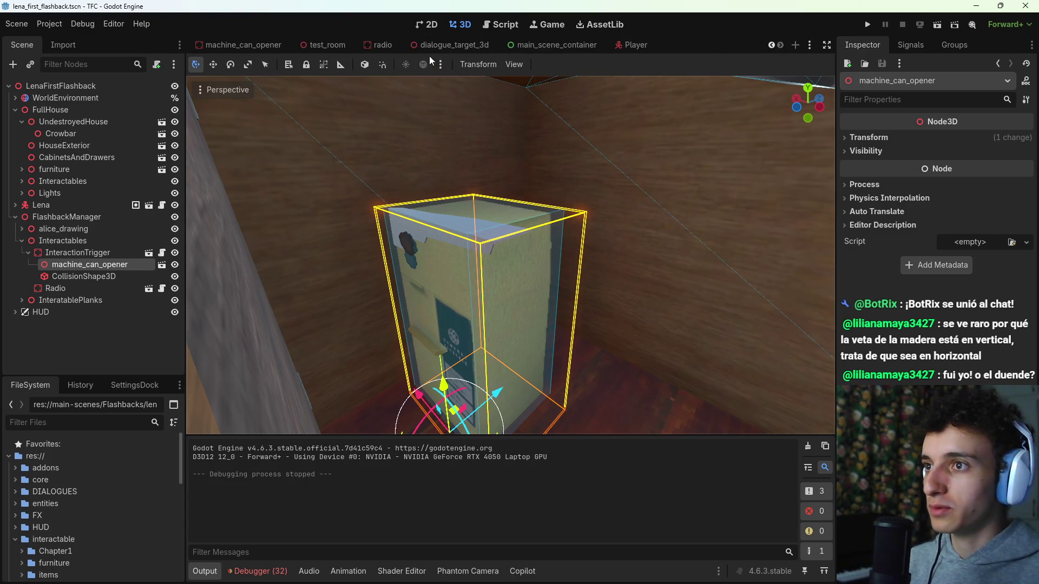
{"action": "scroll", "coordinate": [391, 47], "scroll_direction": "up", "scroll_amount": 1}
{"action": "left_click", "coordinate": [550, 47]}
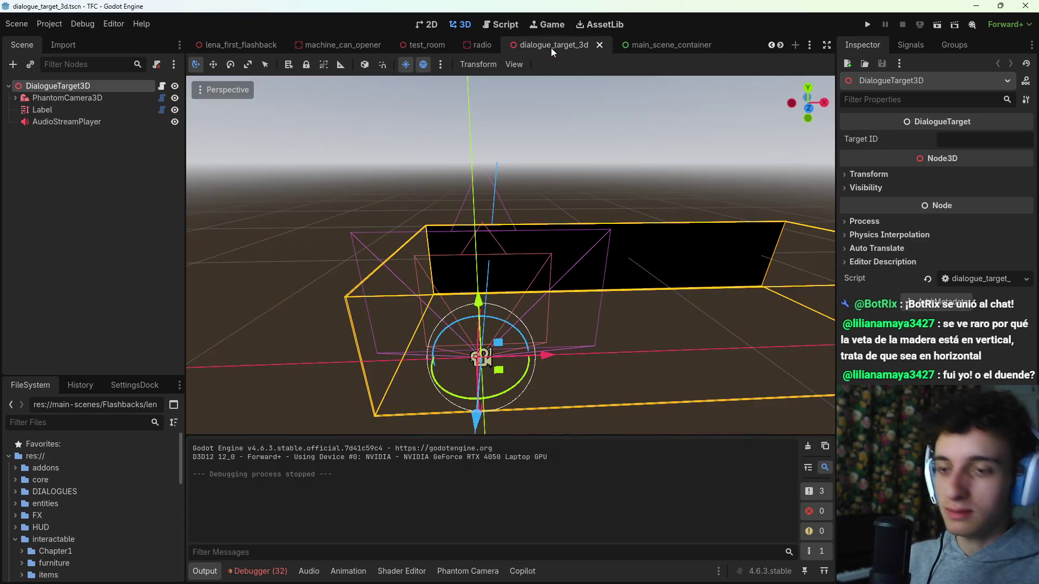
{"action": "left_click", "coordinate": [638, 53]}
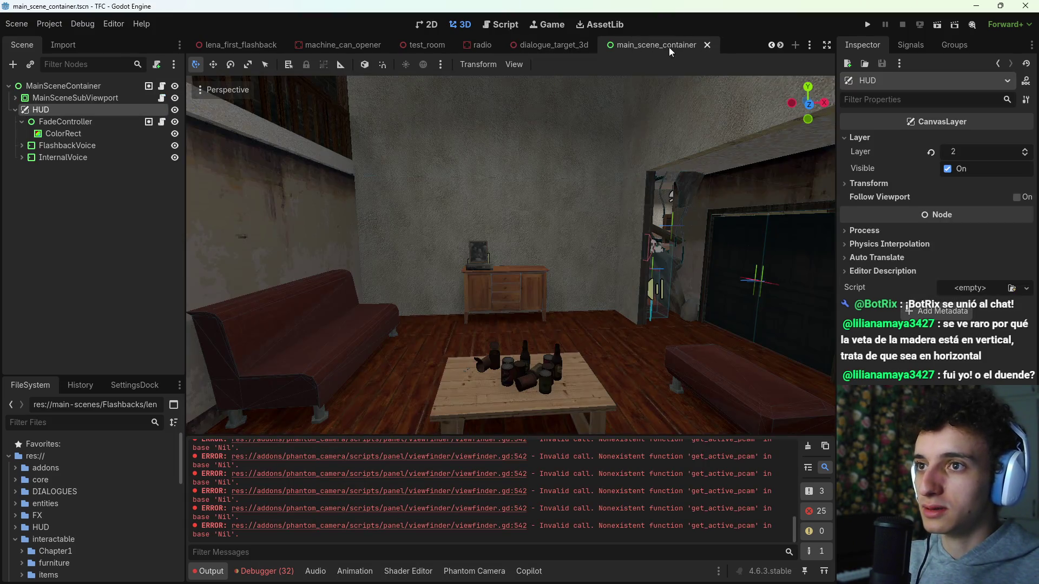
{"action": "left_click", "coordinate": [571, 45]}
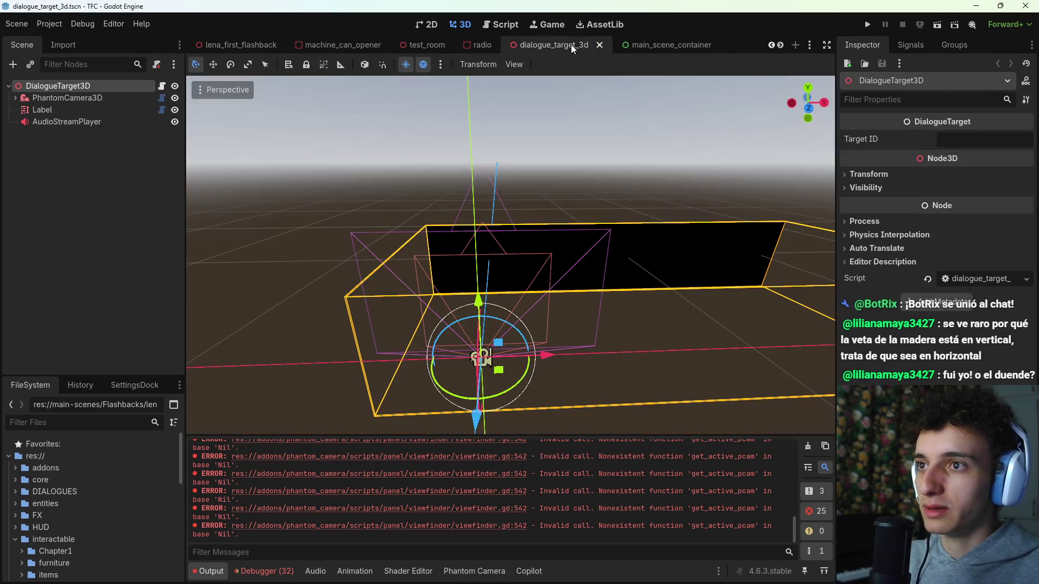
{"action": "left_click", "coordinate": [536, 48]}
{"action": "left_click", "coordinate": [574, 47]}
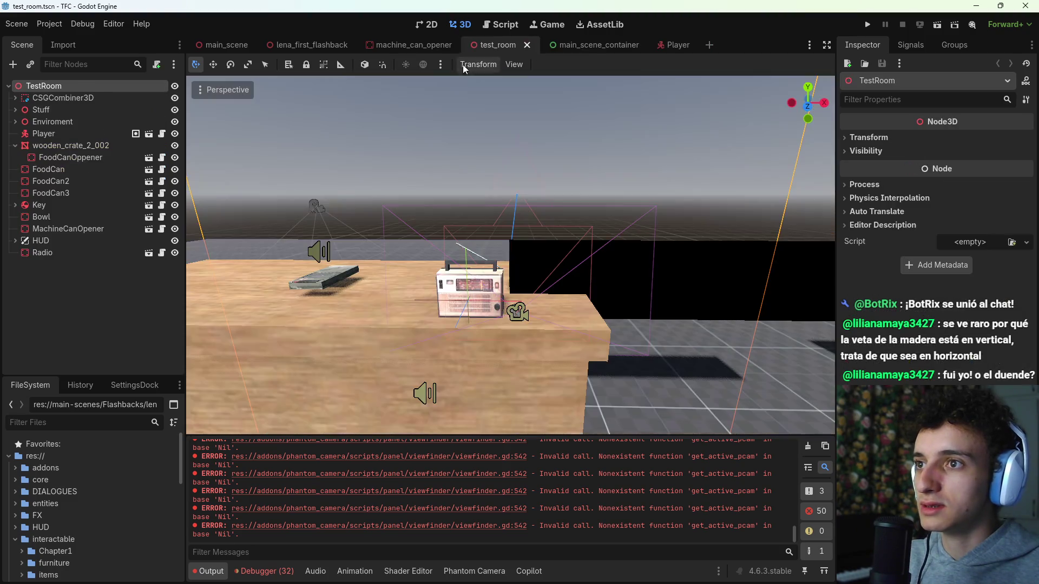
{"action": "left_click", "coordinate": [416, 44]}
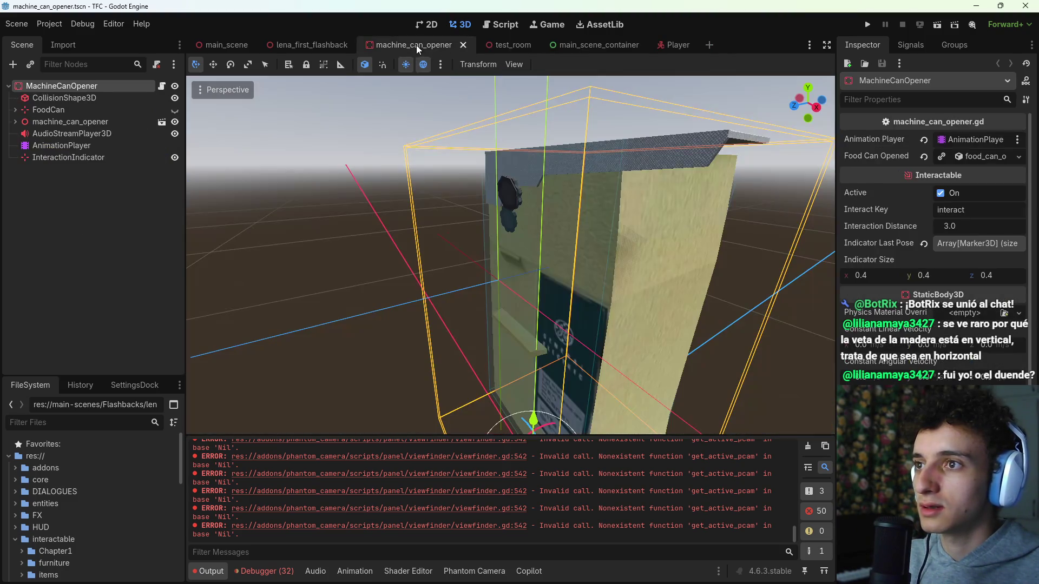
{"action": "left_click", "coordinate": [464, 47]}
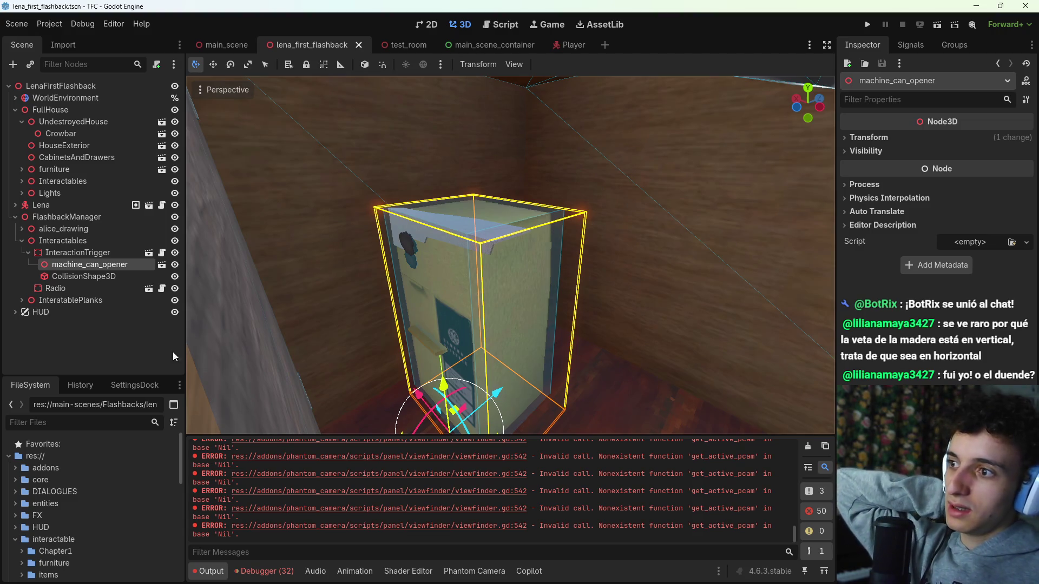
Select InteractionTrigger in the flashback level and start a new empty scene
{"action": "left_click", "coordinate": [139, 359]}
{"action": "left_click", "coordinate": [111, 254]}
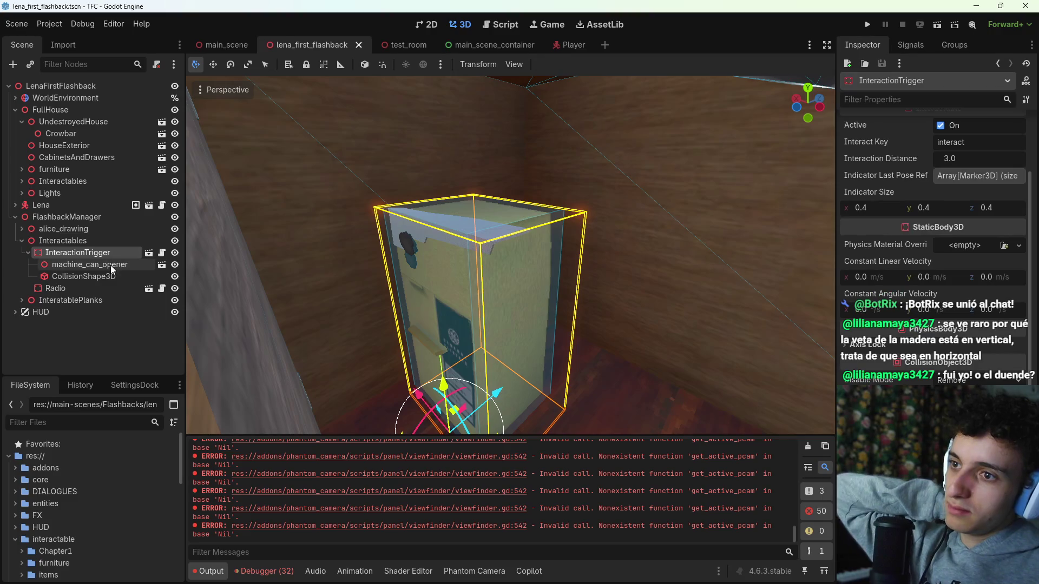
{"action": "left_click", "coordinate": [605, 46]}
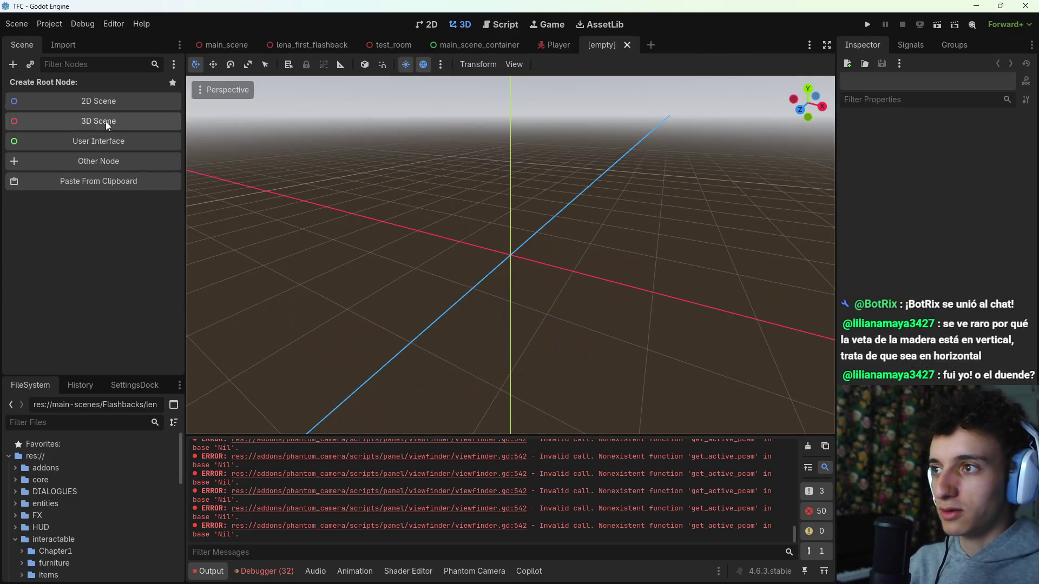
Add a Node3D root and change its type to StaticBody3D by searching 'static'
{"action": "left_click", "coordinate": [106, 122]}
{"action": "right_click", "coordinate": [73, 89]}
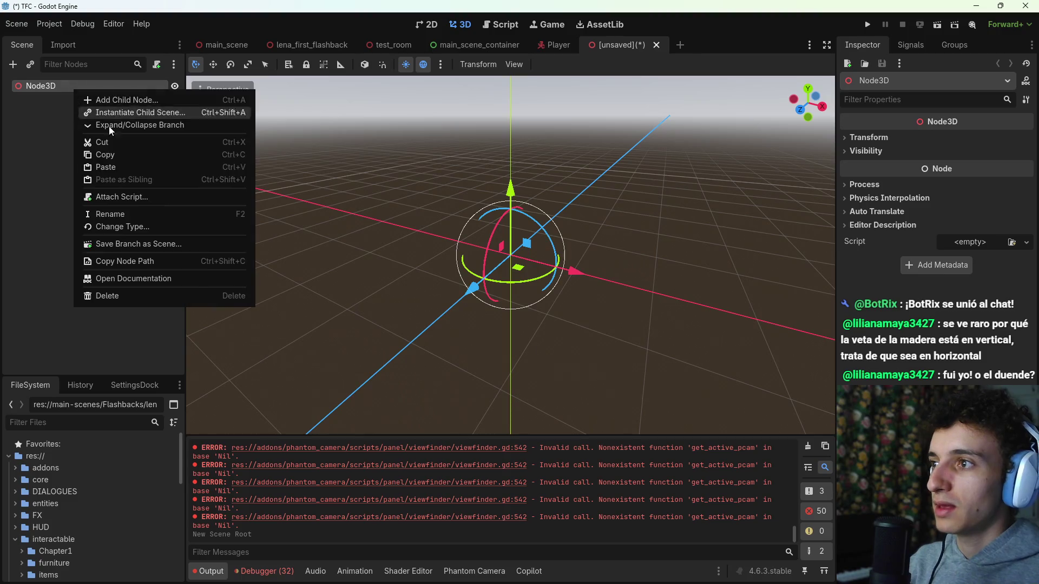
{"action": "left_click", "coordinate": [129, 229]}
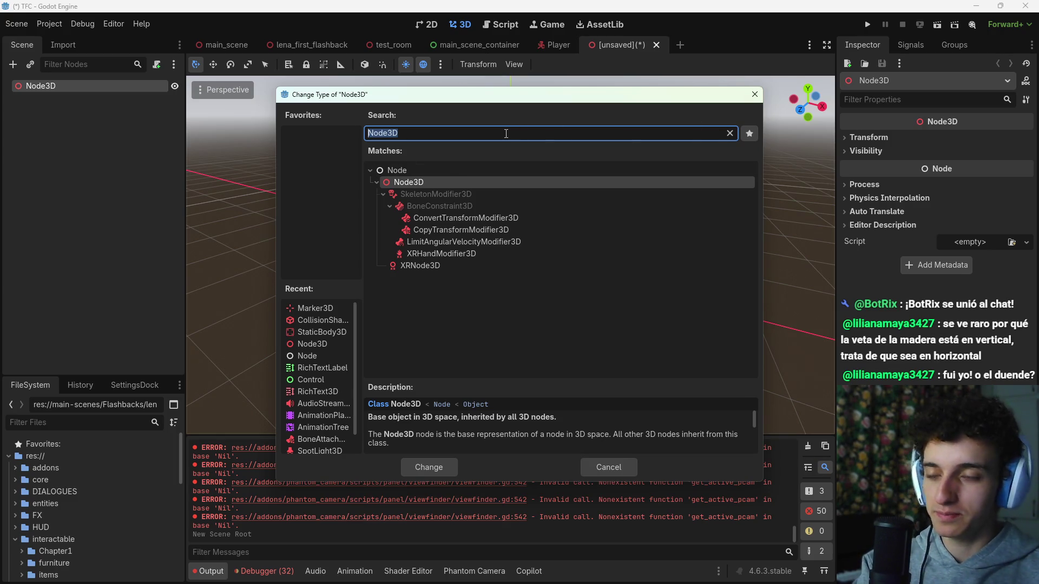
{"action": "key", "text": "BackSpace"}
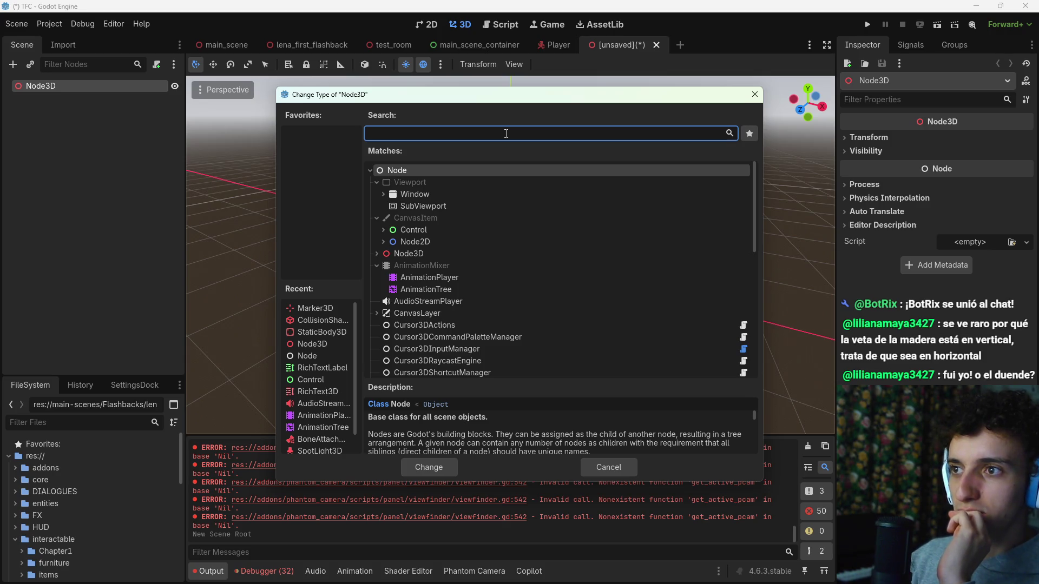
{"action": "type", "text": "static"}
{"action": "key", "text": "Return"}
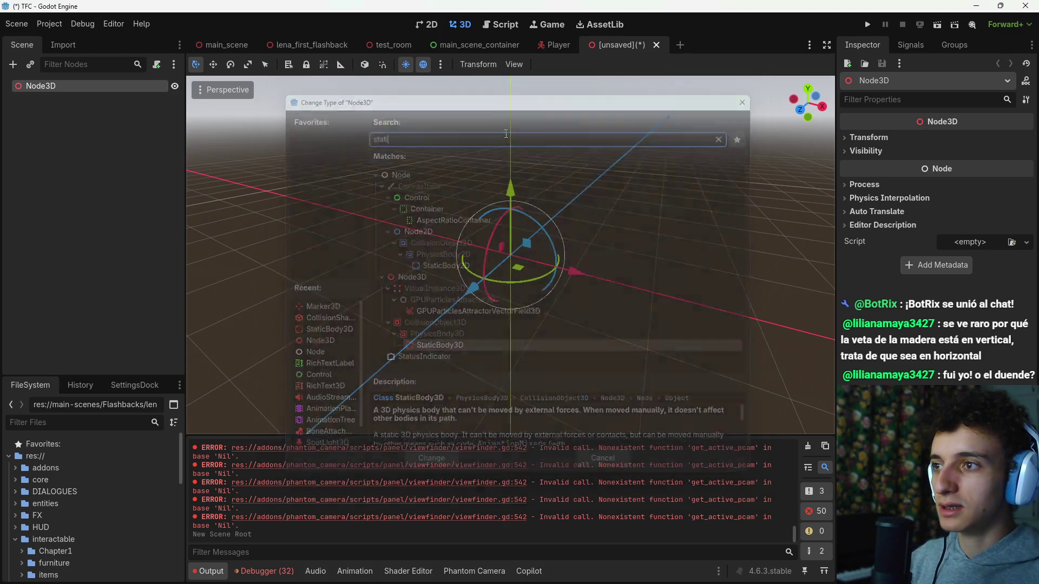
Rename the root to 'MachineCanOpenerCollectable', then rearrange it to 'MachineCollectableCanOpener'
{"action": "right_click", "coordinate": [57, 85]}
{"action": "key", "text": "F2"}
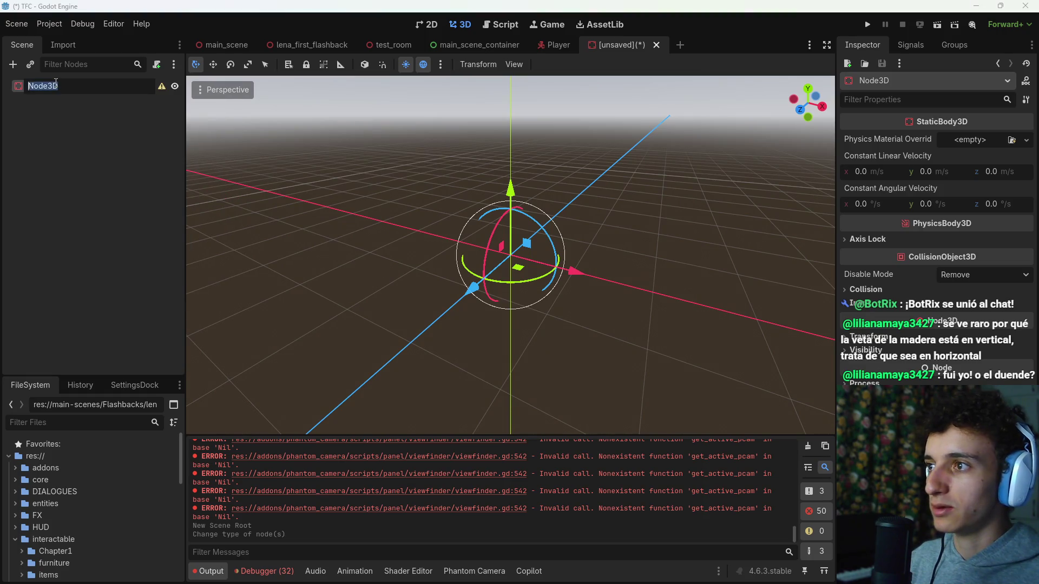
{"action": "type", "text": "MachineCanOp"}
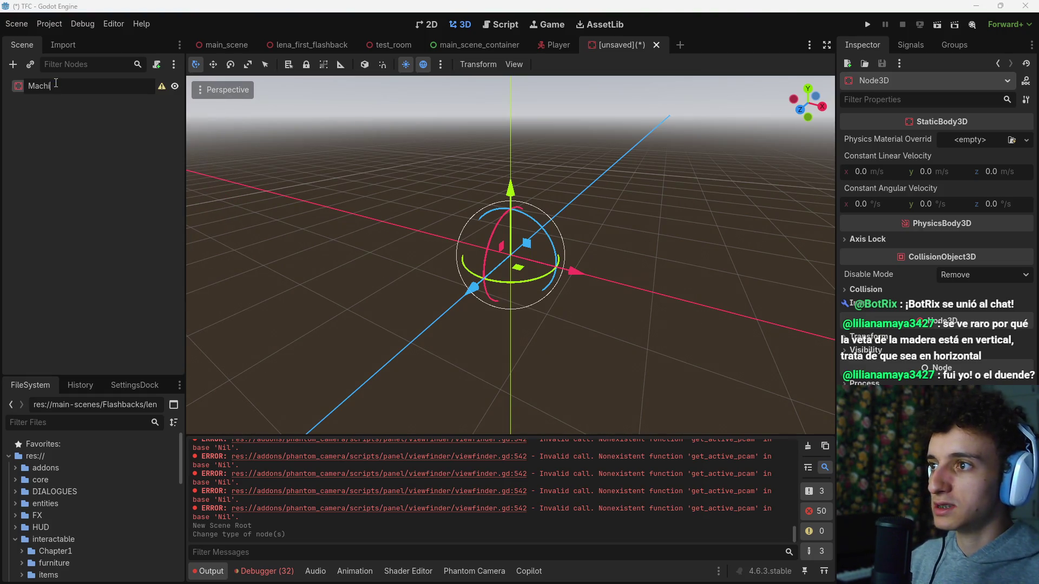
{"action": "type", "text": "enerC"}
{"action": "type", "text": "ollectable"}
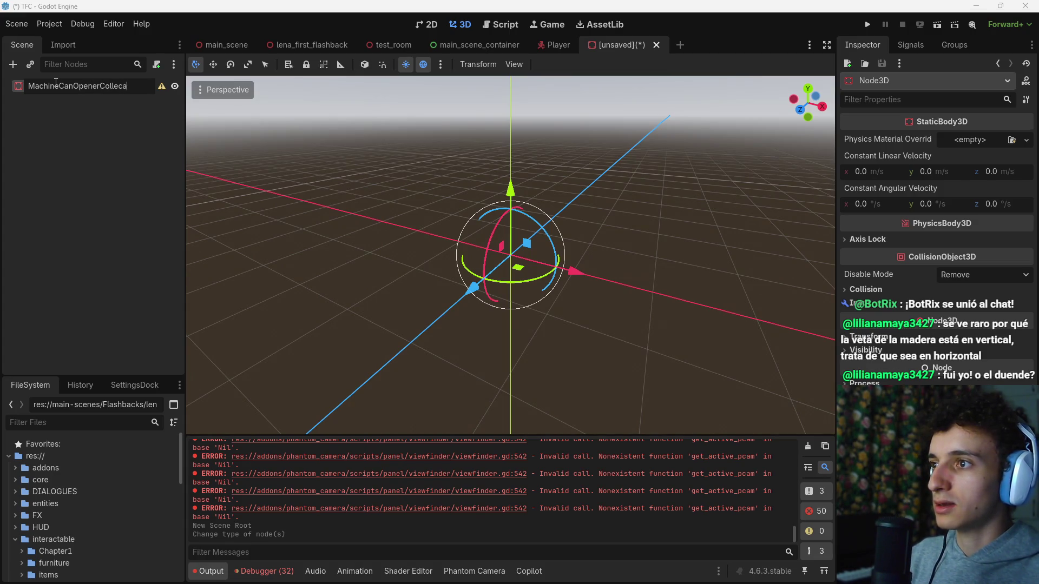
{"action": "key", "text": "shift+Left"}
{"action": "key", "text": "shift+Left"}
{"action": "key", "text": "shift+Left"}
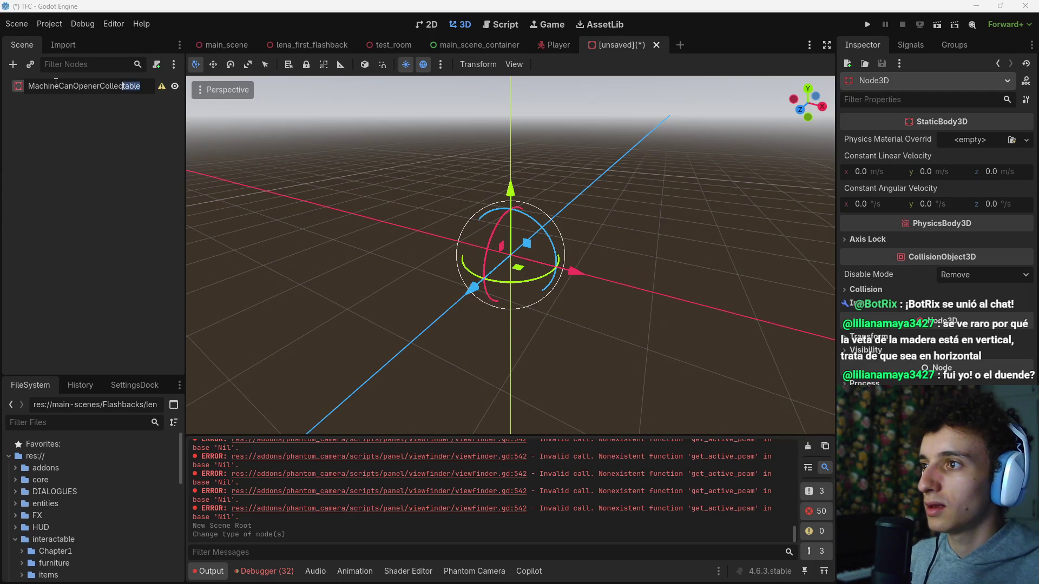
{"action": "key", "text": "BackSpace"}
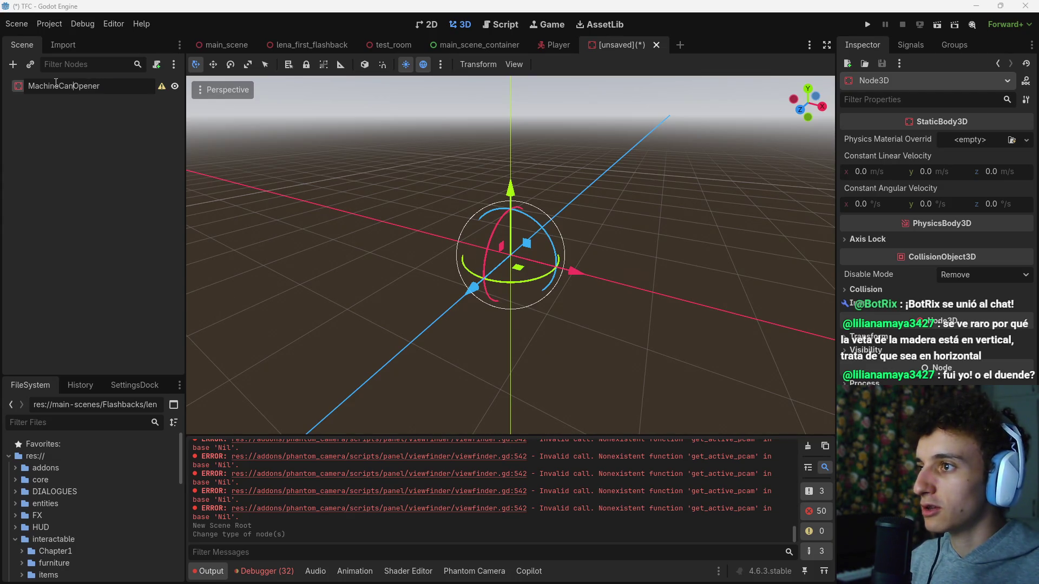
{"action": "type", "text": "Collectable"}
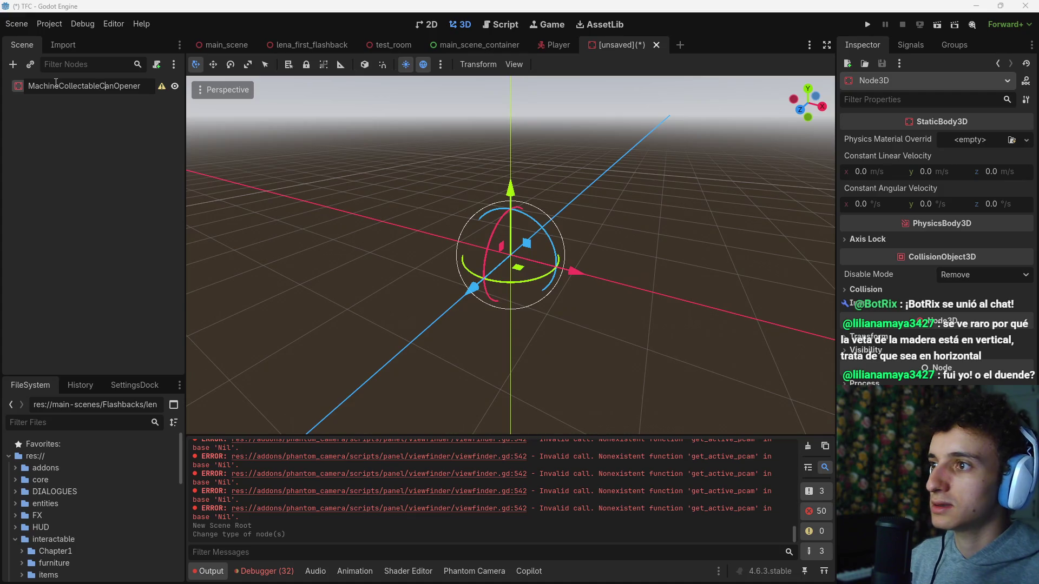
{"action": "key", "text": "Return"}
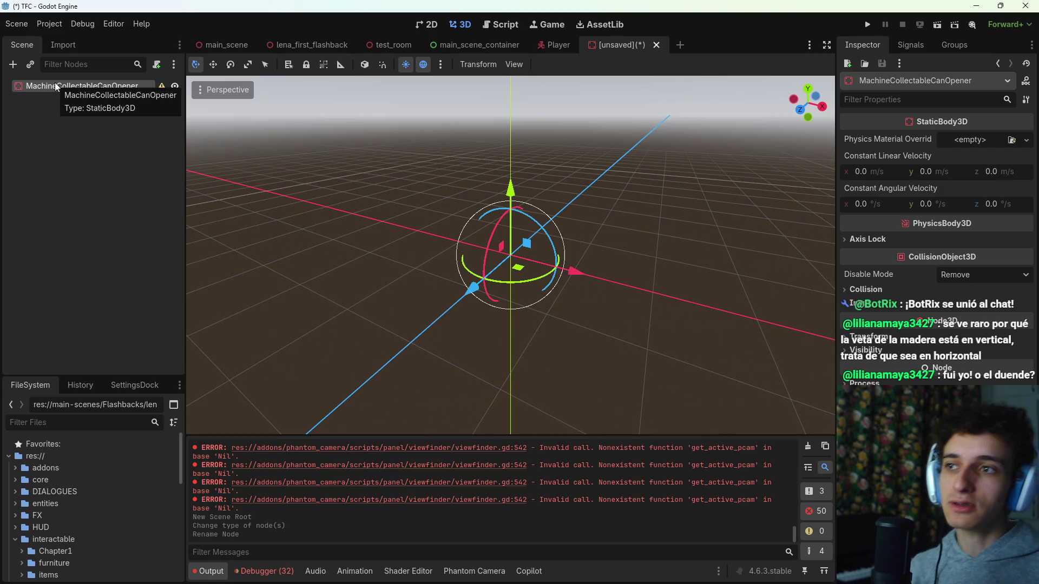
Correct the root name to 'CollectableMachineCanOpener'
{"action": "left_click", "coordinate": [62, 137]}
{"action": "left_click", "coordinate": [95, 86]}
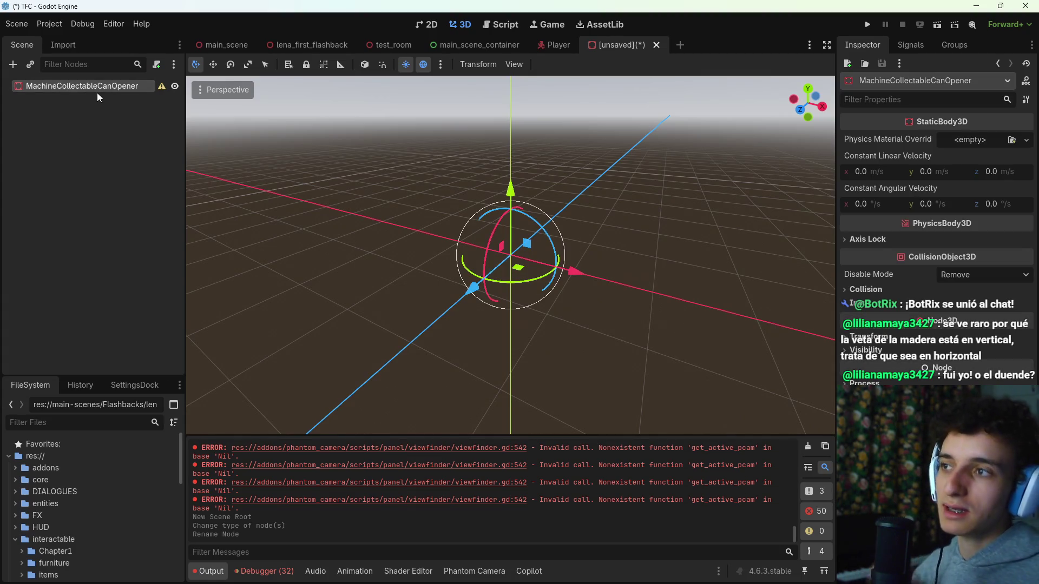
{"action": "double_click", "coordinate": [88, 88]}
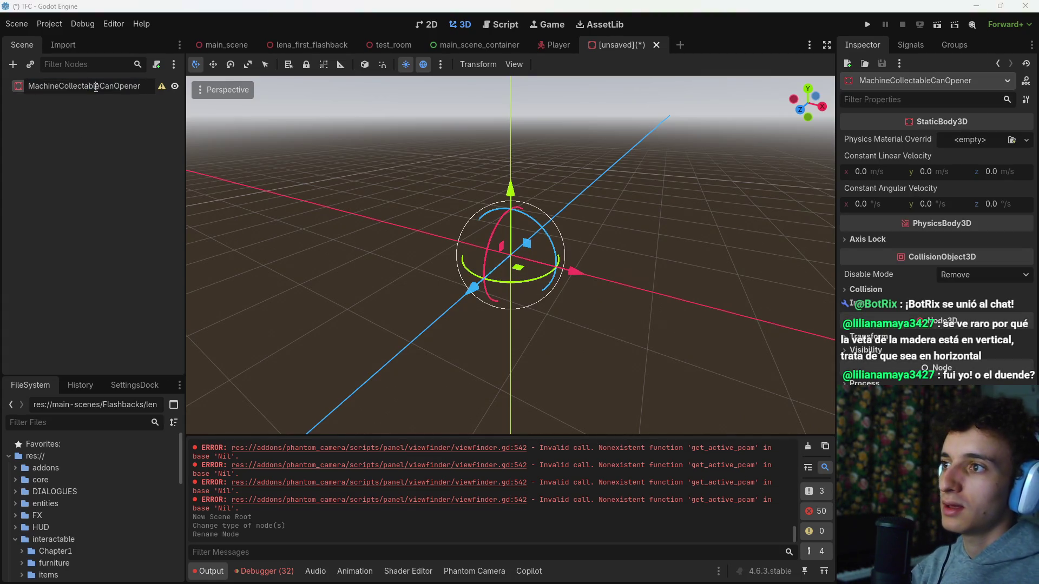
{"action": "left_click_drag", "start_coordinate": [99, 86], "coordinate": [59, 87]}
{"action": "key", "text": "BackSpace"}
{"action": "type", "text": "Collectable"}
{"action": "key", "text": "Return"}
{"action": "left_click", "coordinate": [131, 135]}
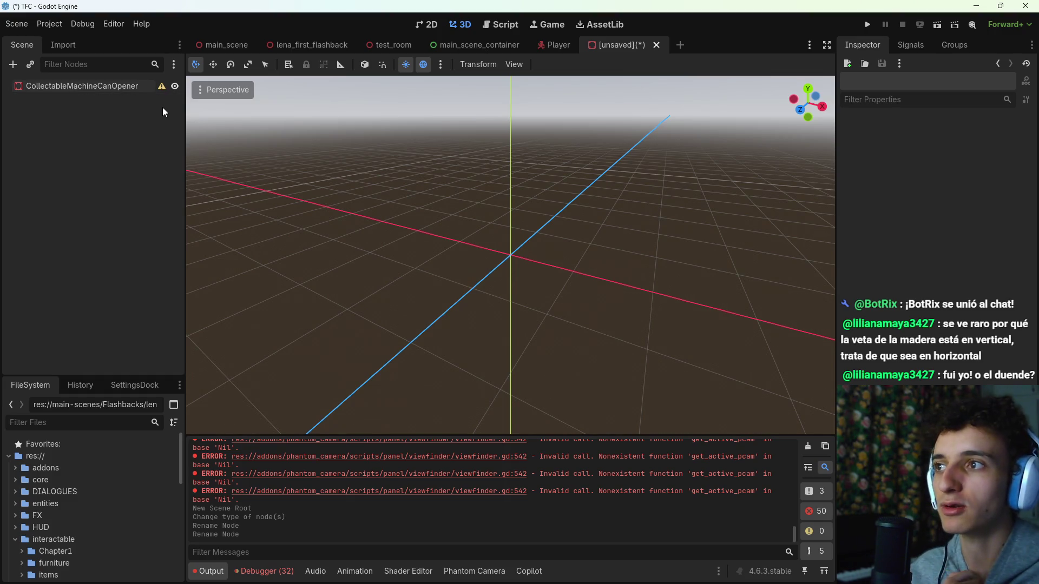
Re-check the root name and keep it as 'CollectableMachineCanOpener'
{"action": "left_click", "coordinate": [64, 85]}
{"action": "left_click", "coordinate": [91, 85]}
{"action": "double_click", "coordinate": [91, 86]}
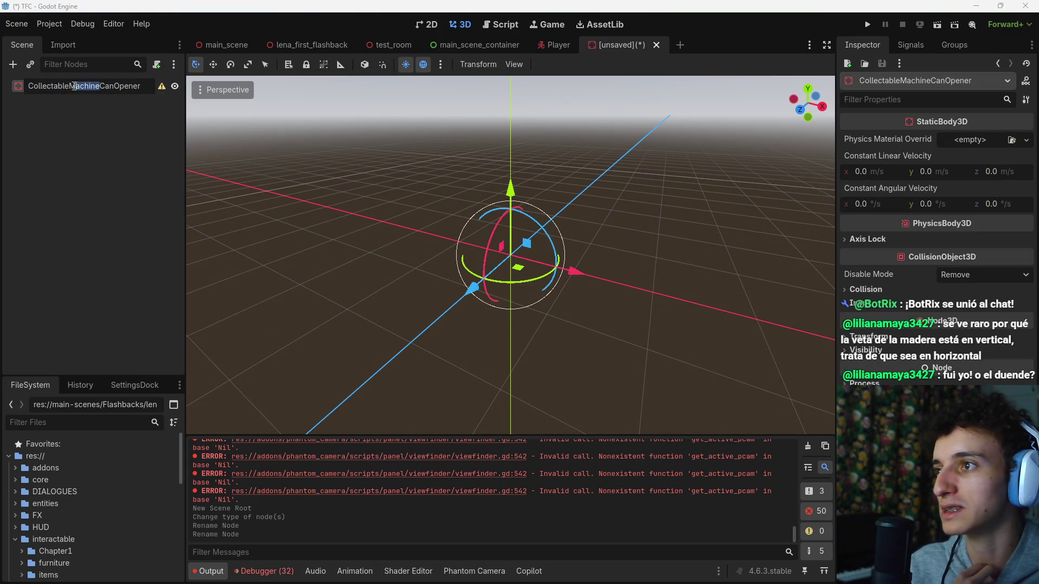
{"action": "left_click_drag", "start_coordinate": [100, 85], "coordinate": [139, 86]}
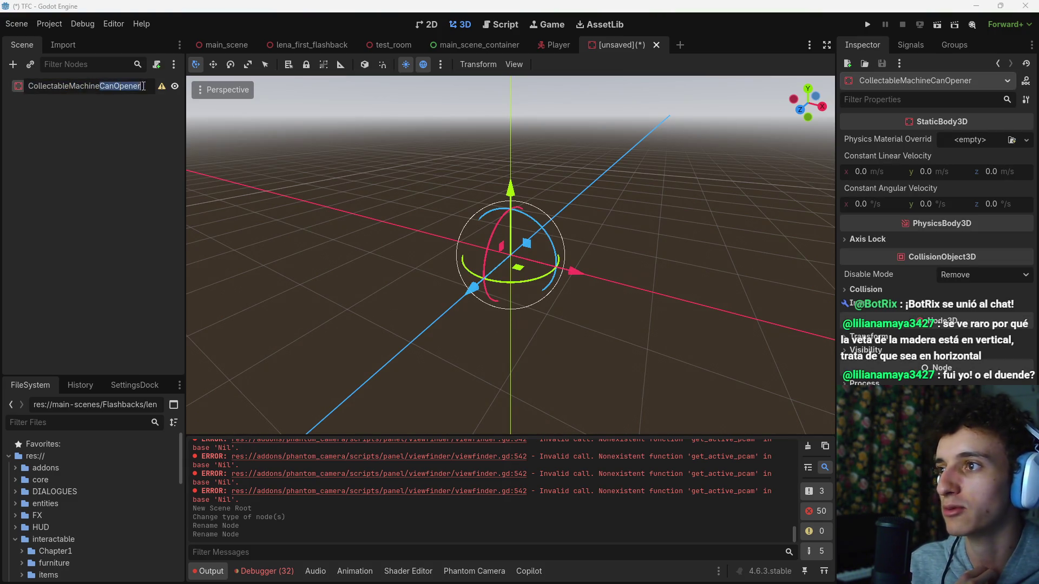
{"action": "left_click", "coordinate": [147, 91]}
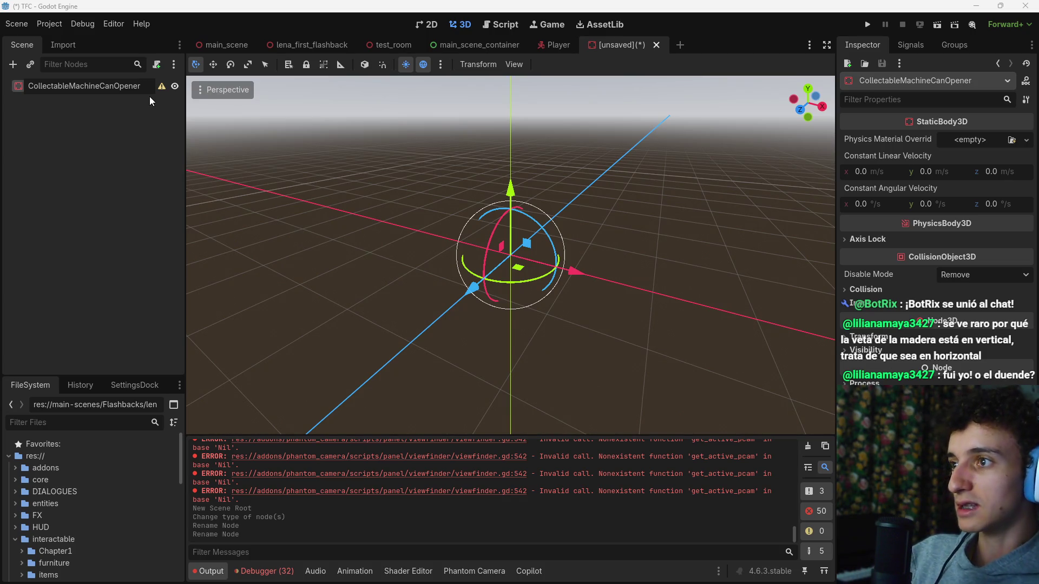
{"action": "key", "text": "Return"}
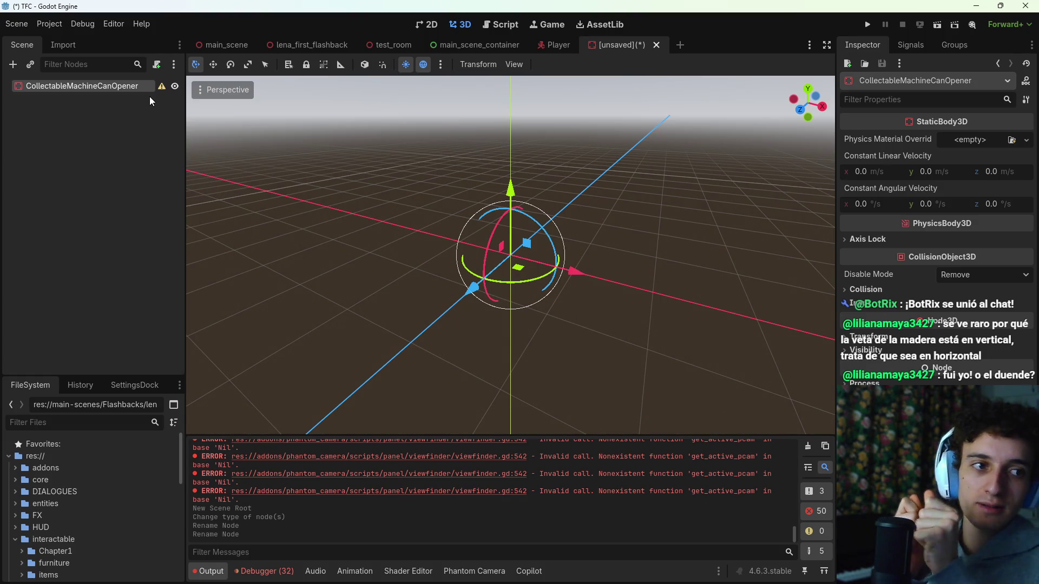
{"action": "left_click", "coordinate": [137, 137]}
{"action": "left_click", "coordinate": [32, 86]}
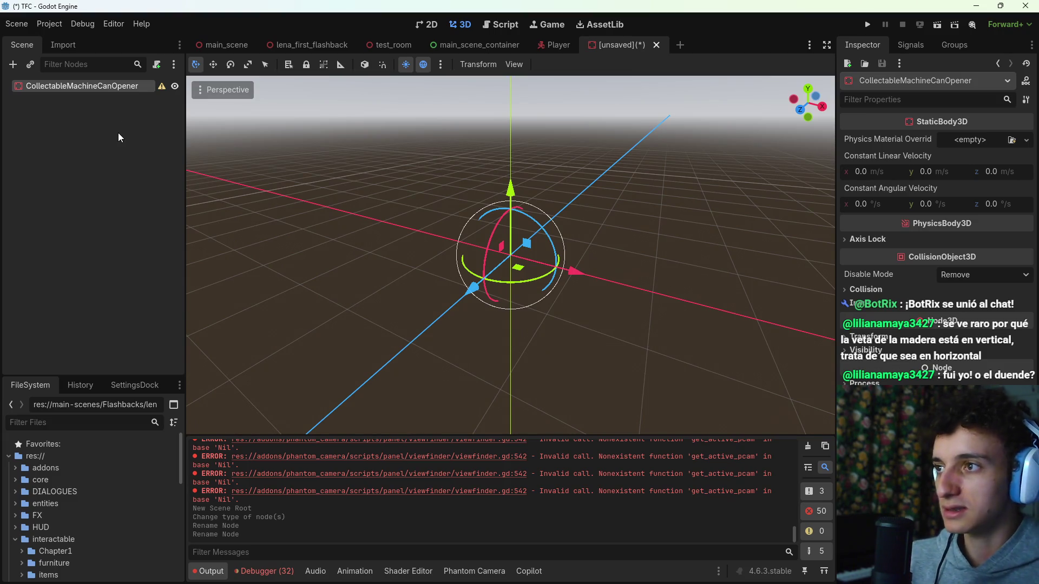
Instance machine_can_opener as a child, then reselect the CollectableMachineCanOpener root
{"action": "key", "text": "ctrl+shift+a"}
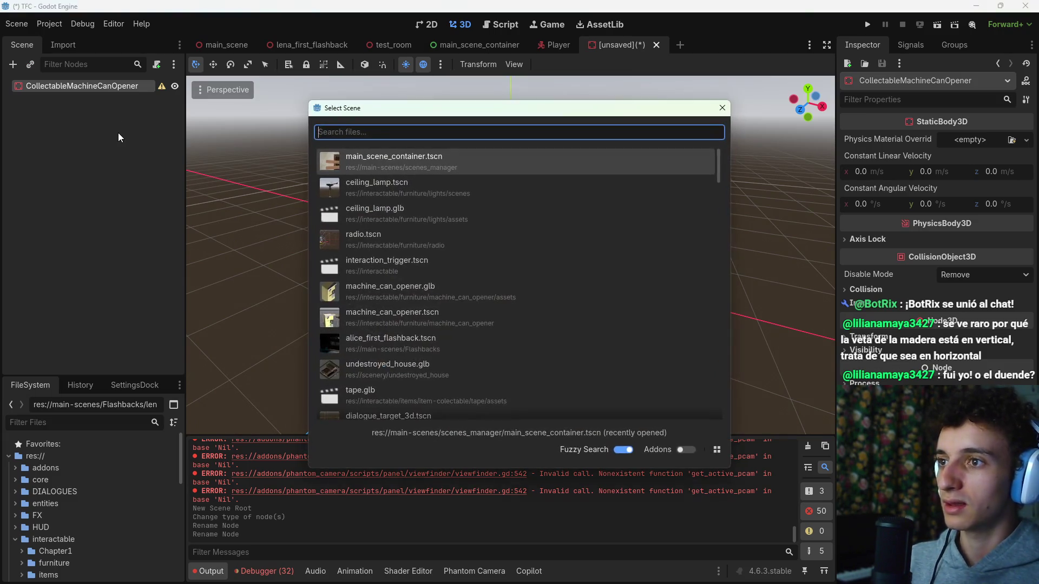
{"action": "type", "text": "machine_can"}
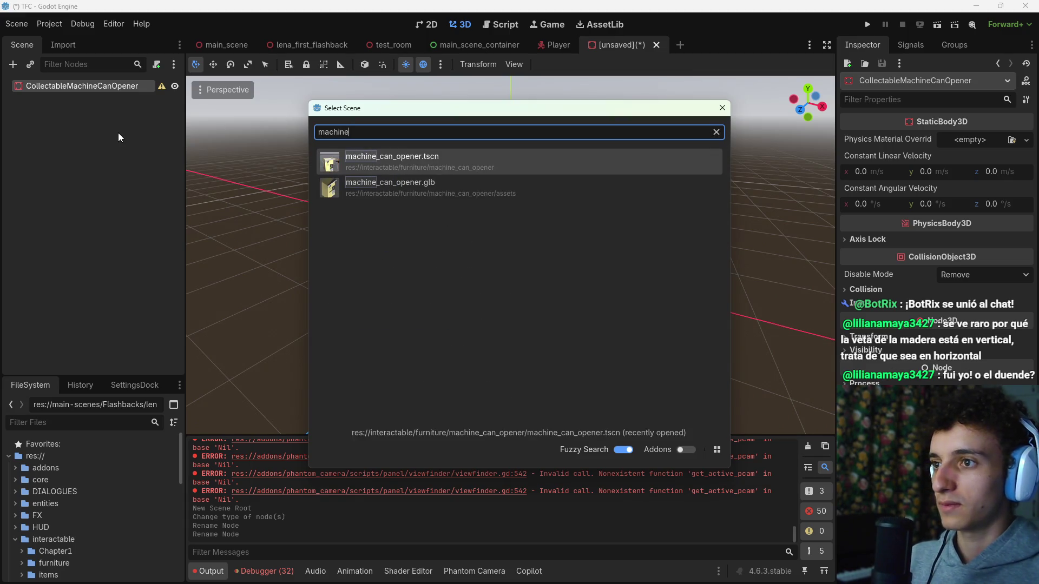
{"action": "key", "text": "Return"}
{"action": "key", "text": "f"}
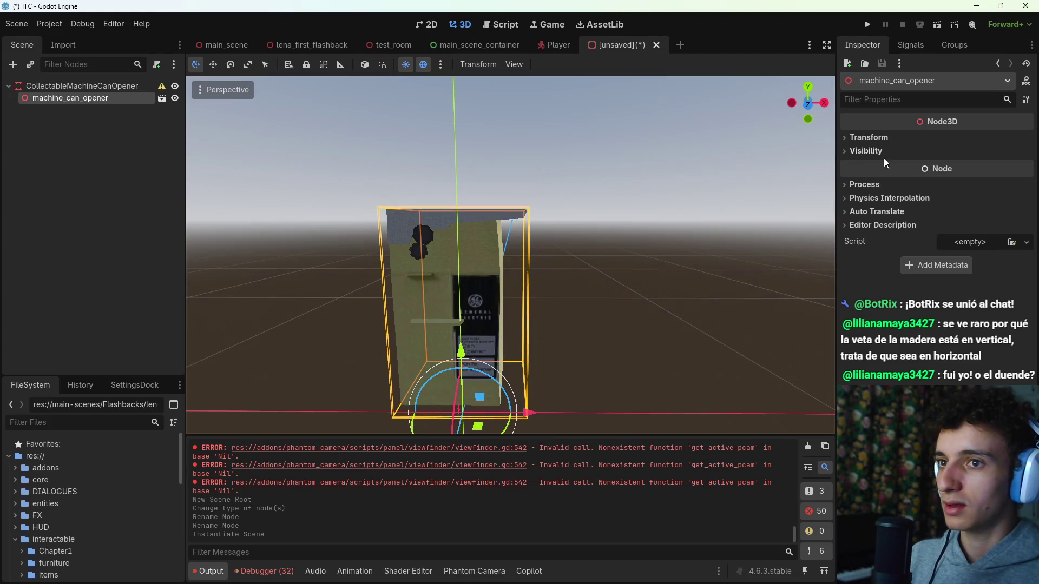
{"action": "left_click", "coordinate": [897, 136]}
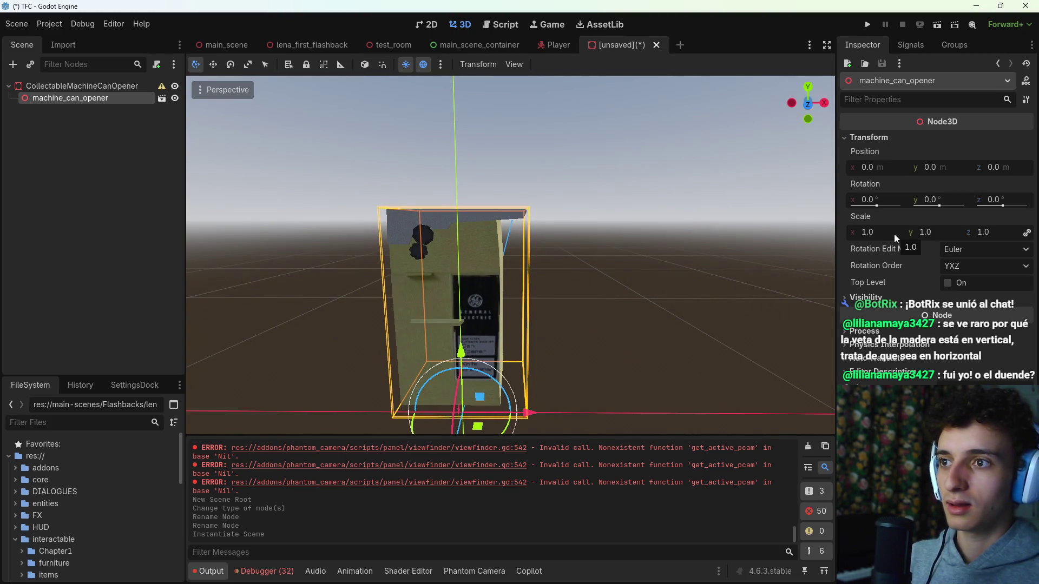
{"action": "left_click", "coordinate": [855, 137]}
{"action": "left_click", "coordinate": [249, 184]}
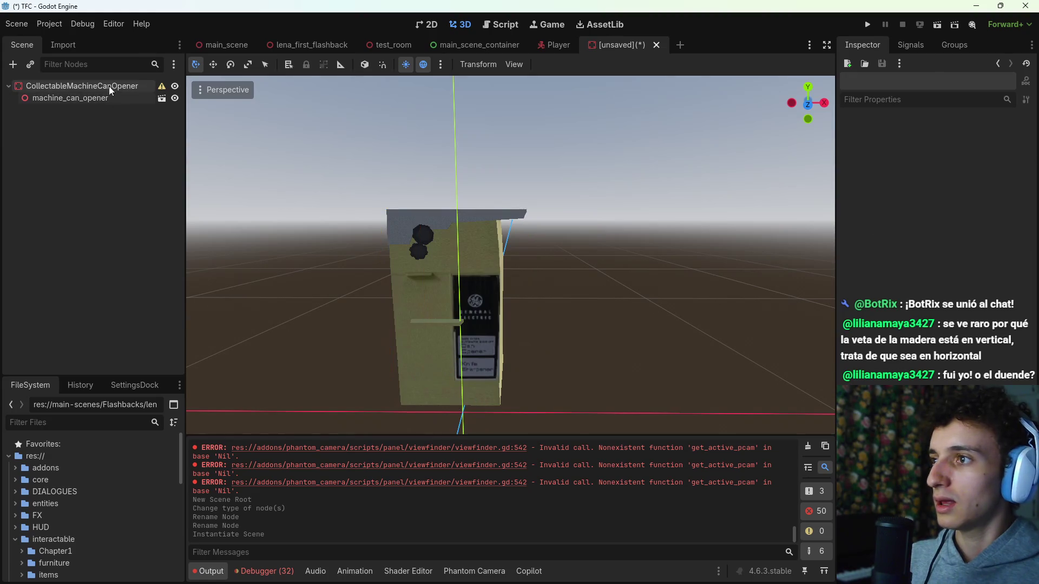
{"action": "left_click", "coordinate": [108, 86]}
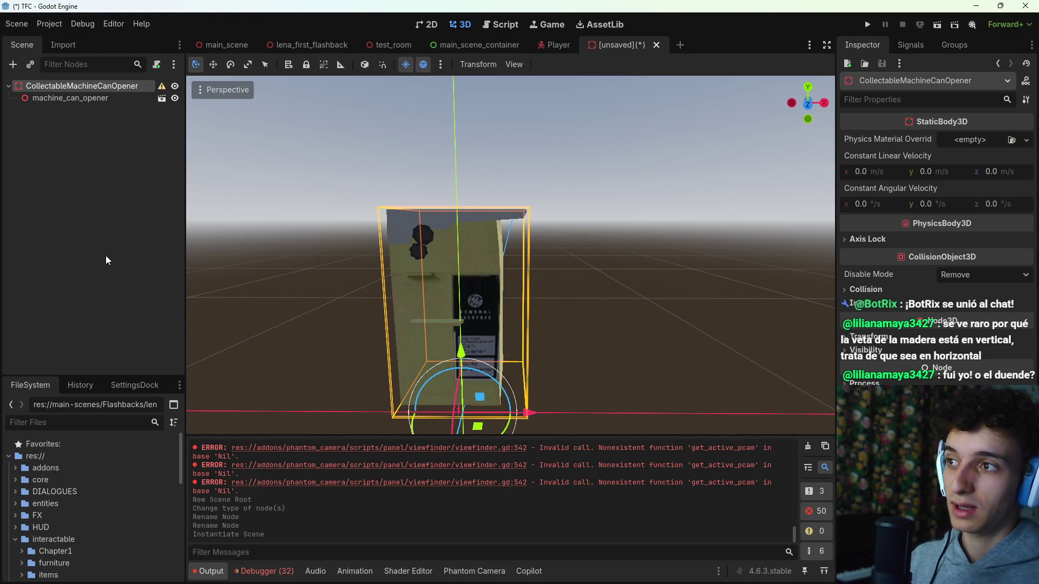
Open machine_can_opener.tscn in its own tab and paste its CollisionShape3D under CollectableMachineCanOpener
{"action": "key", "text": "ctrl+a"}
{"action": "type", "text": "co"}
{"action": "key", "text": "Escape"}
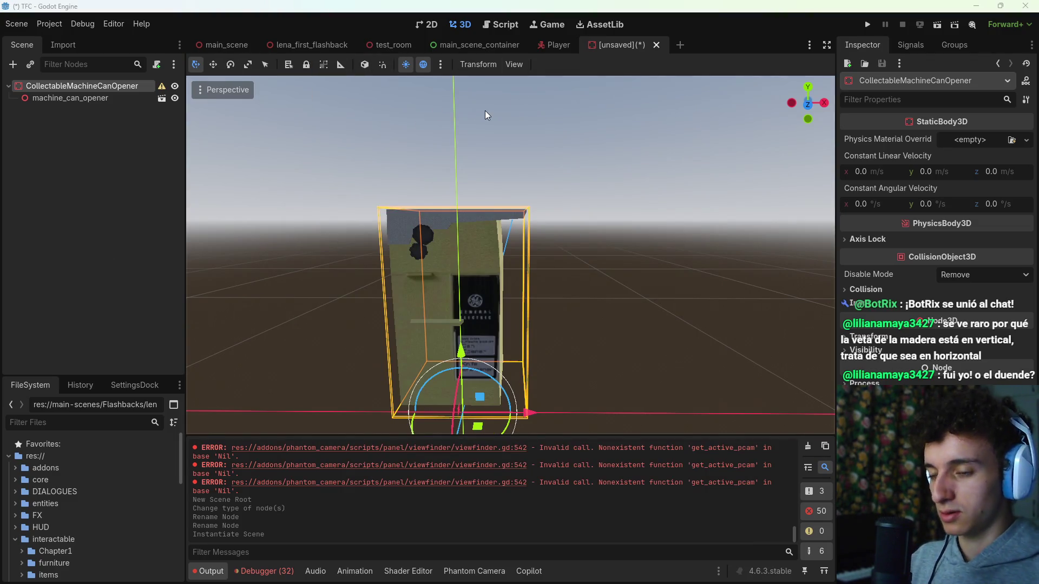
{"action": "key", "text": "ctrl+shift+a"}
{"action": "type", "text": "machin"}
{"action": "key", "text": "Return"}
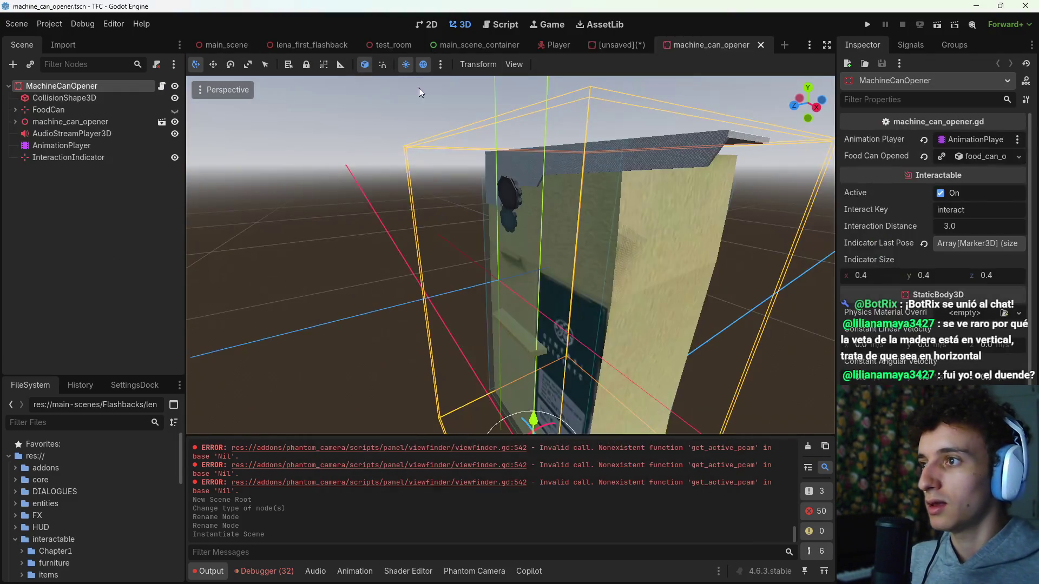
{"action": "left_click", "coordinate": [75, 99]}
{"action": "left_click", "coordinate": [596, 47]}
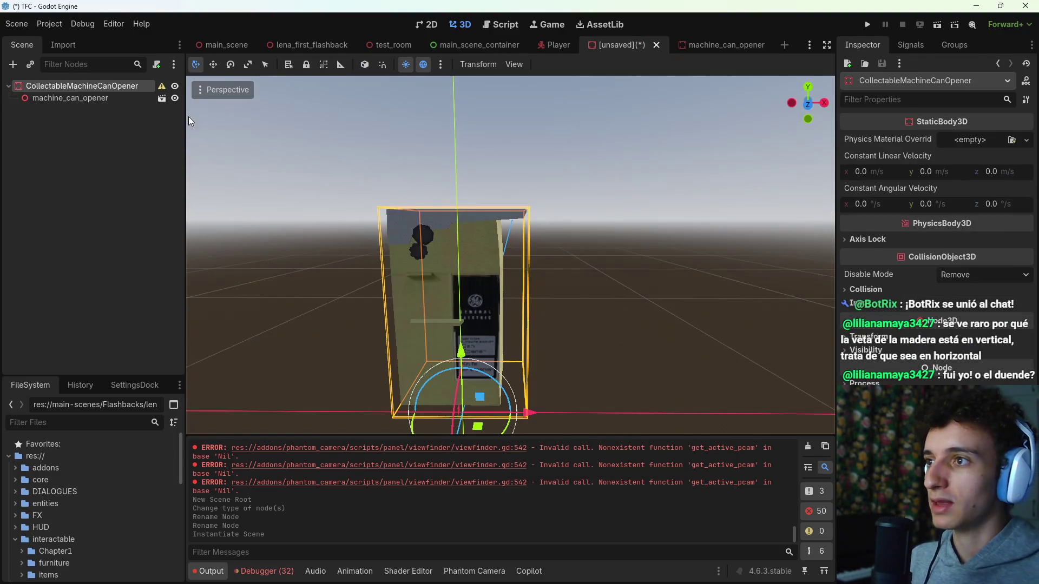
{"action": "key", "text": "ctrl+v"}
Move the CollisionShape3D above machine_can_opener and start attaching a script to the root
{"action": "left_click_drag", "start_coordinate": [67, 112], "coordinate": [61, 102]}
{"action": "left_click", "coordinate": [95, 87]}
{"action": "left_click", "coordinate": [157, 65]}
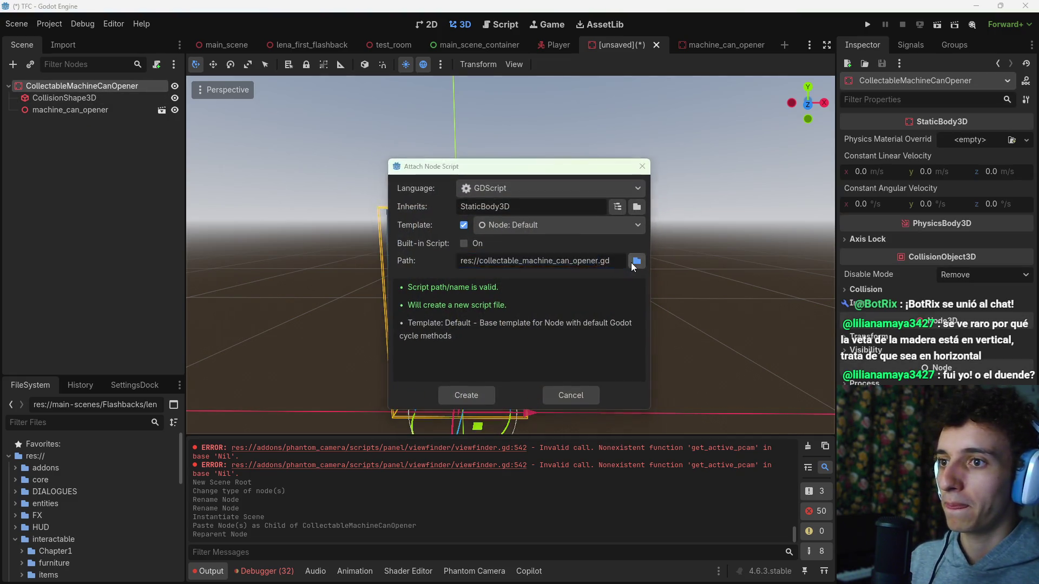
Browse to interactable/furniture/machine_can_opener as the new script's location
{"action": "left_click", "coordinate": [637, 261]}
{"action": "left_click", "coordinate": [275, 116]}
{"action": "left_click", "coordinate": [277, 115]}
{"action": "left_click", "coordinate": [277, 116]}
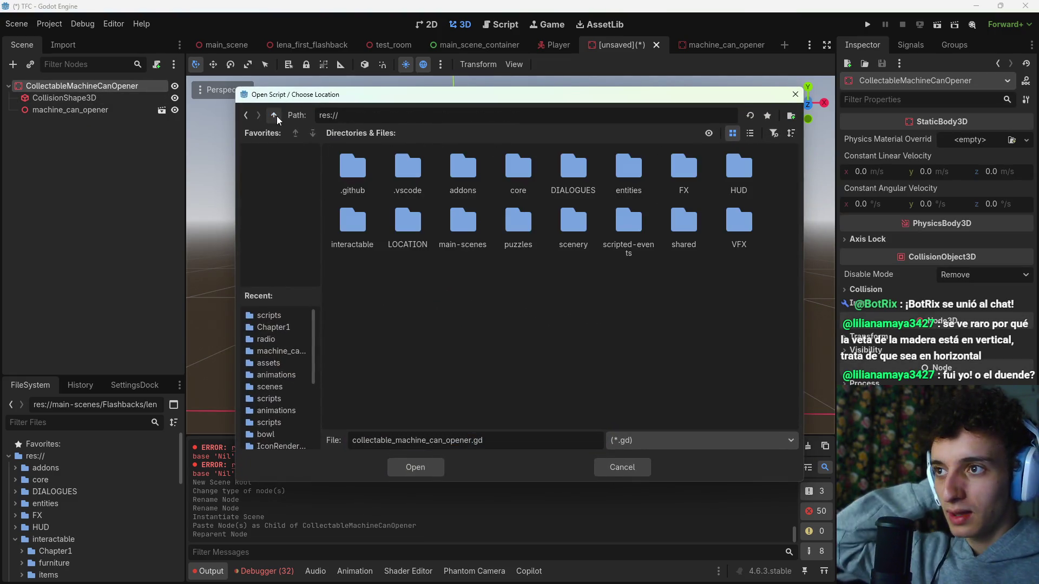
{"action": "double_click", "coordinate": [358, 222]}
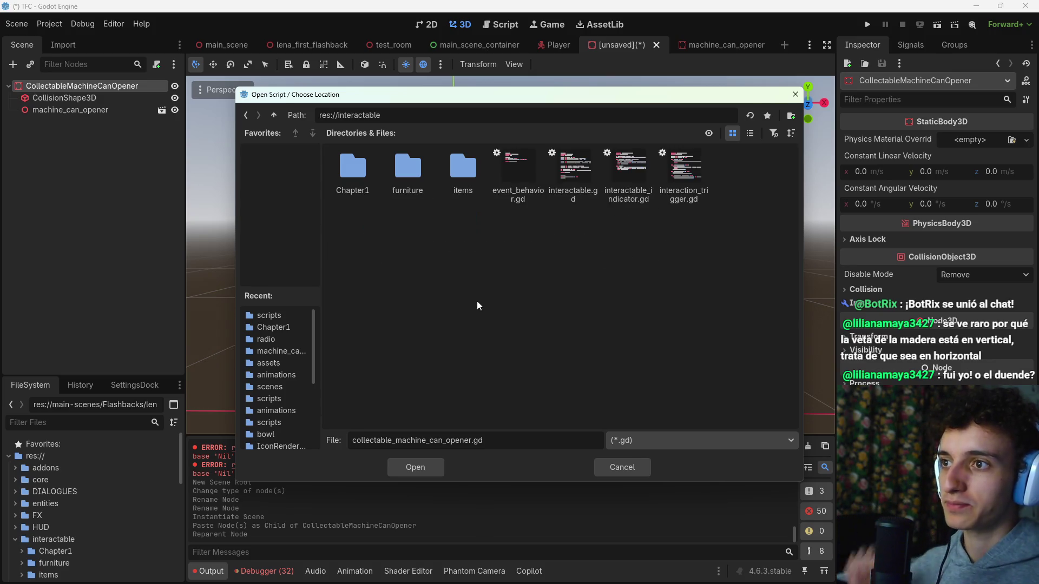
{"action": "double_click", "coordinate": [407, 173]}
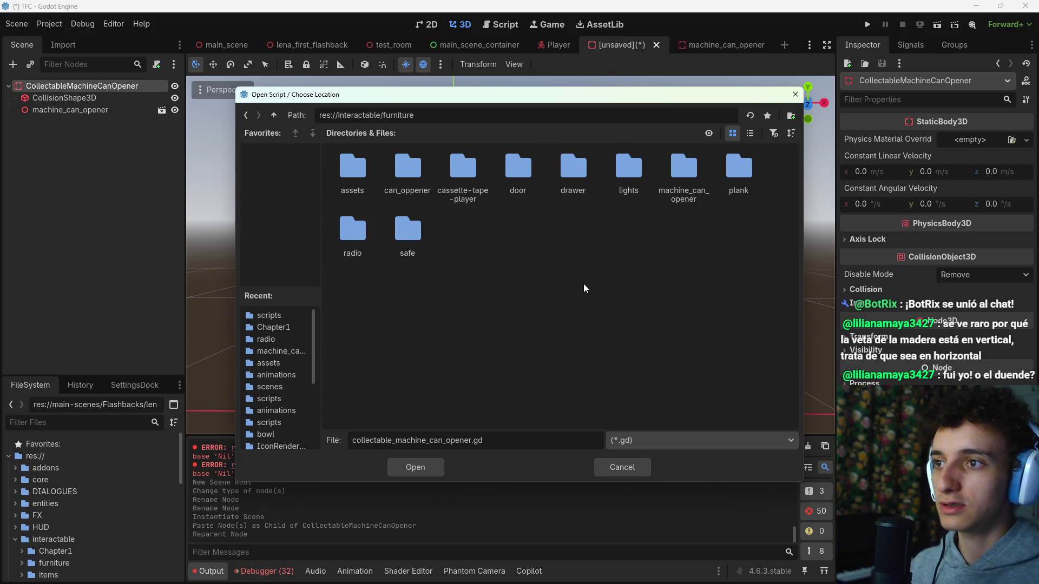
{"action": "double_click", "coordinate": [681, 181]}
Confirm the machine_can_opener folder and create collectable_machine_can_opener.gd
{"action": "right_click", "coordinate": [544, 216]}
{"action": "left_click", "coordinate": [600, 226]}
{"action": "type", "text": "collectable"}
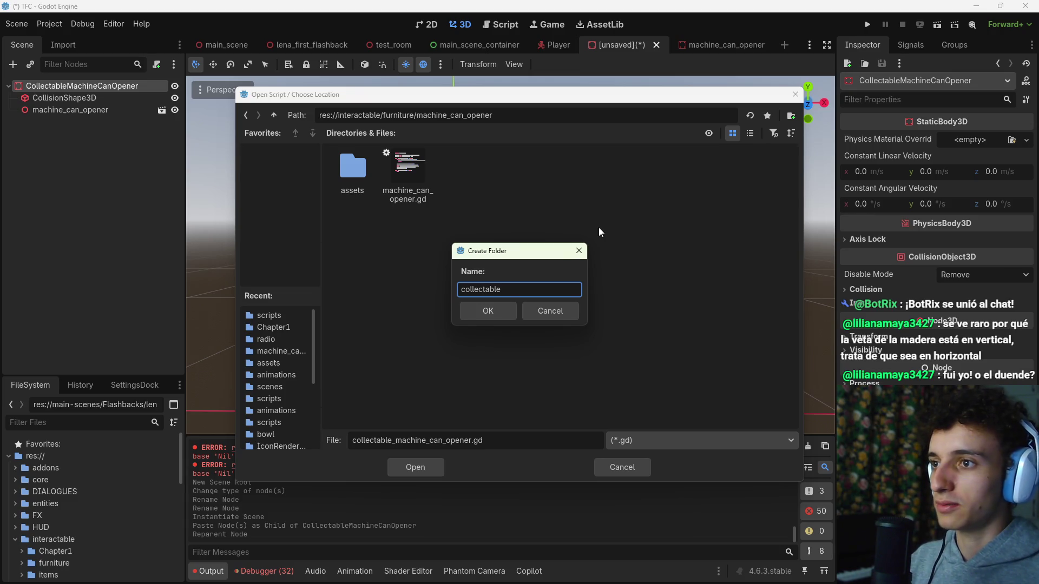
{"action": "key", "text": "Escape"}
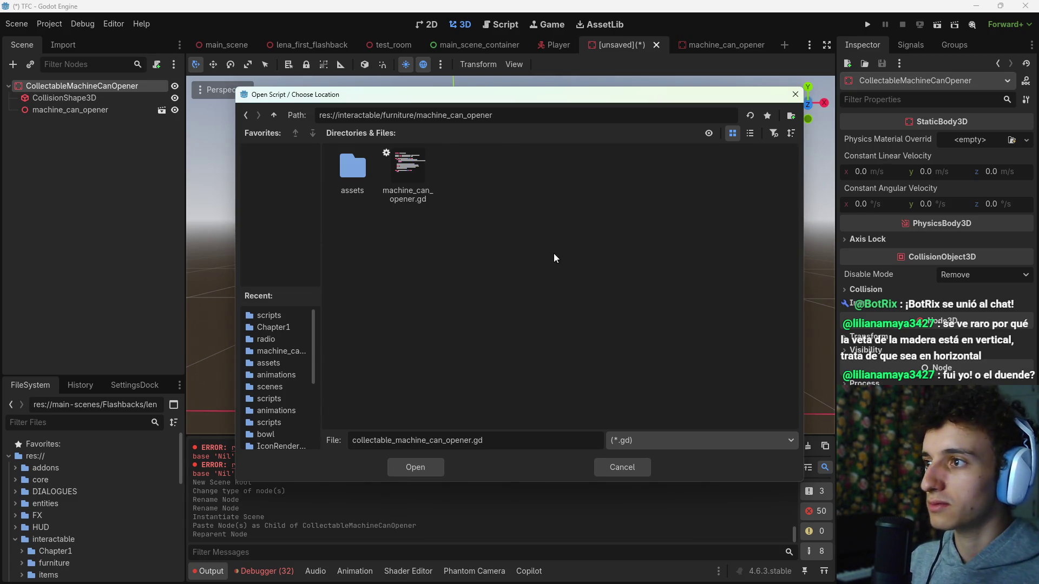
{"action": "right_click", "coordinate": [525, 184]}
{"action": "left_click", "coordinate": [517, 193]}
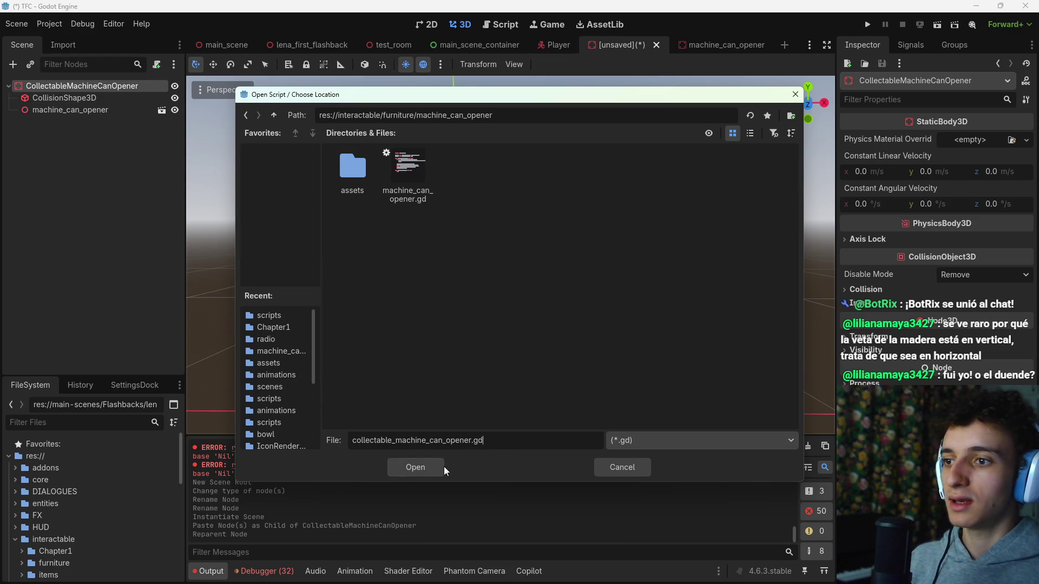
{"action": "left_click", "coordinate": [422, 467]}
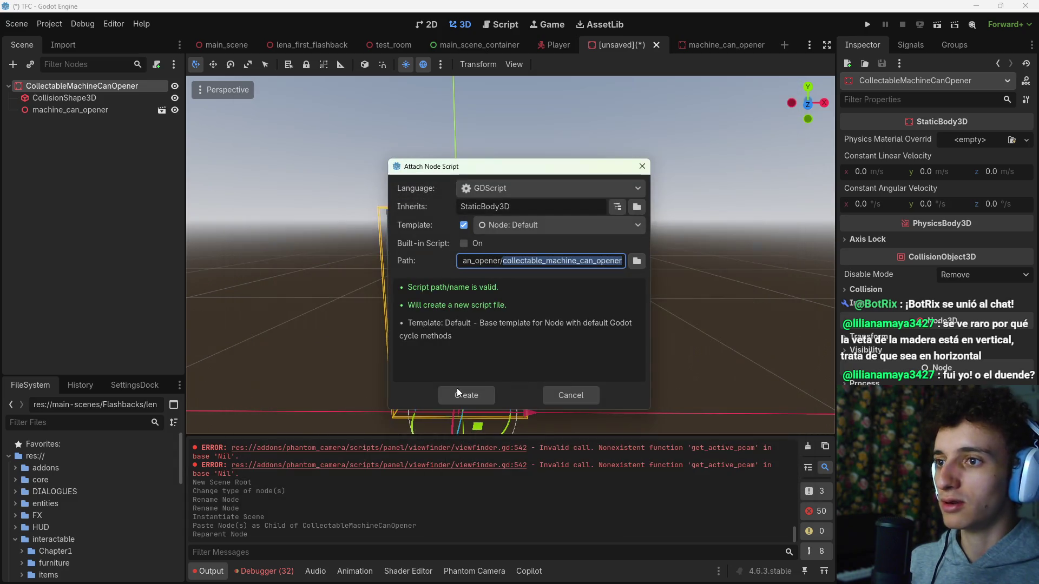
{"action": "left_click", "coordinate": [466, 395]}
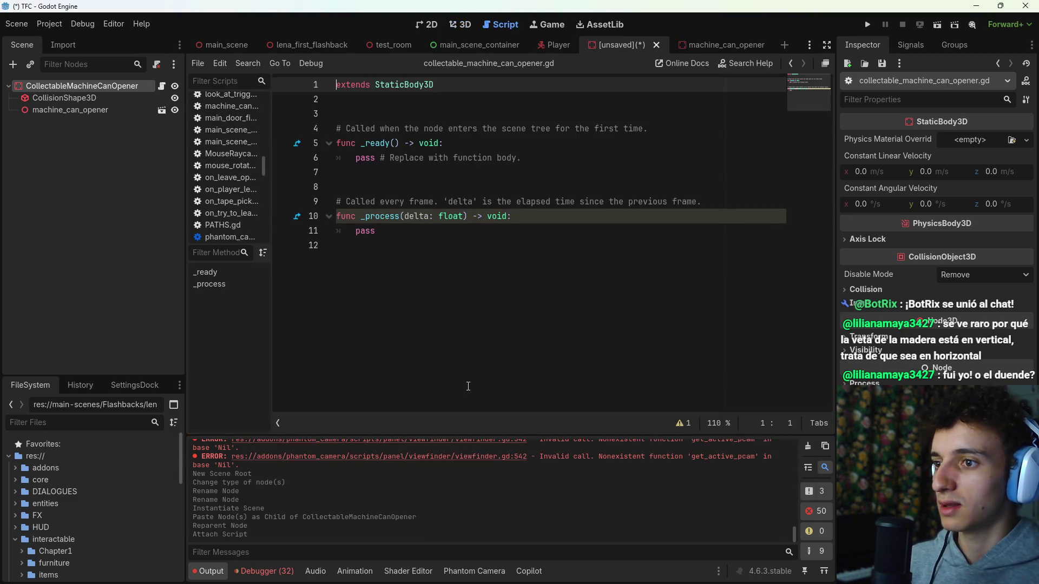
Replace the template code with 'extends Interactable'
{"action": "mouse_move", "coordinate": [379, 246]}
{"action": "left_mouse_down"}
{"action": "mouse_move", "coordinate": [338, 130]}
{"action": "mouse_move", "coordinate": [377, 84]}
{"action": "left_mouse_up"}
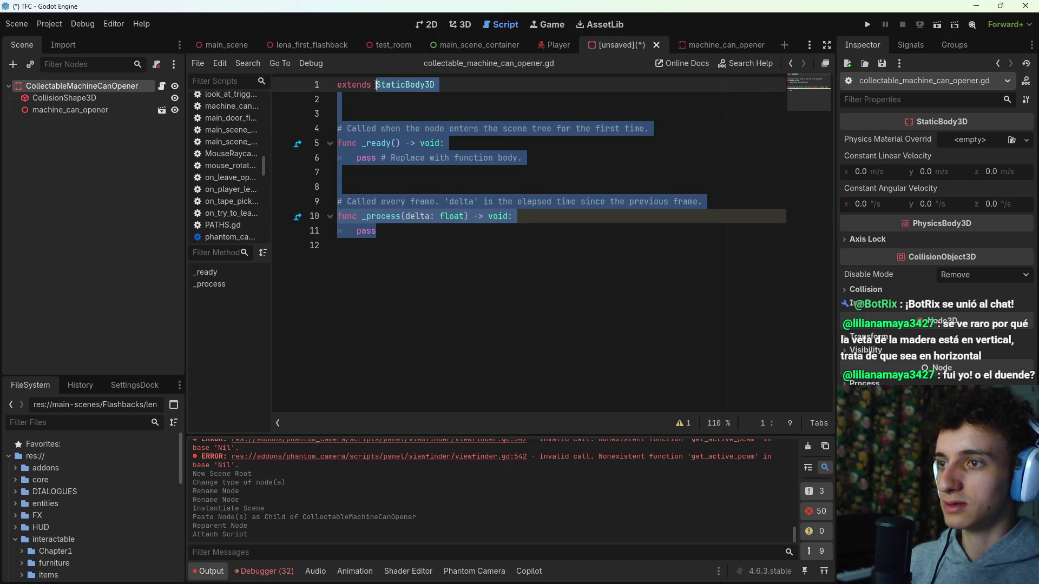
{"action": "key", "text": "BackSpace"}
{"action": "type", "text": "Inter"}
{"action": "key", "text": "Return"}
{"action": "key", "text": "Return"}
{"action": "key", "text": "Return"}
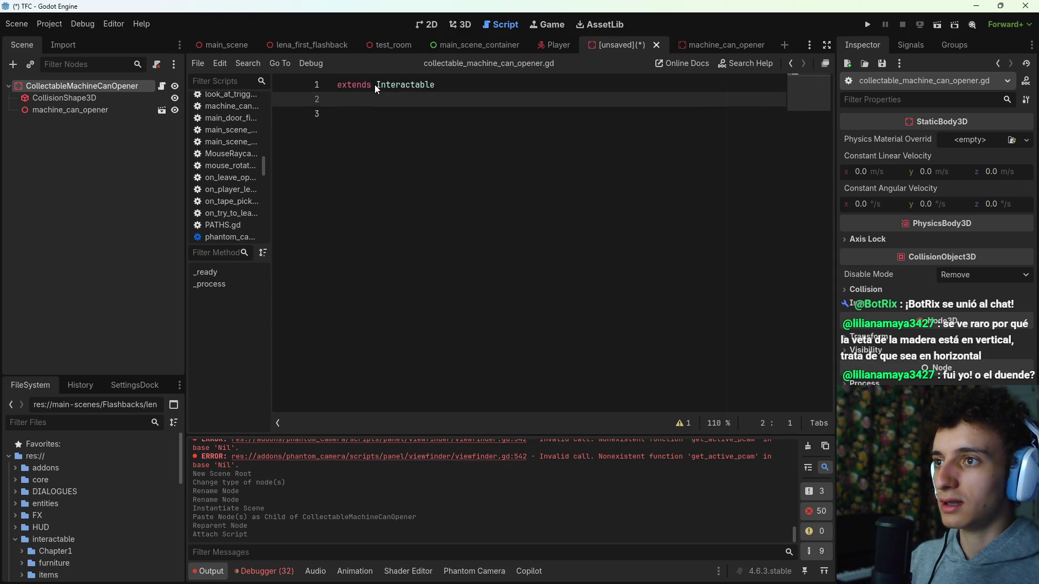
Add a mouse_interaction function stub containing pass
{"action": "type", "text": "func _mouse"}
{"action": "key", "text": "Down"}
{"action": "key", "text": "Return"}
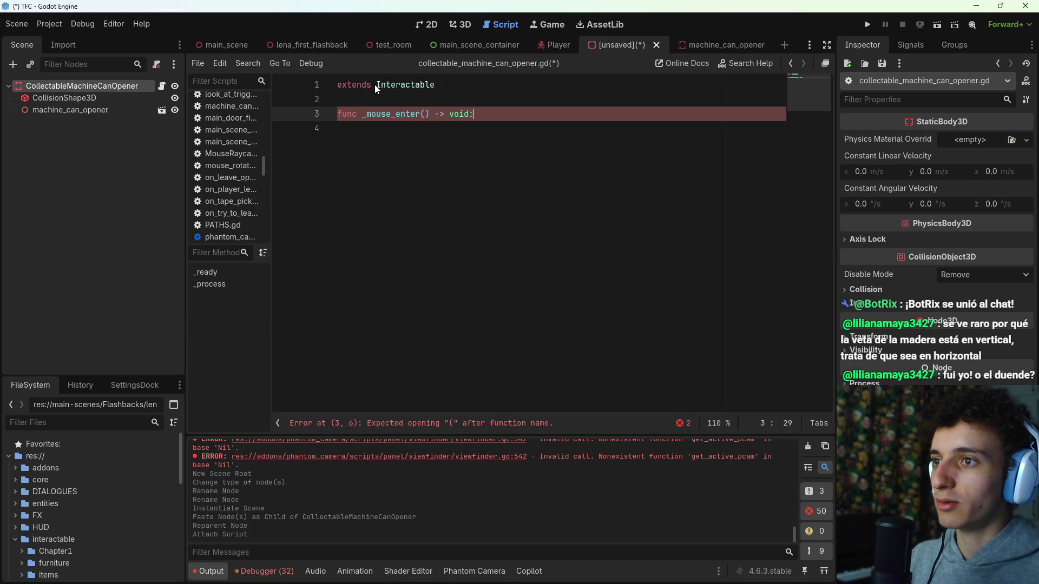
{"action": "key", "text": "Return"}
{"action": "type", "text": "pass"}
{"action": "key", "text": "Return"}
{"action": "key", "text": "BackSpace"}
{"action": "key", "text": "BackSpace"}
{"action": "key", "text": "BackSpace"}
{"action": "key", "text": "BackSpace"}
{"action": "key", "text": "BackSpace"}
{"action": "key", "text": "BackSpace"}
{"action": "key", "text": "BackSpace"}
{"action": "key", "text": "BackSpace"}
{"action": "type", "text": "use_in"}
{"action": "key", "text": "Return"}
{"action": "key", "text": "Return"}
{"action": "type", "text": "pass"}
{"action": "key", "text": "Return"}
{"action": "key", "text": "Return"}
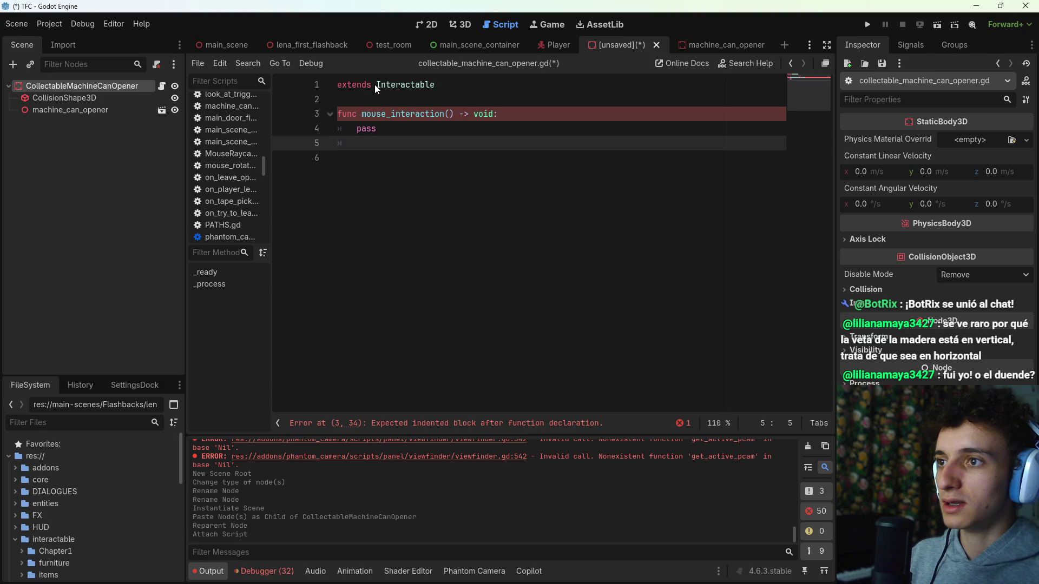
{"action": "key", "text": "BackSpace"}
Add an on_mouse_exited stub with pass and save the scene
{"action": "key", "text": "Return"}
{"action": "type", "text": "func on_mouse"}
{"action": "key", "text": "Return"}
{"action": "key", "text": "Return"}
{"action": "type", "text": "pass"}
{"action": "key", "text": "ctrl+s"}
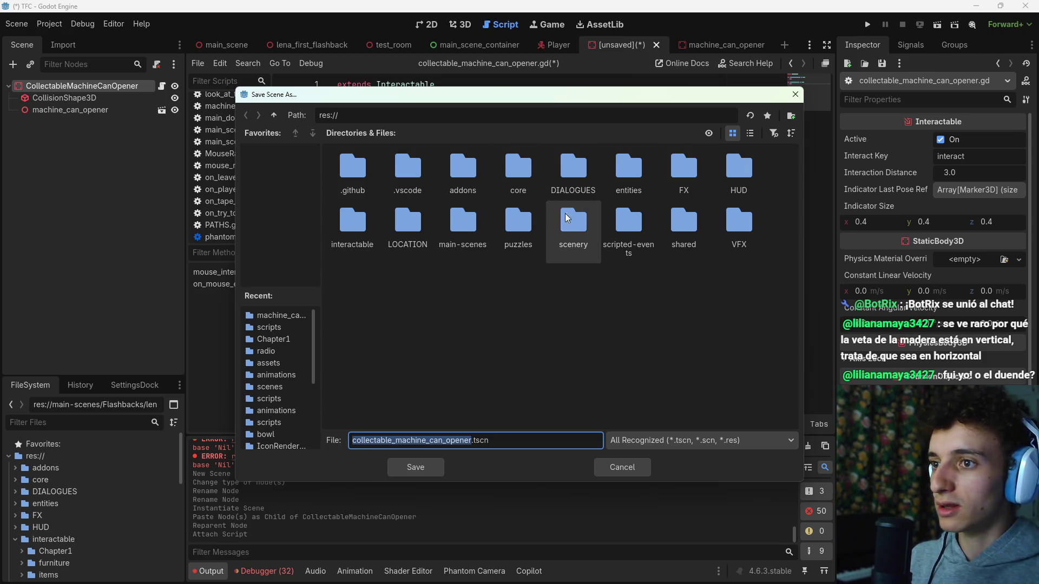
Save the scene as collectable_machine_can_opener.tscn in interactable/furniture/machine_can_opener
{"action": "double_click", "coordinate": [362, 238]}
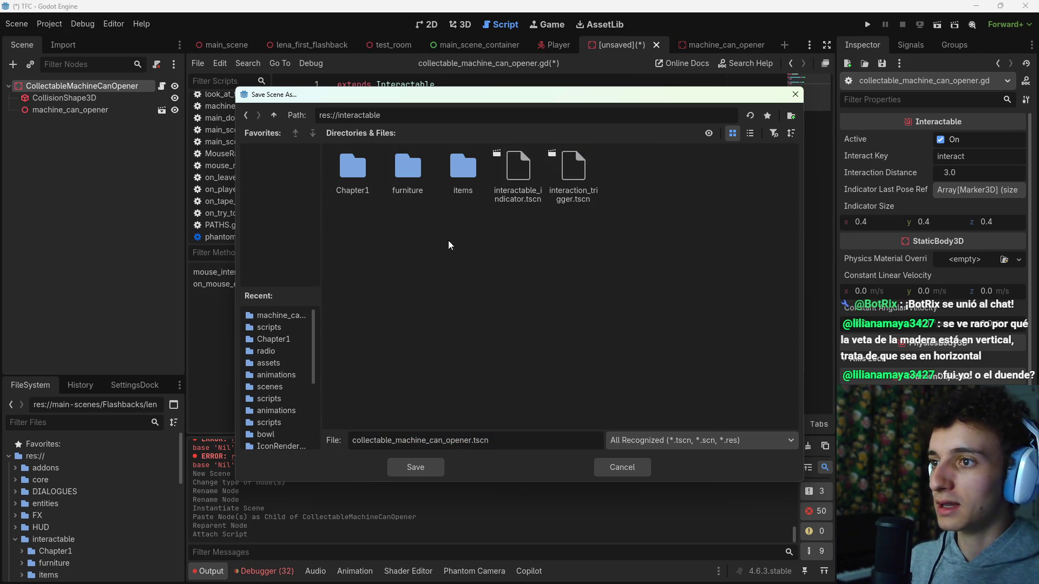
{"action": "double_click", "coordinate": [407, 179]}
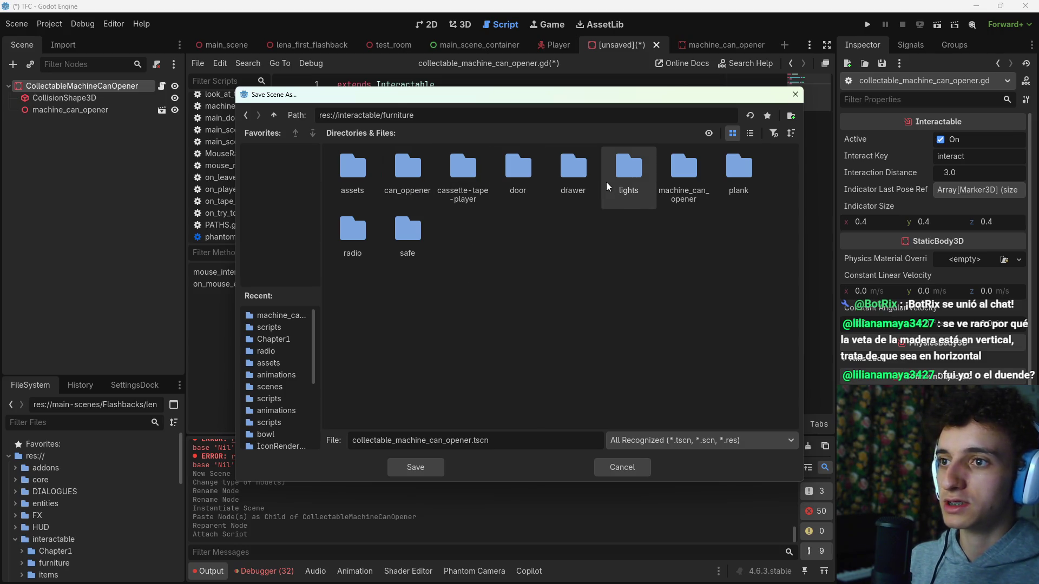
{"action": "double_click", "coordinate": [681, 174]}
{"action": "left_click", "coordinate": [430, 466]}
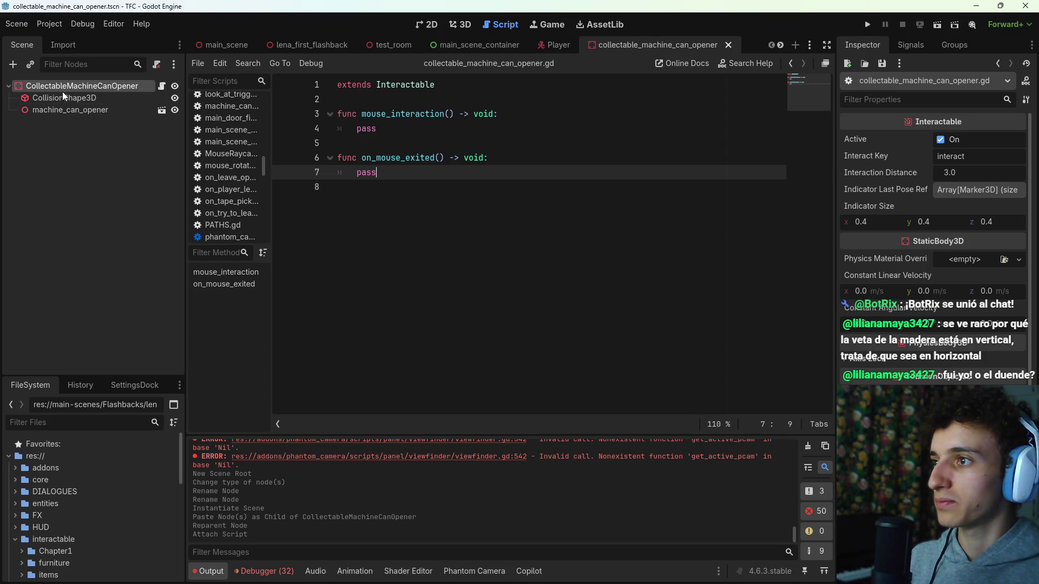
{"action": "left_click", "coordinate": [532, 100]}
{"action": "key", "text": "Return"}
{"action": "key", "text": "Return"}
{"action": "left_click", "coordinate": [531, 109]}
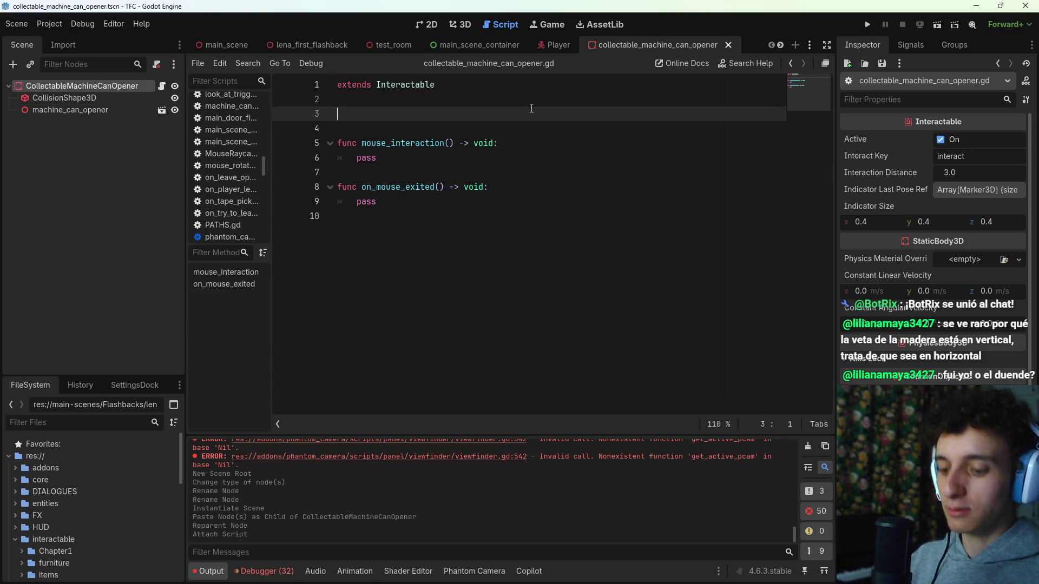
{"action": "type", "text": "@export var "}
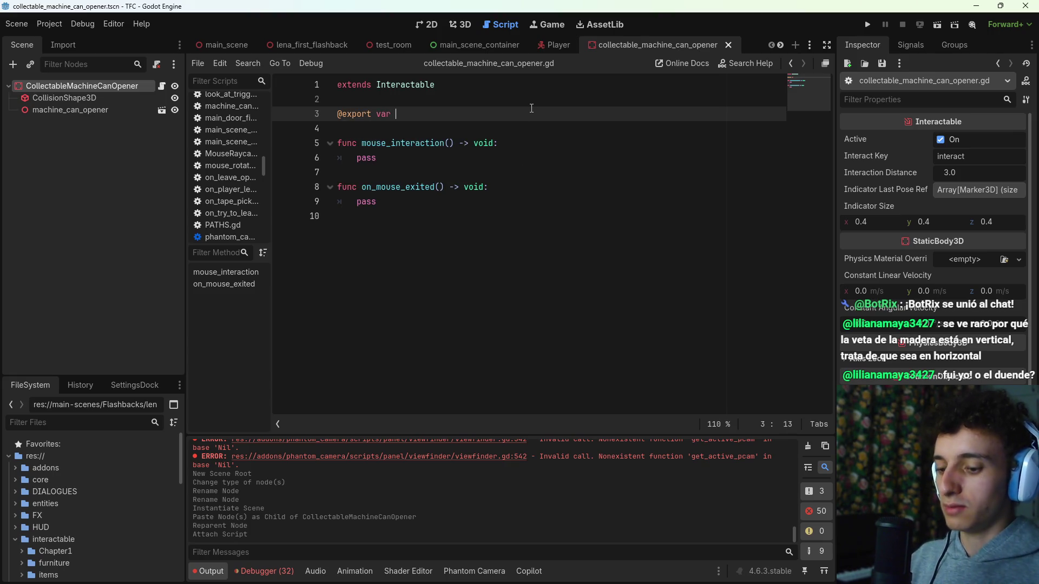
{"action": "type", "text": "item"}
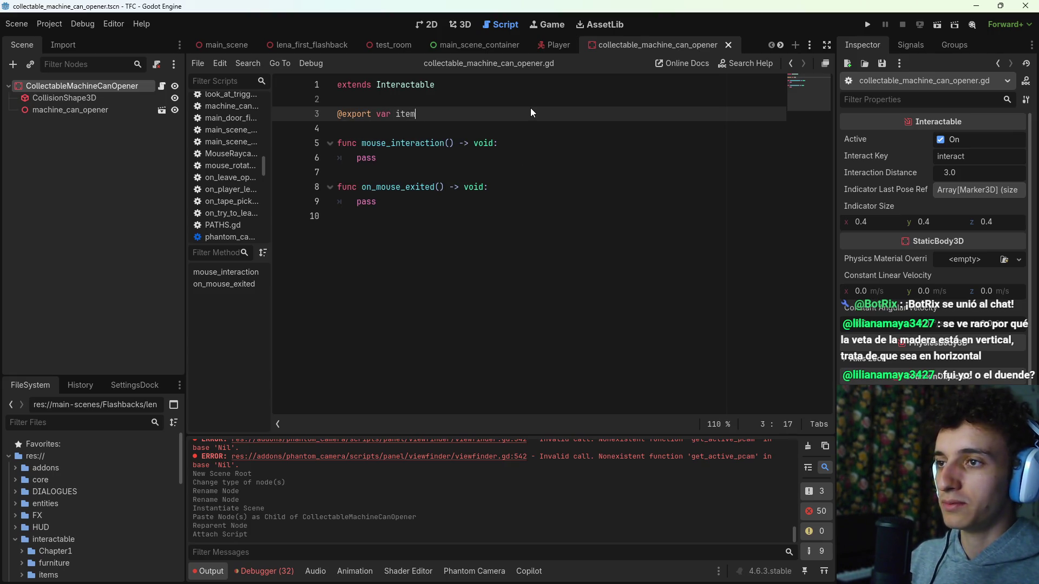
{"action": "type", "text": " : Item"}
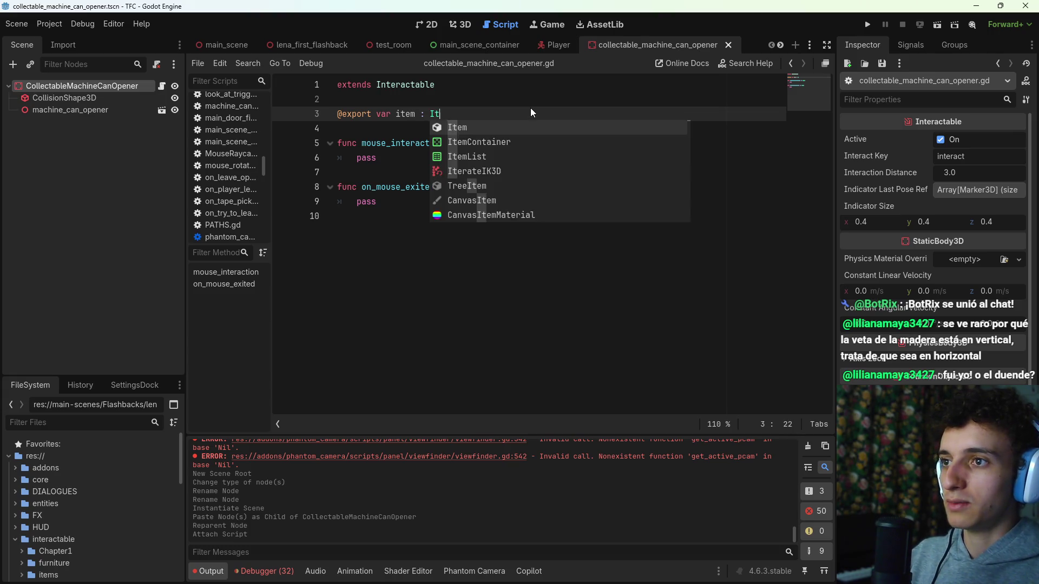
{"action": "key", "text": "ctrl+s"}
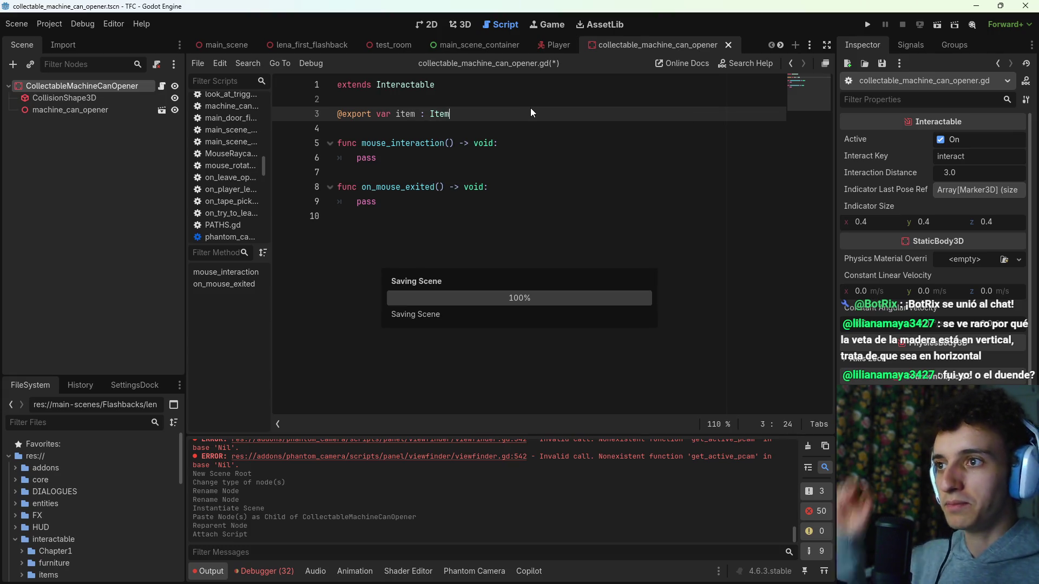
Select the pass placeholder in mouse_interaction and bring up Quick Open Scene
{"action": "left_click", "coordinate": [379, 172]}
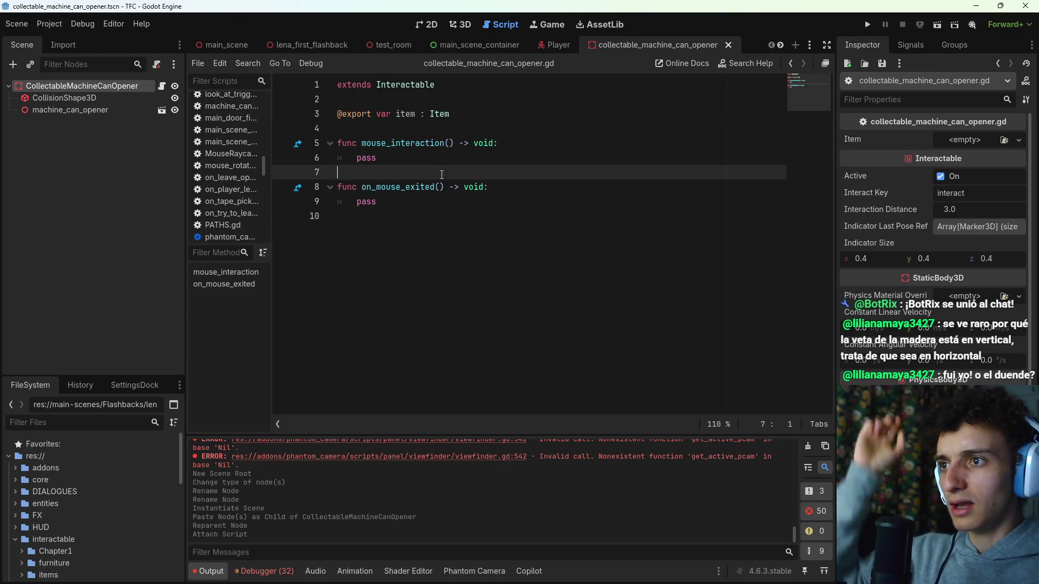
{"action": "left_click_drag", "start_coordinate": [377, 157], "coordinate": [356, 156]}
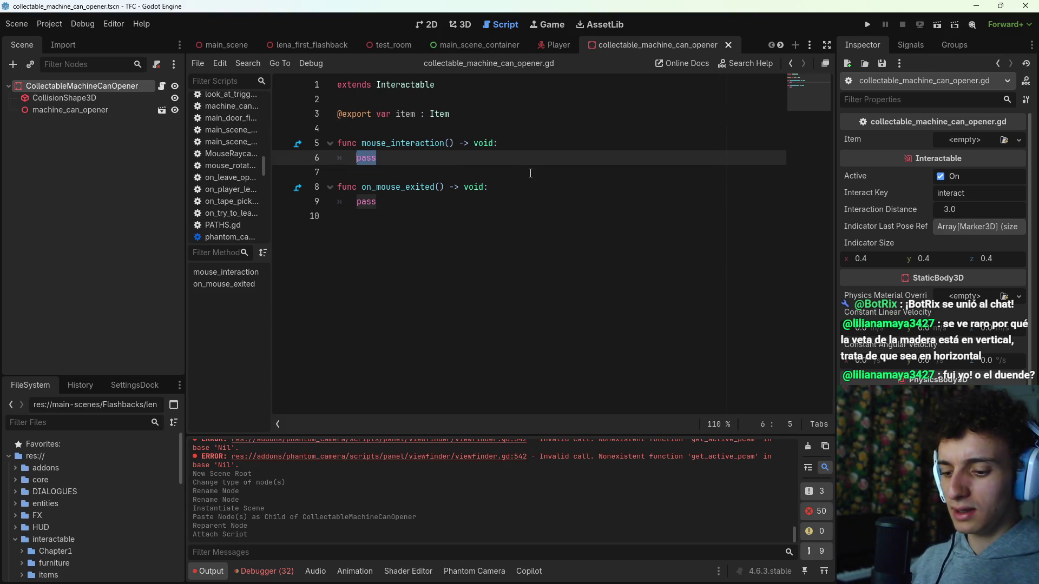
{"action": "key", "text": "ctrl+shift+o"}
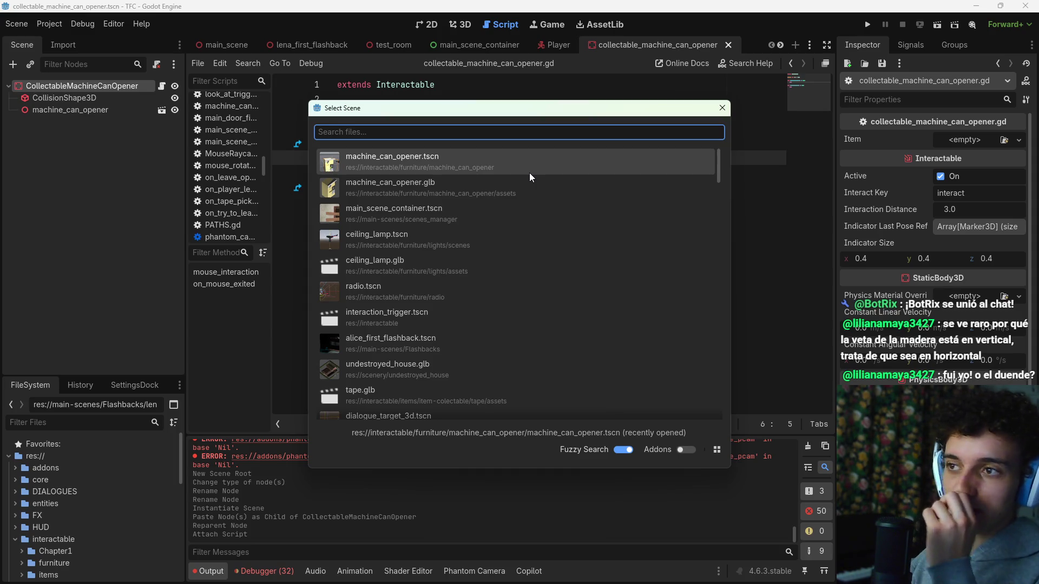
Copy food_can.gd's pickup lines into collectable_machine_can_opener.gd's mouse_interaction, replacing pass
{"action": "type", "text": "can"}
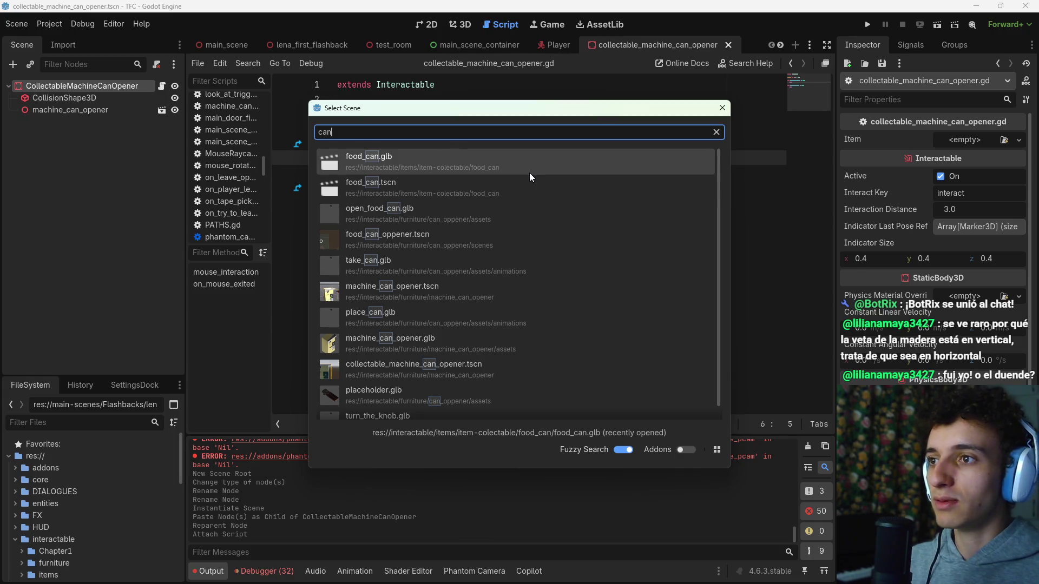
{"action": "left_click", "coordinate": [529, 174]}
{"action": "left_click", "coordinate": [160, 88]}
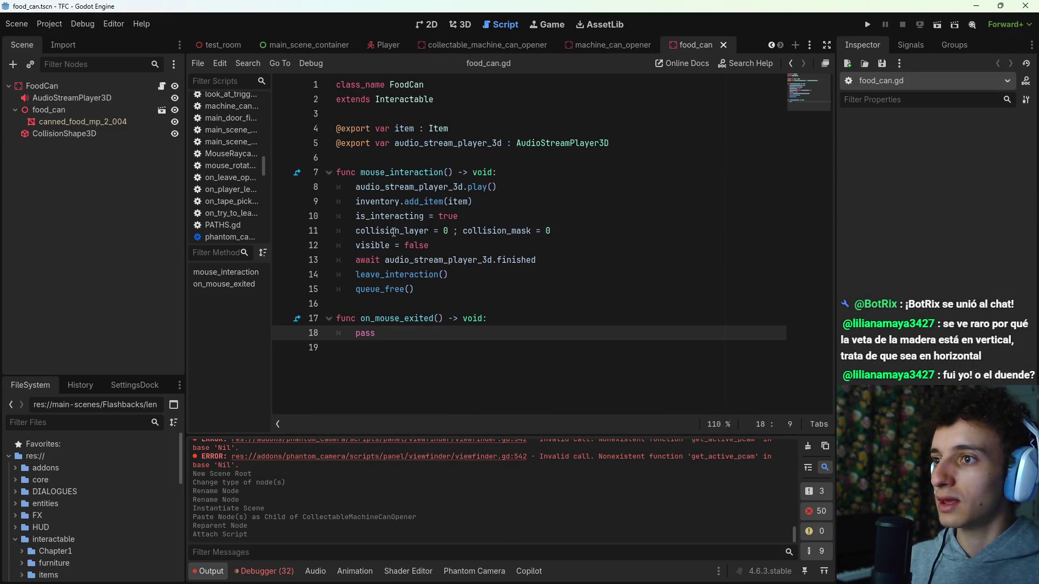
{"action": "mouse_move", "coordinate": [437, 283]}
{"action": "left_mouse_down"}
{"action": "mouse_move", "coordinate": [338, 172]}
{"action": "mouse_move", "coordinate": [357, 187]}
{"action": "left_mouse_up"}
{"action": "key", "text": "ctrl+c"}
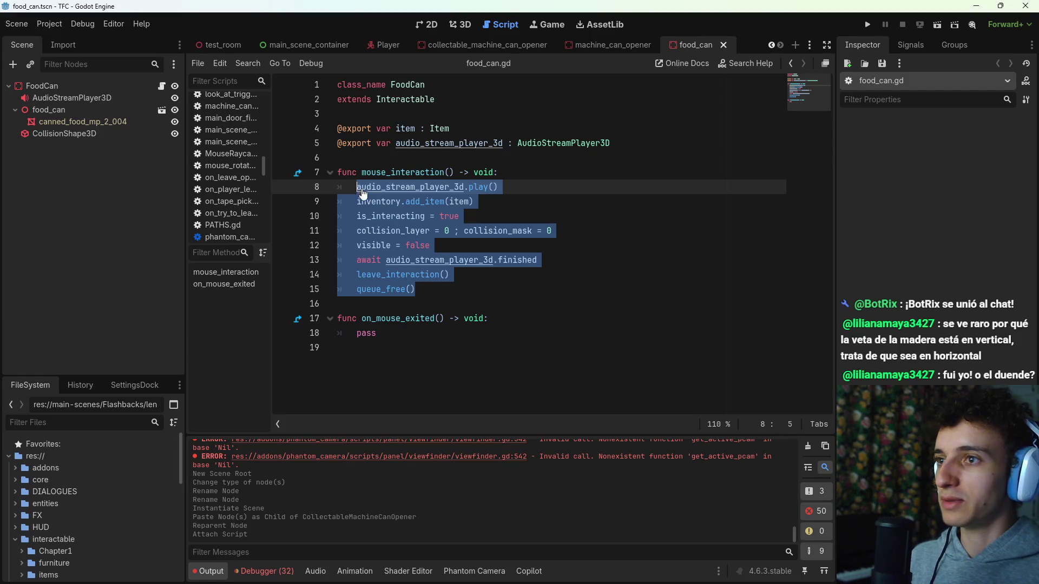
{"action": "left_click", "coordinate": [598, 45]}
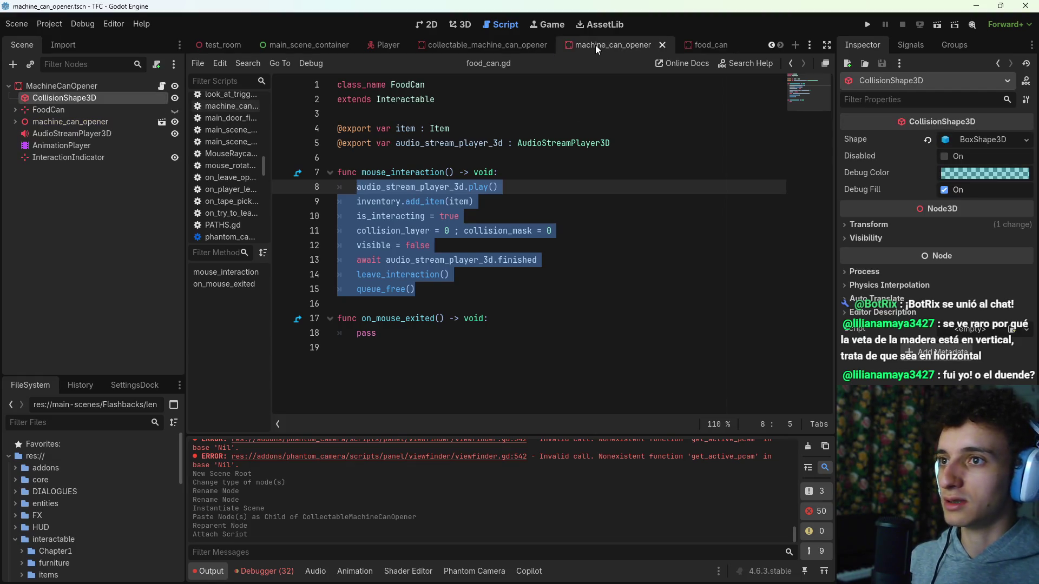
{"action": "left_click", "coordinate": [477, 44]}
{"action": "left_click", "coordinate": [161, 85]}
{"action": "double_click", "coordinate": [365, 158]}
{"action": "key", "text": "ctrl+v"}
{"action": "left_click", "coordinate": [416, 115]}
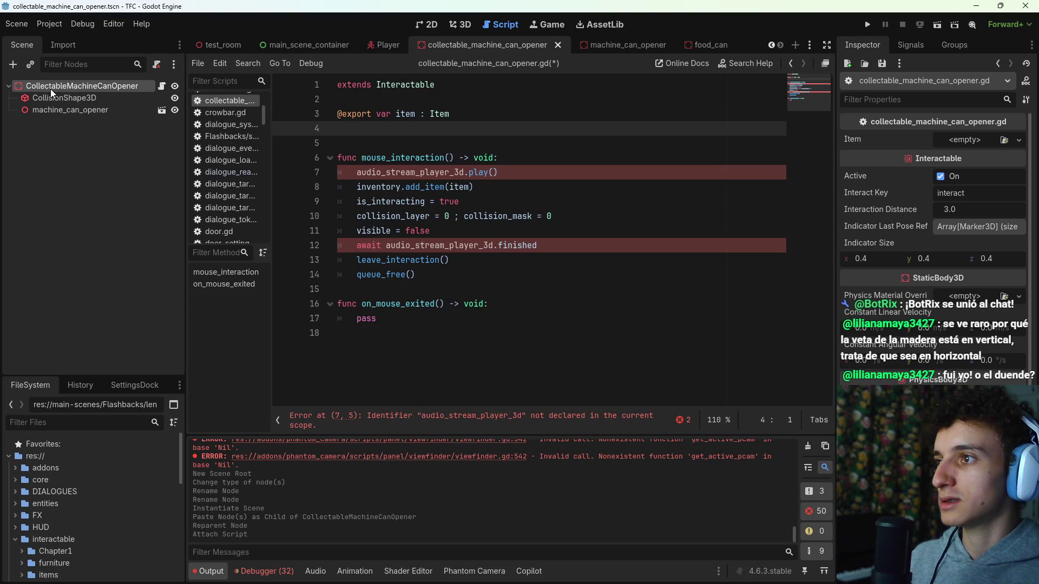
Add an AudioStreamPlayer3D node to the collectable scene
{"action": "key", "text": "ctrl+a"}
{"action": "type", "text": "audio"}
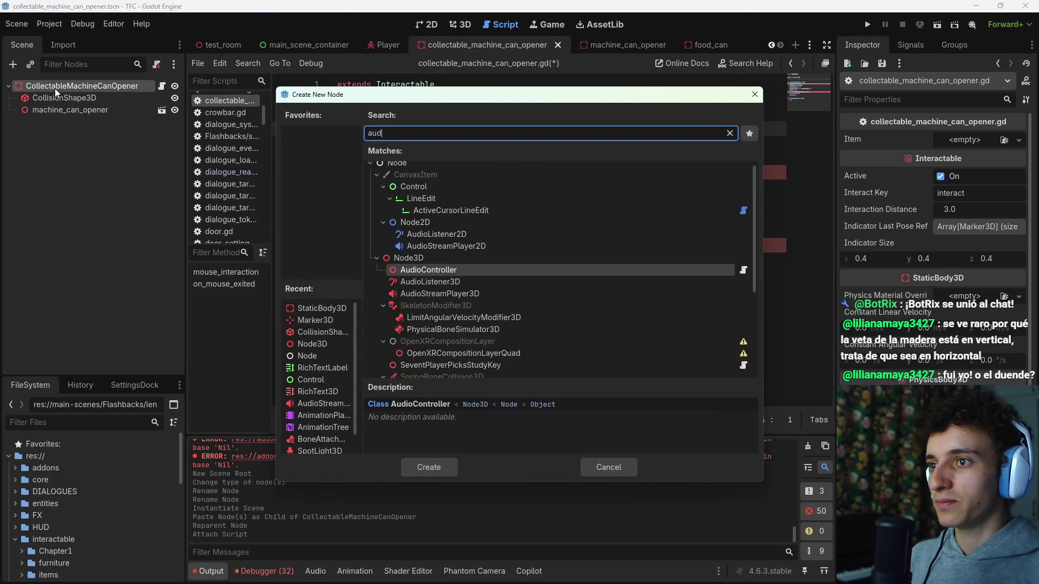
{"action": "key", "text": "Return"}
{"action": "key", "text": "ctrl+z"}
{"action": "key", "text": "ctrl+shift+a"}
{"action": "key", "text": "Escape"}
{"action": "key", "text": "ctrl+a"}
{"action": "type", "text": "audios"}
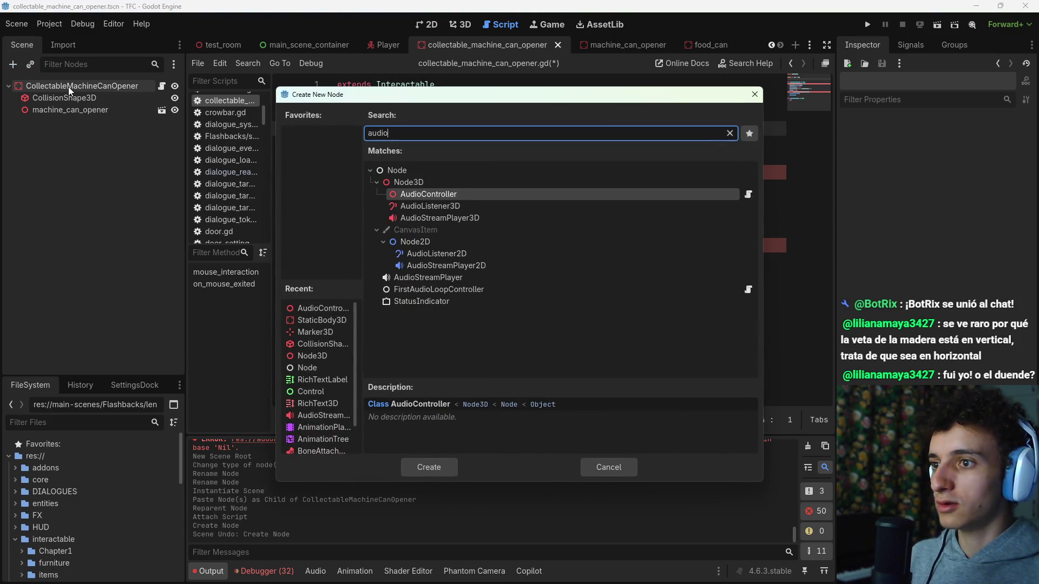
{"action": "key", "text": "Return"}
{"action": "mouse_move", "coordinate": [72, 122]}
{"action": "left_mouse_down"}
{"action": "mouse_move", "coordinate": [275, 125]}
{"action": "mouse_move", "coordinate": [388, 165]}
{"action": "left_mouse_up"}
{"action": "left_click", "coordinate": [526, 189]}
{"action": "key", "text": "ctrl+s"}
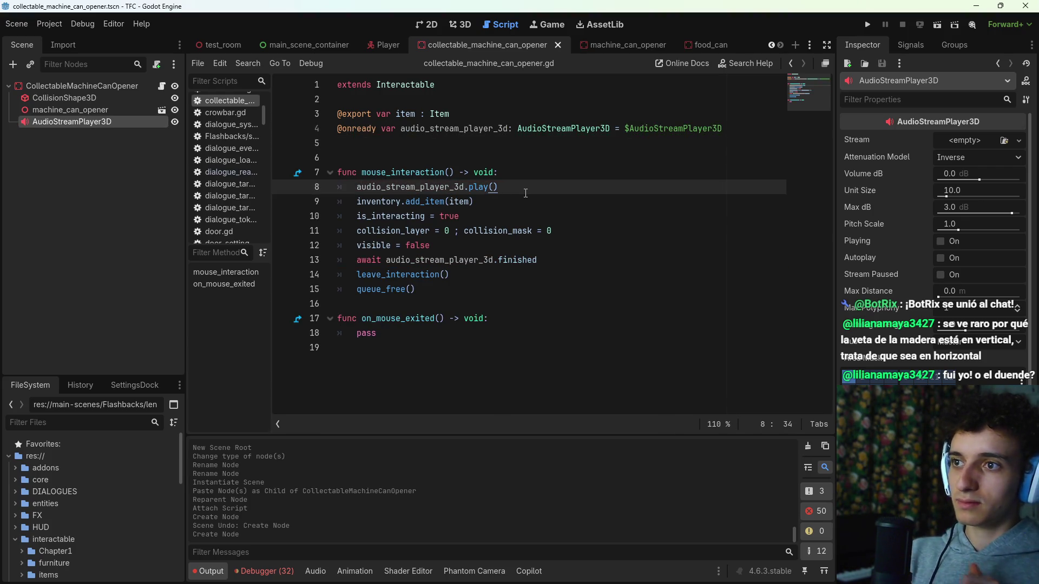
{"action": "left_click", "coordinate": [509, 118]}
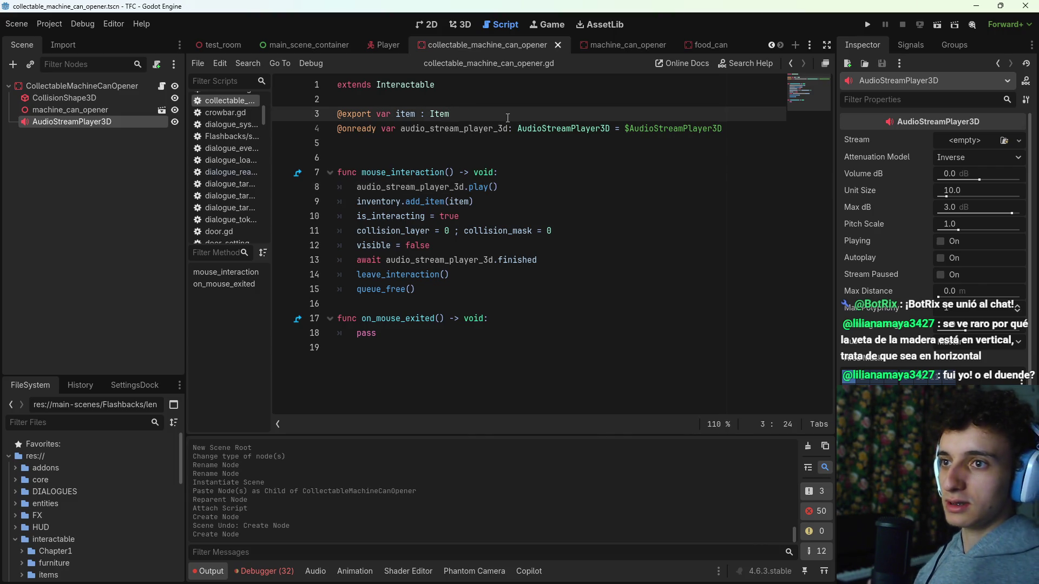
Quick-load tape_pickUp.mp3 as the AudioStreamPlayer3D's stream and save
{"action": "left_click", "coordinate": [1019, 141]}
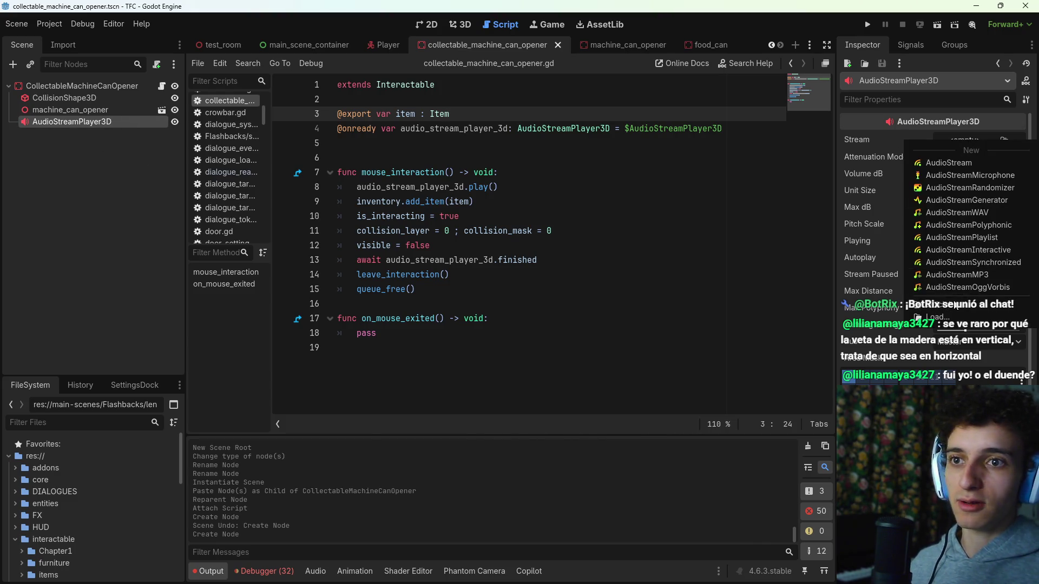
{"action": "left_click", "coordinate": [953, 304]}
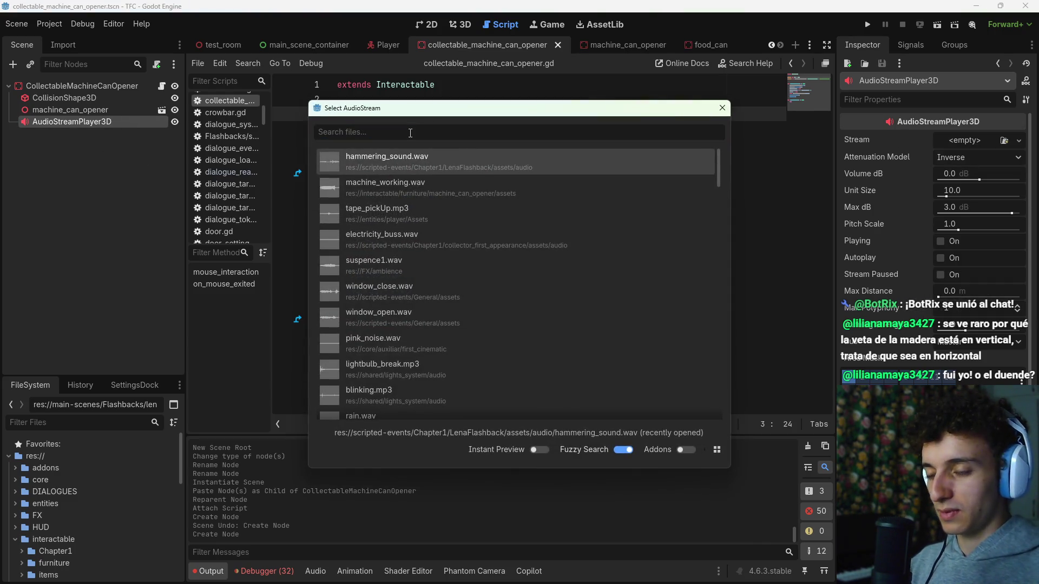
{"action": "key", "text": "Down"}
{"action": "key", "text": "Down"}
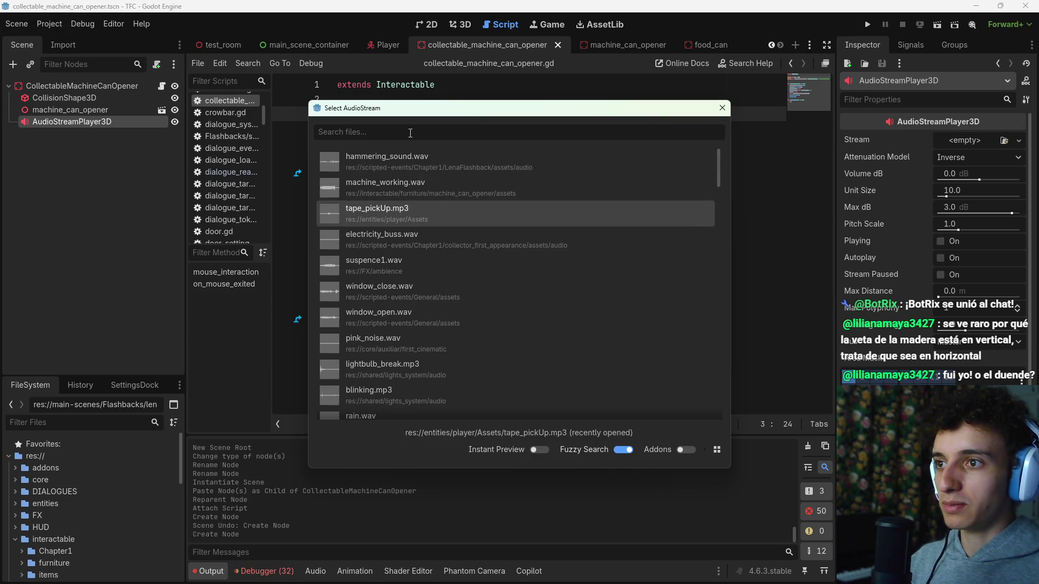
{"action": "key", "text": "Return"}
{"action": "key", "text": "ctrl+s"}
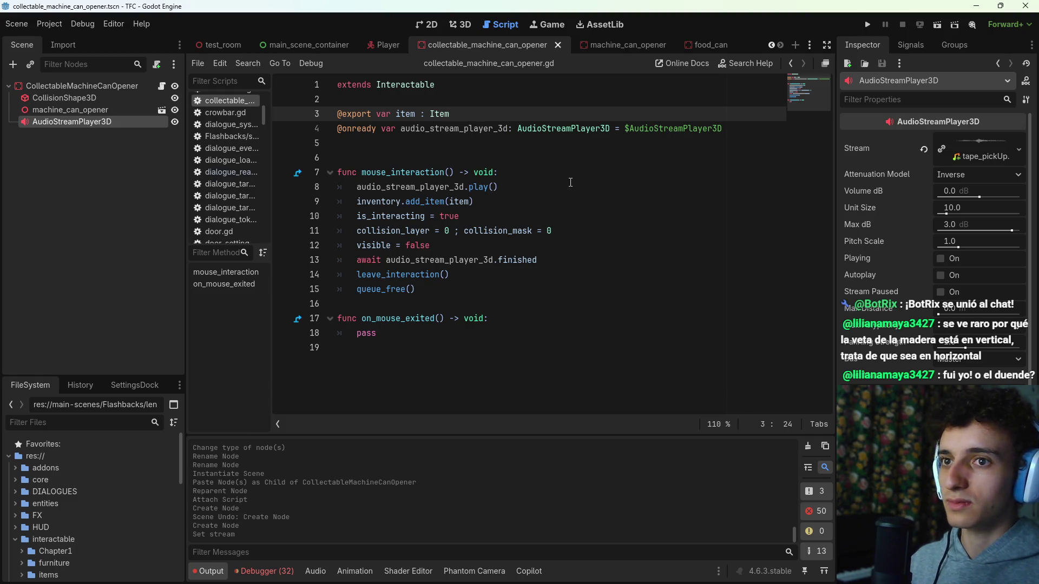
{"action": "left_click", "coordinate": [90, 87]}
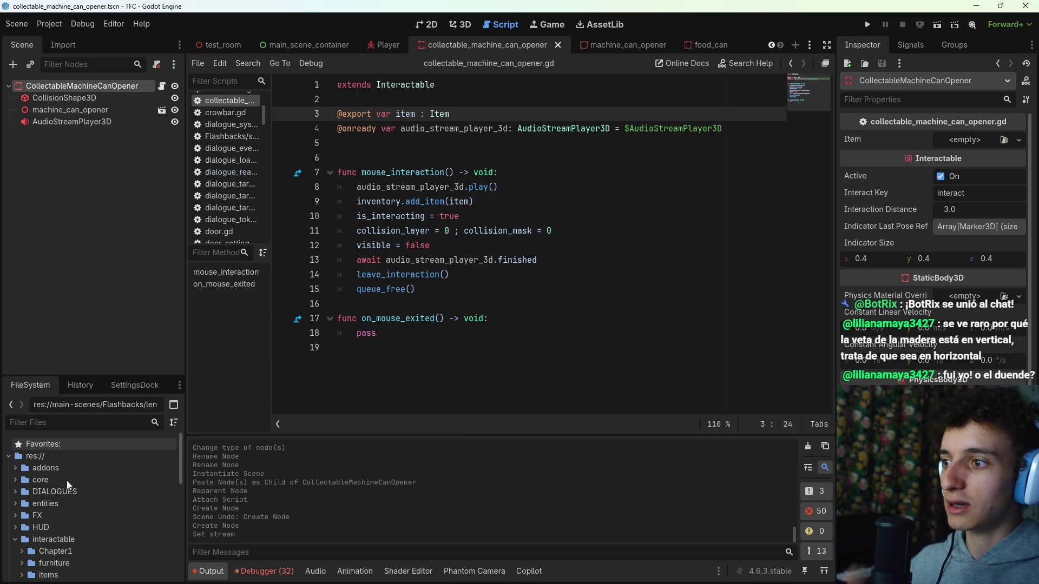
Expand interactable > items > item-resources > generic in the FileSystem
{"action": "left_click", "coordinate": [15, 539]}
{"action": "scroll", "coordinate": [15, 514], "scroll_direction": "down", "scroll_amount": 3}
{"action": "left_click", "coordinate": [15, 453]}
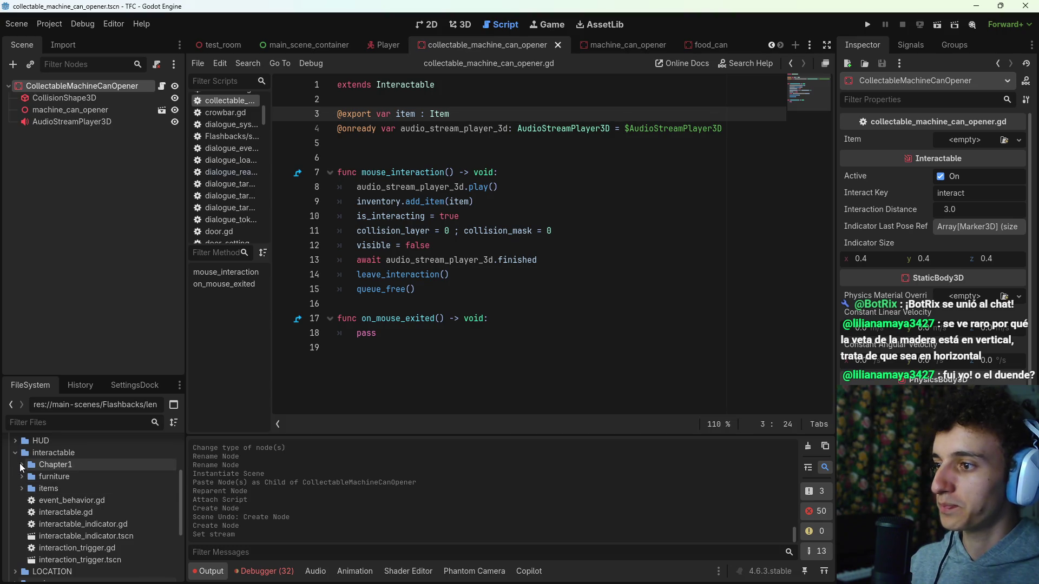
{"action": "left_click", "coordinate": [21, 489]}
{"action": "left_click", "coordinate": [28, 512]}
{"action": "scroll", "coordinate": [31, 504], "scroll_direction": "down", "scroll_amount": 3}
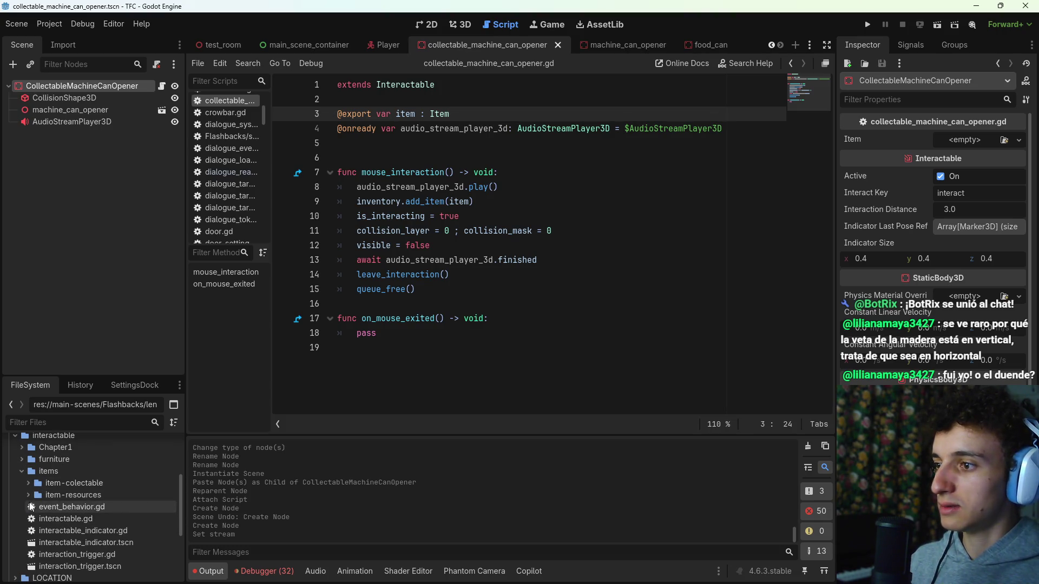
{"action": "left_click", "coordinate": [34, 456]}
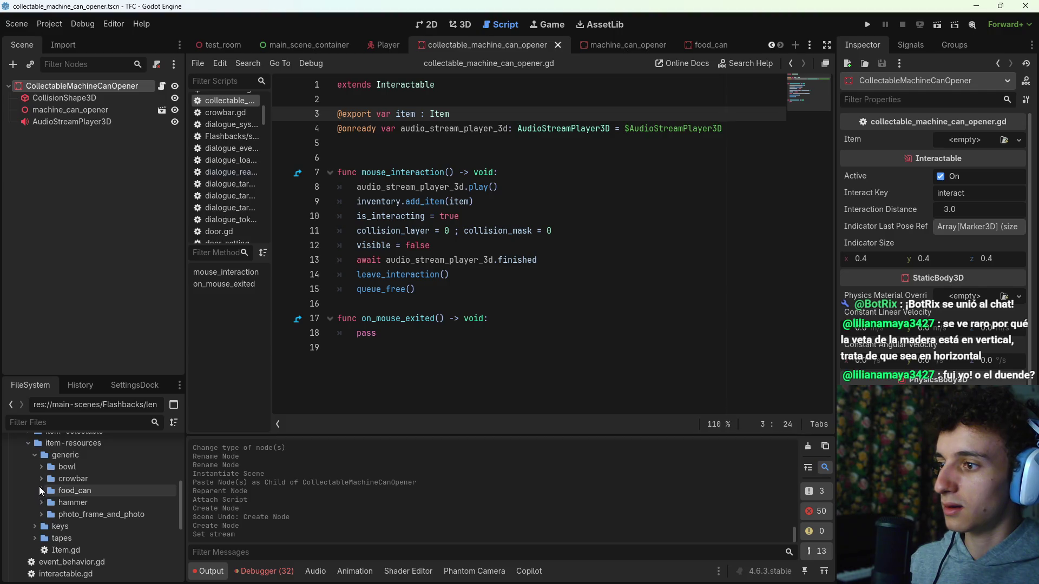
Create a machine_can_opener folder inside generic
{"action": "right_click", "coordinate": [53, 459]}
{"action": "mouse_move", "coordinate": [86, 390]}
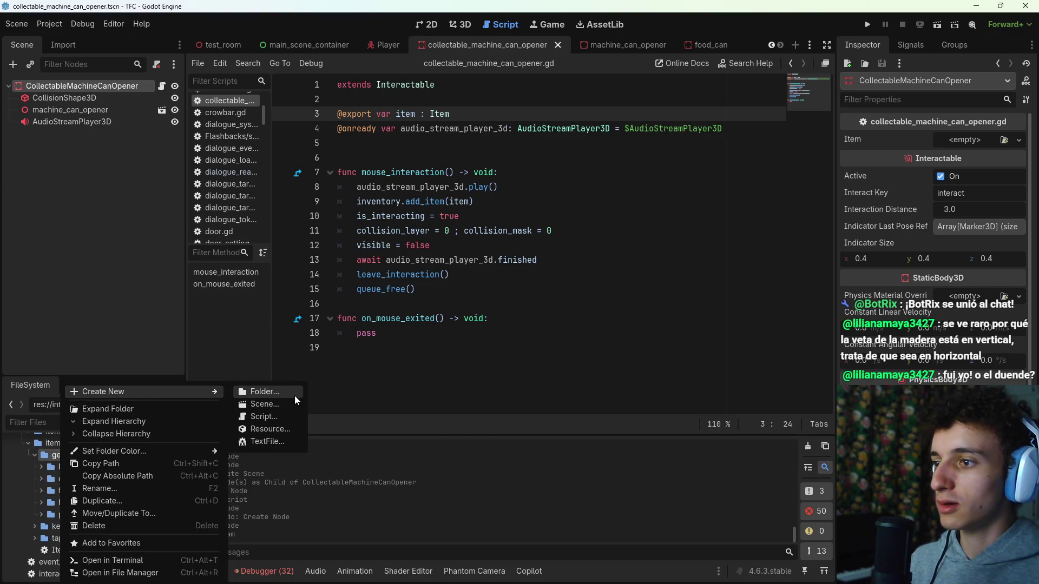
{"action": "left_click", "coordinate": [294, 395]}
{"action": "type", "text": "machine_"}
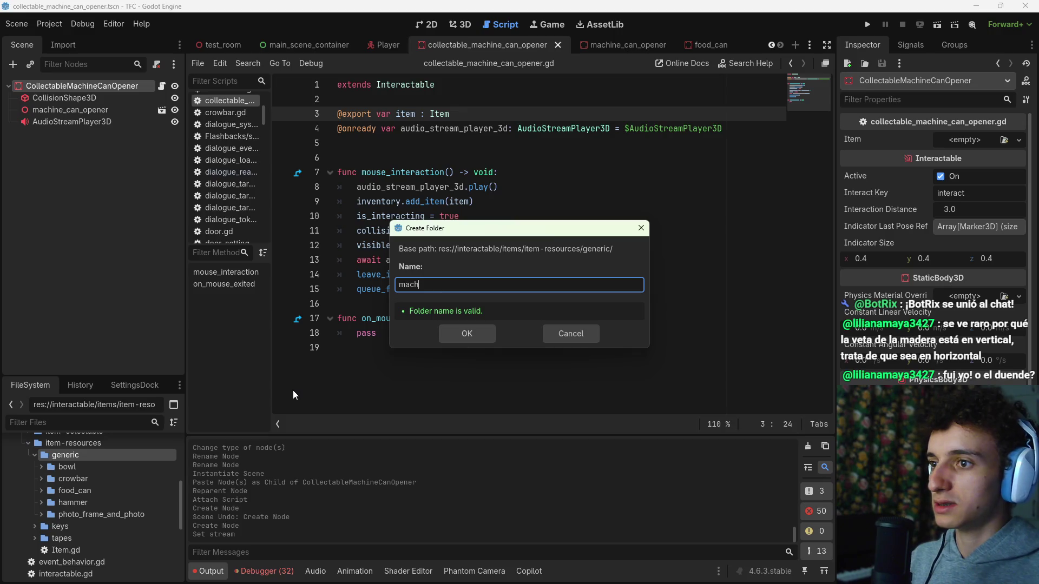
{"action": "type", "text": "can_op"}
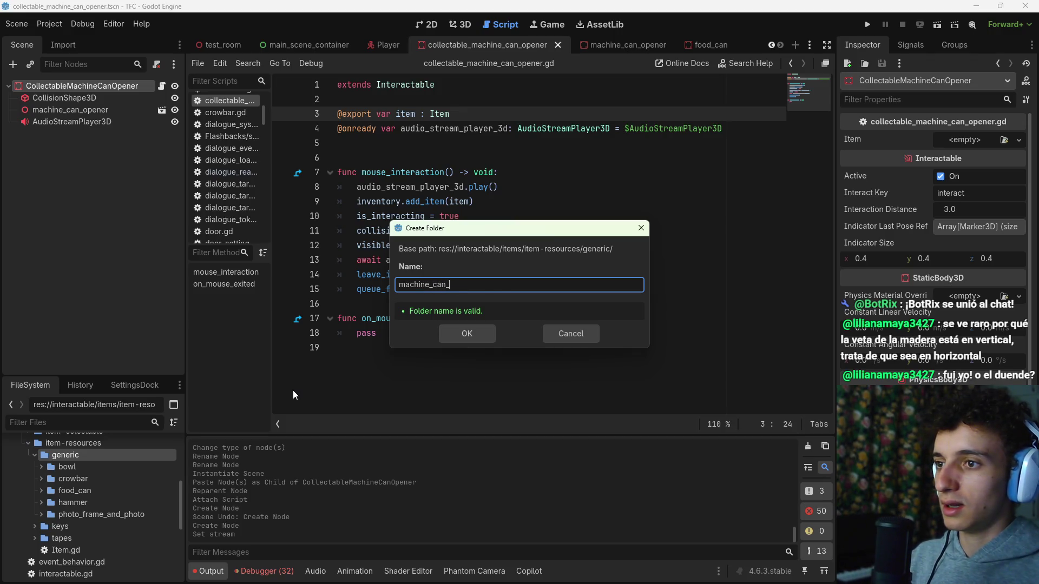
{"action": "type", "text": "ener"}
{"action": "key", "text": "Return"}
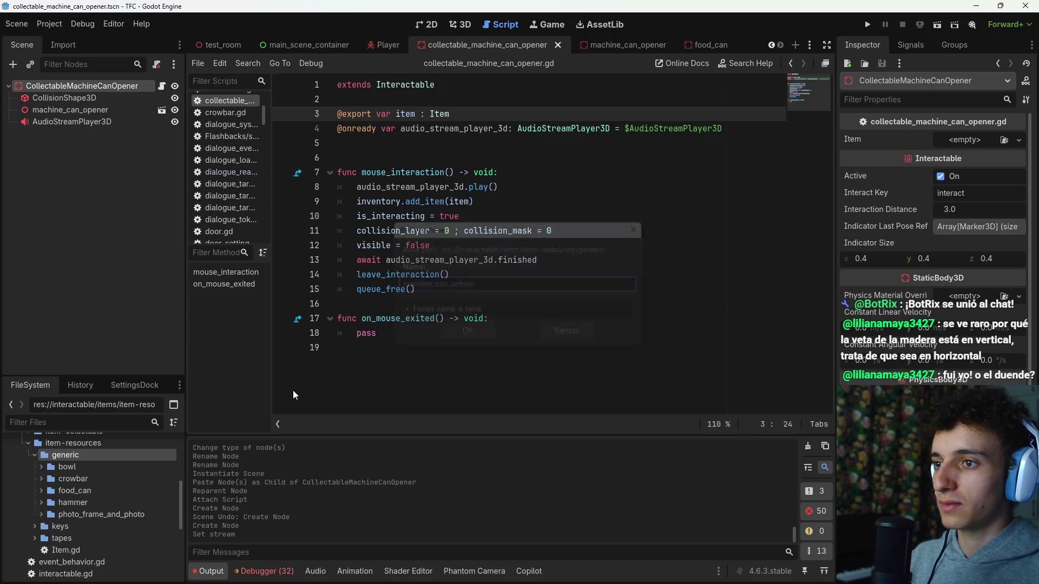
Create an icon subfolder inside machine_can_opener
{"action": "right_click", "coordinate": [85, 514]}
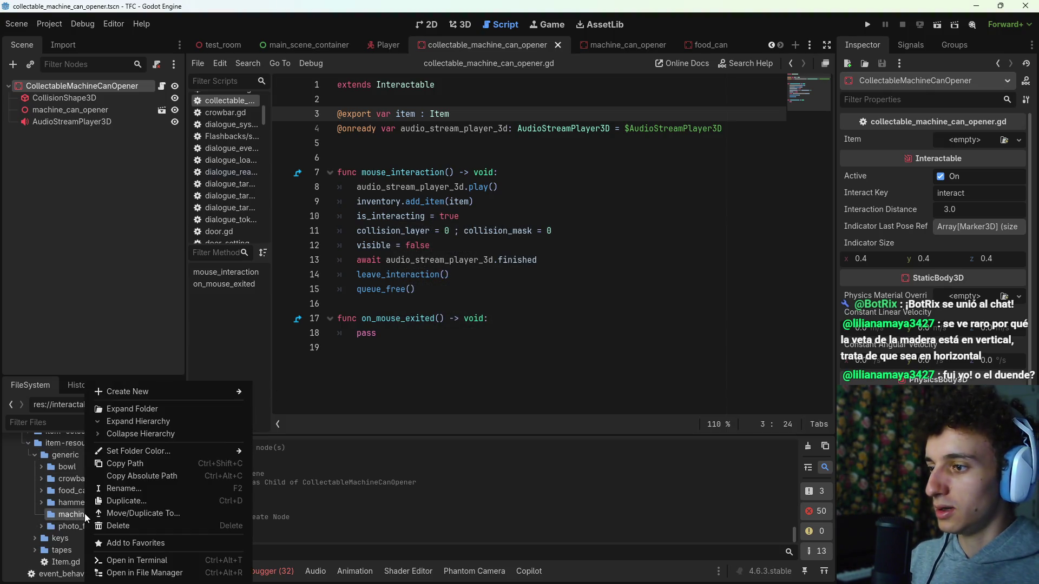
{"action": "mouse_move", "coordinate": [161, 397]}
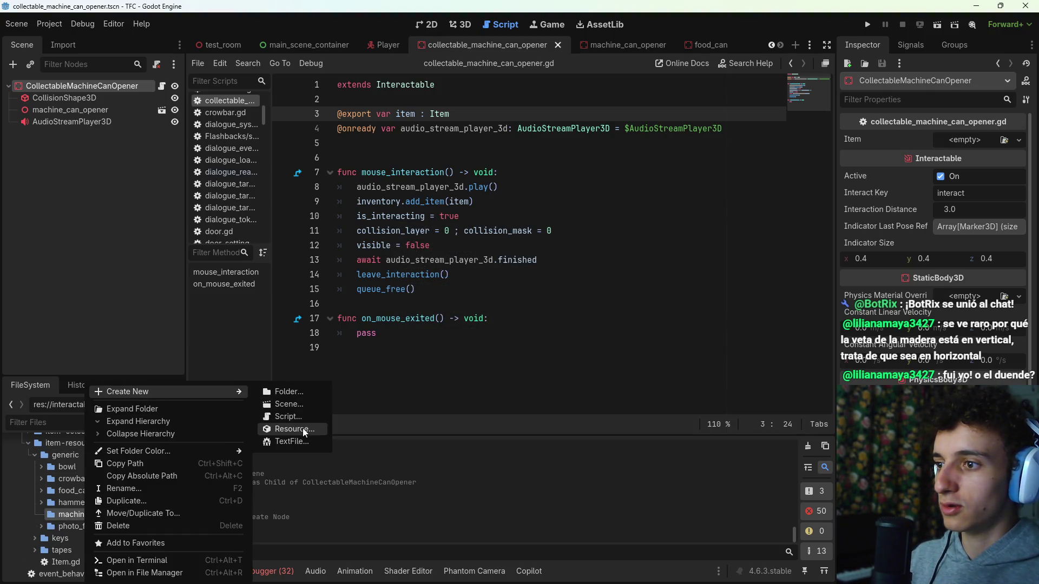
{"action": "left_click", "coordinate": [302, 392]}
{"action": "type", "text": "icon"}
{"action": "key", "text": "Return"}
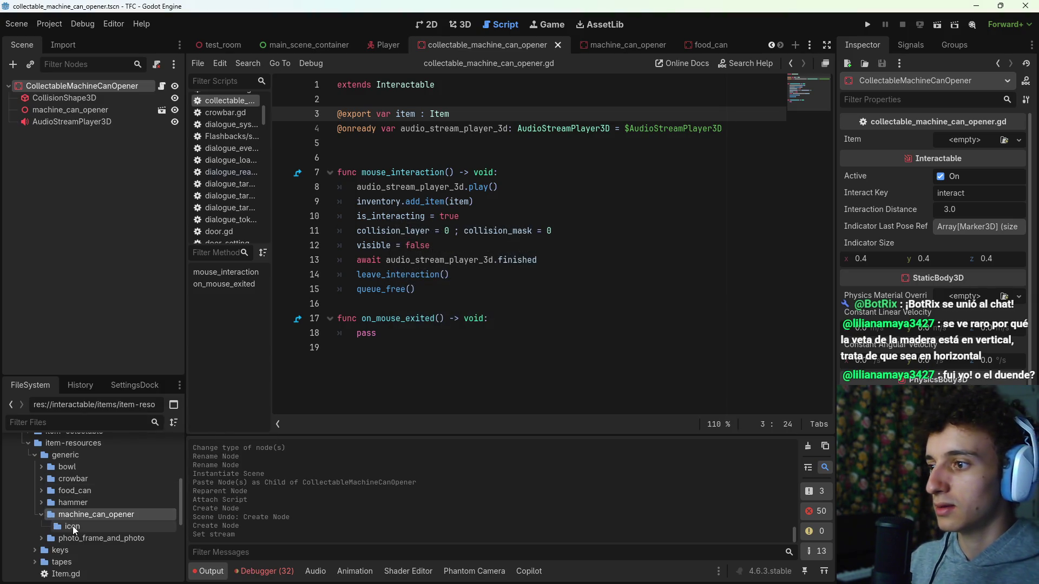
{"action": "right_click", "coordinate": [108, 515]}
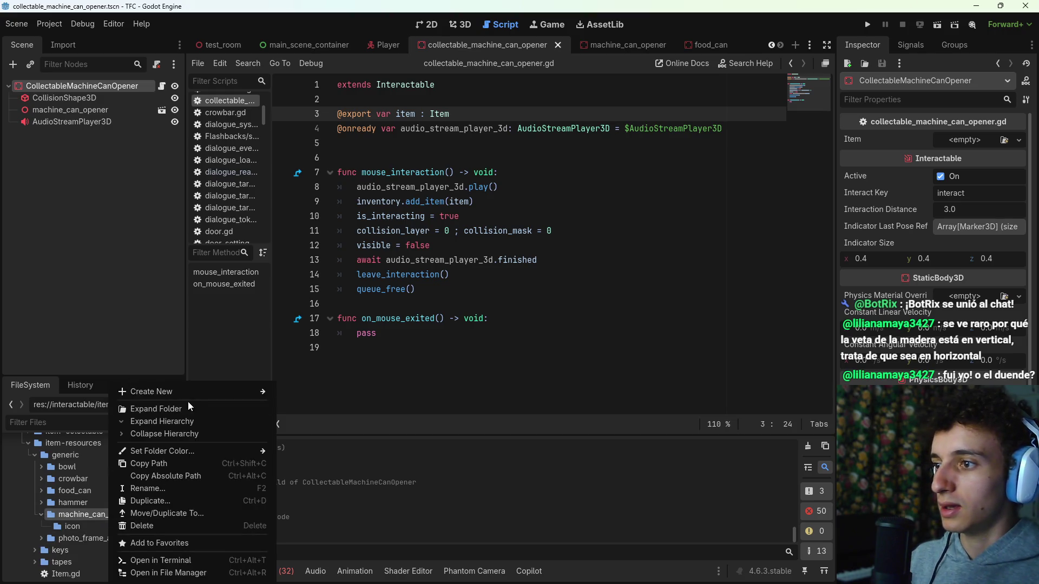
Create an Item resource saved as machine_can_opener.tres in the machine_can_opener folder
{"action": "mouse_move", "coordinate": [199, 394]}
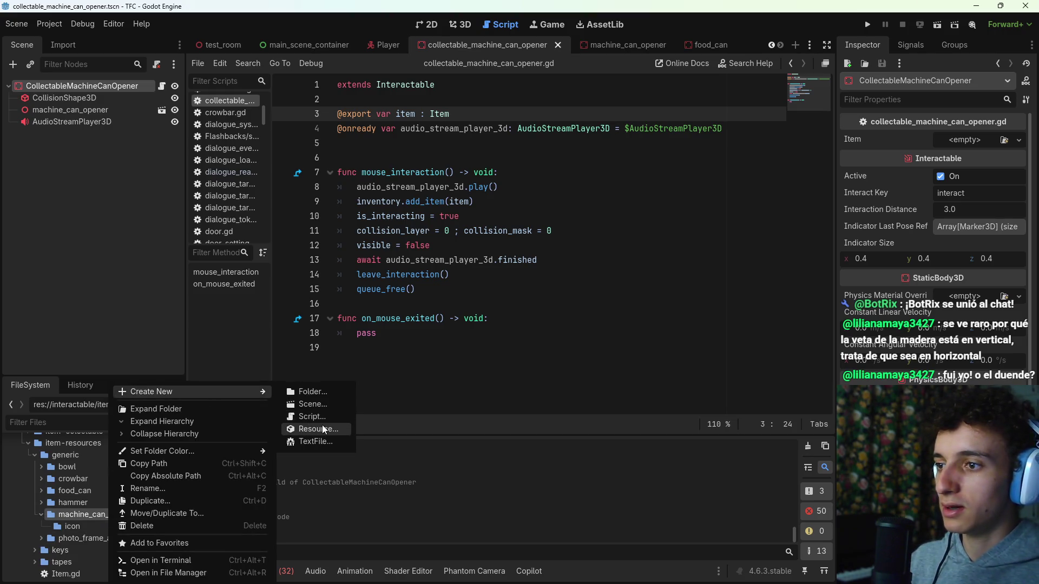
{"action": "left_click", "coordinate": [323, 429]}
{"action": "type", "text": "Item"}
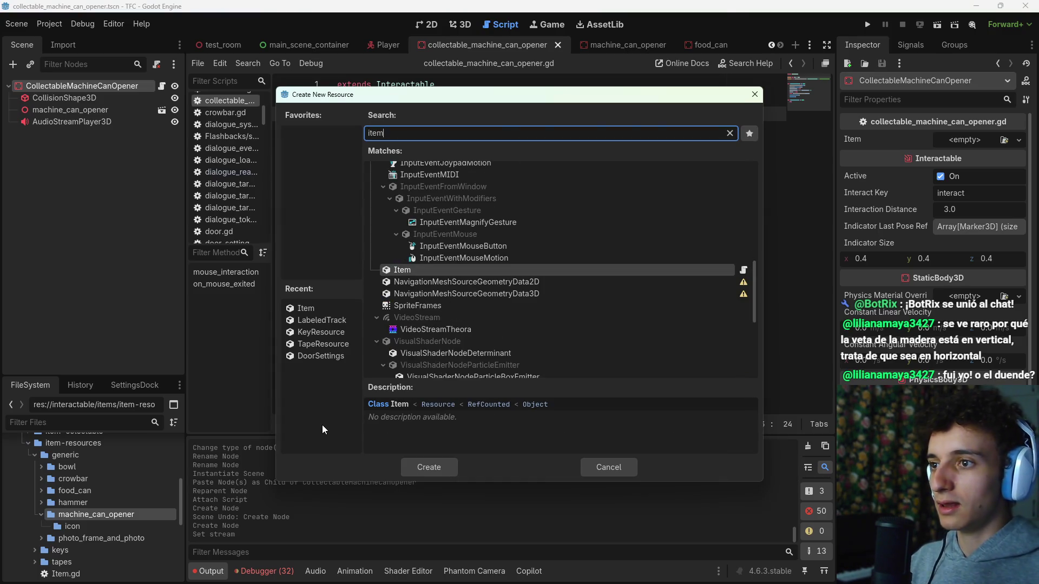
{"action": "key", "text": "Return"}
{"action": "type", "text": "machine_"}
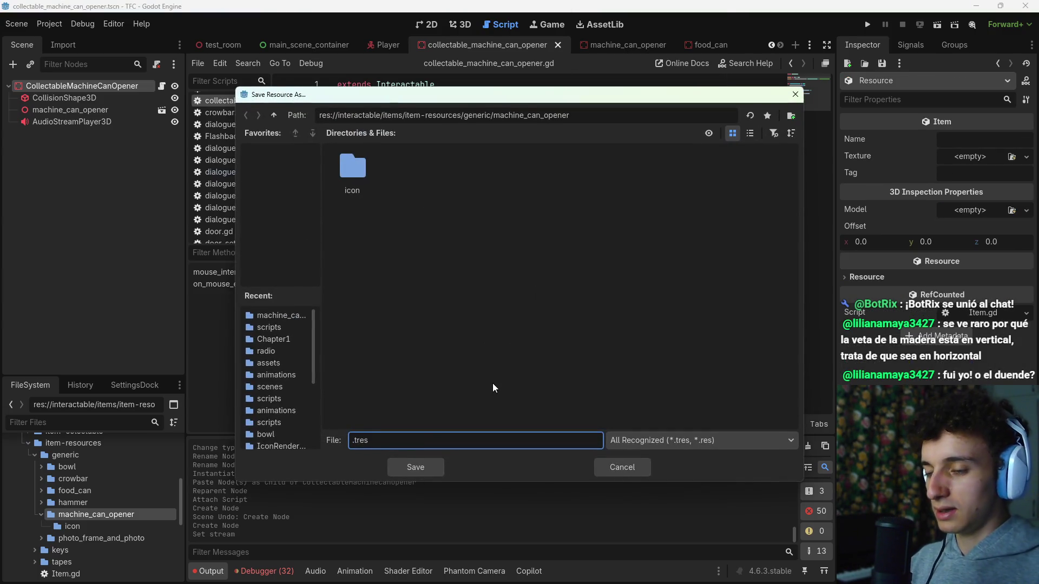
{"action": "type", "text": "can_oip"}
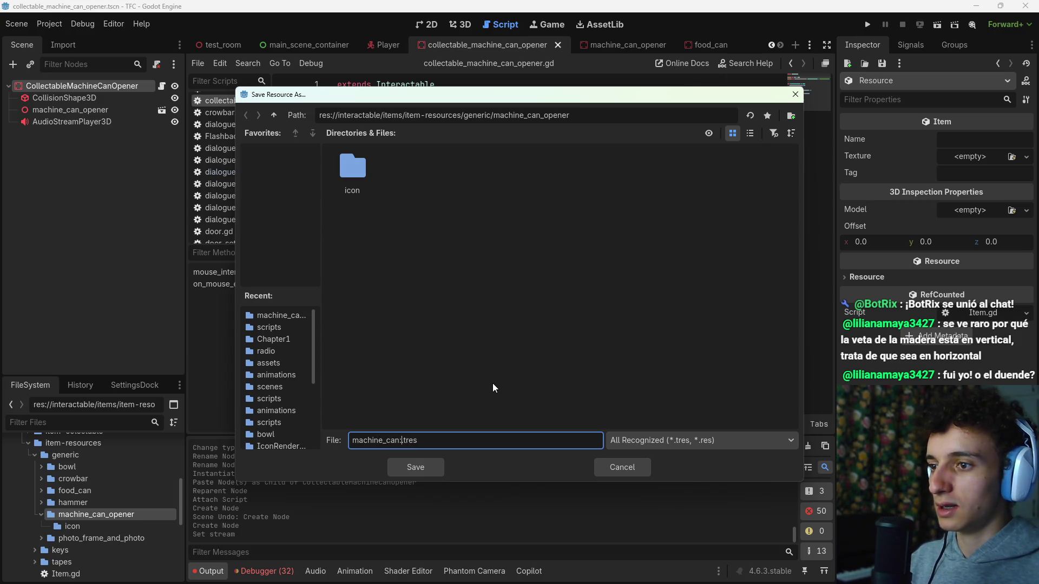
{"action": "key", "text": "BackSpace"}
{"action": "key", "text": "BackSpace"}
{"action": "type", "text": "pener"}
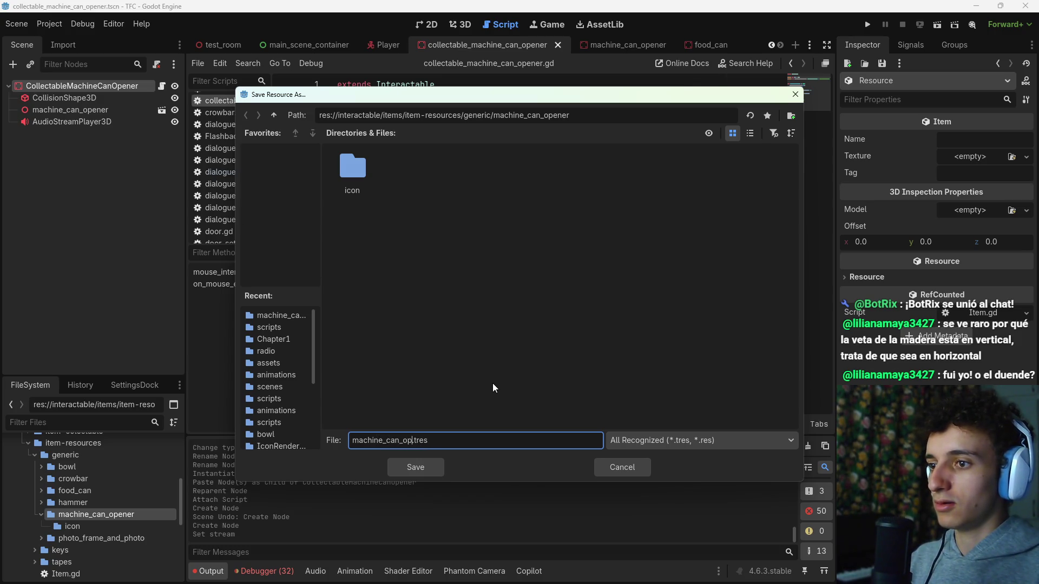
{"action": "key", "text": "Return"}
Set the Item's Name property to 'Machine Can Opener'
{"action": "left_click", "coordinate": [985, 139]}
{"action": "type", "text": "machine_c"}
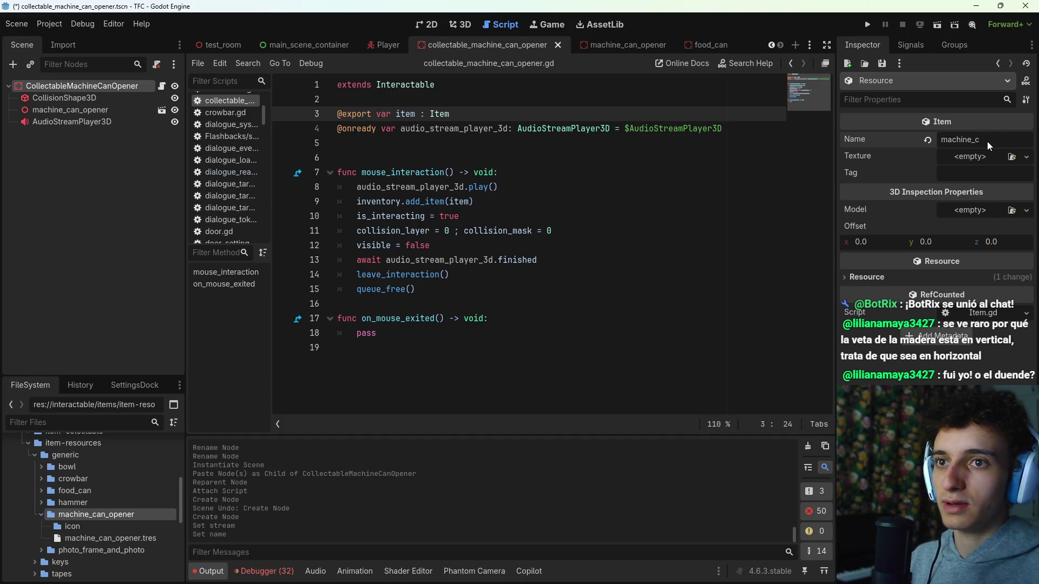
{"action": "key", "text": "ctrl+a"}
{"action": "type", "text": "Machi"}
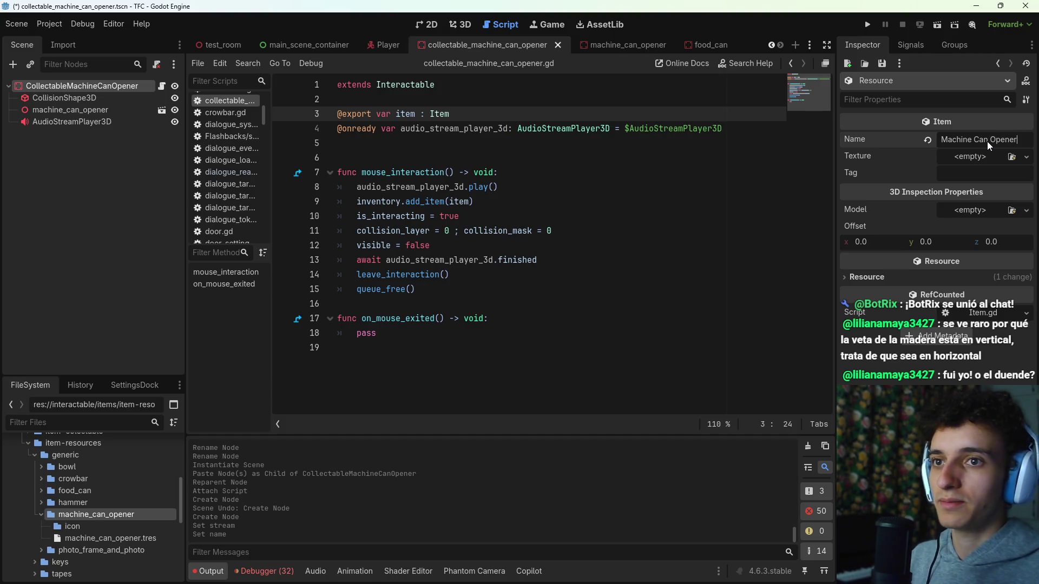
{"action": "type", "text": "r"}
{"action": "key", "text": "Return"}
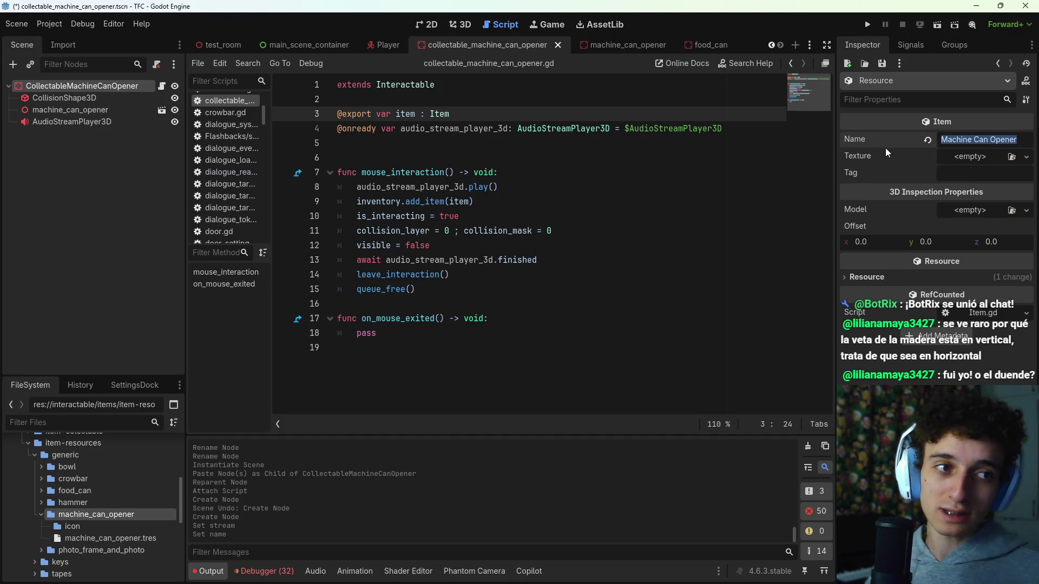
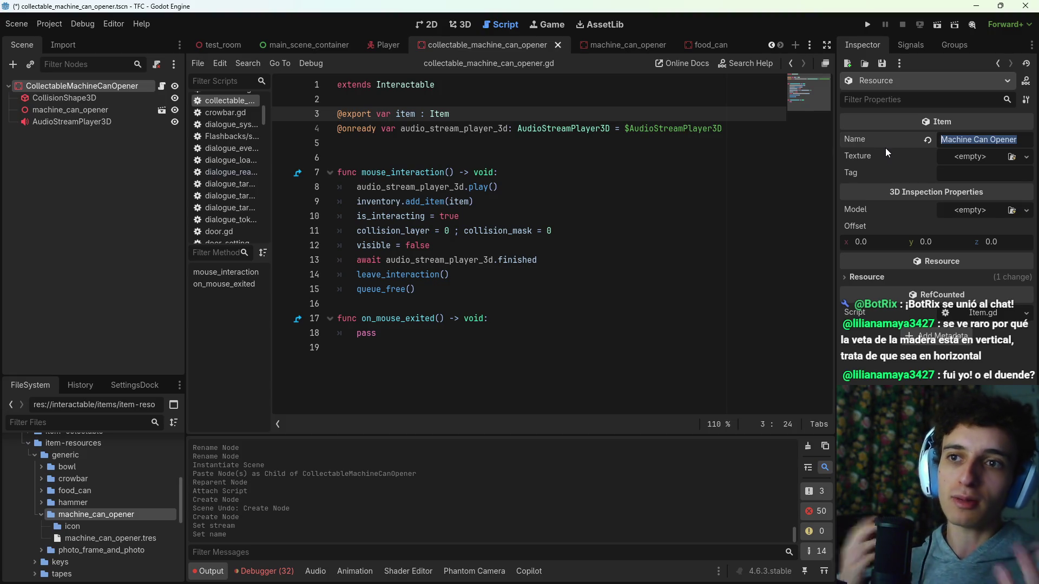
Finish the item name and Tag edits, then put the Finalizadas list back in place on Trello
{"action": "left_click", "coordinate": [911, 170]}
{"action": "left_click", "coordinate": [968, 172]}
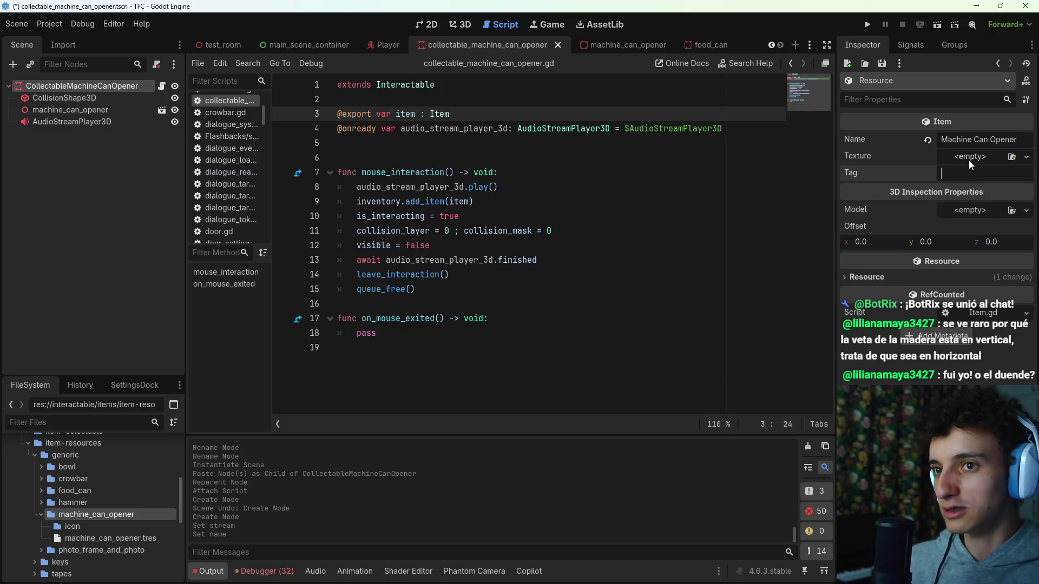
{"action": "mouse_move", "coordinate": [589, 582]}
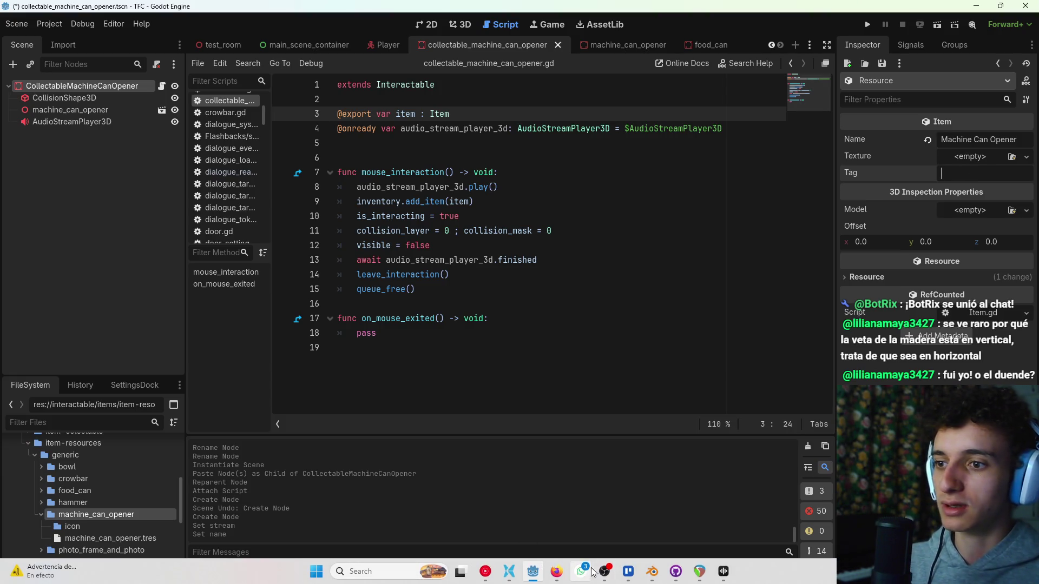
{"action": "left_click", "coordinate": [628, 572]}
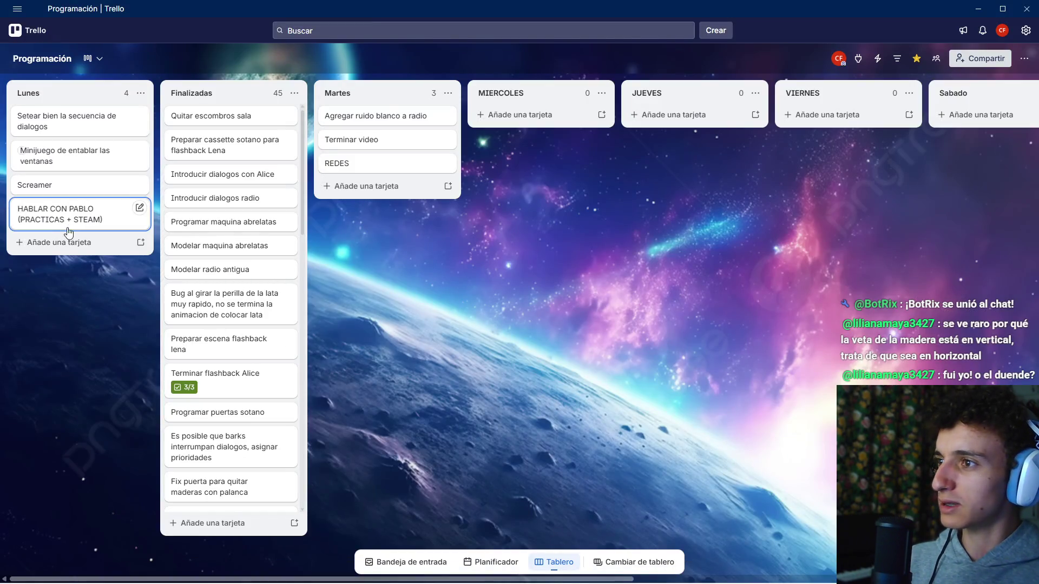
{"action": "mouse_move", "coordinate": [283, 106]}
{"action": "left_mouse_down"}
{"action": "mouse_move", "coordinate": [379, 104]}
{"action": "mouse_move", "coordinate": [211, 109]}
{"action": "left_mouse_up"}
Back in Godot, close the food_can scene tab
{"action": "left_click", "coordinate": [977, 8]}
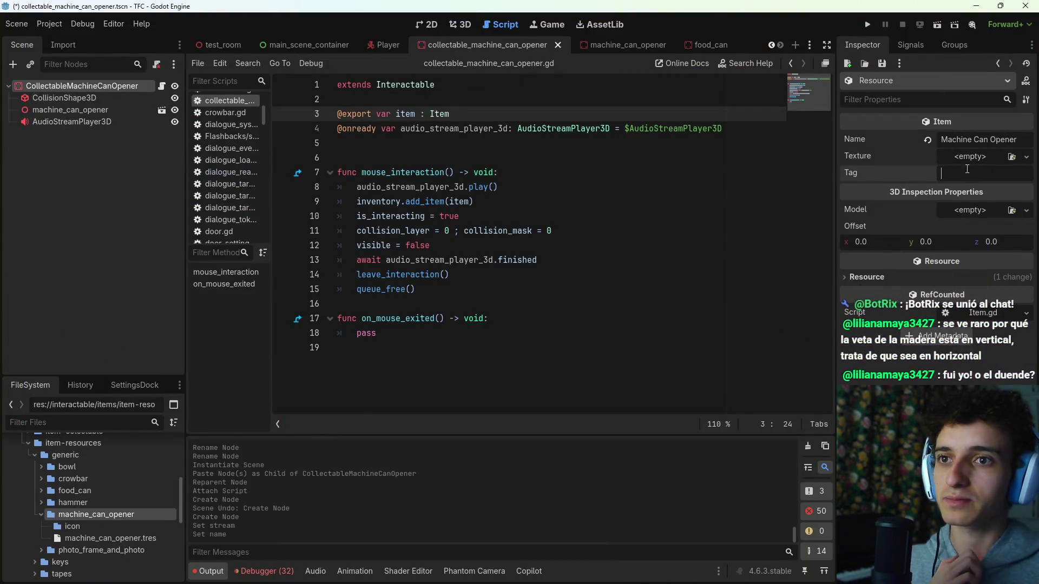
{"action": "left_click", "coordinate": [696, 45]}
{"action": "left_click", "coordinate": [724, 45]}
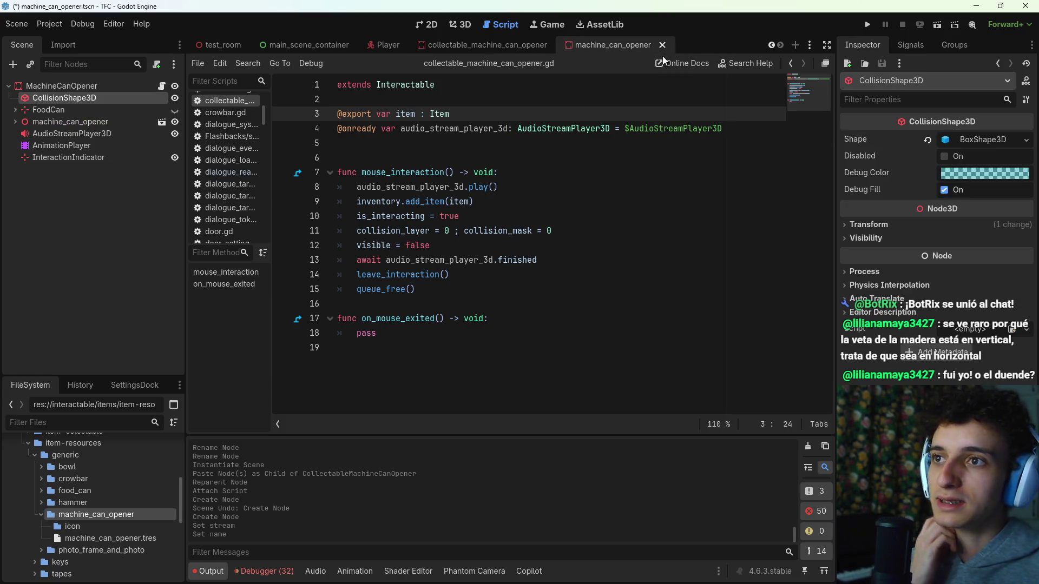
Close the machine_can_opener scene tab
{"action": "left_click", "coordinate": [482, 48]}
{"action": "left_click", "coordinate": [657, 47]}
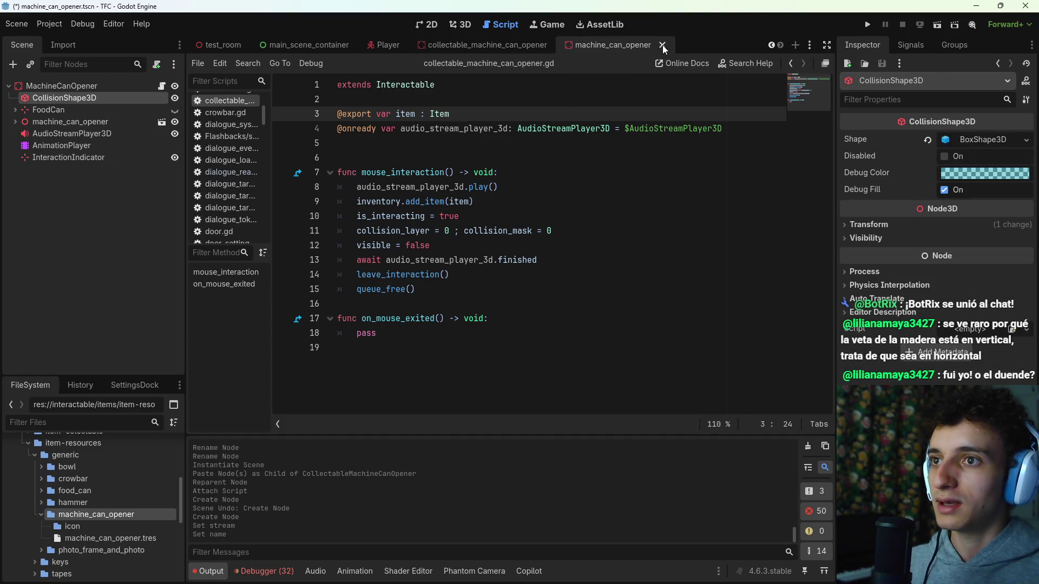
{"action": "left_click", "coordinate": [662, 45]}
{"action": "key", "text": "ctrl+shift+o"}
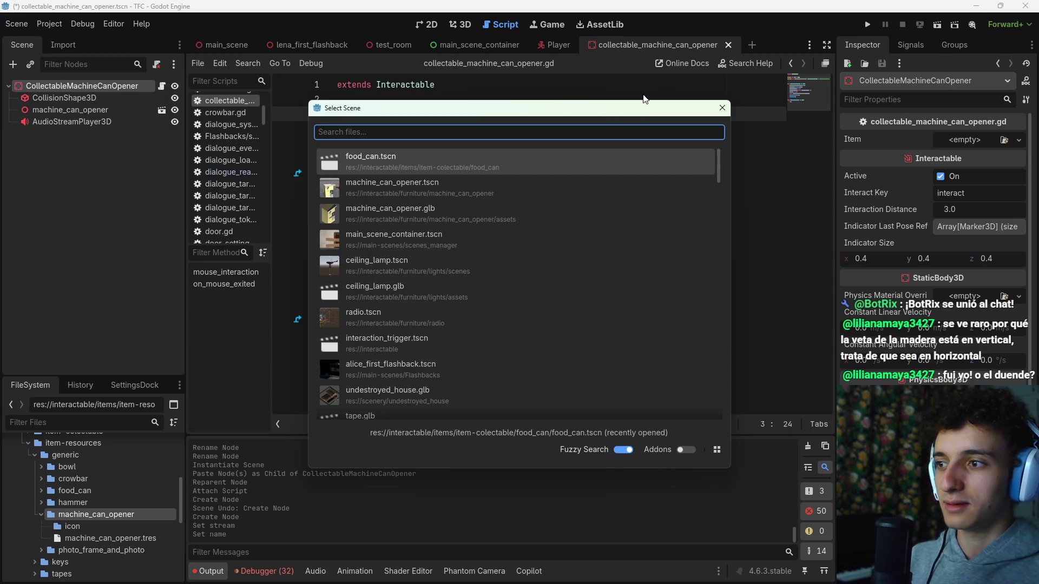
{"action": "key", "text": "Escape"}
In the FileSystem, collapse the machine_can_opener folder and expand the shared folder
{"action": "scroll", "coordinate": [106, 492], "scroll_direction": "down", "scroll_amount": 2}
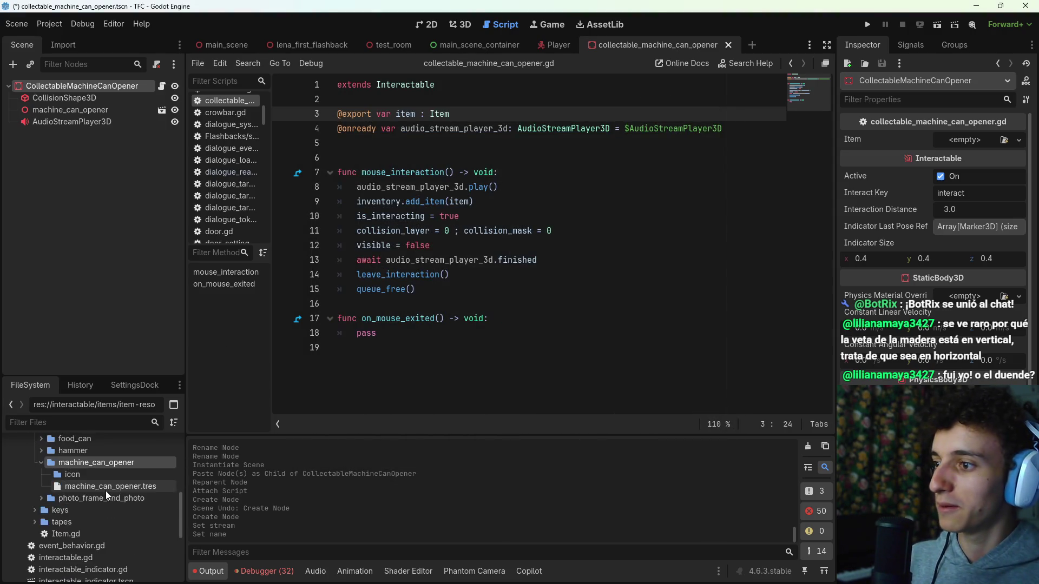
{"action": "scroll", "coordinate": [85, 505], "scroll_direction": "up", "scroll_amount": 2}
{"action": "scroll", "coordinate": [31, 496], "scroll_direction": "up", "scroll_amount": 3}
{"action": "scroll", "coordinate": [31, 496], "scroll_direction": "down", "scroll_amount": 5}
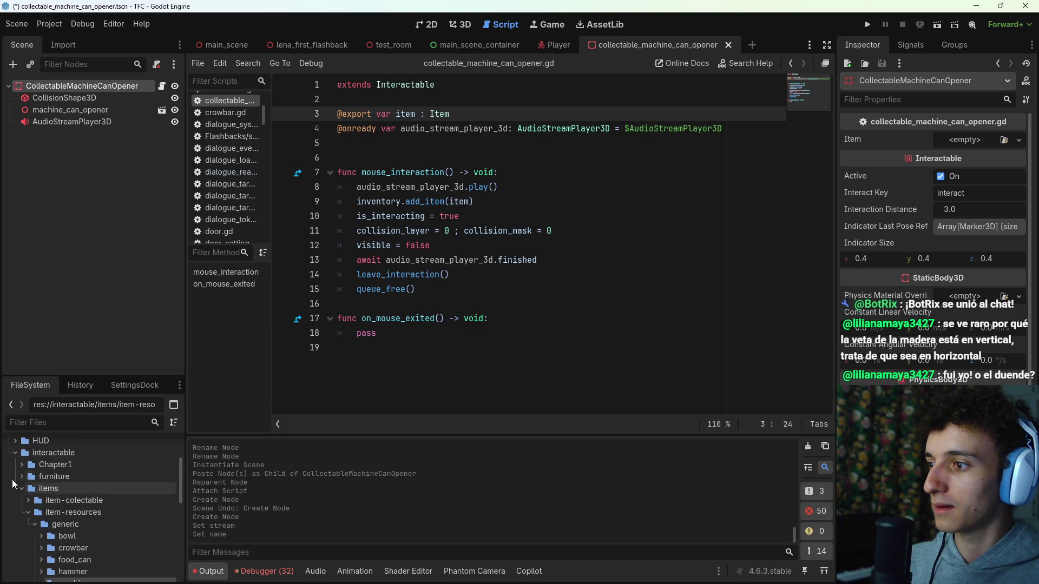
{"action": "left_click", "coordinate": [27, 509]}
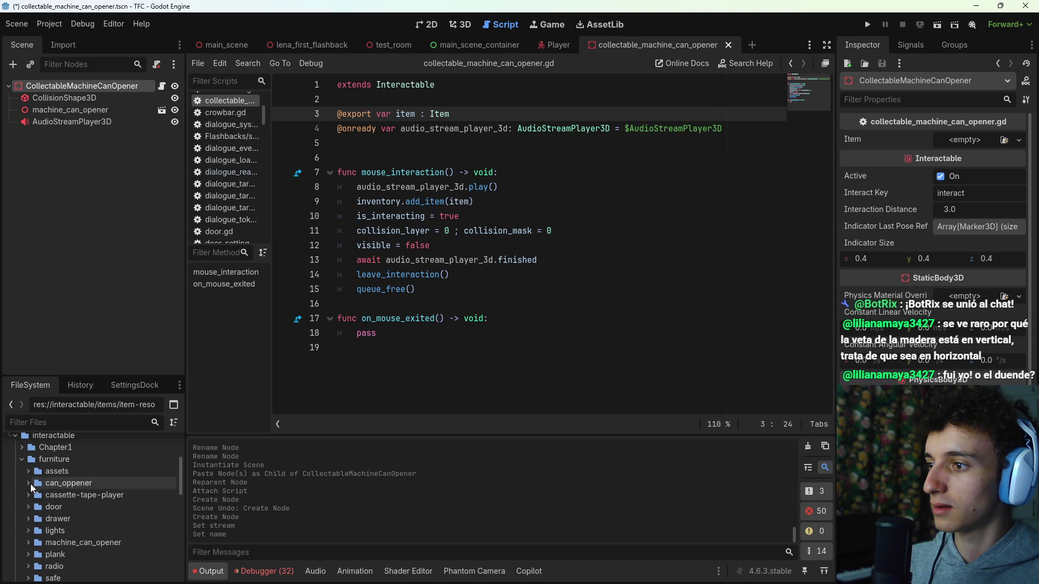
{"action": "scroll", "coordinate": [24, 495], "scroll_direction": "down", "scroll_amount": 5}
{"action": "scroll", "coordinate": [24, 494], "scroll_direction": "up", "scroll_amount": 3}
{"action": "scroll", "coordinate": [21, 504], "scroll_direction": "down", "scroll_amount": 10}
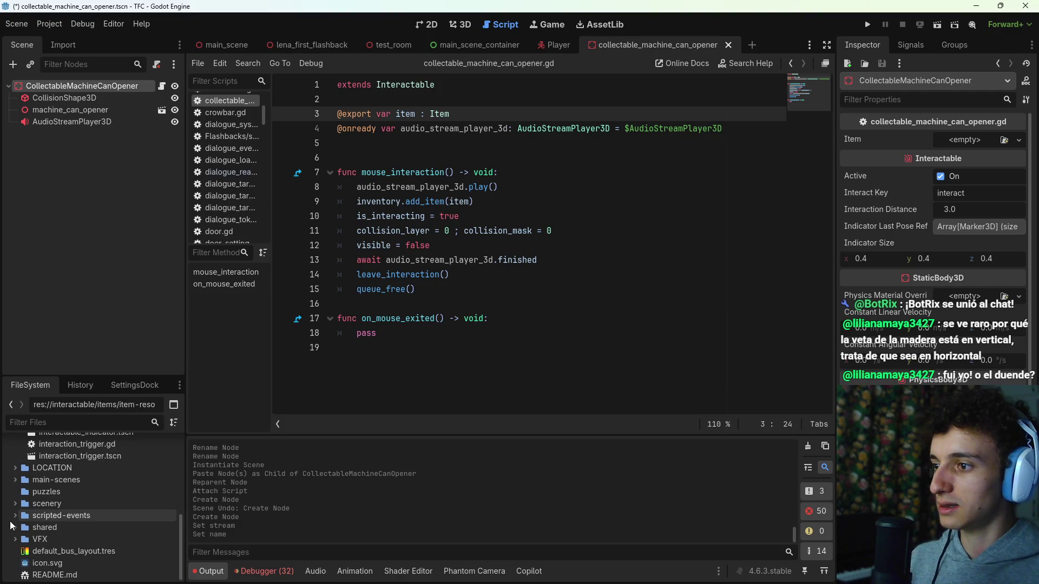
{"action": "left_click", "coordinate": [15, 527]}
{"action": "scroll", "coordinate": [46, 522], "scroll_direction": "down", "scroll_amount": 5}
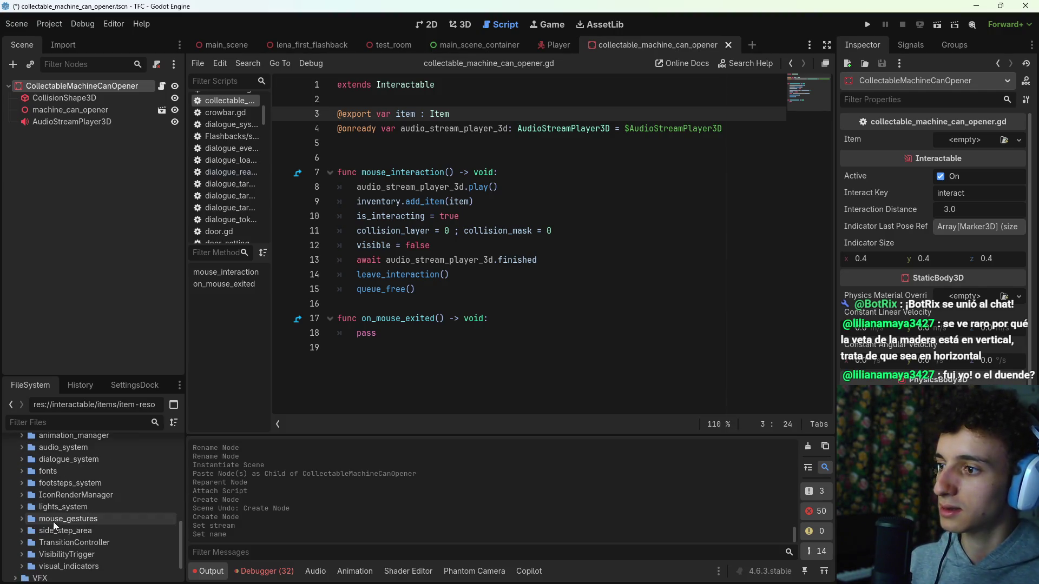
{"action": "scroll", "coordinate": [73, 540], "scroll_direction": "down", "scroll_amount": 4}
{"action": "scroll", "coordinate": [83, 530], "scroll_direction": "up", "scroll_amount": 1}
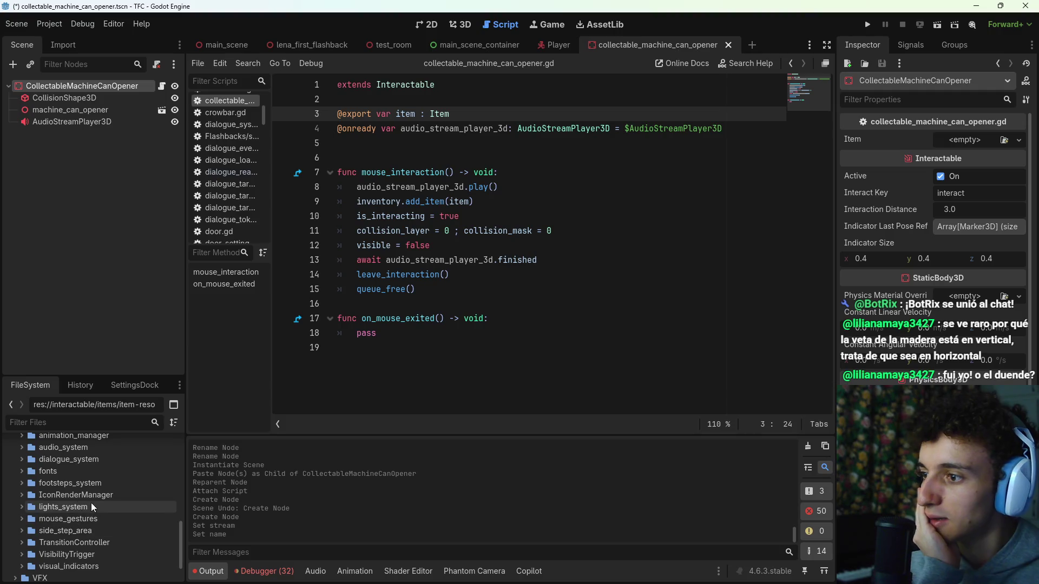
Quick-open icon_render_manager.tscn by searching 'icon', save it, and view it in 3D
{"action": "left_click", "coordinate": [569, 364]}
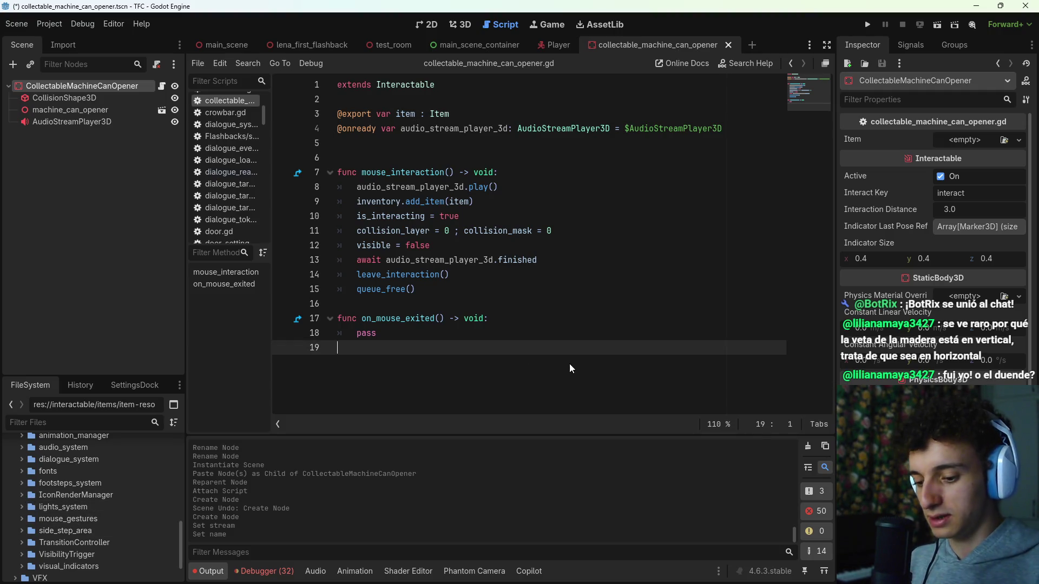
{"action": "key", "text": "ctrl+shift+o"}
{"action": "type", "text": "icon"}
{"action": "key", "text": "Return"}
{"action": "key", "text": "ctrl+s"}
{"action": "left_click", "coordinate": [464, 23]}
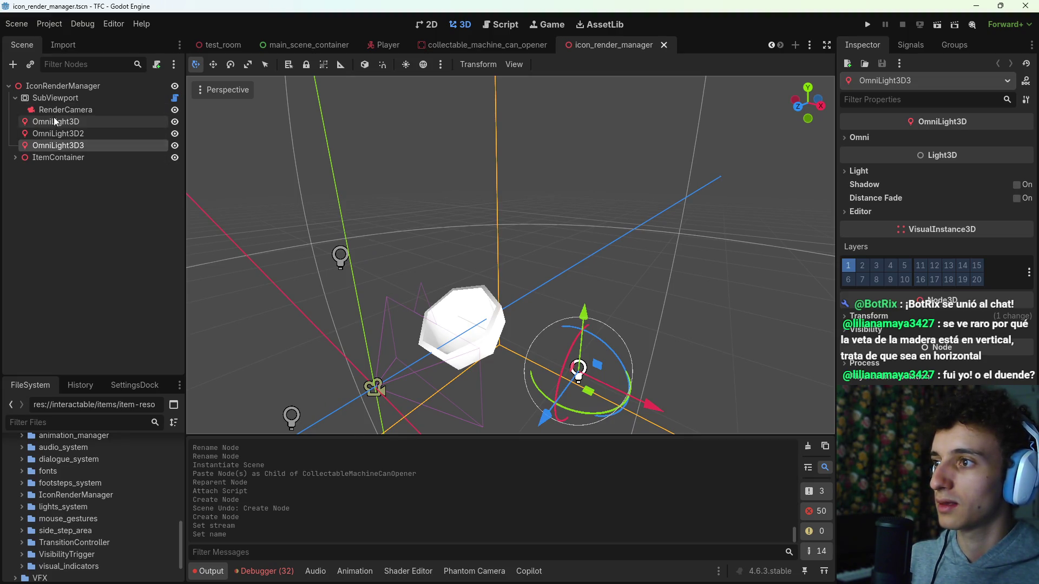
Select RenderCamera, enlarge its preview inset, and expand ItemContainer
{"action": "left_click", "coordinate": [406, 366]}
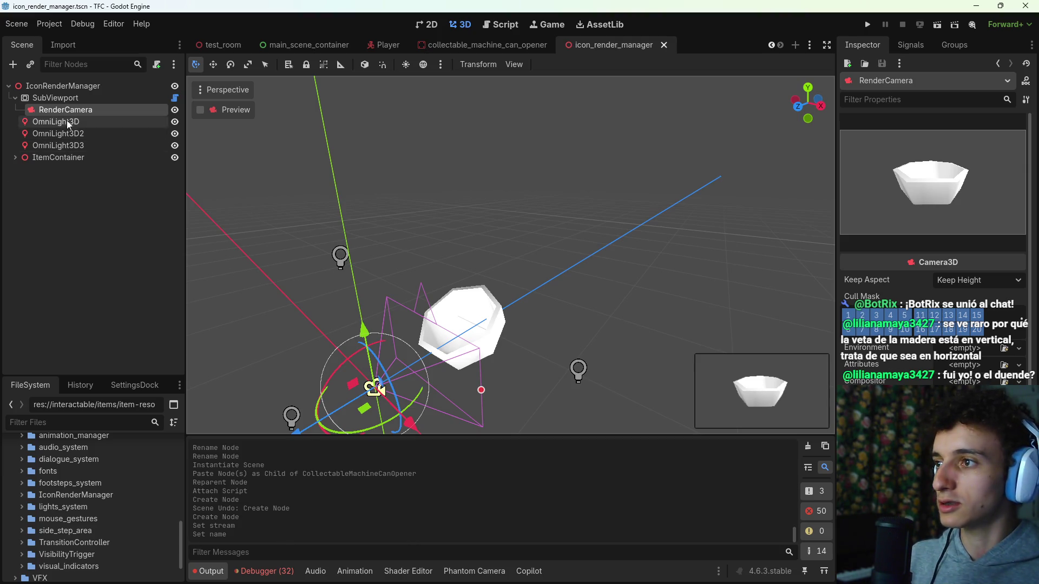
{"action": "left_click_drag", "start_coordinate": [705, 360], "coordinate": [560, 290]}
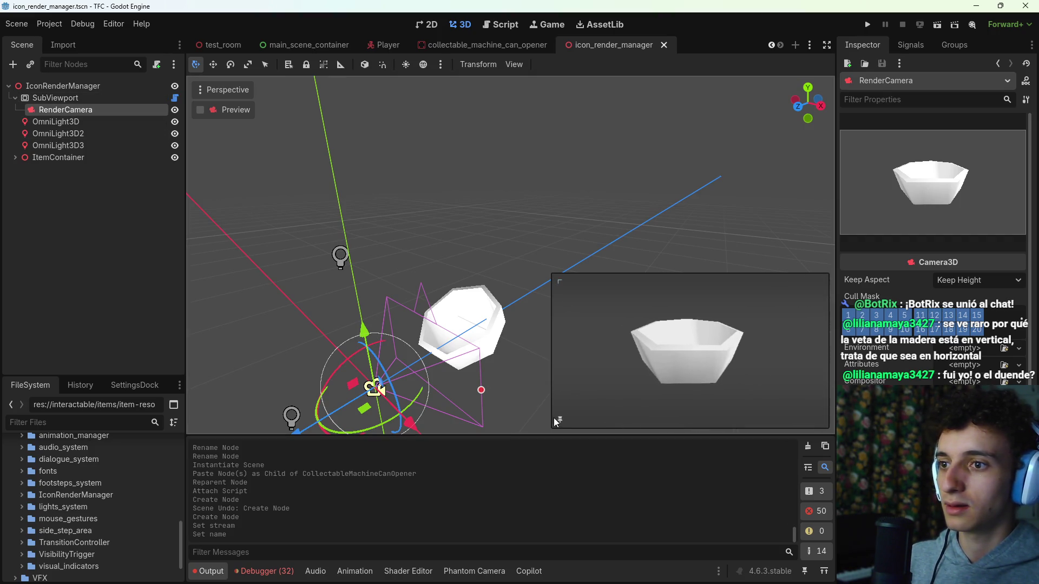
{"action": "left_click", "coordinate": [135, 301]}
{"action": "left_click", "coordinate": [15, 157]}
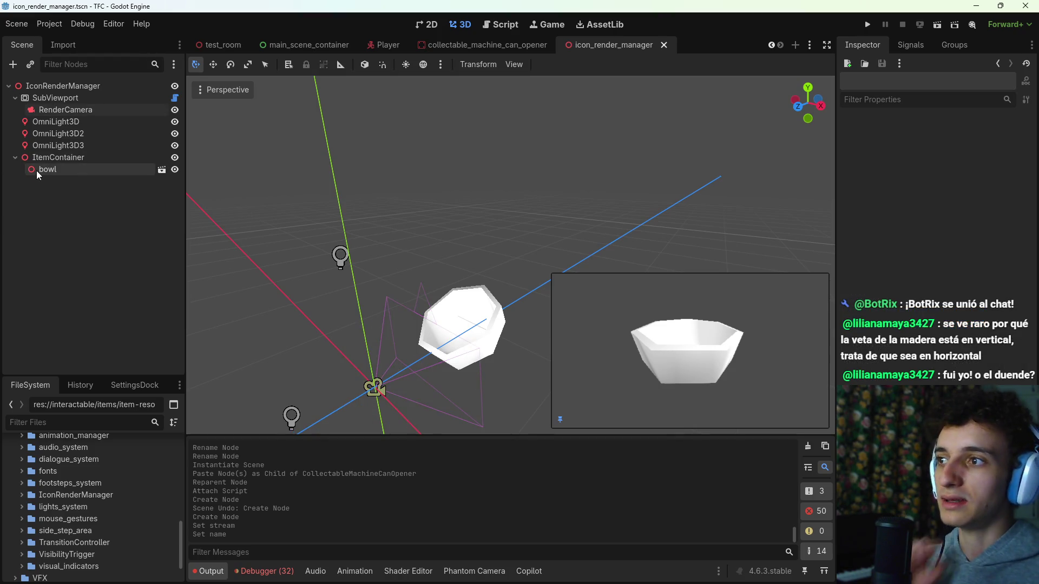
Delete the bowl node from ItemContainer and bring up the child scene list
{"action": "left_click", "coordinate": [37, 171]}
{"action": "key", "text": "Delete"}
{"action": "left_click", "coordinate": [499, 296]}
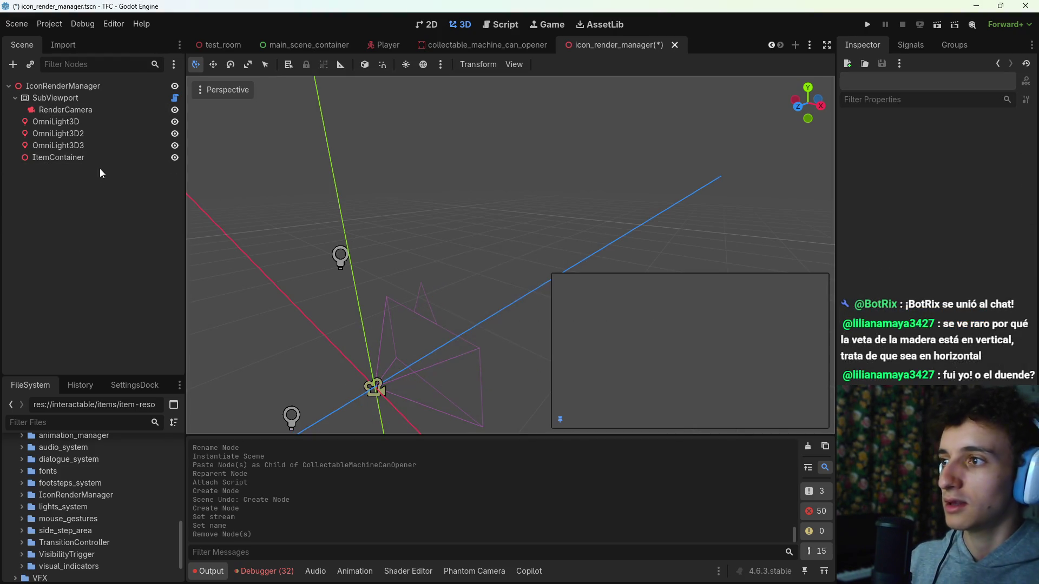
{"action": "key", "text": "ctrl+shift+a"}
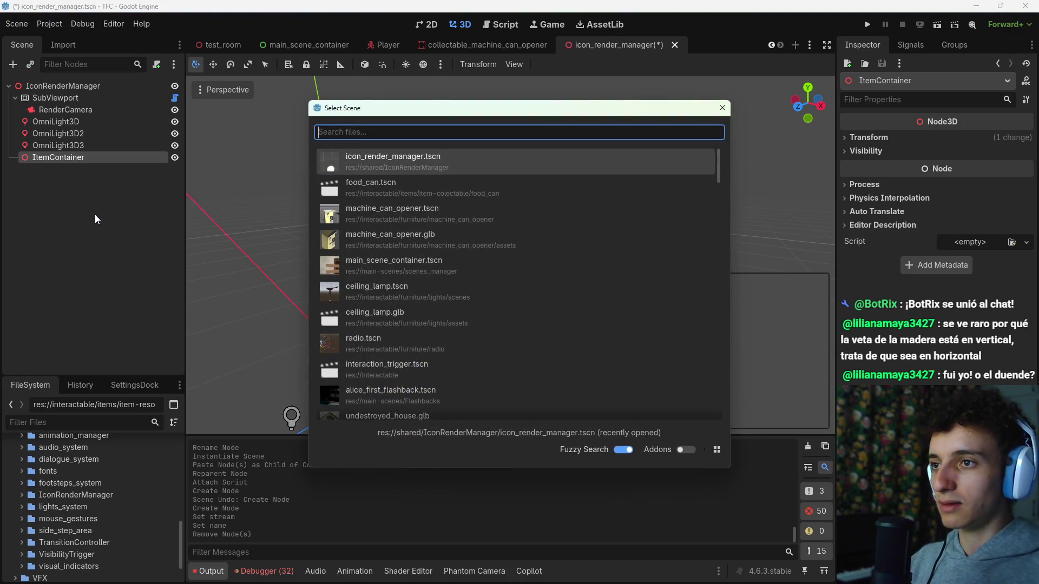
Instance machine_can_opener under ItemContainer and try a first vertical move and rotation, undoing it
{"action": "key", "text": "Down"}
{"action": "key", "text": "Down"}
{"action": "key", "text": "Down"}
{"action": "key", "text": "Return"}
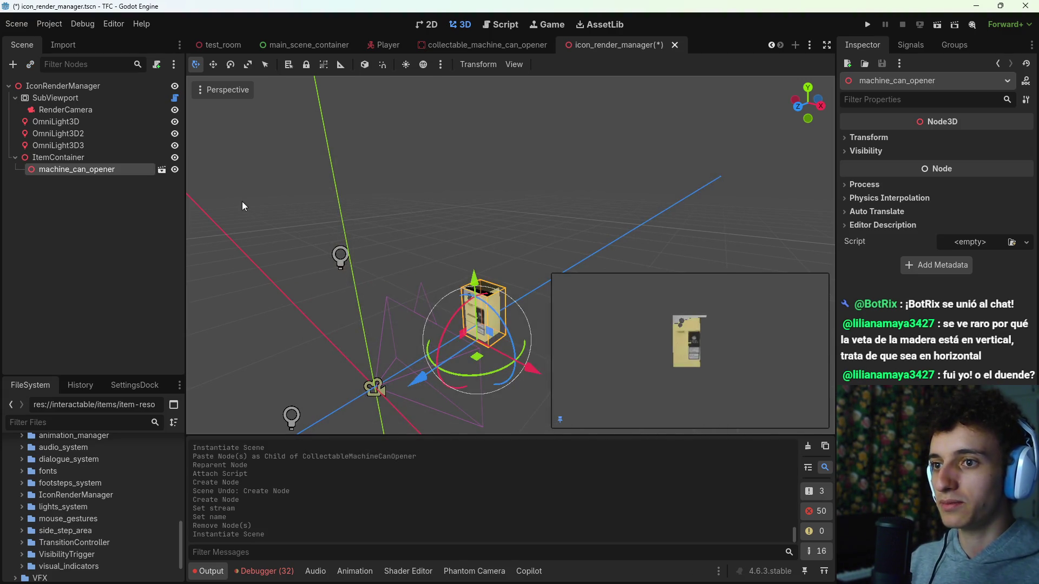
{"action": "key", "text": "g"}
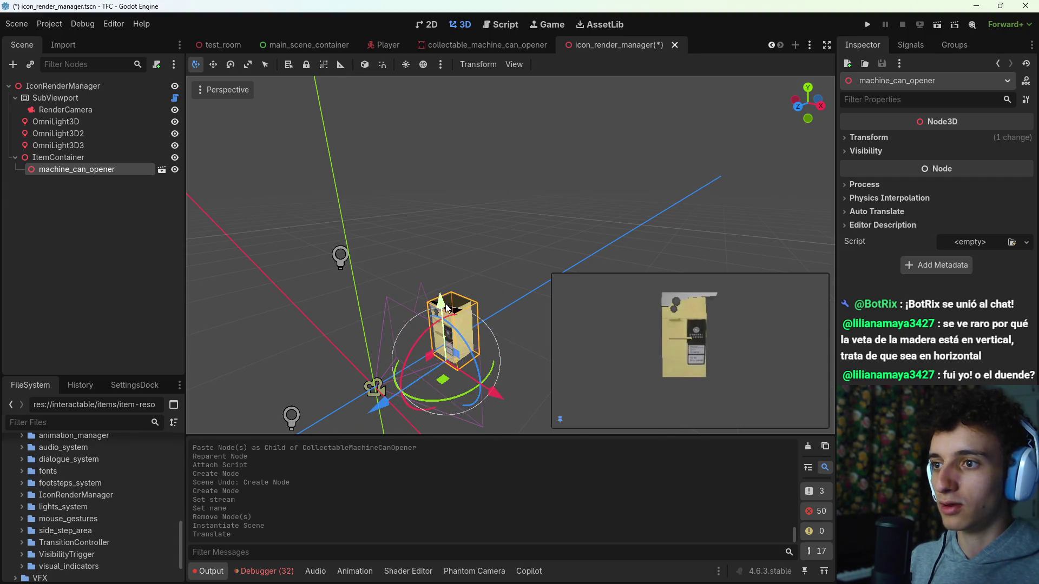
{"action": "key", "text": "y"}
{"action": "left_click", "coordinate": [443, 312]}
{"action": "left_click", "coordinate": [441, 312]}
{"action": "key", "text": "r"}
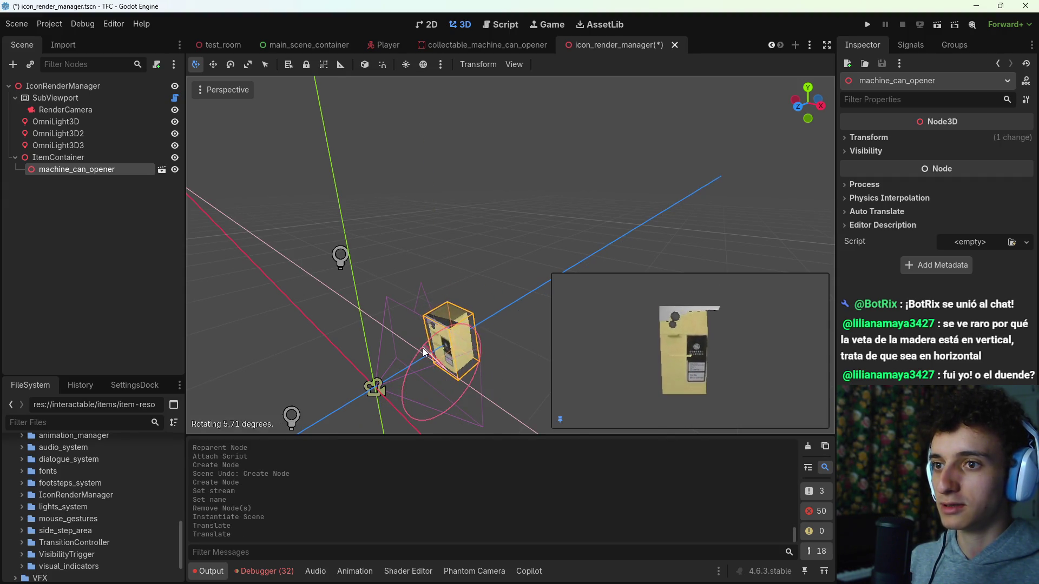
{"action": "left_click", "coordinate": [424, 353]}
{"action": "key", "text": "g"}
{"action": "key", "text": "y"}
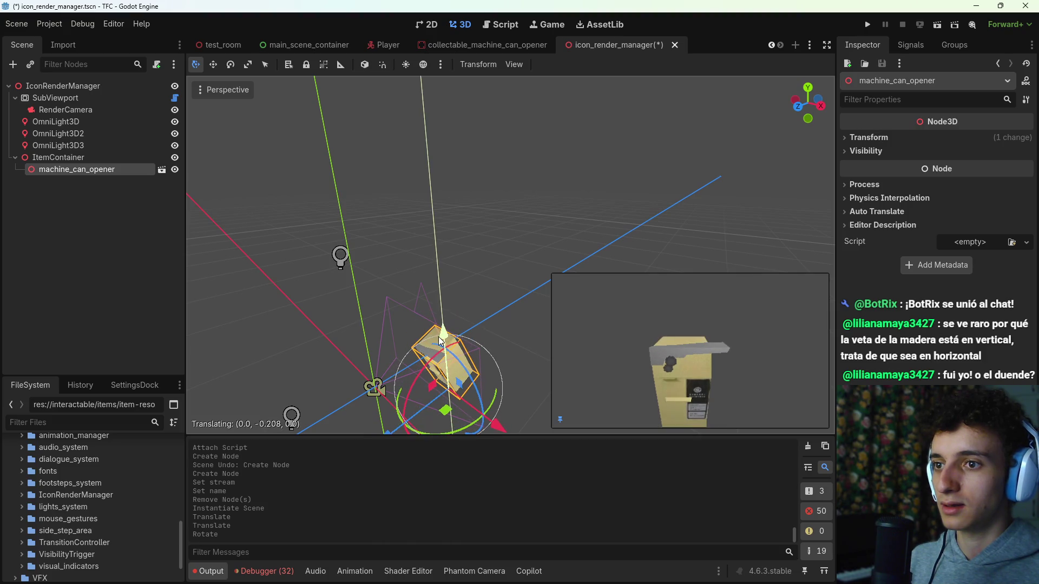
{"action": "left_click", "coordinate": [452, 357]}
{"action": "key", "text": "ctrl+z"}
{"action": "key", "text": "ctrl+z"}
Rotate the can opener around its Y axis to face the icon camera
{"action": "key", "text": "r"}
{"action": "key", "text": "y"}
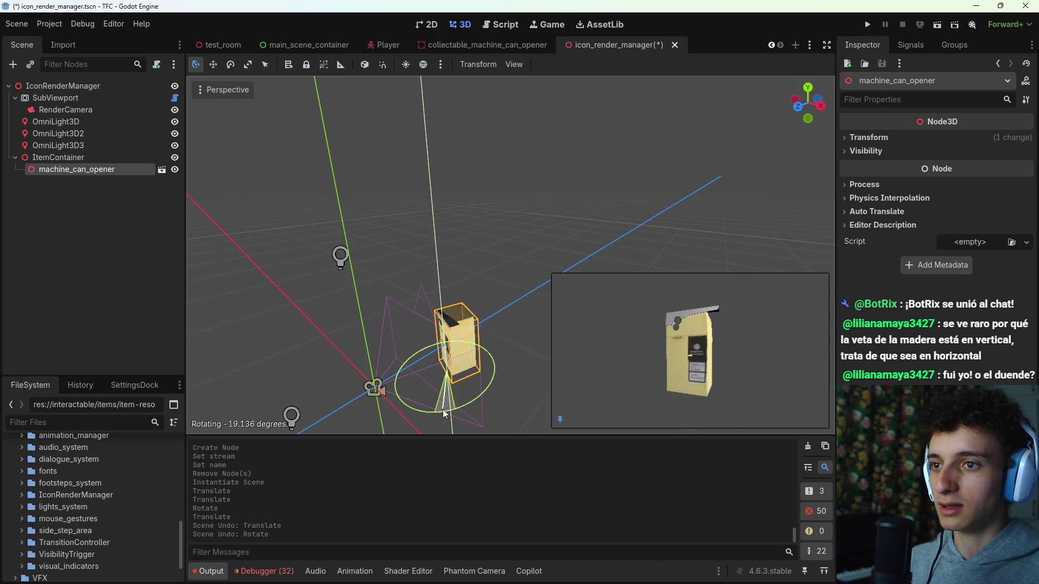
{"action": "left_click", "coordinate": [444, 411]}
{"action": "key", "text": "r"}
{"action": "key", "text": "y"}
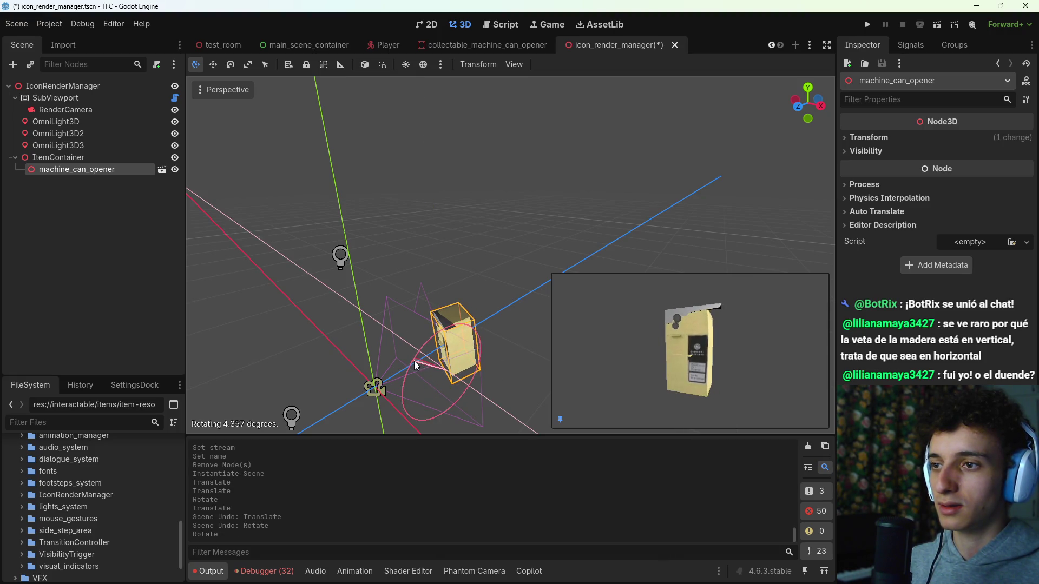
{"action": "left_click", "coordinate": [432, 332]}
{"action": "key", "text": "ctrl+z"}
Adjust the can opener's height with several Y-axis moves
{"action": "key", "text": "g"}
{"action": "key", "text": "y"}
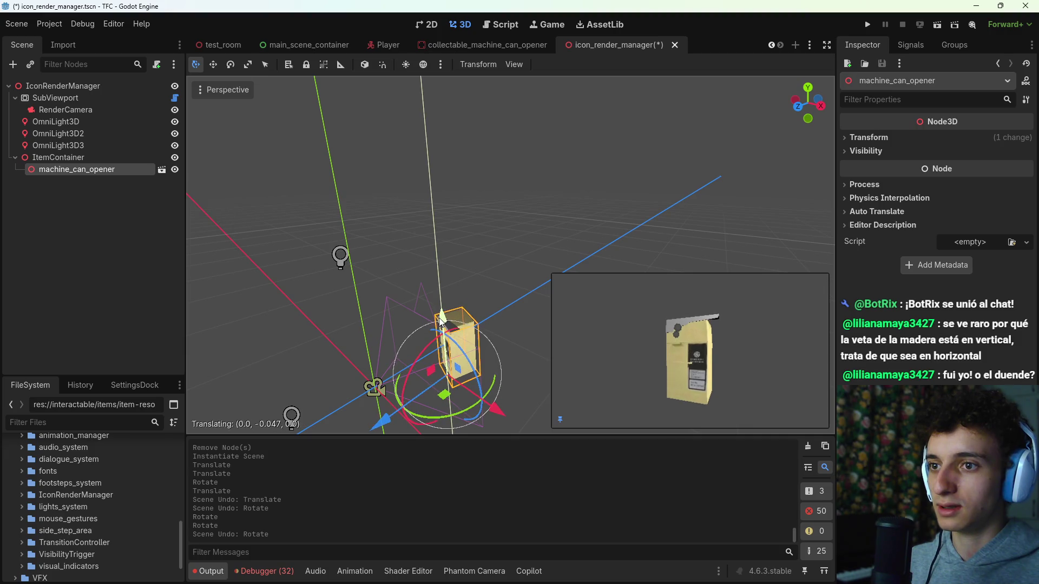
{"action": "left_click", "coordinate": [441, 317]}
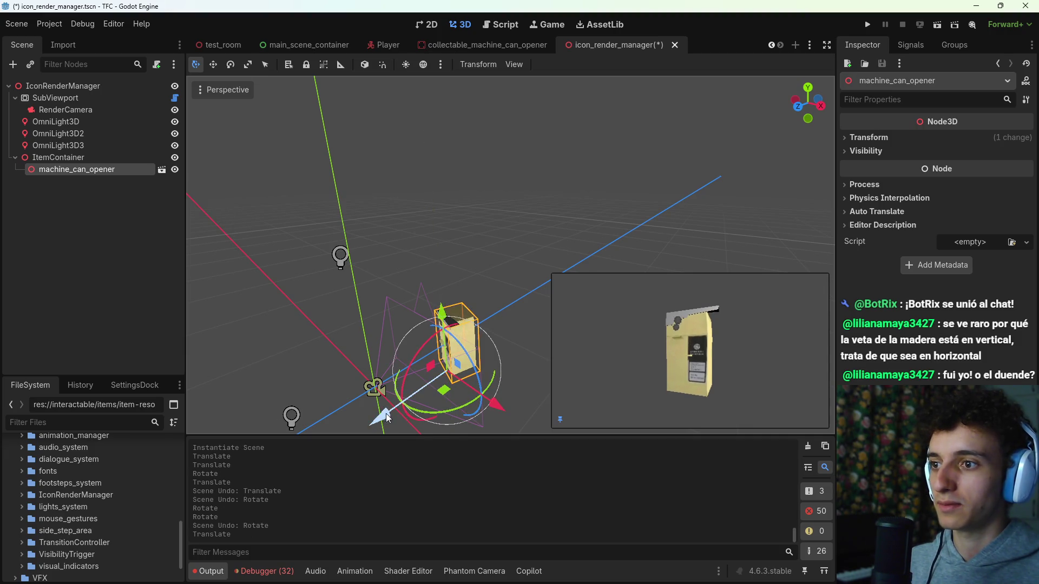
{"action": "key", "text": "g"}
{"action": "key", "text": "y"}
{"action": "left_click", "coordinate": [430, 330]}
{"action": "key", "text": "g"}
{"action": "key", "text": "y"}
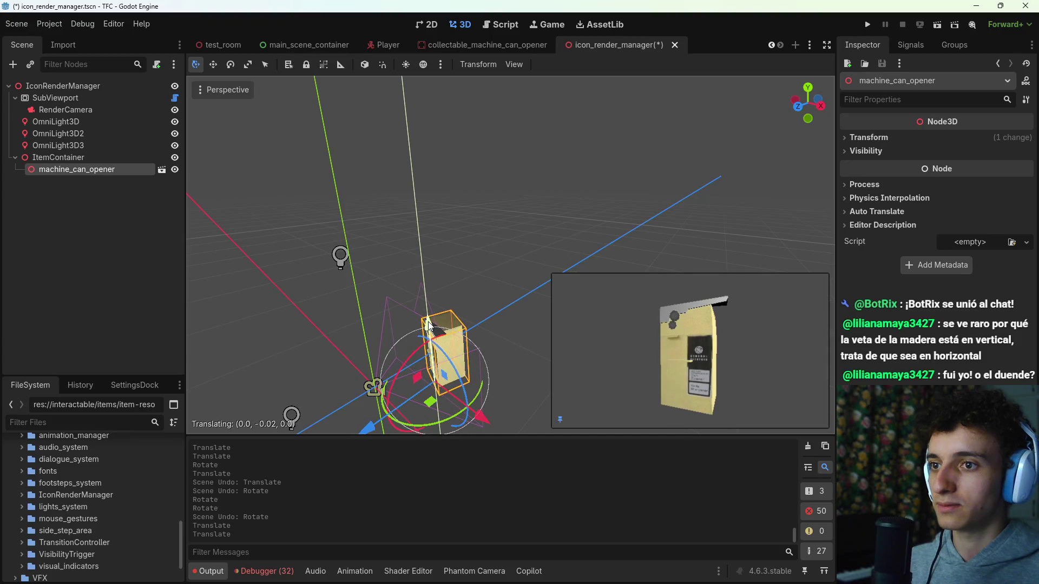
{"action": "left_click", "coordinate": [407, 371]}
{"action": "key", "text": "g"}
{"action": "left_click", "coordinate": [478, 431]}
Shift the can opener along X and Z, nudge it vertically, and save the scene
{"action": "key", "text": "g"}
{"action": "key", "text": "x"}
{"action": "left_click", "coordinate": [479, 422]}
{"action": "key", "text": "g"}
{"action": "key", "text": "z"}
{"action": "left_click", "coordinate": [359, 431]}
{"action": "key", "text": "g"}
{"action": "key", "text": "y"}
{"action": "left_click", "coordinate": [420, 327]}
{"action": "key", "text": "ctrl+s"}
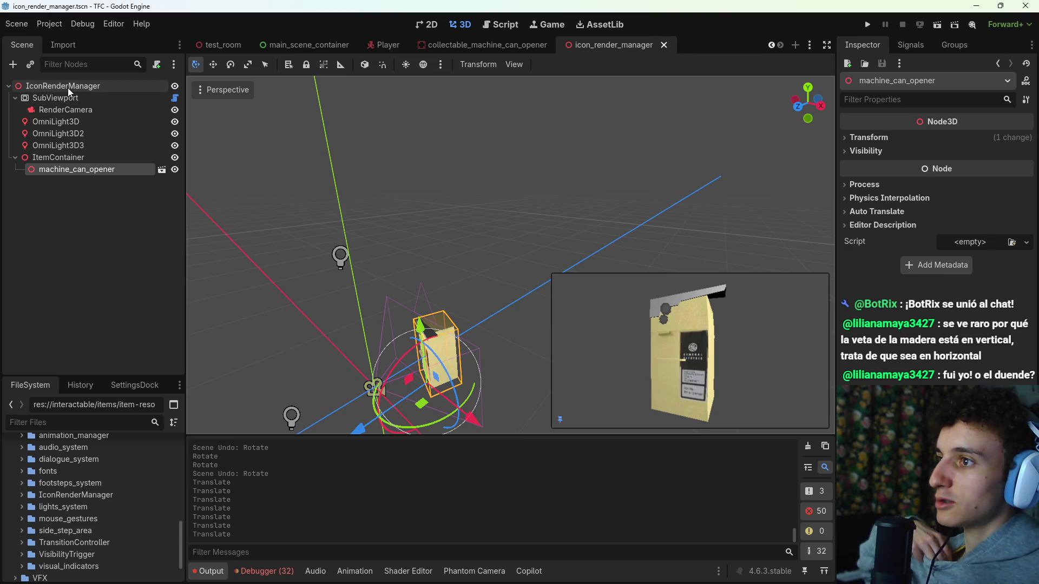
Select the SubViewport and locate the items icon folder in the FileSystem
{"action": "left_click", "coordinate": [60, 98]}
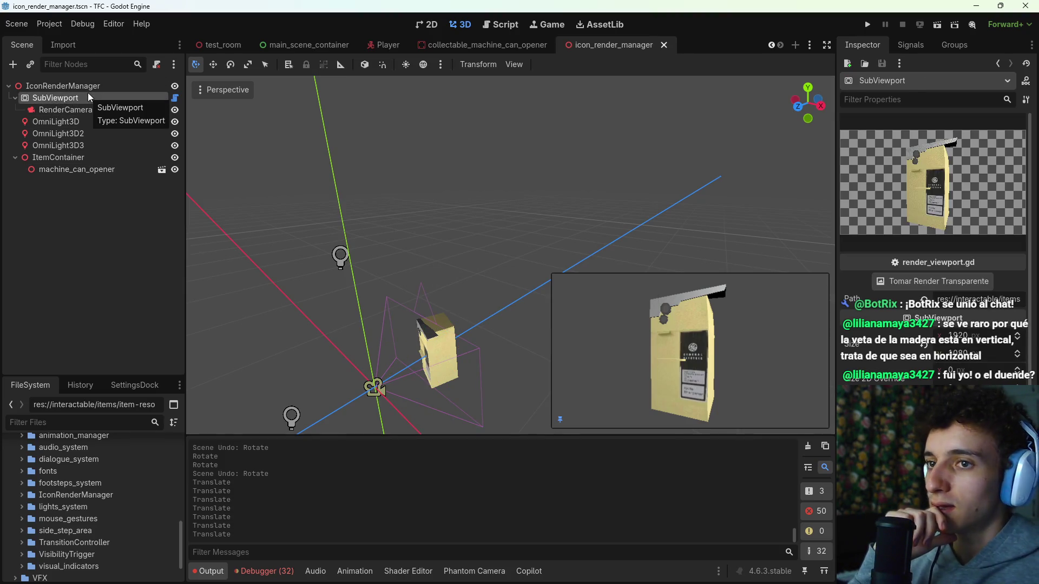
{"action": "left_click", "coordinate": [924, 286]}
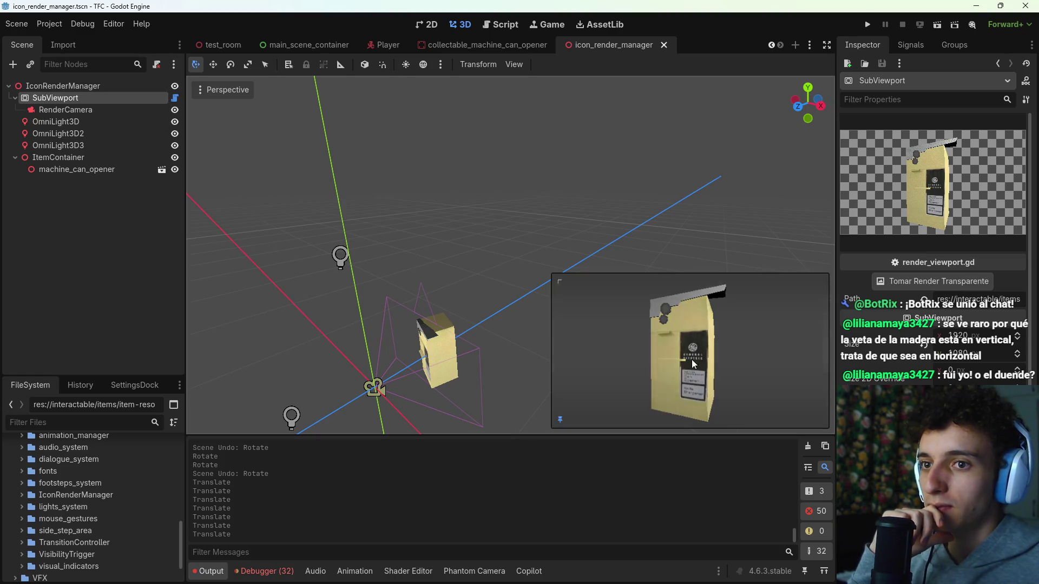
{"action": "scroll", "coordinate": [81, 517], "scroll_direction": "down", "scroll_amount": 4}
{"action": "scroll", "coordinate": [32, 506], "scroll_direction": "up", "scroll_amount": 5}
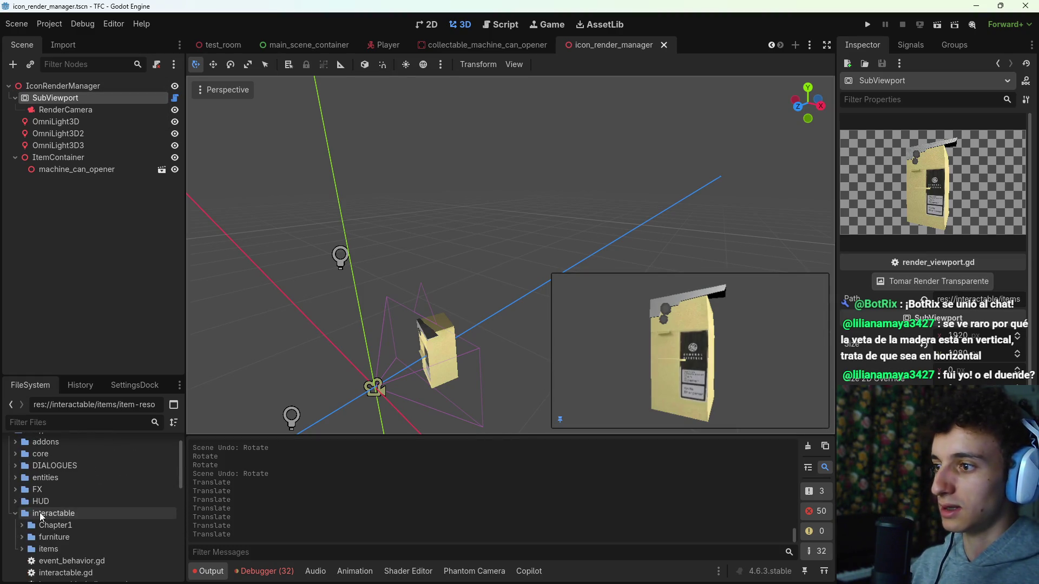
{"action": "scroll", "coordinate": [27, 495], "scroll_direction": "down", "scroll_amount": 1}
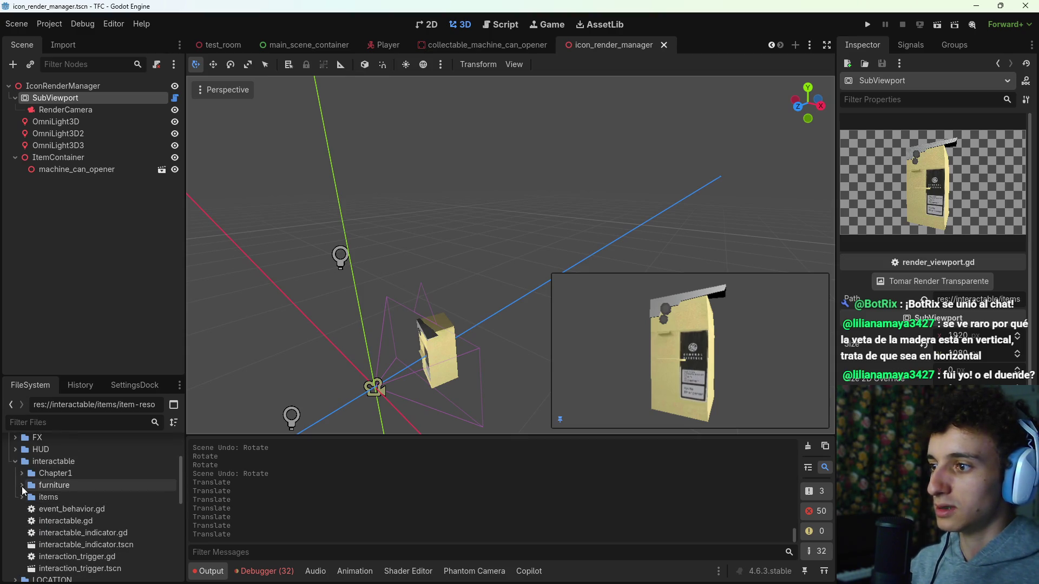
{"action": "left_click", "coordinate": [21, 474]}
{"action": "left_click", "coordinate": [20, 475]}
{"action": "scroll", "coordinate": [15, 487], "scroll_direction": "up", "scroll_amount": 3}
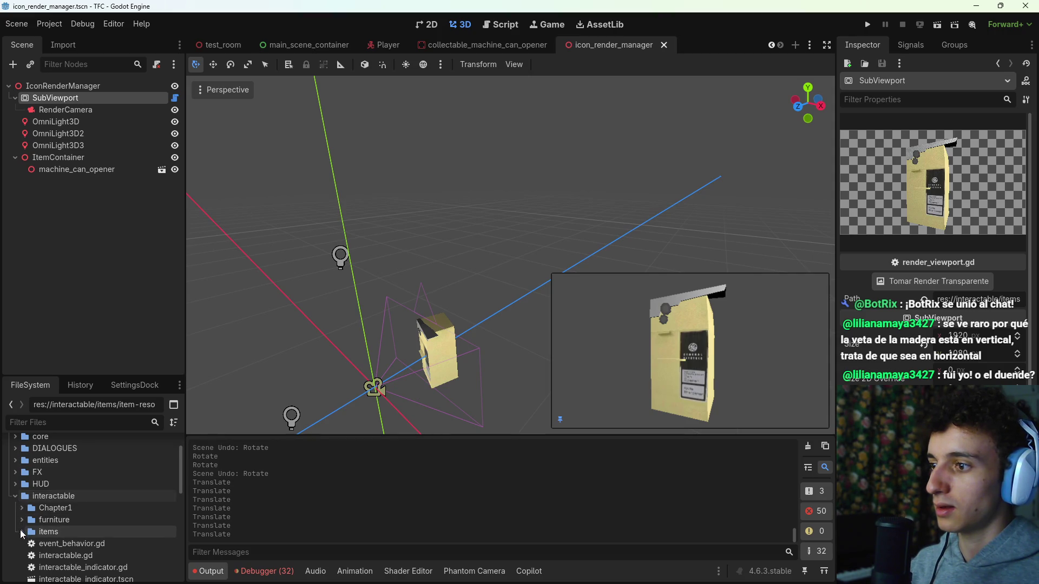
{"action": "left_click", "coordinate": [22, 532]}
{"action": "scroll", "coordinate": [24, 528], "scroll_direction": "down", "scroll_amount": 3}
{"action": "scroll", "coordinate": [27, 513], "scroll_direction": "down", "scroll_amount": 2}
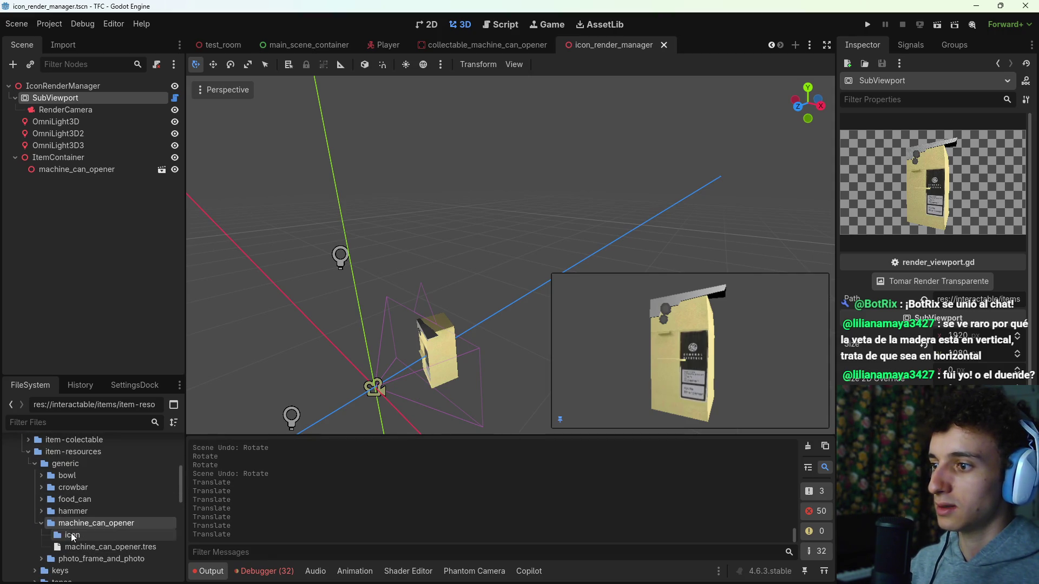
Set the render Path to the icon folder plus 'icon_', render it transparent, and open the folder
{"action": "right_click", "coordinate": [66, 535]}
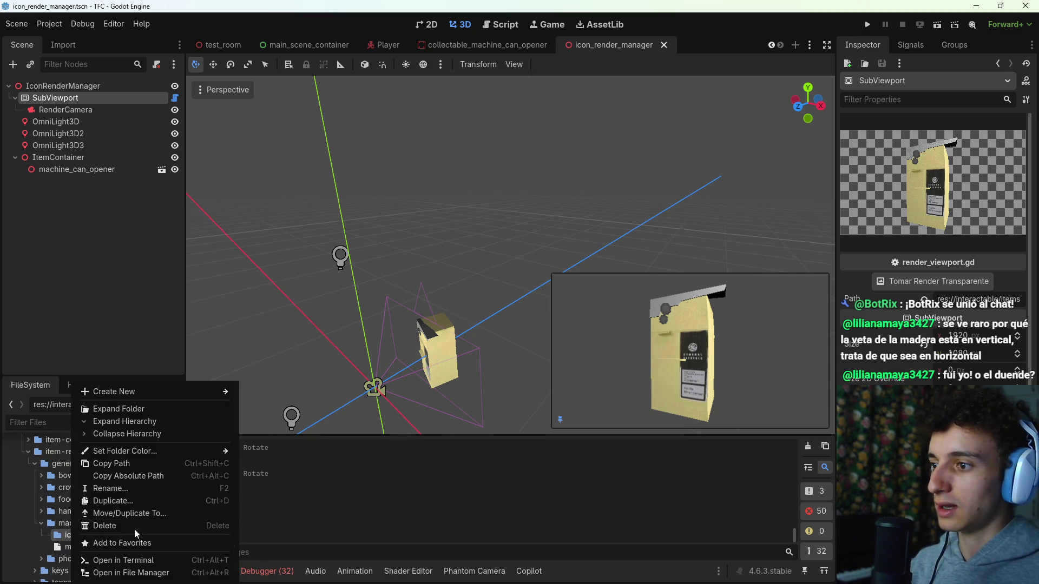
{"action": "left_click", "coordinate": [125, 464]}
{"action": "key", "text": "ctrl+v"}
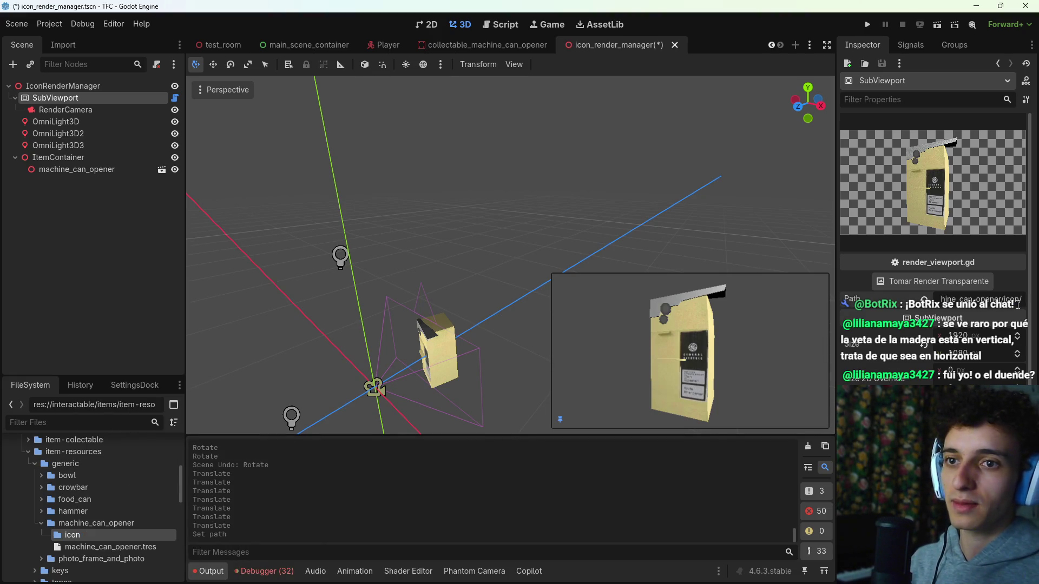
{"action": "type", "text": "icon_"}
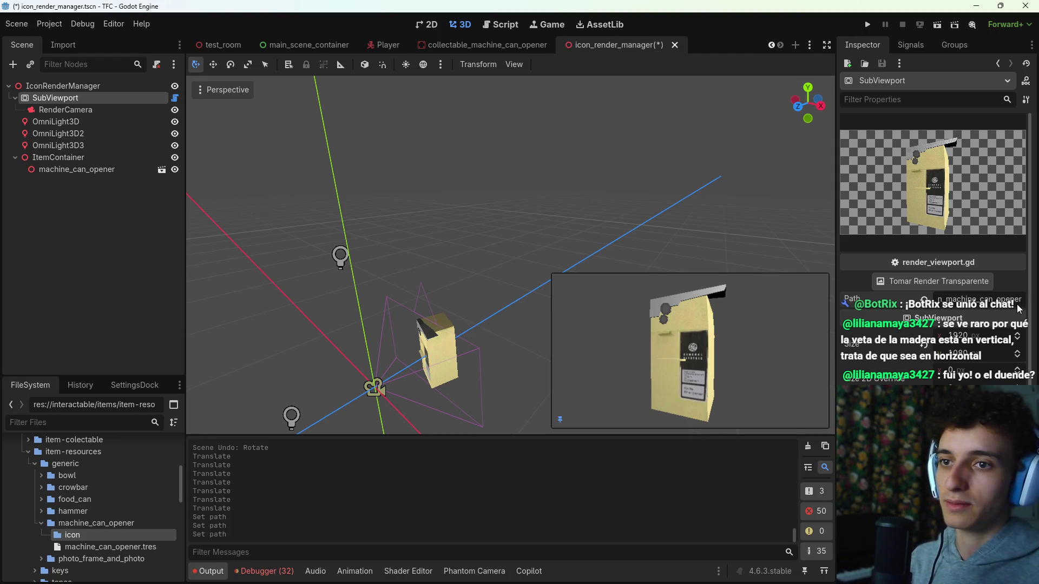
{"action": "left_click", "coordinate": [952, 285]}
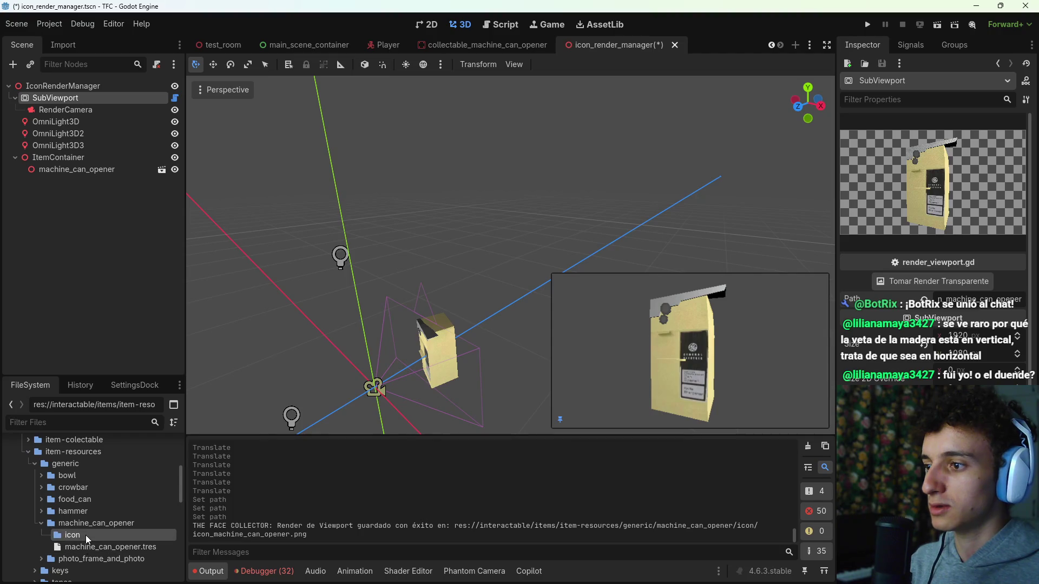
{"action": "right_click", "coordinate": [84, 535]}
{"action": "left_click", "coordinate": [133, 574]}
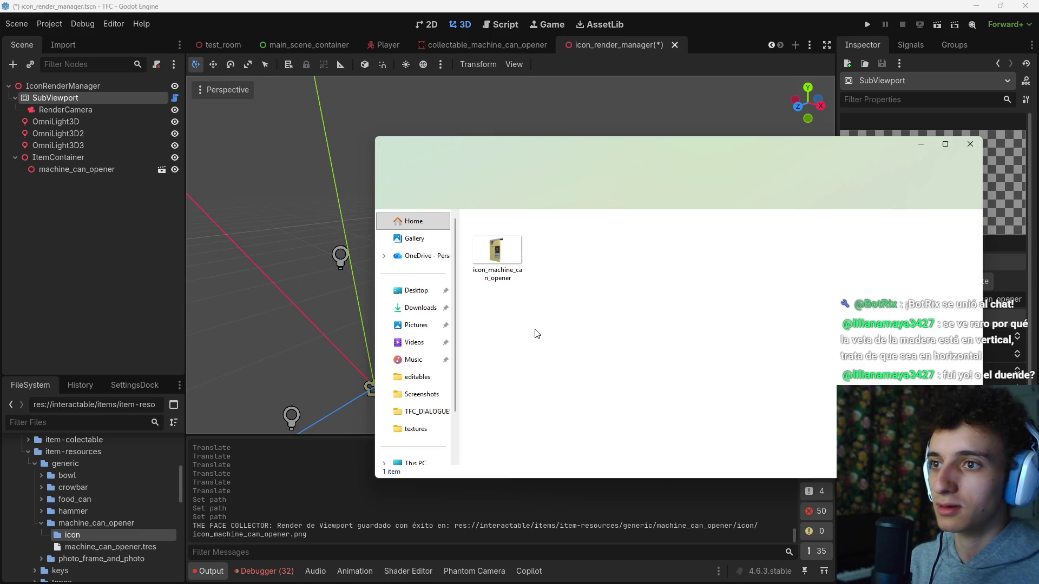
Close File Explorer, then save icon_render_manager and close its tab
{"action": "left_click", "coordinate": [970, 145]}
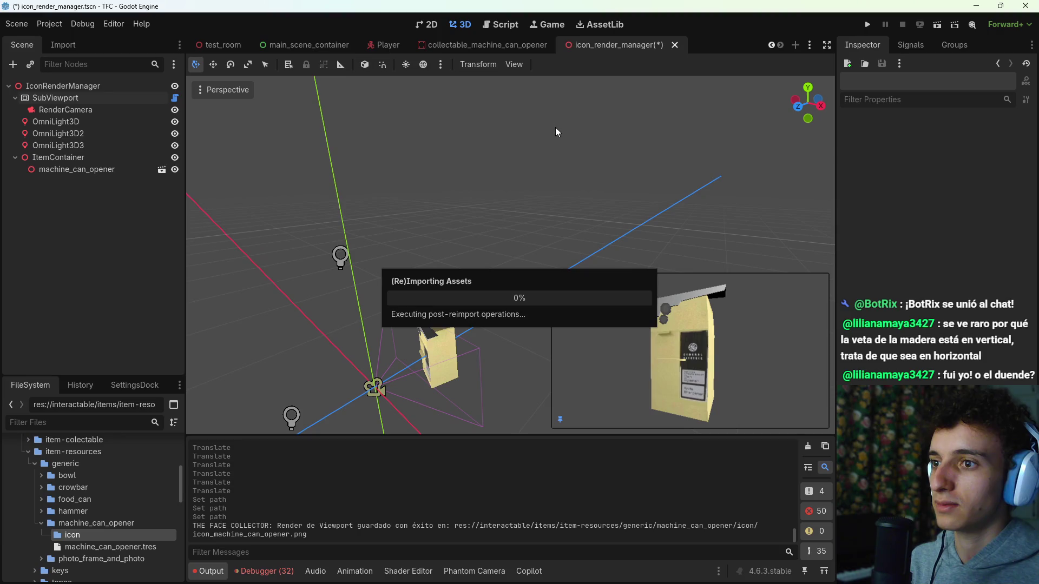
{"action": "key", "text": "ctrl+s"}
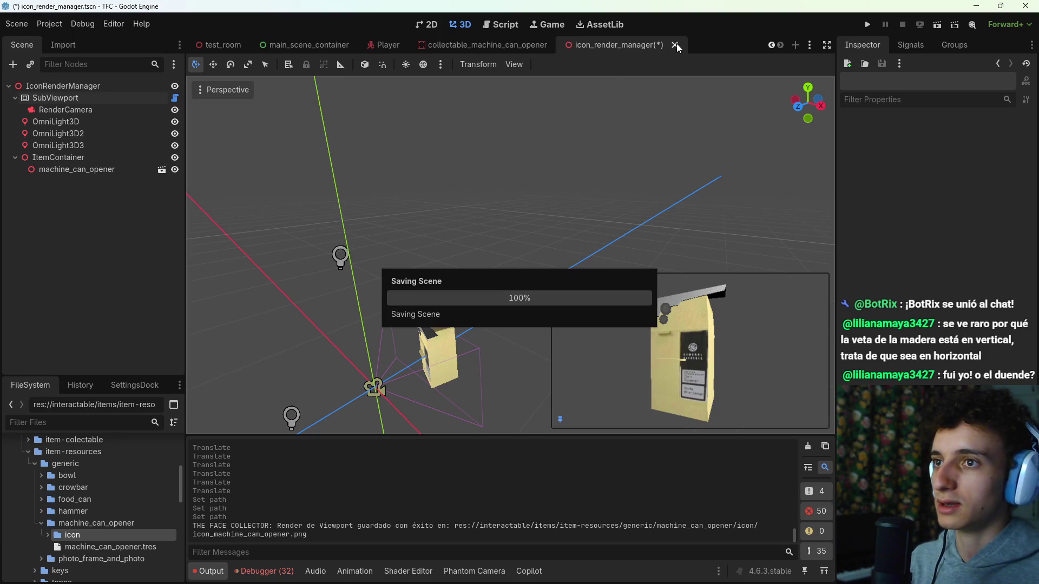
{"action": "left_click", "coordinate": [677, 46]}
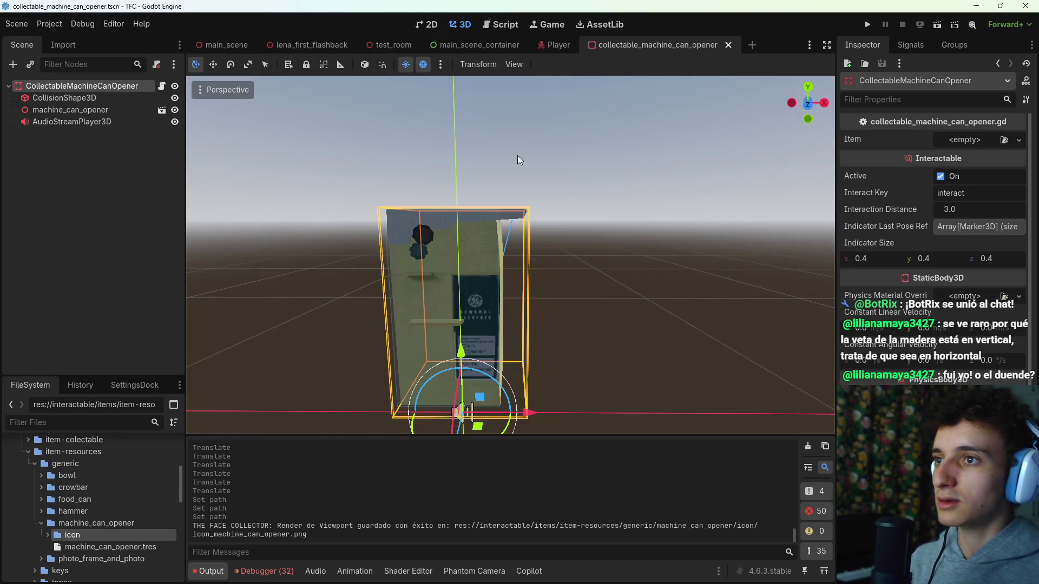
Select the CollectableMachineCanOpener root and pick machine_can_opener.tres in the FileSystem
{"action": "left_click", "coordinate": [261, 211]}
{"action": "left_click", "coordinate": [83, 86]}
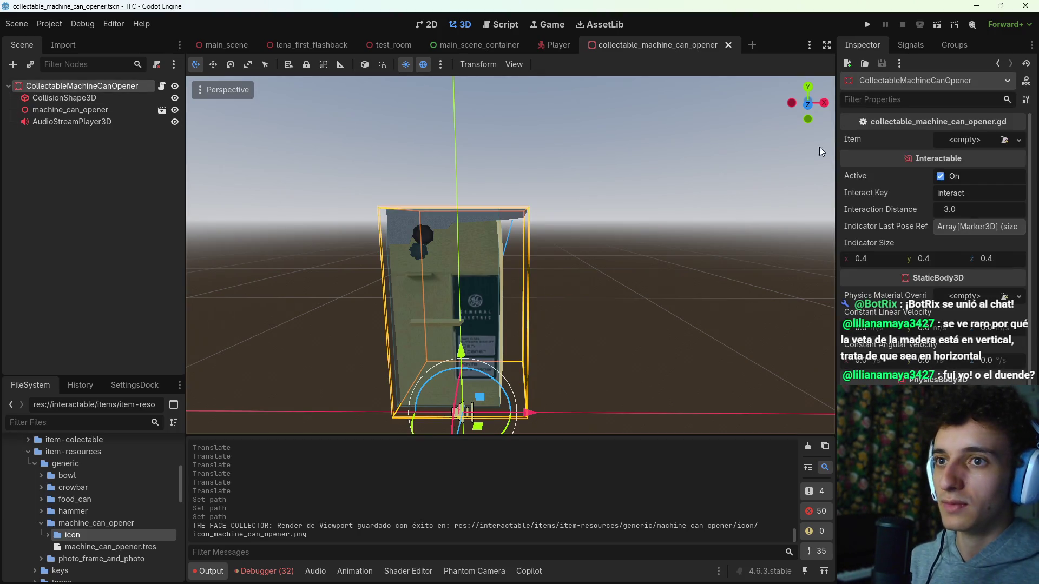
{"action": "left_click", "coordinate": [79, 548]}
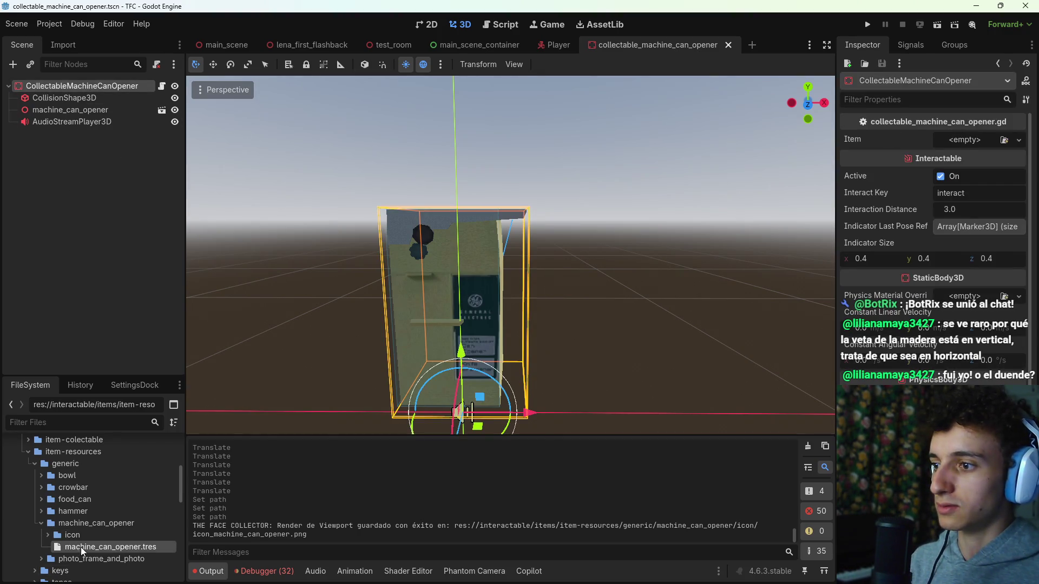
Assign machine_can_opener.tres as the Item and load the icon_machine_can_opener texture as its icon
{"action": "mouse_move", "coordinate": [97, 550]}
{"action": "left_mouse_down"}
{"action": "mouse_move", "coordinate": [130, 547]}
{"action": "mouse_move", "coordinate": [945, 179]}
{"action": "mouse_move", "coordinate": [956, 142]}
{"action": "left_mouse_up"}
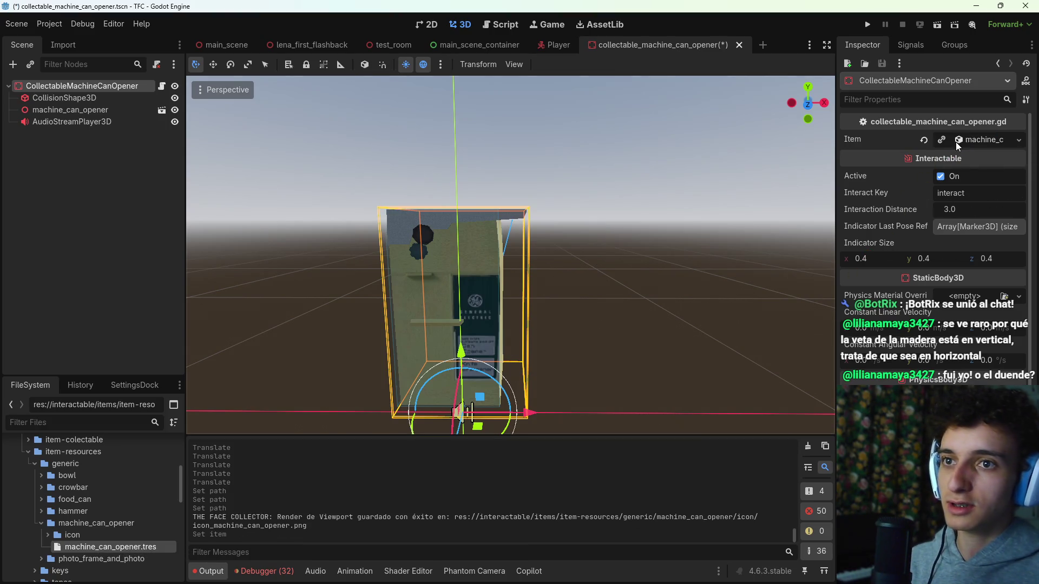
{"action": "left_click", "coordinate": [948, 180]}
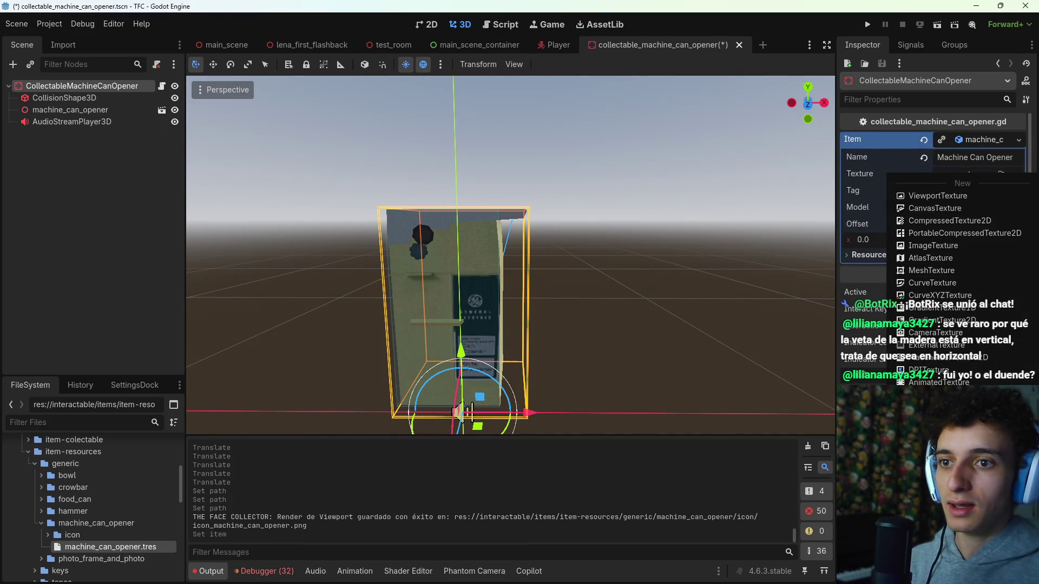
{"action": "left_click", "coordinate": [921, 354]}
{"action": "type", "text": "machine"}
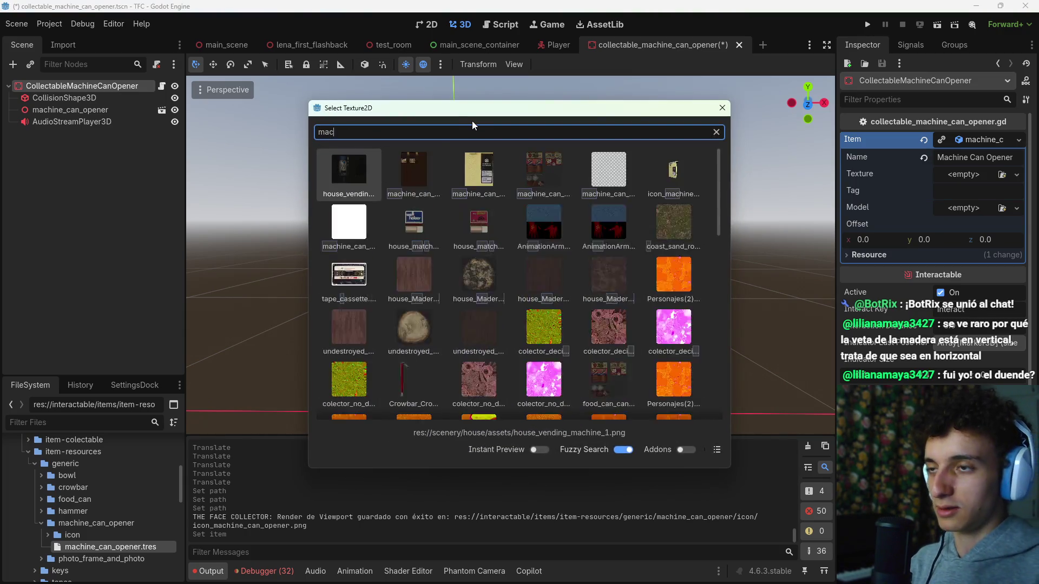
{"action": "key", "text": "Right"}
{"action": "key", "text": "ctrl+a"}
{"action": "type", "text": "icon_mach"}
{"action": "key", "text": "Return"}
Set the Tag to machine_can_opener, use machine_can_opener.tscn as Model, and save
{"action": "left_click", "coordinate": [983, 212]}
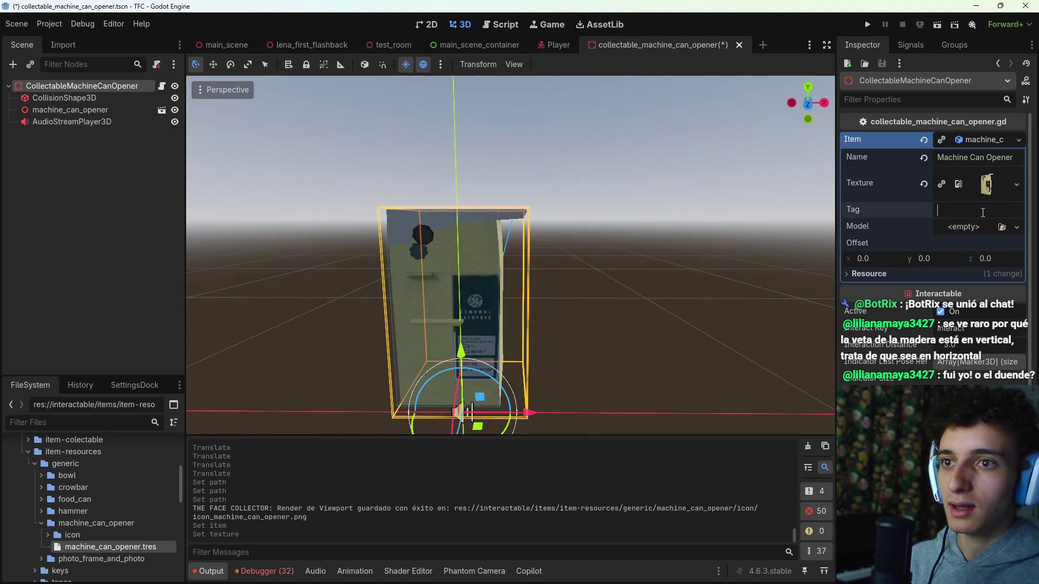
{"action": "type", "text": "machine_"}
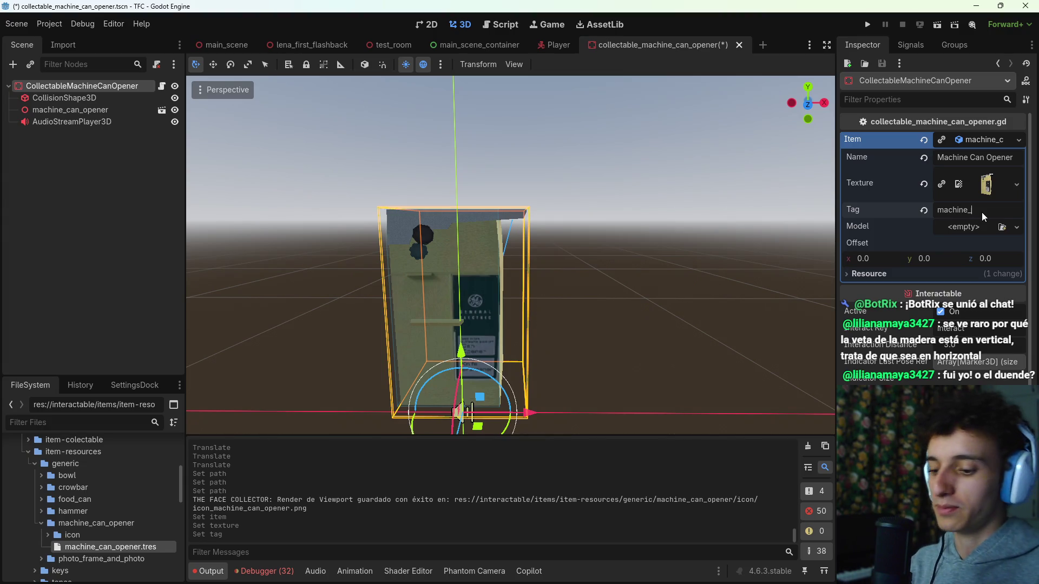
{"action": "type", "text": "can_opener"}
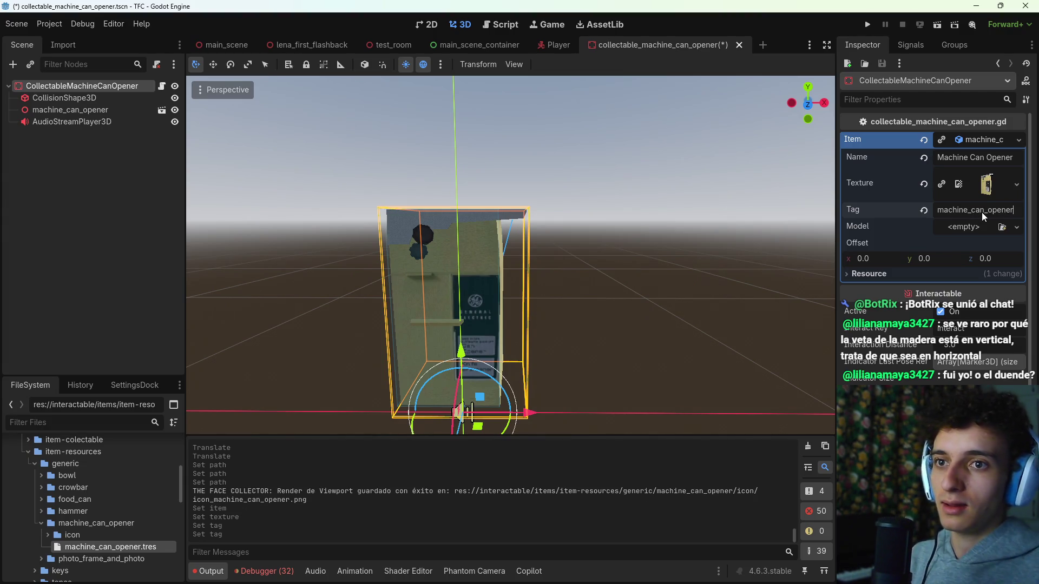
{"action": "left_click", "coordinate": [960, 229]}
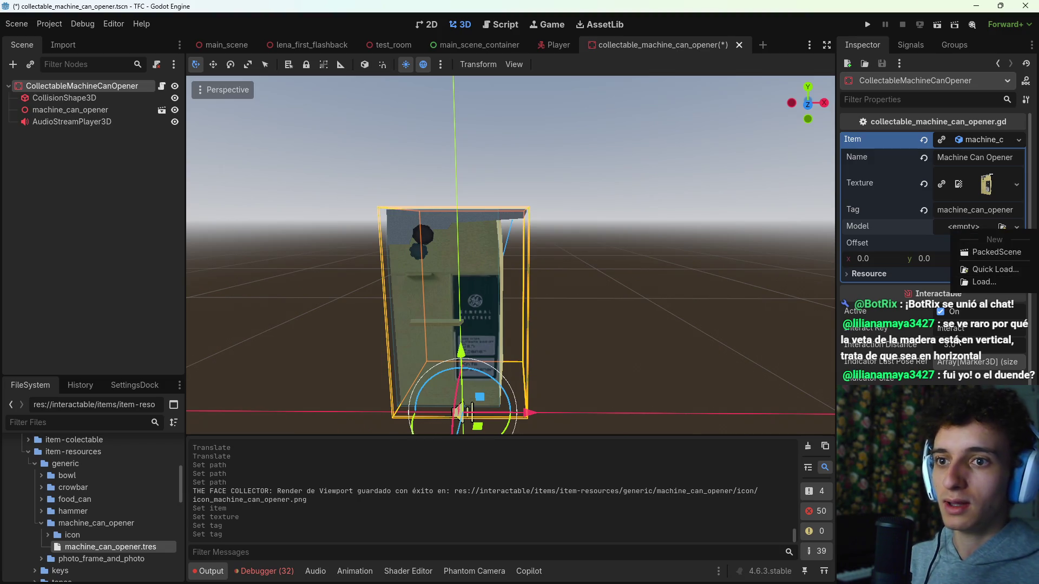
{"action": "left_click", "coordinate": [994, 266]}
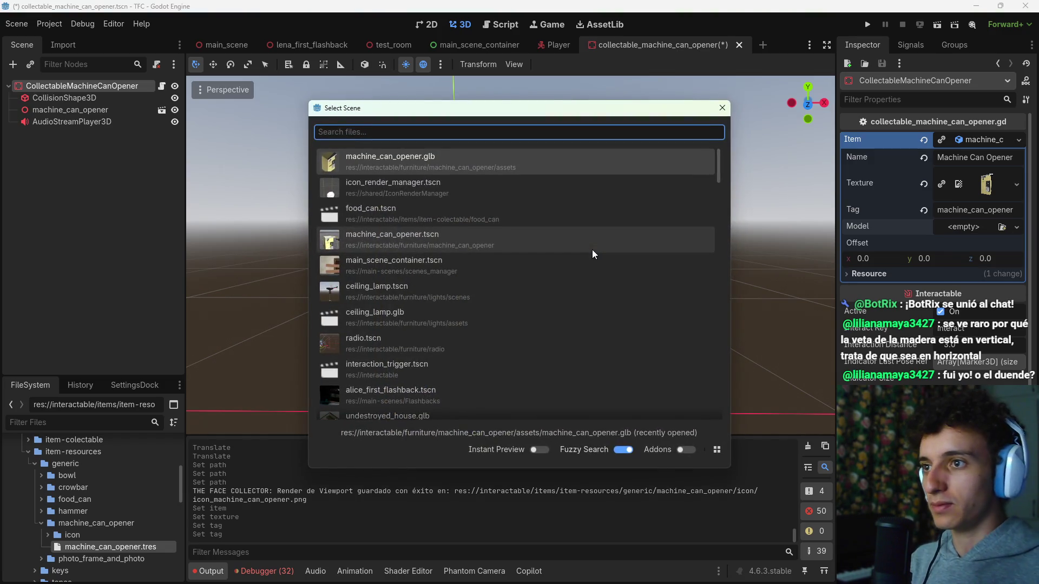
{"action": "double_click", "coordinate": [592, 249]}
{"action": "key", "text": "ctrl+s"}
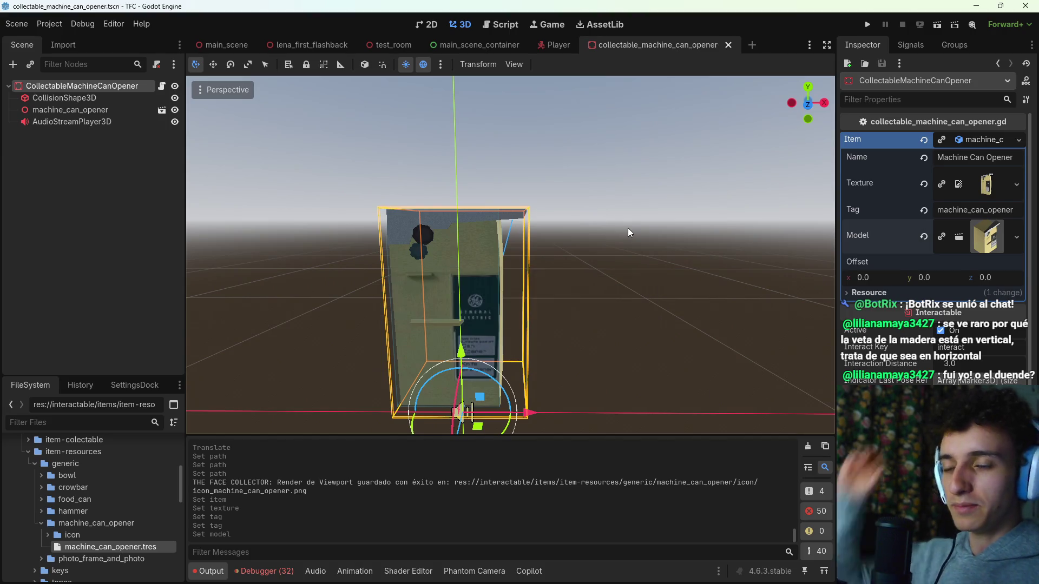
Reselect the root, fold the Item resource details, and save the collectable scene
{"action": "left_click", "coordinate": [630, 232]}
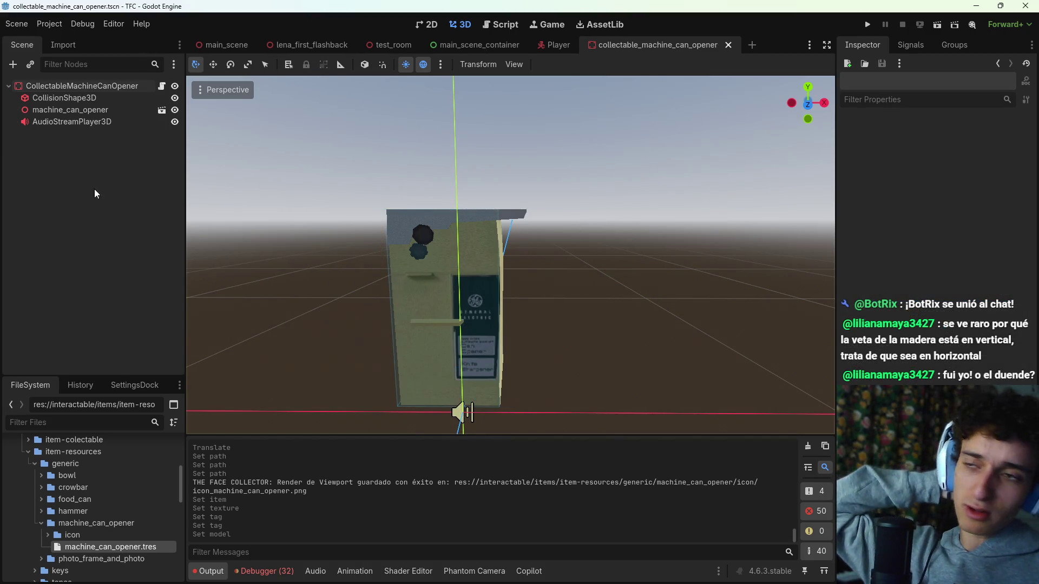
{"action": "left_click", "coordinate": [79, 84]}
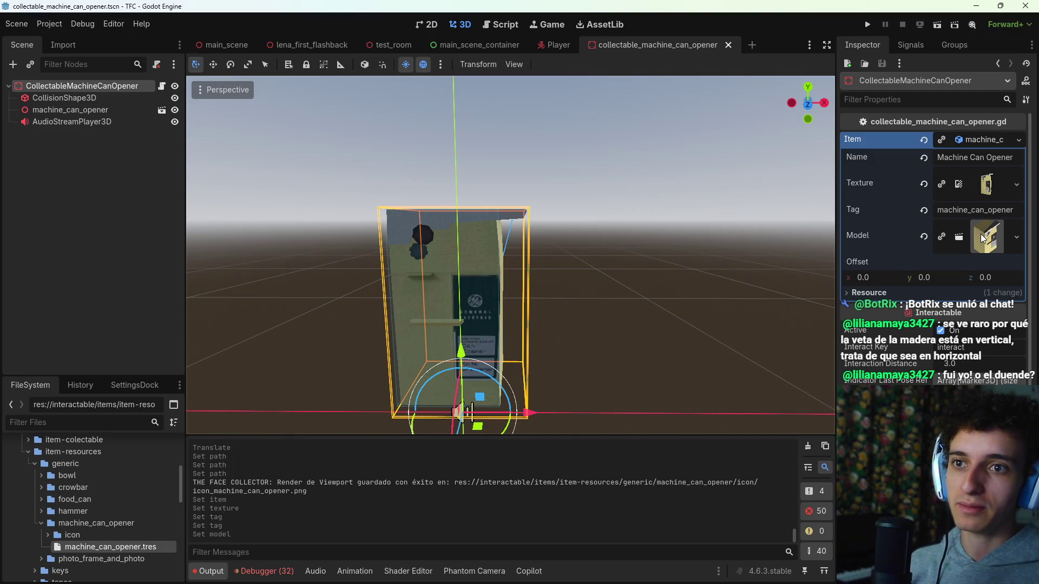
{"action": "left_click", "coordinate": [982, 141]}
{"action": "key", "text": "ctrl+s"}
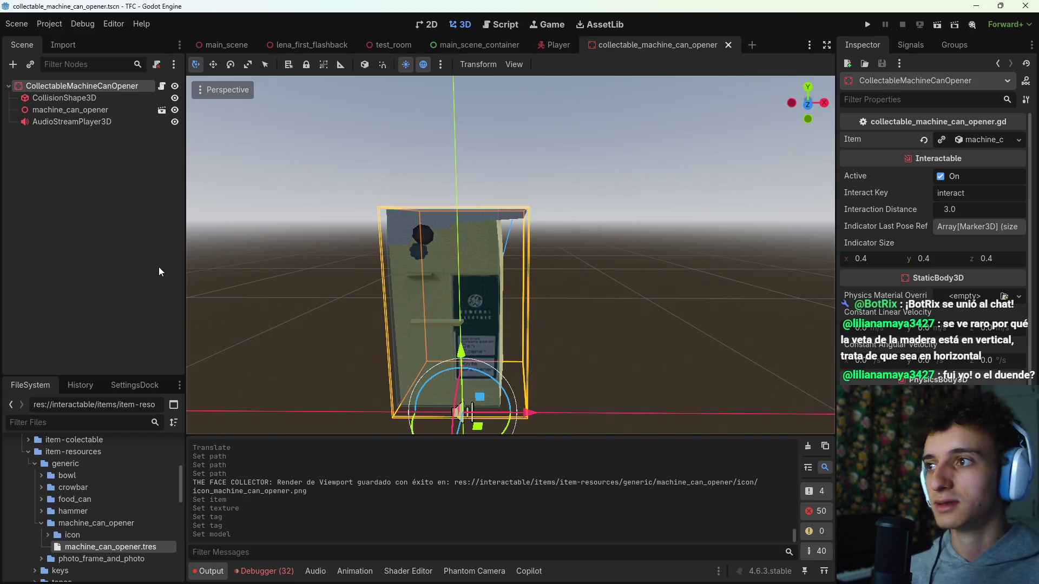
{"action": "left_click", "coordinate": [159, 271]}
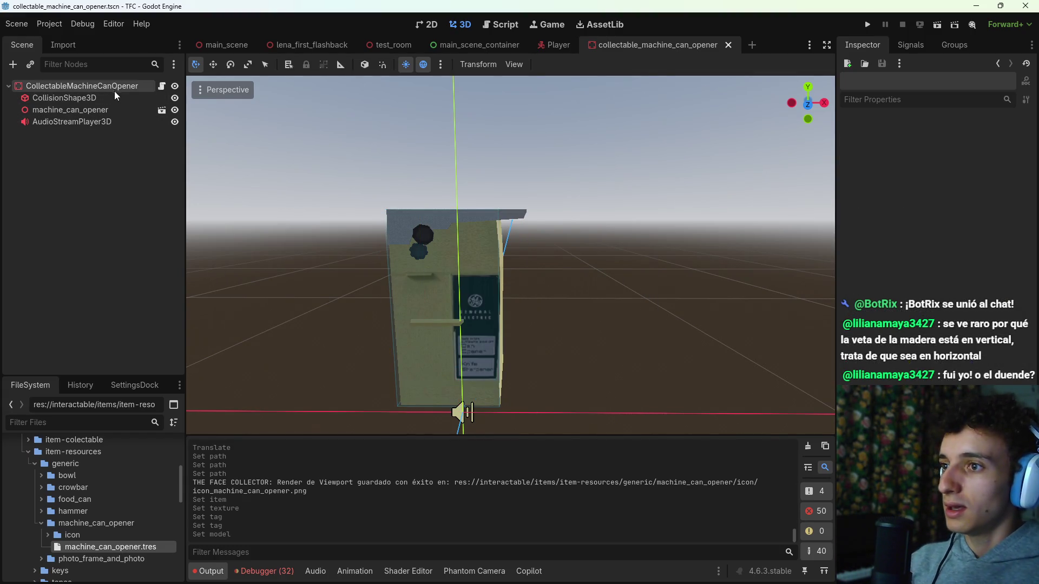
{"action": "key", "text": "ctrl+s"}
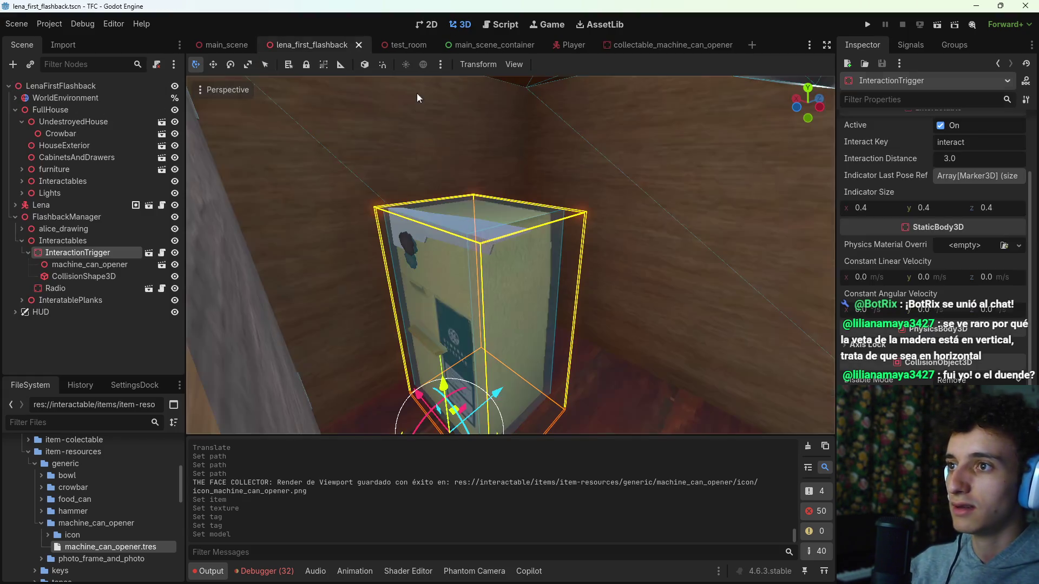
Select InteractionTrigger and instance the collectable machine can opener scene by searching 'collectable'
{"action": "left_click_drag", "start_coordinate": [554, 244], "coordinate": [562, 248]}
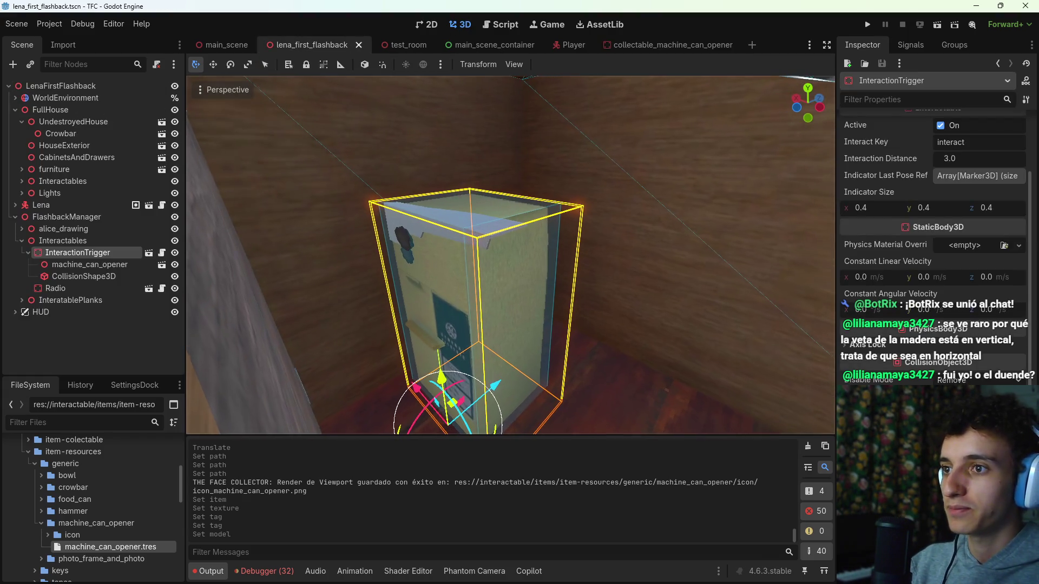
{"action": "left_click", "coordinate": [26, 252]}
{"action": "left_click", "coordinate": [76, 252]}
{"action": "key", "text": "Escape"}
{"action": "key", "text": "ctrl+shift+a"}
{"action": "type", "text": "collectable"}
{"action": "key", "text": "Down"}
{"action": "key", "text": "Return"}
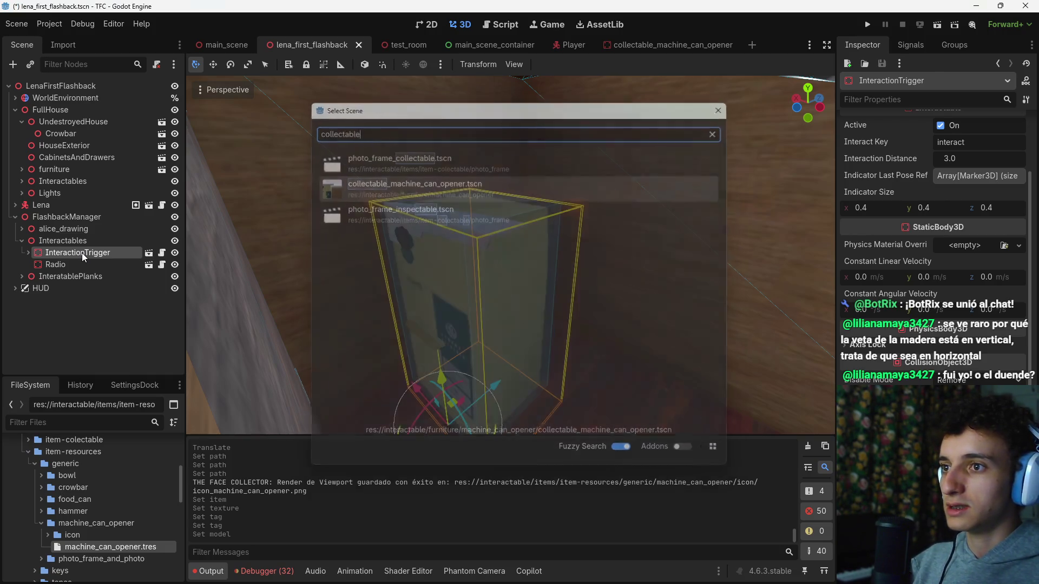
Move it under Interactables, delete InteractionTrigger, set the machine against the wall, and save
{"action": "left_click_drag", "start_coordinate": [56, 290], "coordinate": [46, 245]}
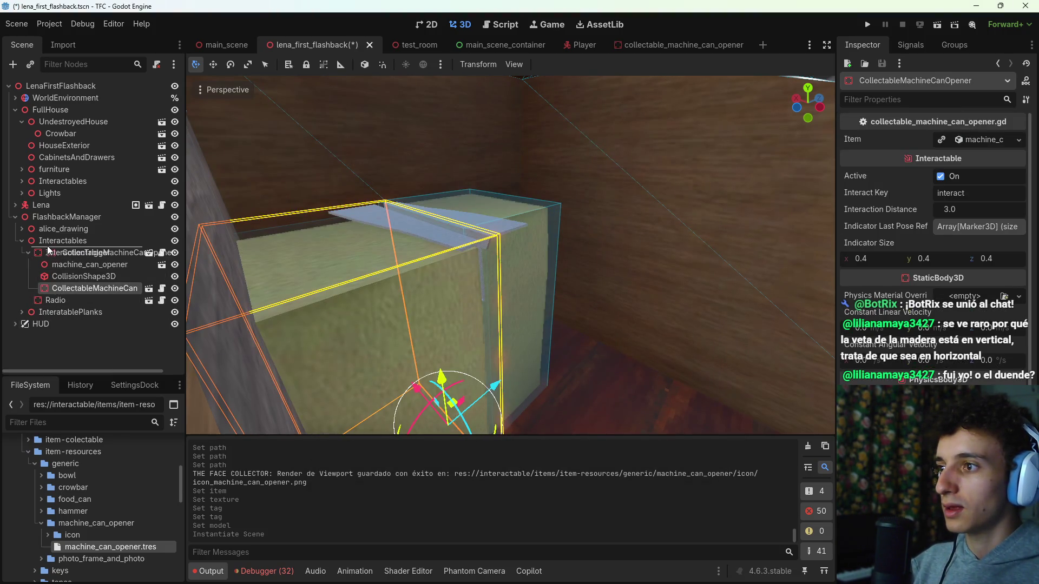
{"action": "key", "text": "Delete"}
{"action": "key", "text": "f"}
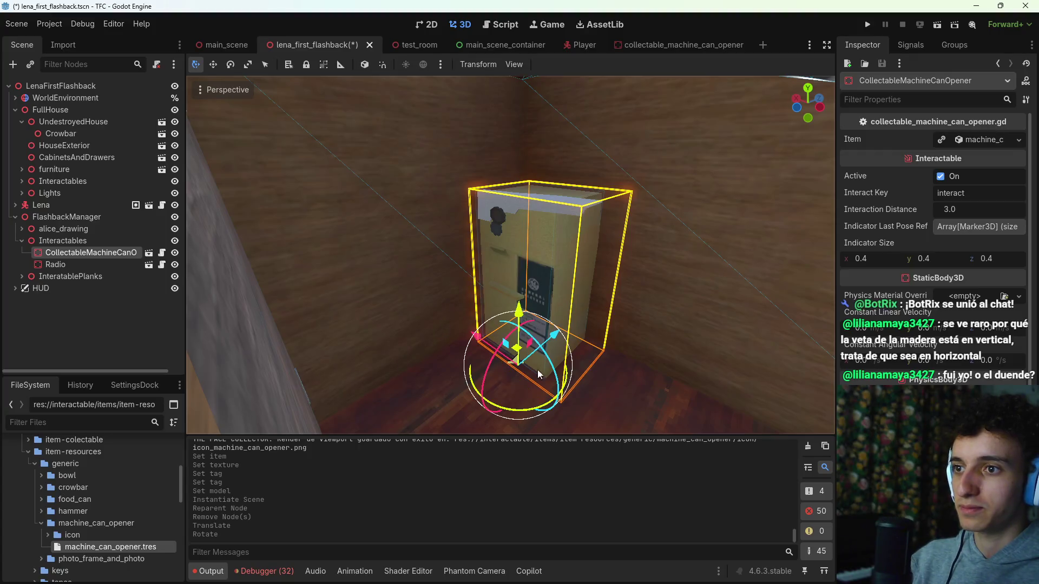
{"action": "mouse_move", "coordinate": [528, 364]}
{"action": "left_mouse_down"}
{"action": "mouse_move", "coordinate": [441, 379]}
{"action": "mouse_move", "coordinate": [527, 386]}
{"action": "mouse_move", "coordinate": [538, 366]}
{"action": "left_mouse_up"}
{"action": "key", "text": "ctrl+s"}
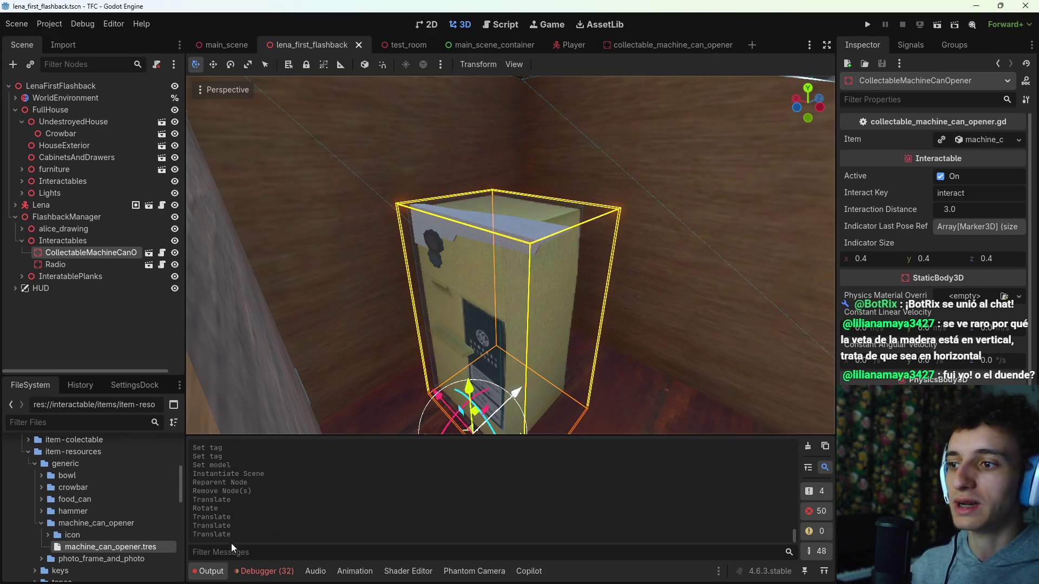
Rotate the collectable can opener near the kitchen sink and save the scene
{"action": "left_click", "coordinate": [212, 571]}
{"action": "scroll", "coordinate": [272, 526], "scroll_direction": "down", "scroll_amount": 5}
{"action": "key", "text": "w"}
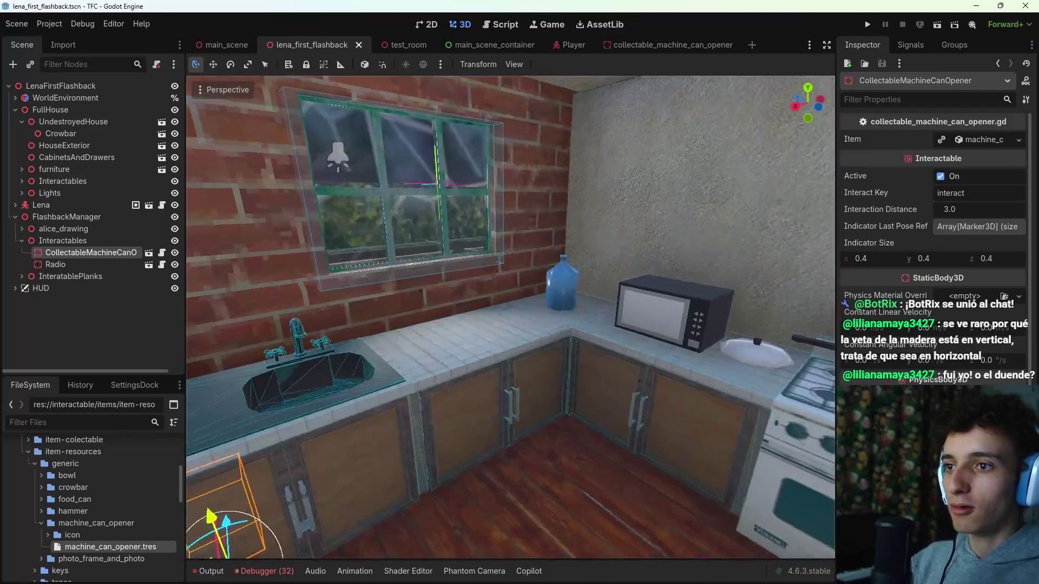
{"action": "key", "text": "s"}
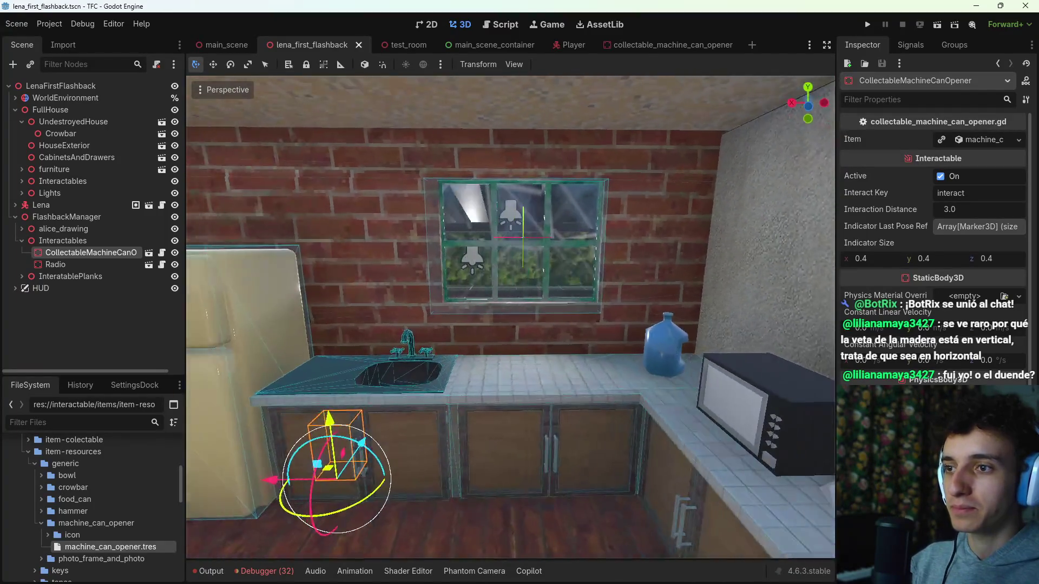
{"action": "key", "text": "w"}
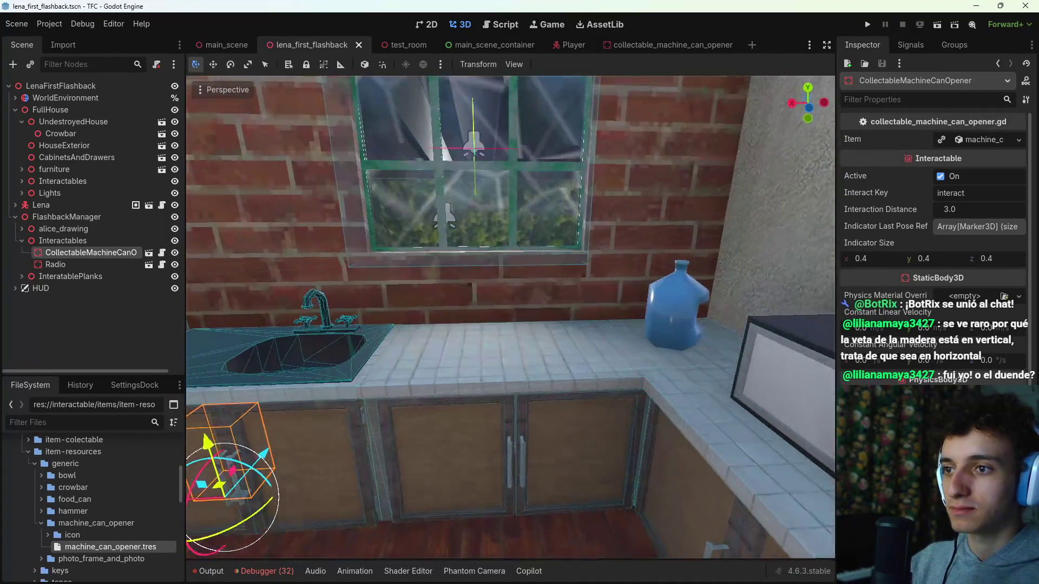
{"action": "key", "text": "a"}
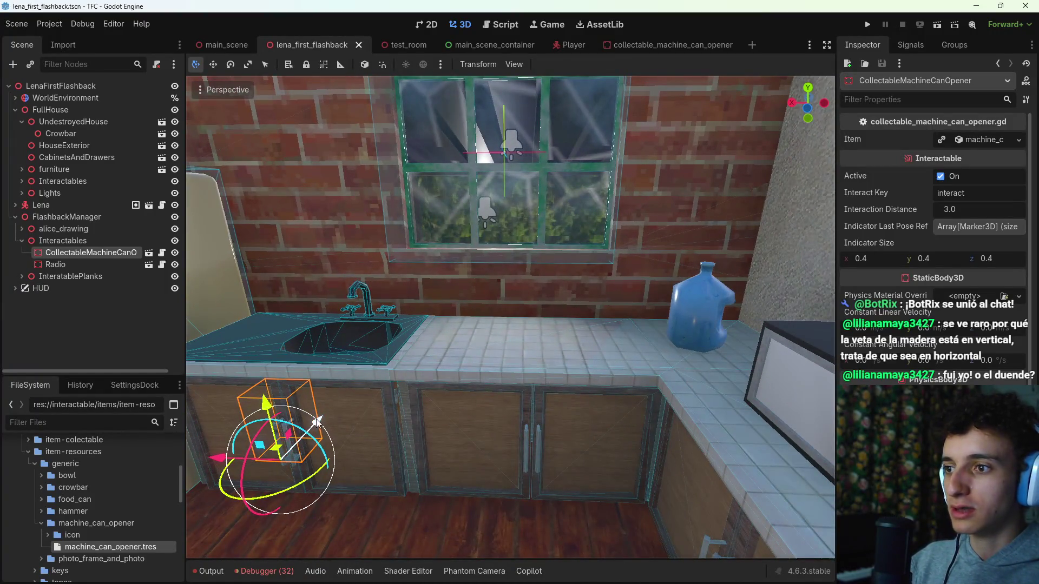
{"action": "mouse_move", "coordinate": [318, 422]}
{"action": "left_mouse_down"}
{"action": "mouse_move", "coordinate": [557, 178]}
{"action": "mouse_move", "coordinate": [303, 412]}
{"action": "mouse_move", "coordinate": [812, 438]}
{"action": "mouse_move", "coordinate": [325, 433]}
{"action": "left_mouse_up"}
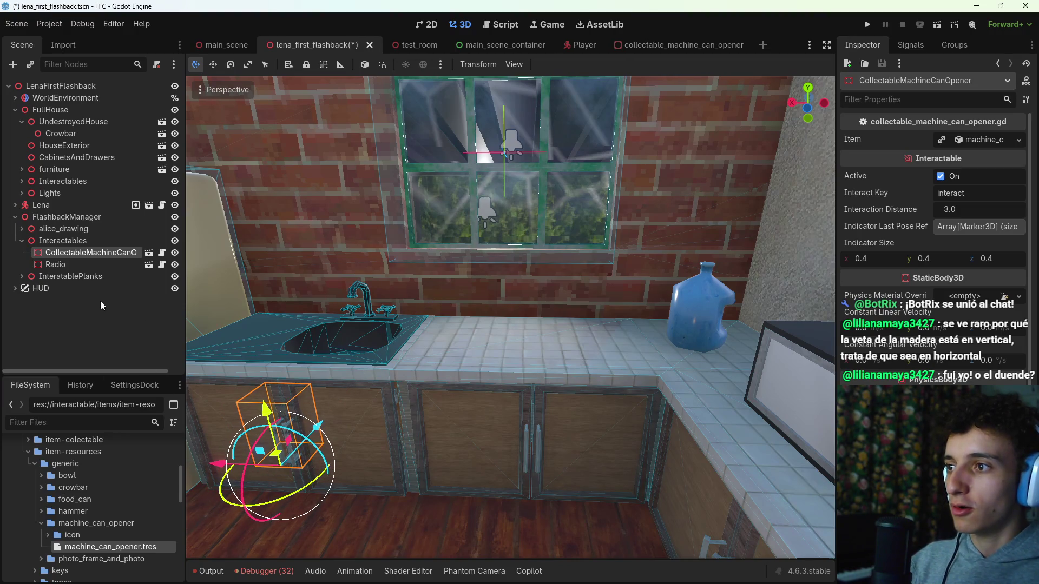
{"action": "key", "text": "ctrl+s"}
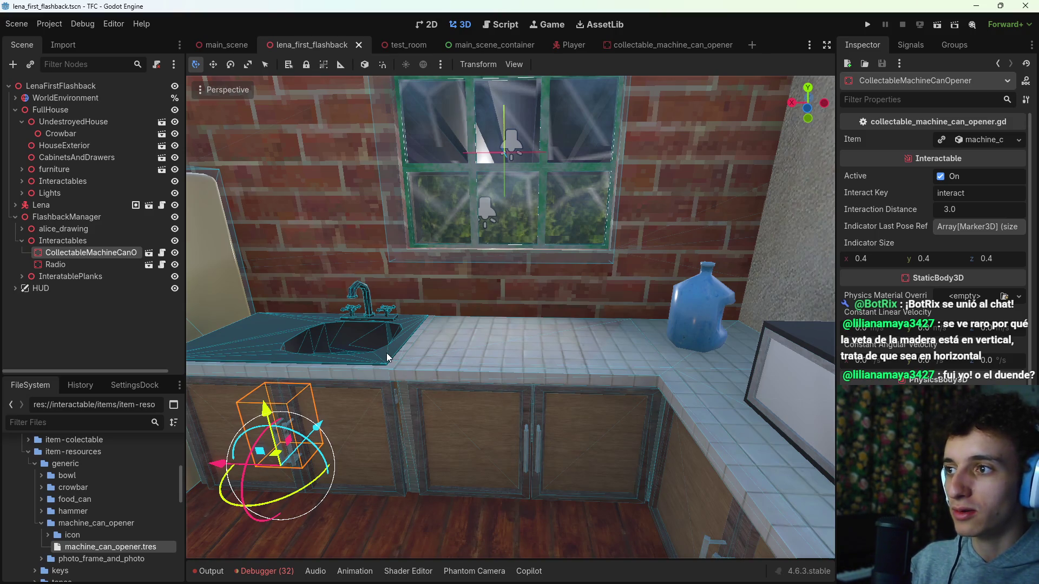
Select the Interactables node and bring up the list of scenes to instance under it
{"action": "left_click", "coordinate": [65, 265]}
{"action": "left_click", "coordinate": [66, 257]}
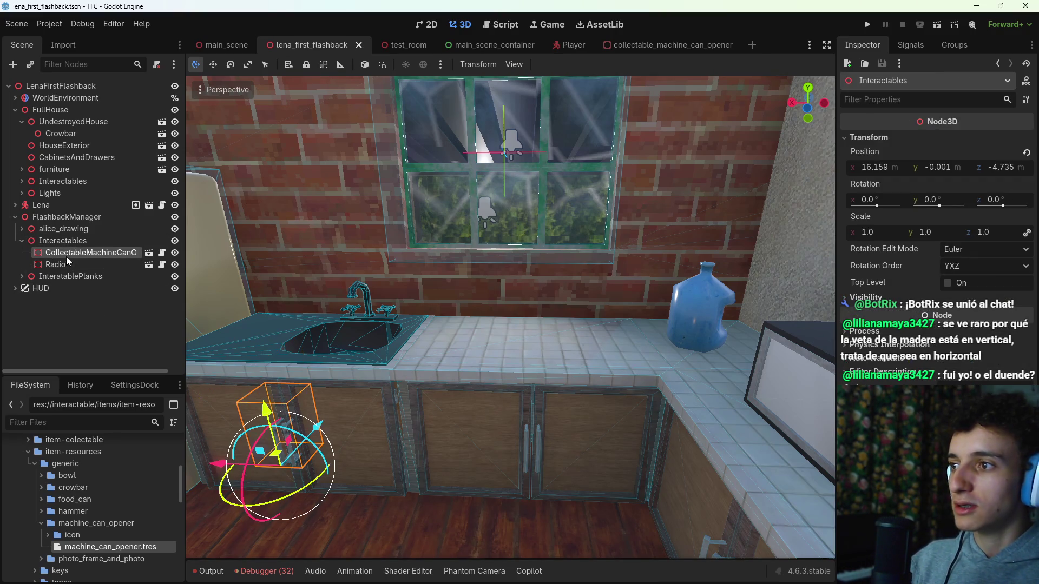
{"action": "left_click", "coordinate": [73, 242]}
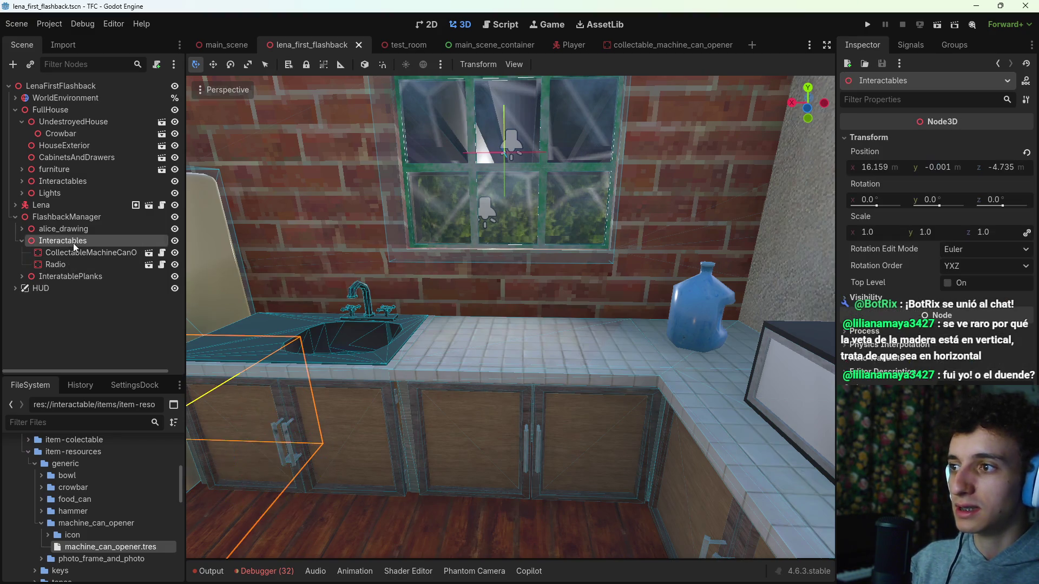
{"action": "key", "text": "ctrl+a"}
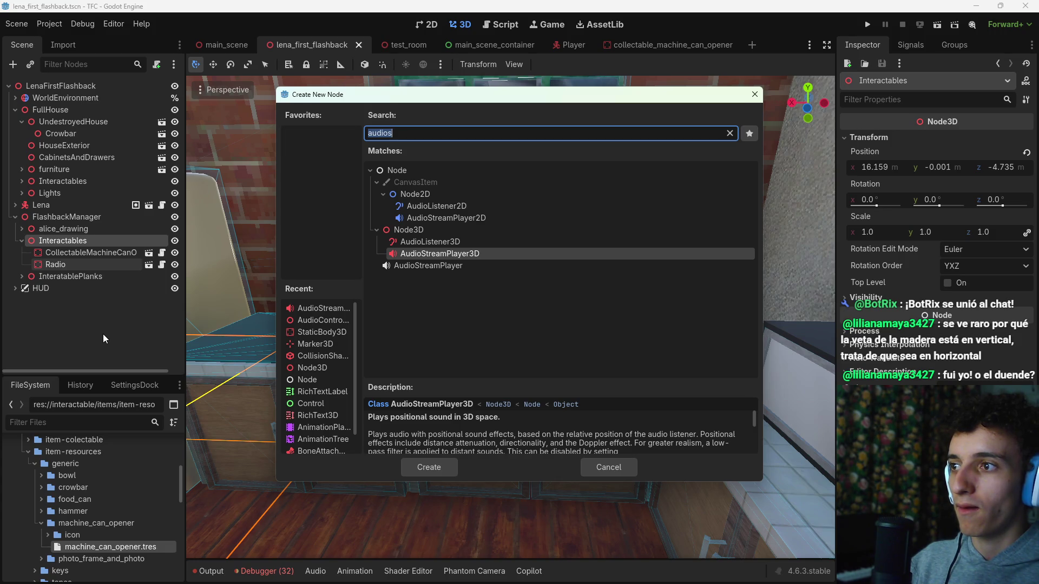
{"action": "key", "text": "Escape"}
{"action": "key", "text": "ctrl+shift+a"}
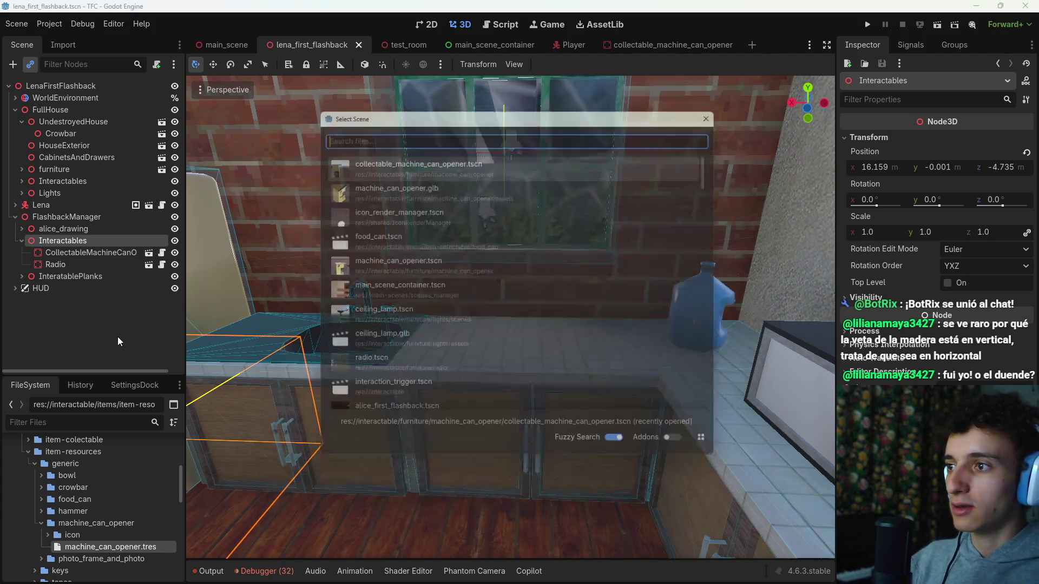
Instance machine_can_opener.tscn under Interactables and set it down on the counter below the window
{"action": "type", "text": "machine"}
{"action": "key", "text": "Return"}
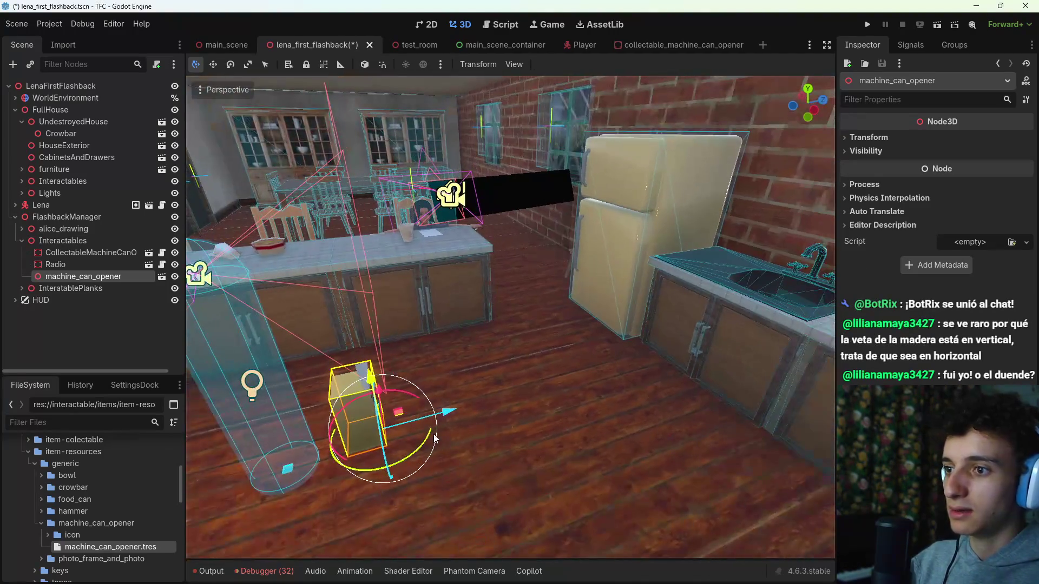
{"action": "left_click_drag", "start_coordinate": [284, 406], "coordinate": [429, 360]}
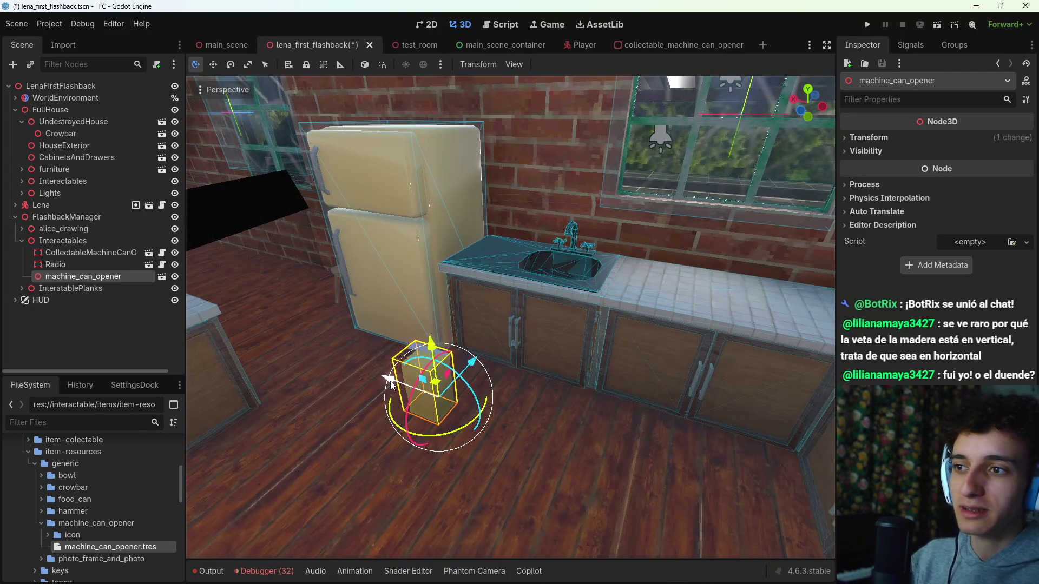
{"action": "key", "text": "z"}
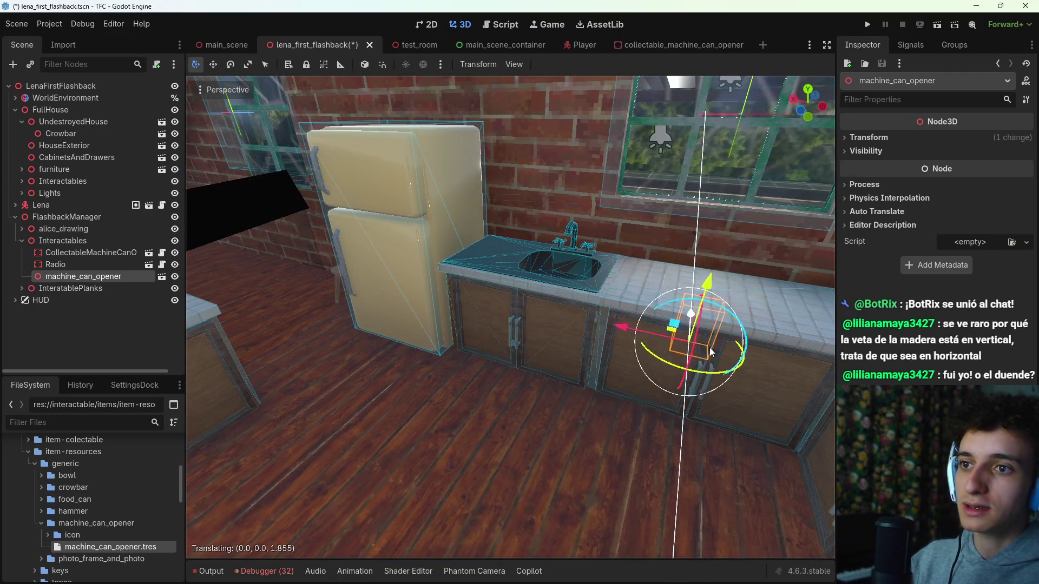
{"action": "key", "text": "y"}
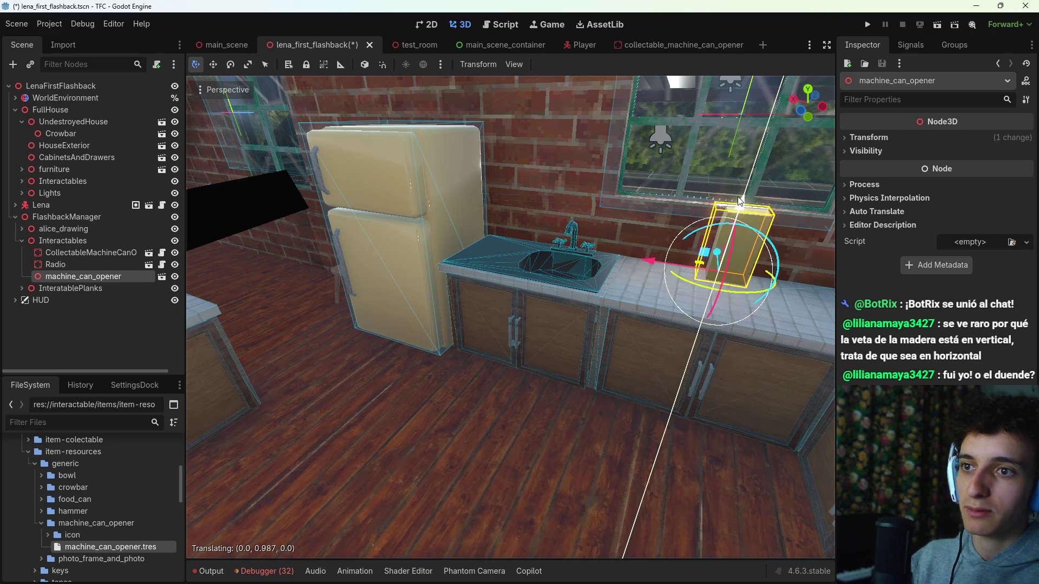
{"action": "left_click", "coordinate": [740, 201]}
{"action": "key", "text": "f"}
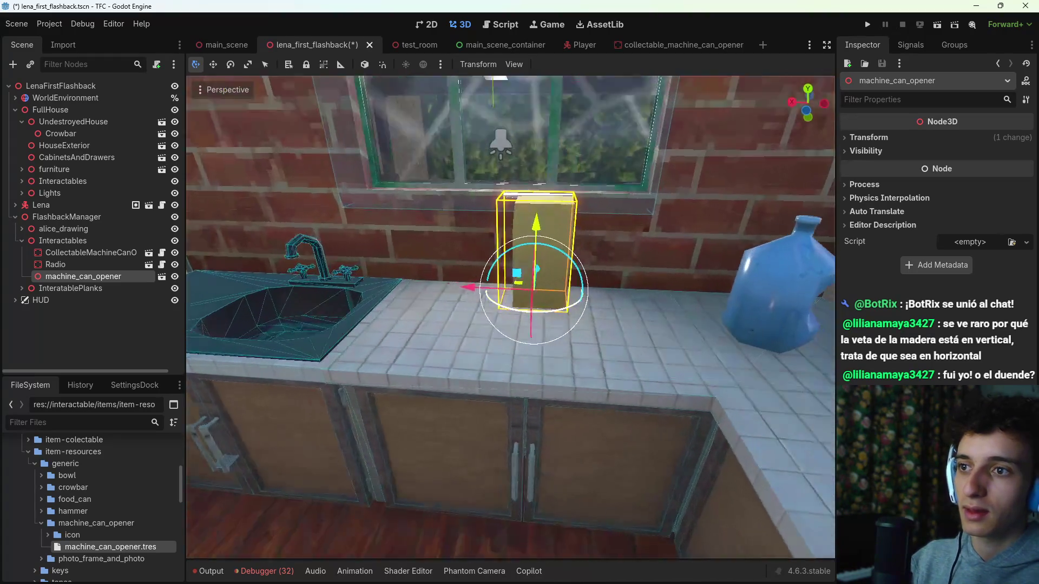
{"action": "key", "text": "g"}
{"action": "key", "text": "y"}
{"action": "left_click", "coordinate": [533, 345]}
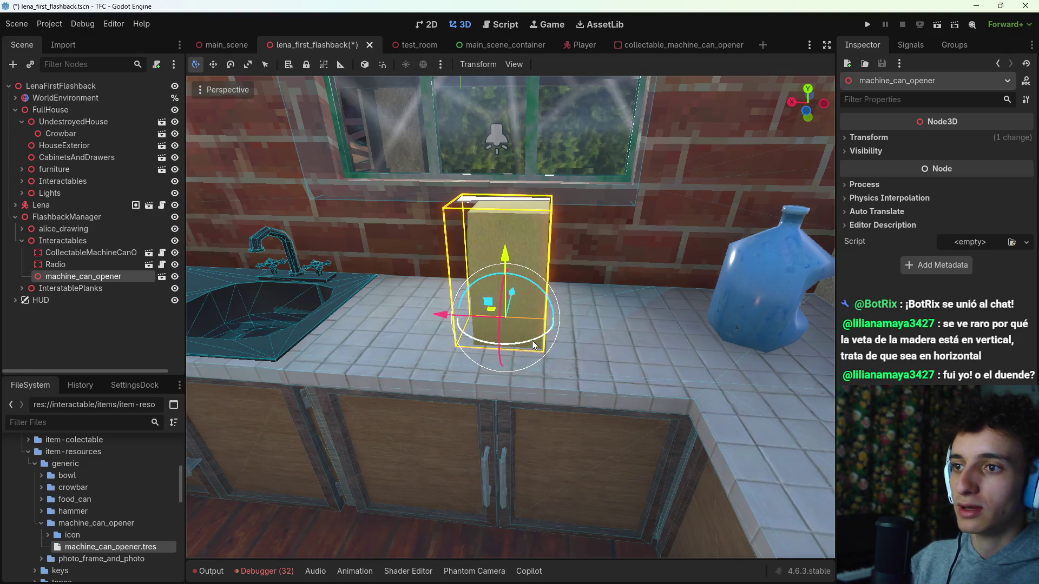
Turn the can opener 180° to face the room, slide it along the counter, and save
{"action": "key", "text": "r"}
{"action": "key", "text": "y"}
{"action": "left_click", "coordinate": [485, 320]}
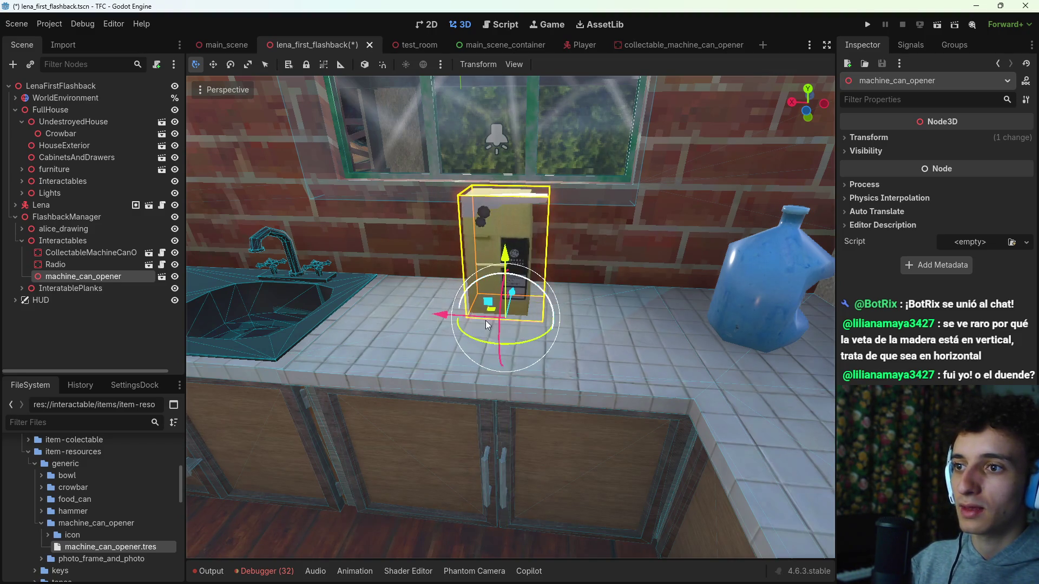
{"action": "key", "text": "g"}
{"action": "key", "text": "y"}
{"action": "key", "text": "x"}
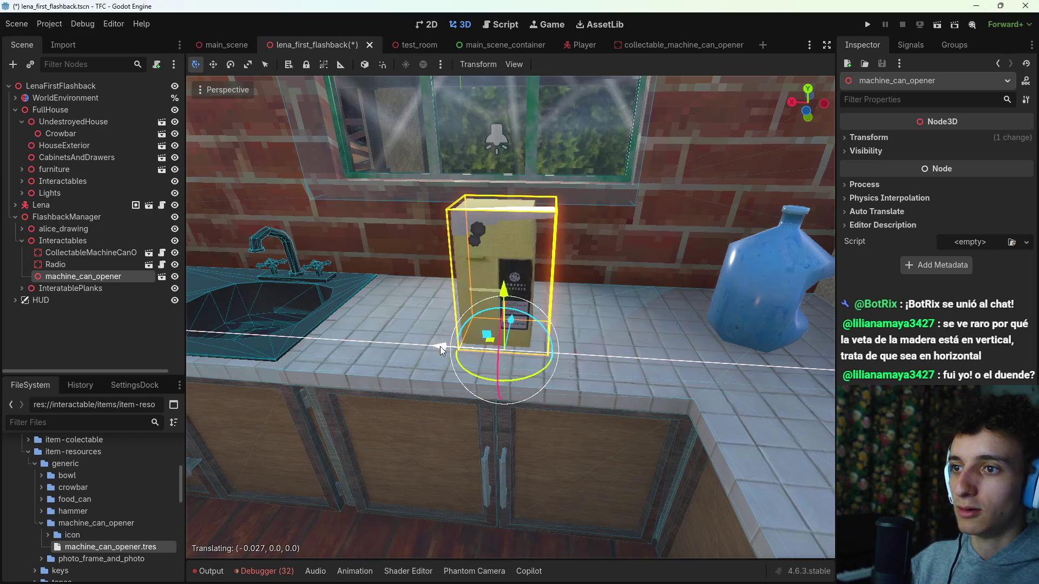
{"action": "left_click", "coordinate": [442, 346]}
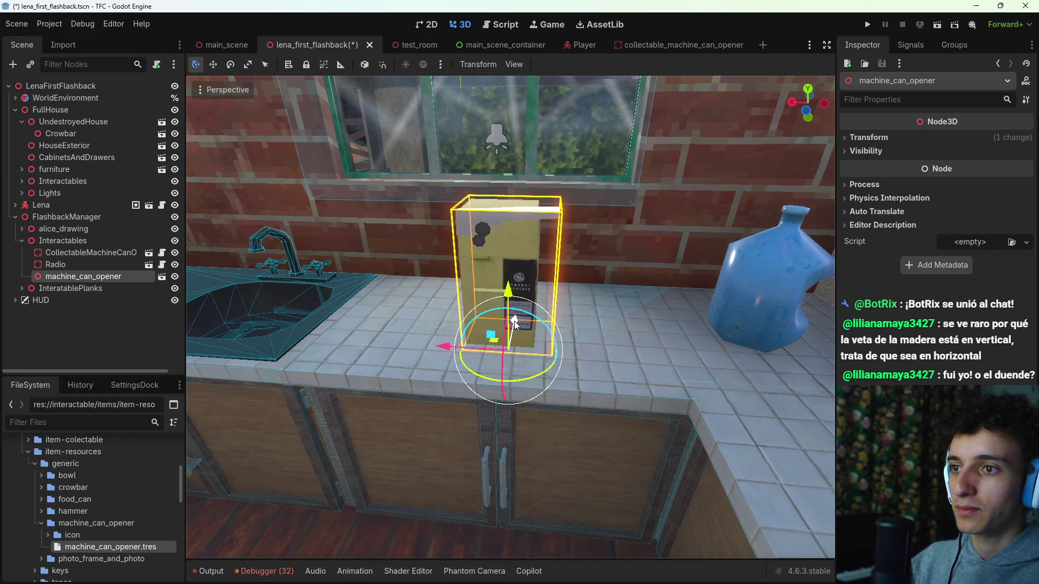
{"action": "key", "text": "ctrl+s"}
Expand Transform in the Inspector to show the can opener's position, rotation and scale
{"action": "left_click", "coordinate": [865, 150]}
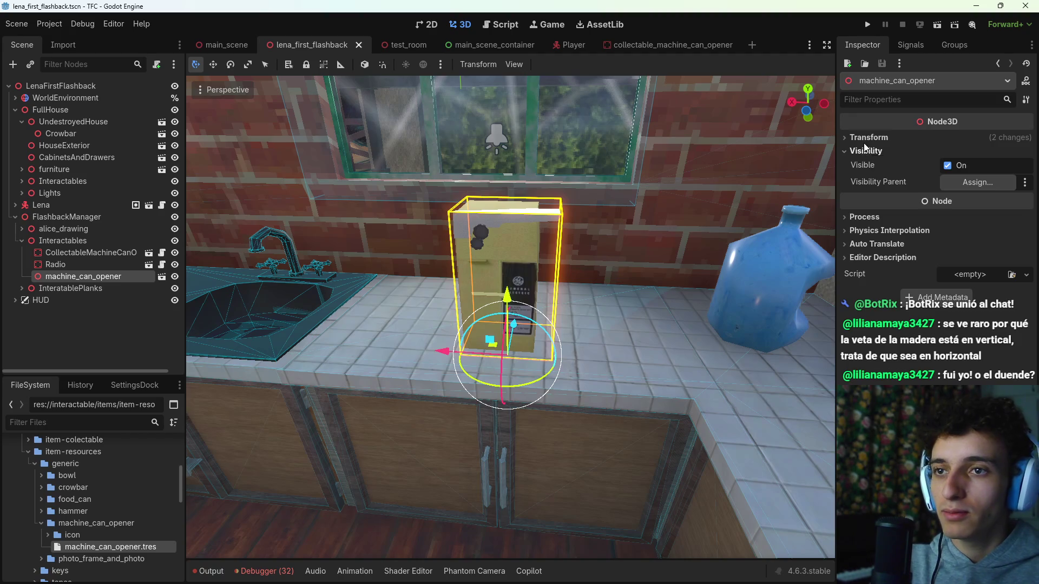
{"action": "left_click", "coordinate": [865, 150]}
{"action": "left_click", "coordinate": [865, 137]}
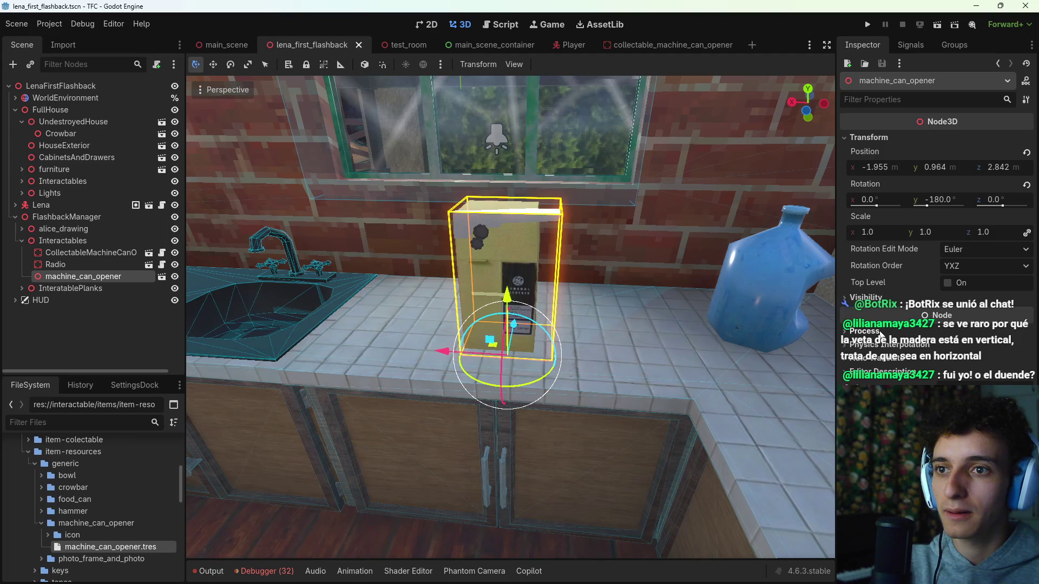
Enable Editable Children on machine_can_opener and select its Body part
{"action": "mouse_move", "coordinate": [886, 323]}
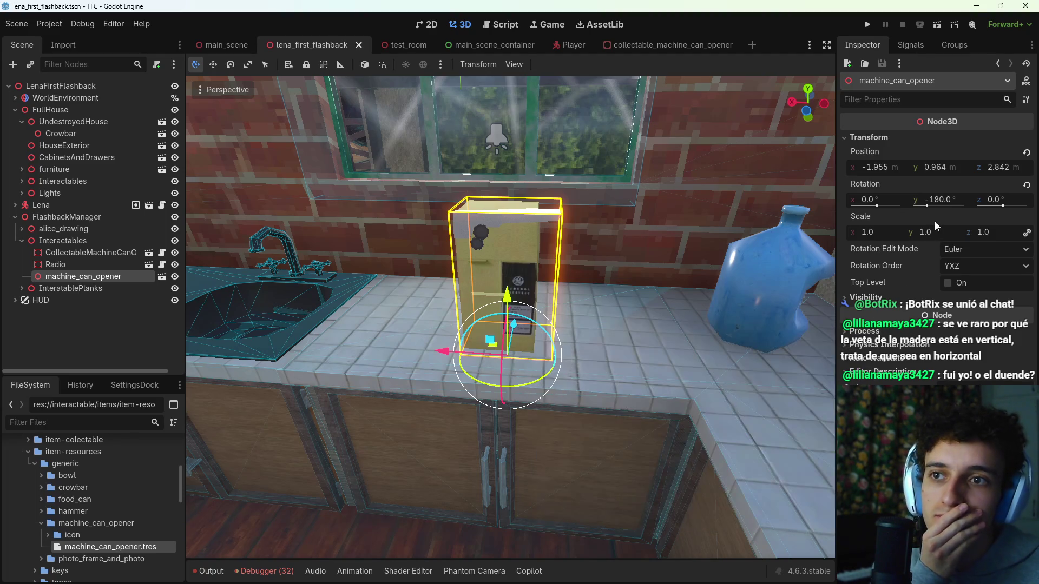
{"action": "right_click", "coordinate": [103, 277]}
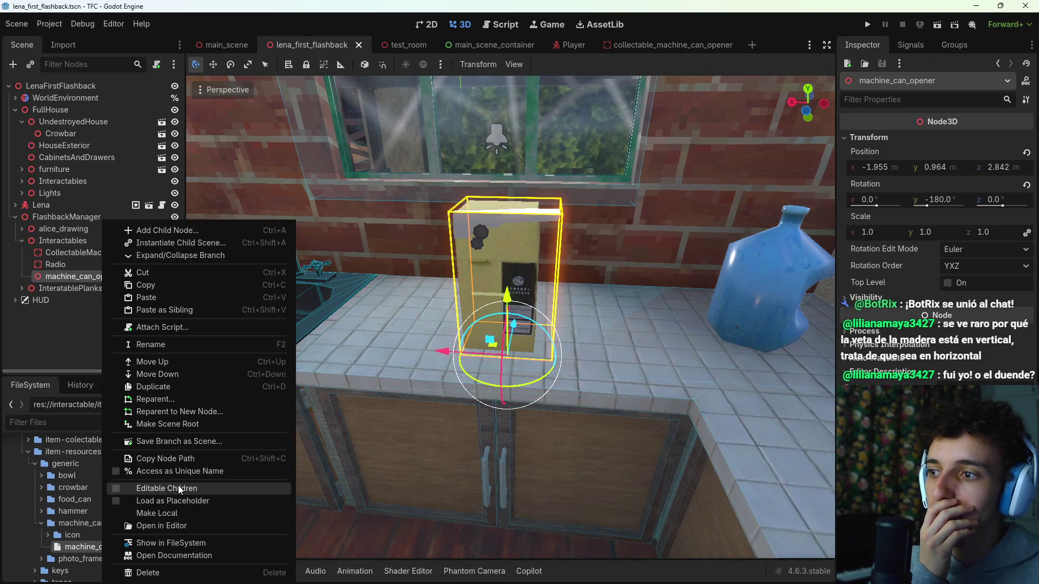
{"action": "left_click", "coordinate": [181, 489]}
{"action": "left_click", "coordinate": [79, 289]}
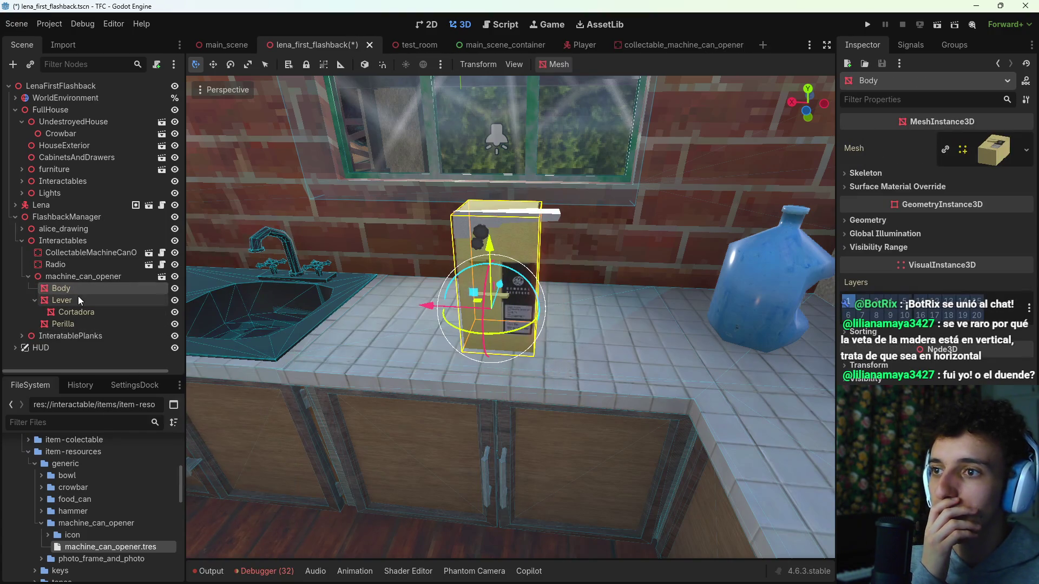
Give the Body mesh a new StandardMaterial3D surface material override
{"action": "left_click", "coordinate": [982, 160]}
{"action": "scroll", "coordinate": [978, 248], "scroll_direction": "down", "scroll_amount": 3}
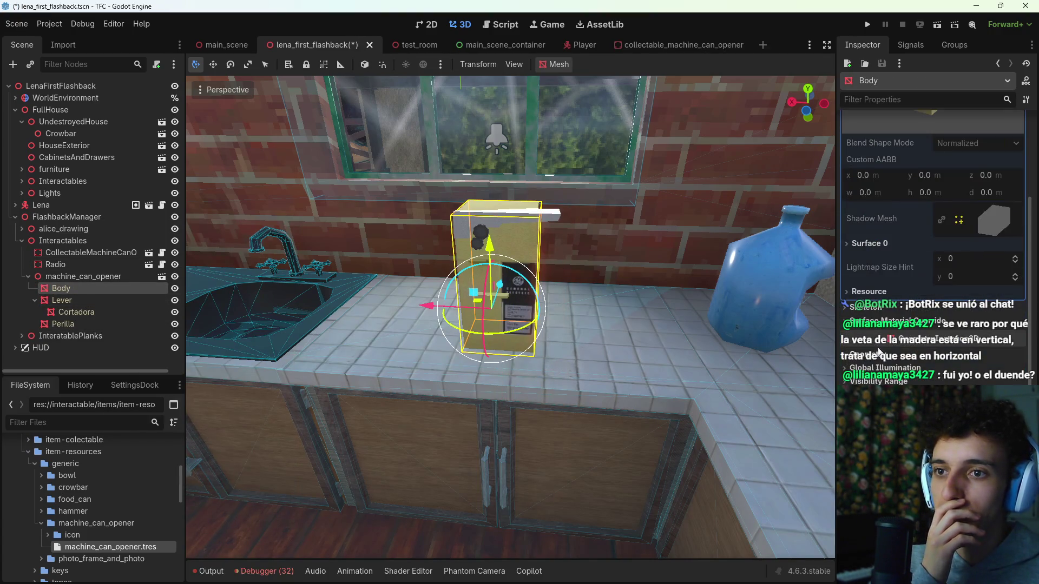
{"action": "left_click", "coordinate": [882, 244]}
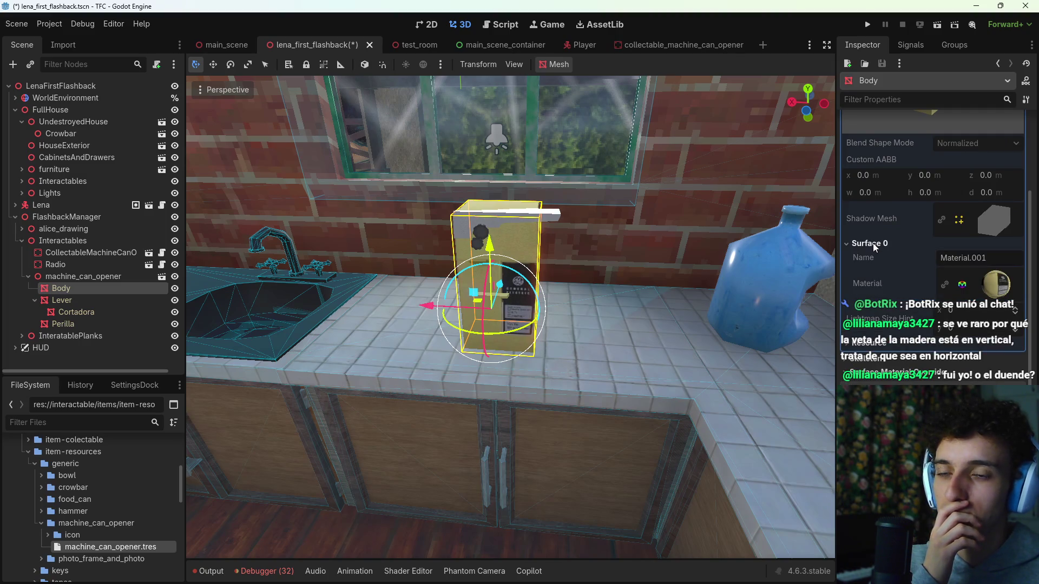
{"action": "left_click", "coordinate": [873, 243]}
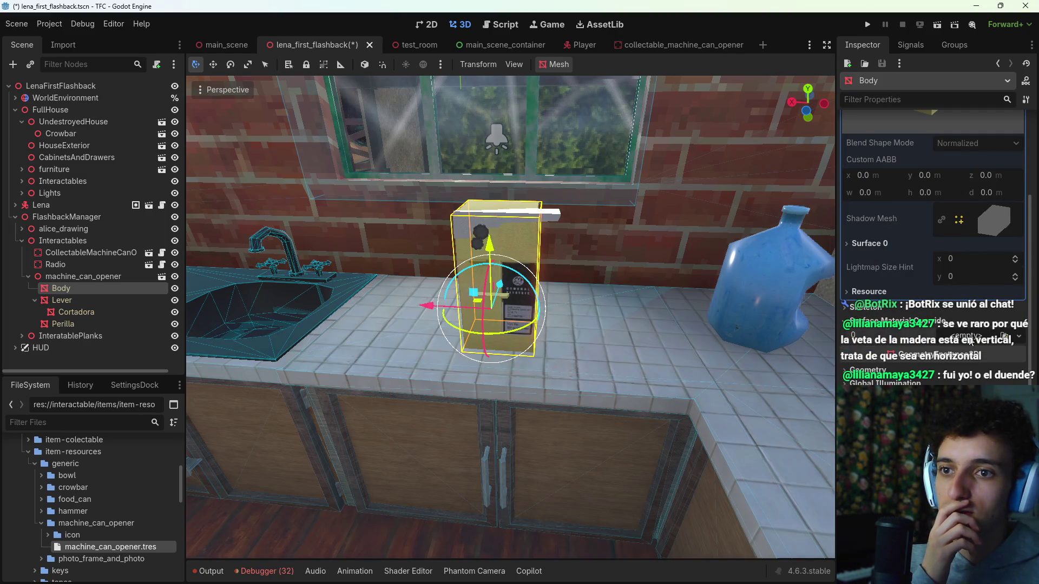
{"action": "left_click", "coordinate": [1019, 336]}
{"action": "left_click", "coordinate": [973, 372]}
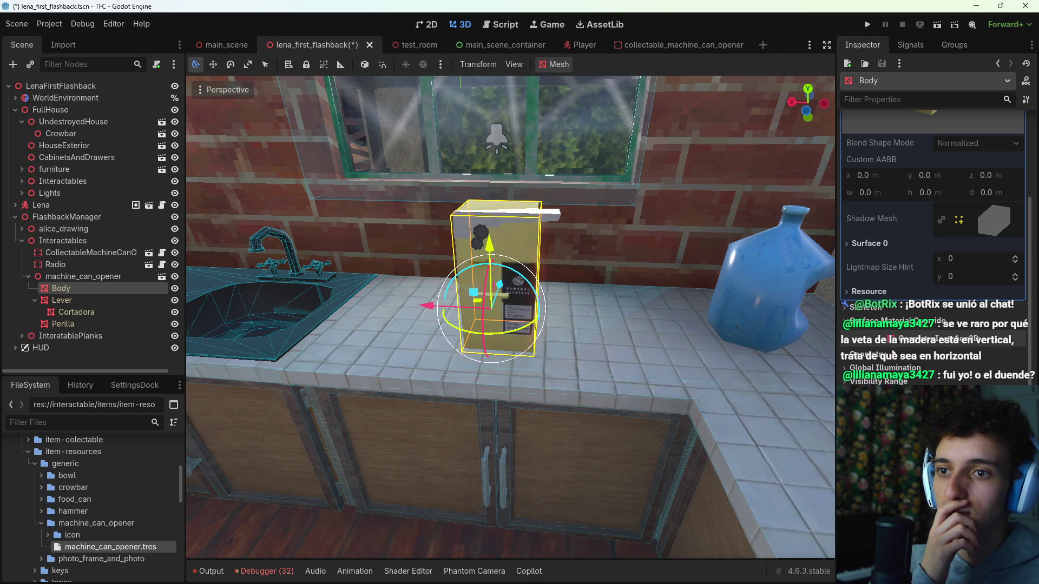
{"action": "scroll", "coordinate": [893, 353], "scroll_direction": "up", "scroll_amount": 2}
{"action": "left_click", "coordinate": [866, 351]}
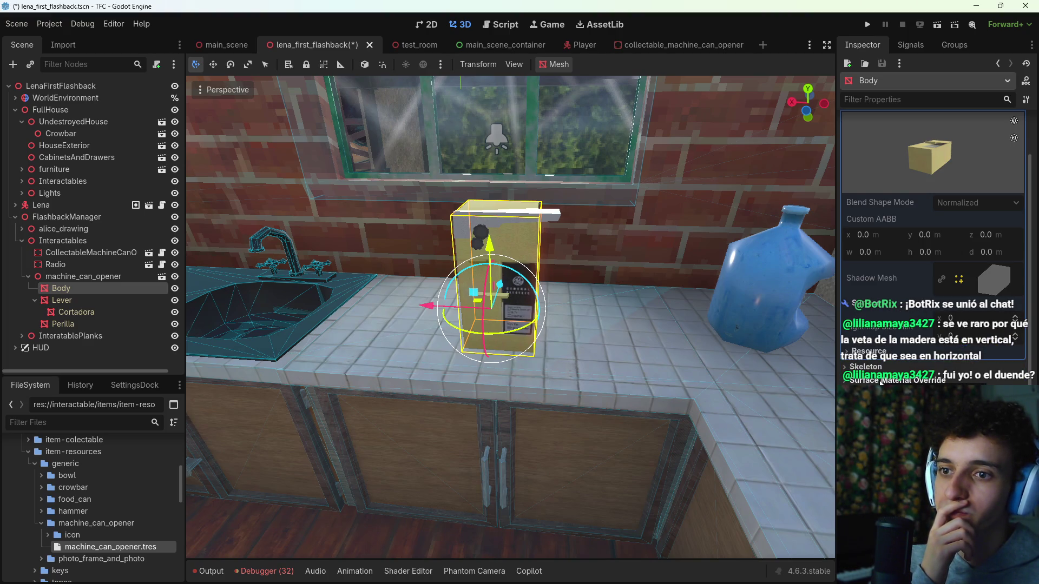
Create another override material on Body, then clear it so the original texture returns
{"action": "scroll", "coordinate": [881, 382], "scroll_direction": "down", "scroll_amount": 3}
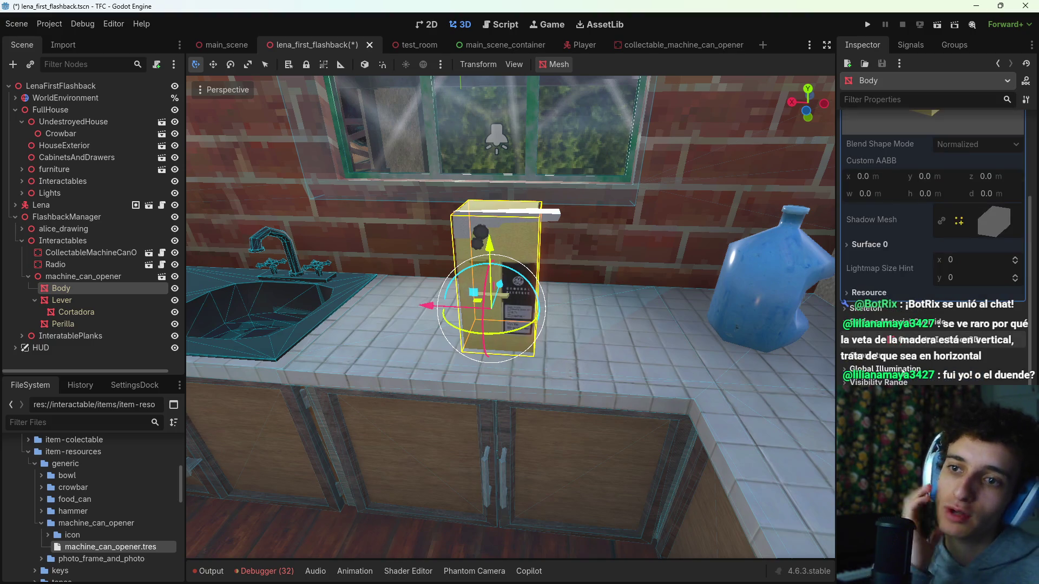
{"action": "scroll", "coordinate": [924, 361], "scroll_direction": "up", "scroll_amount": 3}
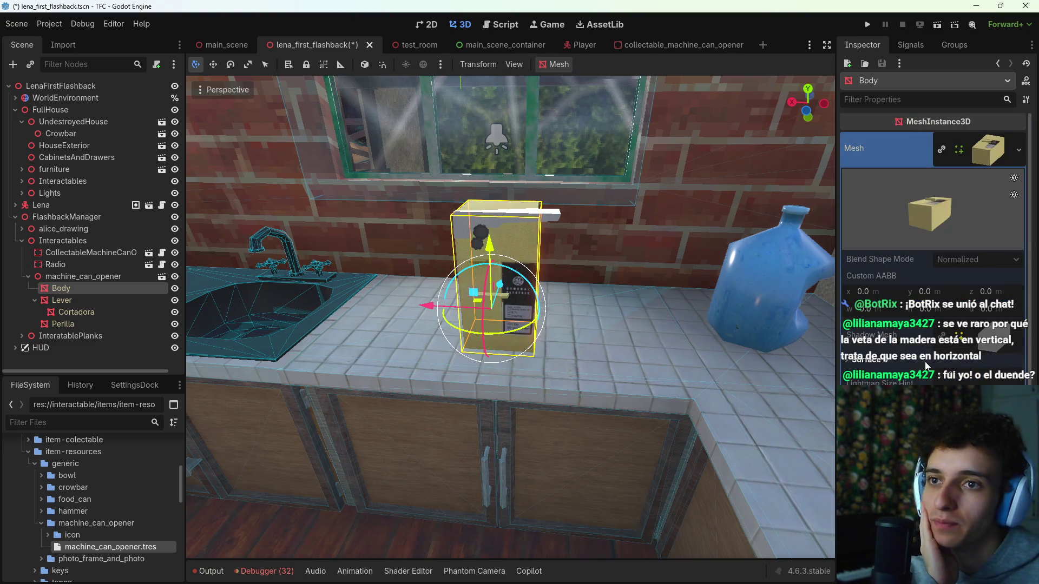
{"action": "scroll", "coordinate": [887, 282], "scroll_direction": "down", "scroll_amount": 3}
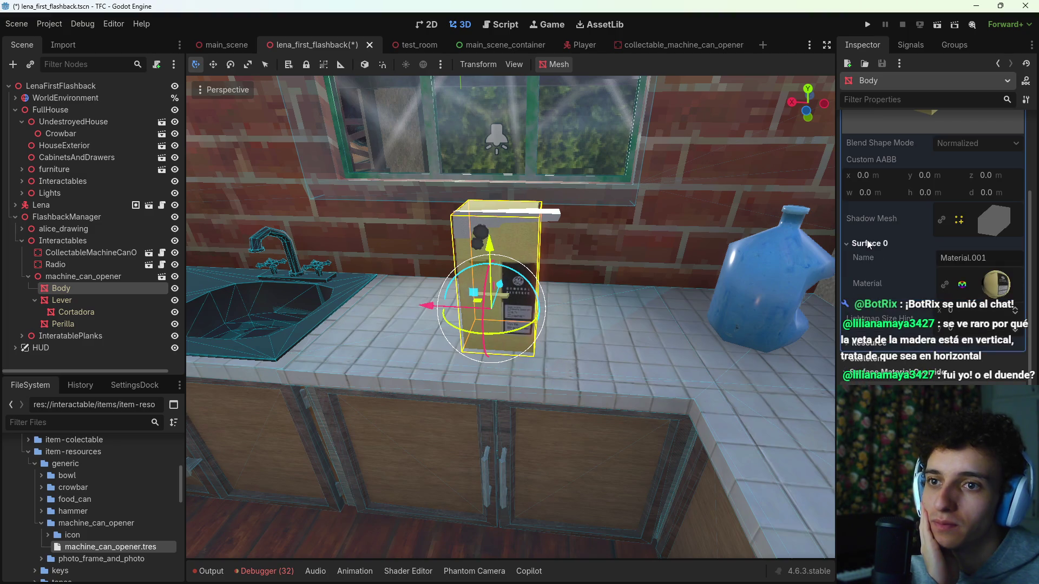
{"action": "left_click", "coordinate": [889, 319]}
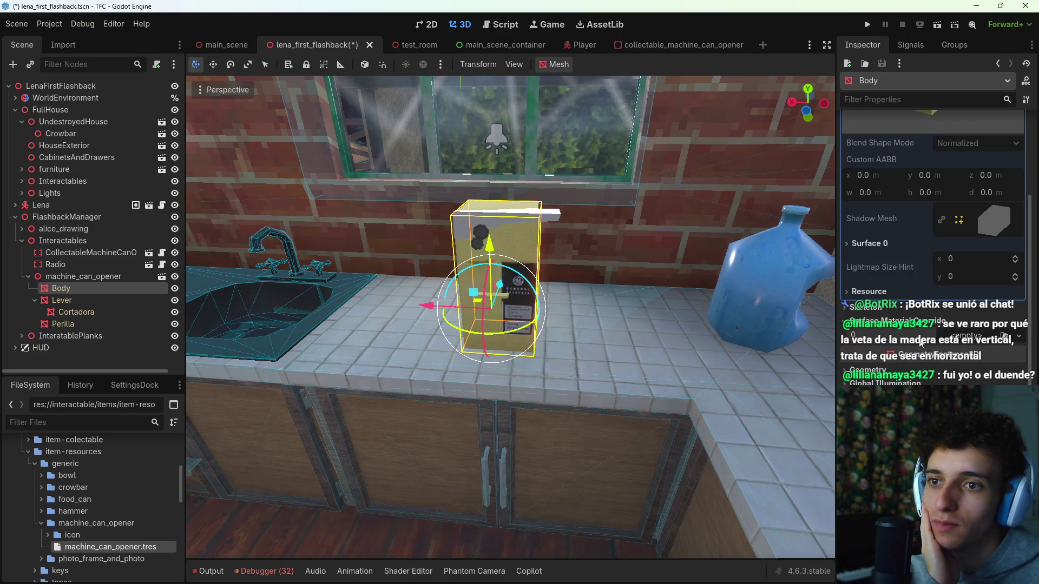
{"action": "left_click", "coordinate": [967, 372]}
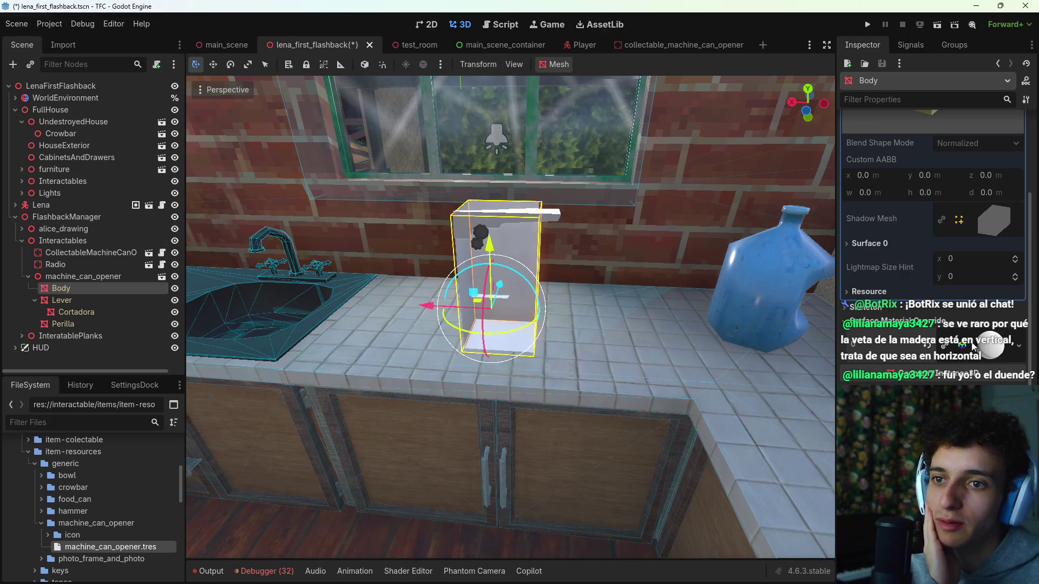
{"action": "left_click", "coordinate": [990, 347]}
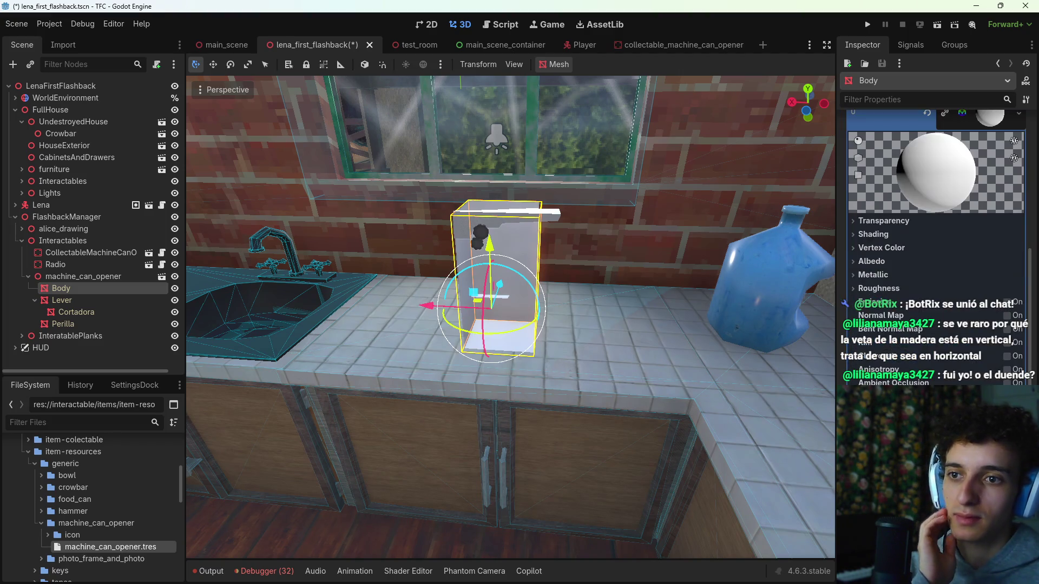
{"action": "scroll", "coordinate": [877, 346], "scroll_direction": "up", "scroll_amount": 3}
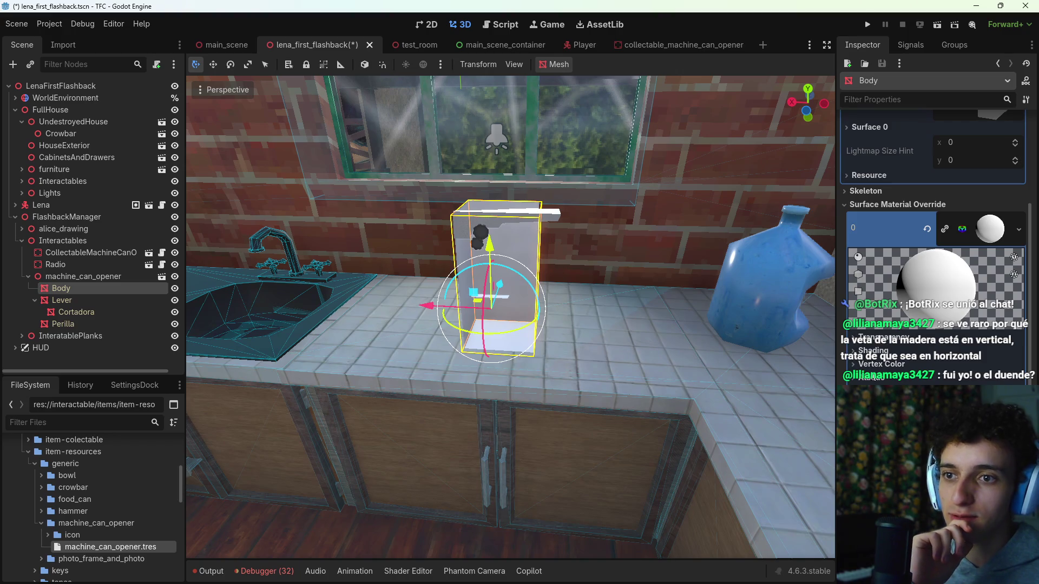
{"action": "left_click", "coordinate": [927, 230]}
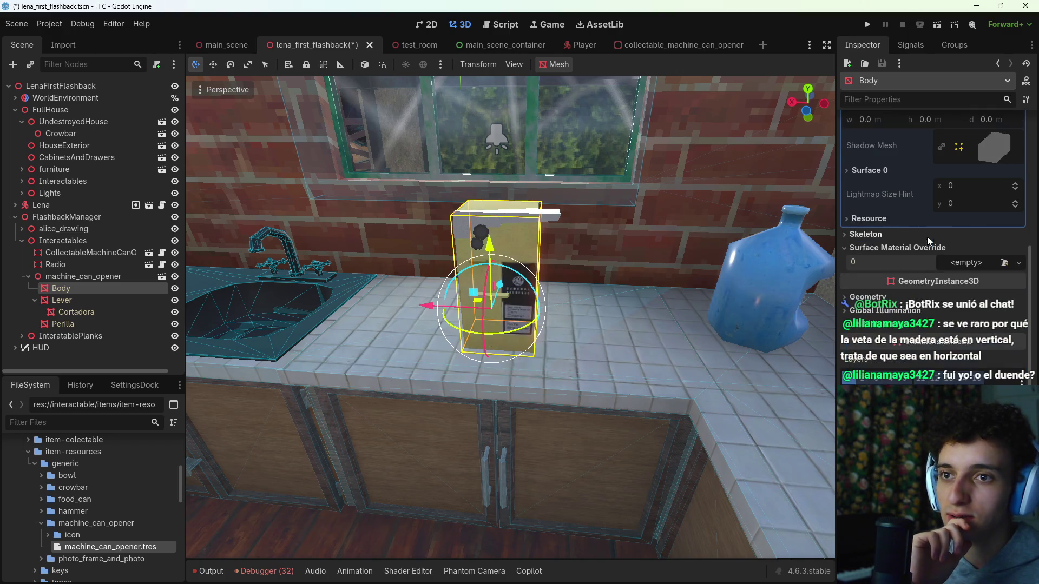
{"action": "left_click", "coordinate": [852, 248]}
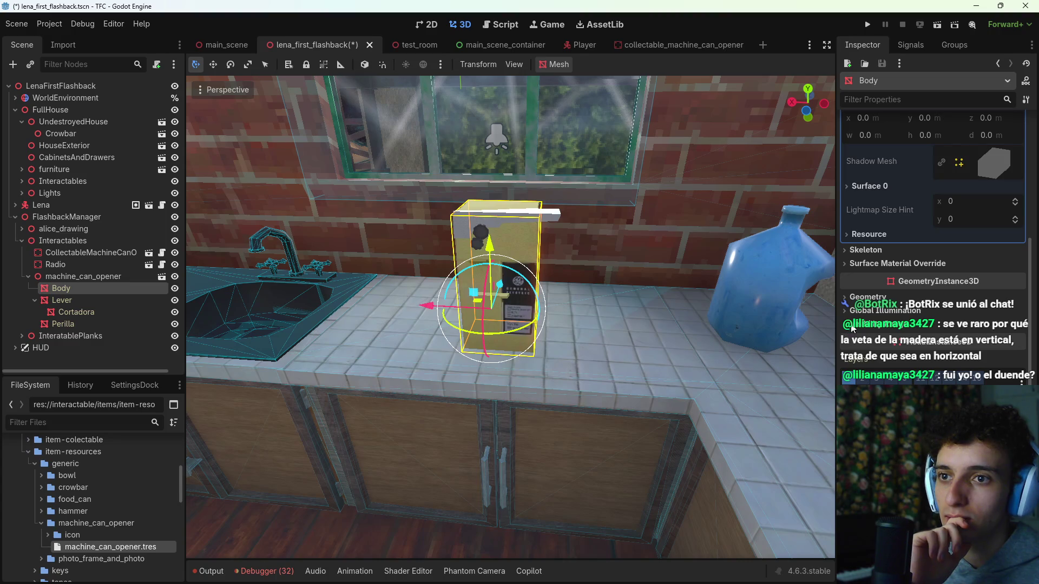
{"action": "scroll", "coordinate": [850, 330], "scroll_direction": "up", "scroll_amount": 4}
{"action": "left_click", "coordinate": [979, 154]}
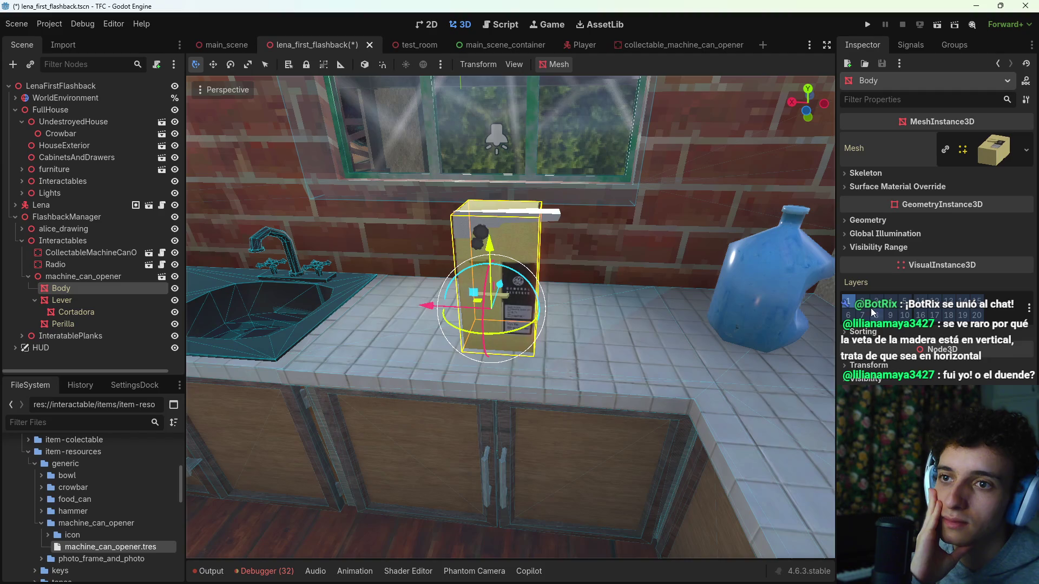
Make the Body mesh unique to this scene instead of the shared resource
{"action": "left_click", "coordinate": [984, 154]}
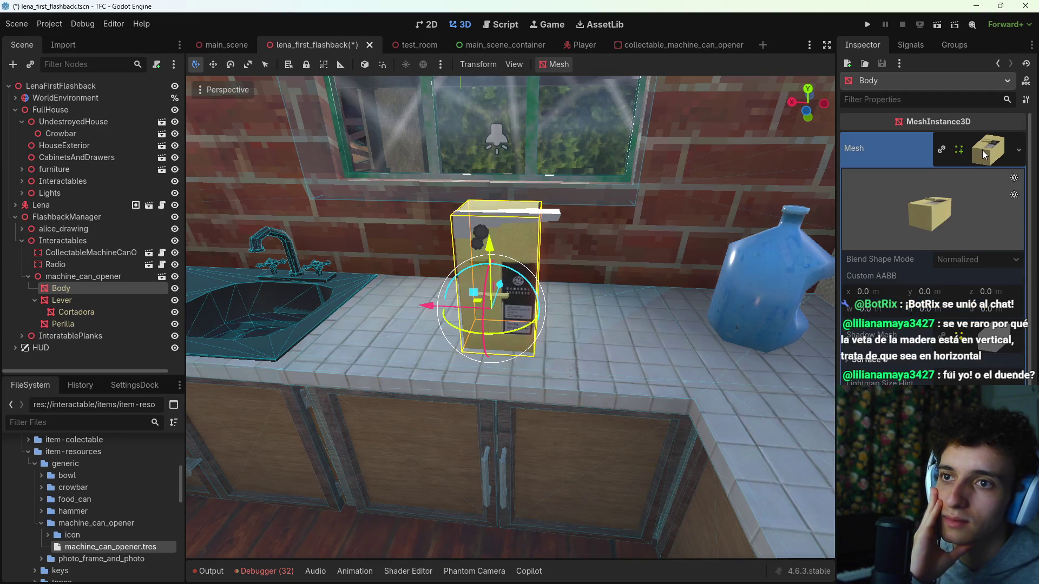
{"action": "left_click", "coordinate": [942, 151]}
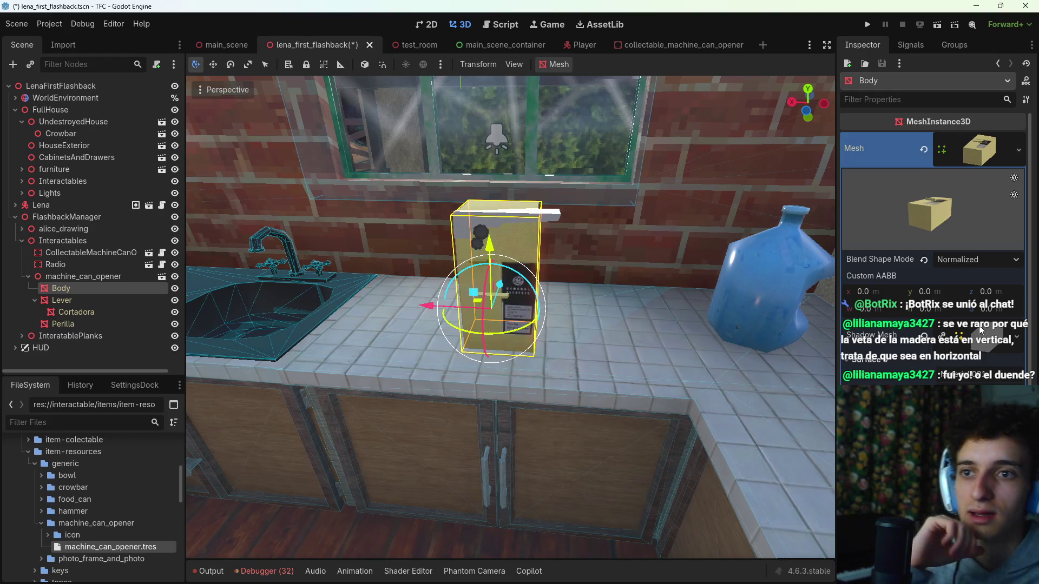
{"action": "scroll", "coordinate": [958, 375], "scroll_direction": "down", "scroll_amount": 3}
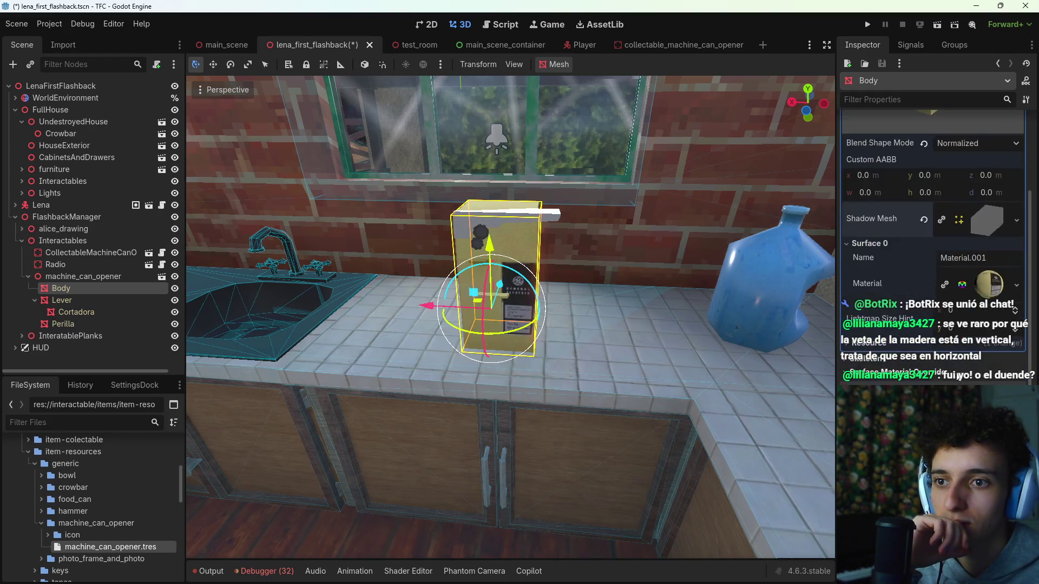
{"action": "scroll", "coordinate": [958, 374], "scroll_direction": "down", "scroll_amount": 1}
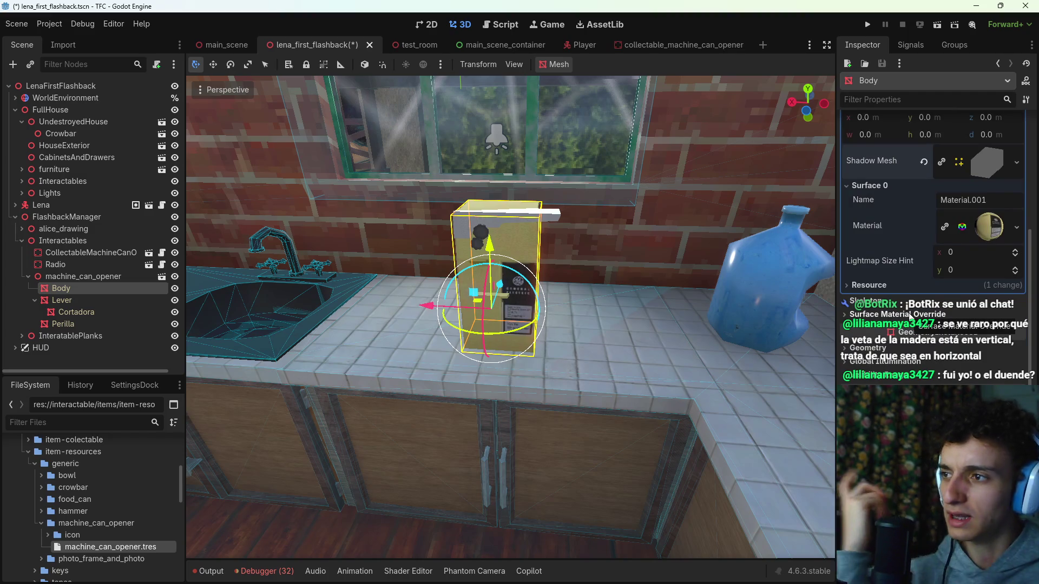
{"action": "scroll", "coordinate": [925, 260], "scroll_direction": "up", "scroll_amount": 4}
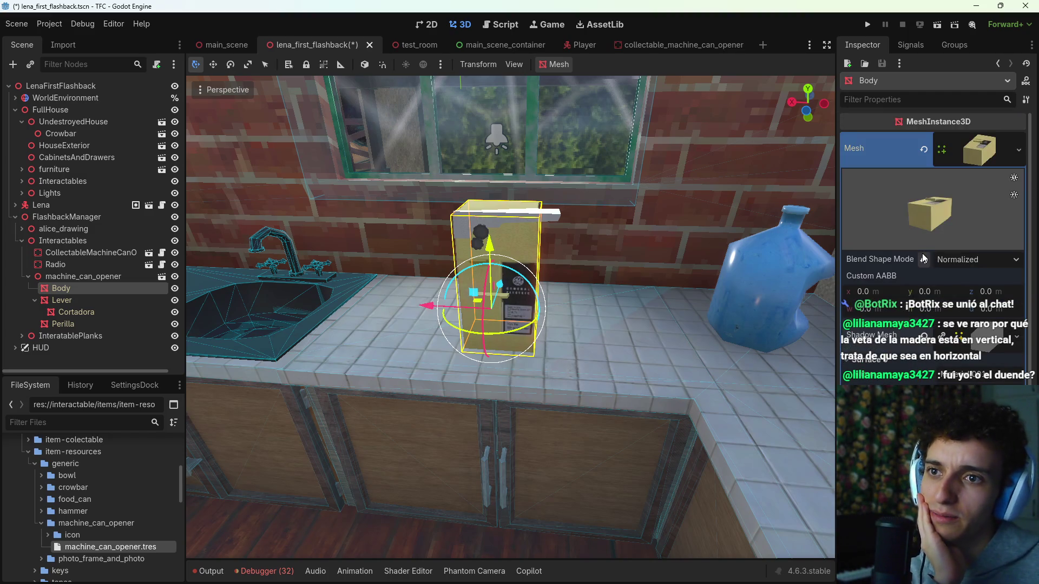
Reselect Body and expand its Surface 0 Material.001 settings in the Inspector
{"action": "right_click", "coordinate": [89, 277]}
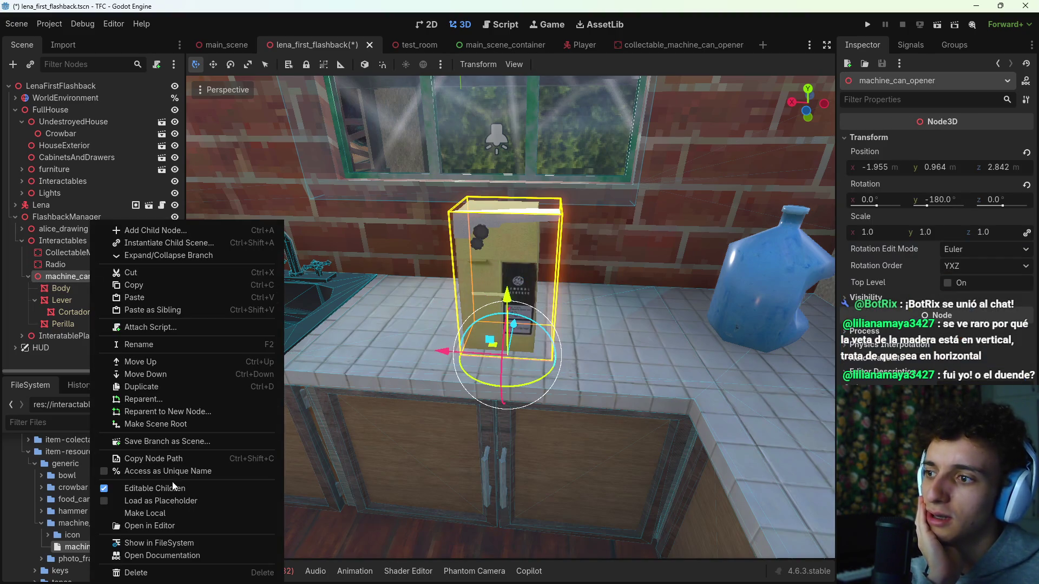
{"action": "key", "text": "Escape"}
{"action": "left_click", "coordinate": [60, 288]}
{"action": "scroll", "coordinate": [945, 261], "scroll_direction": "down", "scroll_amount": 5}
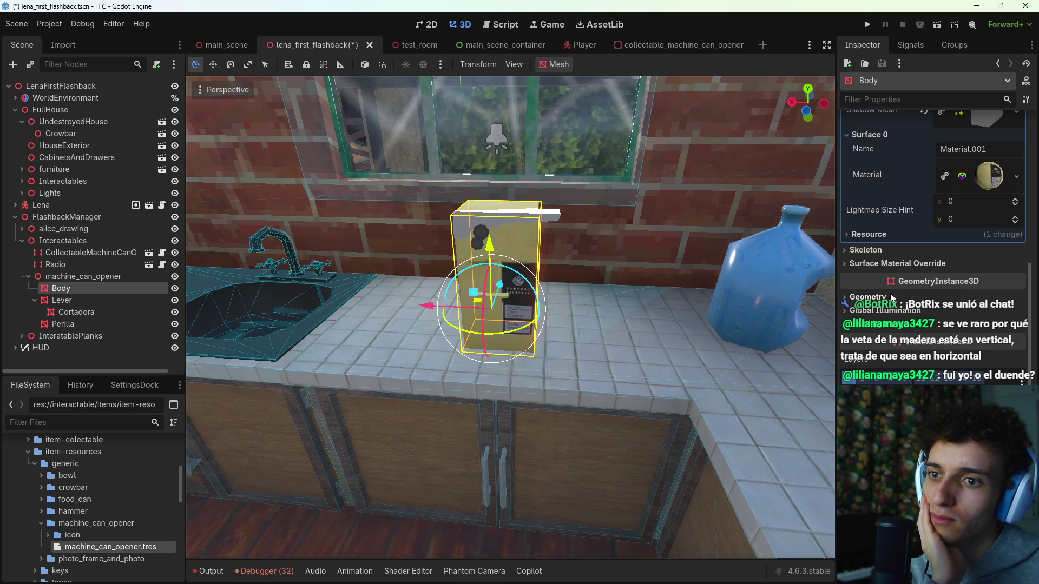
{"action": "scroll", "coordinate": [890, 297], "scroll_direction": "up", "scroll_amount": 5}
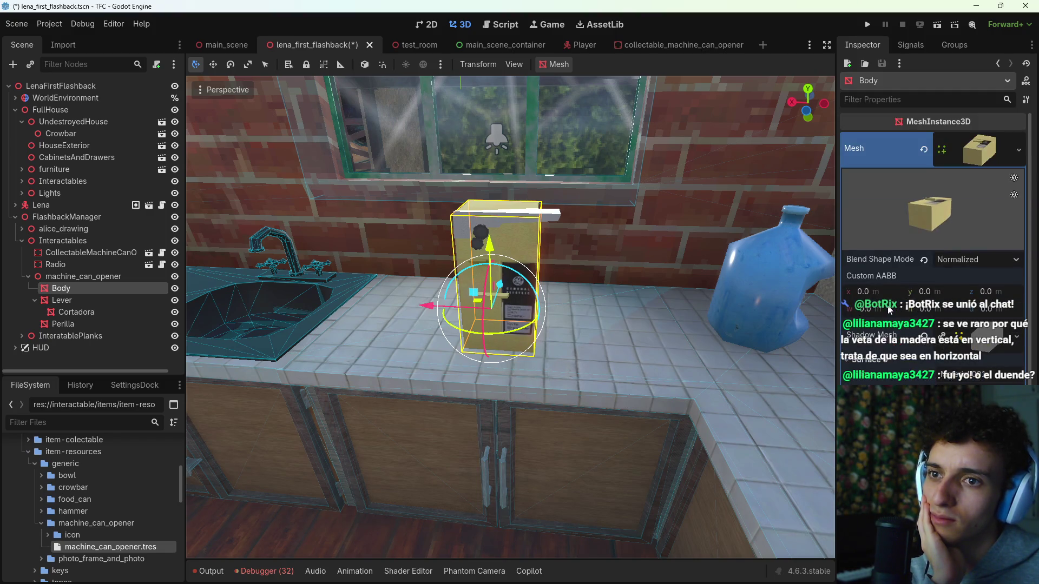
{"action": "scroll", "coordinate": [890, 309], "scroll_direction": "down", "scroll_amount": 5}
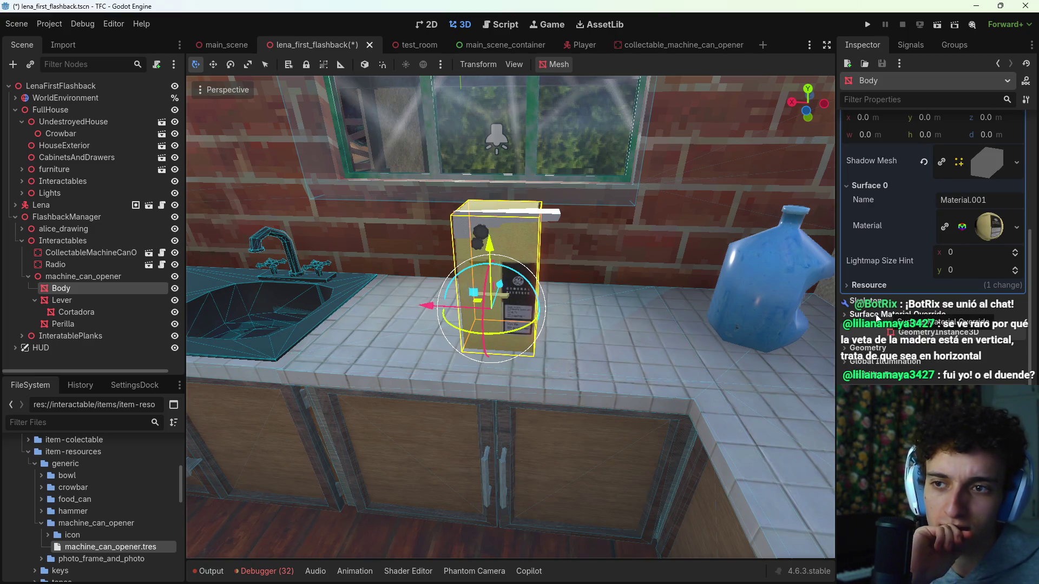
{"action": "left_click", "coordinate": [881, 291]}
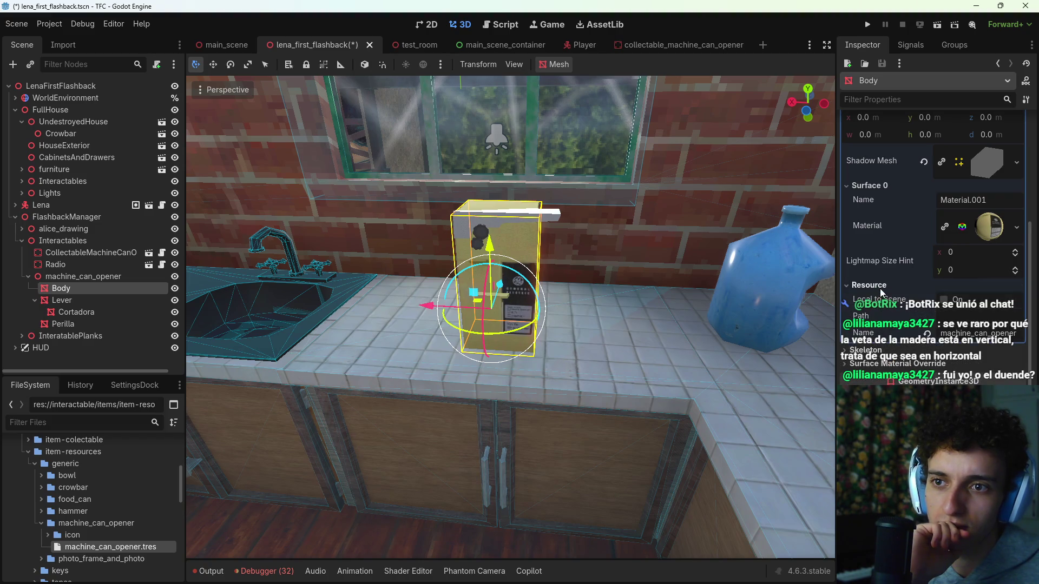
{"action": "scroll", "coordinate": [880, 295], "scroll_direction": "up", "scroll_amount": 2}
{"action": "left_click", "coordinate": [872, 347]}
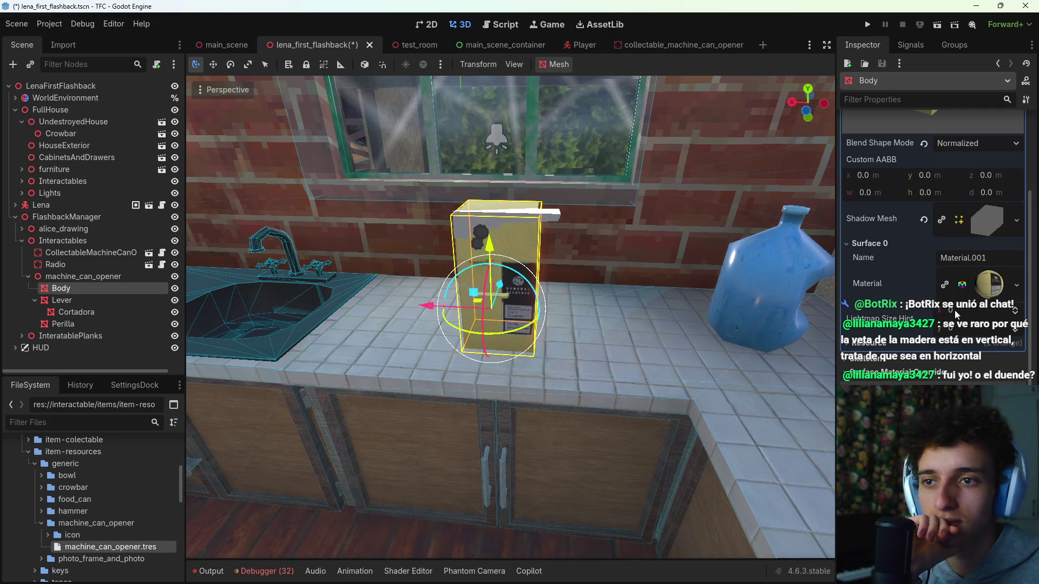
{"action": "scroll", "coordinate": [948, 317], "scroll_direction": "up", "scroll_amount": 2}
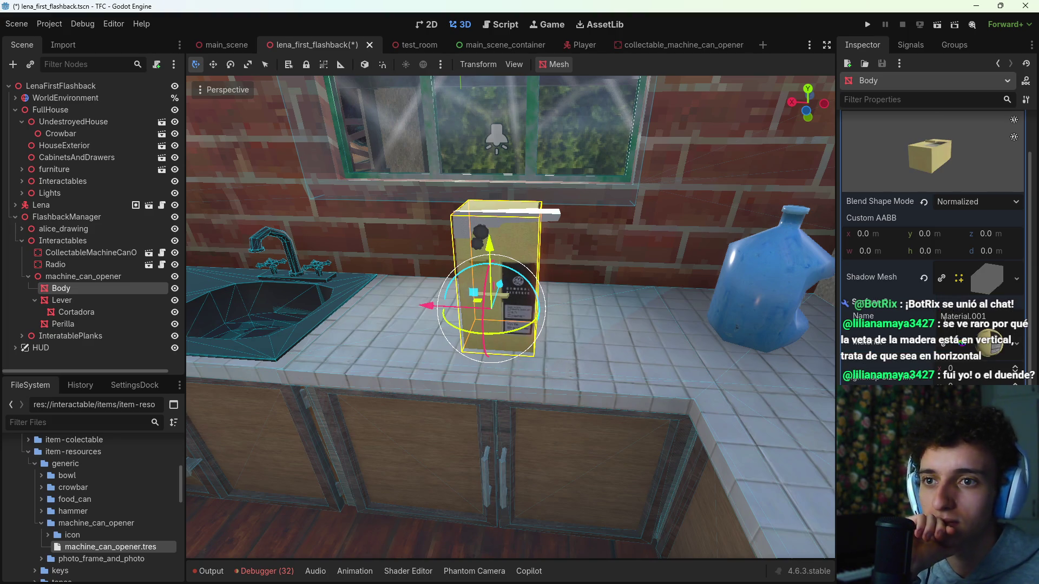
{"action": "left_click", "coordinate": [979, 346]}
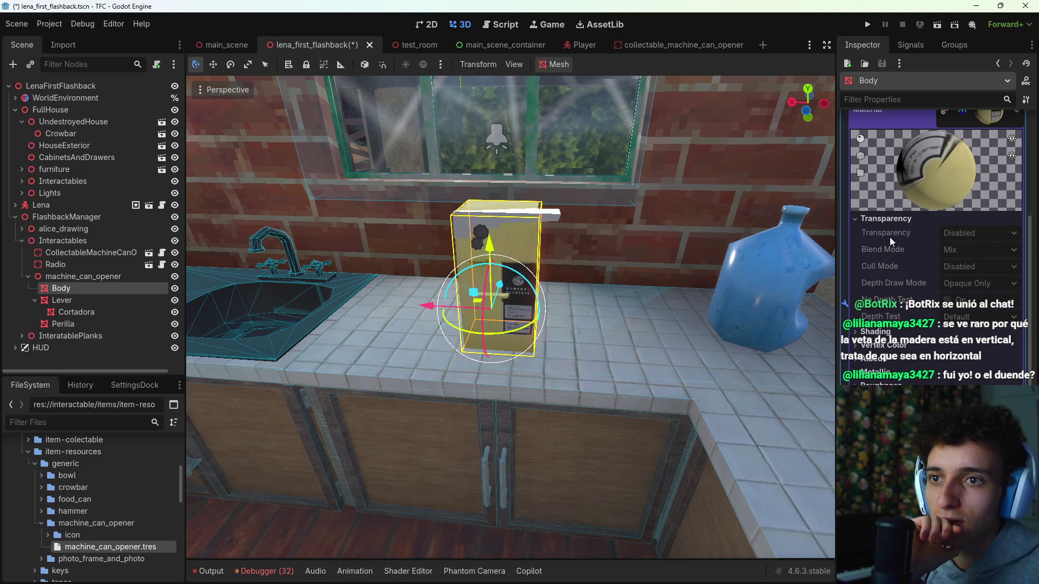
Make Material.001 unique to the Body mesh
{"action": "scroll", "coordinate": [890, 239], "scroll_direction": "up", "scroll_amount": 5}
{"action": "left_click", "coordinate": [945, 285]}
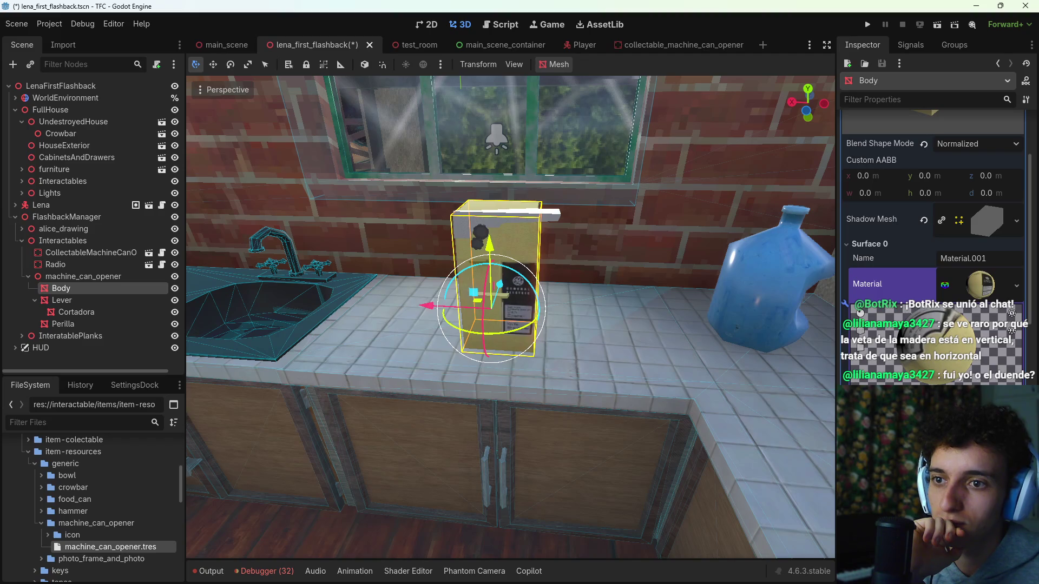
{"action": "scroll", "coordinate": [931, 243], "scroll_direction": "down", "scroll_amount": 5}
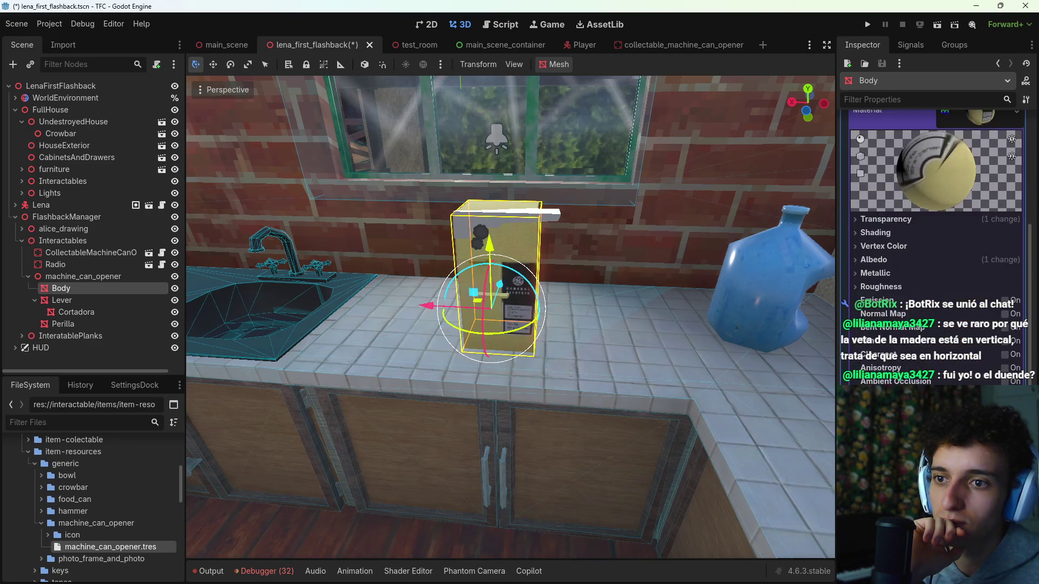
{"action": "scroll", "coordinate": [931, 216], "scroll_direction": "up", "scroll_amount": 4}
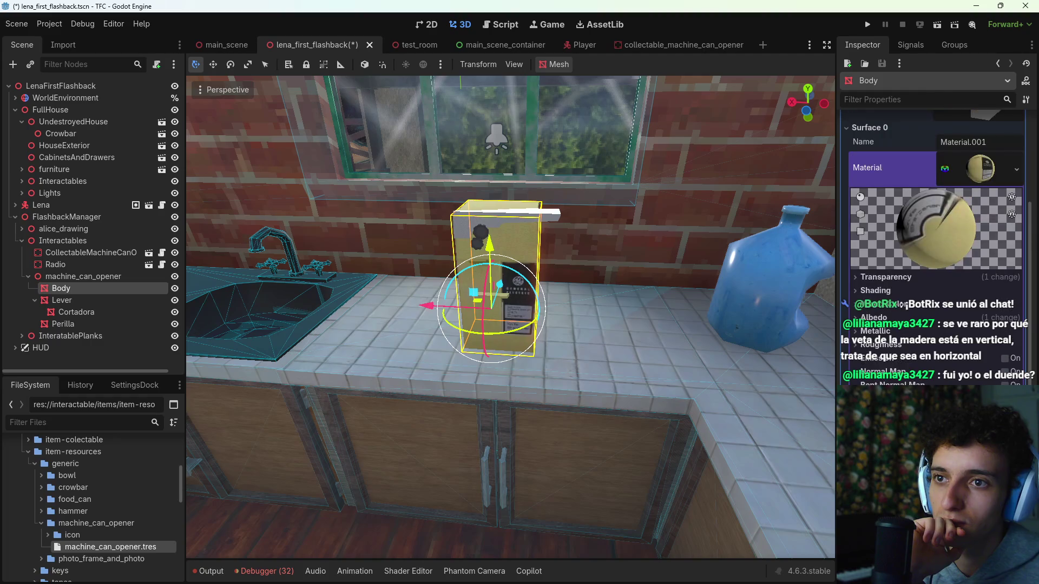
Try Alpha transparency on Material.001, then set it back to Disabled
{"action": "left_click", "coordinate": [886, 276]}
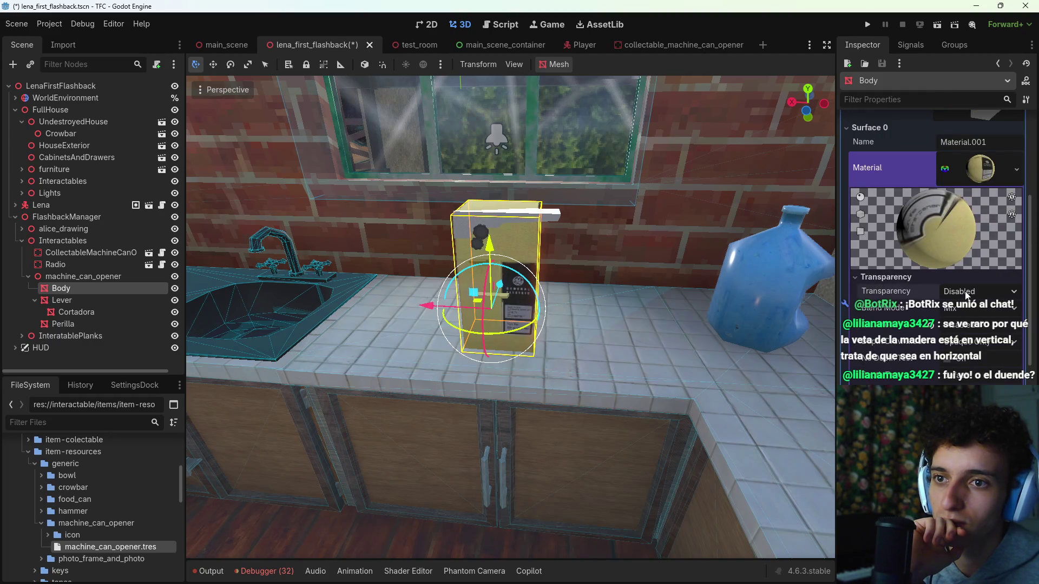
{"action": "left_click", "coordinate": [979, 291]}
{"action": "left_click", "coordinate": [967, 325]}
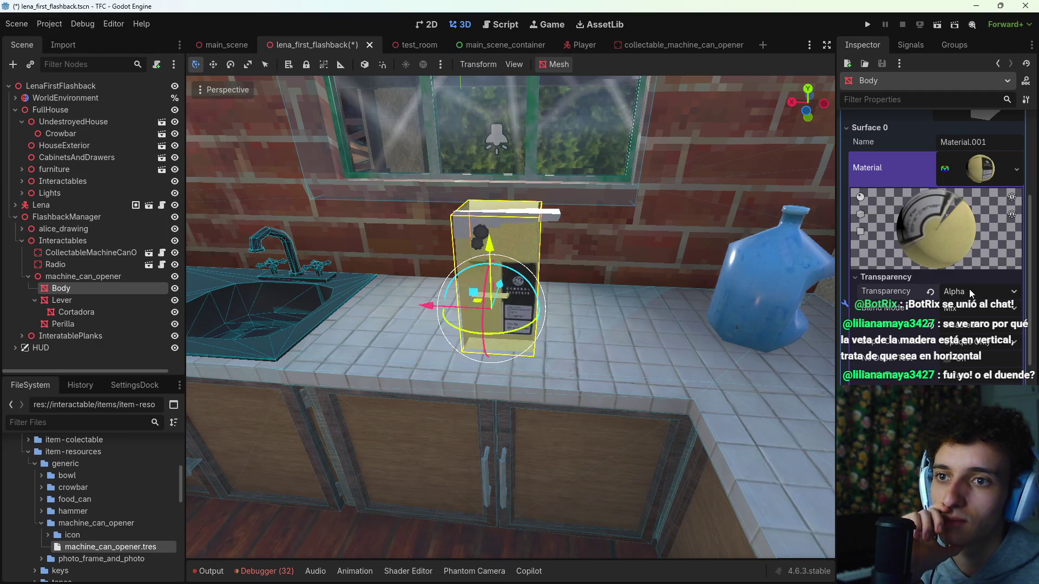
{"action": "left_click", "coordinate": [969, 290]}
{"action": "left_click", "coordinate": [968, 309]}
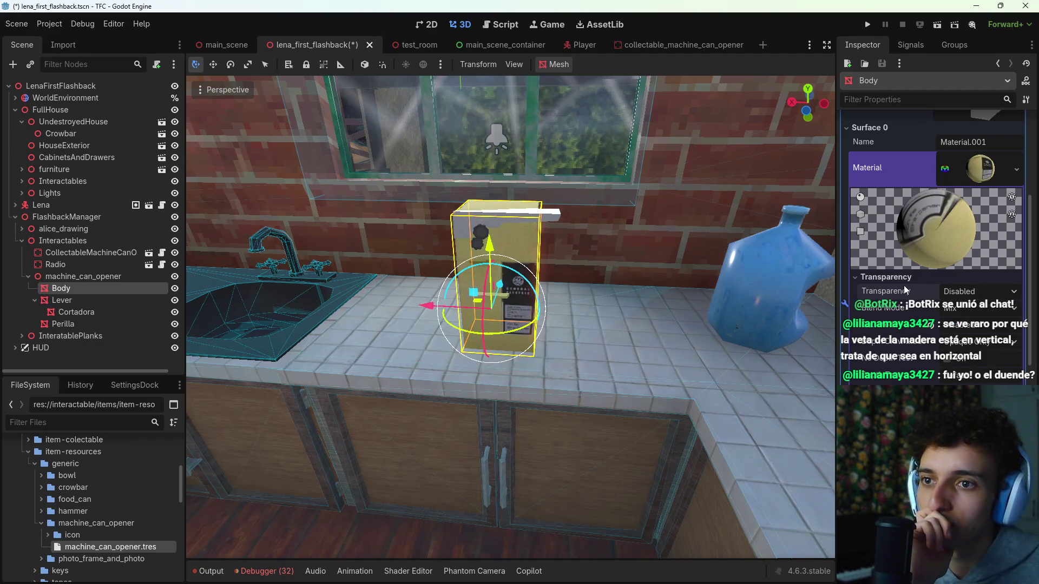
{"action": "left_click", "coordinate": [891, 280]}
{"action": "scroll", "coordinate": [920, 216], "scroll_direction": "up", "scroll_amount": 3}
{"action": "left_click", "coordinate": [912, 101]}
Filter properties for 'transparenc' and revert the Body to its original mesh
{"action": "type", "text": "transparenc"}
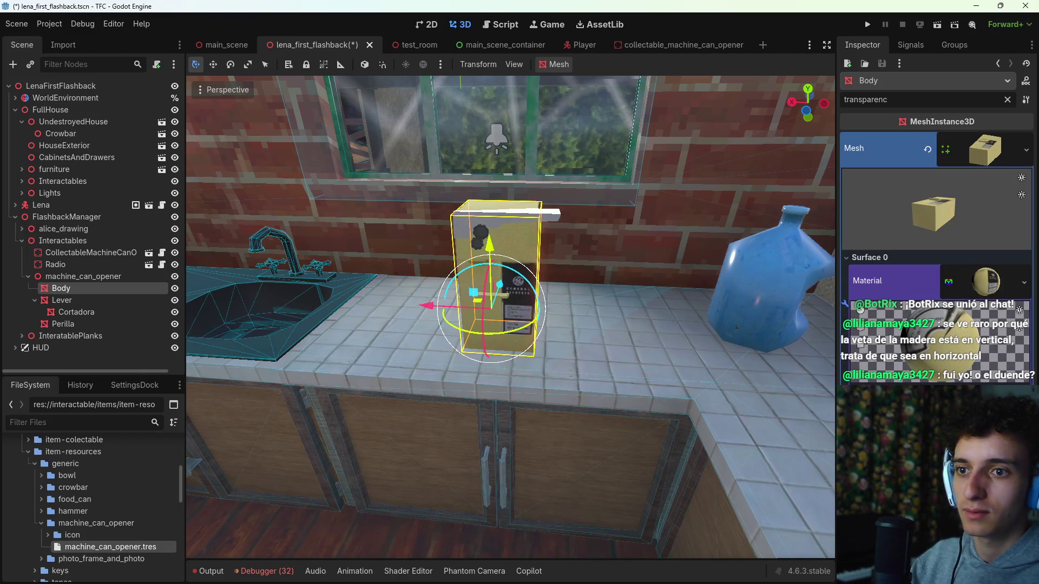
{"action": "left_click", "coordinate": [927, 150]}
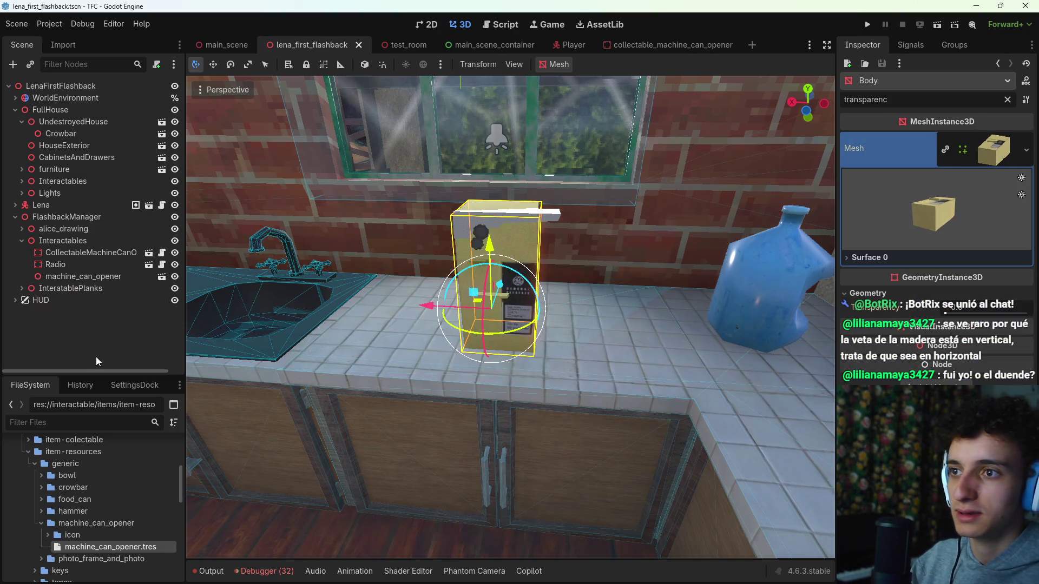
{"action": "left_click", "coordinate": [67, 290]}
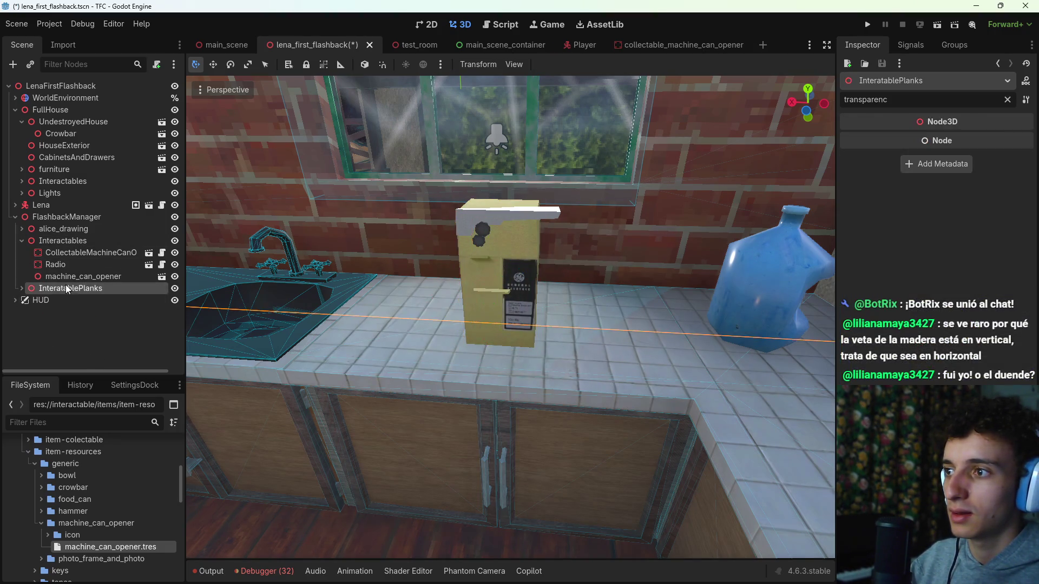
{"action": "left_click", "coordinate": [125, 278]}
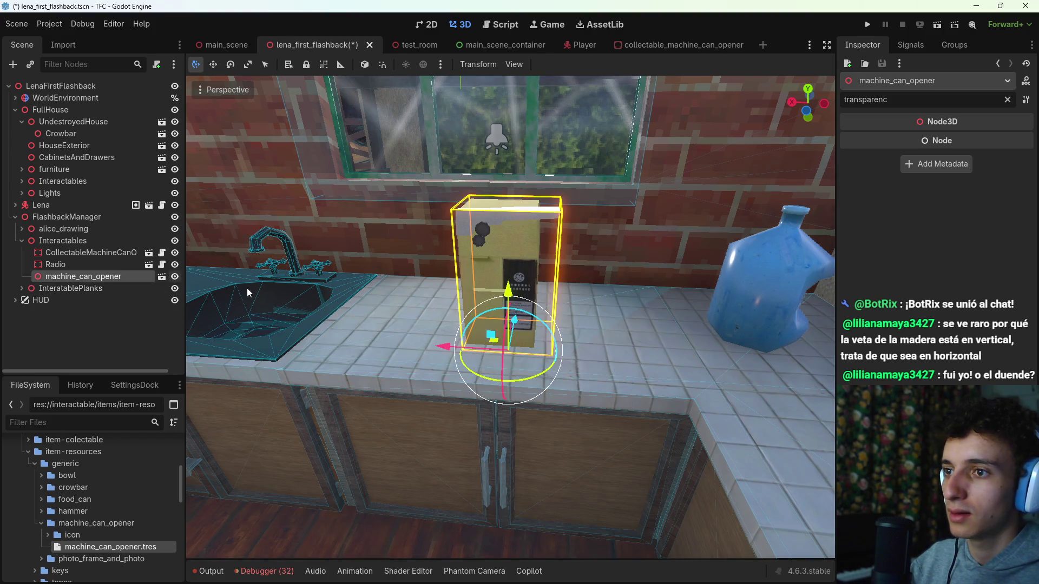
Make machine_can_opener's children editable, select Body, and set its geometry transparency to about 0.8
{"action": "right_click", "coordinate": [86, 277]}
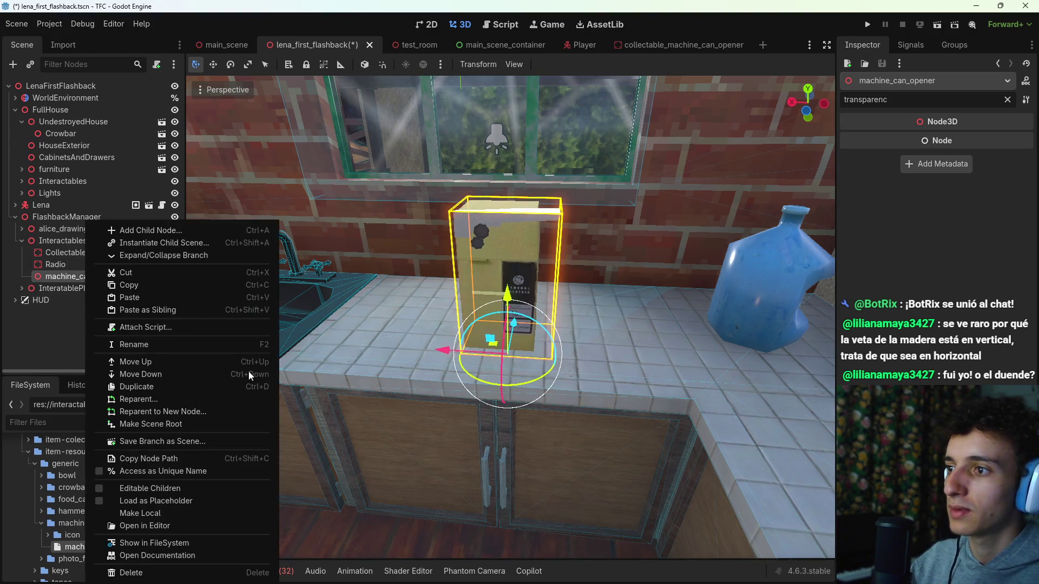
{"action": "left_click", "coordinate": [160, 489]}
{"action": "left_click", "coordinate": [66, 289]}
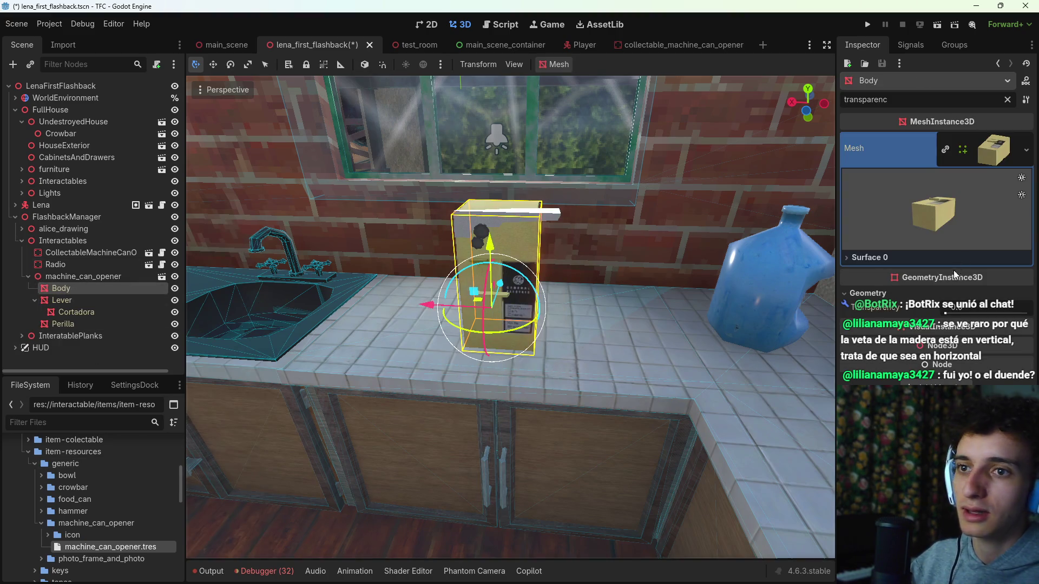
{"action": "left_click_drag", "start_coordinate": [950, 313], "coordinate": [1009, 313]}
Adjust the Body's transparency value and set the Lever's geometry transparency to 0.7
{"action": "left_click", "coordinate": [999, 307]}
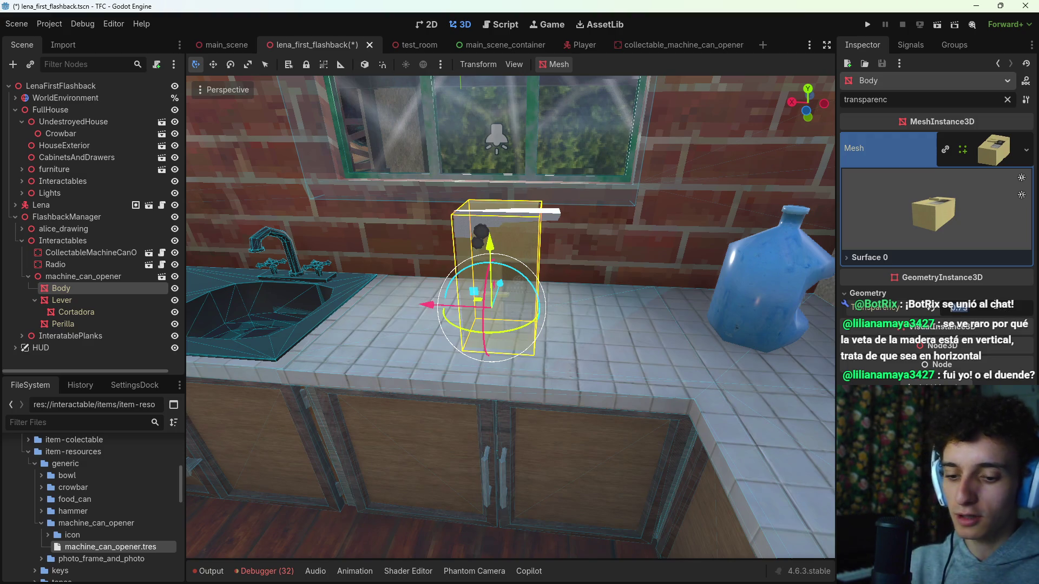
{"action": "key", "text": "Return"}
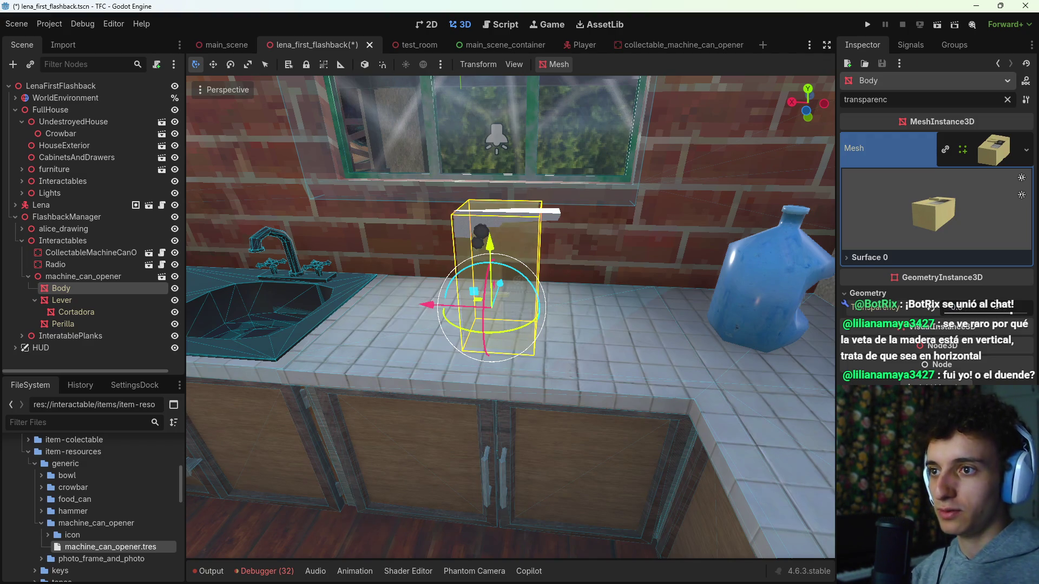
{"action": "left_click", "coordinate": [990, 307]}
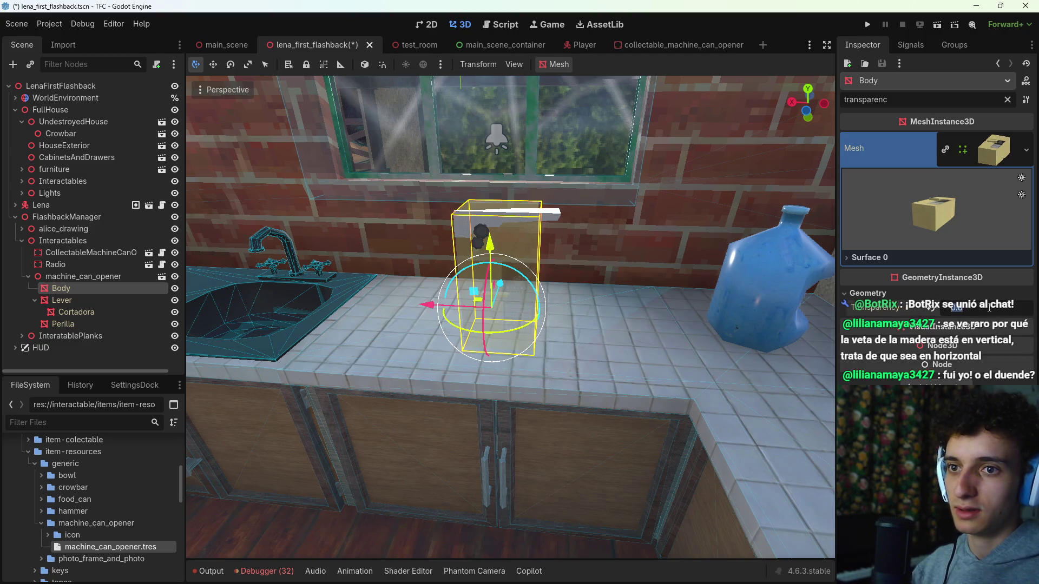
{"action": "key", "text": "Return"}
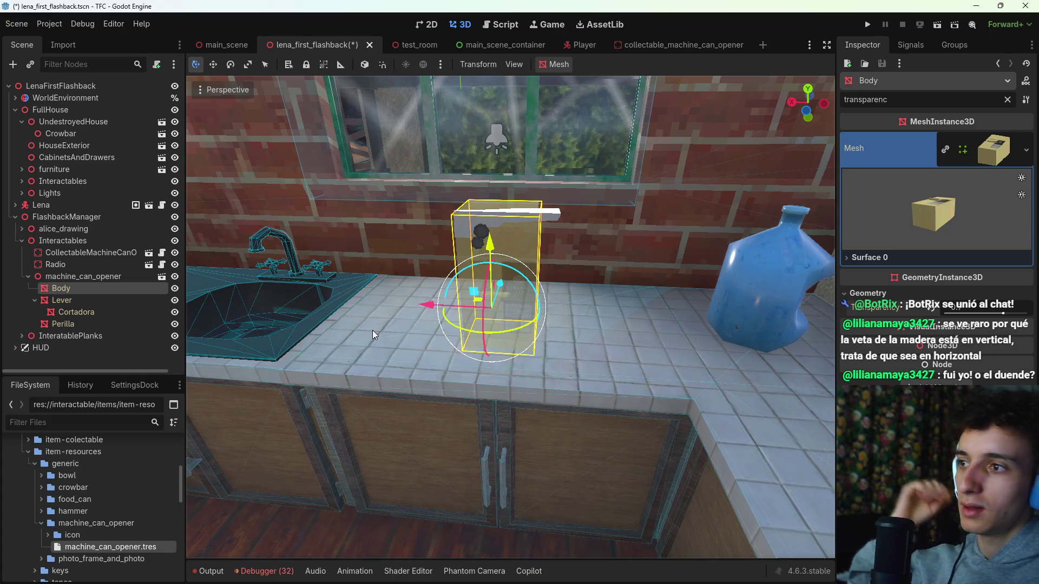
{"action": "left_click", "coordinate": [79, 301]}
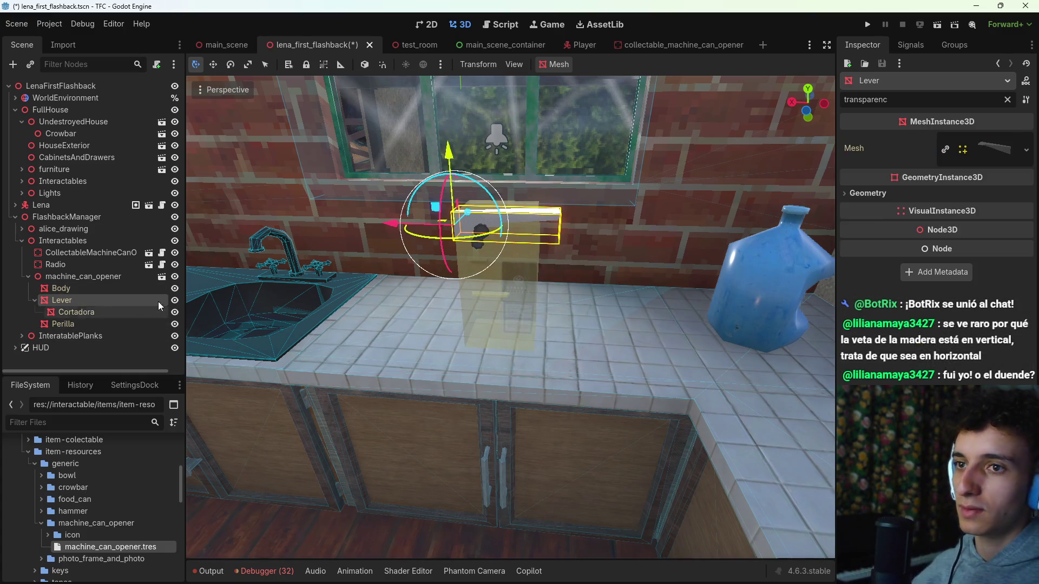
{"action": "left_click", "coordinate": [868, 193]}
{"action": "left_click", "coordinate": [968, 207]}
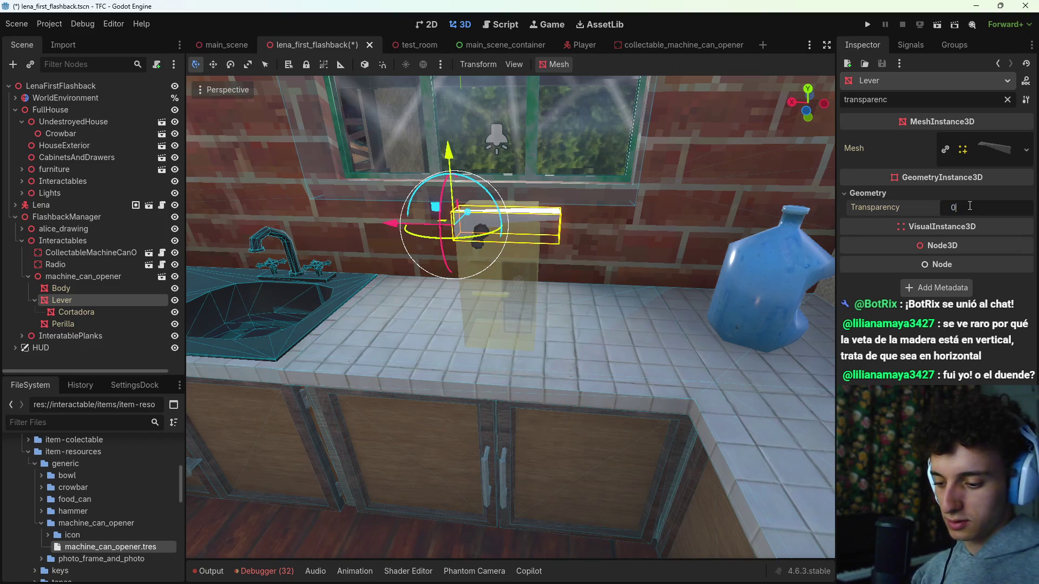
{"action": "type", "text": ".7"}
{"action": "key", "text": "Return"}
Set geometry transparency to 0.7 on Cortadora and Perilla together
{"action": "left_click", "coordinate": [87, 313]}
{"action": "left_click", "coordinate": [63, 324], "text": "shift"}
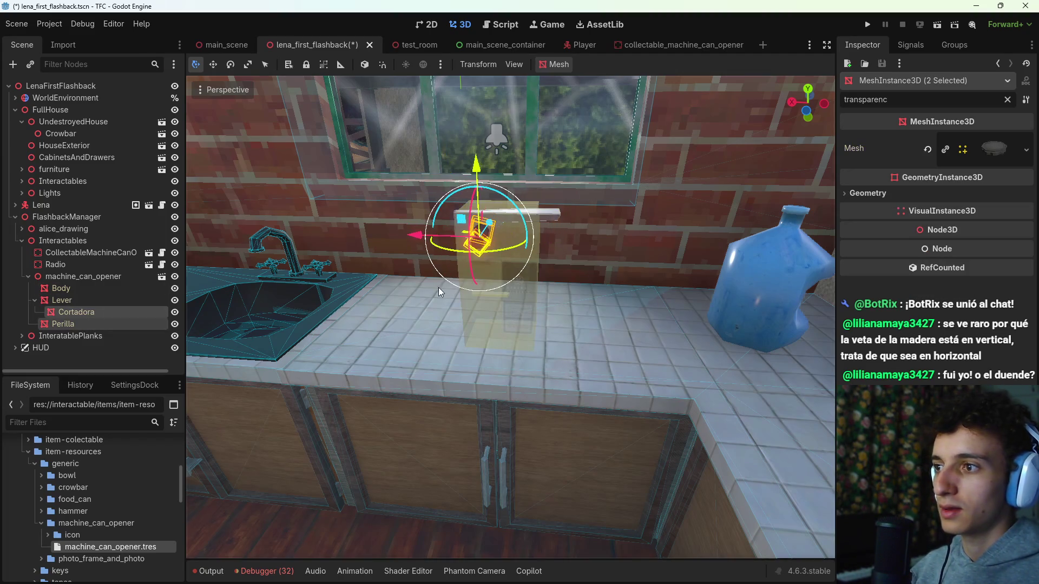
{"action": "left_click", "coordinate": [865, 193]}
{"action": "left_click", "coordinate": [967, 207]}
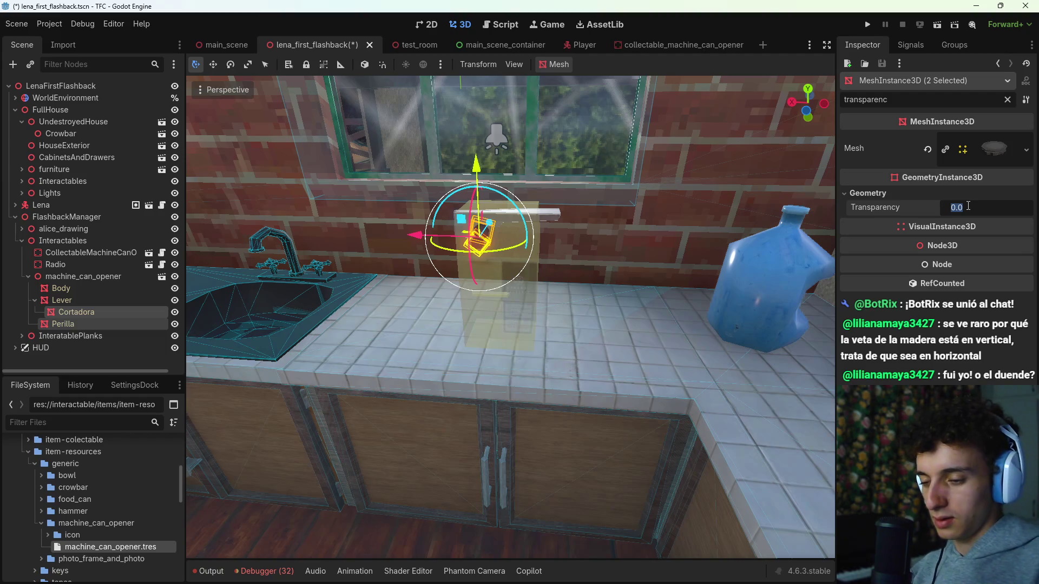
{"action": "type", "text": "0.7"}
{"action": "key", "text": "Return"}
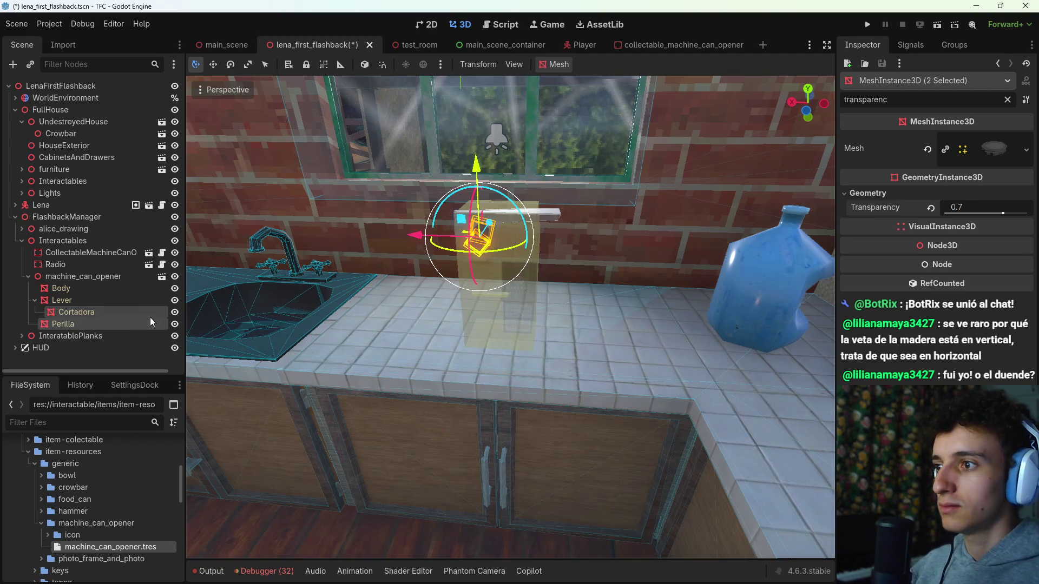
Collapse machine_can_opener's parts and rename the node PlaceIndicatorMachineCanOppener
{"action": "left_click", "coordinate": [27, 277]}
{"action": "left_click", "coordinate": [83, 275]}
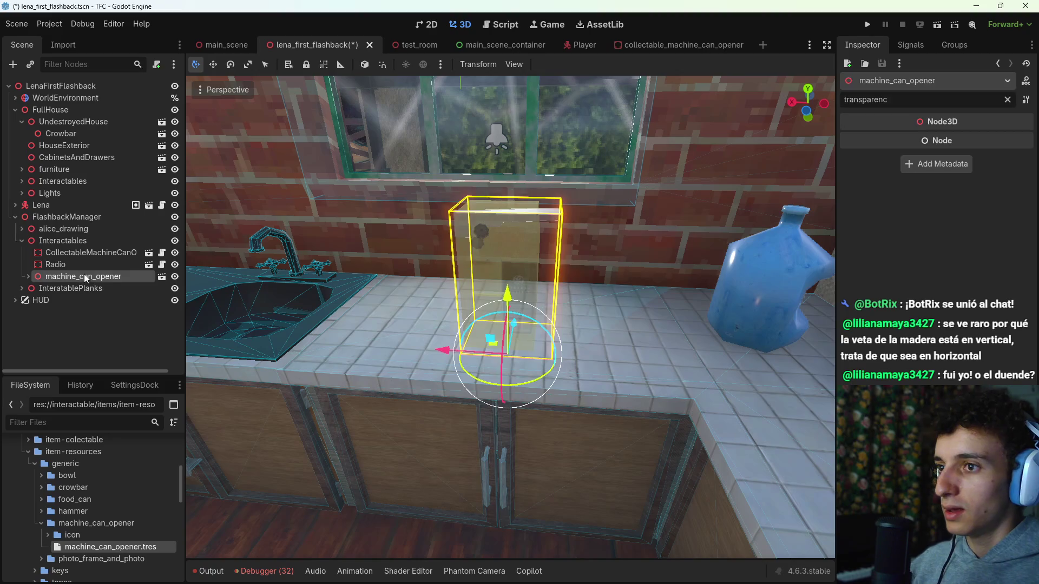
{"action": "double_click", "coordinate": [85, 276]}
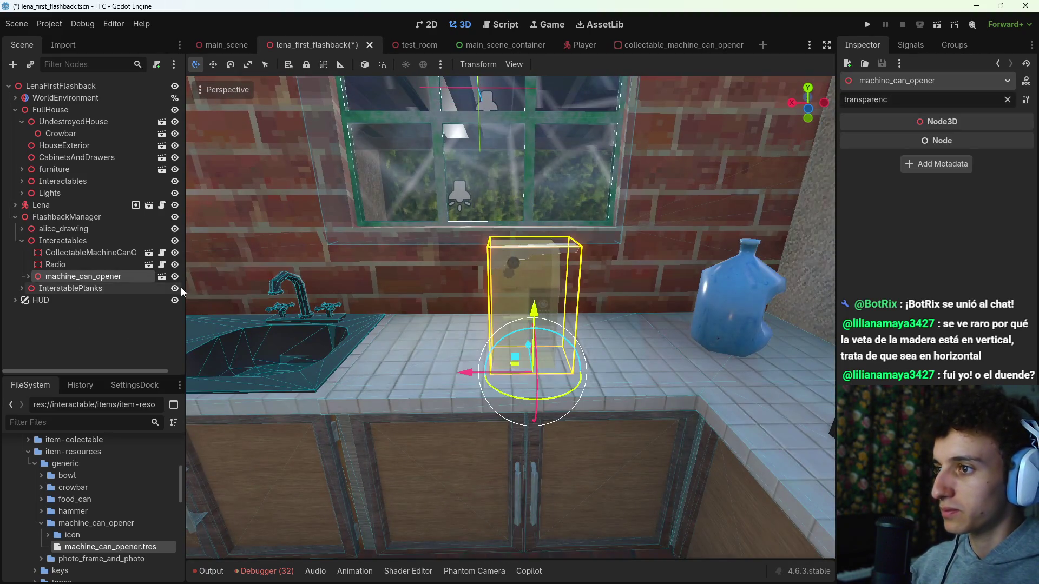
{"action": "left_click", "coordinate": [76, 278]}
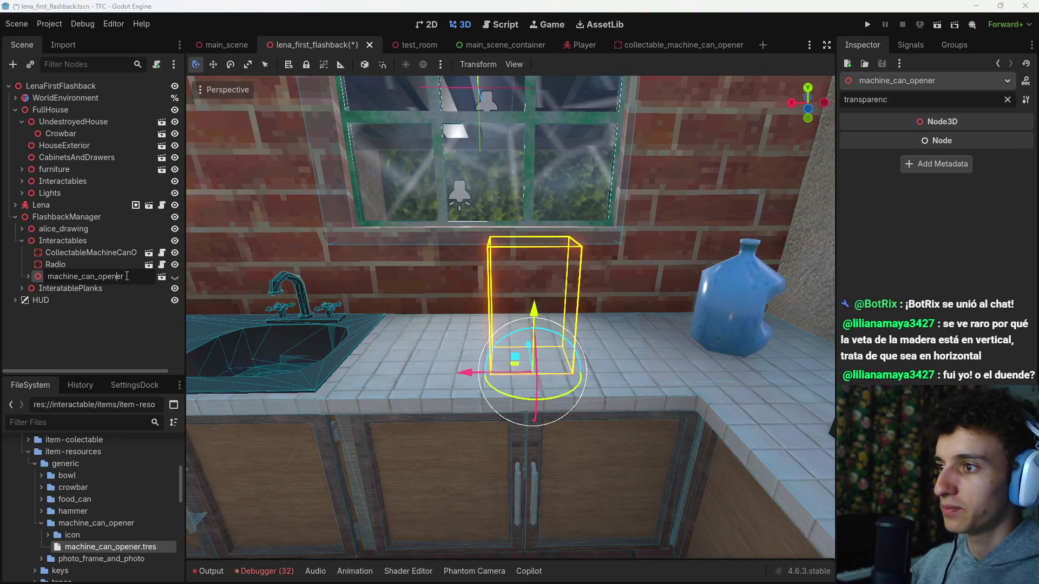
{"action": "key", "text": "Left"}
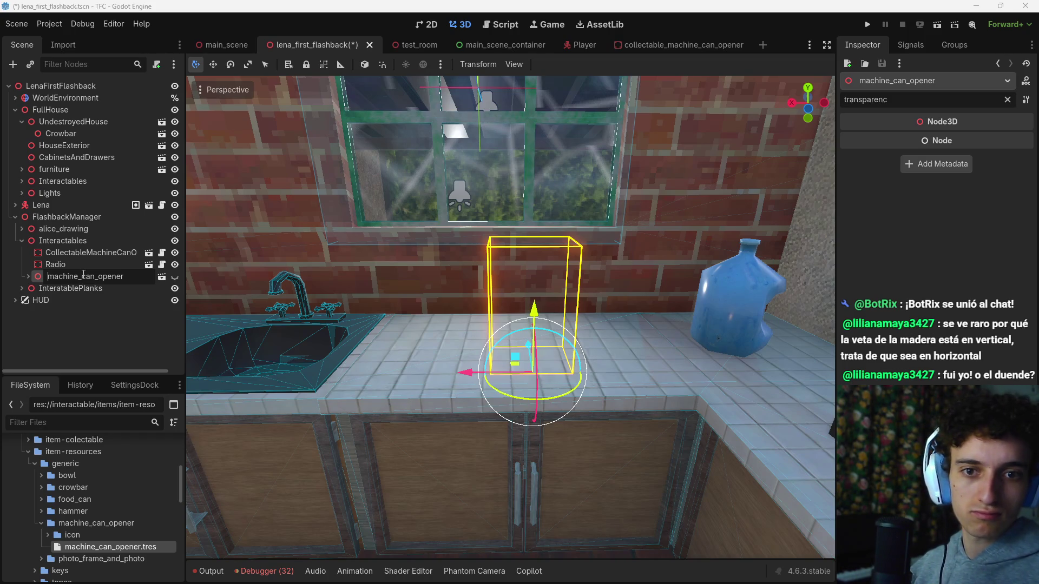
{"action": "type", "text": "where_to_"}
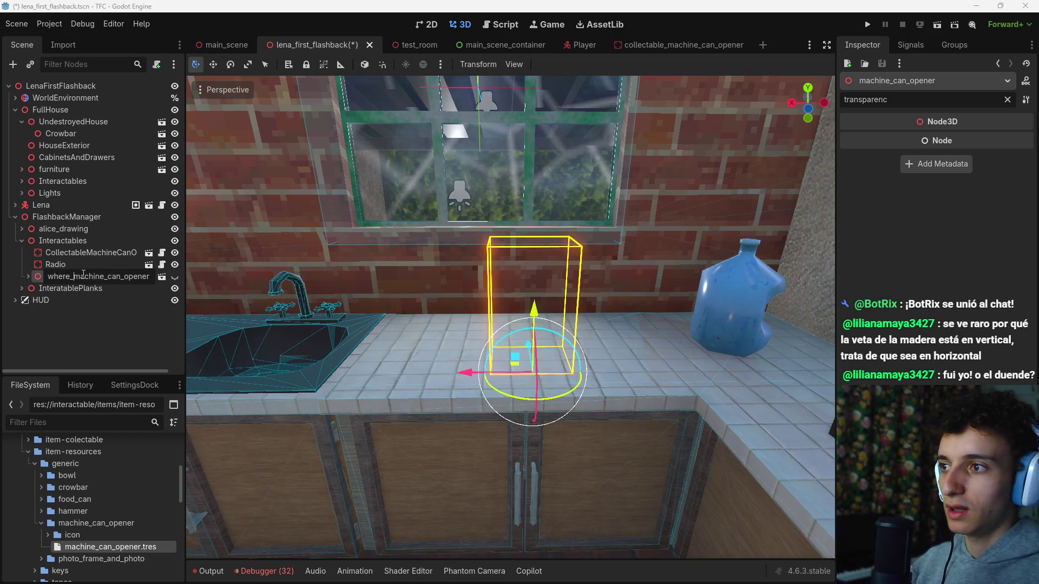
{"action": "type", "text": "pla"}
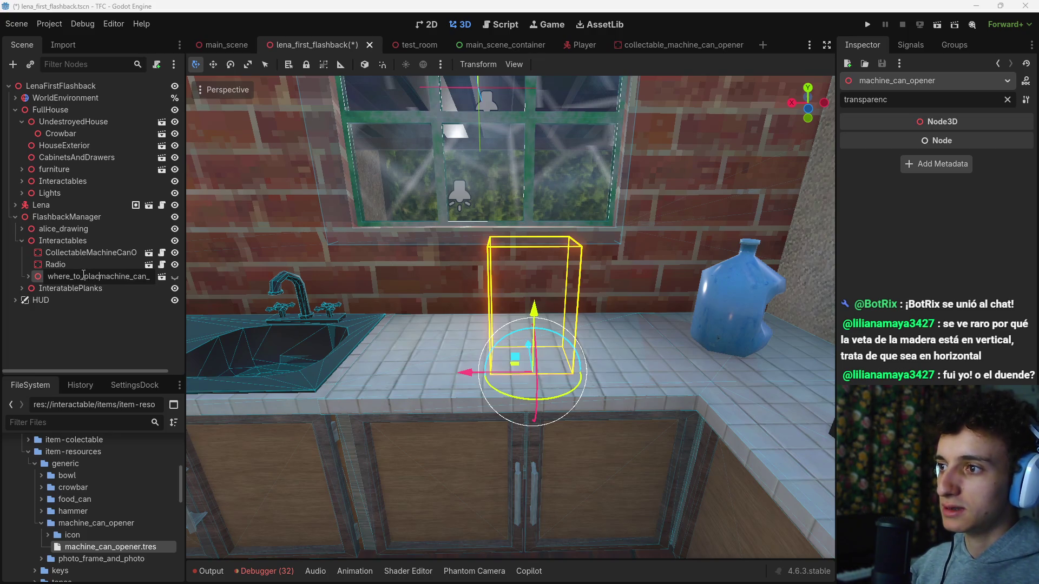
{"action": "key", "text": "BackSpace"}
{"action": "type", "text": "PlaceIndicatorMachineCanO"}
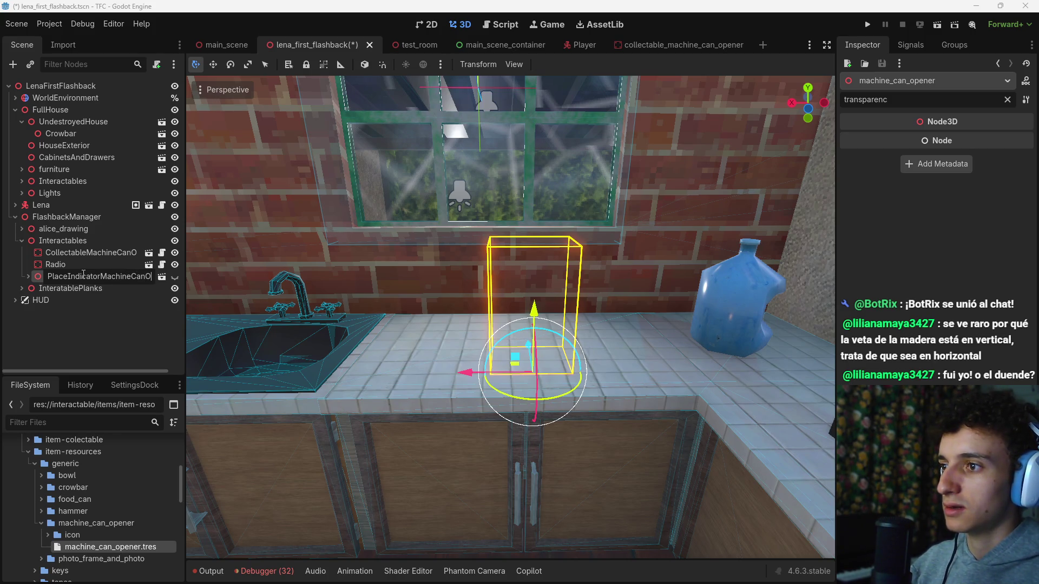
{"action": "type", "text": "ppener"}
{"action": "key", "text": "Return"}
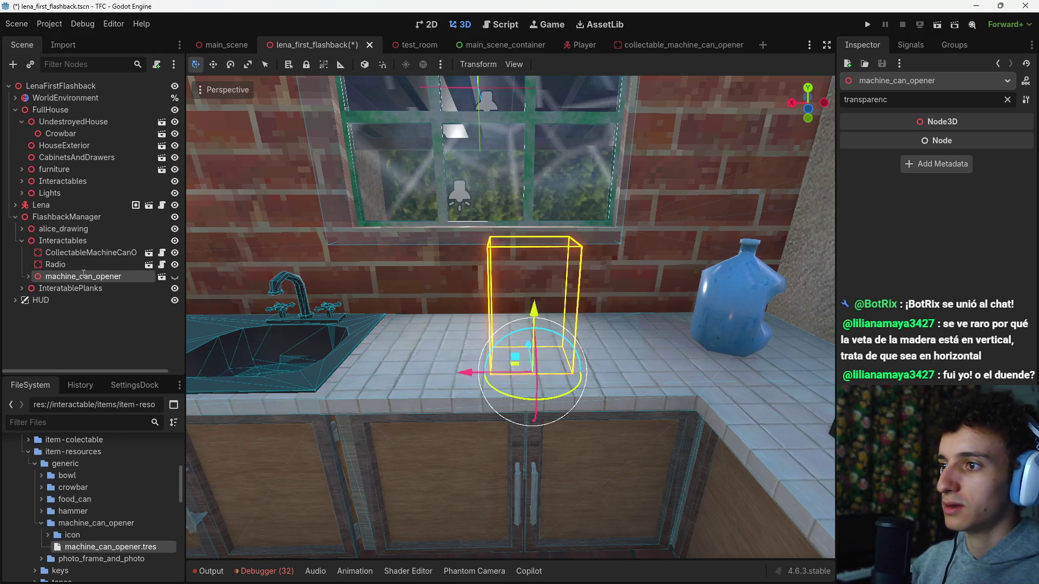
Keep the new name unchanged and select the CollectableMachineCanOpener node
{"action": "double_click", "coordinate": [97, 277]}
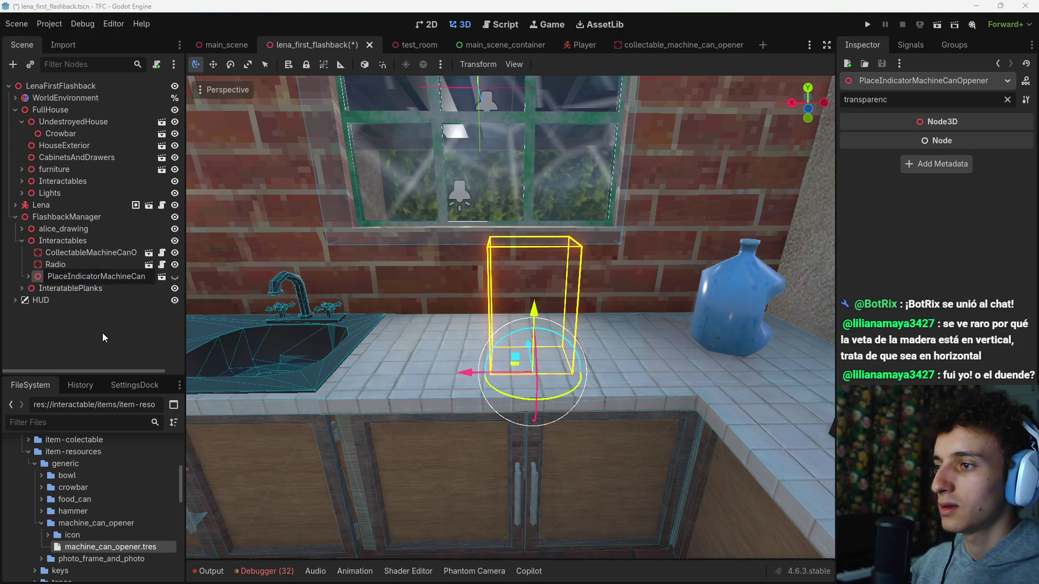
{"action": "key", "text": "Escape"}
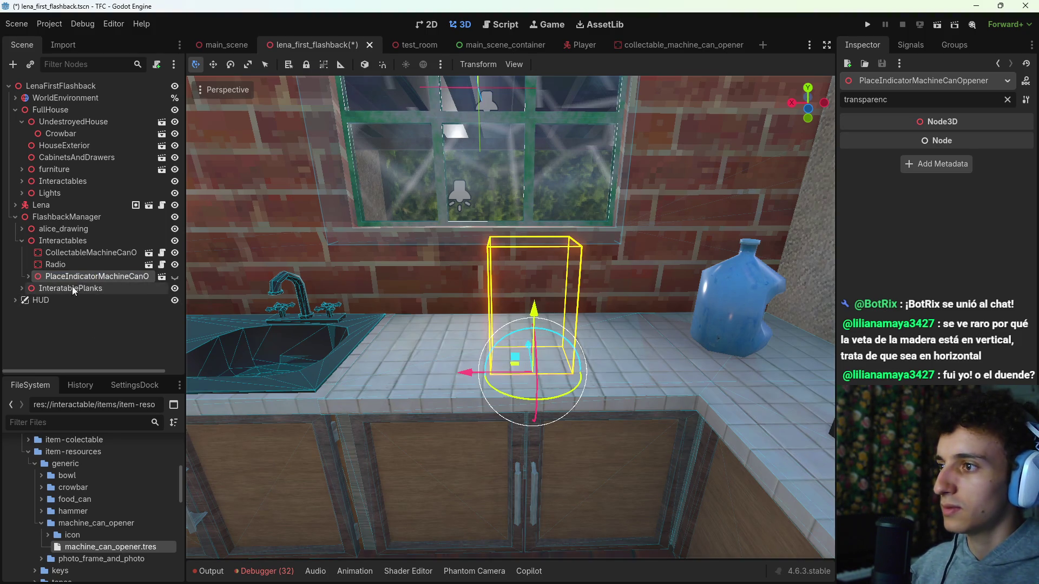
{"action": "left_click", "coordinate": [96, 253]}
Look over the CollectableMachineCanOpener's script, then return to the 3D scene view
{"action": "left_click", "coordinate": [74, 252]}
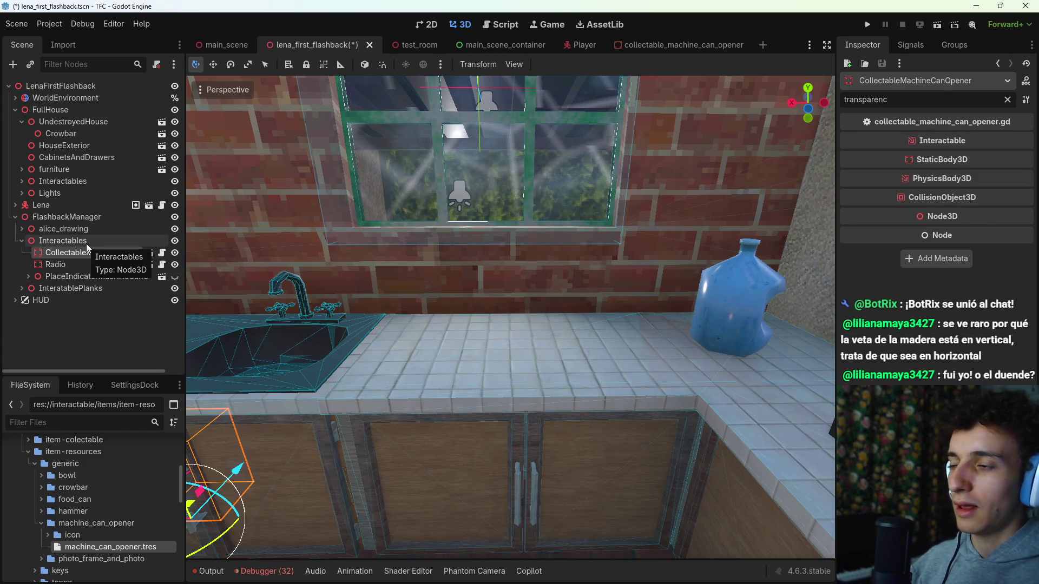
{"action": "left_click", "coordinate": [161, 254]}
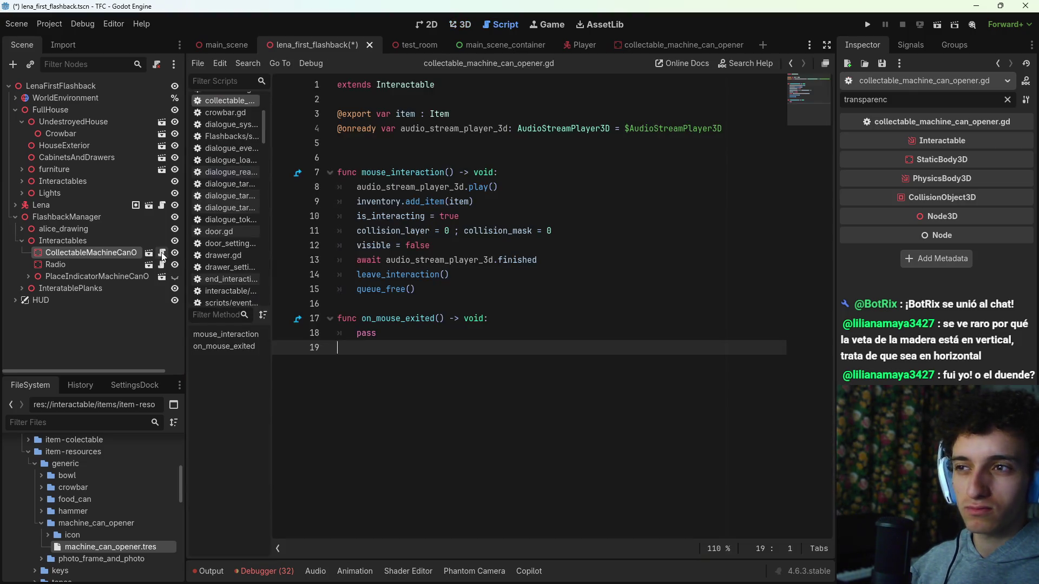
{"action": "left_click", "coordinate": [794, 64]}
{"action": "left_click", "coordinate": [794, 63]}
{"action": "left_click", "coordinate": [792, 63]}
{"action": "left_click", "coordinate": [794, 63]}
{"action": "left_click", "coordinate": [794, 63]}
{"action": "left_click", "coordinate": [460, 25]}
Create a plain Node and move it under Interactables
{"action": "left_click", "coordinate": [84, 242]}
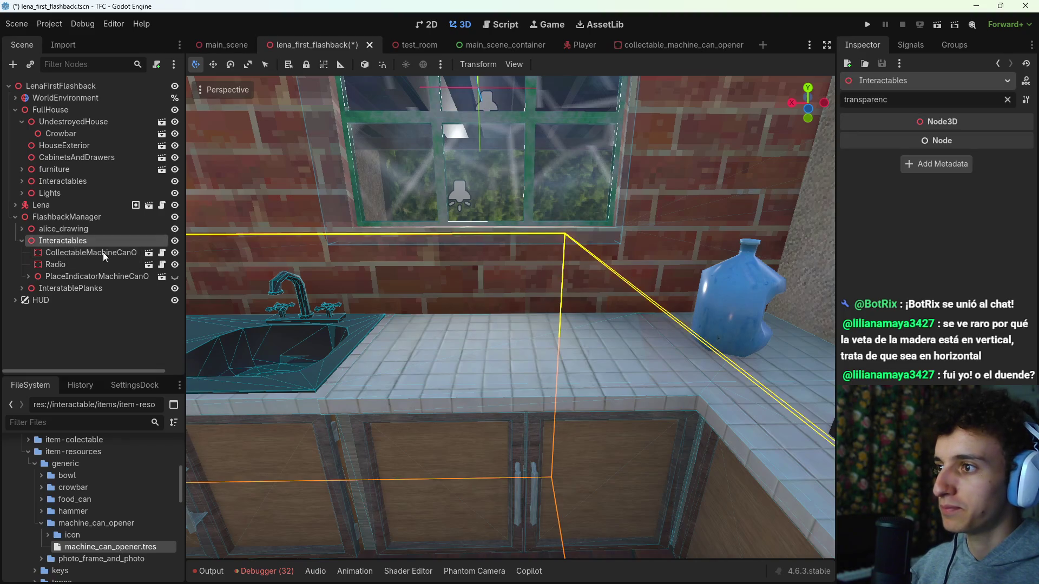
{"action": "key", "text": "ctrl+a"}
{"action": "key", "text": "Escape"}
{"action": "left_click", "coordinate": [99, 275]}
{"action": "key", "text": "ctrl+a"}
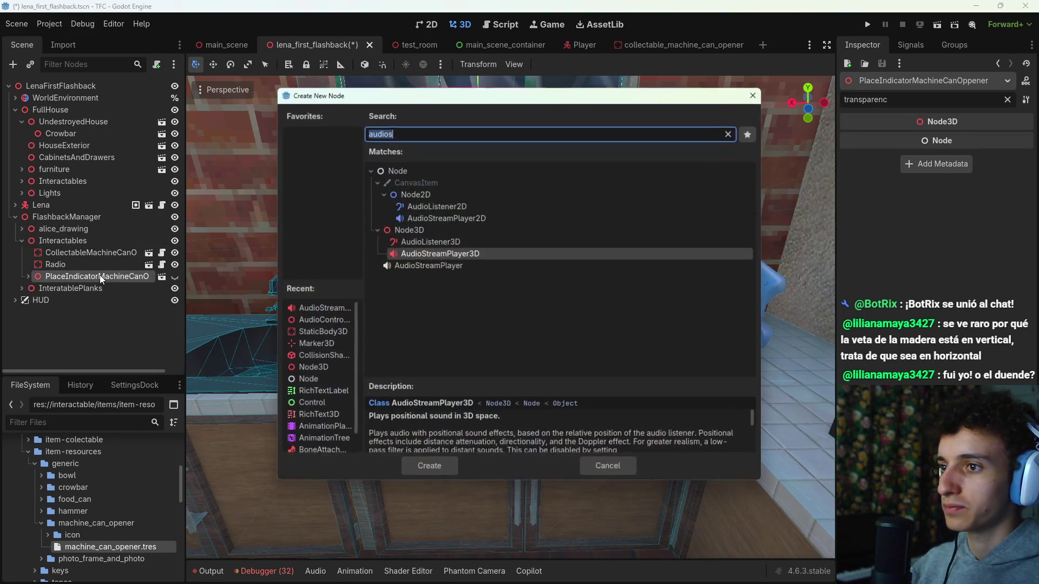
{"action": "type", "text": "node"}
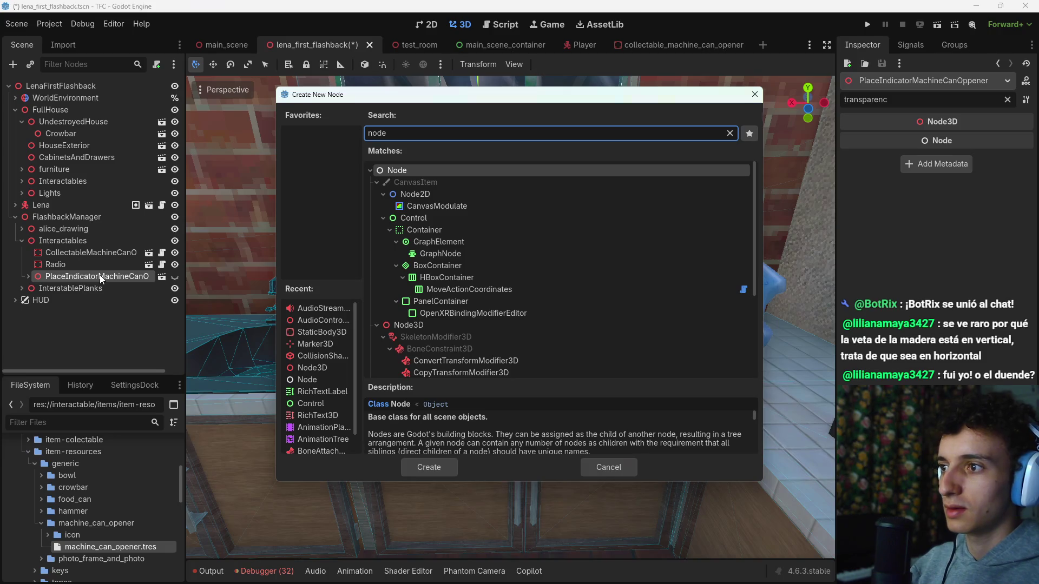
{"action": "key", "text": "Return"}
{"action": "mouse_move", "coordinate": [71, 336]}
{"action": "left_mouse_down"}
{"action": "mouse_move", "coordinate": [57, 276]}
{"action": "mouse_move", "coordinate": [66, 241]}
{"action": "mouse_move", "coordinate": [68, 270]}
{"action": "mouse_move", "coordinate": [69, 242]}
{"action": "left_mouse_up"}
{"action": "left_click", "coordinate": [29, 288]}
Add a Node3D named MachineCanOpener under Interactables, placed below Node
{"action": "left_click", "coordinate": [70, 242]}
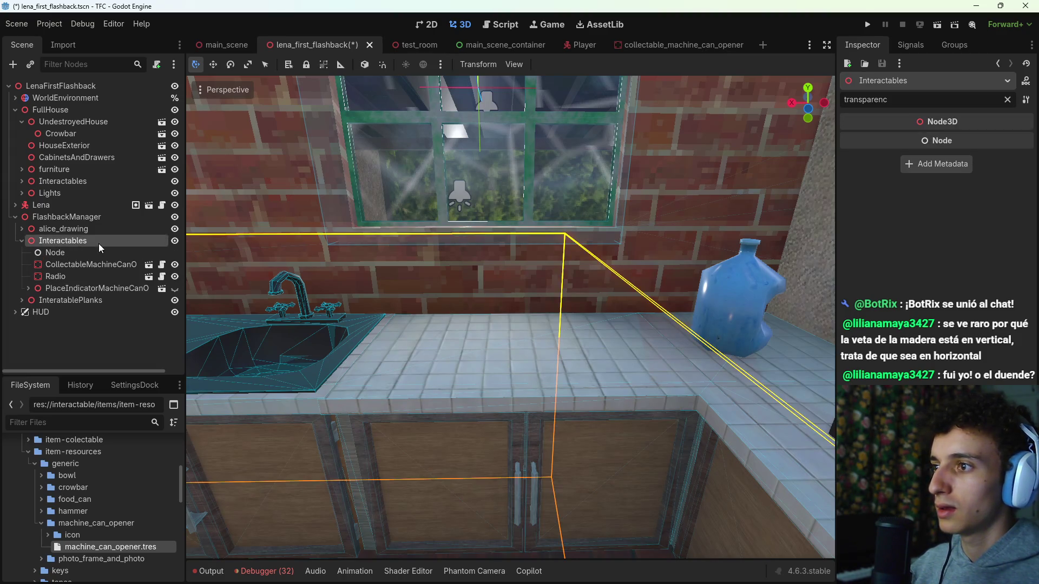
{"action": "key", "text": "ctrl+a"}
{"action": "type", "text": "node3d"}
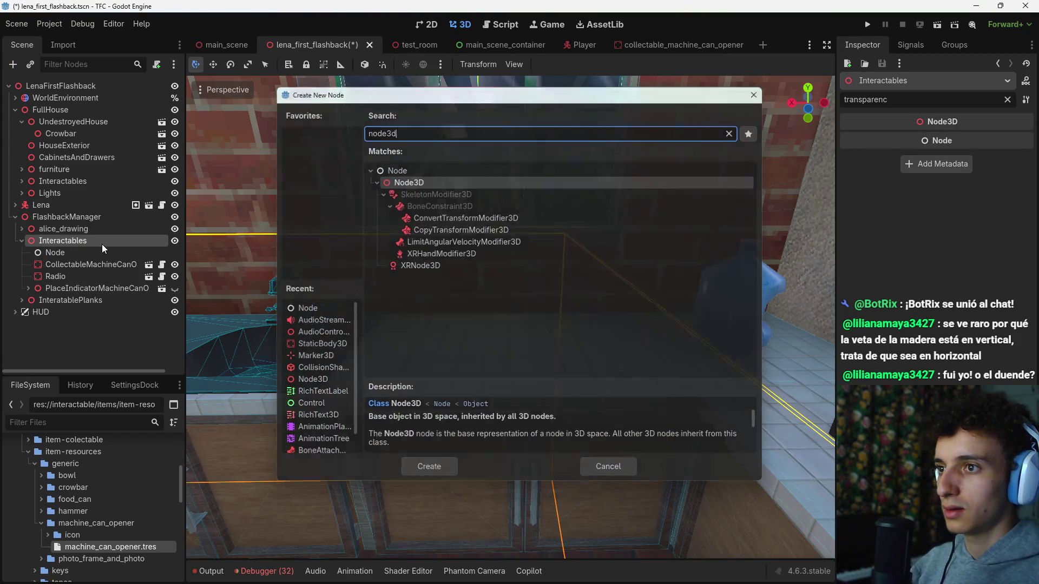
{"action": "key", "text": "Return"}
{"action": "type", "text": "M"}
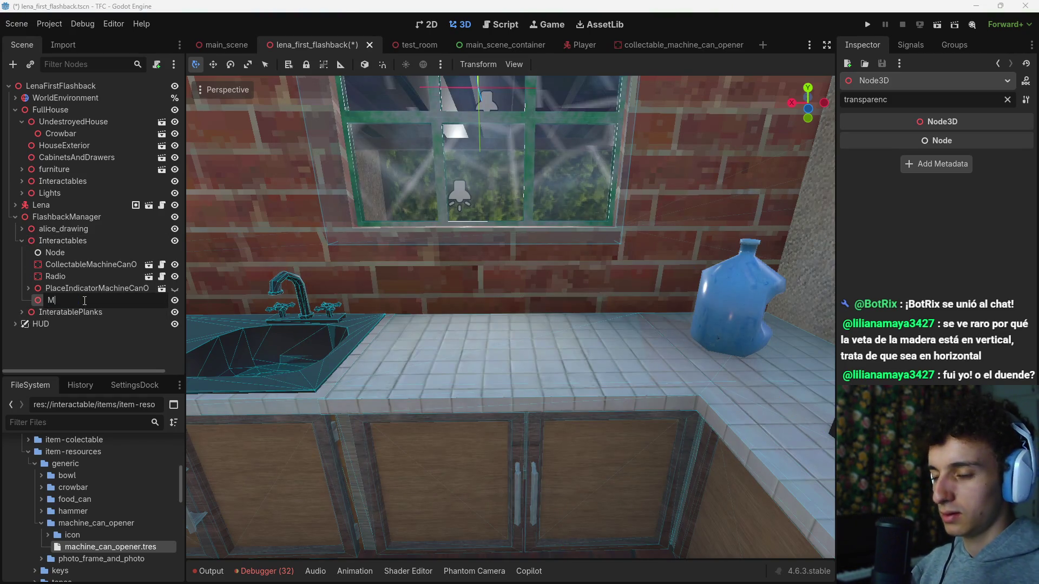
{"action": "type", "text": "ne"}
{"action": "type", "text": "Opp"}
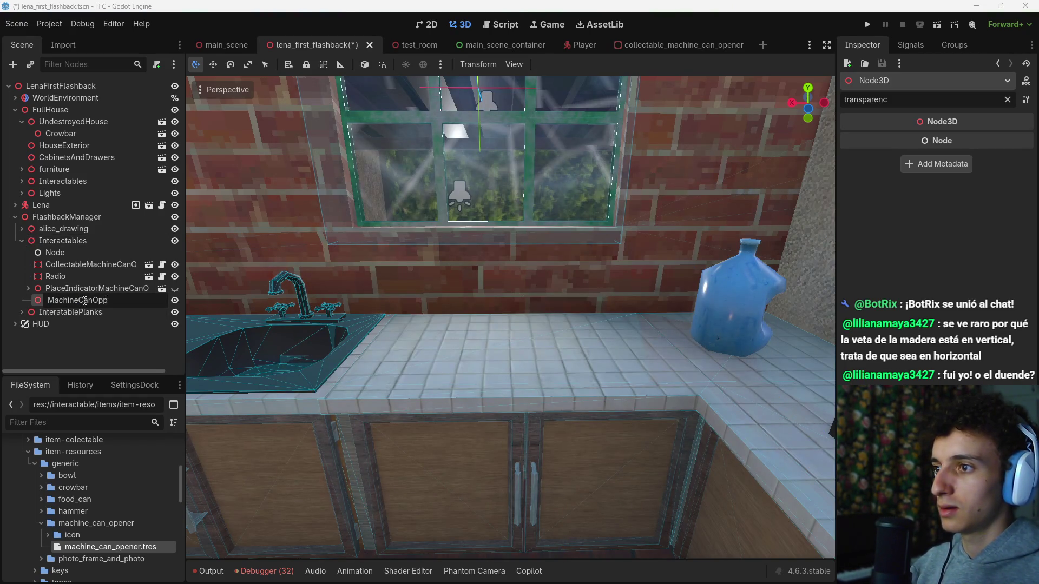
{"action": "type", "text": "er"}
{"action": "key", "text": "Return"}
{"action": "left_click_drag", "start_coordinate": [70, 301], "coordinate": [70, 258]}
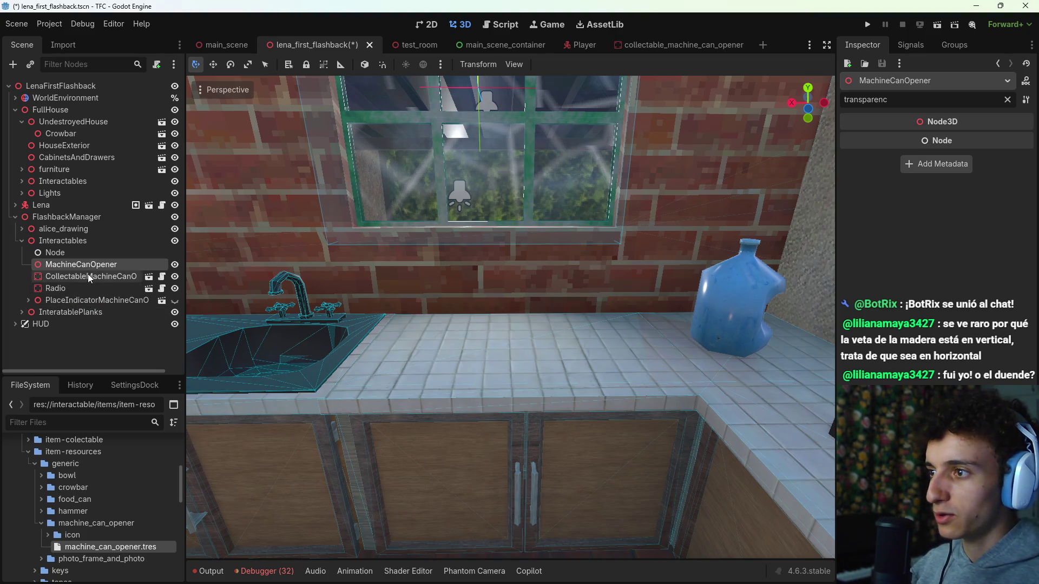
Move the CollectableMachineCanOpener and PlaceIndicatorMachineCanOpener nodes into MachineCanOpener
{"action": "left_click", "coordinate": [87, 275]}
{"action": "left_click", "coordinate": [102, 301], "text": "ctrl"}
{"action": "mouse_move", "coordinate": [103, 300]}
{"action": "left_mouse_down"}
{"action": "mouse_move", "coordinate": [74, 294]}
{"action": "mouse_move", "coordinate": [83, 269]}
{"action": "left_mouse_up"}
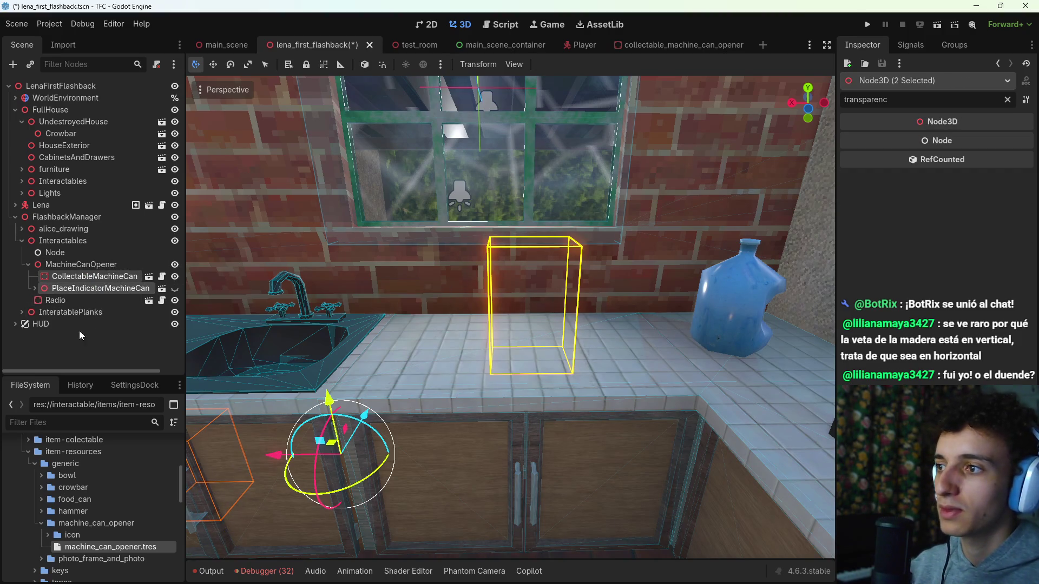
{"action": "left_click", "coordinate": [60, 252]}
{"action": "left_click", "coordinate": [80, 267]}
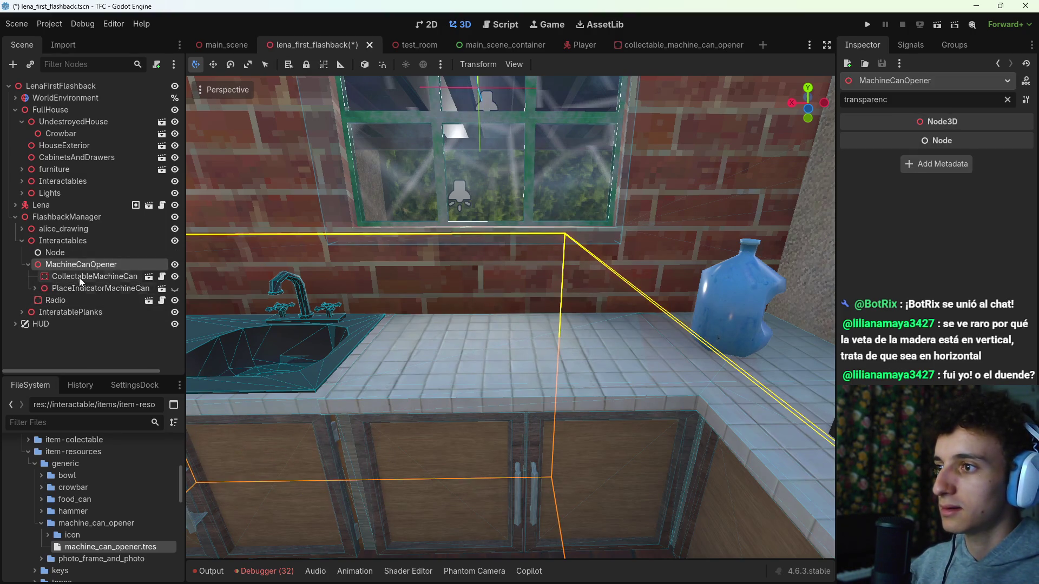
{"action": "left_click", "coordinate": [69, 288]}
{"action": "left_click", "coordinate": [35, 288]}
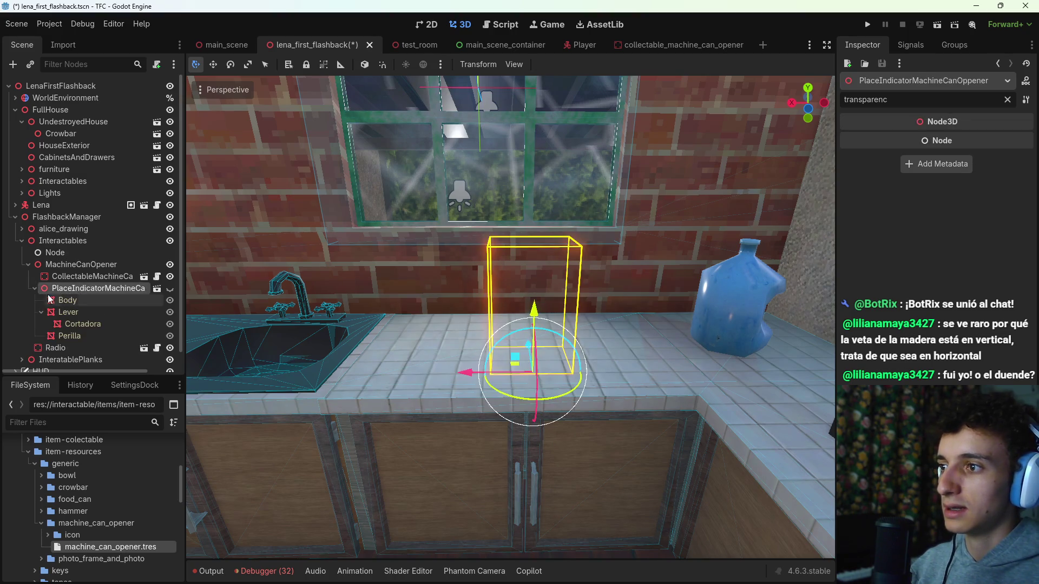
Instance machine_can_opener.tscn into the scene
{"action": "key", "text": "Left"}
{"action": "key", "text": "ctrl+shift+a"}
{"action": "type", "text": "machine_can"}
{"action": "key", "text": "Return"}
Move the machine can opener instance into the MachineCanOpener group
{"action": "mouse_move", "coordinate": [92, 347]}
{"action": "left_mouse_down"}
{"action": "mouse_move", "coordinate": [80, 346]}
{"action": "mouse_move", "coordinate": [63, 275]}
{"action": "mouse_move", "coordinate": [35, 323]}
{"action": "mouse_move", "coordinate": [33, 283]}
{"action": "left_mouse_up"}
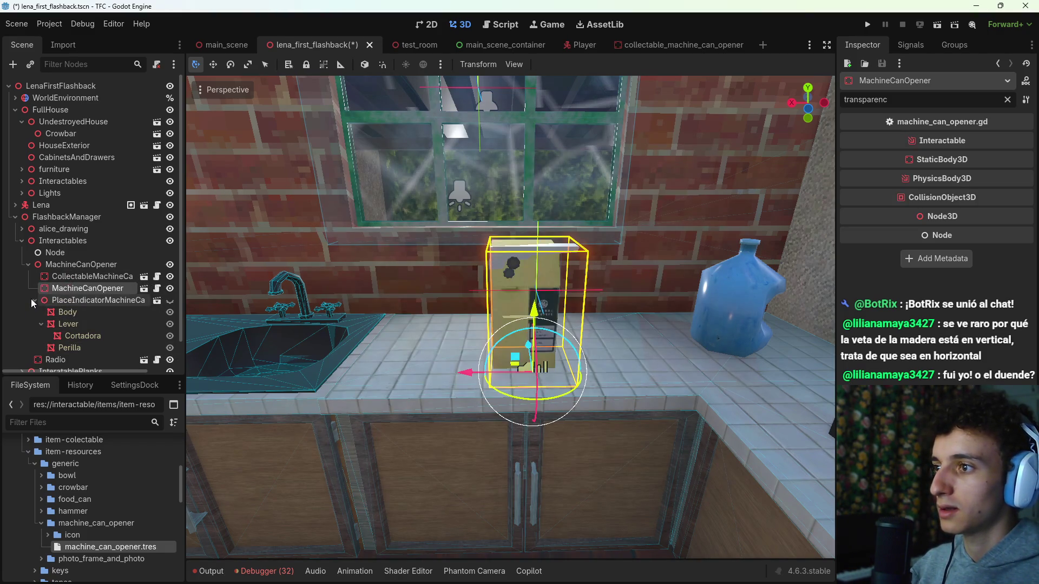
{"action": "left_click", "coordinate": [31, 300]}
{"action": "left_click_drag", "start_coordinate": [495, 307], "coordinate": [471, 322]}
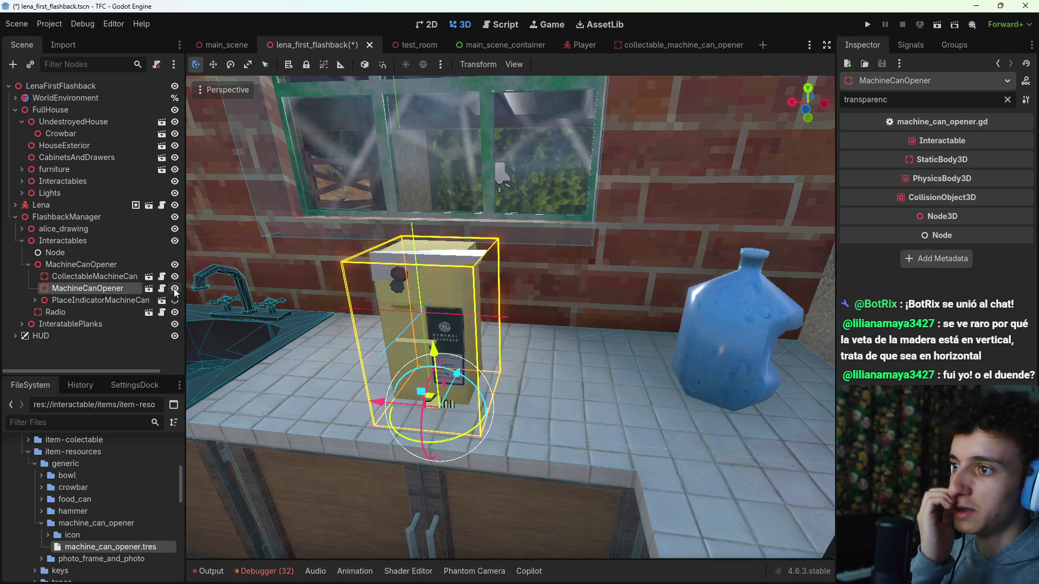
Turn off the instance's Interactable Active setting, save the scene, and hide the instance
{"action": "left_click", "coordinate": [1007, 101]}
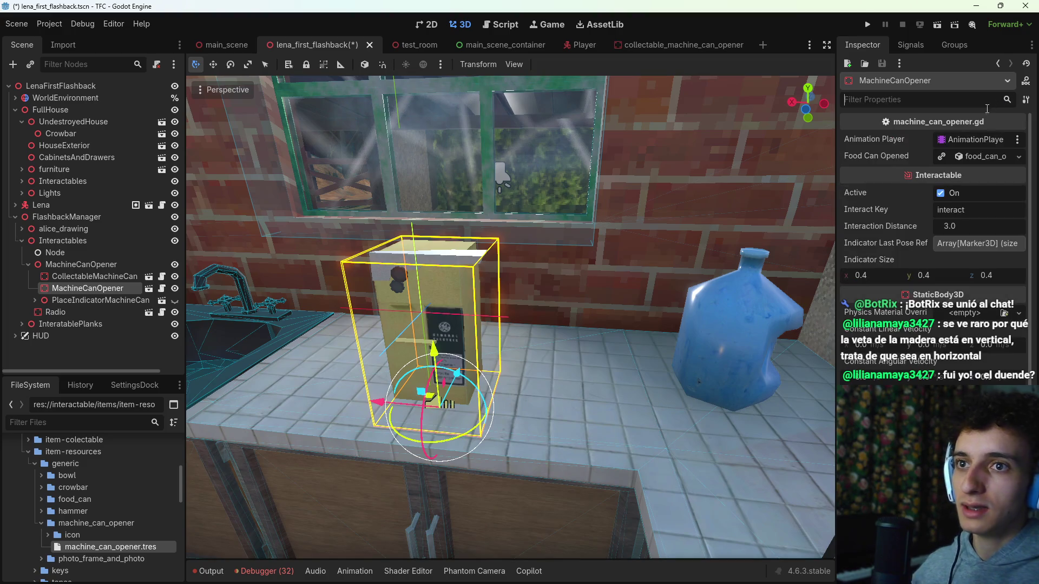
{"action": "left_click", "coordinate": [941, 193]}
{"action": "key", "text": "ctrl+s"}
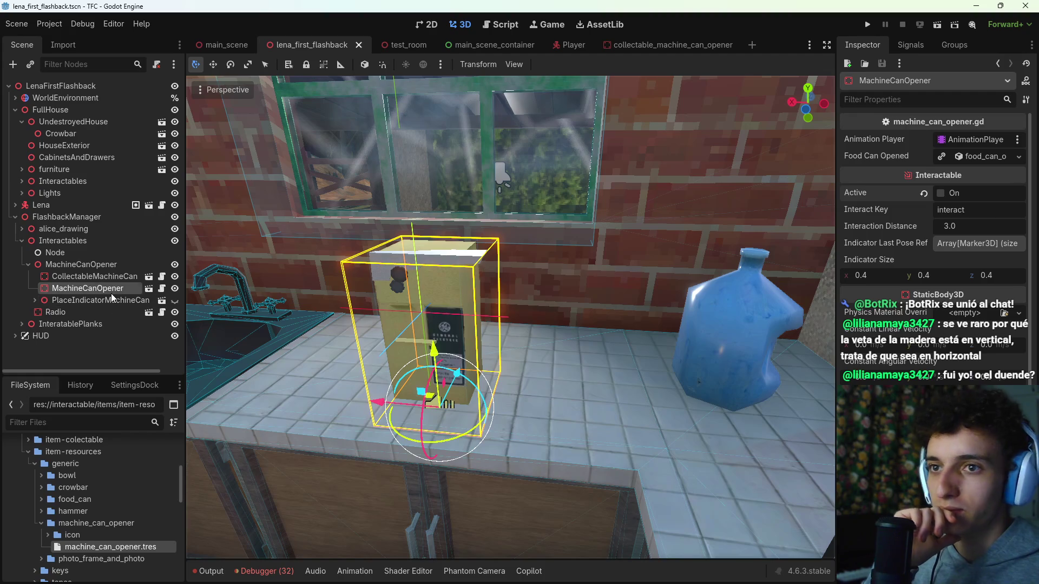
{"action": "left_click", "coordinate": [175, 289]}
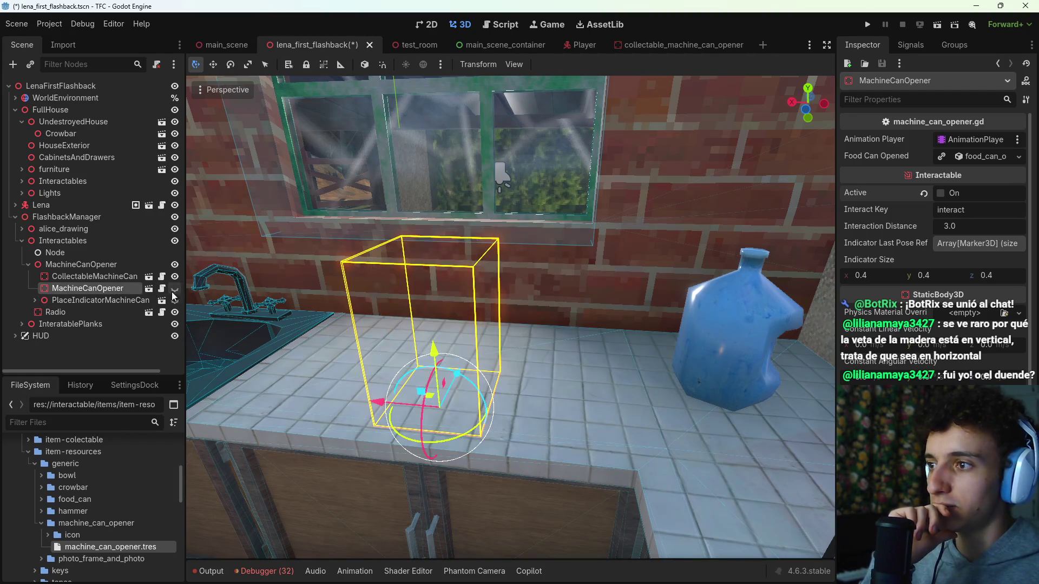
{"action": "left_click", "coordinate": [93, 279]}
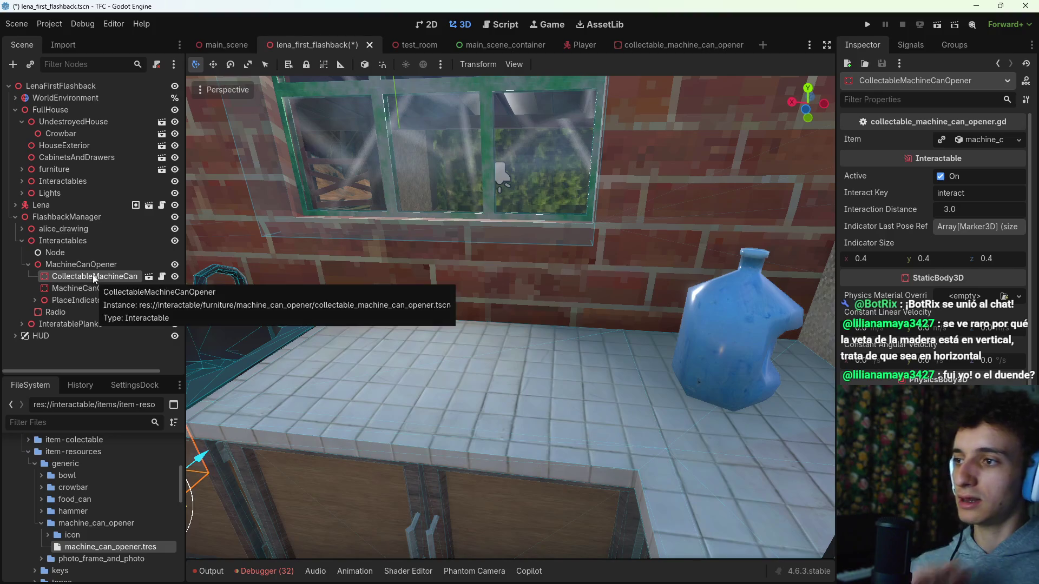
Add a plain Node child under MachineCanOpener
{"action": "left_click", "coordinate": [89, 265]}
{"action": "key", "text": "ctrl+a"}
{"action": "type", "text": "Node"}
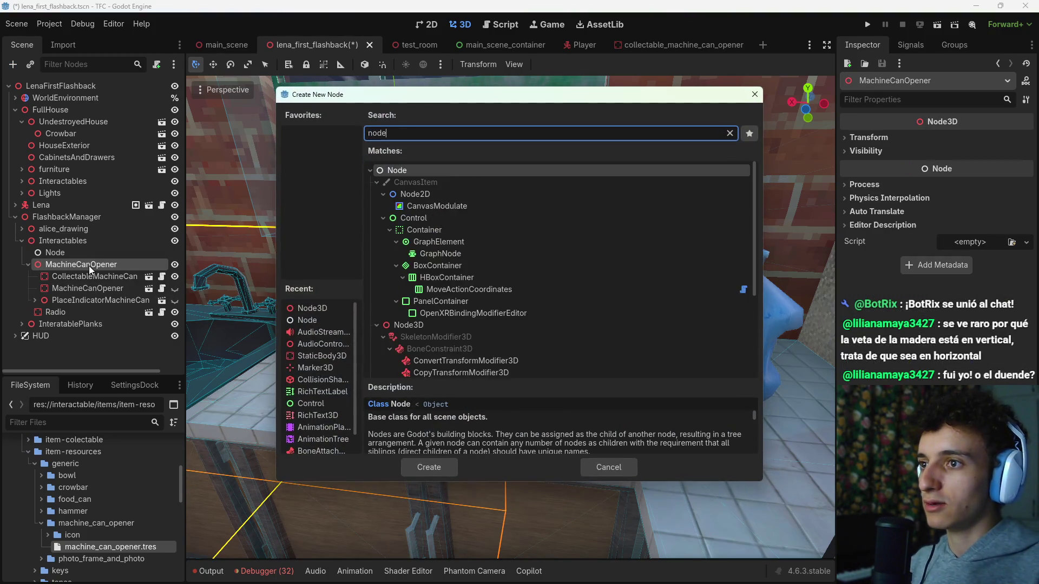
{"action": "key", "text": "Return"}
Rename the node OnCollectableMachineCanInteract and start a new script, picking its save location
{"action": "left_click", "coordinate": [73, 313]}
{"action": "key", "text": "BackSpace"}
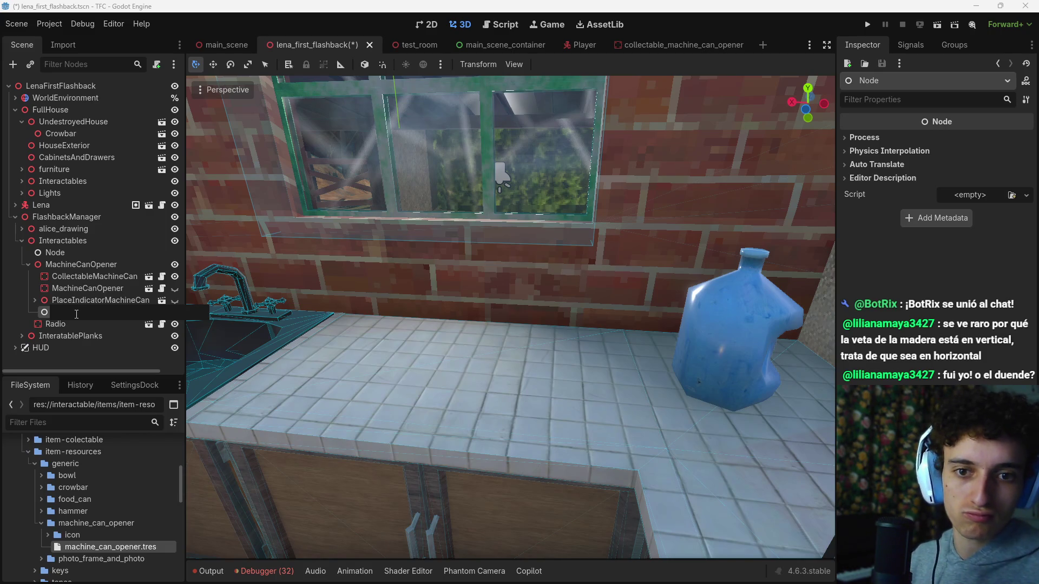
{"action": "type", "text": "Tri"}
{"action": "key", "text": "BackSpace"}
{"action": "key", "text": "BackSpace"}
{"action": "key", "text": "BackSpace"}
{"action": "type", "text": "E"}
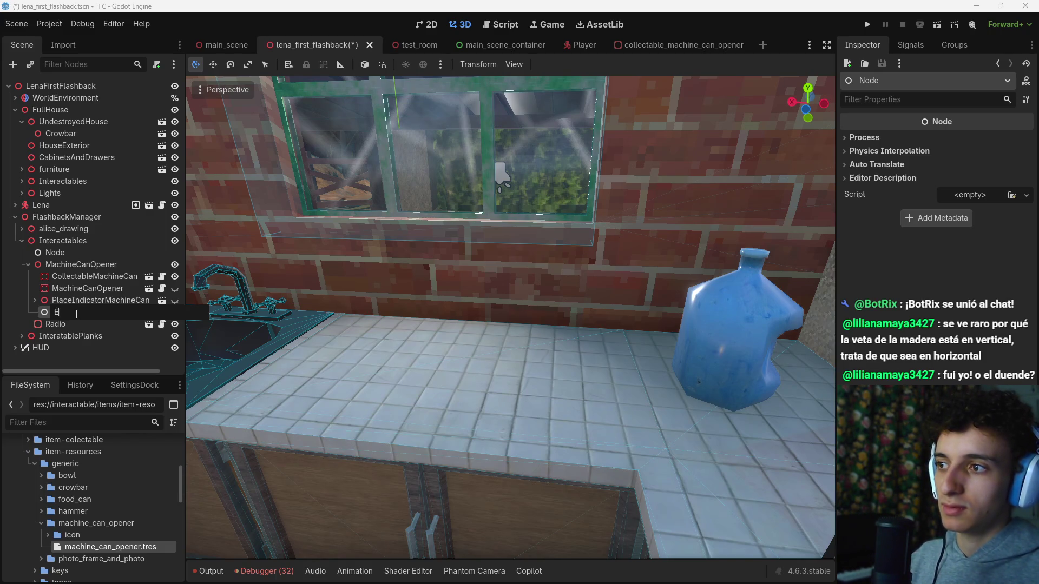
{"action": "key", "text": "BackSpace"}
{"action": "key", "text": "BackSpace"}
{"action": "key", "text": "BackSpace"}
{"action": "type", "text": "OnCol"}
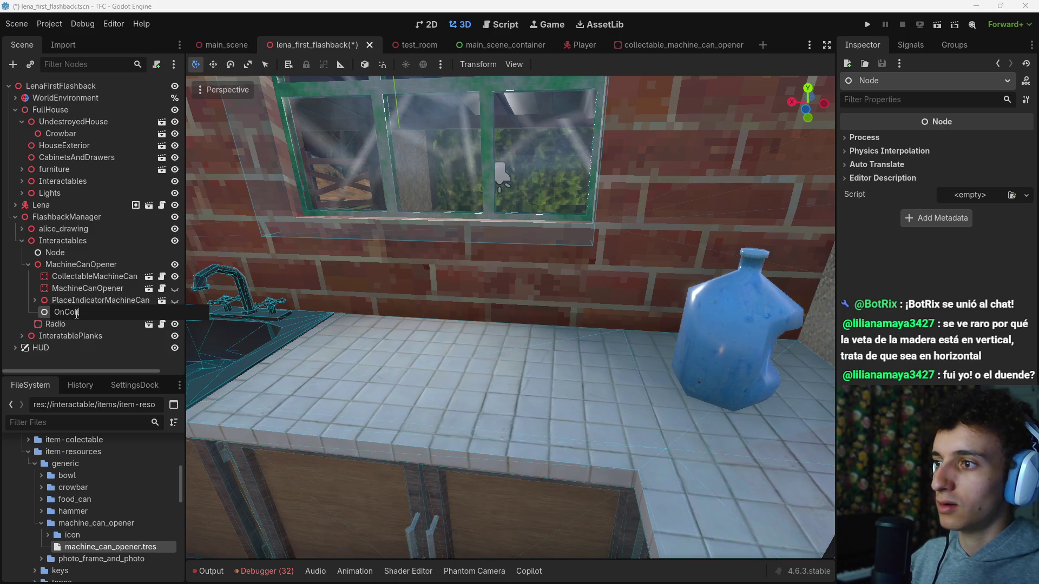
{"action": "type", "text": "ectable"}
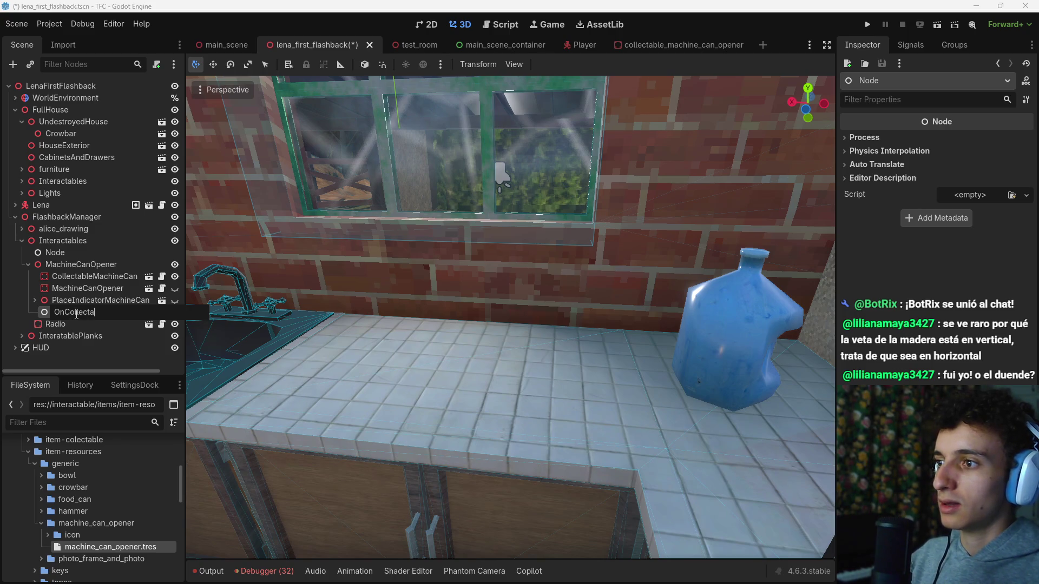
{"action": "type", "text": "MachineCan"}
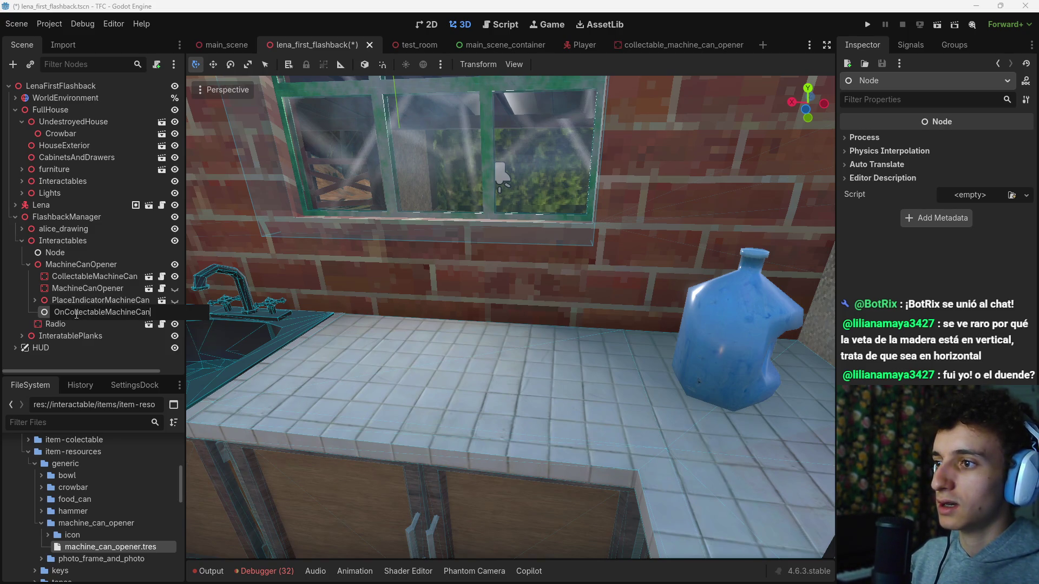
{"action": "type", "text": "Intera"}
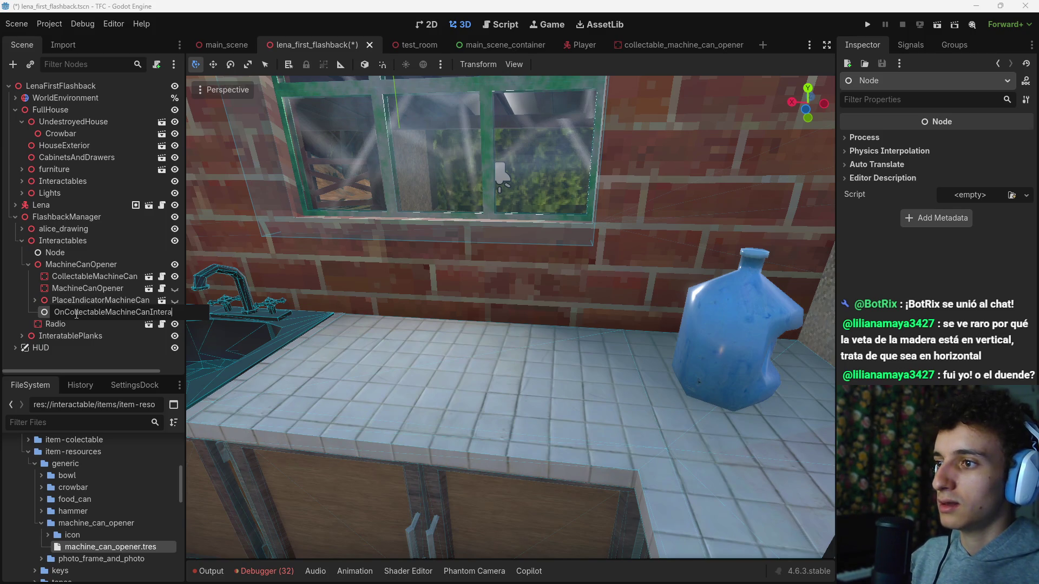
{"action": "key", "text": "Return"}
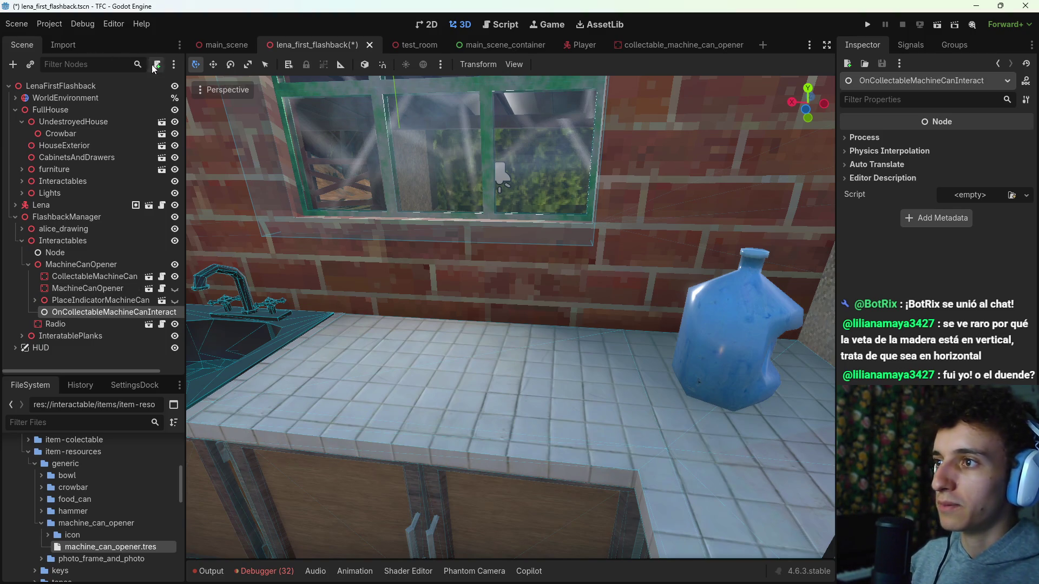
{"action": "left_click", "coordinate": [157, 64]}
{"action": "left_click", "coordinate": [637, 263]}
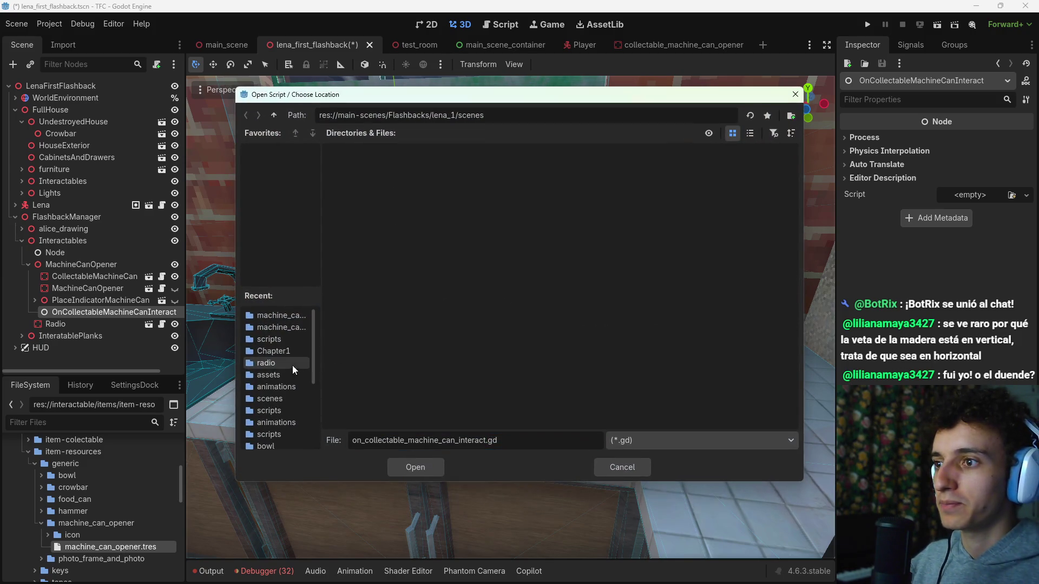
Cancel the script and delete the OnCollectableMachineCanInteract node
{"action": "left_click", "coordinate": [274, 115]}
{"action": "left_click", "coordinate": [275, 115]}
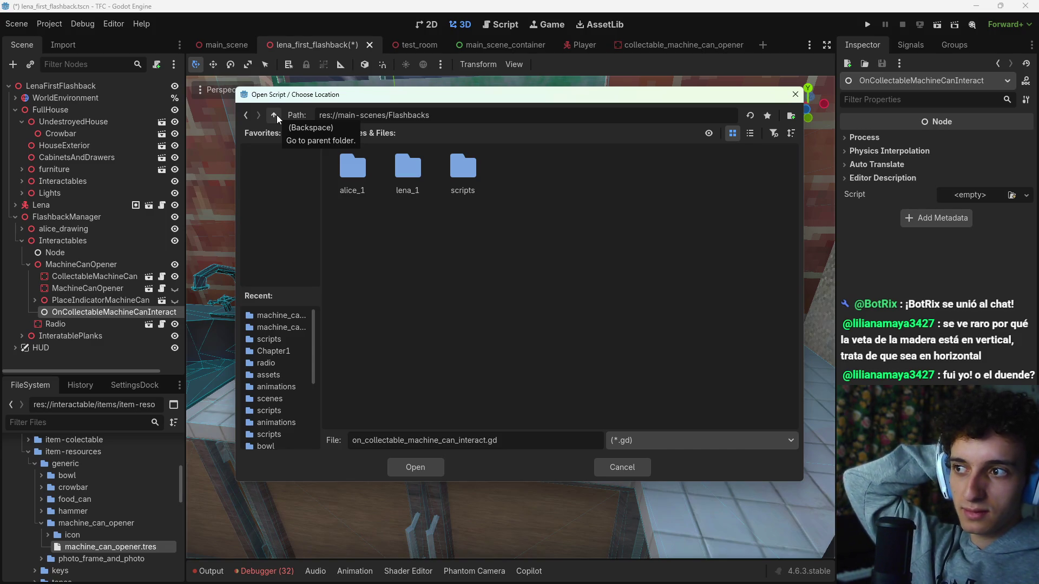
{"action": "left_click", "coordinate": [623, 466]}
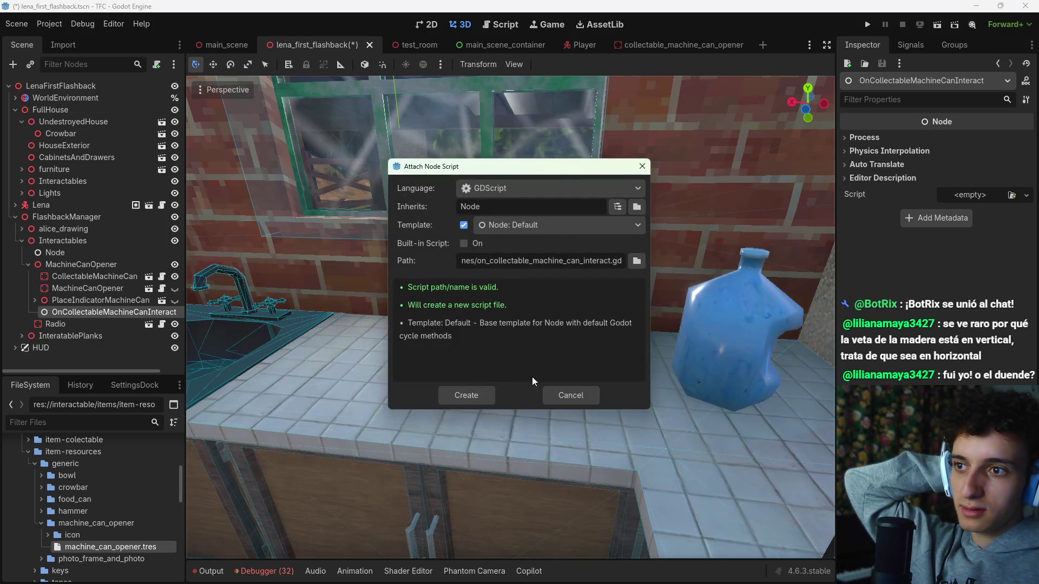
{"action": "left_click", "coordinate": [567, 391]}
{"action": "key", "text": "Delete"}
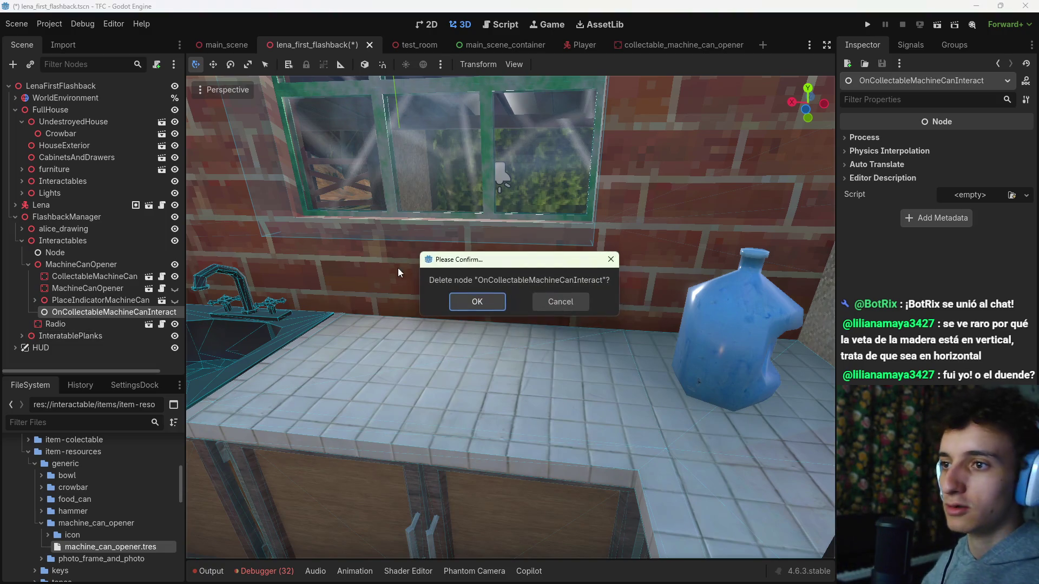
{"action": "left_click", "coordinate": [476, 299]}
Start a script for MachineCanOpener, browsing to scripted-events/Chapter1/LenaFlashback/scripts
{"action": "left_click", "coordinate": [95, 266]}
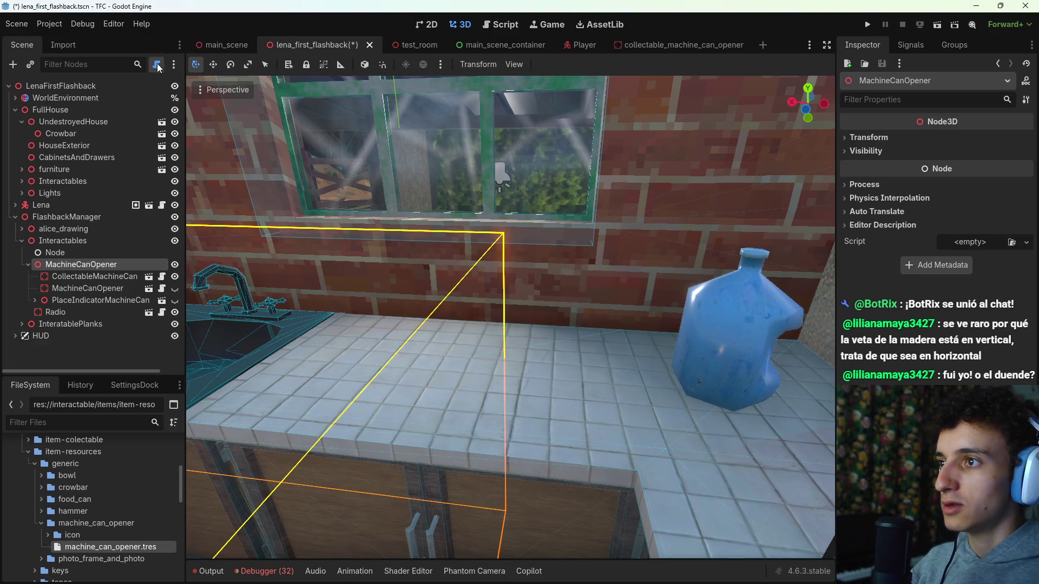
{"action": "left_click", "coordinate": [157, 65]}
{"action": "left_click", "coordinate": [637, 262]}
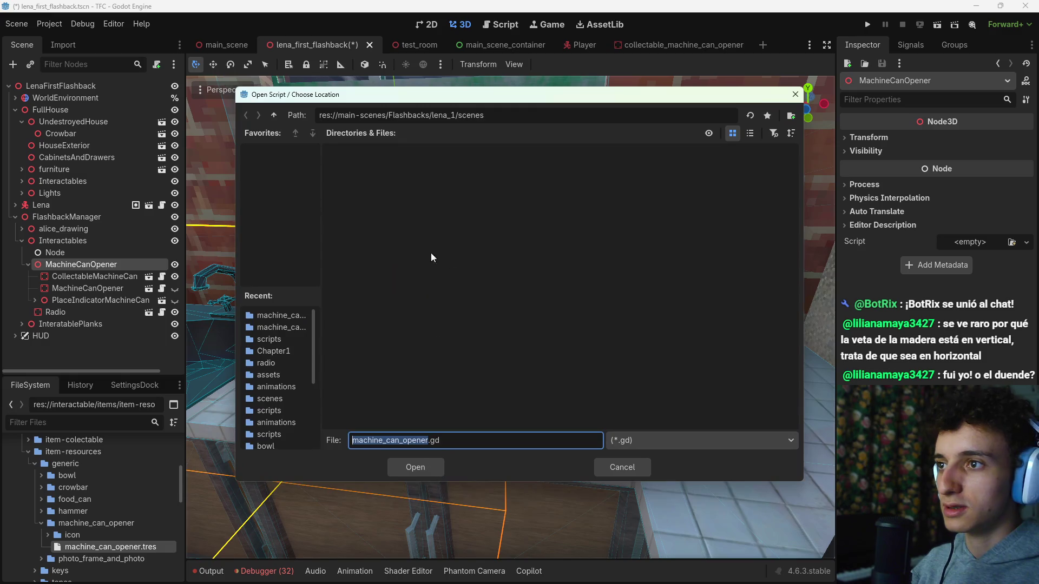
{"action": "left_click", "coordinate": [274, 116]}
{"action": "left_click", "coordinate": [274, 116]}
{"action": "left_click", "coordinate": [271, 116]}
{"action": "left_click", "coordinate": [271, 116]}
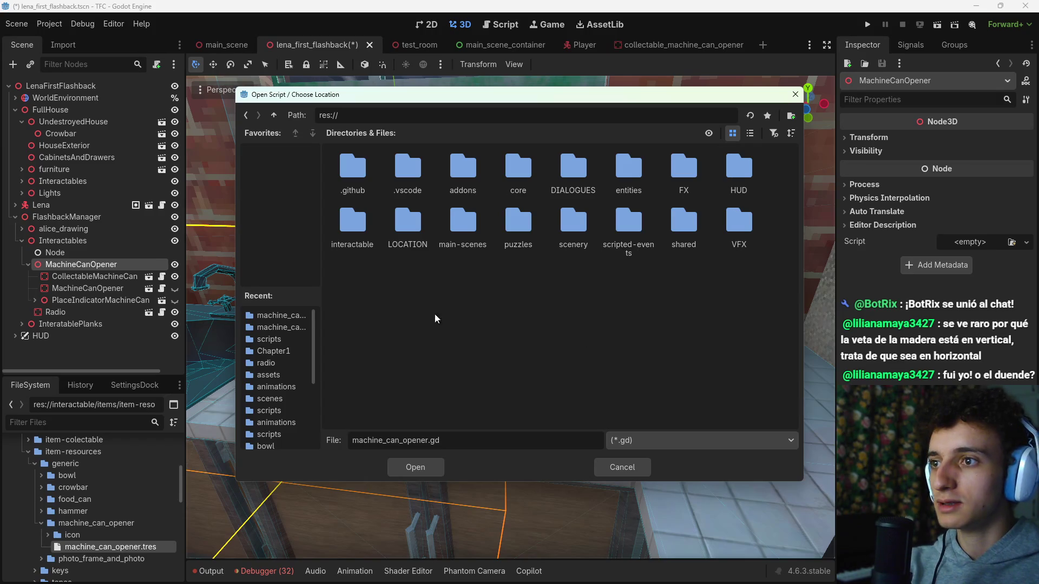
{"action": "double_click", "coordinate": [625, 238]}
{"action": "double_click", "coordinate": [333, 165]}
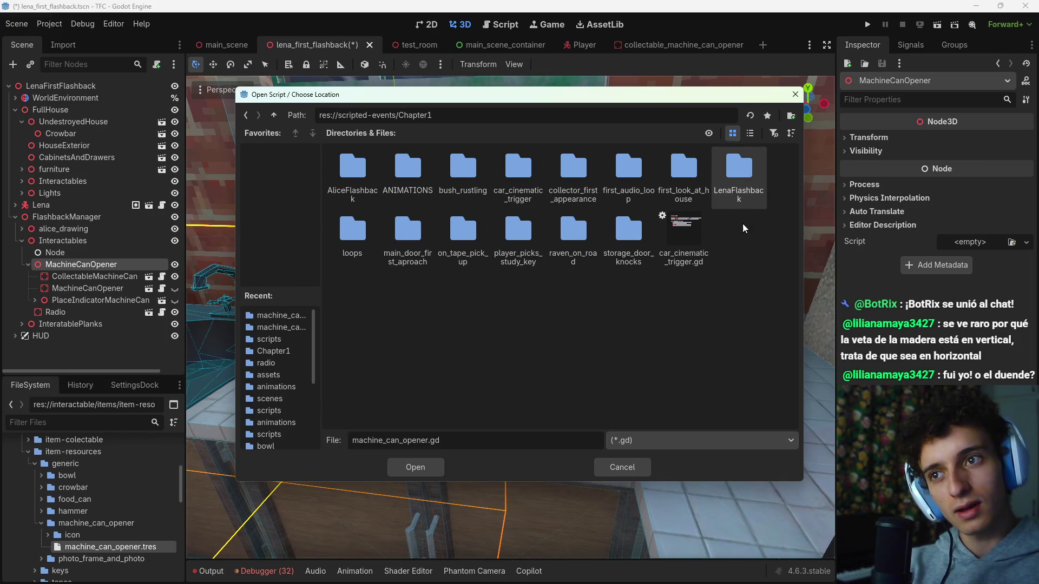
{"action": "double_click", "coordinate": [742, 169]}
{"action": "double_click", "coordinate": [408, 169]}
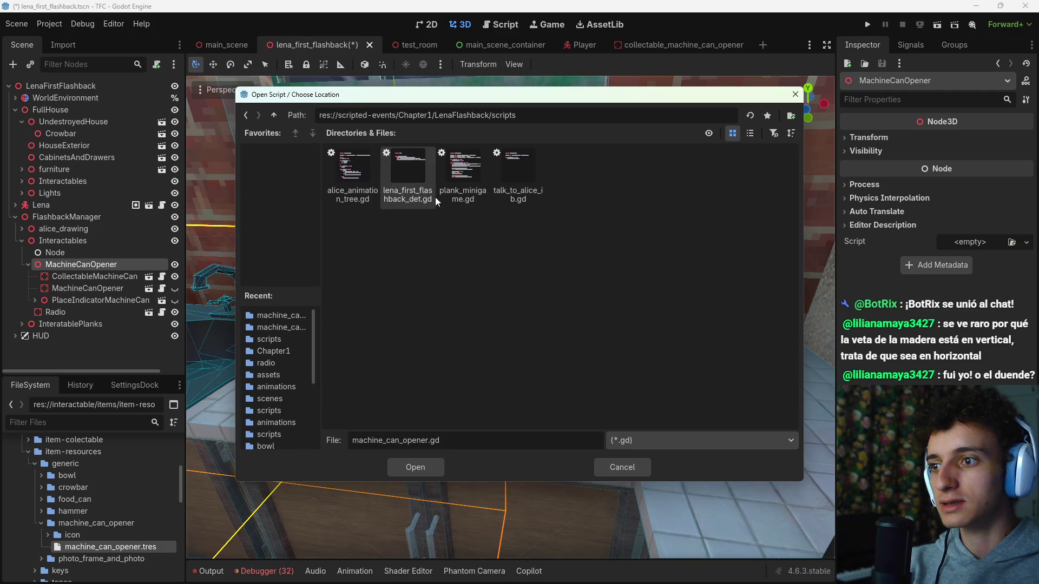
Create machine_can_opener.gd in that scripts folder and select its template functions
{"action": "left_click", "coordinate": [415, 466]}
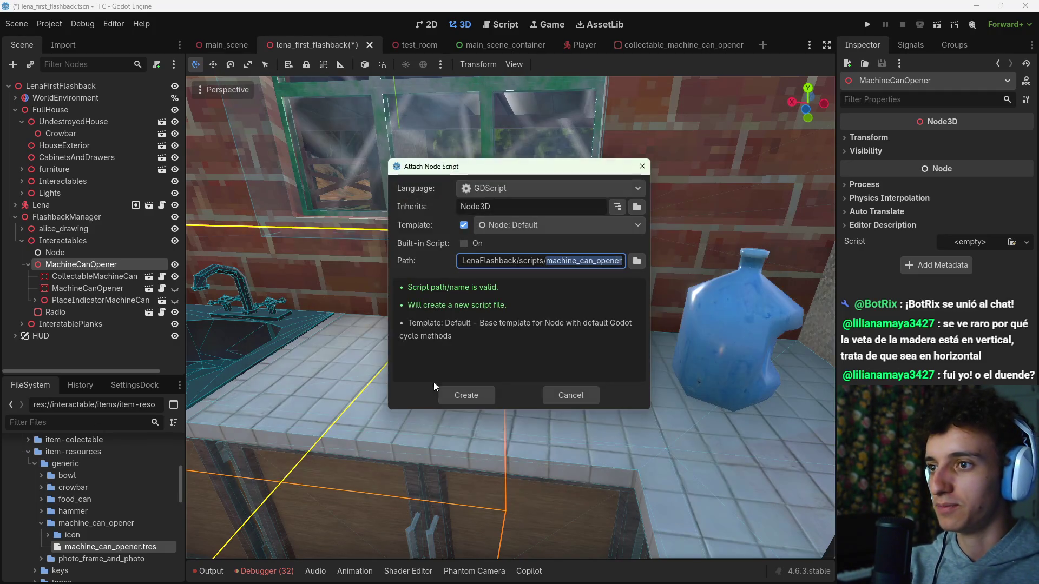
{"action": "left_click", "coordinate": [471, 397]}
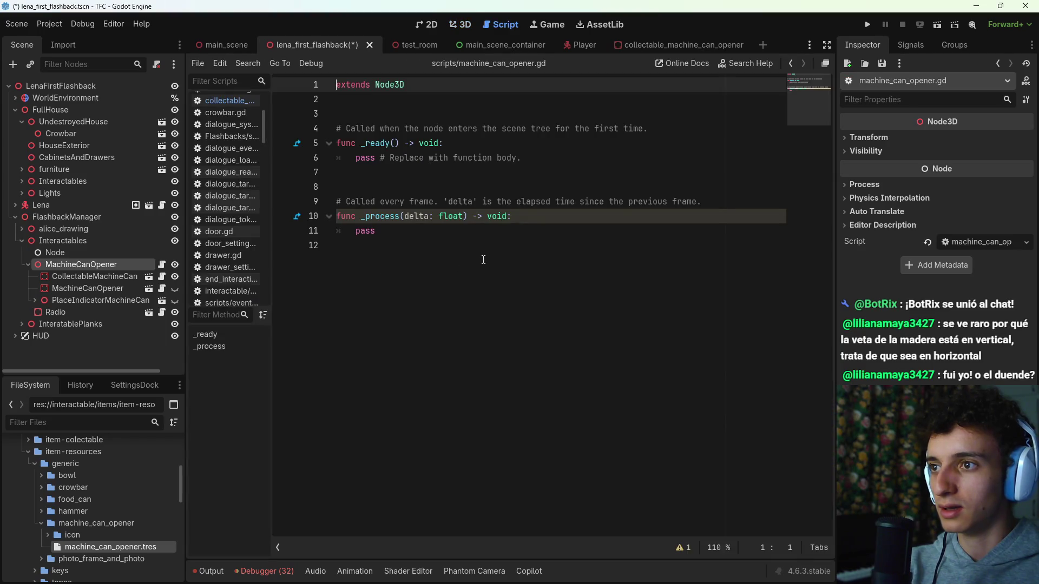
{"action": "left_click_drag", "start_coordinate": [381, 231], "coordinate": [339, 131]}
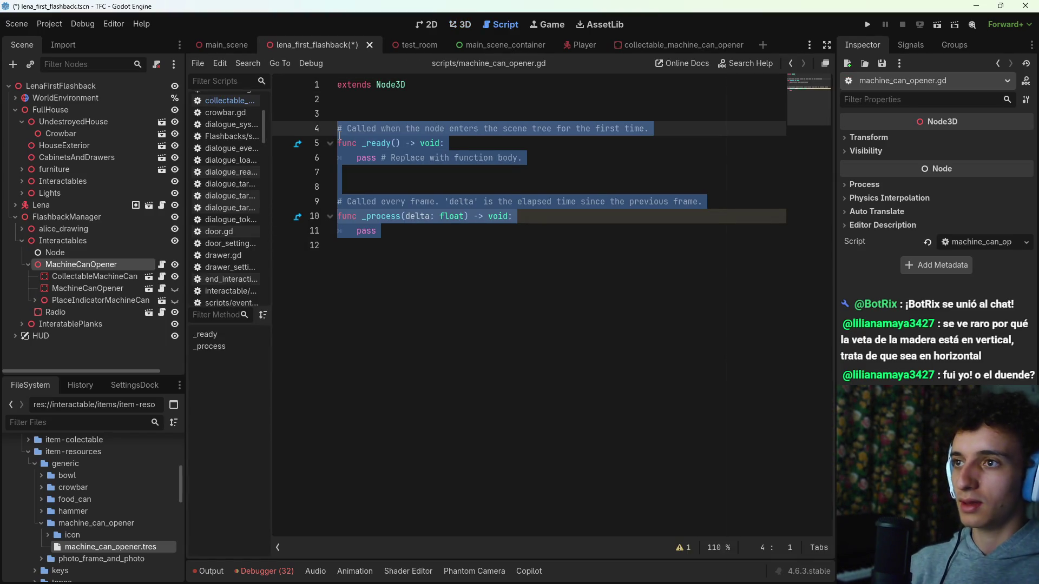
Remove the template functions, save, and connect the collectable's interacted() signal to MachineCanOpener
{"action": "key", "text": "BackSpace"}
{"action": "key", "text": "BackSpace"}
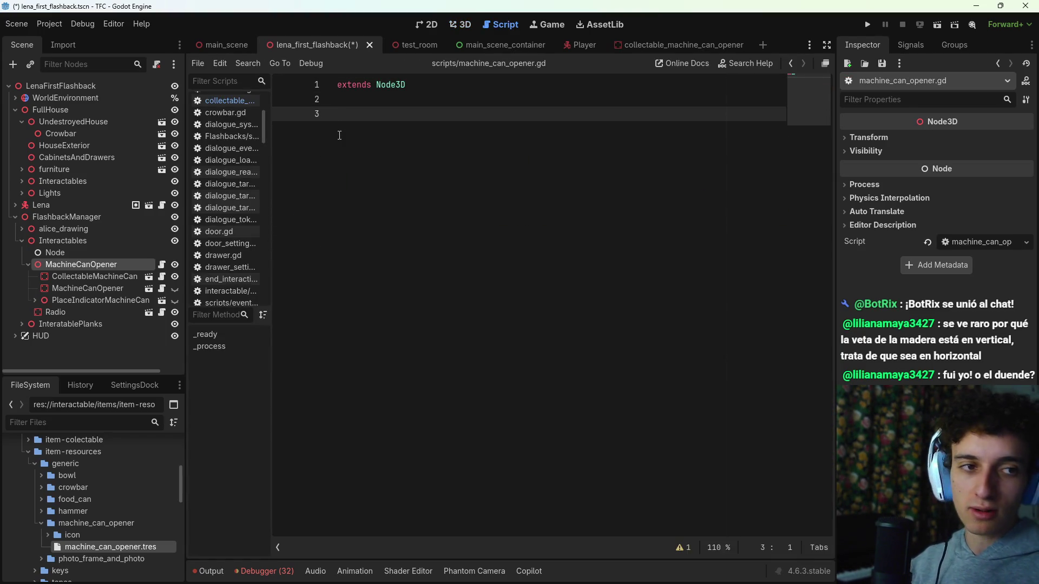
{"action": "key", "text": "ctrl+s"}
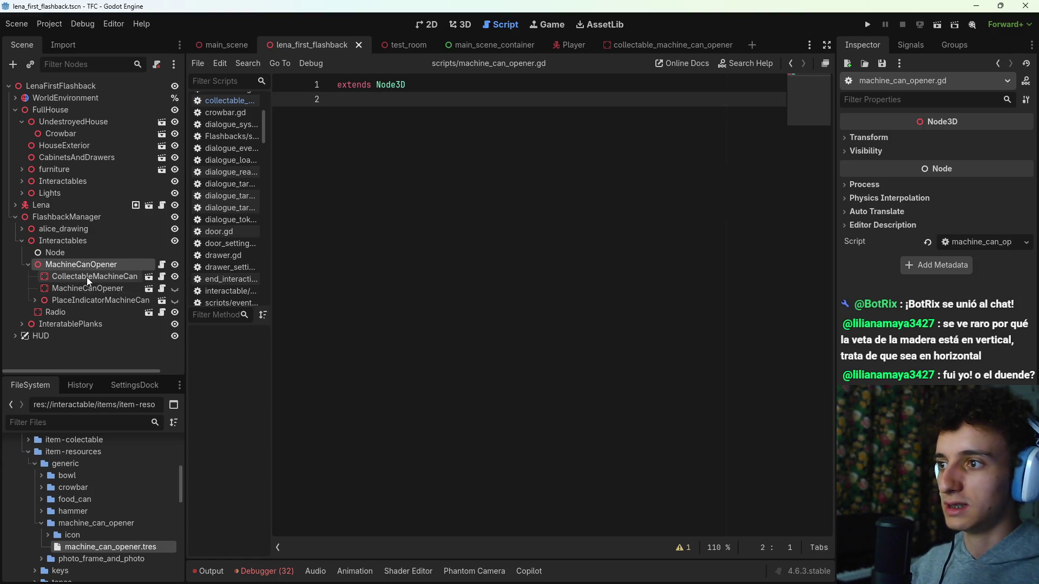
{"action": "left_click", "coordinate": [92, 278]}
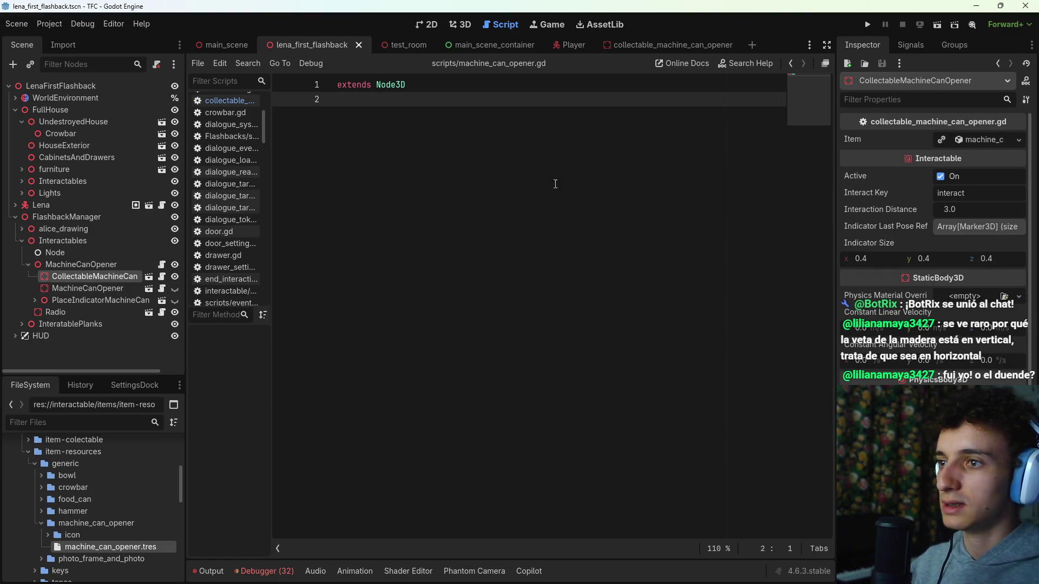
{"action": "left_click", "coordinate": [921, 44]}
{"action": "double_click", "coordinate": [892, 99]}
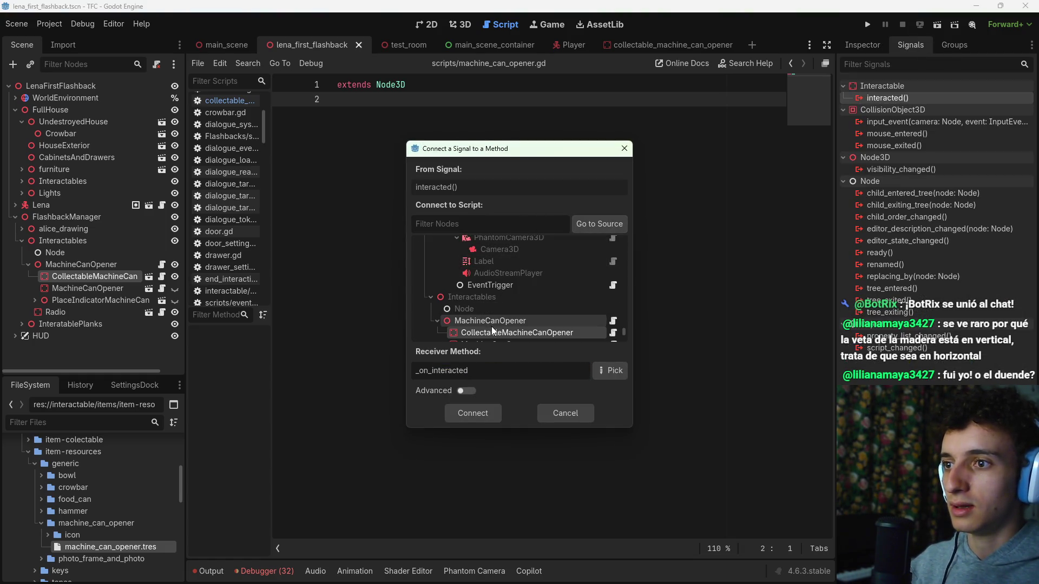
{"action": "left_click", "coordinate": [491, 323]}
{"action": "left_click", "coordinate": [473, 413]}
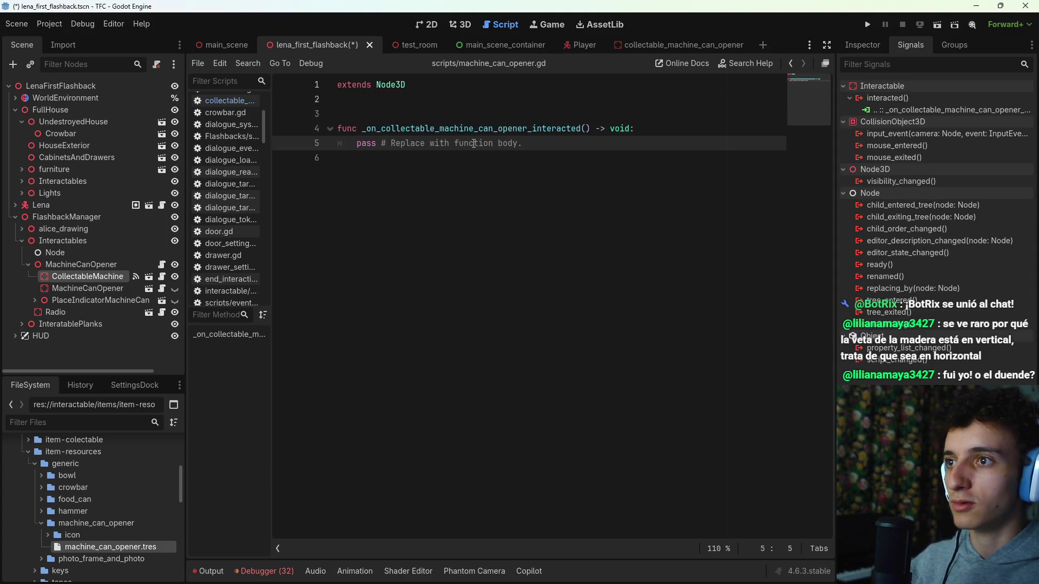
Delete the handler's pass line and add blank lines above the function
{"action": "left_click", "coordinate": [355, 144], "text": "shift"}
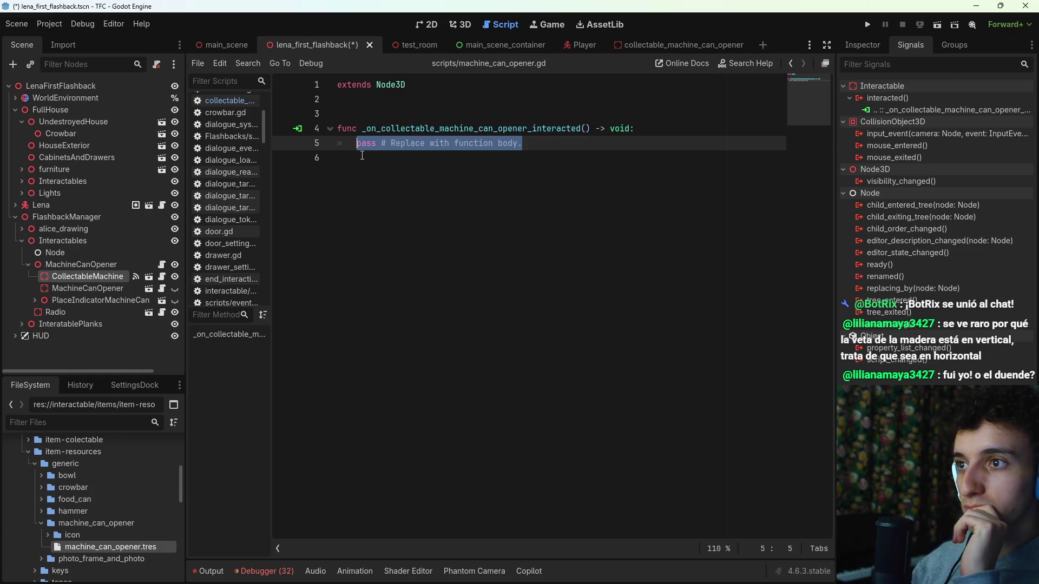
{"action": "key", "text": "BackSpace"}
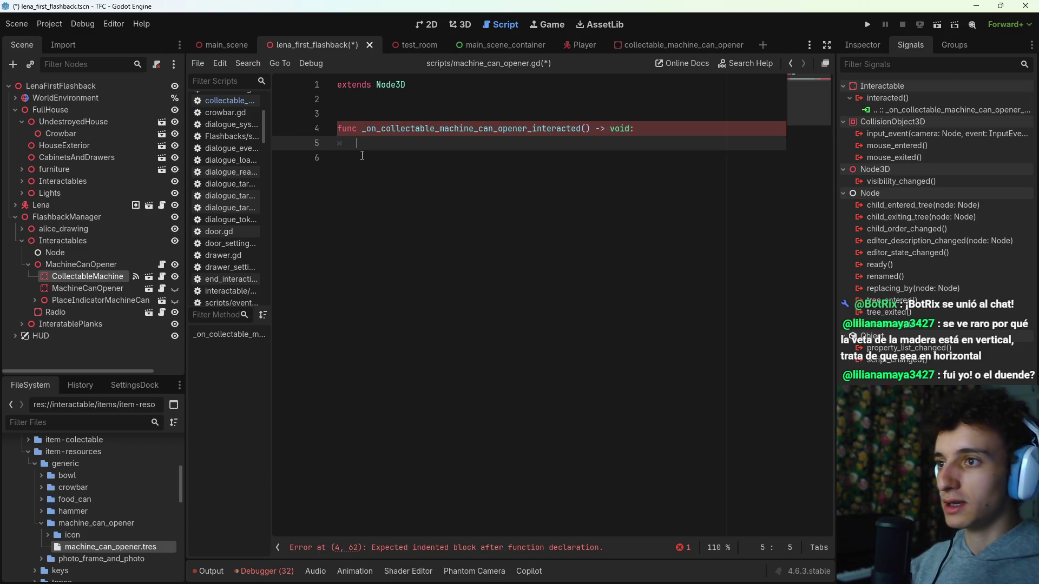
{"action": "left_click", "coordinate": [374, 115]}
{"action": "key", "text": "Return"}
{"action": "key", "text": "Up"}
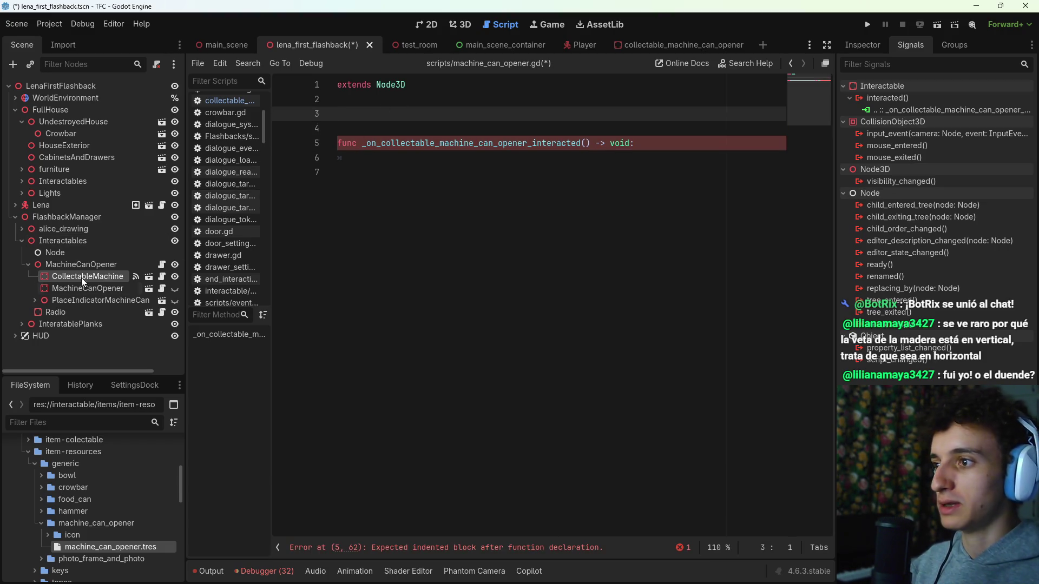
Drop a PlaceIndicatorMachineCan reference into the script, then undo it
{"action": "left_click", "coordinate": [92, 297]}
{"action": "left_click", "coordinate": [82, 288]}
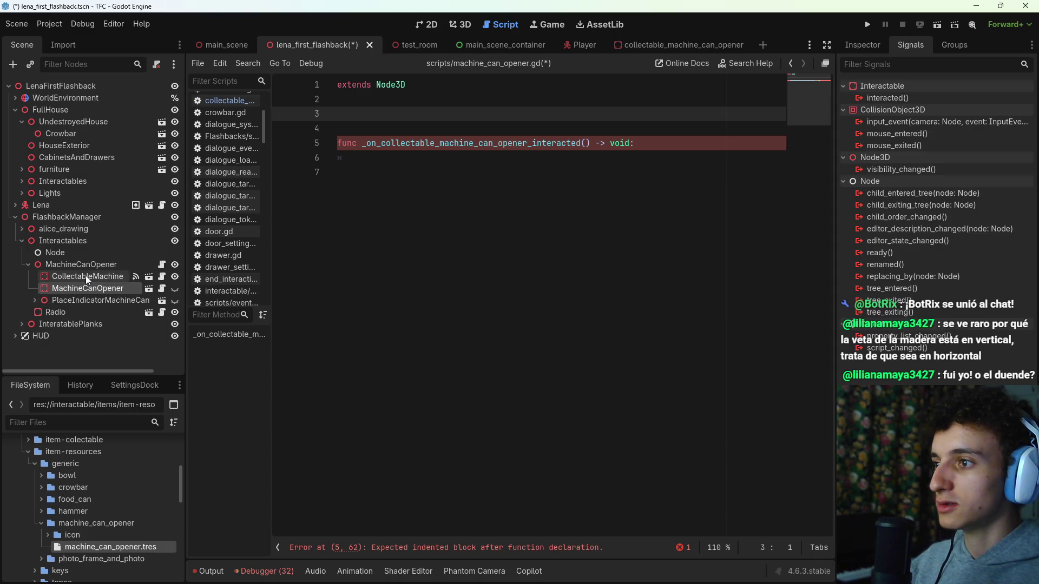
{"action": "left_click", "coordinate": [90, 300]}
{"action": "left_click_drag", "start_coordinate": [77, 300], "coordinate": [410, 118]}
{"action": "key", "text": "ctrl+z"}
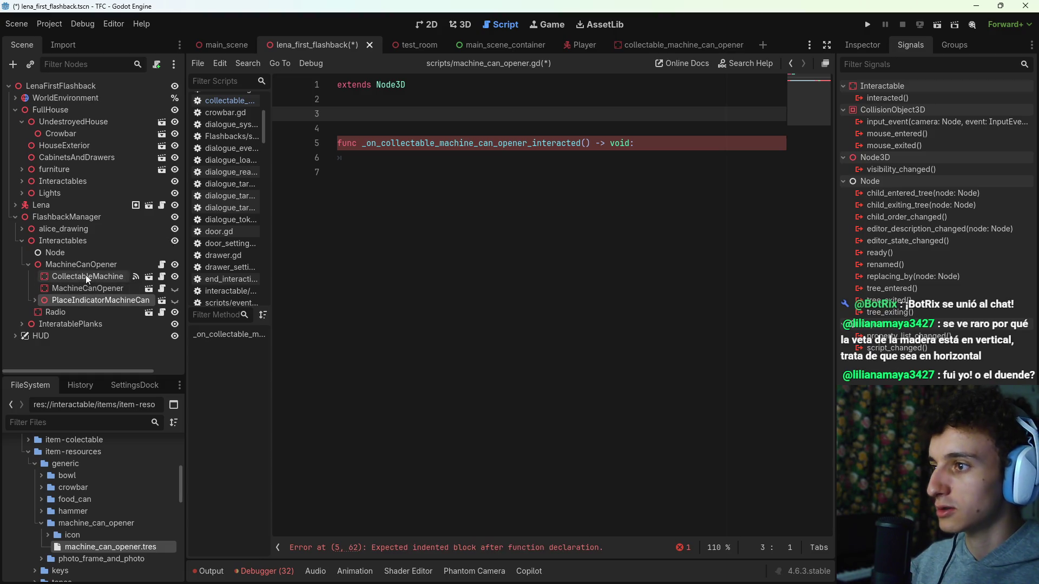
{"action": "left_click", "coordinate": [86, 275], "text": "shift"}
{"action": "left_click_drag", "start_coordinate": [108, 276], "coordinate": [391, 114]}
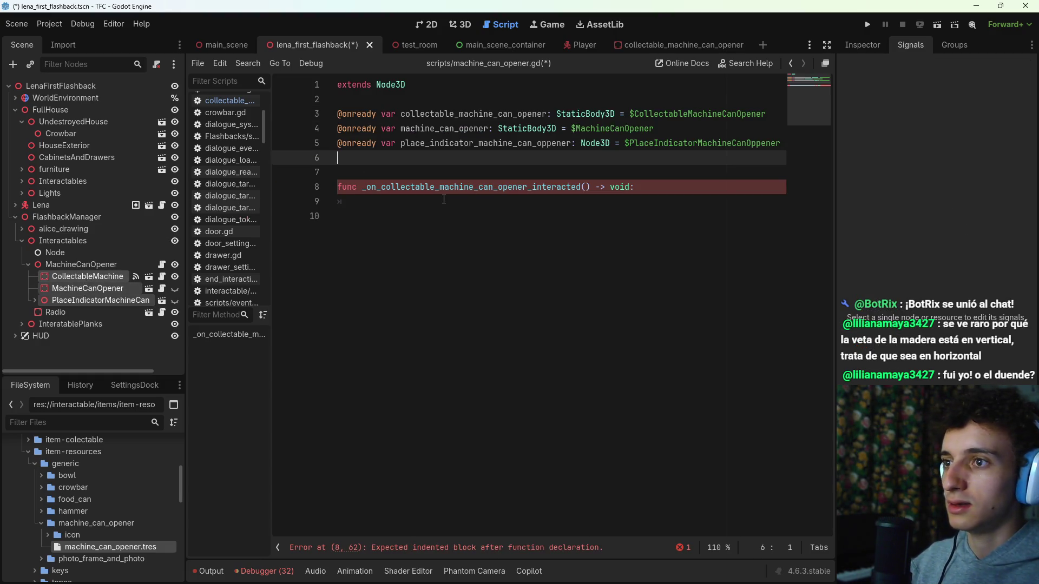
{"action": "left_click", "coordinate": [530, 197]}
{"action": "type", "text": "pla"}
{"action": "key", "text": "Return"}
{"action": "type", "text": "vis"}
{"action": "key", "text": "Down"}
{"action": "key", "text": "Down"}
{"action": "key", "text": "Return"}
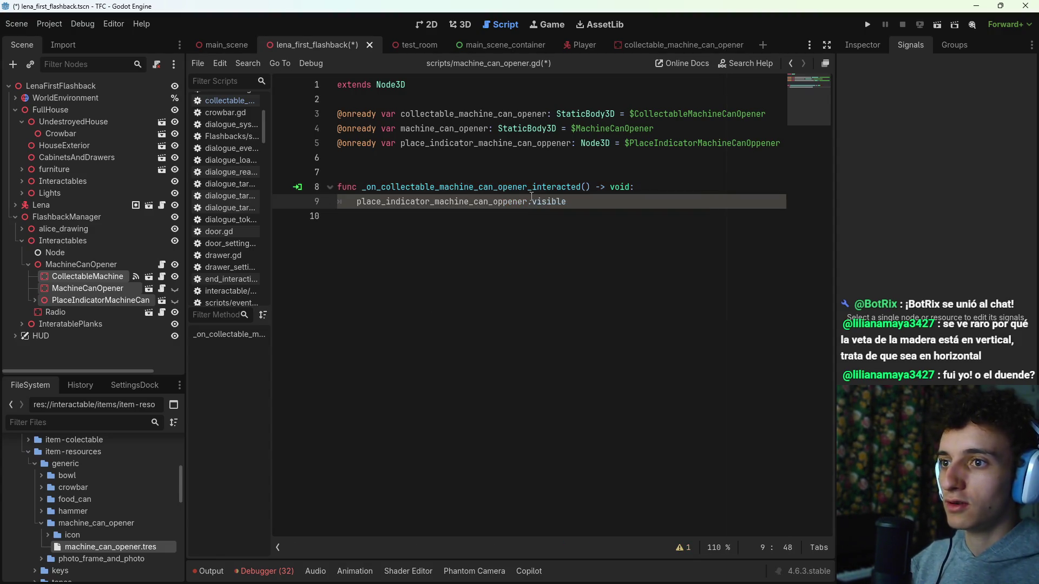
{"action": "type", "text": "= true"}
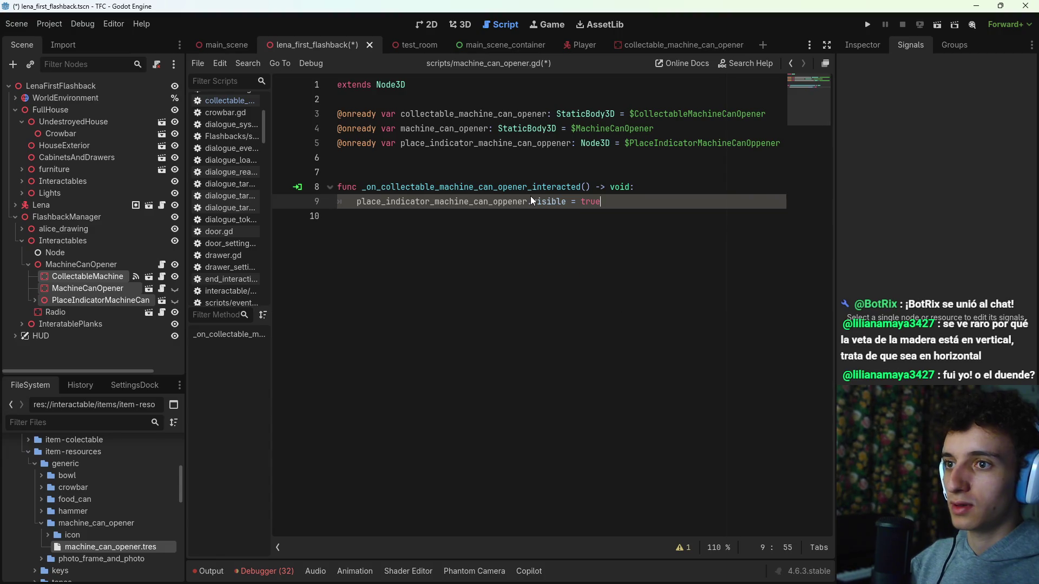
{"action": "key", "text": "ctrl+s"}
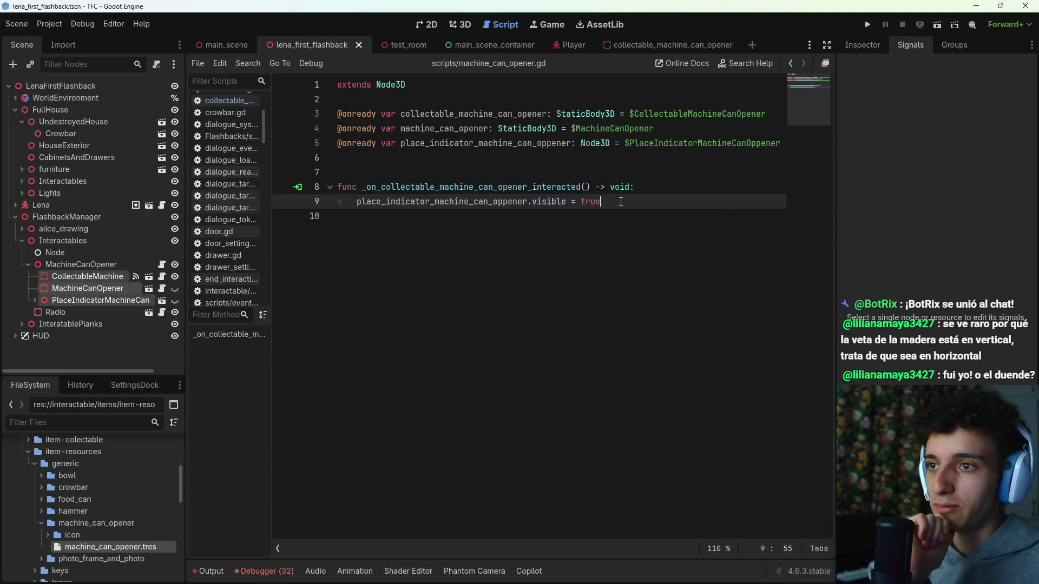
Select PlaceIndicatorMachineCan with the 3D scene view showing
{"action": "left_click", "coordinate": [83, 300]}
{"action": "left_click", "coordinate": [35, 300]}
{"action": "right_click", "coordinate": [74, 299]}
{"action": "left_click", "coordinate": [41, 300]}
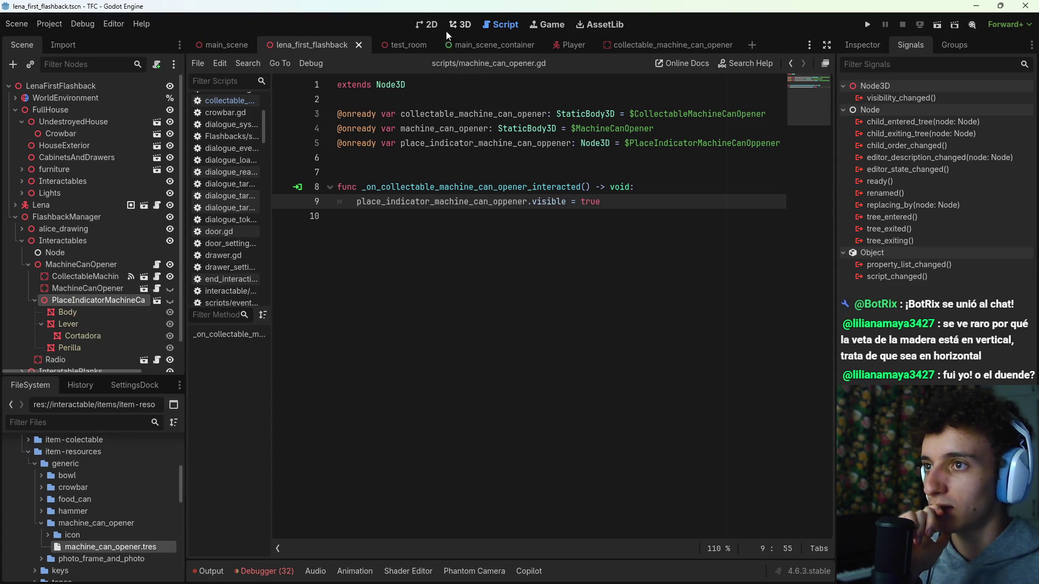
{"action": "left_click", "coordinate": [454, 27]}
{"action": "left_click", "coordinate": [35, 300]}
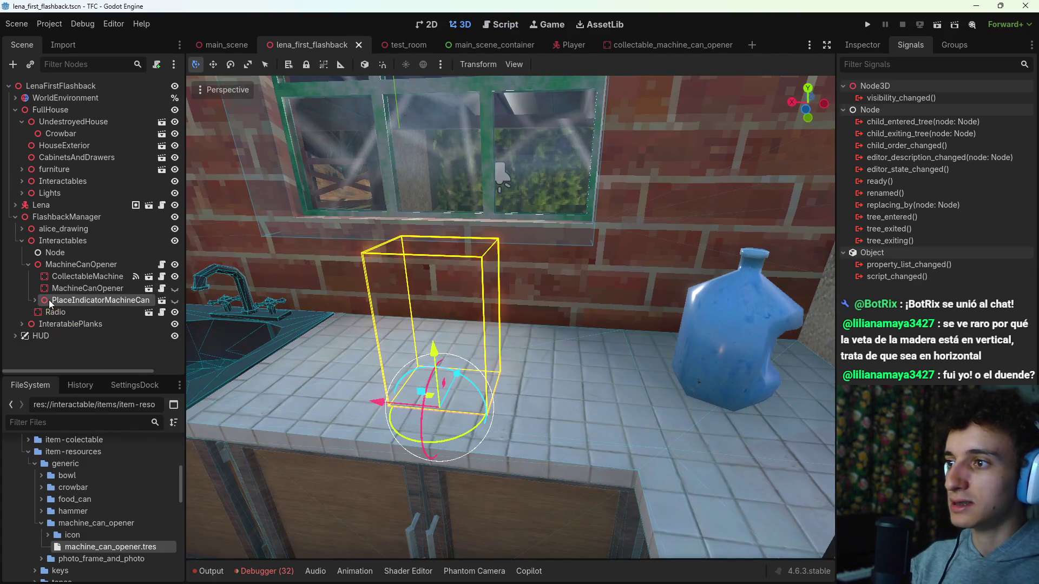
Instance interaction_trigger.tscn as a child of the place indicator
{"action": "key", "text": "ctrl+a"}
{"action": "type", "text": "interac"}
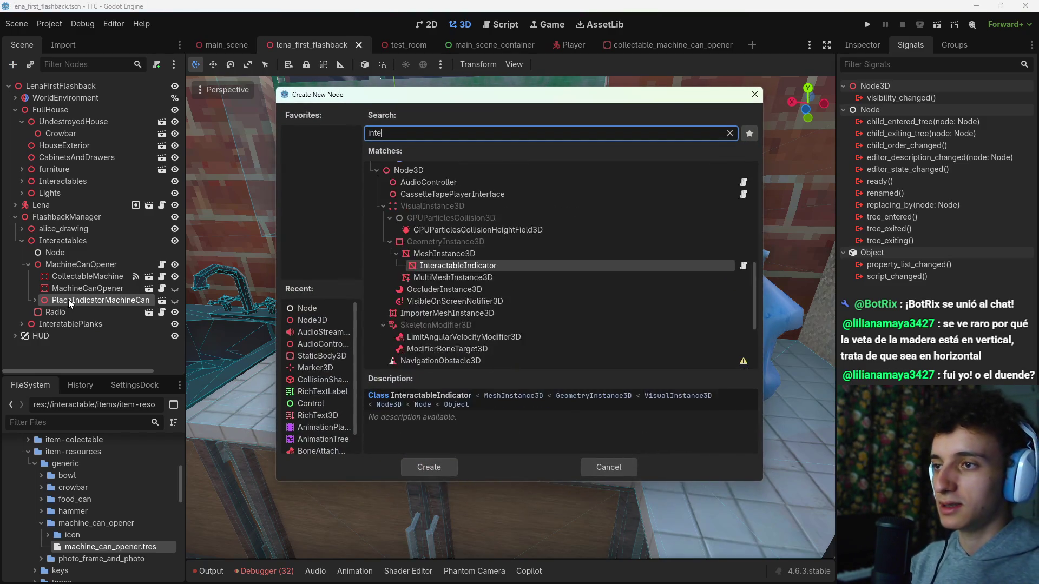
{"action": "key", "text": "Escape"}
{"action": "key", "text": "ctrl+shift+a"}
{"action": "type", "text": "intera"}
{"action": "key", "text": "Return"}
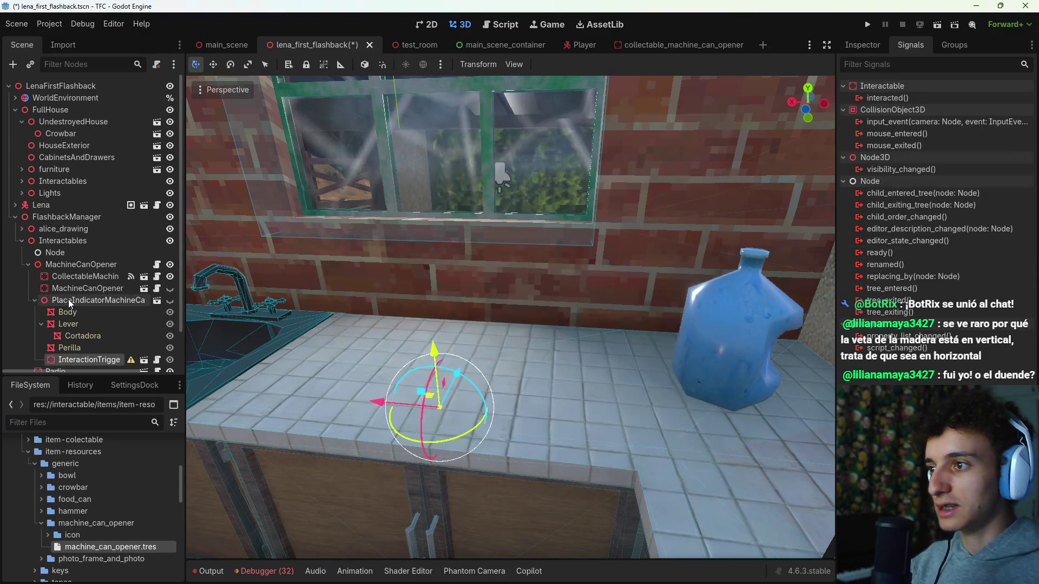
Rearrange the InteractionTrigger node in the scene tree and show its properties in the Inspector
{"action": "scroll", "coordinate": [79, 341], "scroll_direction": "down", "scroll_amount": 2}
{"action": "left_click_drag", "start_coordinate": [80, 324], "coordinate": [66, 264]}
{"action": "mouse_move", "coordinate": [75, 300]}
{"action": "left_mouse_down"}
{"action": "mouse_move", "coordinate": [64, 334]}
{"action": "mouse_move", "coordinate": [80, 342]}
{"action": "left_mouse_up"}
{"action": "double_click", "coordinate": [69, 320]}
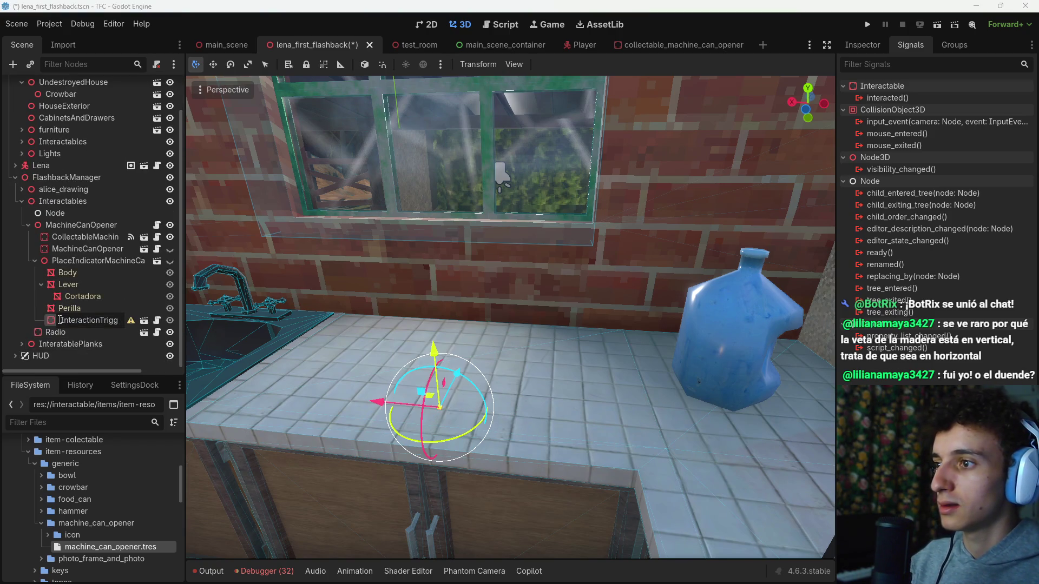
{"action": "key", "text": "Return"}
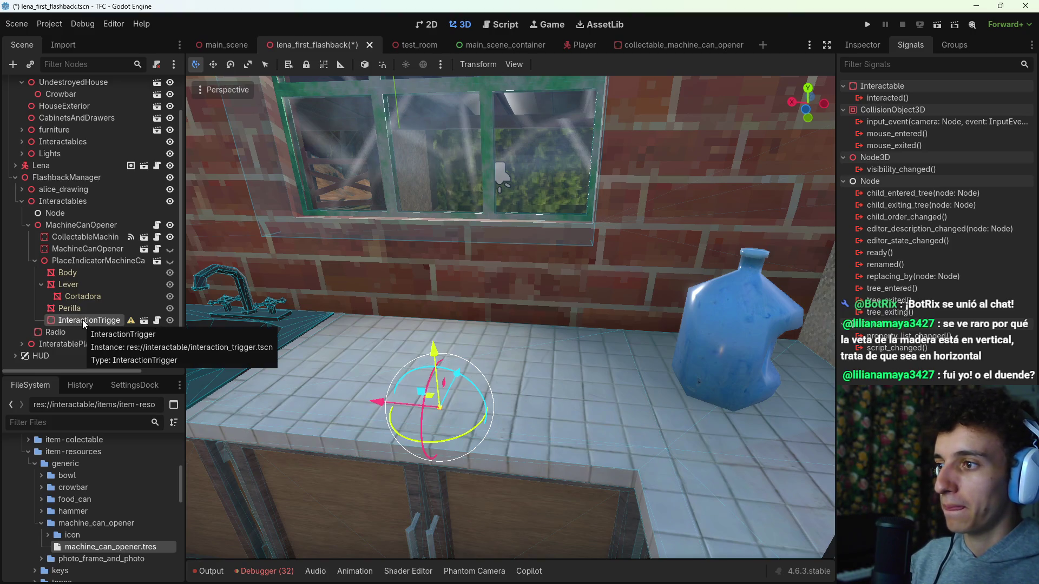
{"action": "key", "text": "ctrl+a"}
{"action": "key", "text": "Escape"}
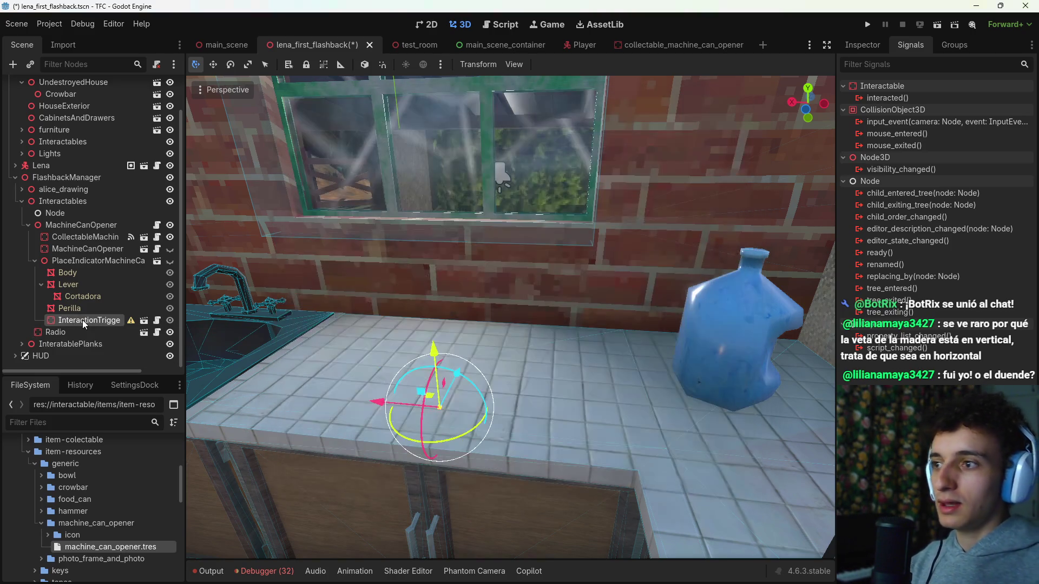
{"action": "left_click", "coordinate": [860, 49]}
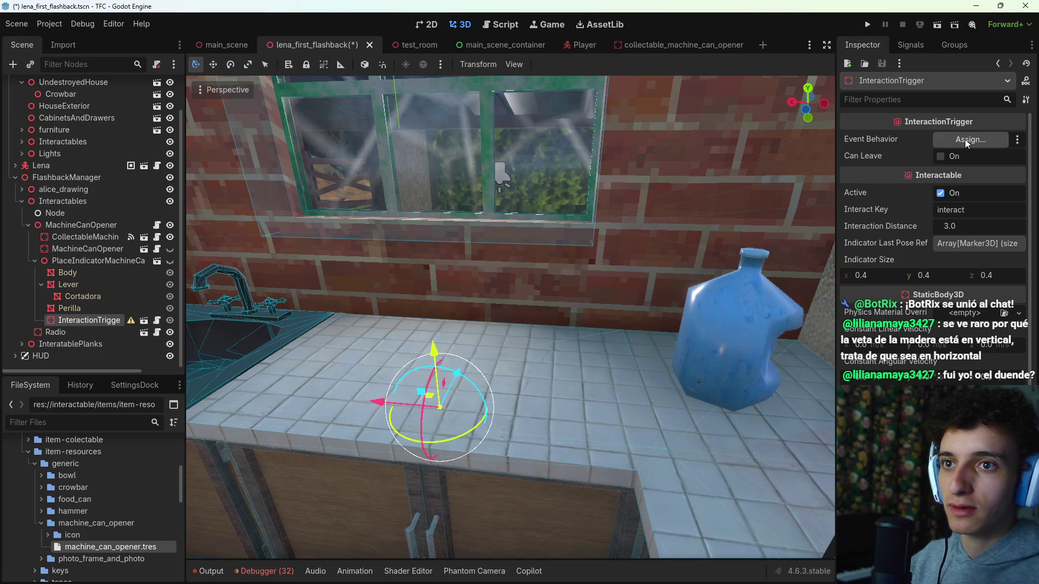
Try assigning an Event Behavior node and searching for an event node type, then cancel both
{"action": "left_click", "coordinate": [968, 138]}
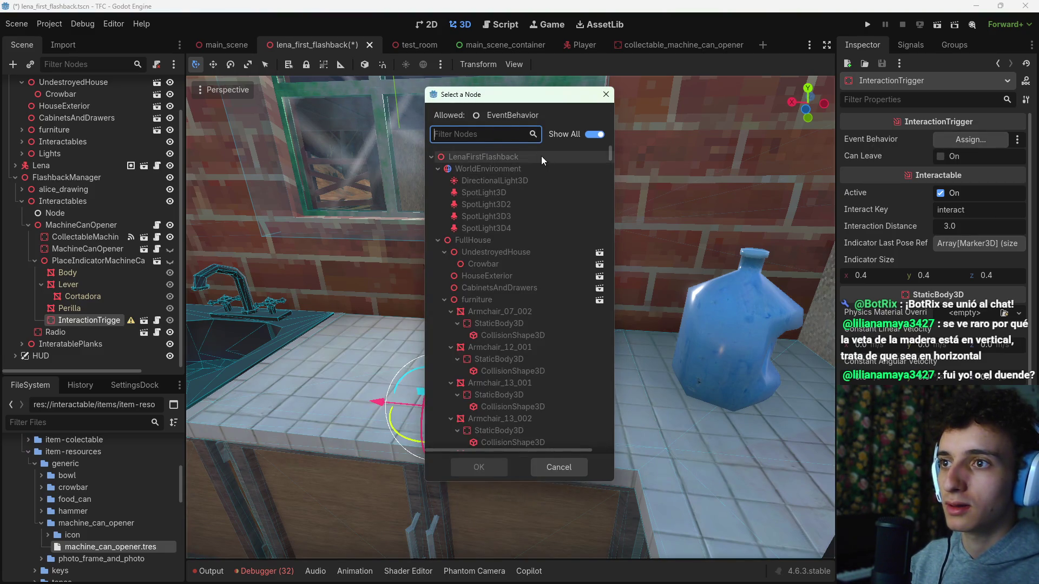
{"action": "key", "text": "Escape"}
{"action": "key", "text": "ctrl+a"}
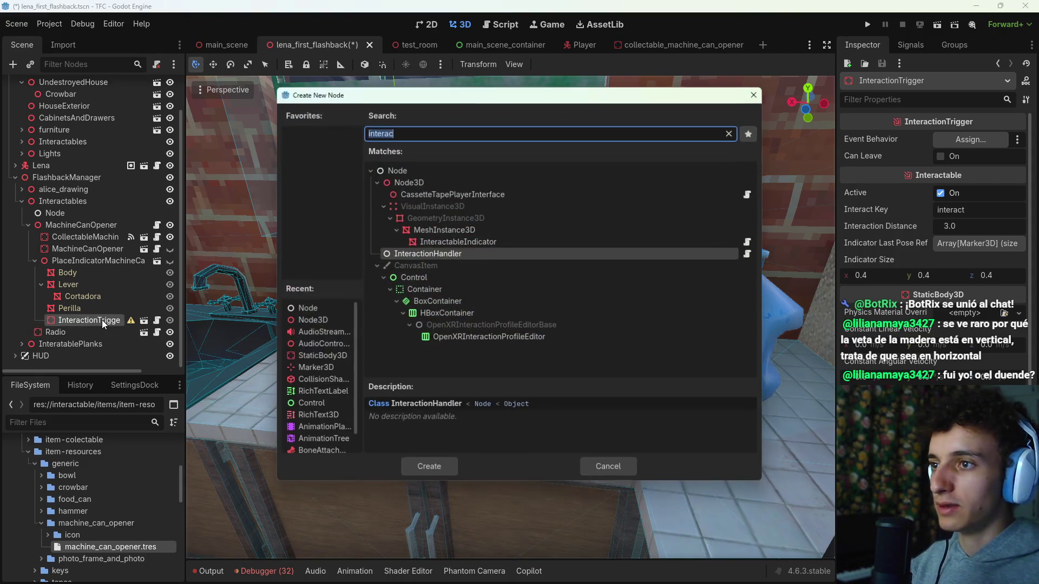
{"action": "type", "text": "eventt"}
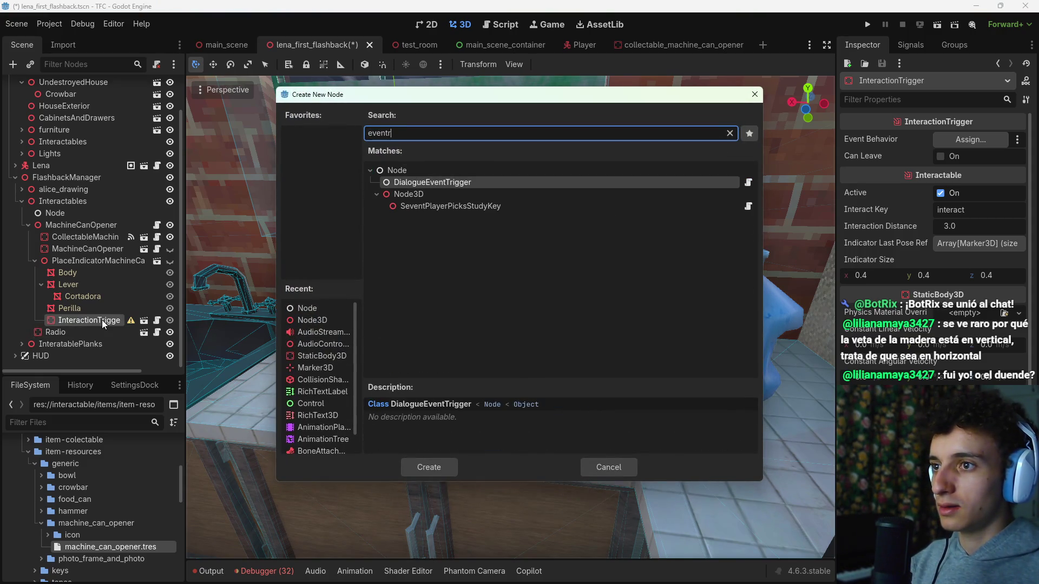
{"action": "key", "text": "Escape"}
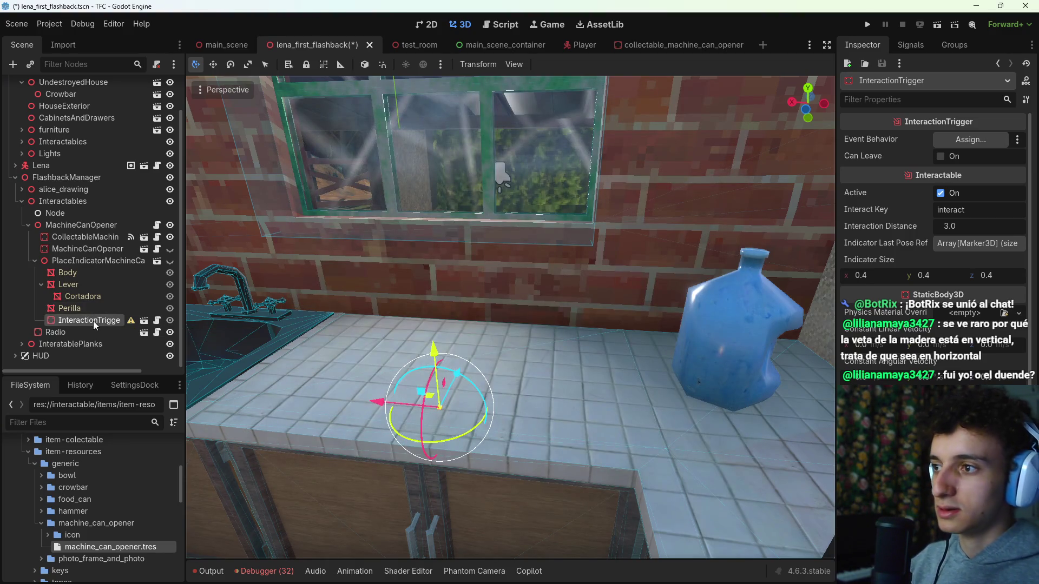
Add a plain Node as a child of InteractionTrigger
{"action": "key", "text": "ctrl+a"}
{"action": "type", "text": "no"}
{"action": "key", "text": "Return"}
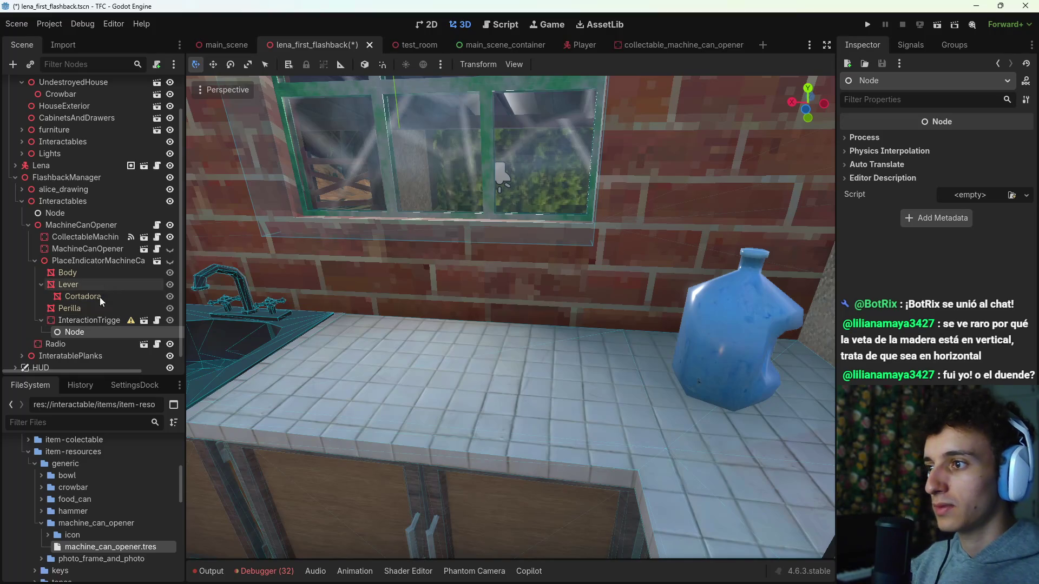
{"action": "left_click", "coordinate": [96, 324]}
{"action": "left_click", "coordinate": [104, 334]}
{"action": "left_click", "coordinate": [95, 322]}
Move InteractionTrigger down below the sill onto the place indicator box on the counter
{"action": "mouse_move", "coordinate": [433, 348]}
{"action": "left_mouse_down"}
{"action": "mouse_move", "coordinate": [414, 243]}
{"action": "mouse_move", "coordinate": [401, 260]}
{"action": "mouse_move", "coordinate": [497, 280]}
{"action": "mouse_move", "coordinate": [379, 307]}
{"action": "mouse_move", "coordinate": [491, 318]}
{"action": "mouse_move", "coordinate": [558, 282]}
{"action": "mouse_move", "coordinate": [549, 282]}
{"action": "mouse_move", "coordinate": [512, 488]}
{"action": "mouse_move", "coordinate": [501, 473]}
{"action": "left_mouse_up"}
{"action": "left_click", "coordinate": [170, 261]}
{"action": "scroll", "coordinate": [458, 314], "scroll_direction": "up", "scroll_amount": 3}
{"action": "scroll", "coordinate": [566, 418], "scroll_direction": "up", "scroll_amount": 2}
{"action": "mouse_move", "coordinate": [563, 407]}
{"action": "left_mouse_down"}
{"action": "mouse_move", "coordinate": [589, 387]}
{"action": "mouse_move", "coordinate": [529, 462]}
{"action": "mouse_move", "coordinate": [549, 439]}
{"action": "mouse_move", "coordinate": [379, 400]}
{"action": "left_mouse_up"}
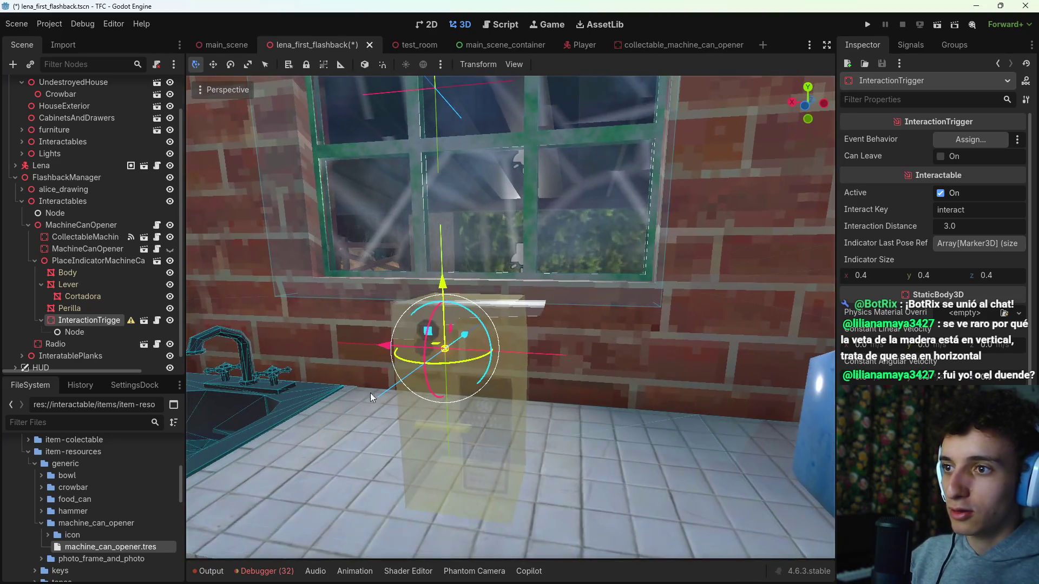
{"action": "mouse_move", "coordinate": [444, 280]}
{"action": "left_mouse_down"}
{"action": "mouse_move", "coordinate": [445, 368]}
{"action": "mouse_move", "coordinate": [495, 374]}
{"action": "left_mouse_up"}
{"action": "scroll", "coordinate": [446, 368], "scroll_direction": "up", "scroll_amount": 1}
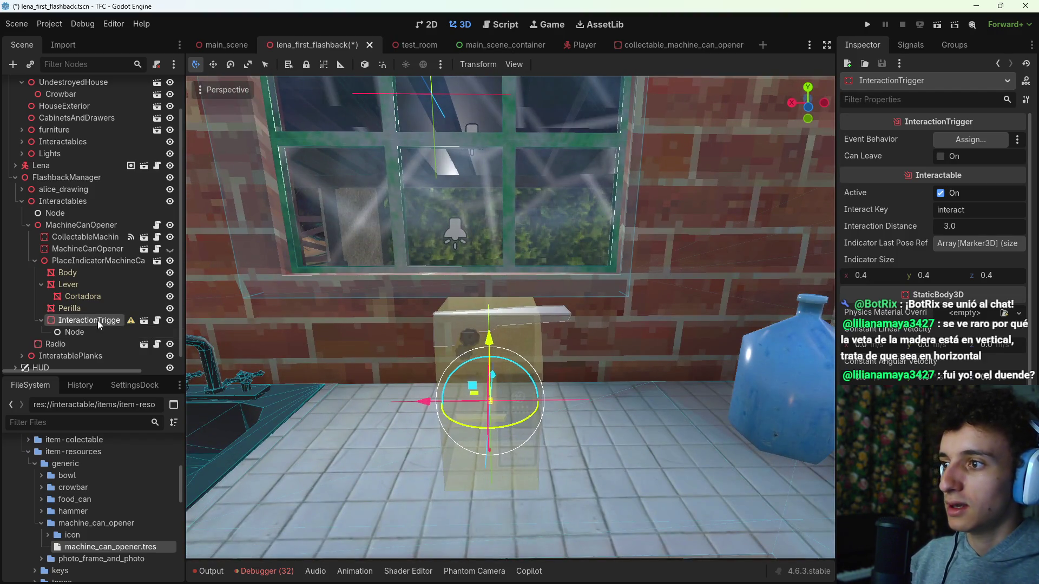
{"action": "left_click", "coordinate": [98, 330]}
{"action": "left_click", "coordinate": [96, 319]}
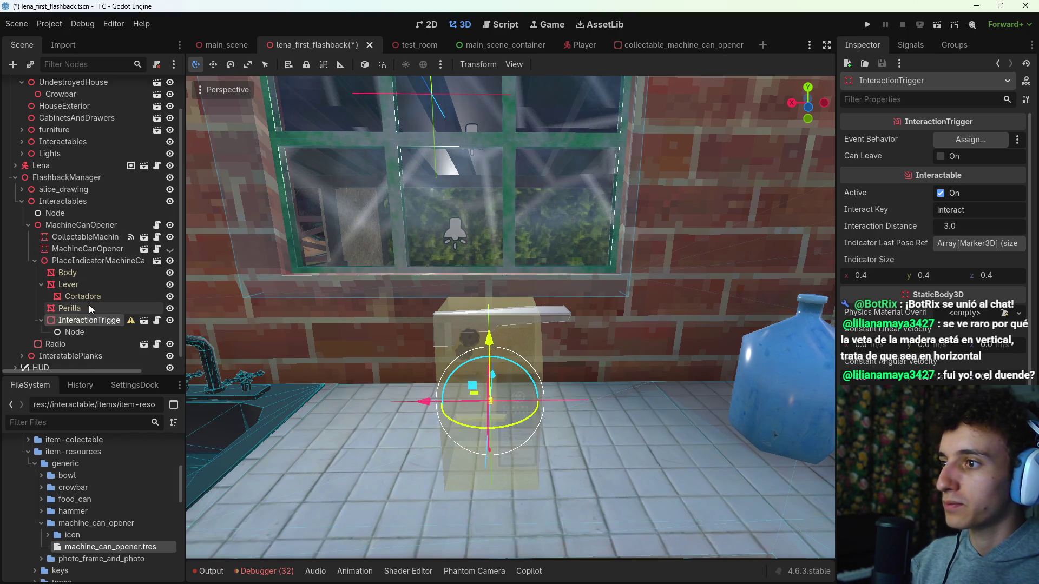
{"action": "key", "text": "ctrl+a"}
Add a CollisionShape3D under InteractionTrigger and give it a BoxShape3D shape
{"action": "type", "text": "coll"}
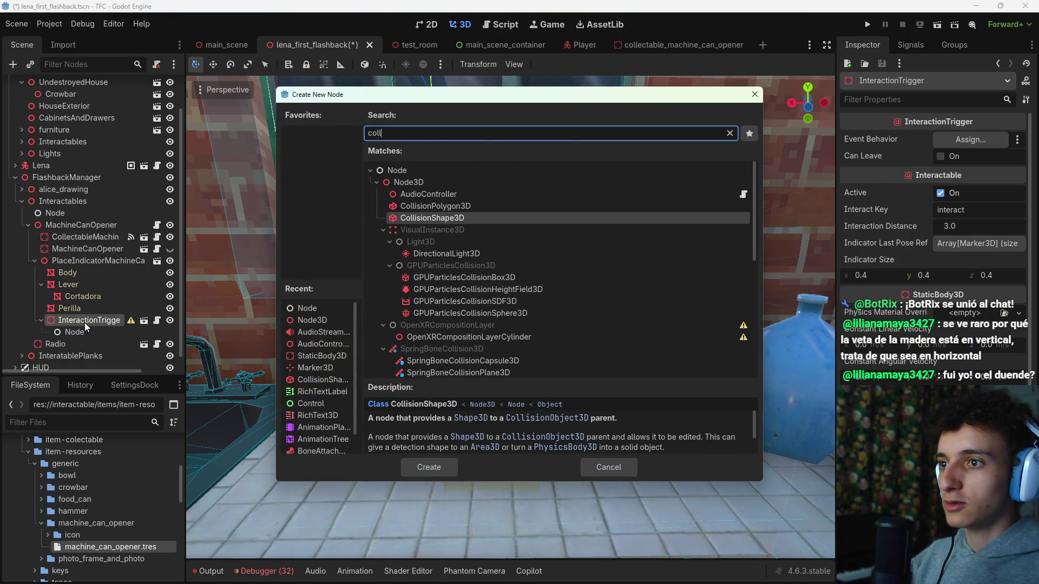
{"action": "key", "text": "Return"}
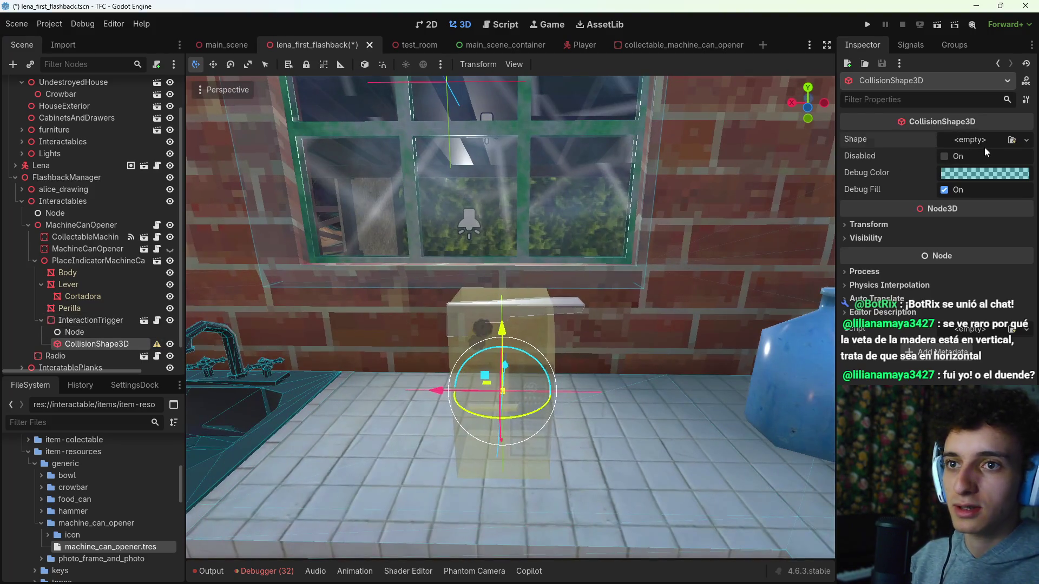
{"action": "left_click", "coordinate": [983, 145]}
{"action": "left_click", "coordinate": [941, 193]}
{"action": "key", "text": "f"}
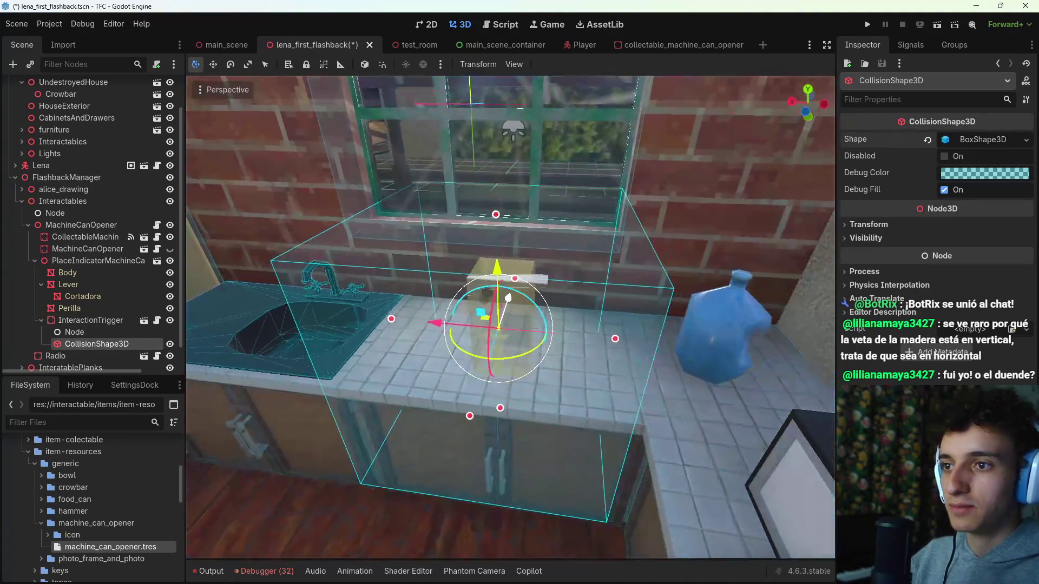
Resize the box to about 0.266 wide, 0.18 deep and 0.55 tall around the machine
{"action": "left_click_drag", "start_coordinate": [607, 336], "coordinate": [528, 336]}
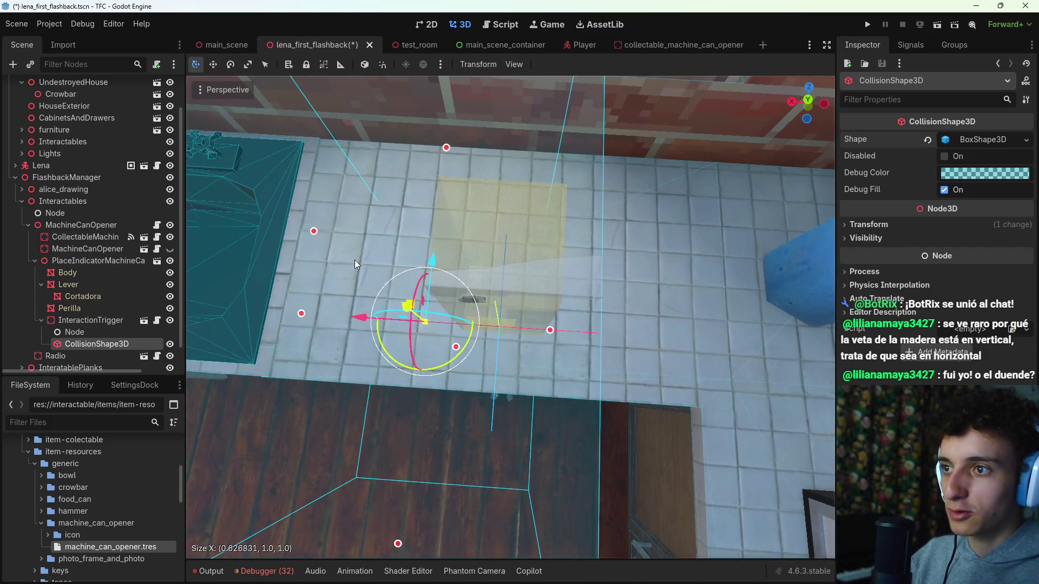
{"action": "left_click_drag", "start_coordinate": [294, 308], "coordinate": [463, 305]}
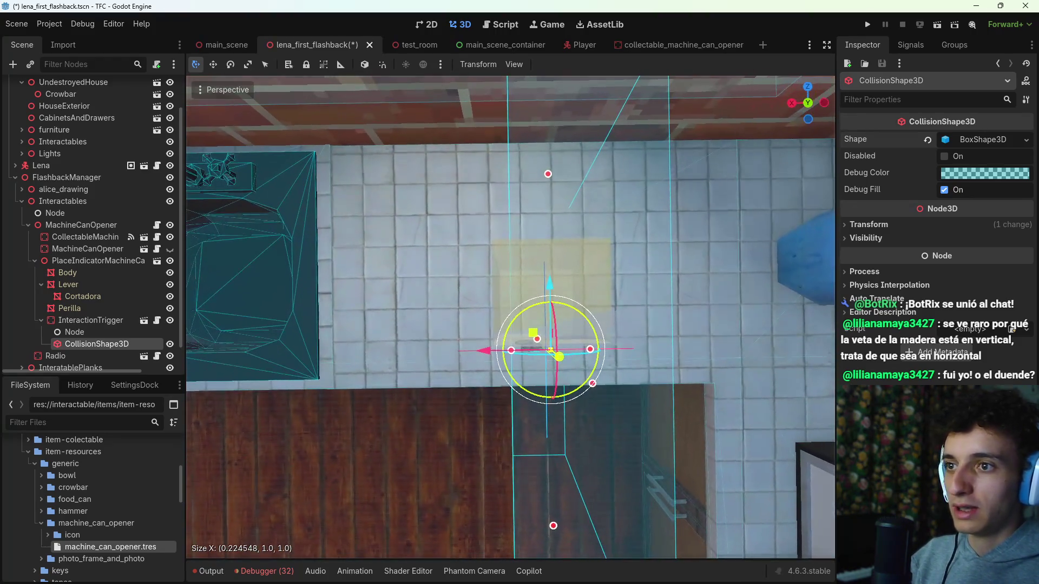
{"action": "left_click_drag", "start_coordinate": [511, 351], "coordinate": [505, 352]}
{"action": "left_click_drag", "start_coordinate": [548, 173], "coordinate": [551, 279]}
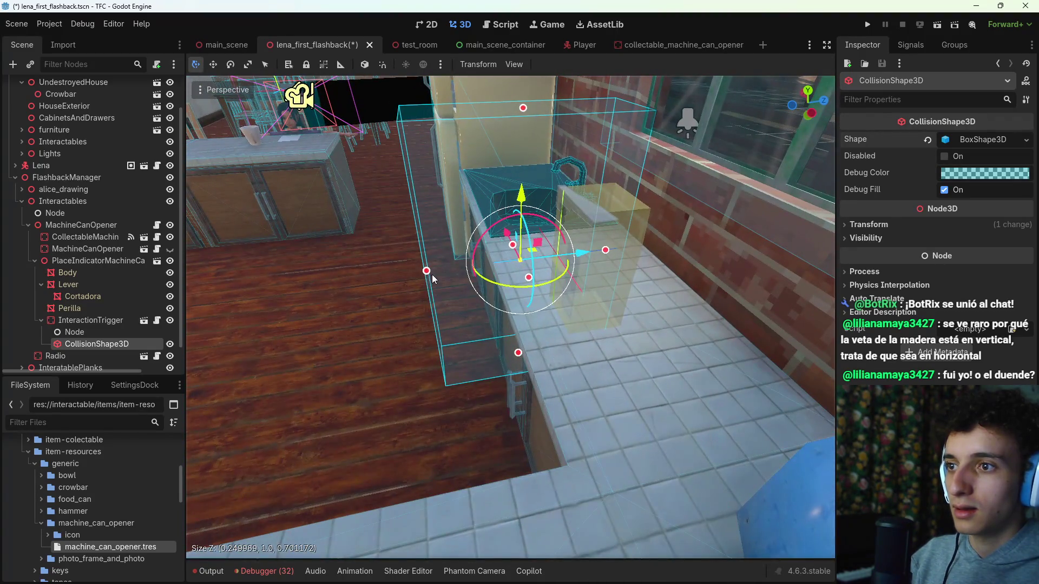
{"action": "left_click_drag", "start_coordinate": [427, 271], "coordinate": [568, 258]}
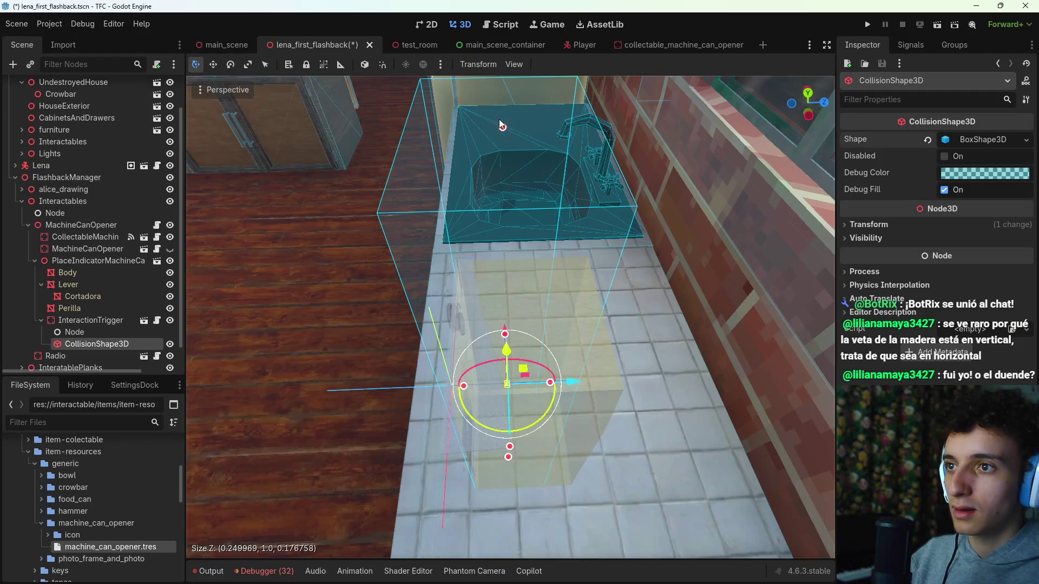
{"action": "mouse_move", "coordinate": [501, 123]}
{"action": "left_mouse_down"}
{"action": "mouse_move", "coordinate": [520, 315]}
{"action": "mouse_move", "coordinate": [524, 304]}
{"action": "left_mouse_up"}
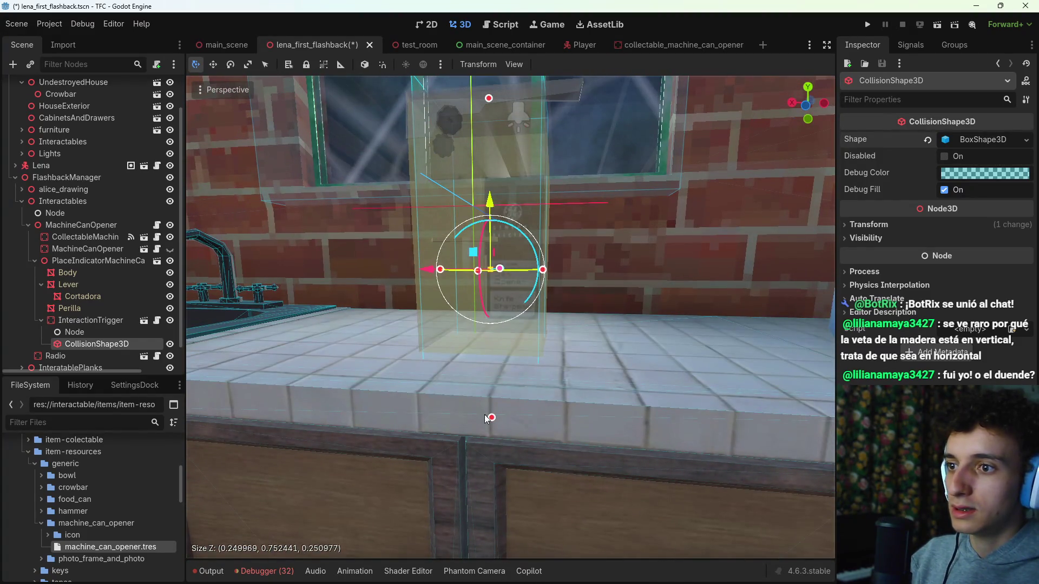
{"action": "left_click_drag", "start_coordinate": [487, 418], "coordinate": [492, 335]}
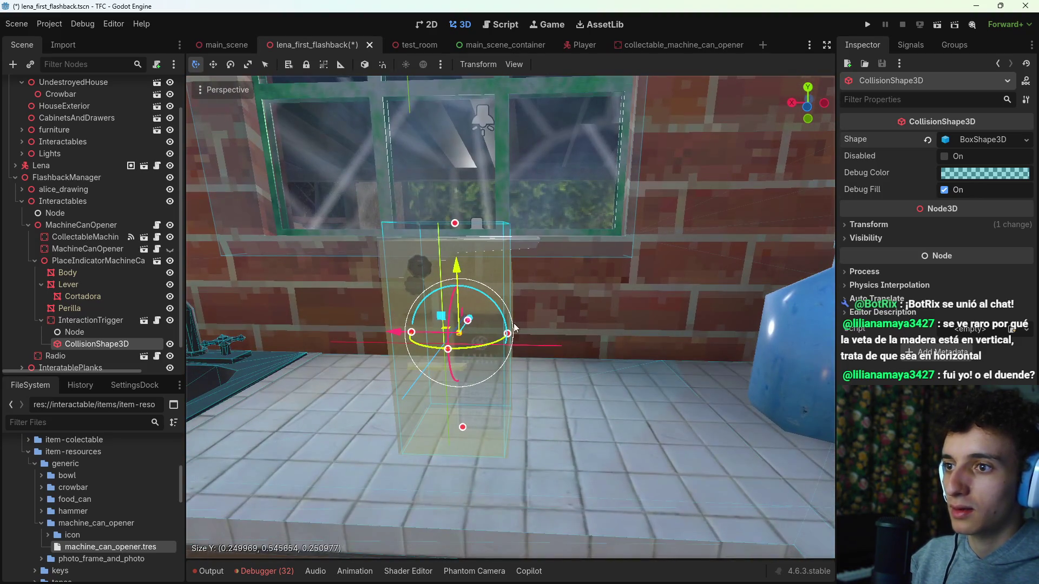
{"action": "left_click_drag", "start_coordinate": [412, 332], "coordinate": [407, 332]}
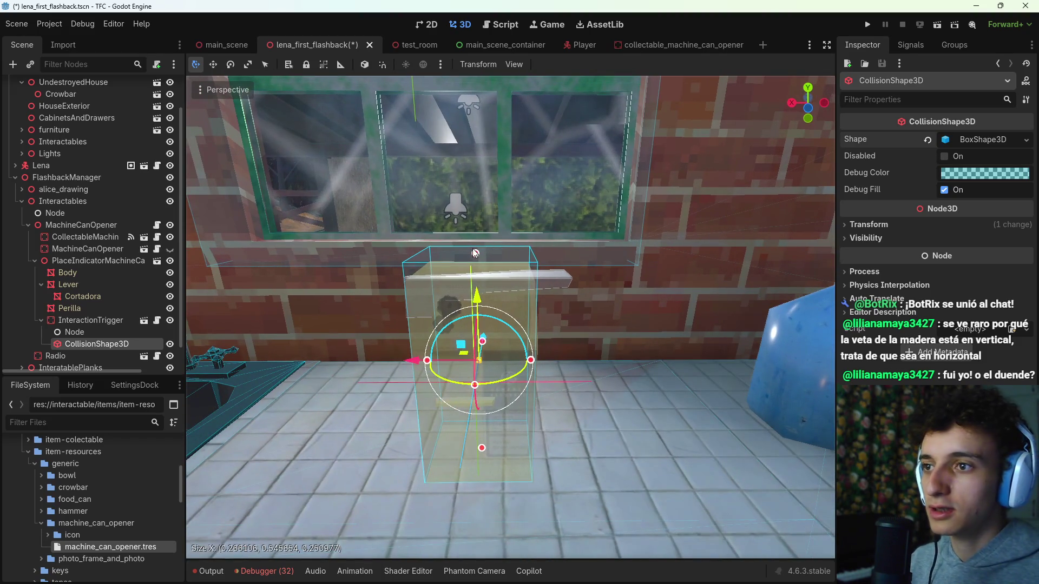
{"action": "scroll", "coordinate": [82, 327], "scroll_direction": "down", "scroll_amount": 1}
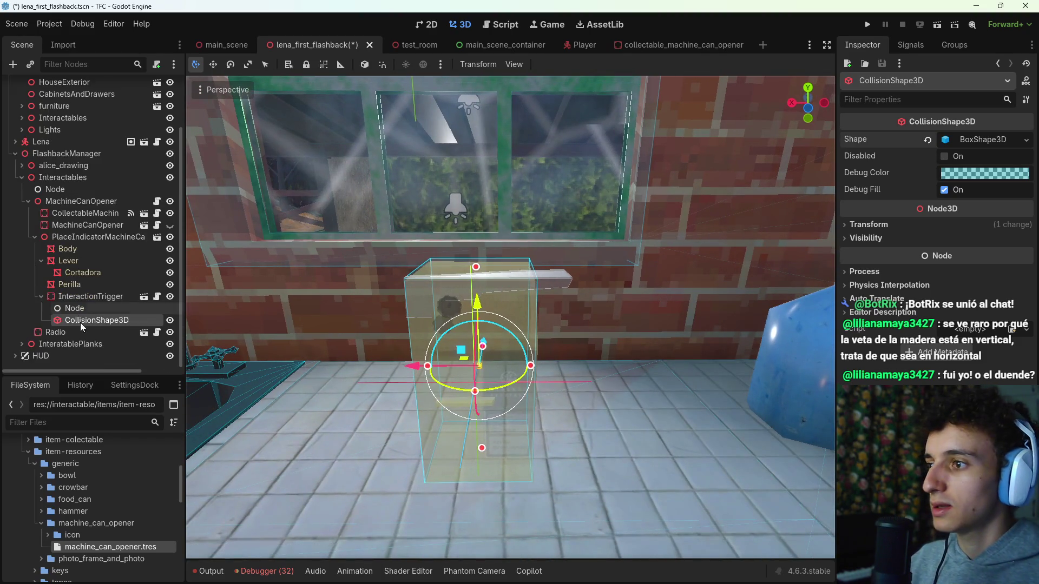
{"action": "double_click", "coordinate": [93, 308]}
{"action": "type", "text": "OnPlaceIndicatorInter"}
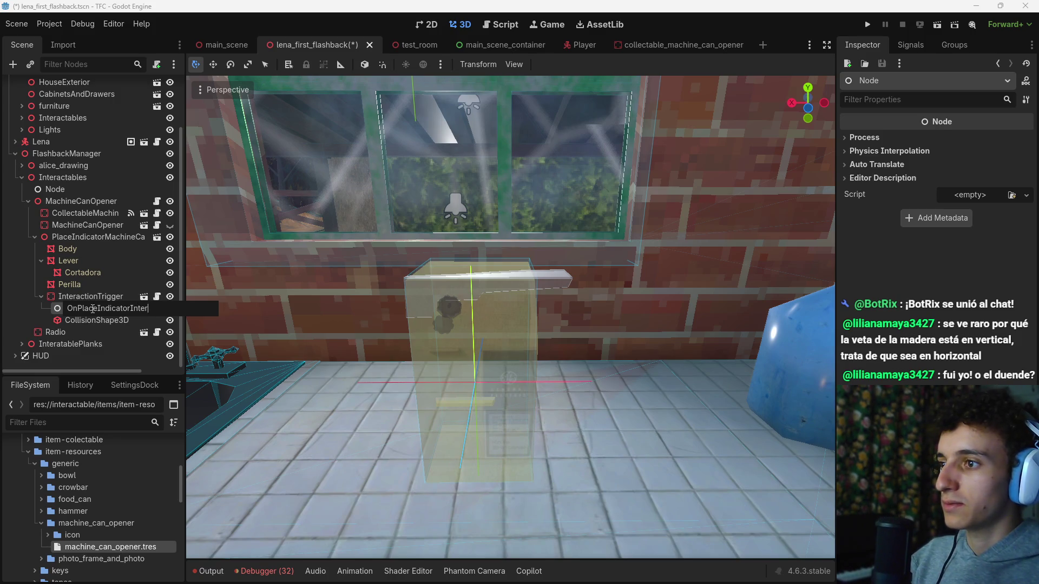
Rename the child Node to OnPlaceIndicatorInteract, then add the EB prefix: EBOnPlaceIndicatorInteract
{"action": "type", "text": "act"}
{"action": "key", "text": "Return"}
{"action": "left_click", "coordinate": [61, 297]}
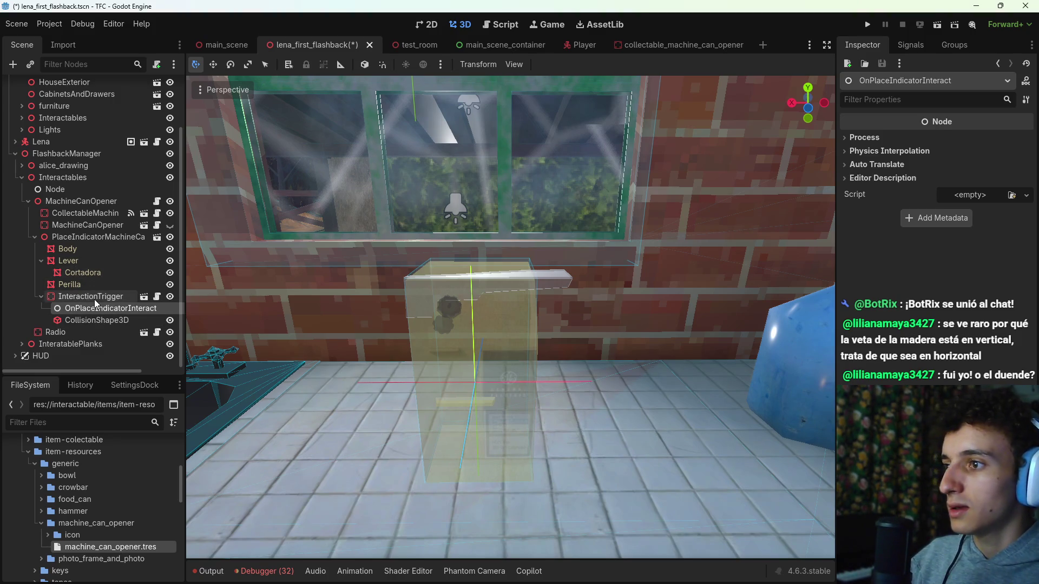
{"action": "left_click", "coordinate": [119, 308]}
{"action": "key", "text": "F2"}
{"action": "key", "text": "Home"}
{"action": "type", "text": "EB"}
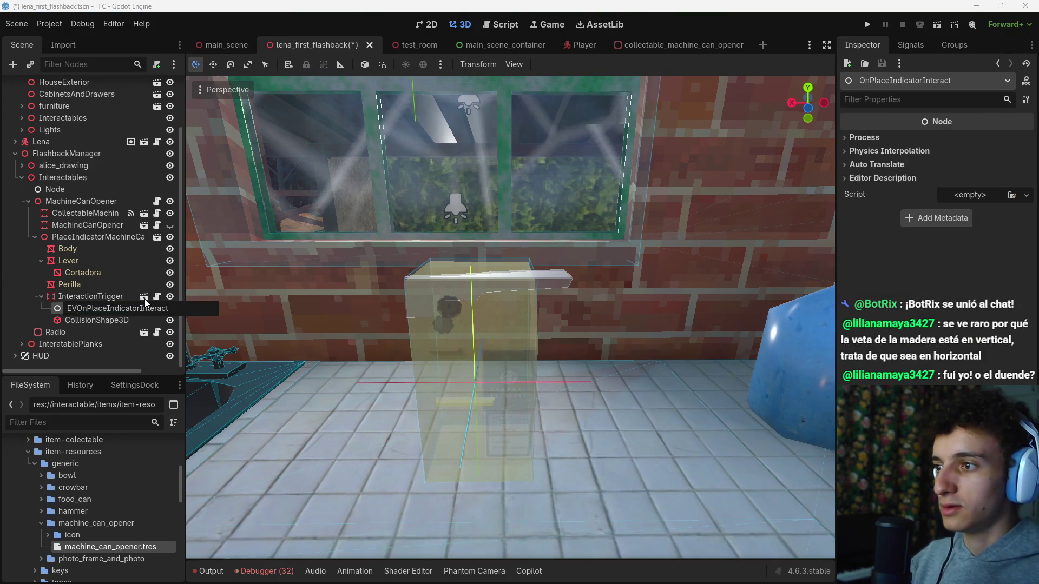
{"action": "key", "text": "Return"}
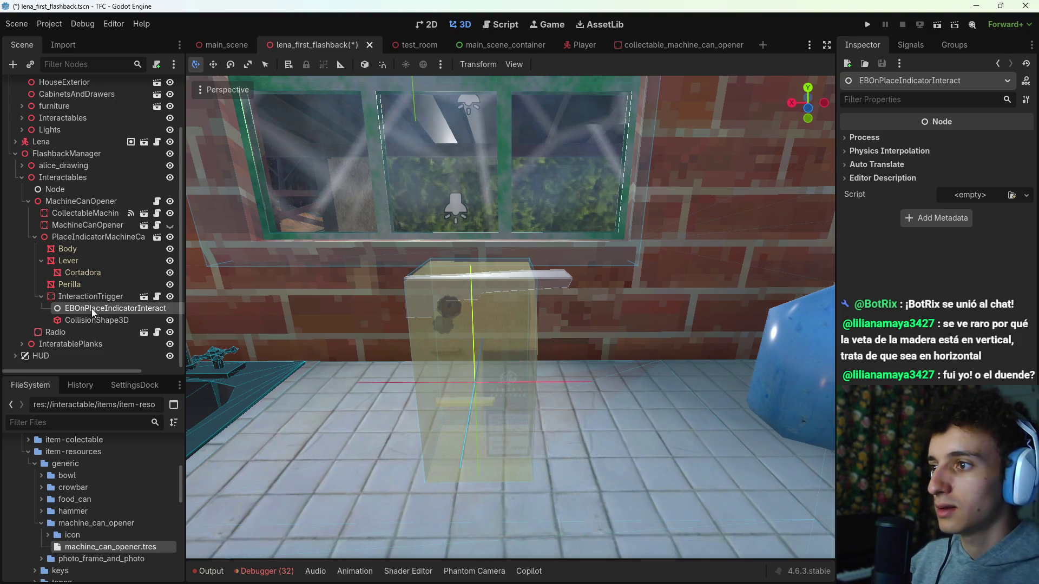
{"action": "left_click", "coordinate": [93, 296]}
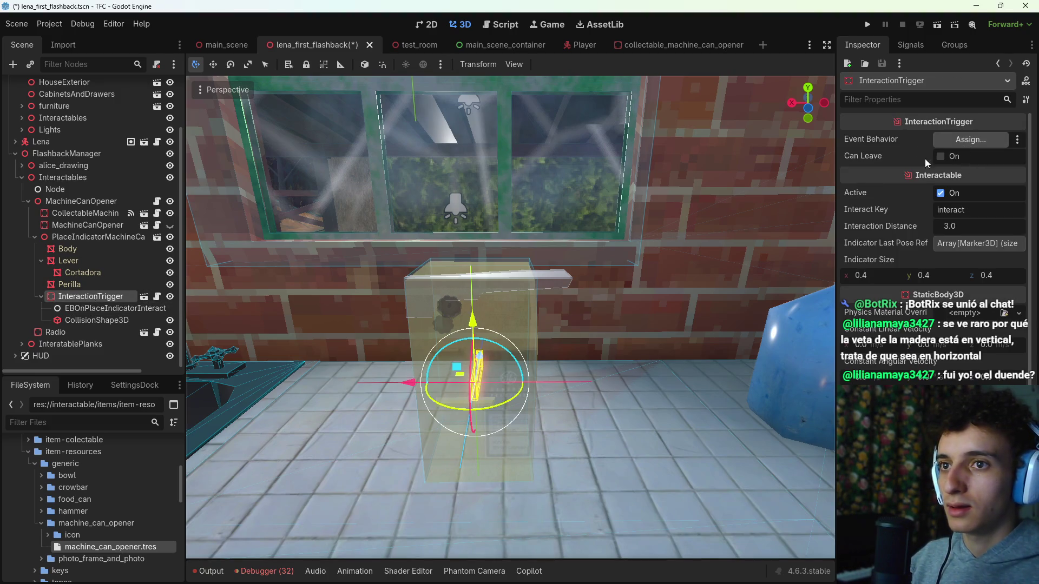
Attach a new eb_on_place_indicator_interact.gd script saved in LenaFlashback/scripts to EBOnPlaceIndicatorInteract
{"action": "left_click", "coordinate": [118, 311]}
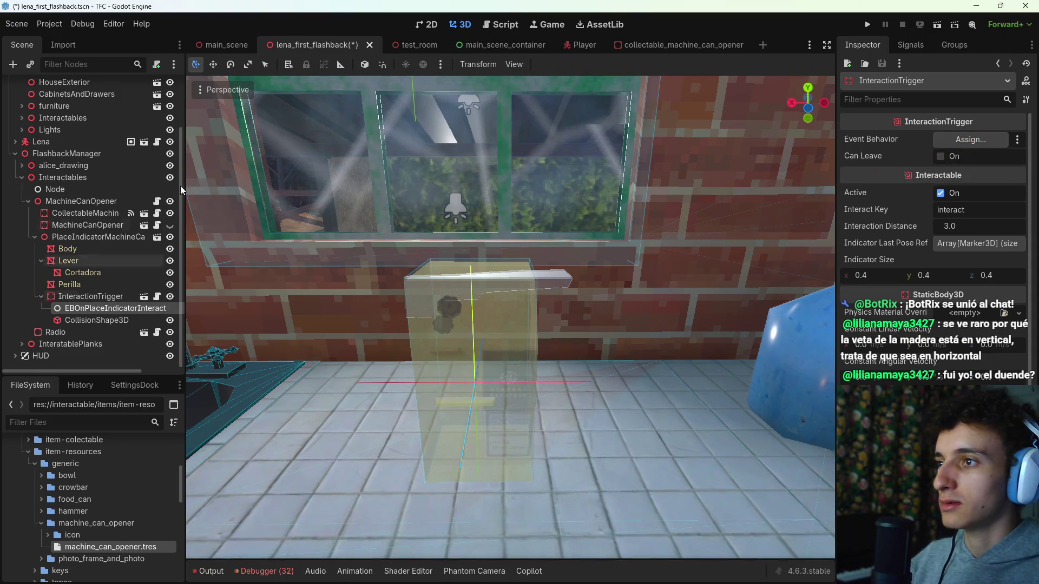
{"action": "left_click", "coordinate": [156, 64]}
{"action": "left_click", "coordinate": [637, 260]}
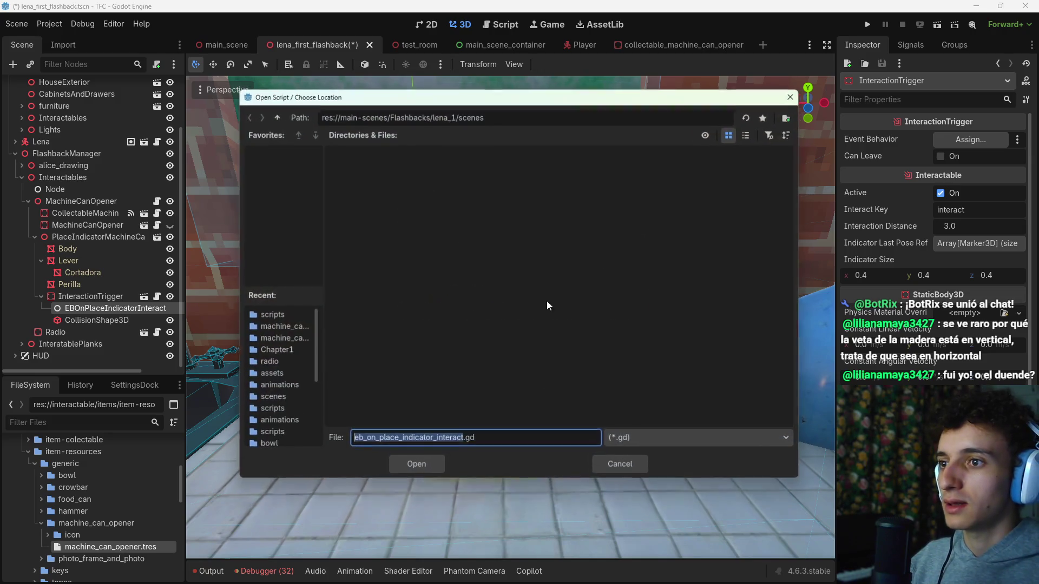
{"action": "left_click", "coordinate": [274, 115]}
{"action": "left_click", "coordinate": [274, 115]}
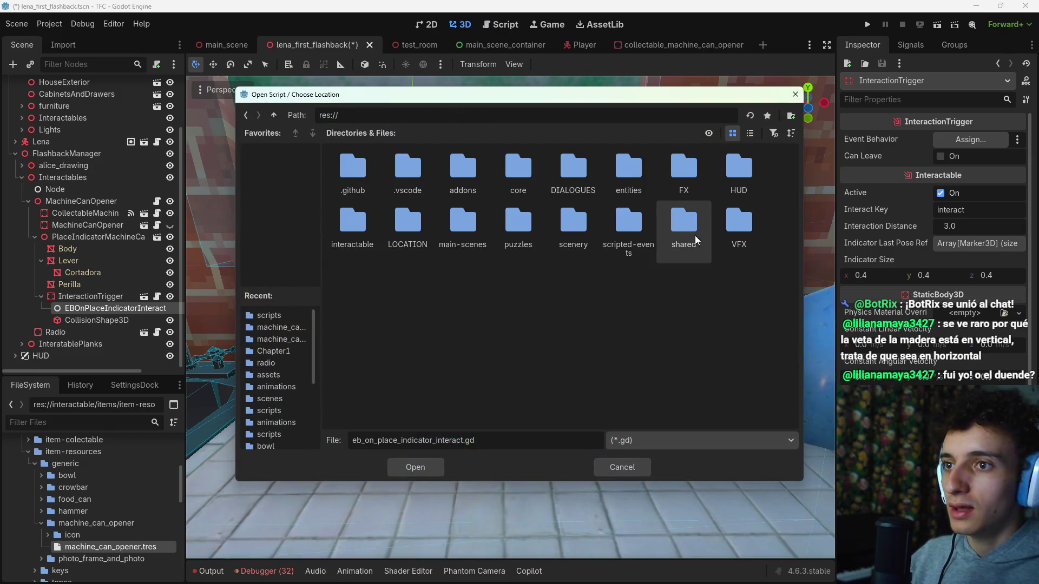
{"action": "left_click", "coordinate": [281, 317]}
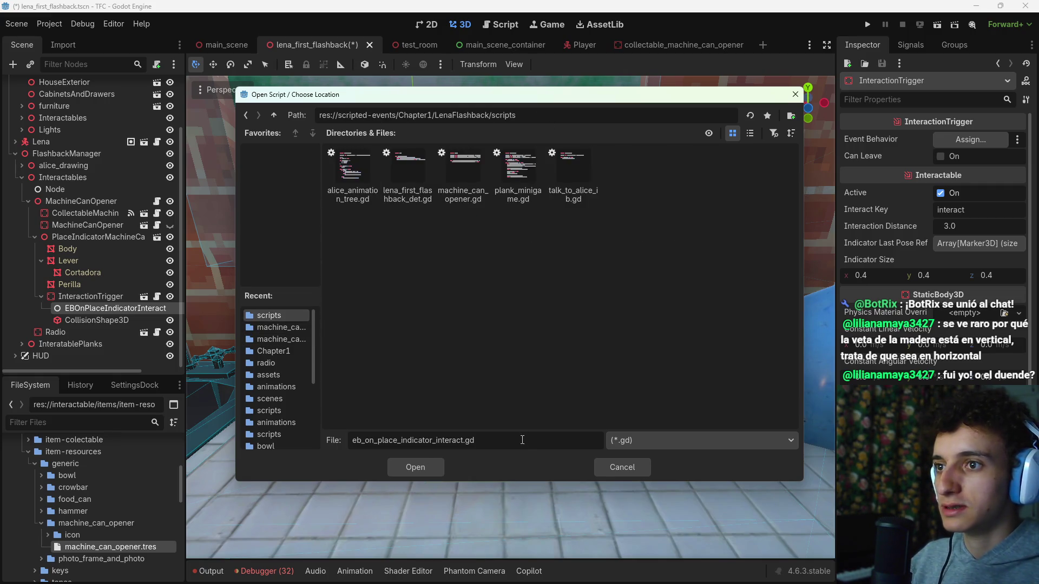
{"action": "left_click", "coordinate": [425, 467]}
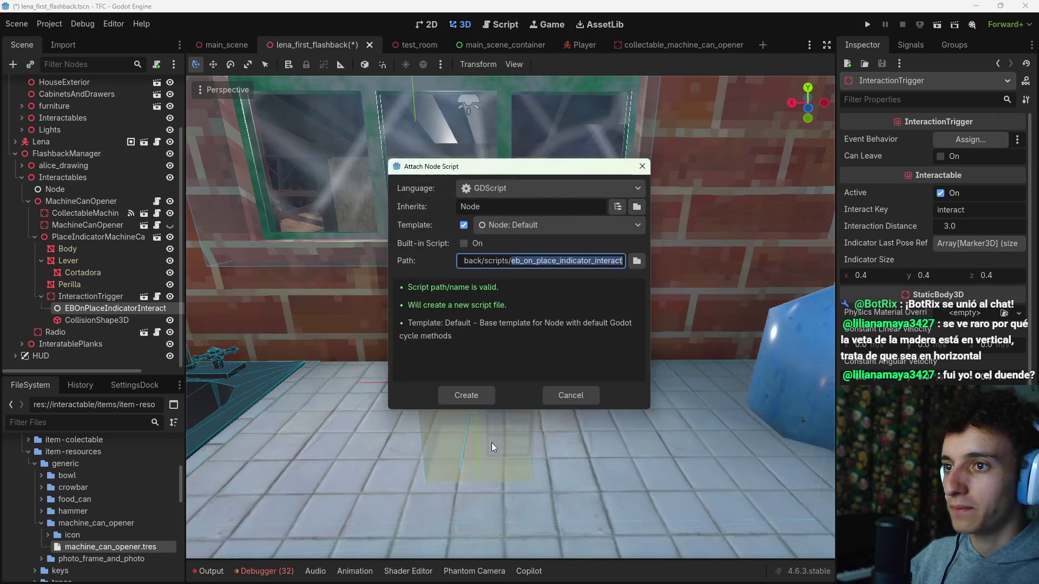
{"action": "left_click", "coordinate": [473, 396]}
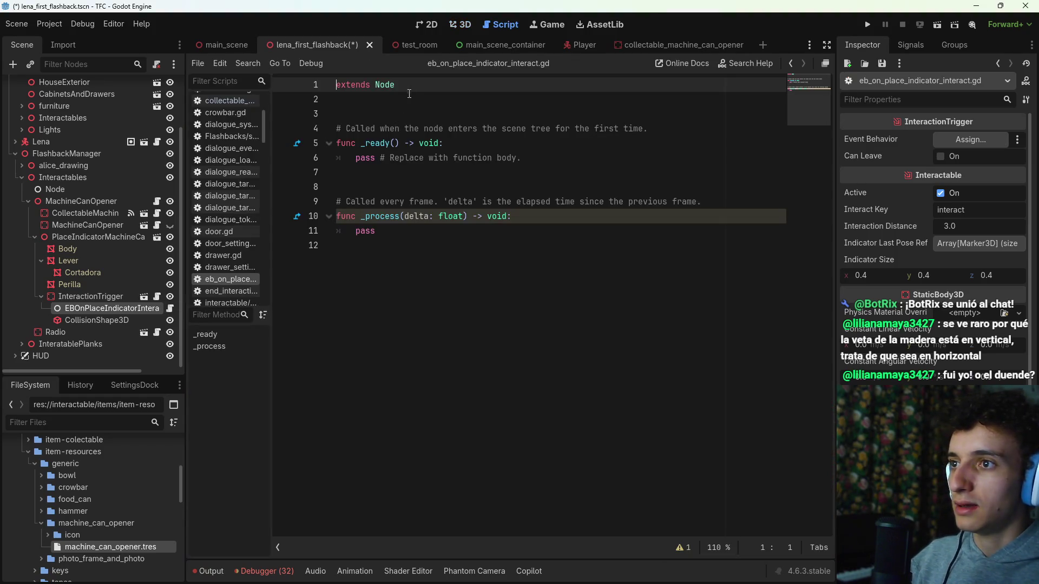
Replace the template with 'extends EventBehavior' and an execute() function stub
{"action": "key", "text": "ctrl+a"}
{"action": "type", "text": "extends Eve"}
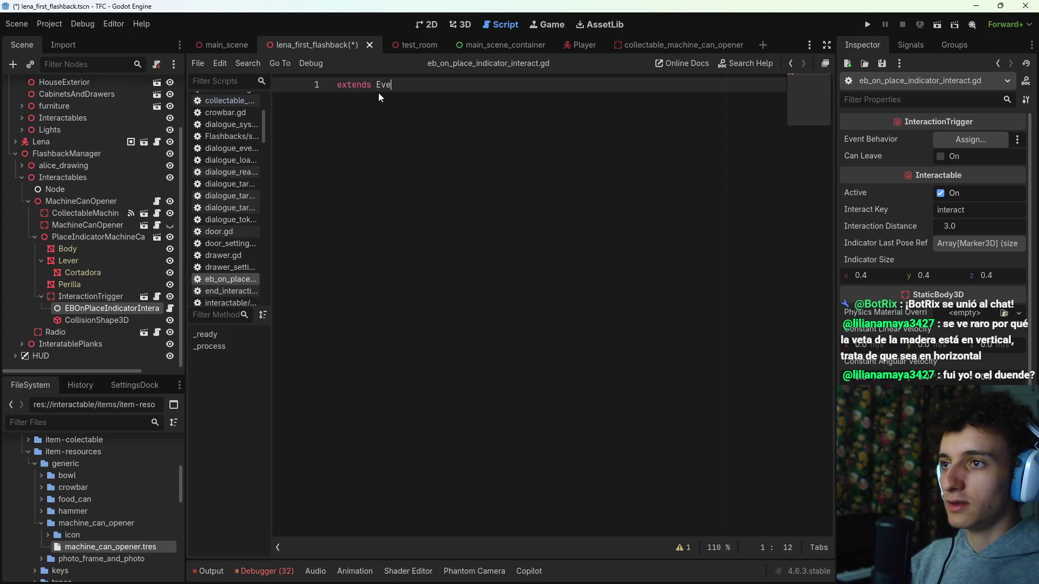
{"action": "key", "text": "Return"}
{"action": "key", "text": "Return"}
{"action": "key", "text": "Return"}
{"action": "type", "text": "func ex"}
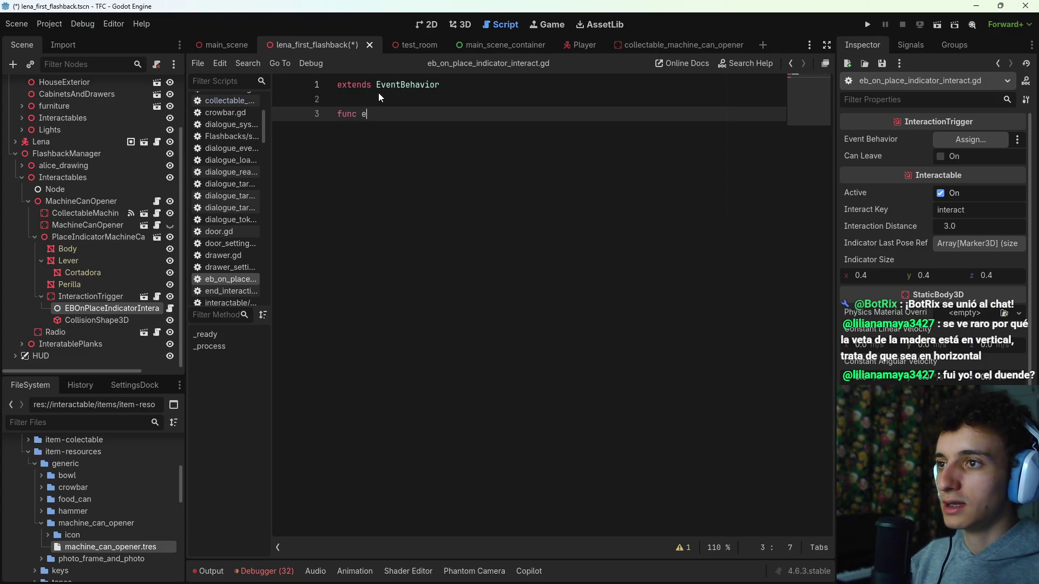
{"action": "key", "text": "Return"}
{"action": "key", "text": "Return"}
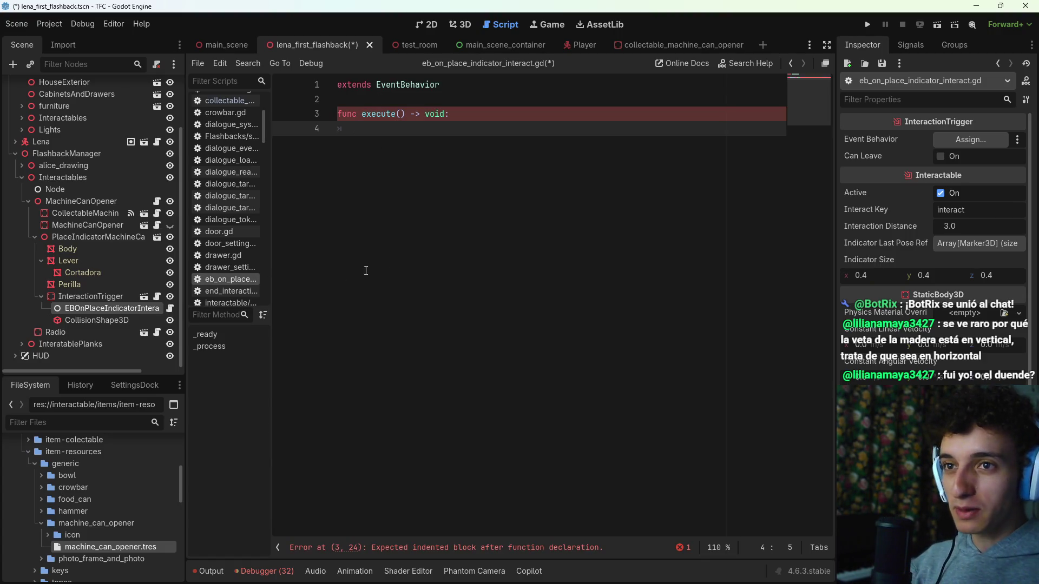
{"action": "left_click", "coordinate": [442, 100]}
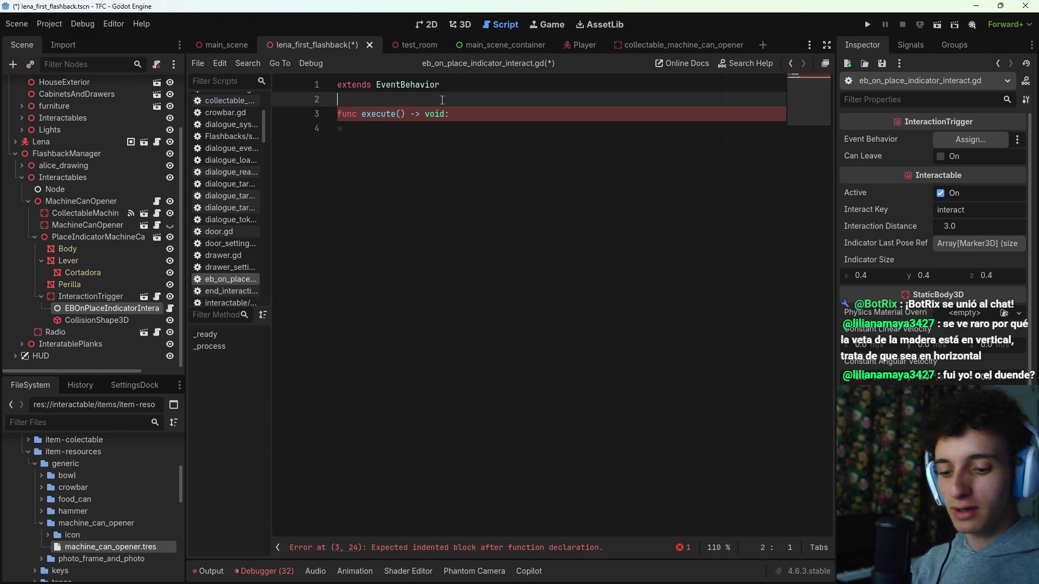
{"action": "key", "text": "Return"}
{"action": "key", "text": "Return"}
{"action": "key", "text": "Up"}
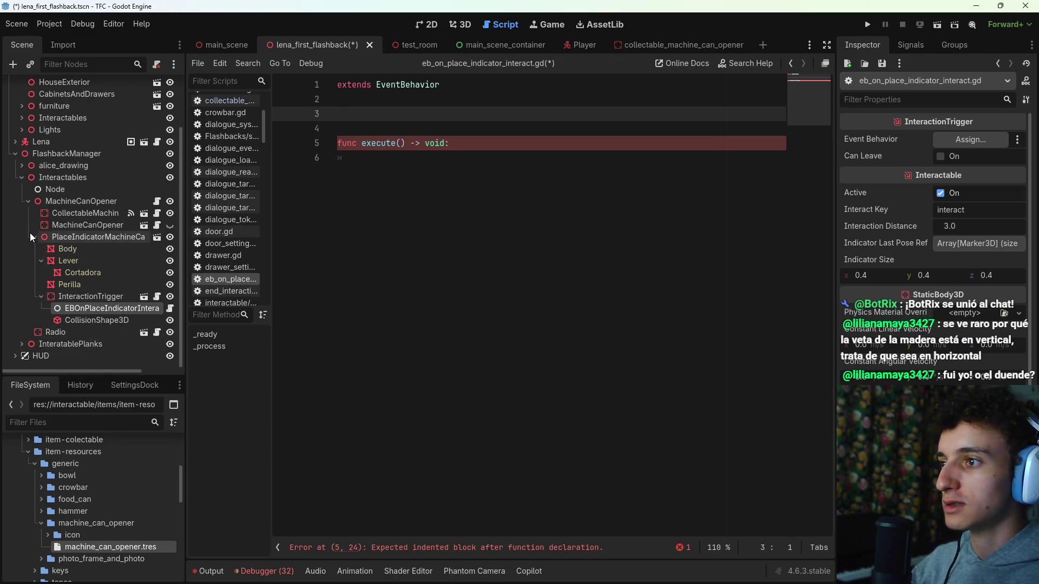
{"action": "left_click", "coordinate": [32, 236]}
{"action": "left_click", "coordinate": [34, 301]}
{"action": "scroll", "coordinate": [41, 323], "scroll_direction": "down", "scroll_amount": 1}
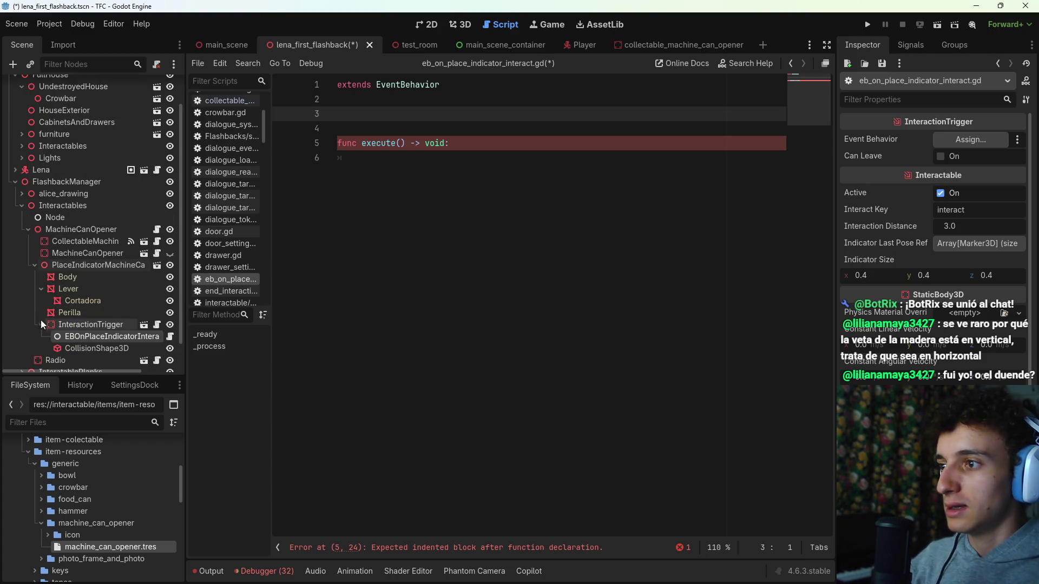
{"action": "left_click_drag", "start_coordinate": [92, 265], "coordinate": [372, 127]}
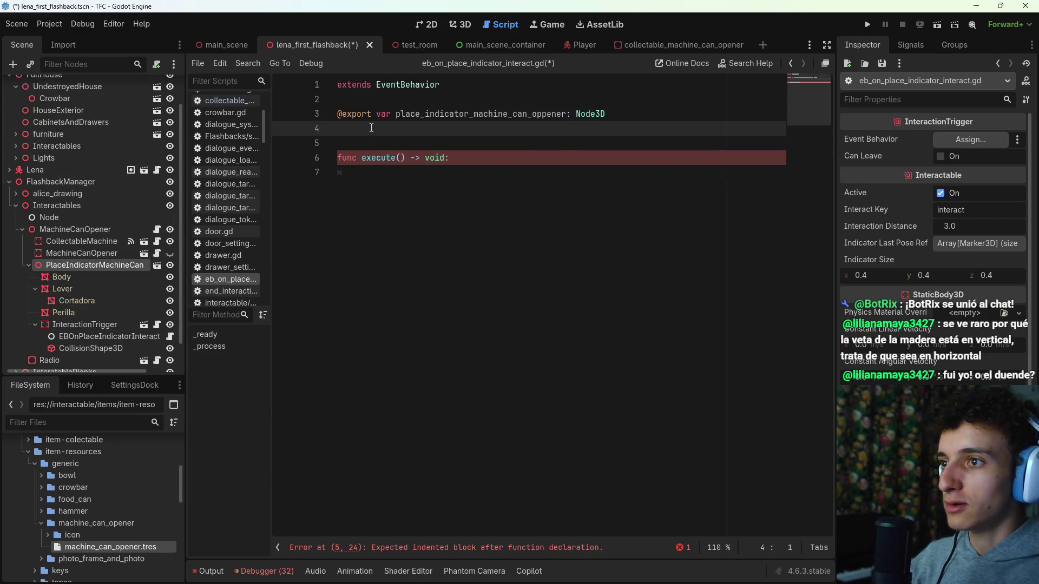
{"action": "left_click_drag", "start_coordinate": [607, 113], "coordinate": [325, 112]}
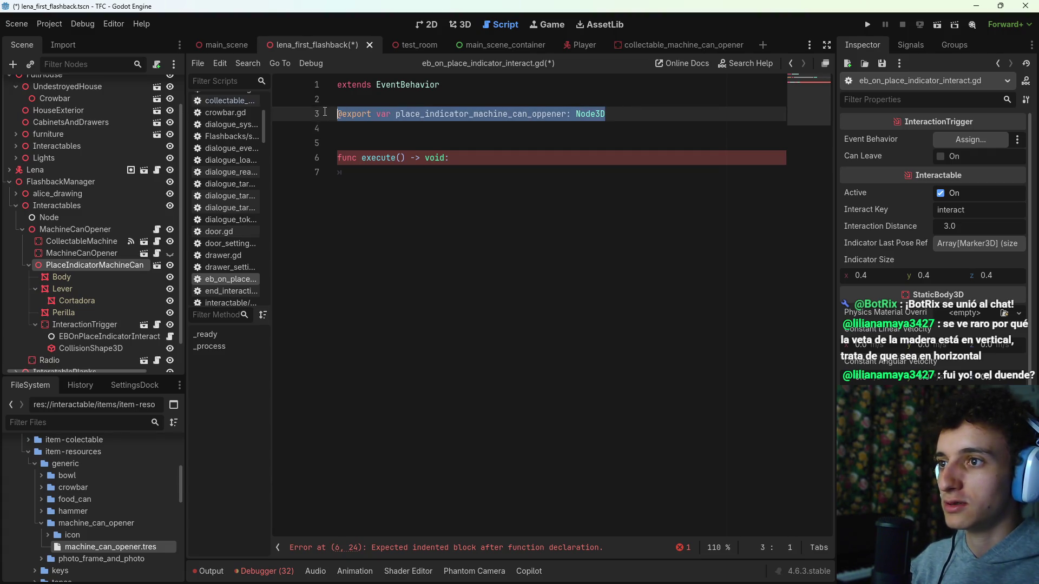
{"action": "key", "text": "BackSpace"}
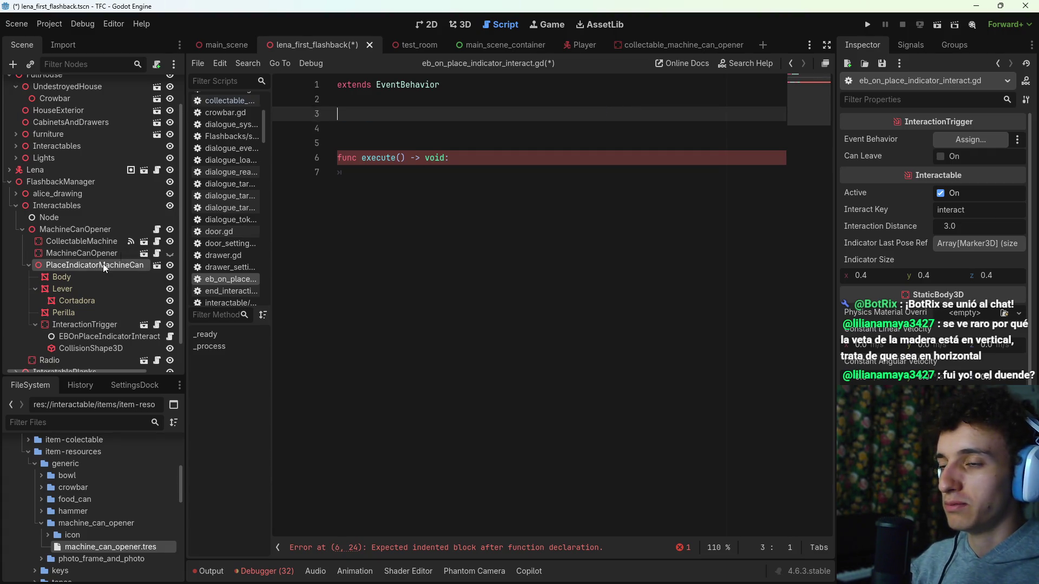
{"action": "left_click_drag", "start_coordinate": [99, 264], "coordinate": [378, 115]}
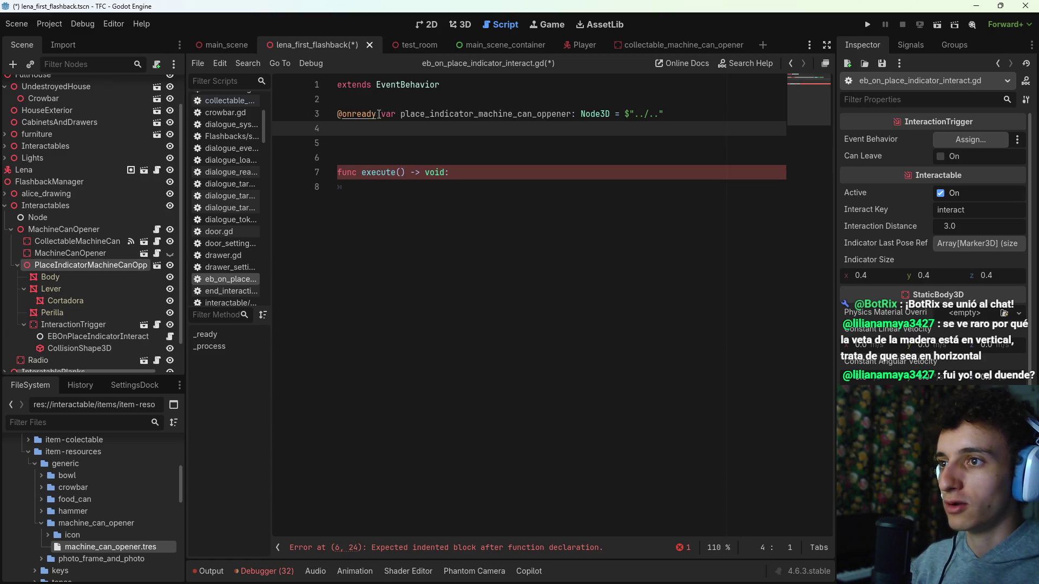
{"action": "scroll", "coordinate": [34, 372], "scroll_direction": "left", "scroll_amount": 2}
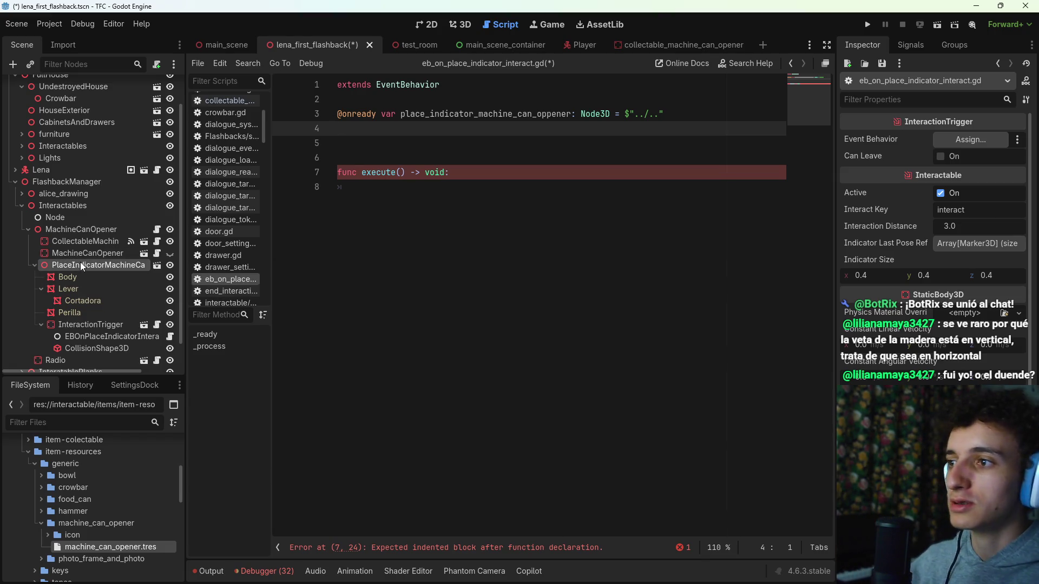
{"action": "mouse_move", "coordinate": [85, 255]}
{"action": "left_mouse_down"}
{"action": "mouse_move", "coordinate": [384, 126]}
{"action": "mouse_move", "coordinate": [380, 143]}
{"action": "left_mouse_up"}
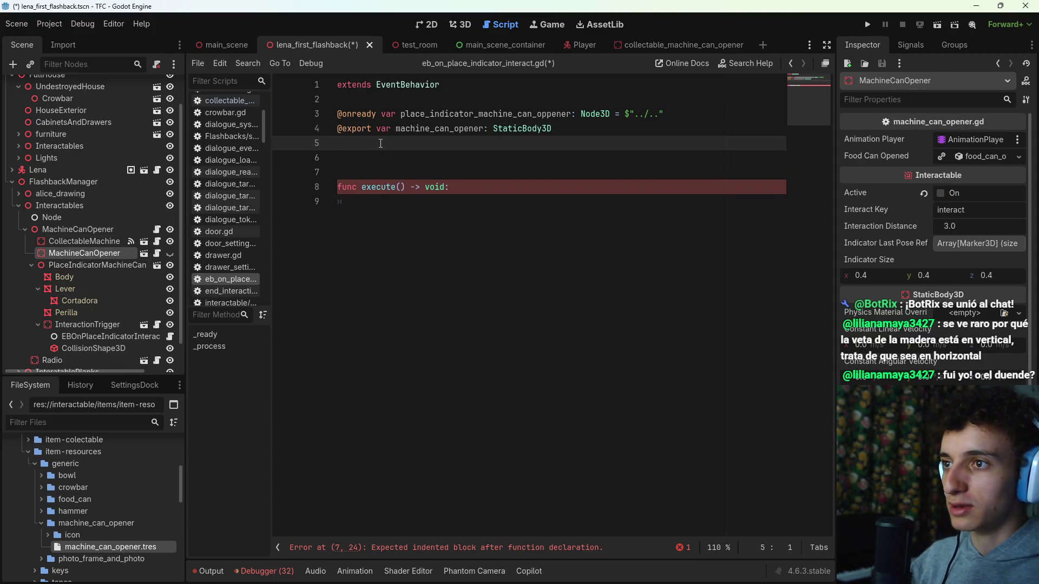
{"action": "key", "text": "BackSpace"}
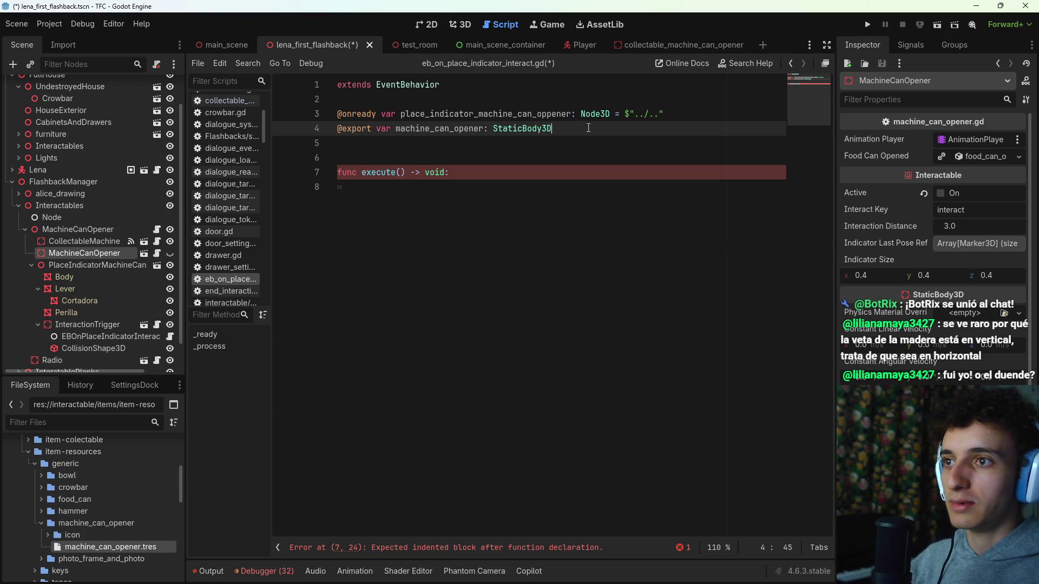
Make execute() set the place indicator's visible to false and machine_can_opener's visible to true, then save
{"action": "left_click", "coordinate": [514, 172]}
{"action": "left_click", "coordinate": [492, 188]}
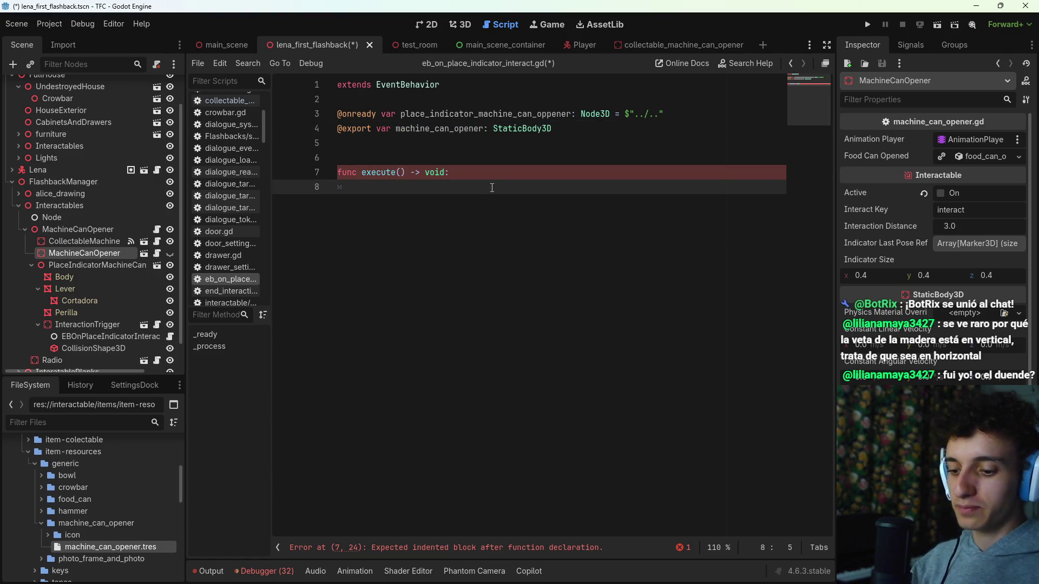
{"action": "type", "text": "plac"}
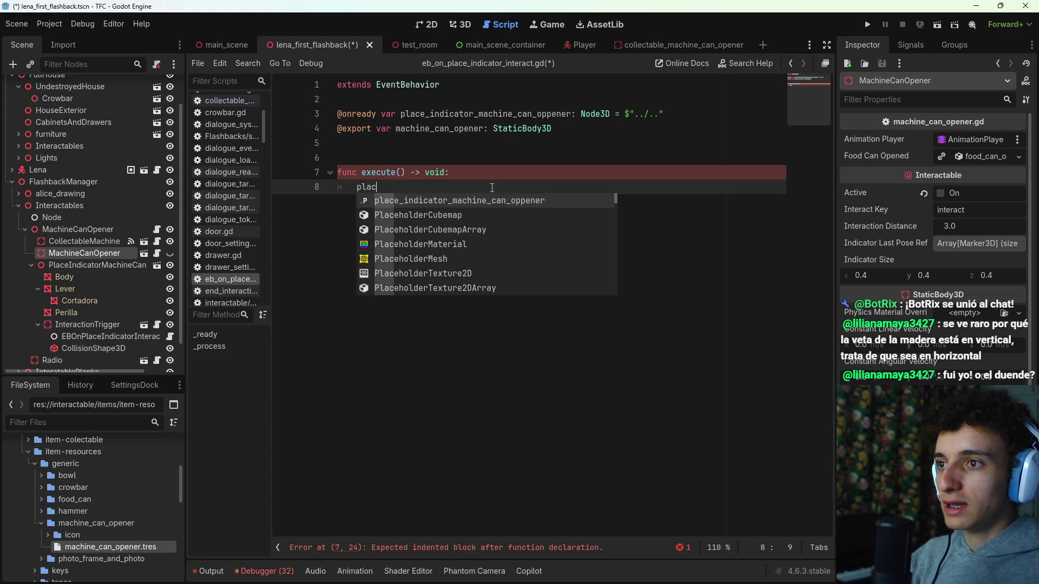
{"action": "key", "text": "Return"}
{"action": "key", "text": "Down"}
{"action": "key", "text": "Down"}
{"action": "key", "text": "Return"}
{"action": "type", "text": "= fa"}
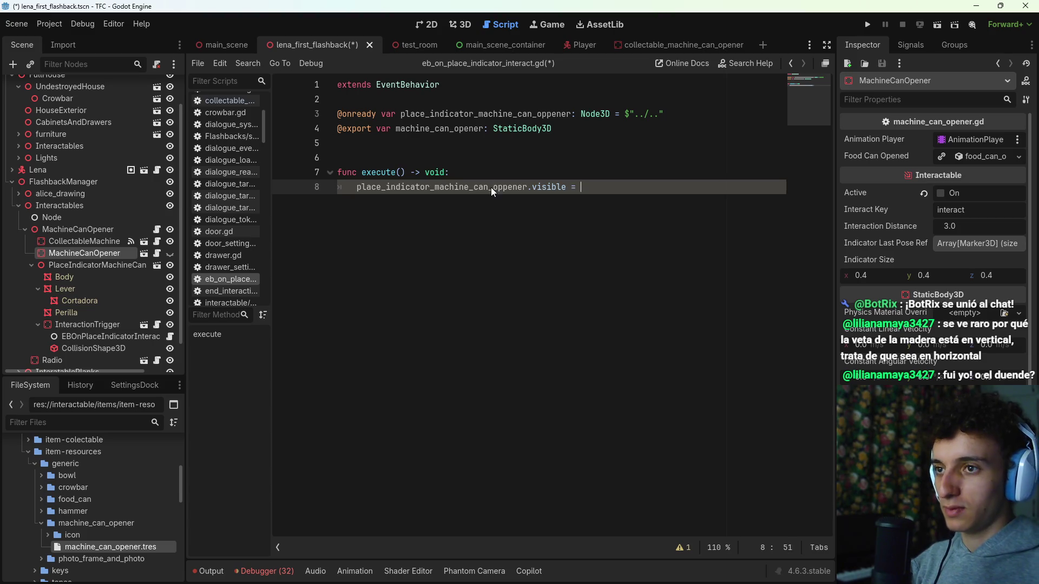
{"action": "key", "text": "Return"}
{"action": "key", "text": "Return"}
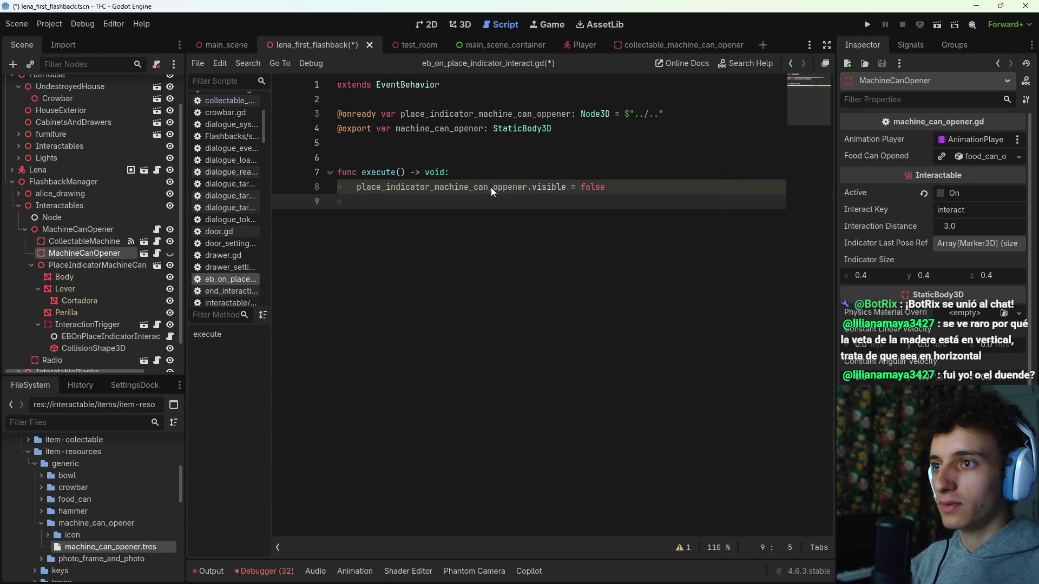
{"action": "type", "text": "mach"}
{"action": "key", "text": "Return"}
{"action": "type", "text": ".vis"}
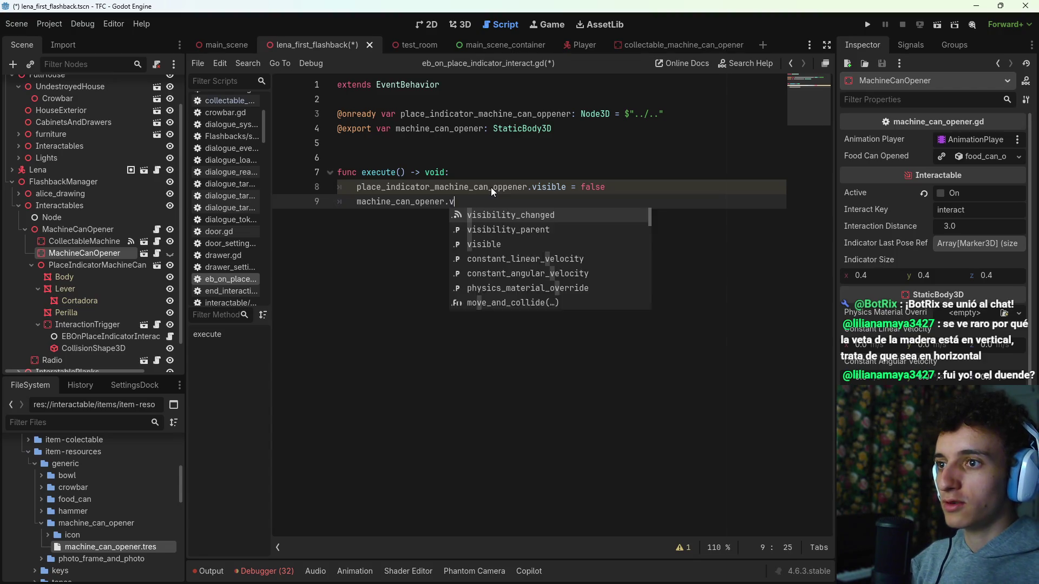
{"action": "key", "text": "Down"}
{"action": "key", "text": "Down"}
{"action": "key", "text": "Return"}
{"action": "type", "text": "true"}
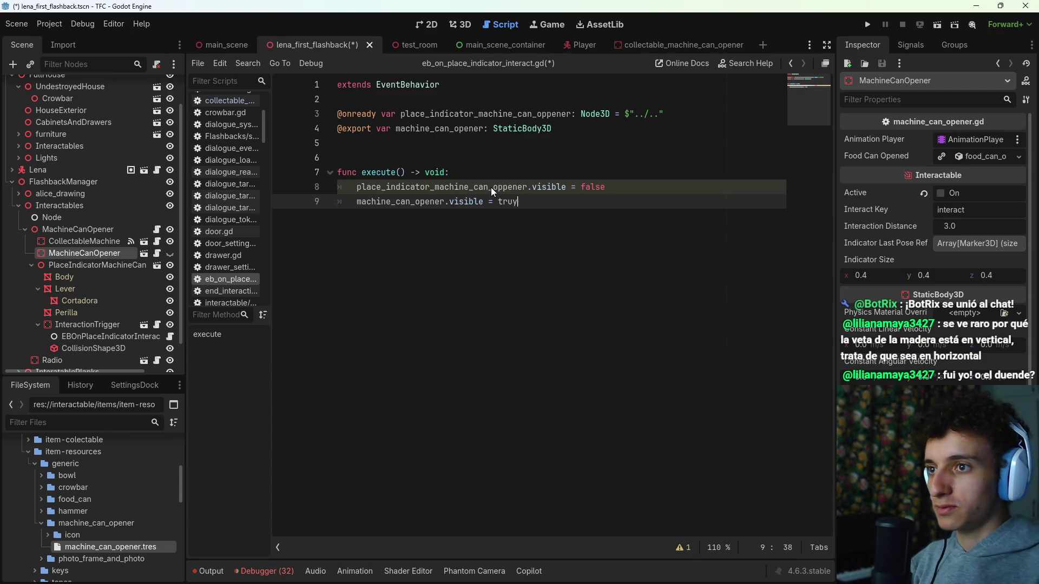
{"action": "key", "text": "ctrl+s"}
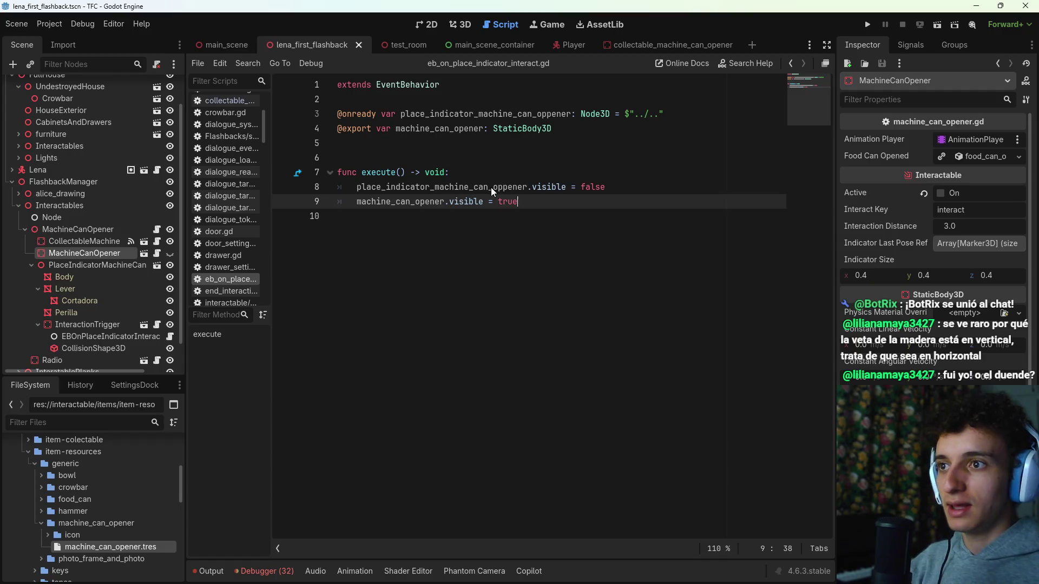
Turn off InteractionTrigger's Active property and save the scene
{"action": "left_click", "coordinate": [522, 179]}
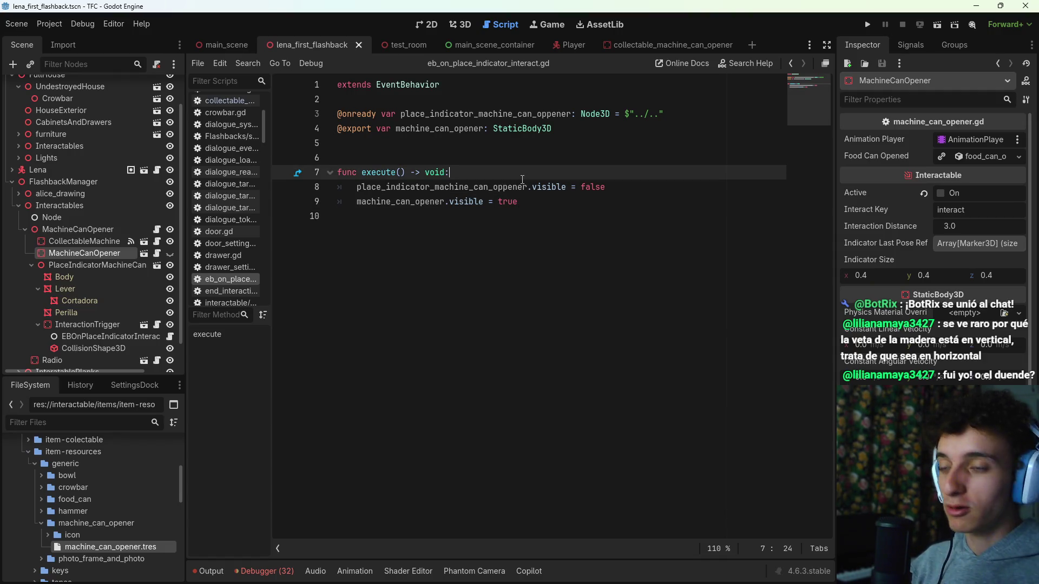
{"action": "key", "text": "Return"}
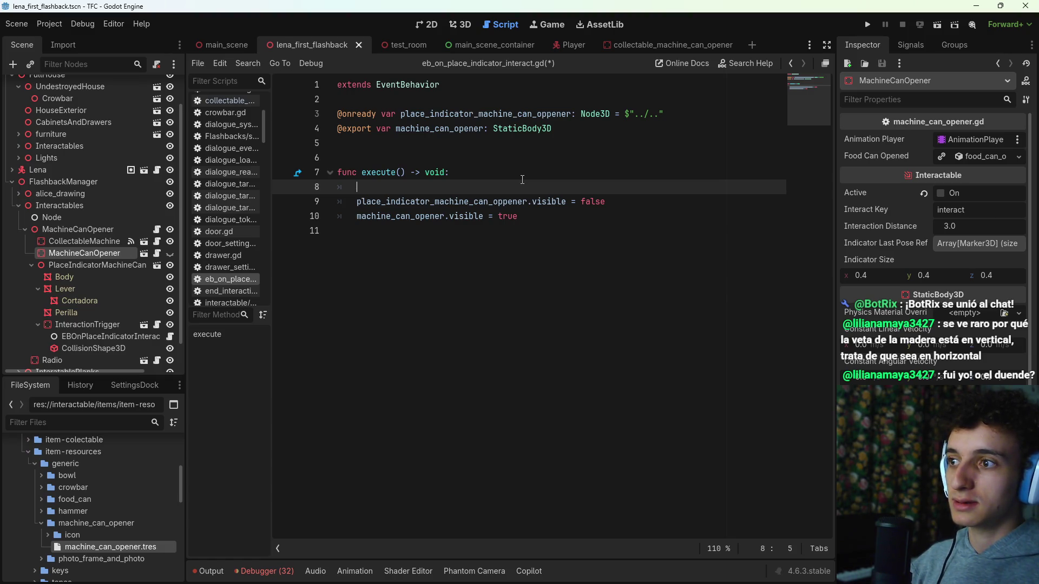
{"action": "key", "text": "BackSpace"}
{"action": "key", "text": "BackSpace"}
{"action": "key", "text": "ctrl+s"}
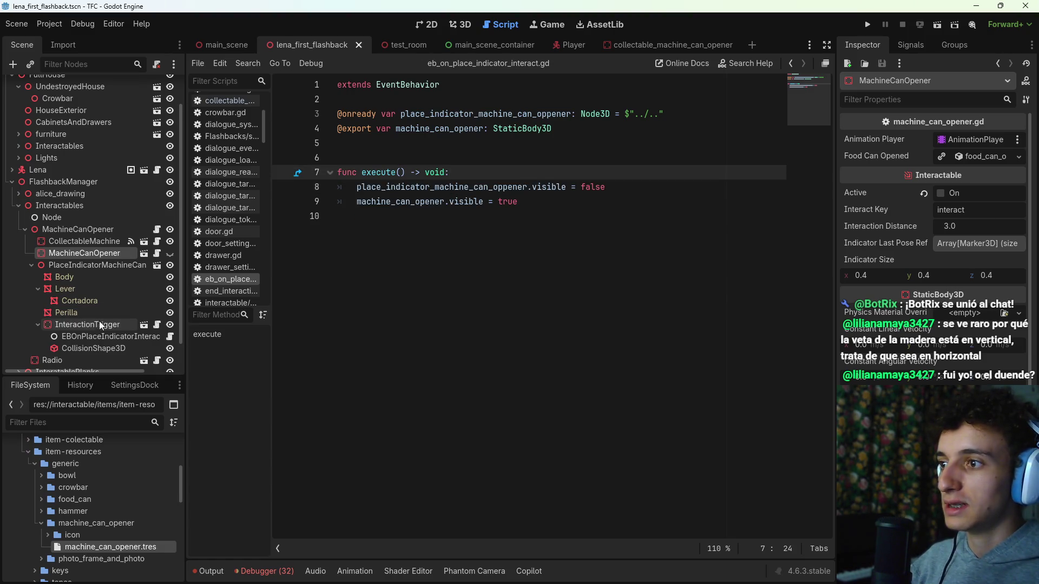
{"action": "left_click", "coordinate": [99, 323]}
{"action": "left_click", "coordinate": [939, 195]}
{"action": "key", "text": "ctrl+s"}
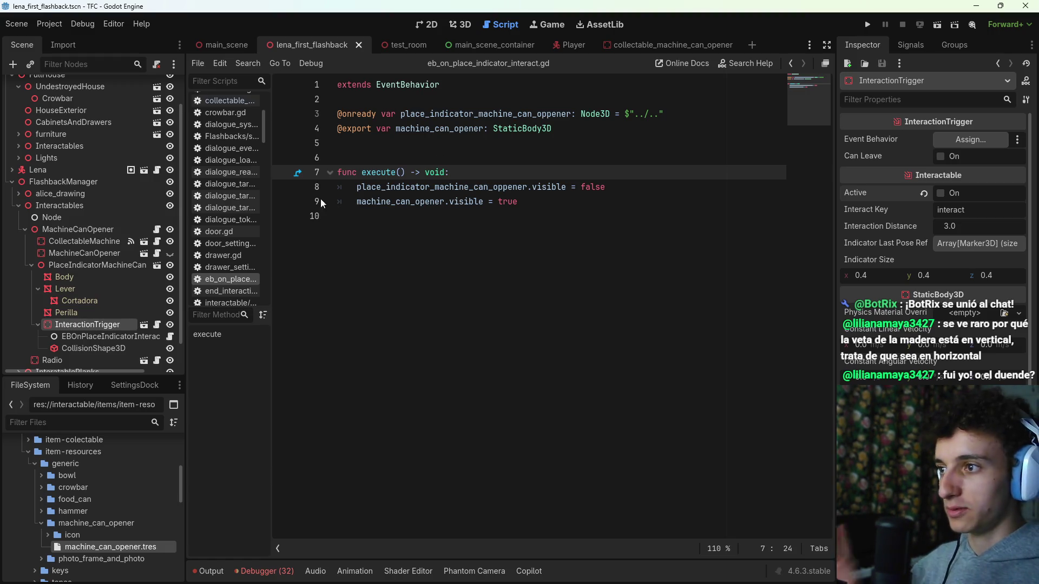
{"action": "left_click", "coordinate": [156, 230]}
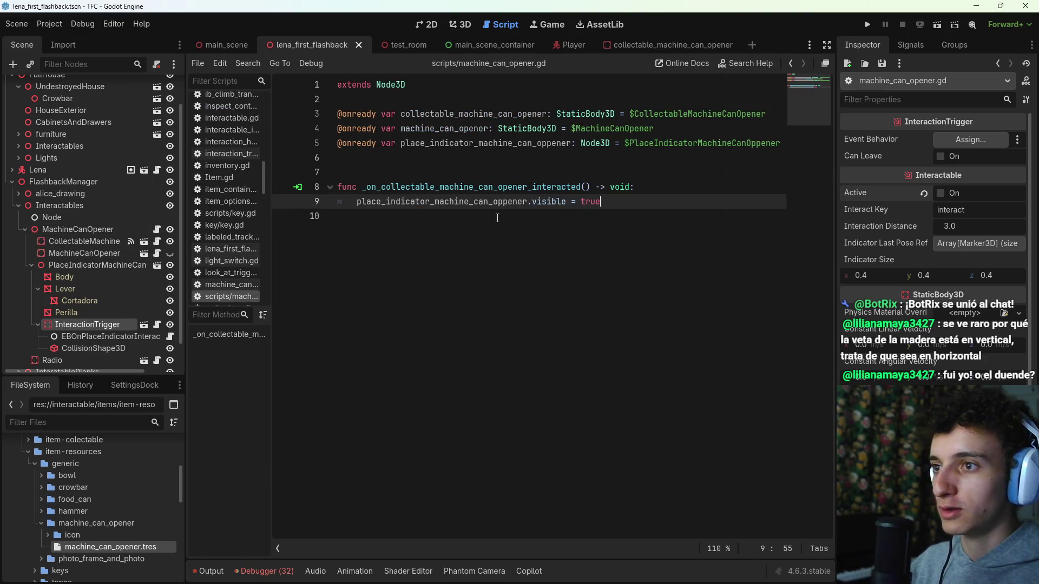
{"action": "left_click_drag", "start_coordinate": [649, 201], "coordinate": [357, 202]}
{"action": "left_click", "coordinate": [621, 205]}
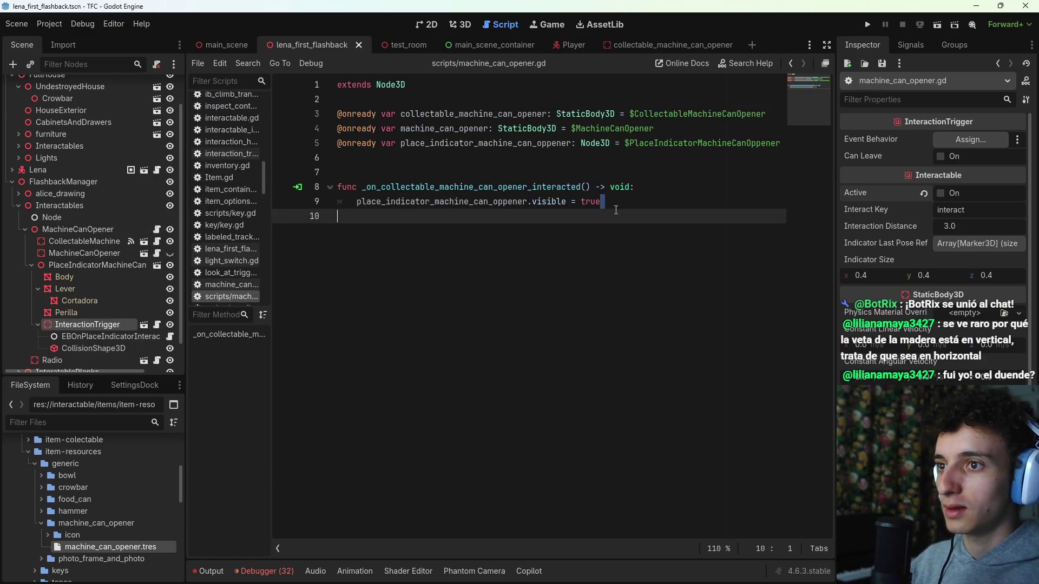
{"action": "key", "text": "Return"}
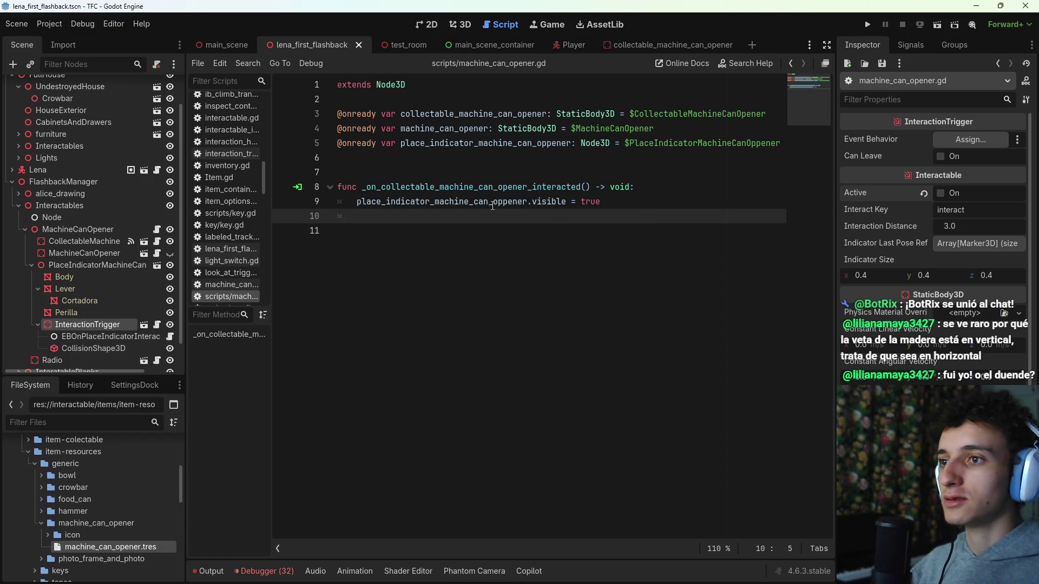
{"action": "triple_click", "coordinate": [617, 202]}
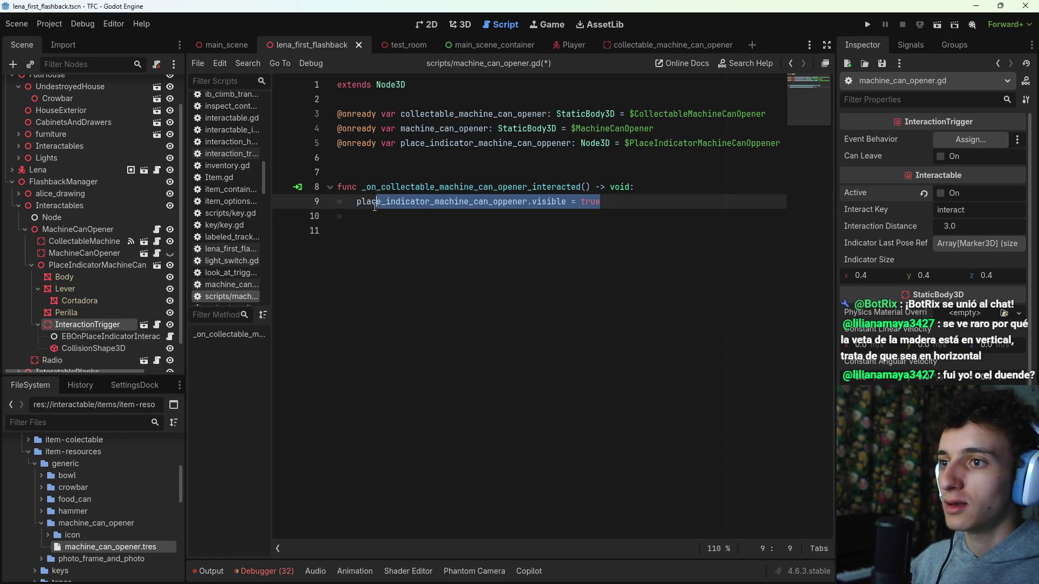
{"action": "left_click", "coordinate": [391, 160]}
{"action": "scroll", "coordinate": [86, 339], "scroll_direction": "down", "scroll_amount": 2}
{"action": "left_click_drag", "start_coordinate": [93, 298], "coordinate": [349, 158]}
{"action": "key", "text": "ctrl+z"}
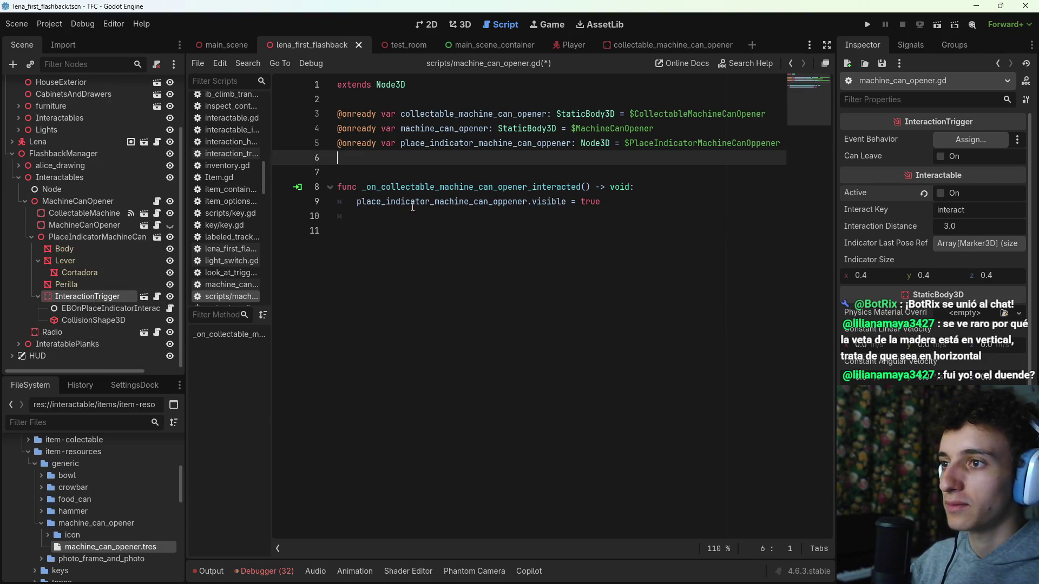
{"action": "left_click_drag", "start_coordinate": [108, 295], "coordinate": [366, 174]}
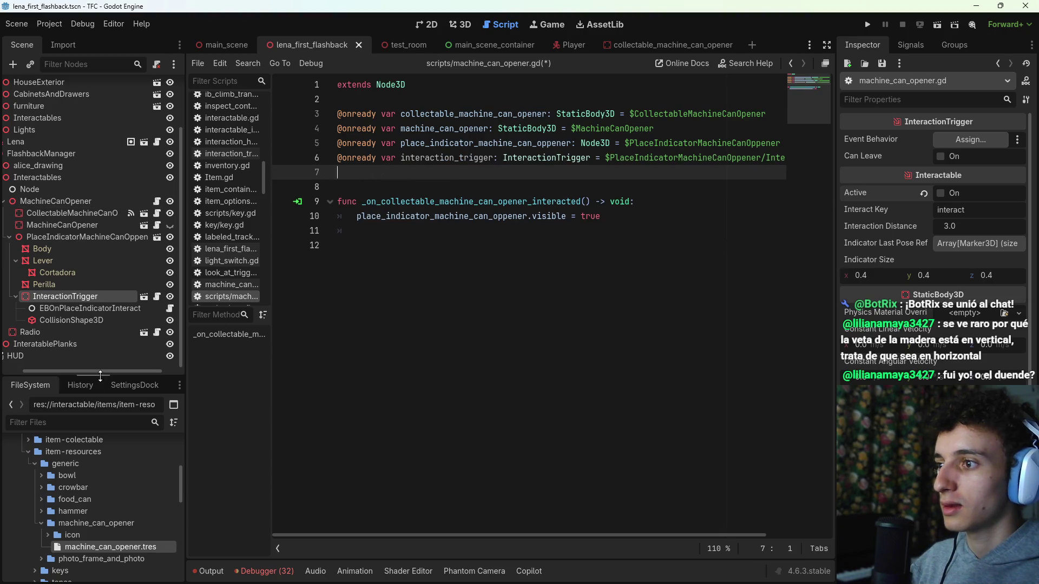
{"action": "left_click_drag", "start_coordinate": [92, 372], "coordinate": [72, 372]}
Add 'interaction_trigger.active = true' to the interaction handler and save the script
{"action": "left_click", "coordinate": [595, 249]}
{"action": "left_click", "coordinate": [618, 216]}
{"action": "left_click", "coordinate": [595, 233]}
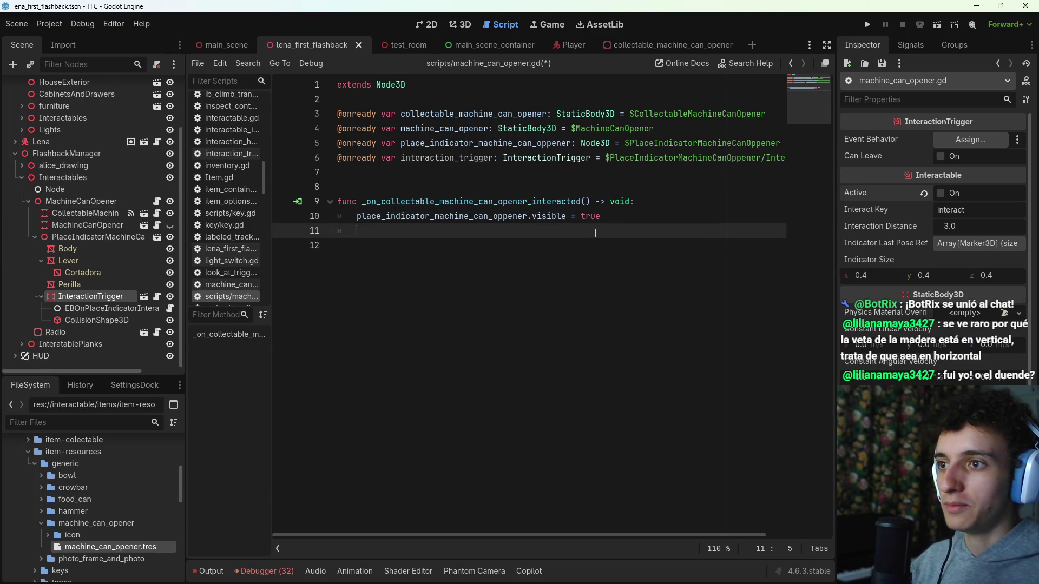
{"action": "type", "text": "intera"}
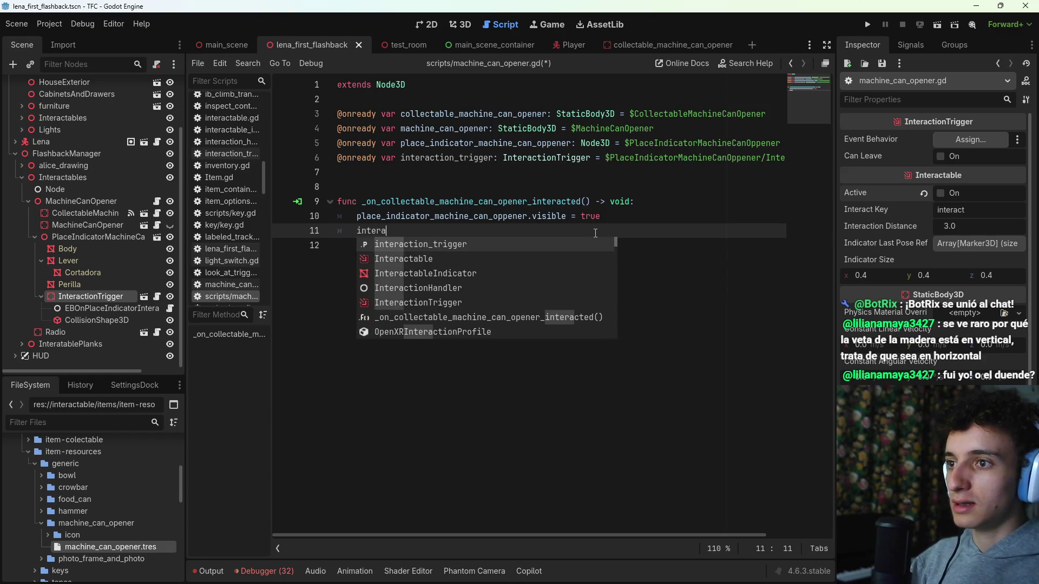
{"action": "key", "text": "Return"}
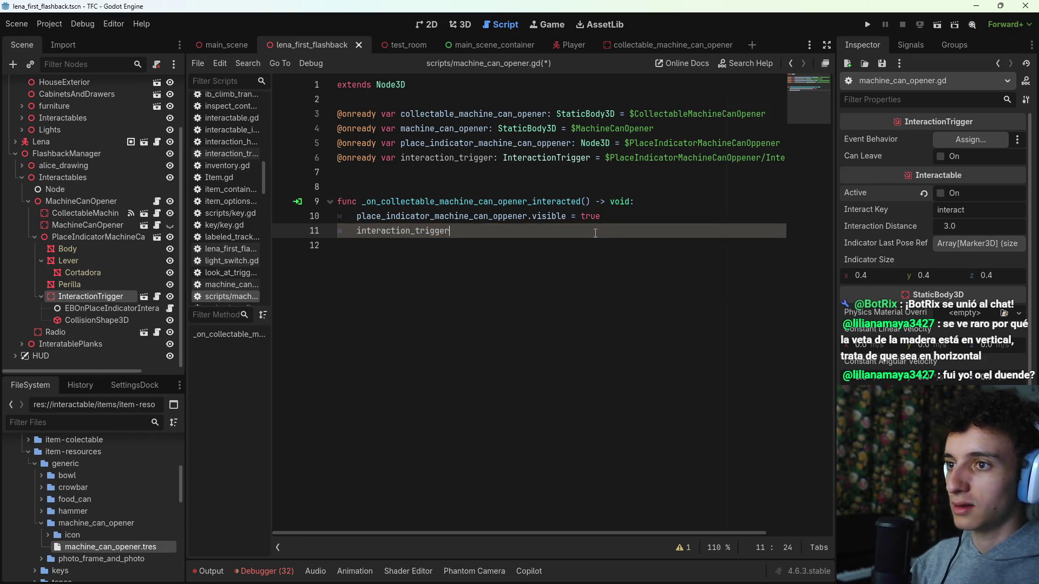
{"action": "type", "text": "."}
{"action": "key", "text": "Return"}
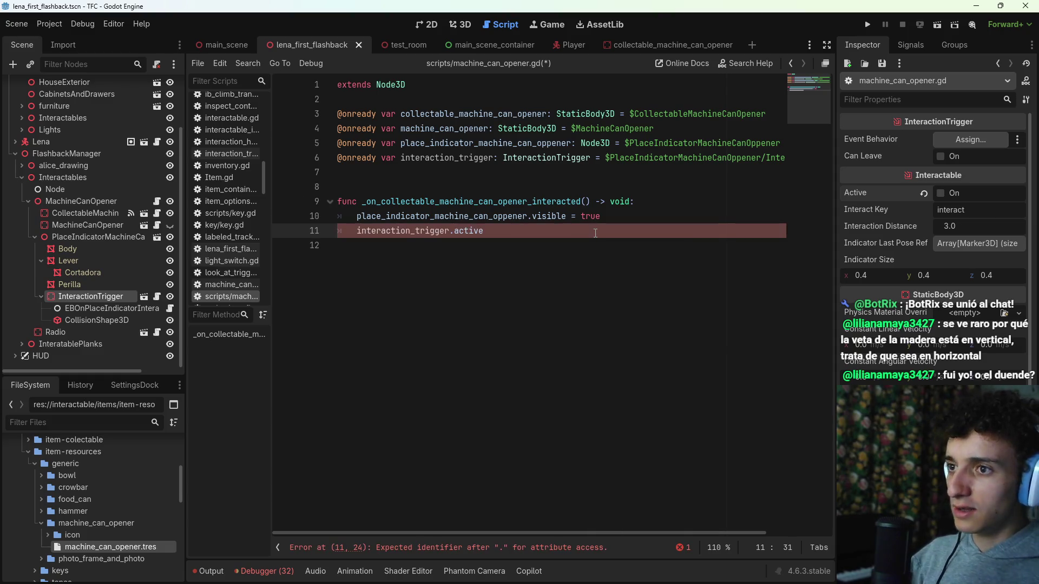
{"action": "type", "text": "= true"}
{"action": "key", "text": "ctrl+s"}
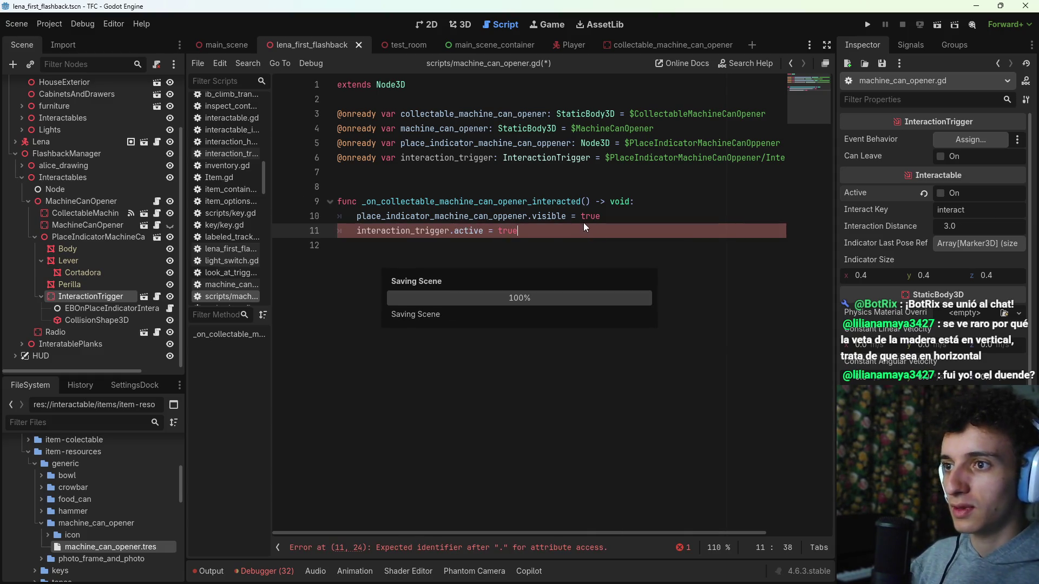
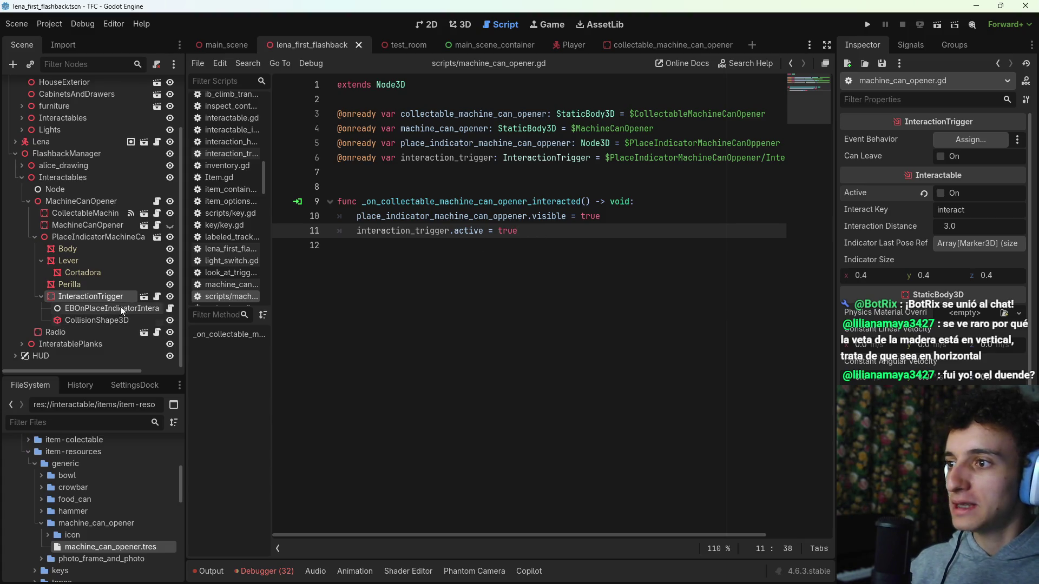
In eb_on_place_indicator_interact.gd, begin a new line after line 9 with machine_can_opener.a
{"action": "left_click", "coordinate": [170, 308]}
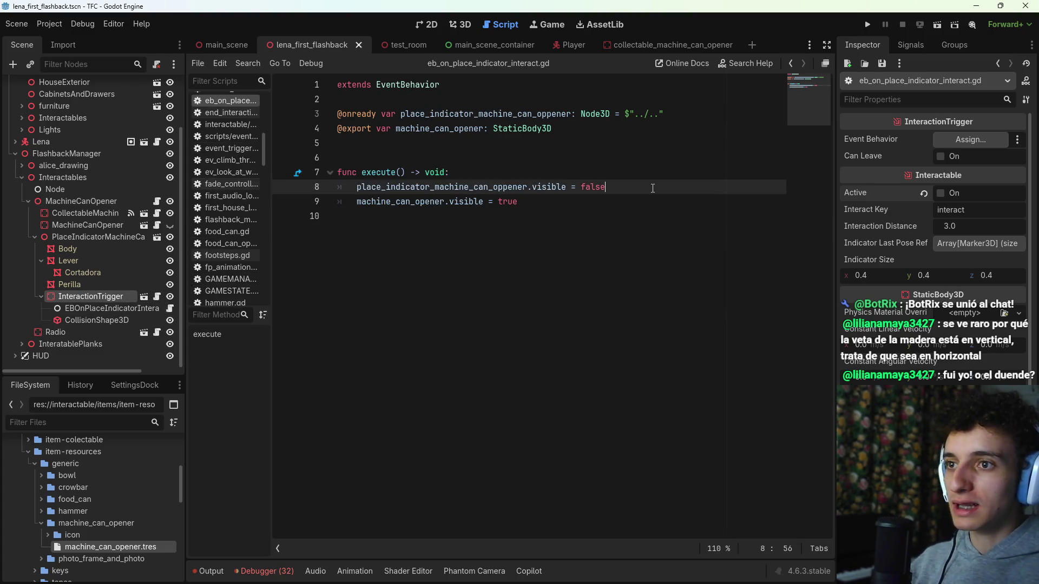
{"action": "left_click_drag", "start_coordinate": [649, 188], "coordinate": [358, 187]}
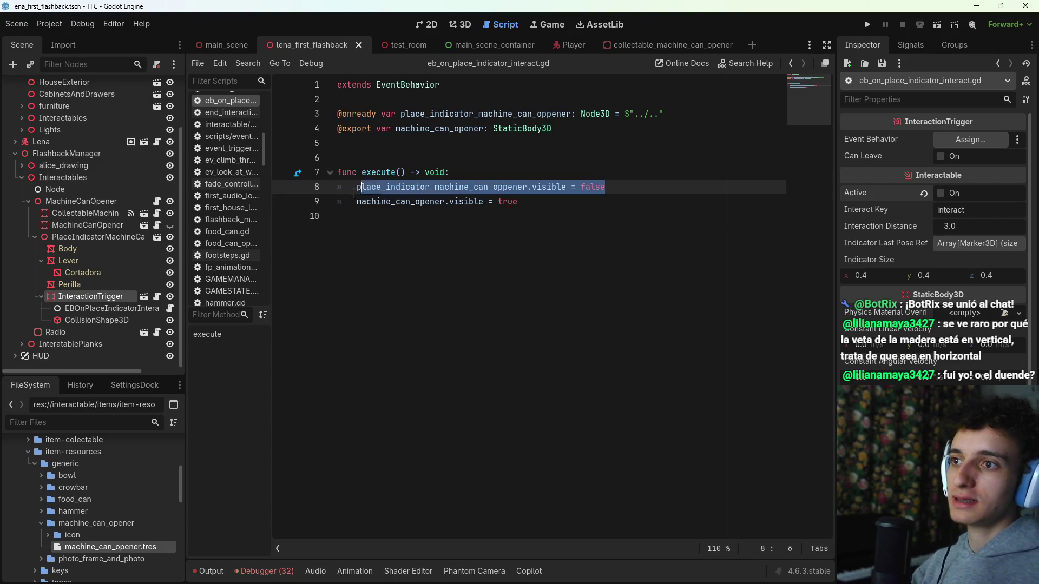
{"action": "left_click", "coordinate": [535, 203]}
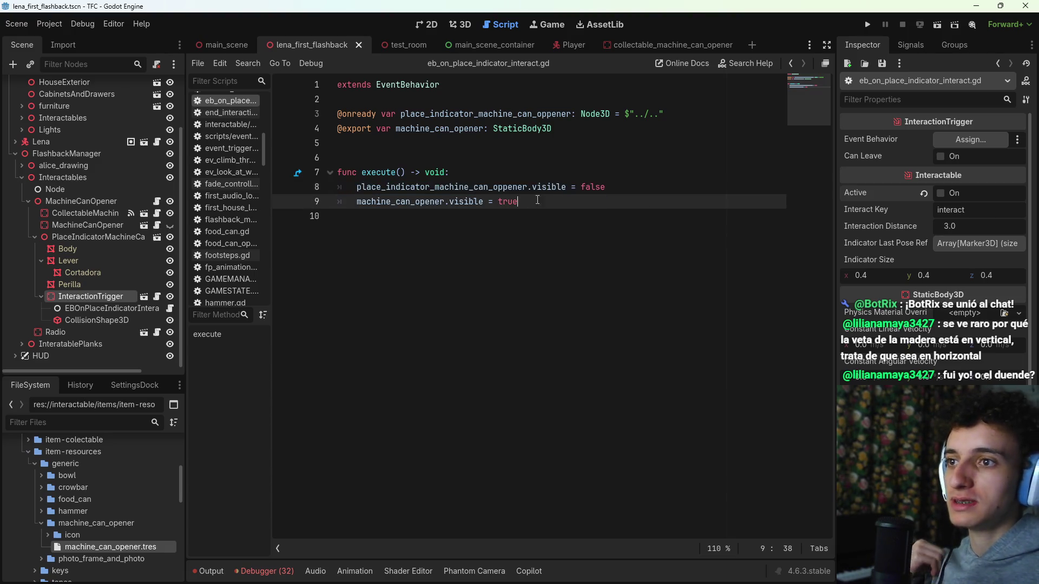
{"action": "left_click", "coordinate": [351, 213]}
{"action": "mouse_move", "coordinate": [352, 210]}
{"action": "left_mouse_down"}
{"action": "mouse_move", "coordinate": [338, 202]}
{"action": "mouse_move", "coordinate": [556, 203]}
{"action": "left_mouse_up"}
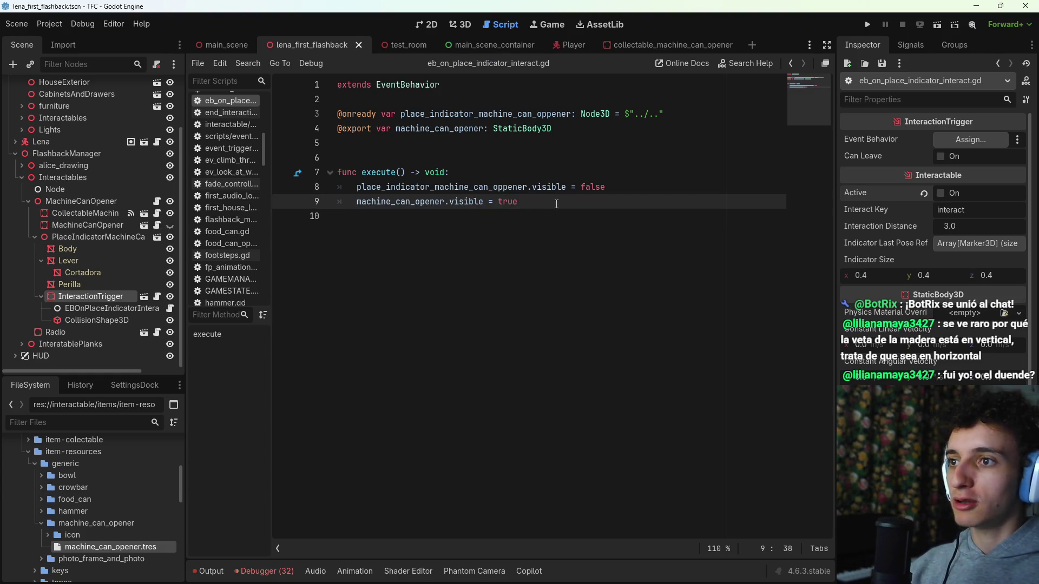
{"action": "key", "text": "Return"}
{"action": "type", "text": "machine_can_opener.ac"}
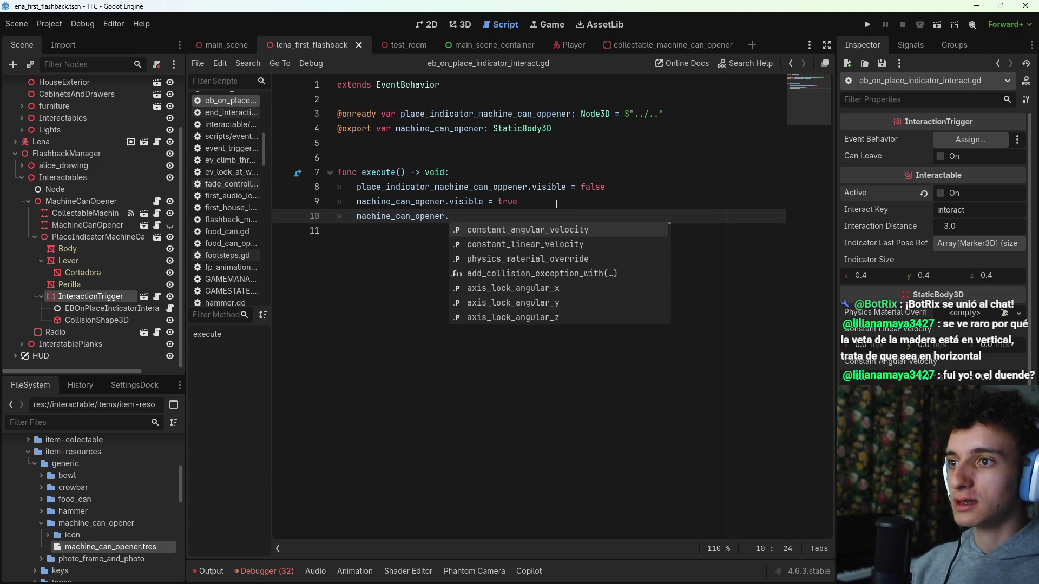
{"action": "type", "text": "t"}
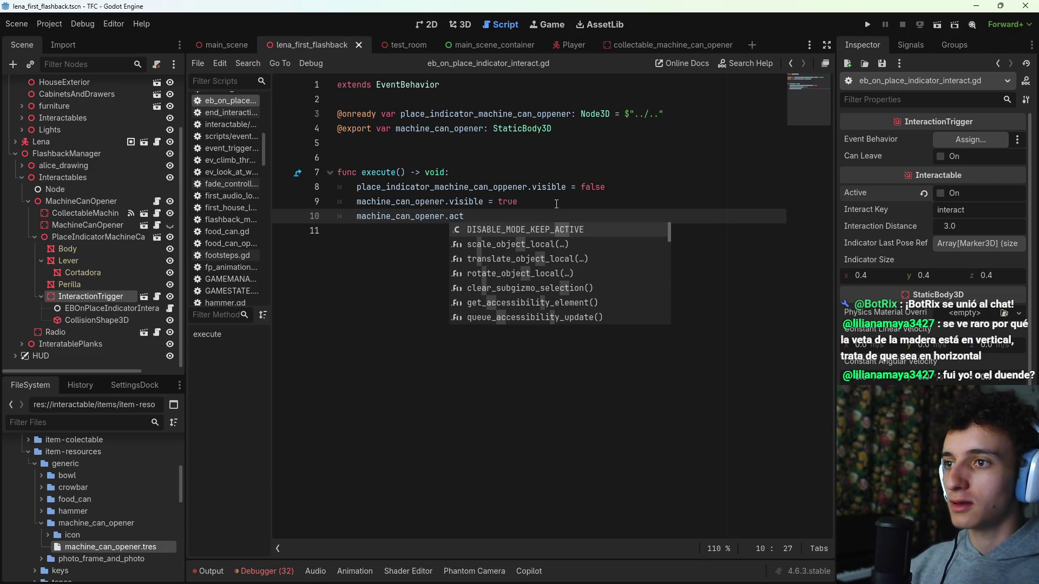
{"action": "key", "text": "BackSpace"}
{"action": "key", "text": "BackSpace"}
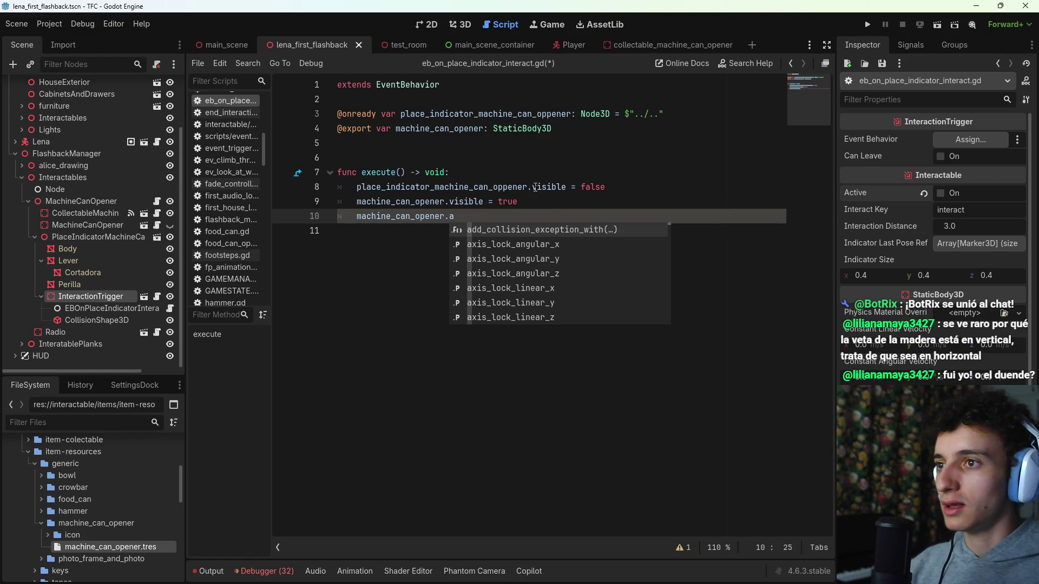
{"action": "left_click", "coordinate": [563, 125]}
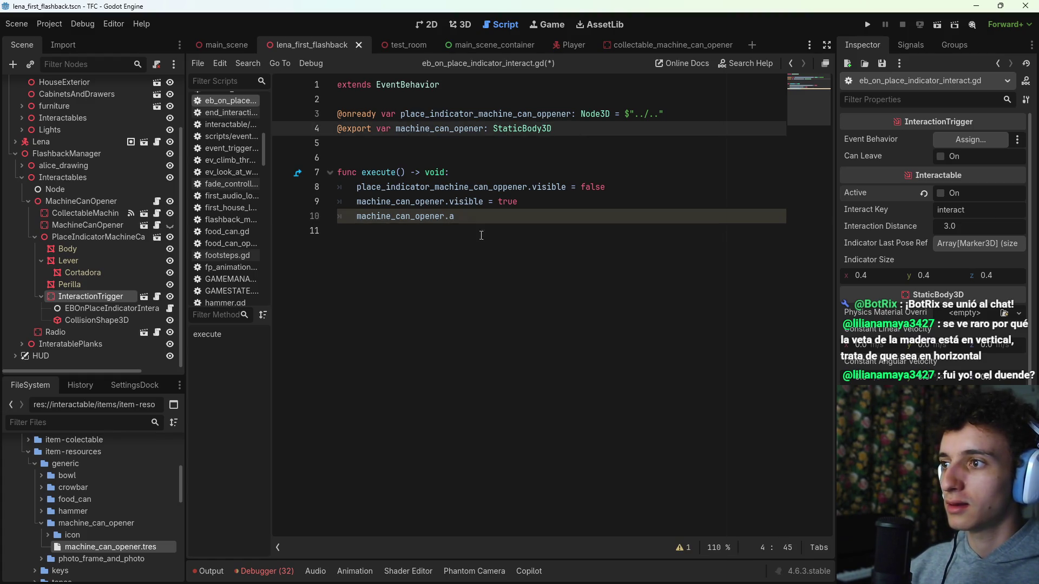
{"action": "left_click", "coordinate": [93, 227]}
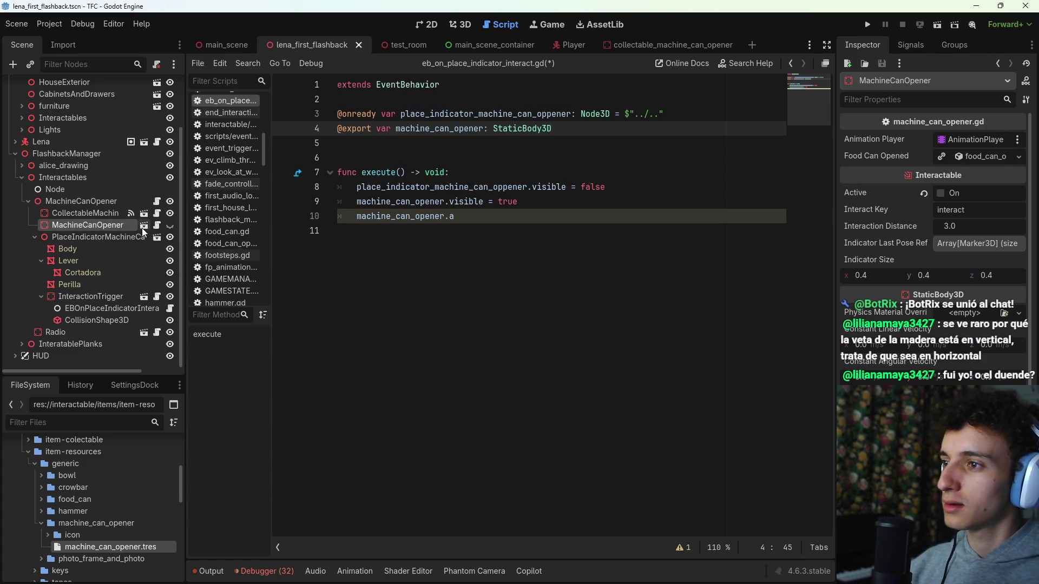
Add class_name MachineCanOpener as line 1 of machine_can_opener.gd and save
{"action": "left_click", "coordinate": [157, 225]}
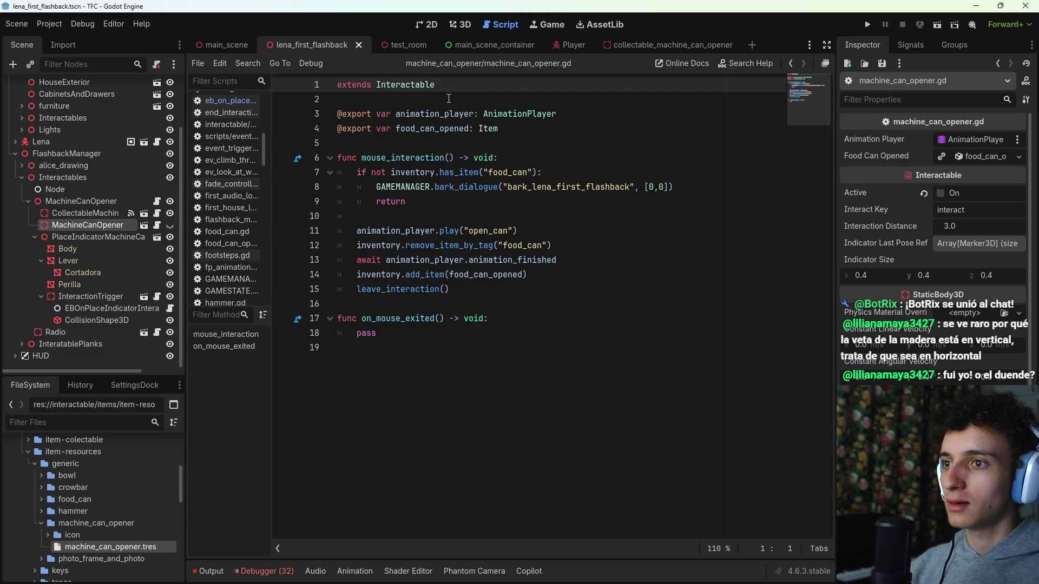
{"action": "key", "text": "Return"}
{"action": "key", "text": "Up"}
{"action": "type", "text": "class_name  "}
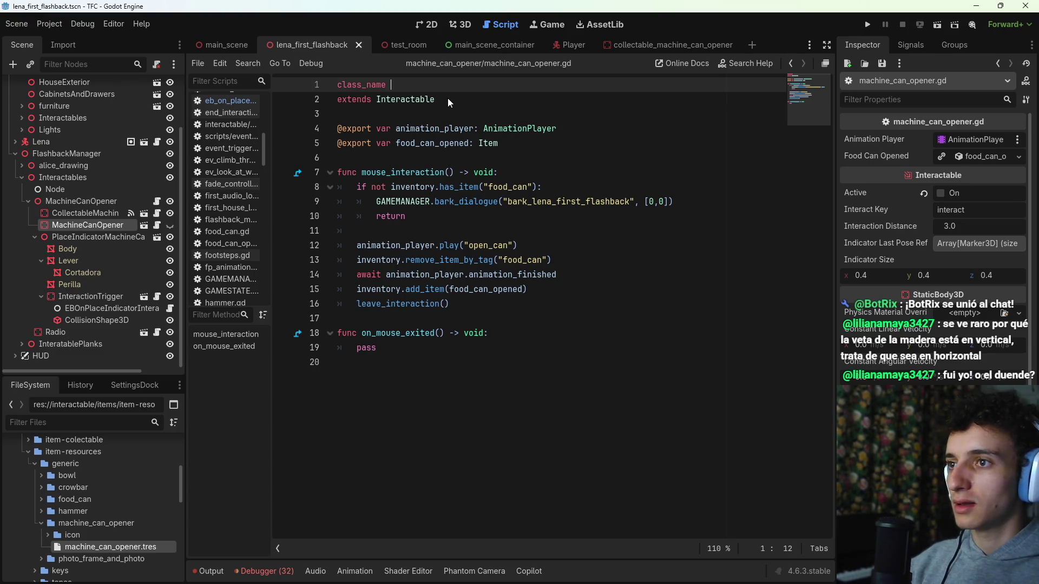
{"action": "type", "text": "MachineCan"}
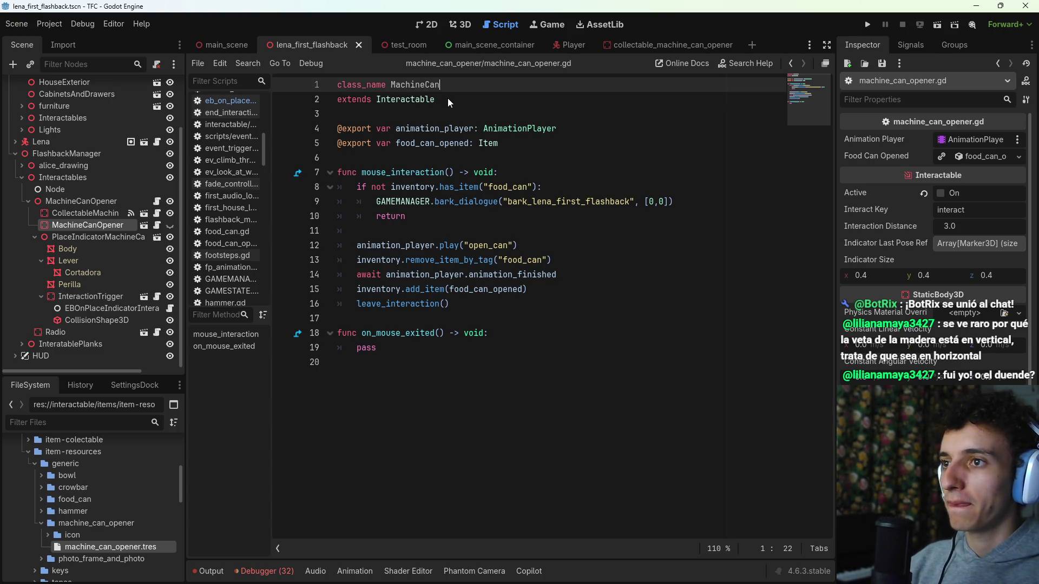
{"action": "key", "text": "BackSpace"}
{"action": "key", "text": "BackSpace"}
{"action": "key", "text": "BackSpace"}
{"action": "type", "text": "er"}
{"action": "key", "text": "ctrl+s"}
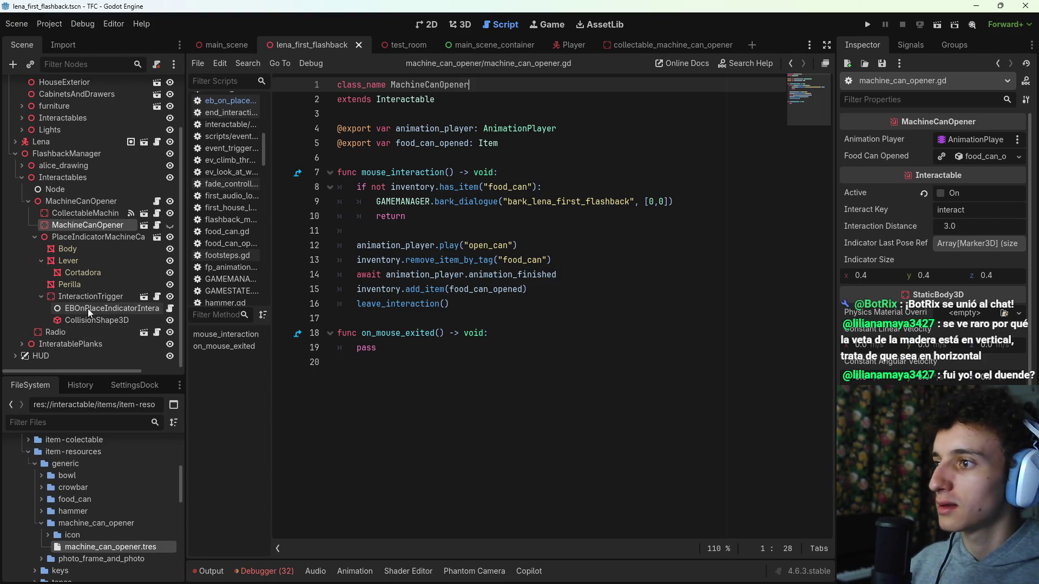
Change the exported machine_can_opener variable's type from StaticBody3D to MachineCanOpener and save
{"action": "left_click", "coordinate": [168, 310]}
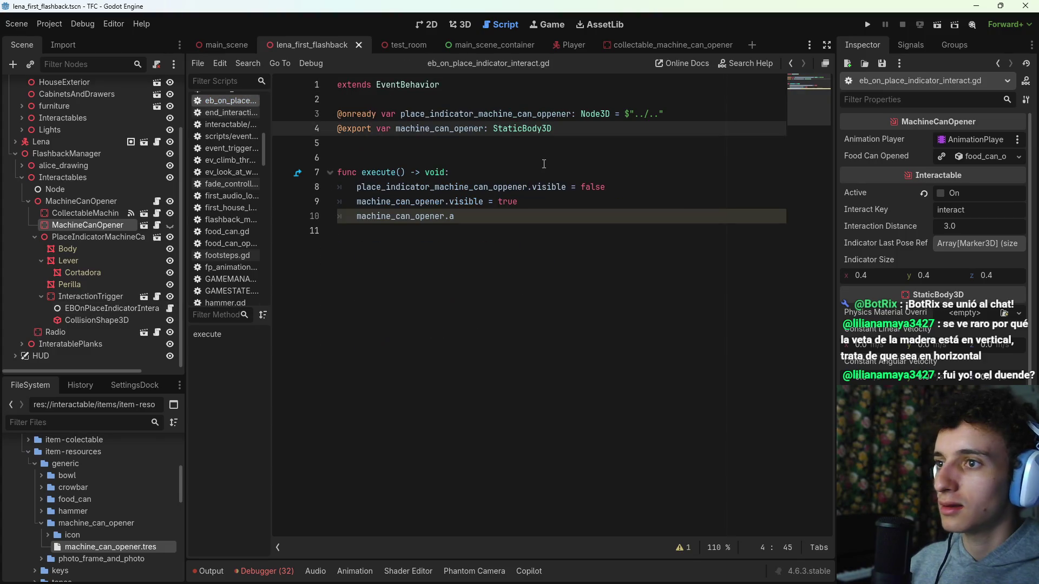
{"action": "double_click", "coordinate": [495, 130]}
{"action": "type", "text": "Mach"}
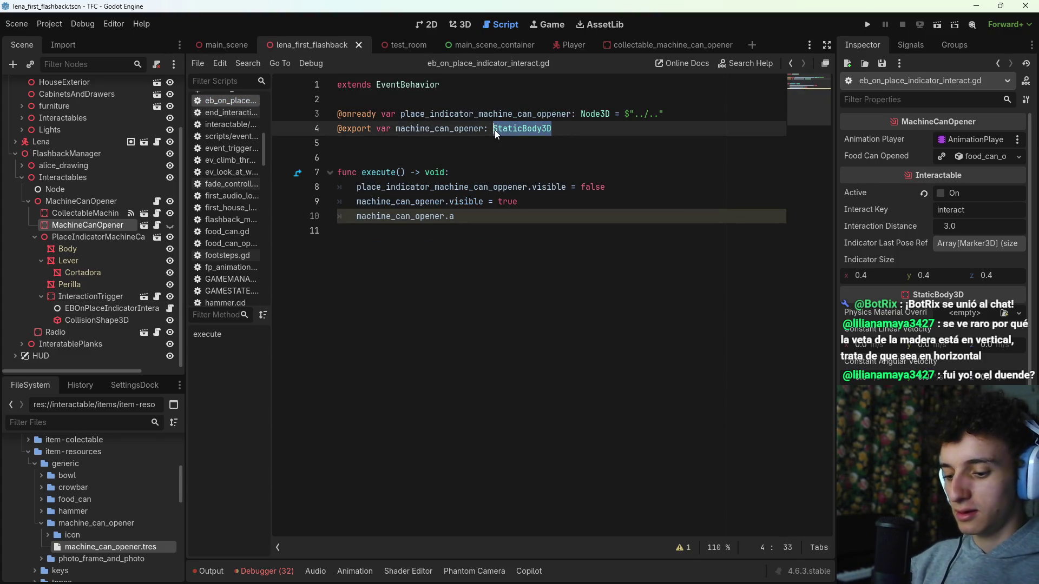
{"action": "key", "text": "Return"}
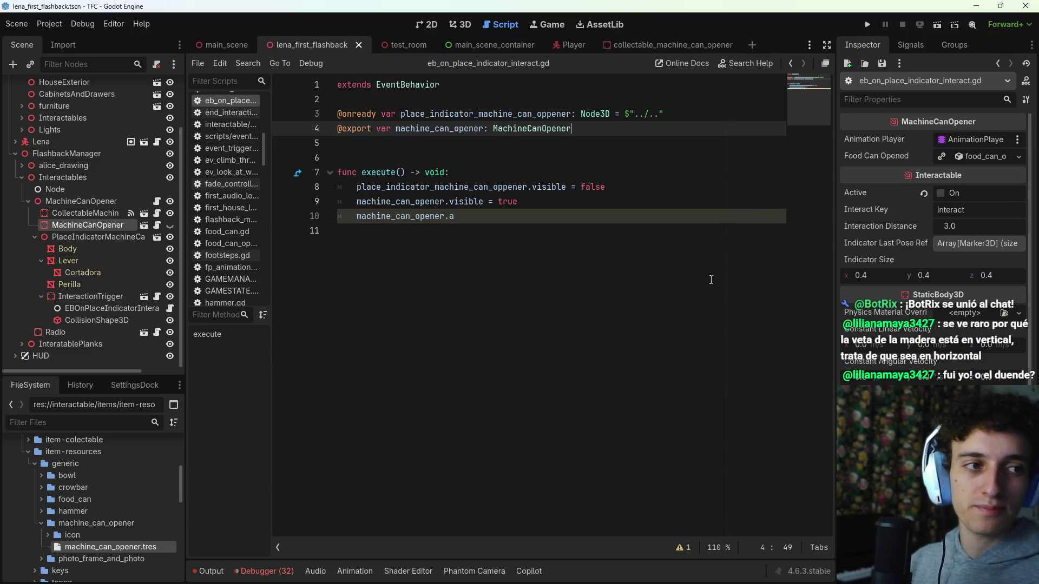
{"action": "key", "text": "ctrl+s"}
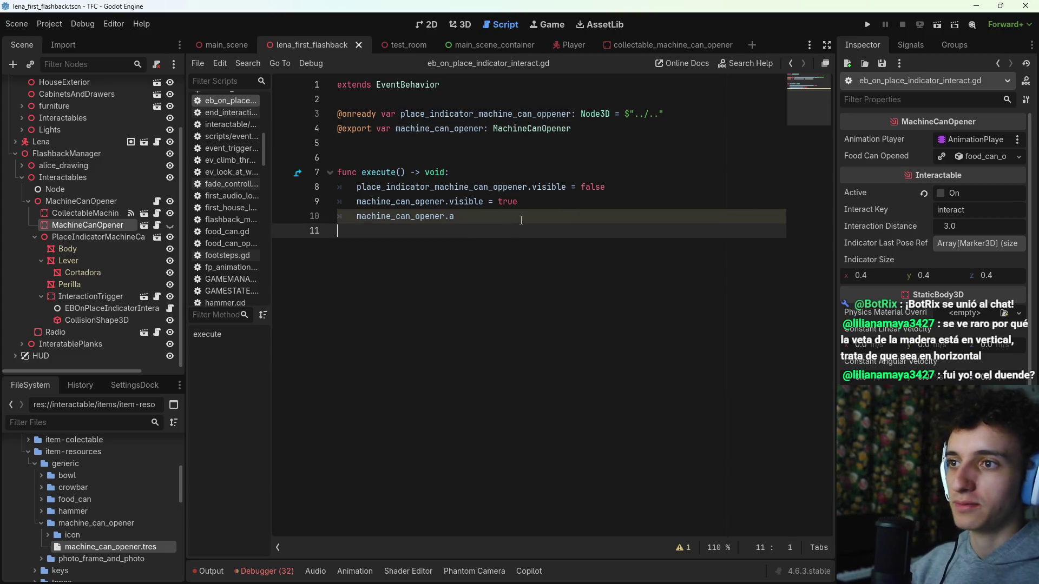
Complete line 10 as machine_can_opener.active = true and save
{"action": "left_click", "coordinate": [524, 217]}
{"action": "type", "text": "tive = true"}
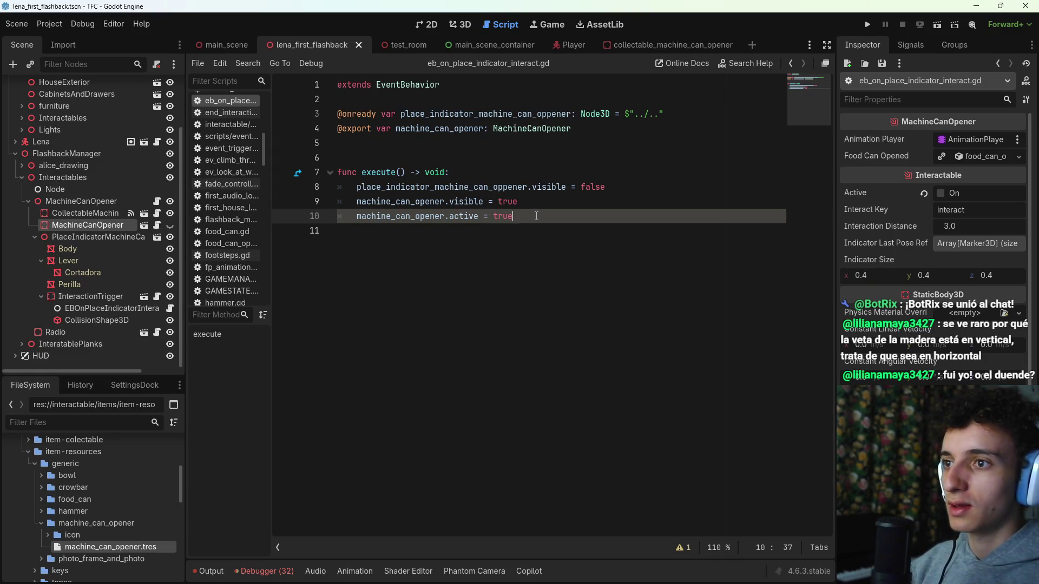
{"action": "key", "text": "ctrl+s"}
Add place_indicator_machine_can_oppener.queue_free() on the next line and save
{"action": "key", "text": "Return"}
{"action": "type", "text": "queu"}
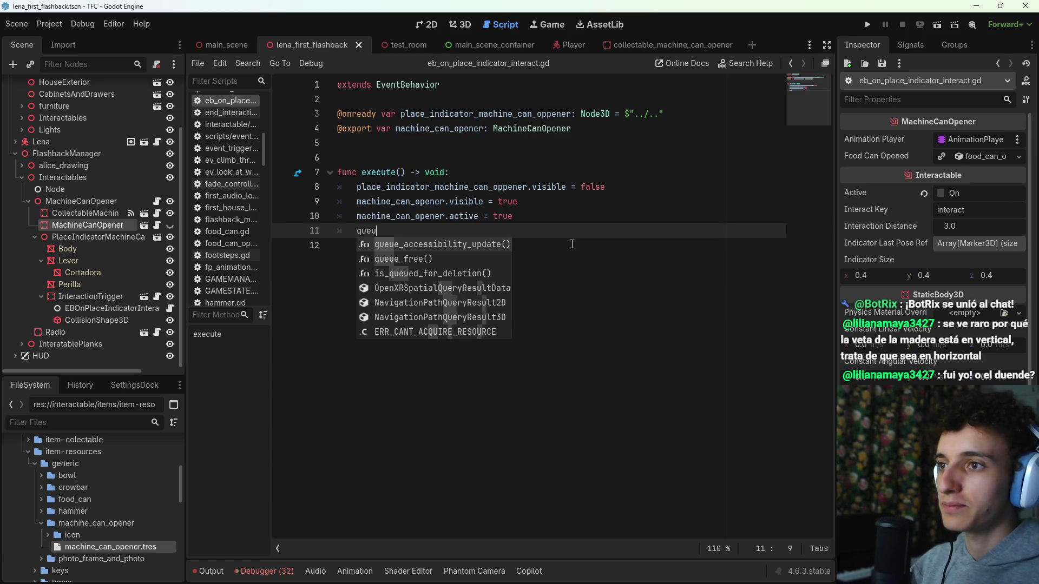
{"action": "key", "text": "BackSpace"}
{"action": "key", "text": "BackSpace"}
{"action": "key", "text": "BackSpace"}
{"action": "type", "text": "plac"}
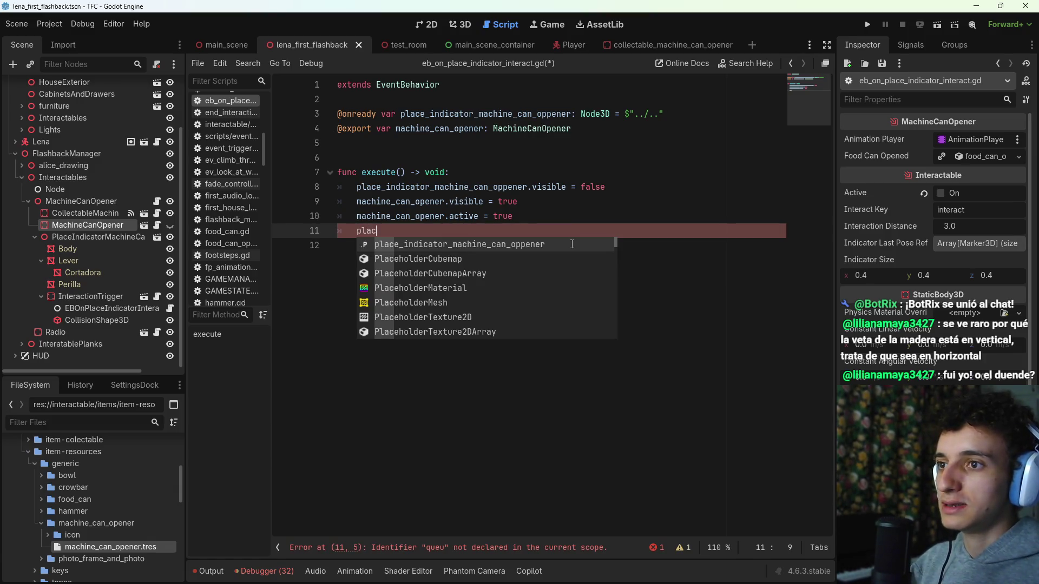
{"action": "key", "text": "Return"}
{"action": "type", "text": ".queu"}
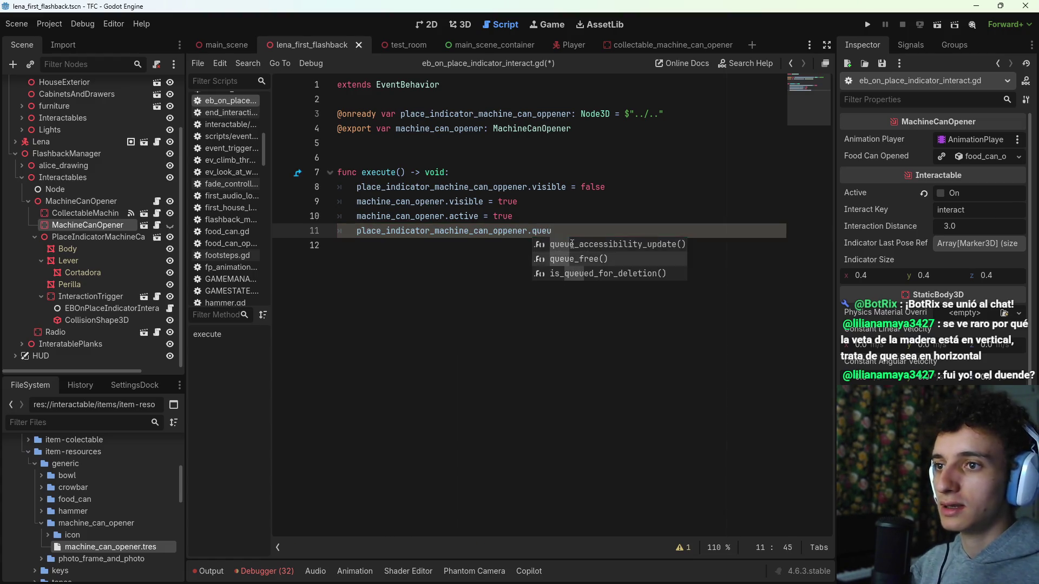
{"action": "key", "text": "Return"}
{"action": "key", "text": "ctrl+s"}
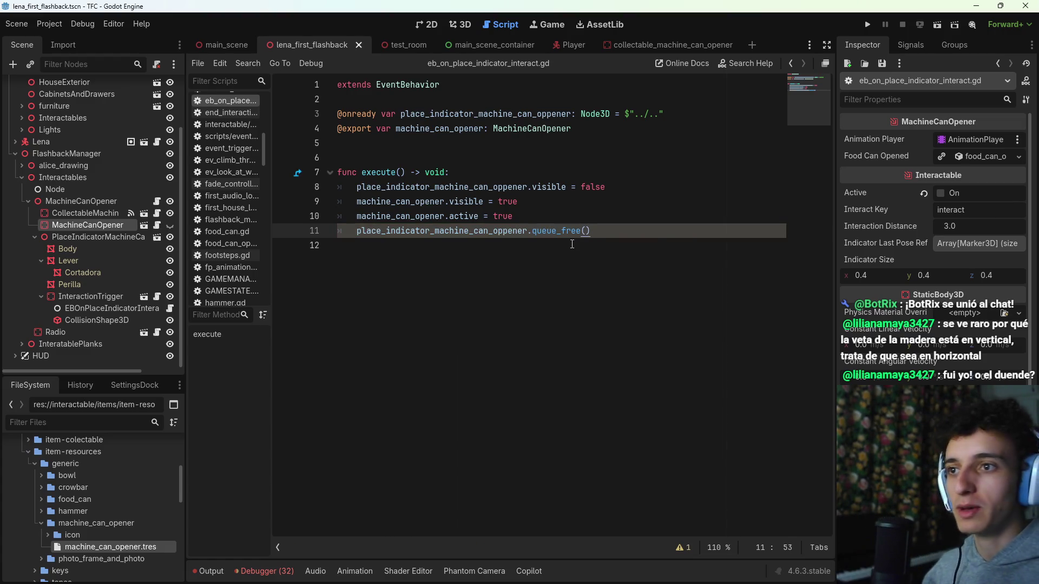
Collapse the tree nodes and toggle visibility of the placement indicator and MachineCanOpener in 3D
{"action": "left_click", "coordinate": [39, 297]}
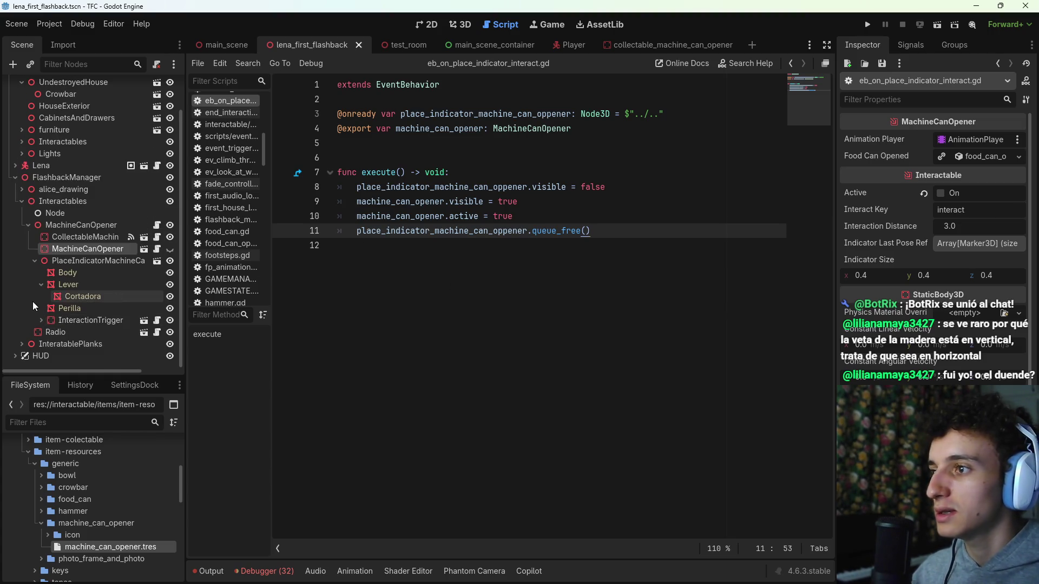
{"action": "left_click", "coordinate": [33, 261]}
{"action": "left_click", "coordinate": [108, 304]}
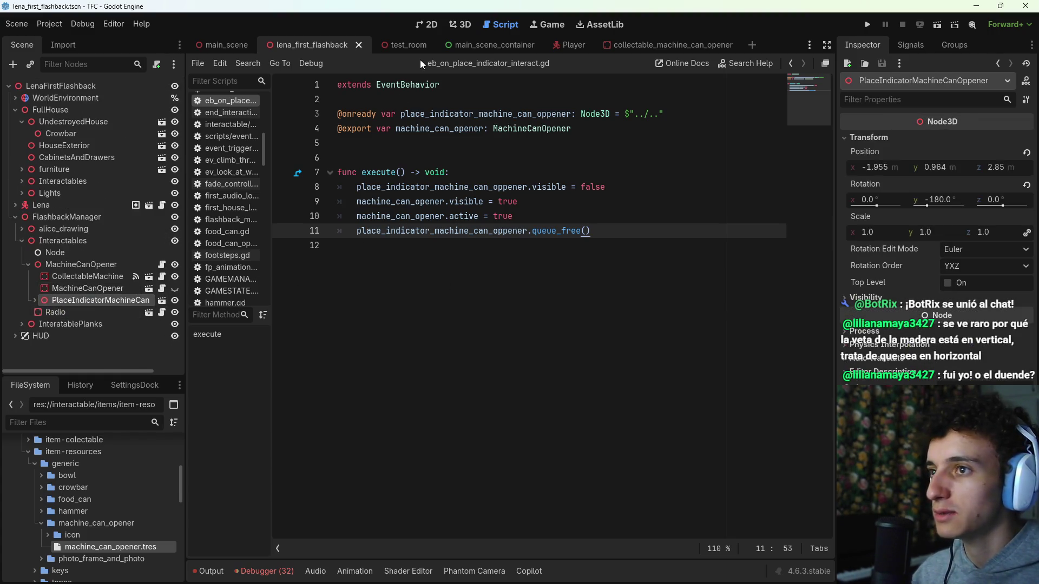
{"action": "key", "text": "ctrl+F2"}
{"action": "left_click", "coordinate": [175, 301]}
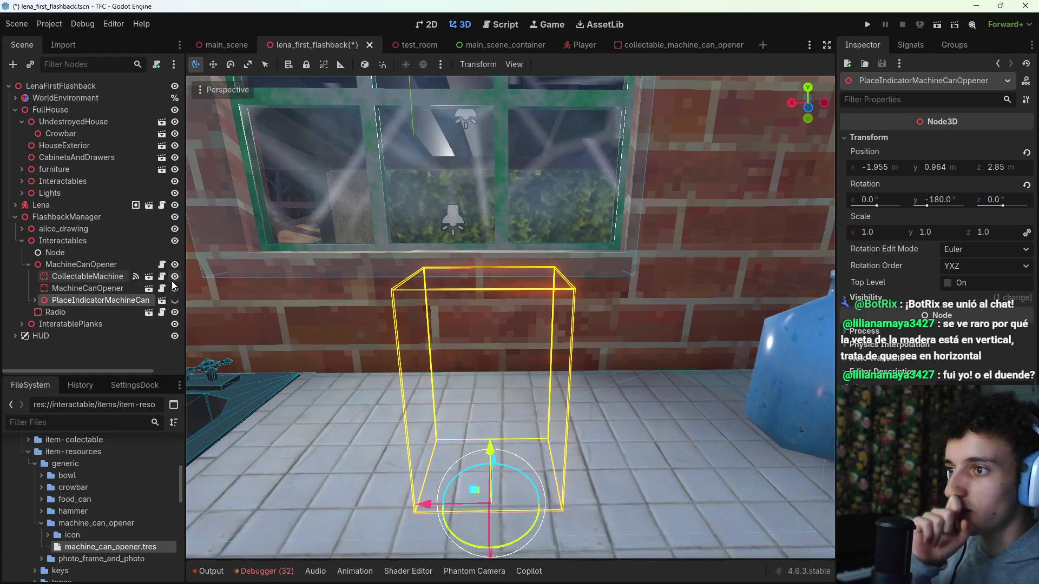
{"action": "left_click", "coordinate": [174, 287]}
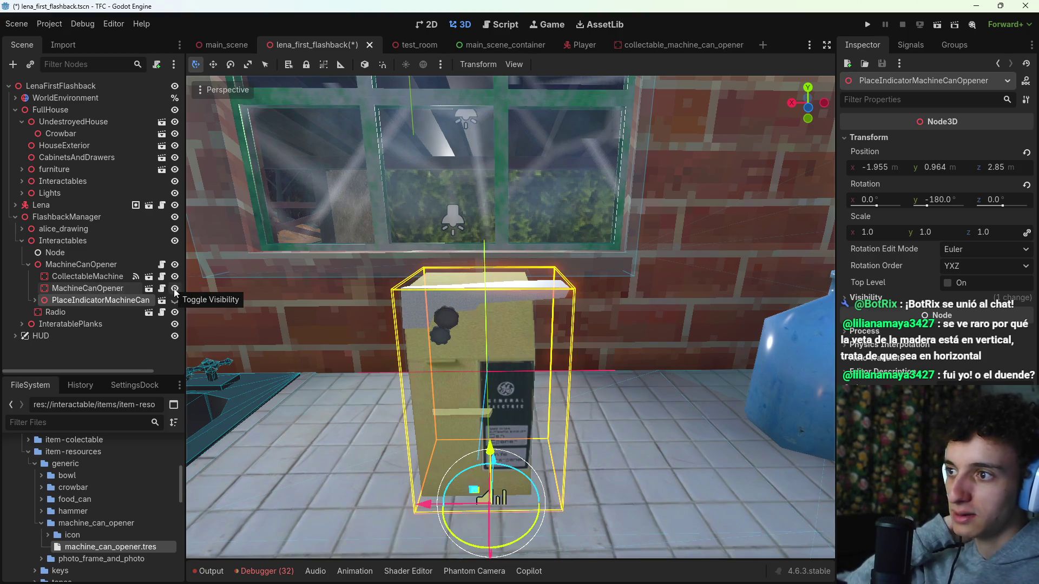
{"action": "left_click", "coordinate": [500, 26]}
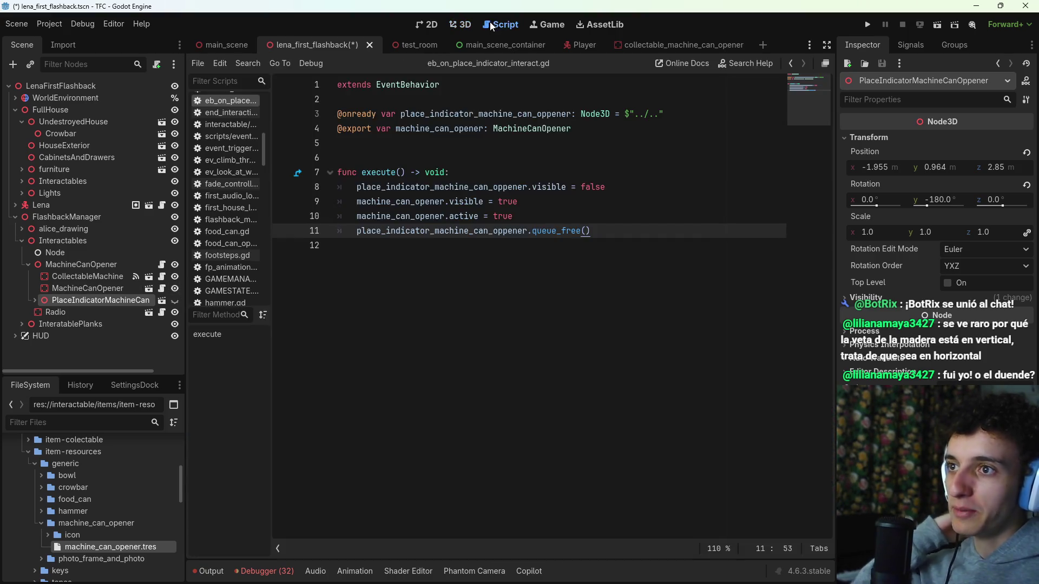
Add a PATHS.inventory.remove_item_by_tag() call on a new line after line 10
{"action": "left_click", "coordinate": [590, 216]}
{"action": "key", "text": "Return"}
{"action": "type", "text": "i"}
{"action": "key", "text": "BackSpace"}
{"action": "type", "text": "PATHS.inve"}
{"action": "key", "text": "Return"}
{"action": "type", "text": ".de"}
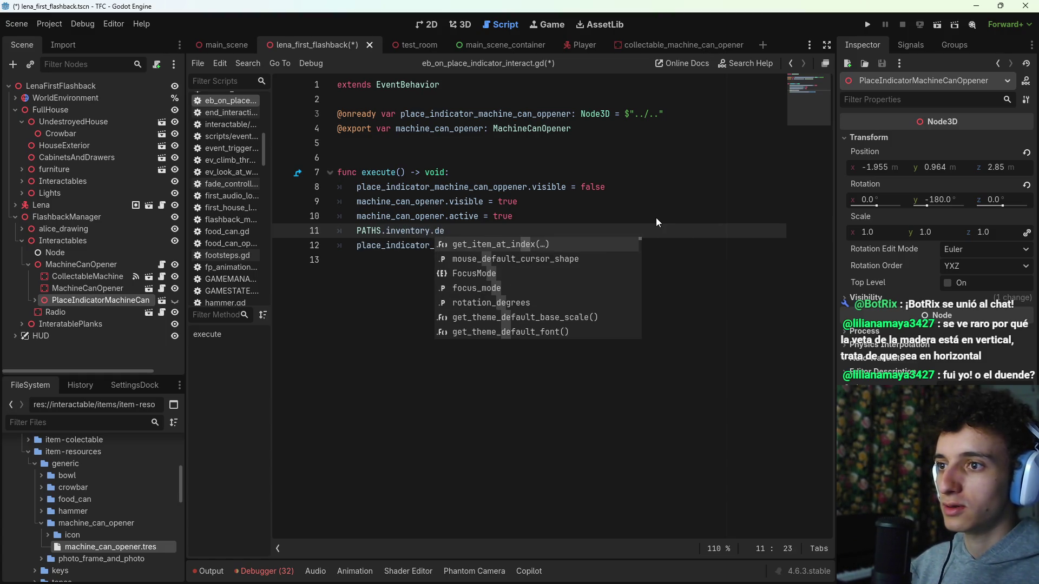
{"action": "key", "text": "BackSpace"}
{"action": "key", "text": "BackSpace"}
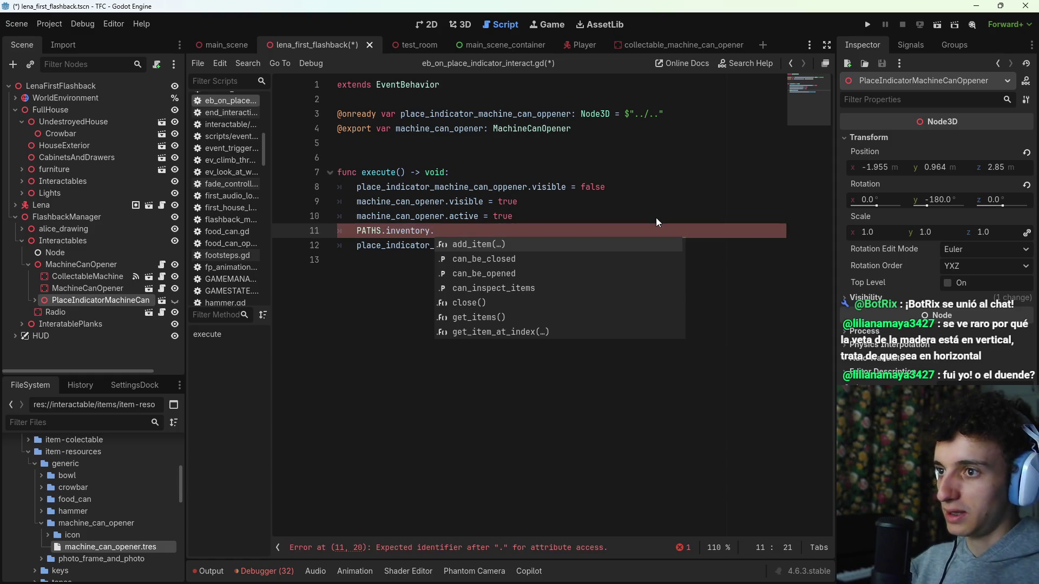
{"action": "type", "text": "remove"}
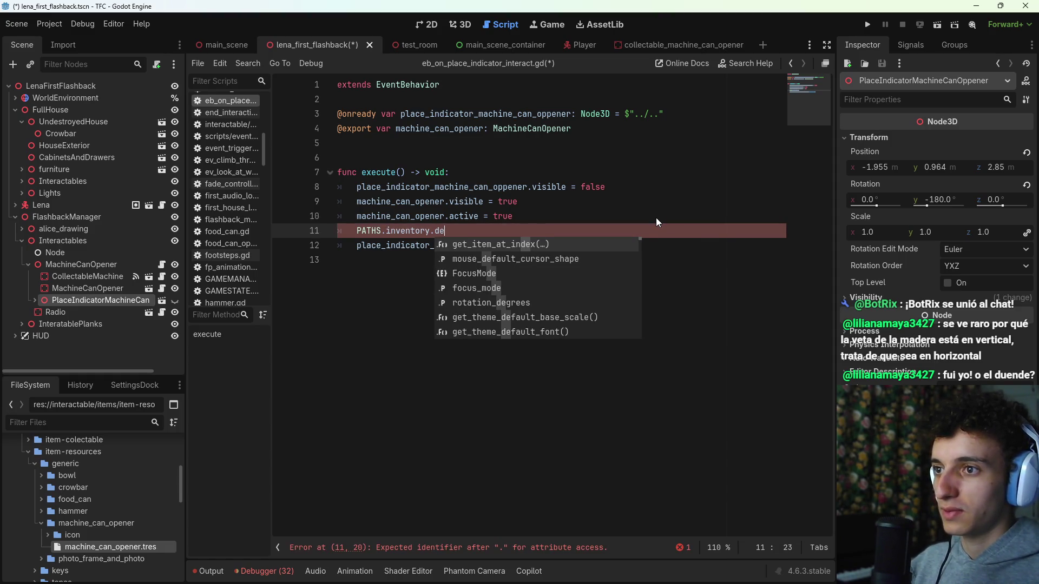
{"action": "key", "text": "Down"}
{"action": "key", "text": "Return"}
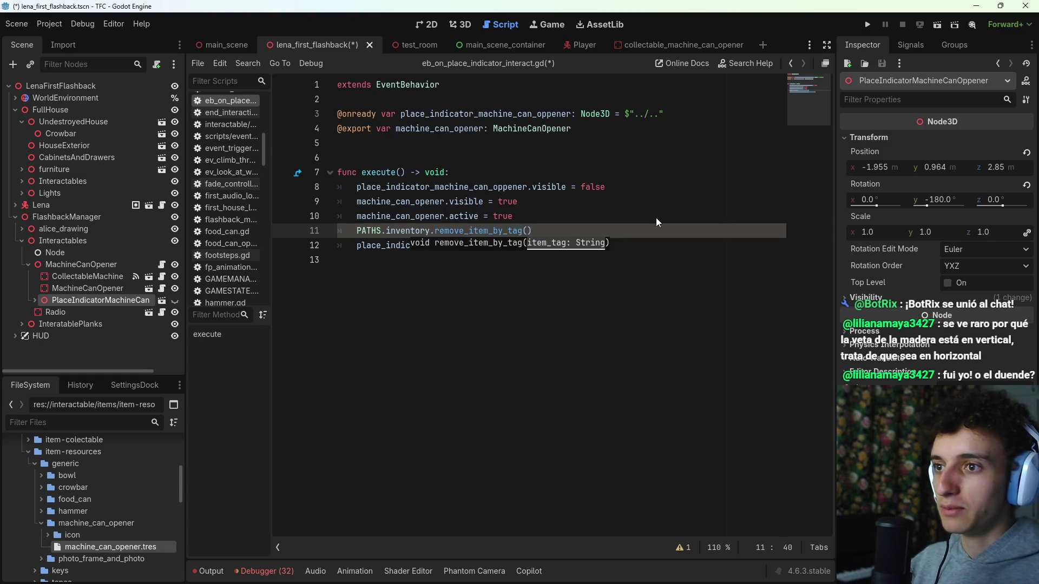
Pass the tag "machine_can_opener", copied from machine_can_opener.tres, to the call and save
{"action": "left_click", "coordinate": [95, 547]}
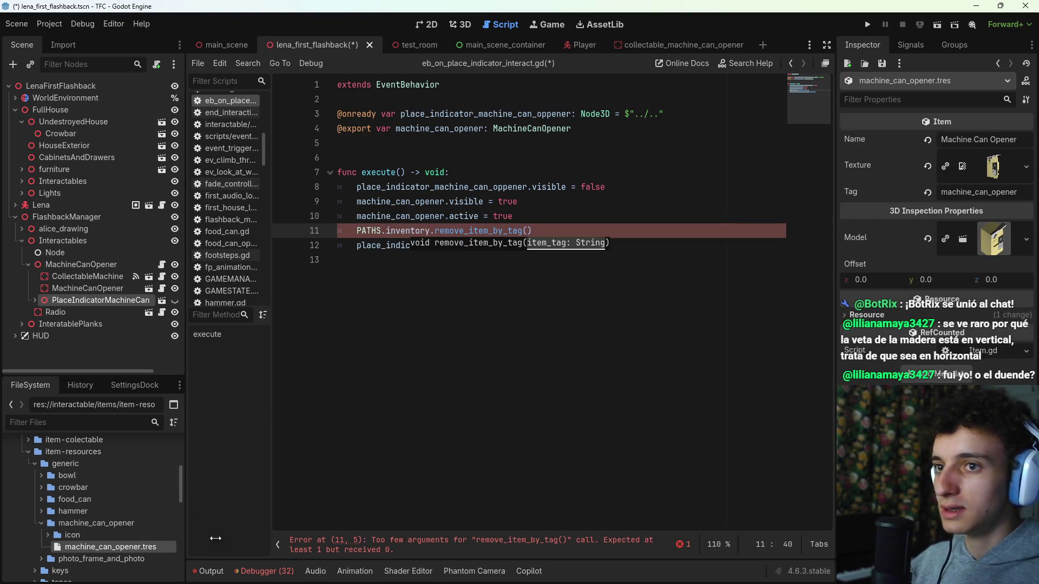
{"action": "double_click", "coordinate": [977, 192]}
{"action": "key", "text": "ctrl+c"}
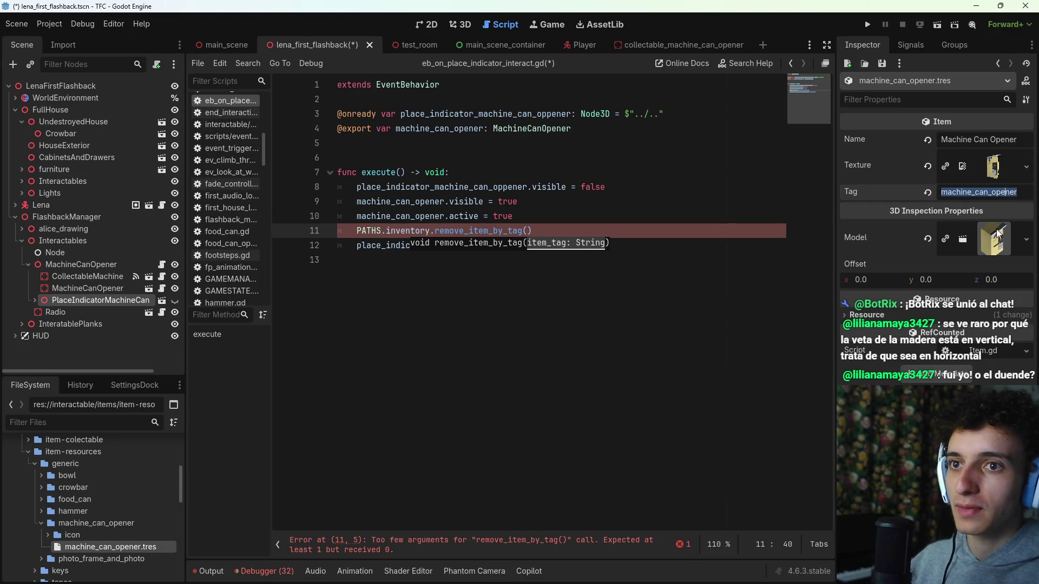
{"action": "left_click", "coordinate": [528, 231]}
{"action": "type", "text": "\""}
{"action": "key", "text": "ctrl+v"}
{"action": "type", "text": "\""}
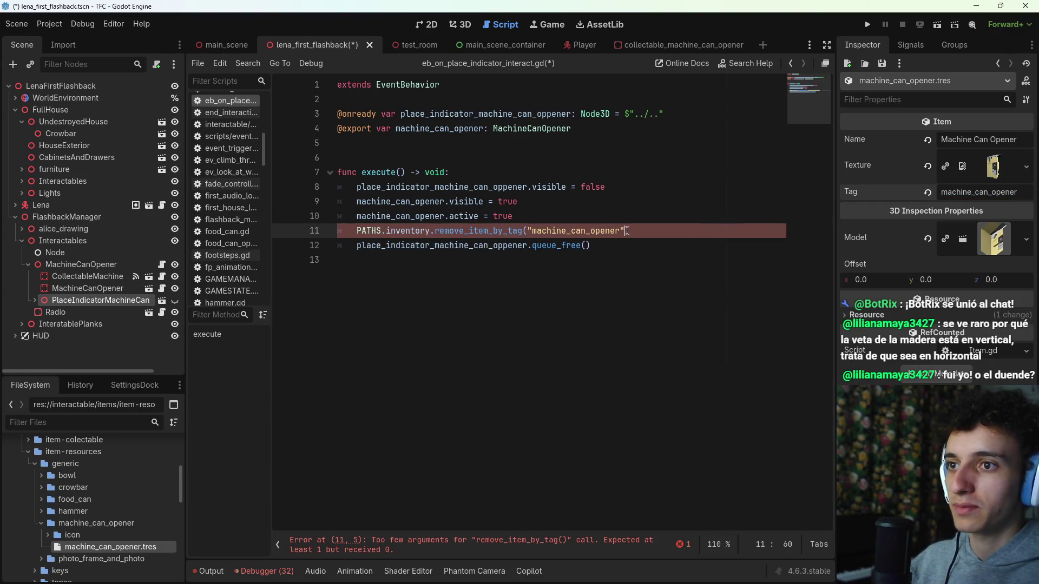
{"action": "key", "text": "ctrl+s"}
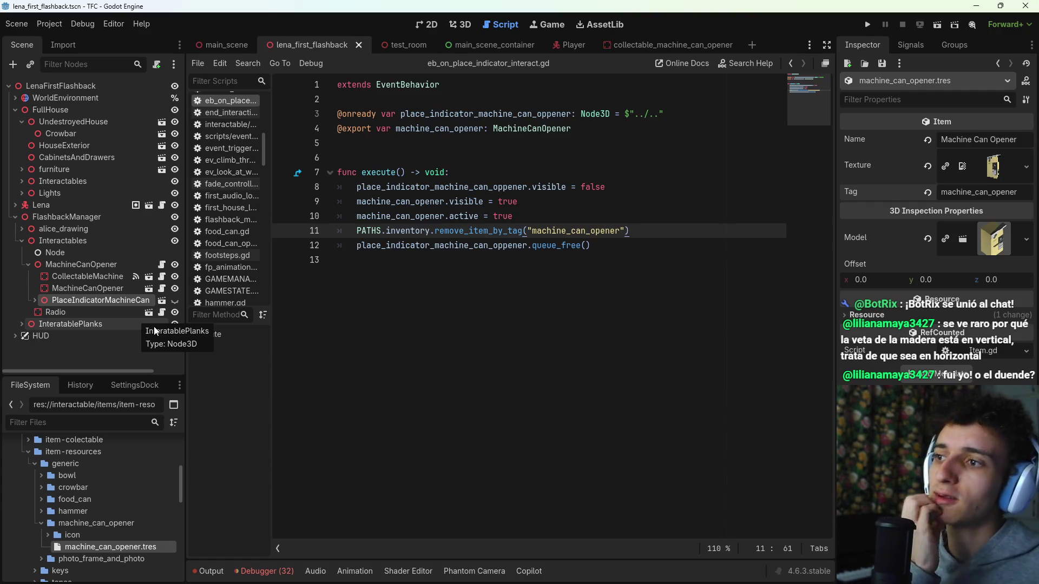
{"action": "key", "text": "Down"}
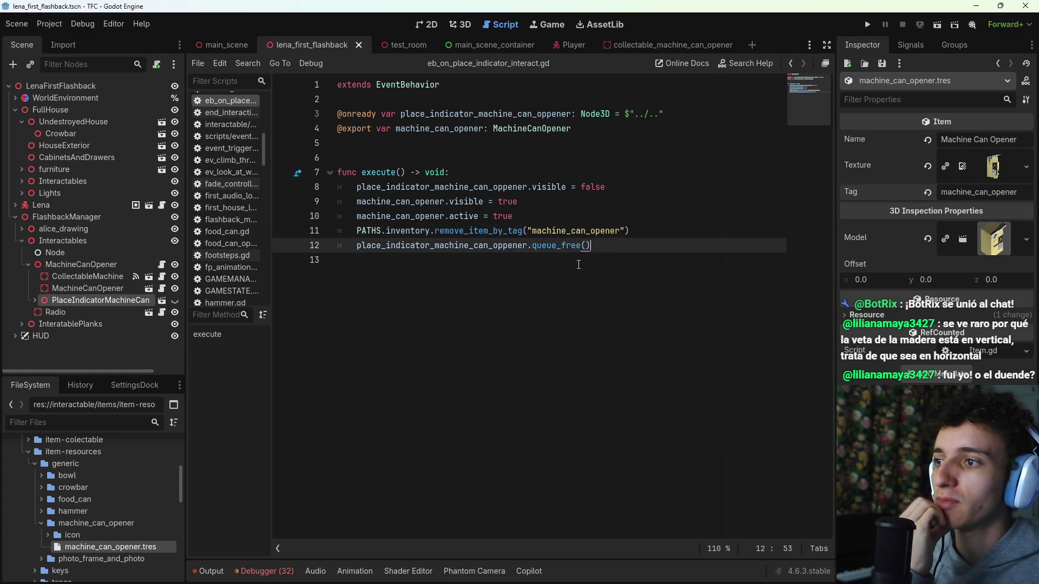
Hide the inner MachineCanOpener model and check the kitchen sink in the 3D view
{"action": "left_click", "coordinate": [175, 288]}
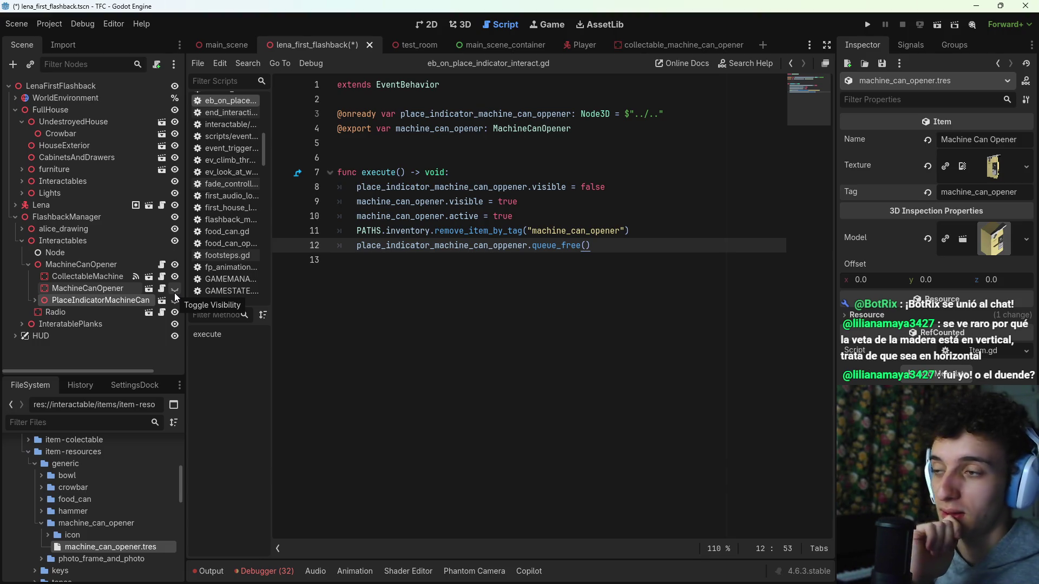
{"action": "left_click", "coordinate": [462, 26]}
{"action": "left_click", "coordinate": [463, 298]}
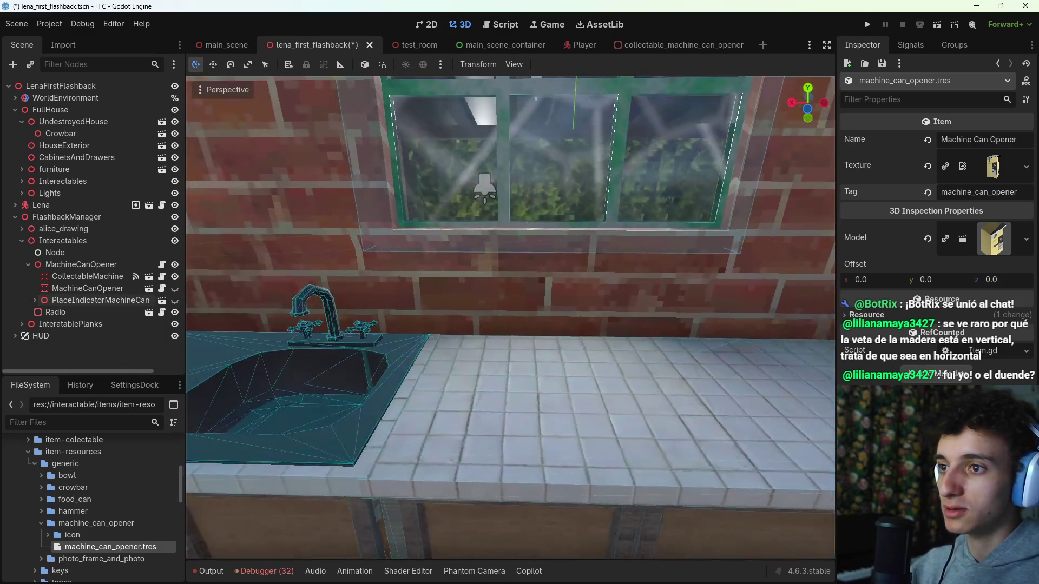
{"action": "key", "text": "w"}
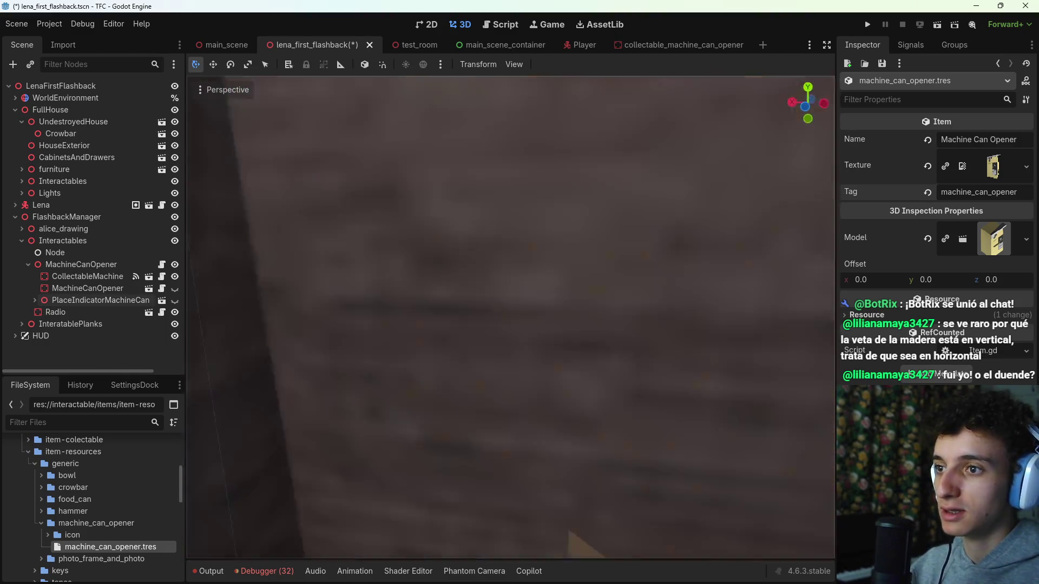
{"action": "key", "text": "s"}
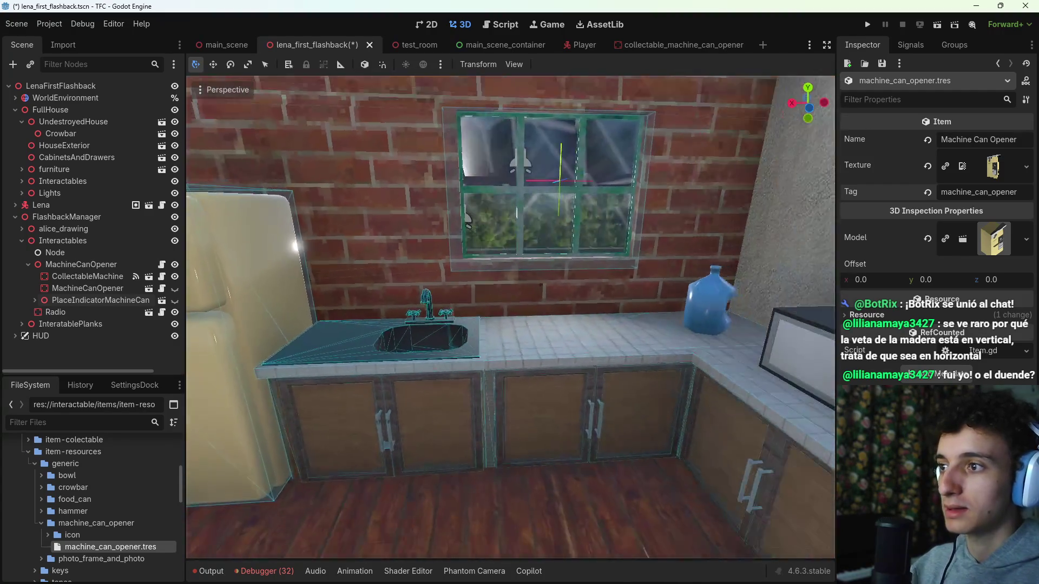
Collapse MachineCanOpener, open machine_can_opener.gd, and save the scene
{"action": "left_click", "coordinate": [24, 265]}
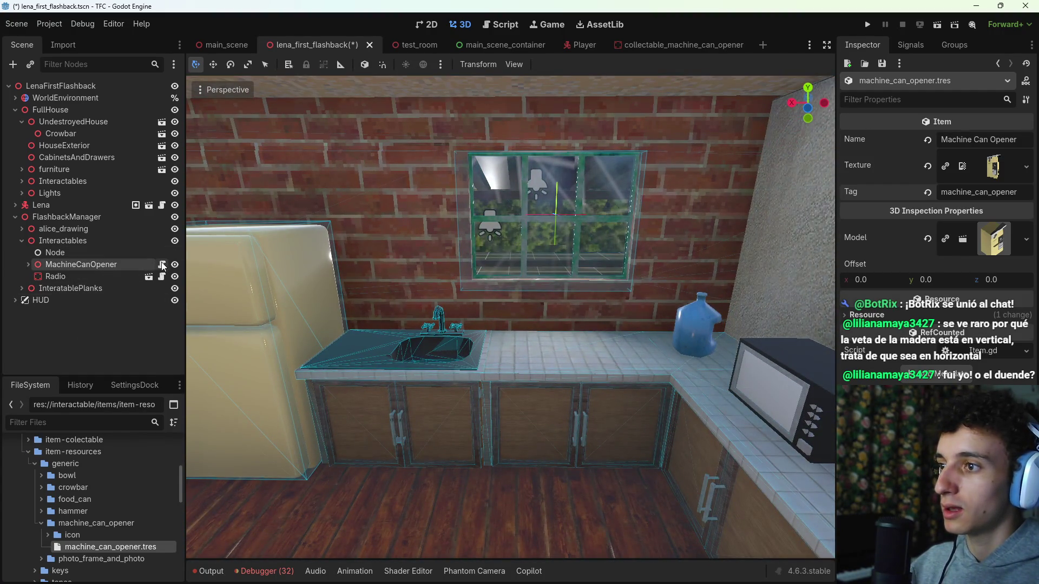
{"action": "left_click", "coordinate": [162, 263]}
{"action": "key", "text": "ctrl+s"}
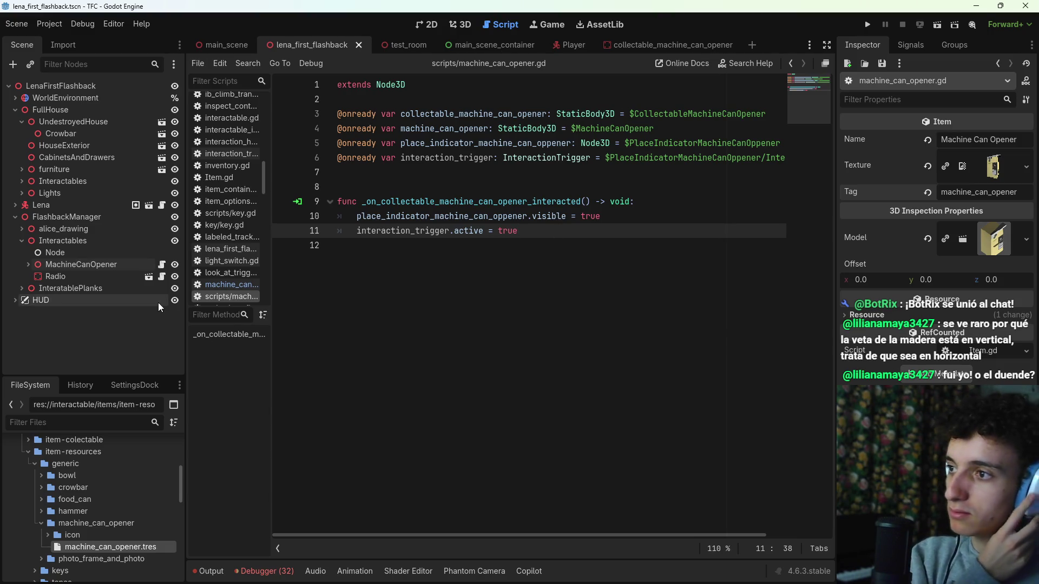
Collapse the Interactables group, save the scene, and return to the 3D view
{"action": "left_click", "coordinate": [21, 242]}
{"action": "key", "text": "ctrl+s"}
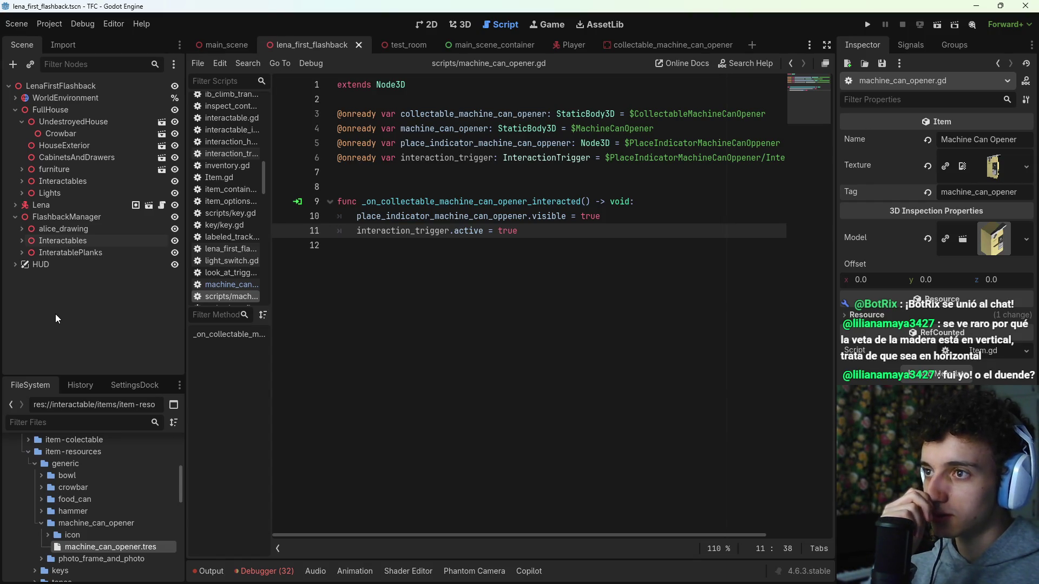
{"action": "left_click", "coordinate": [461, 26]}
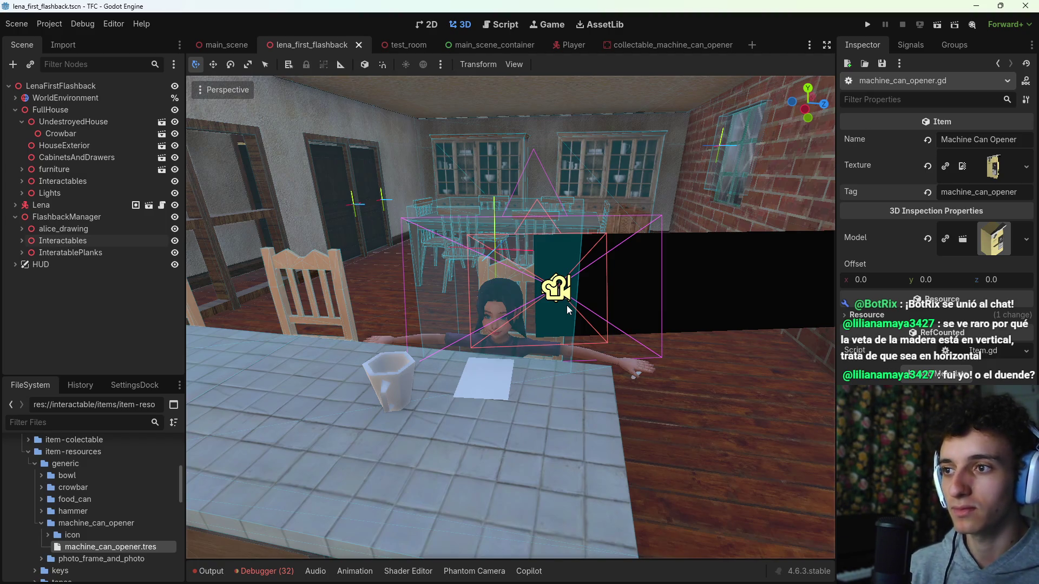
Fly the camera to frame Alice at the dining table, then select and expand alice_drawing
{"action": "mouse_move", "coordinate": [566, 305]}
{"action": "left_mouse_down"}
{"action": "mouse_move", "coordinate": [417, 290]}
{"action": "mouse_move", "coordinate": [375, 219]}
{"action": "left_mouse_up"}
{"action": "scroll", "coordinate": [510, 317], "scroll_direction": "up", "scroll_amount": 8}
{"action": "left_click_drag", "start_coordinate": [642, 395], "coordinate": [641, 395]}
{"action": "right_click", "coordinate": [641, 399]}
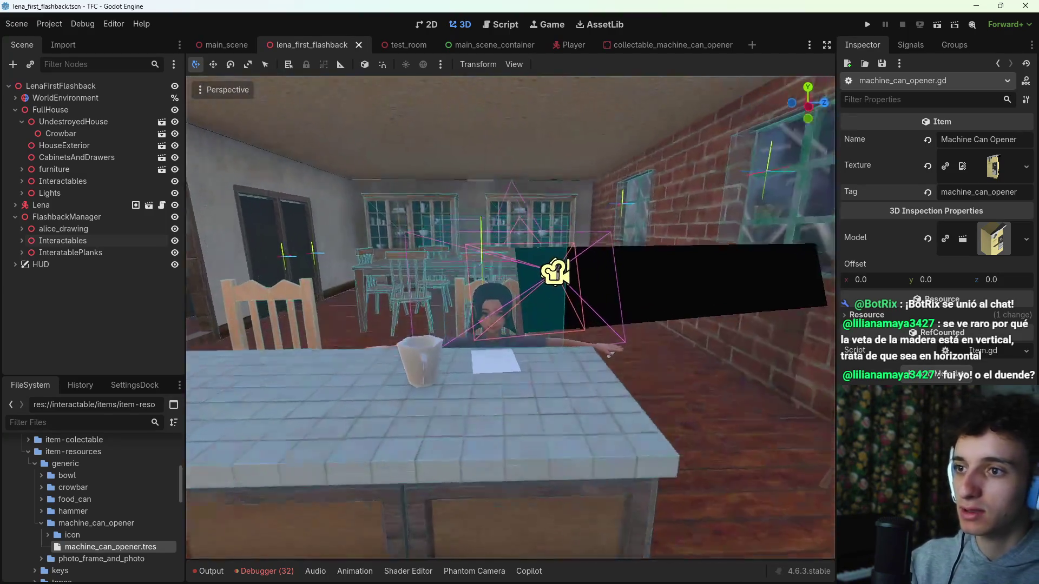
{"action": "key", "text": "q"}
{"action": "key", "text": "e"}
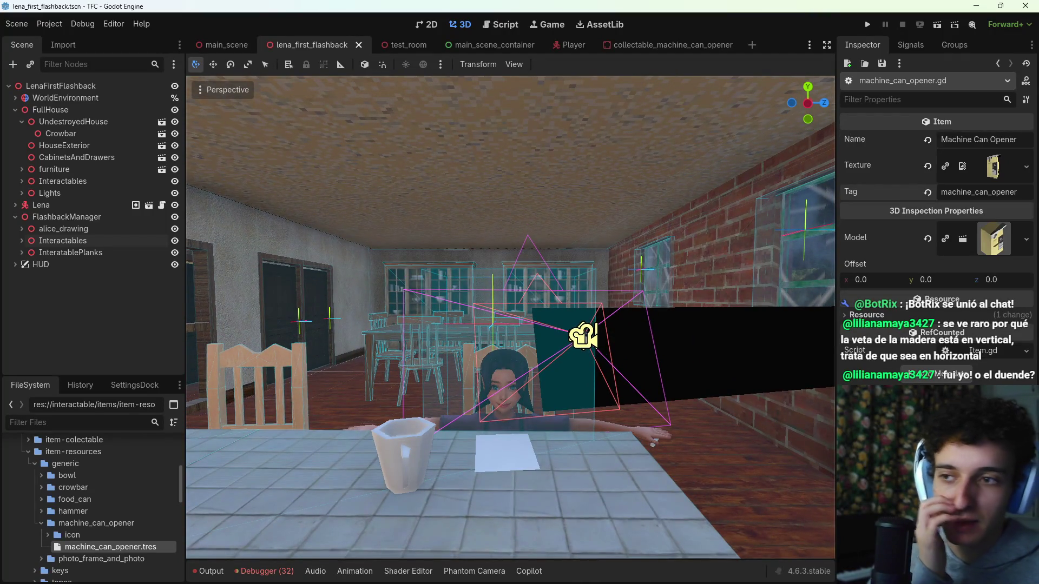
{"action": "right_click", "coordinate": [638, 401]}
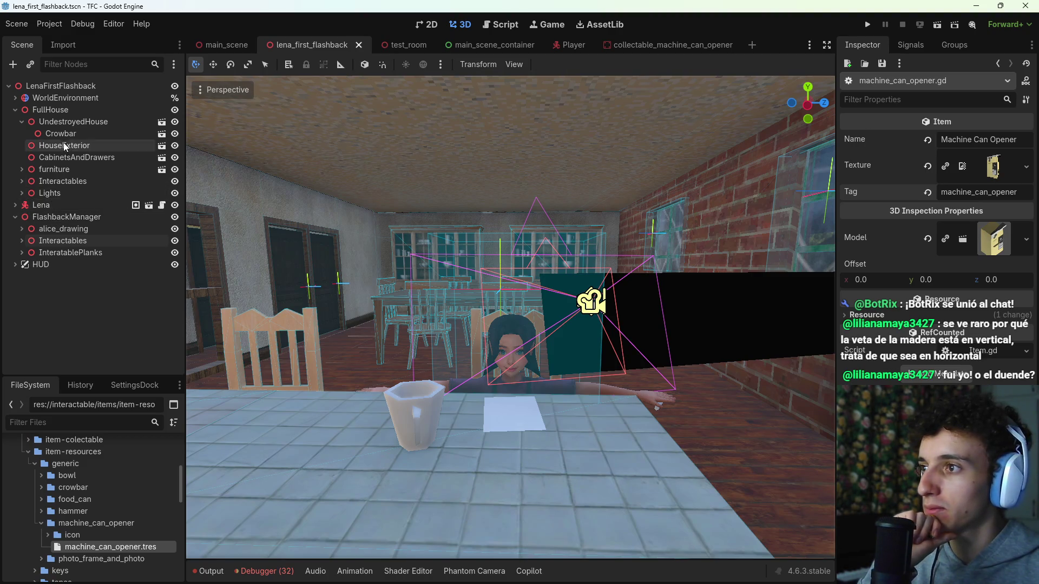
{"action": "left_click", "coordinate": [59, 228]}
{"action": "left_click", "coordinate": [21, 229]}
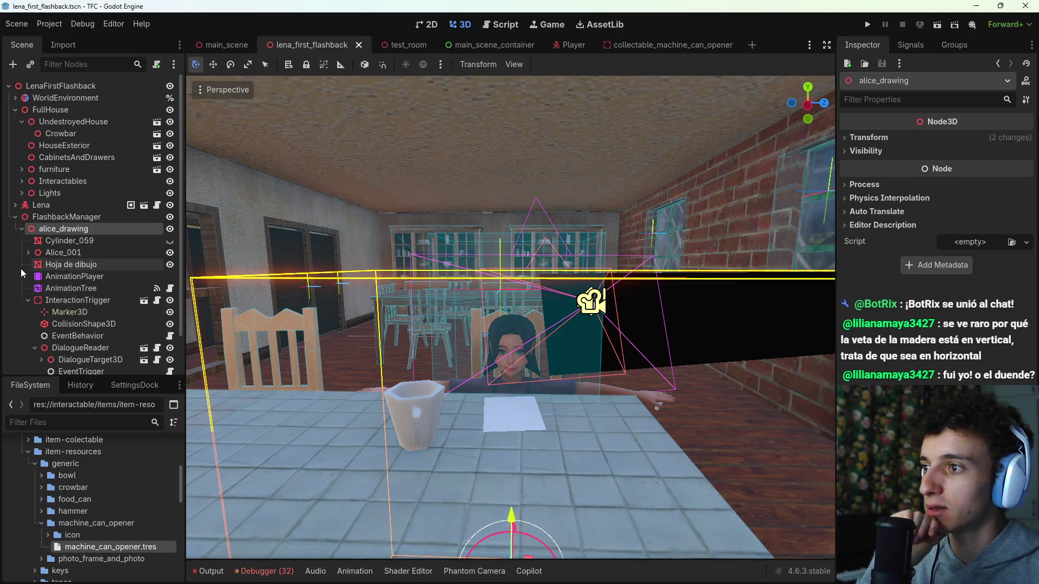
{"action": "left_click", "coordinate": [28, 300]}
{"action": "left_click", "coordinate": [171, 288]}
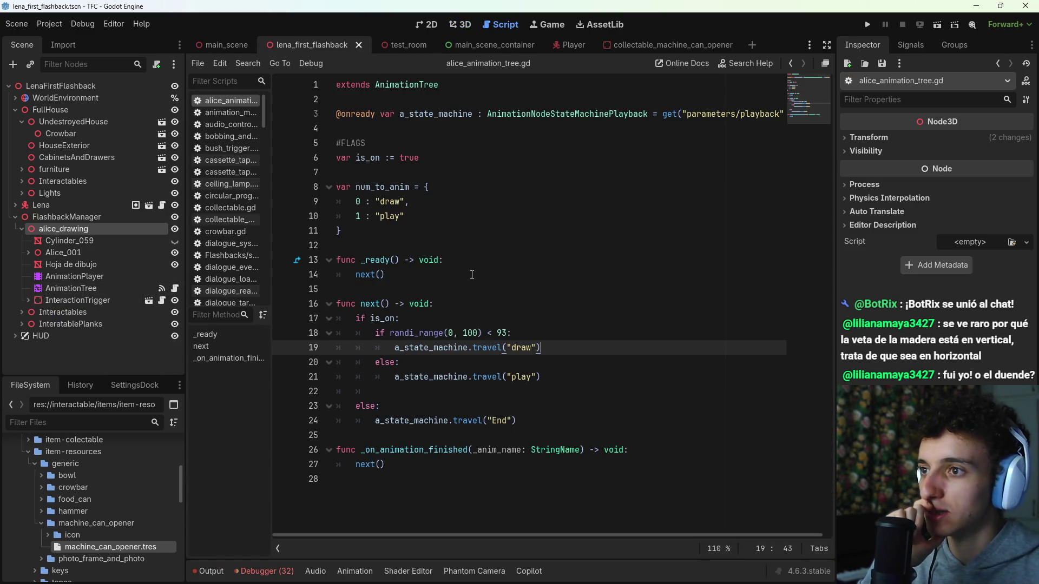
{"action": "left_click", "coordinate": [467, 304]}
{"action": "left_click", "coordinate": [433, 274]}
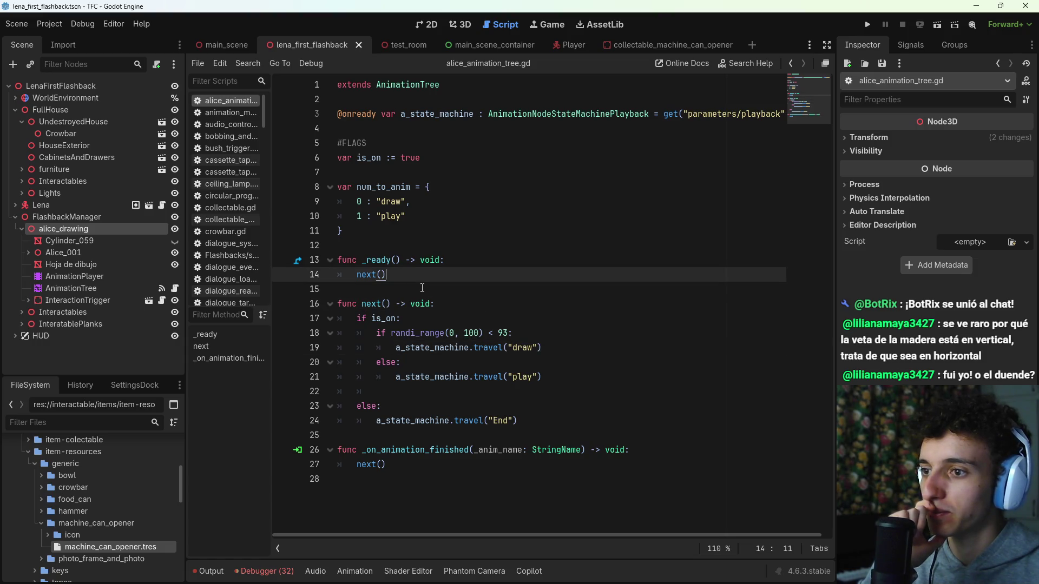
{"action": "left_click", "coordinate": [427, 465]}
{"action": "left_click", "coordinate": [411, 275]}
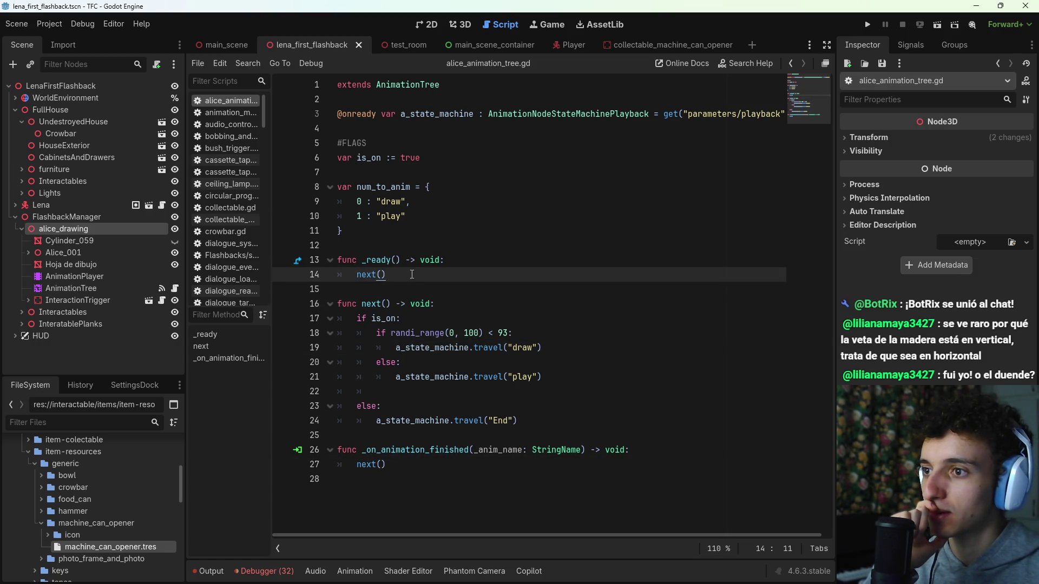
{"action": "left_click", "coordinate": [439, 158]}
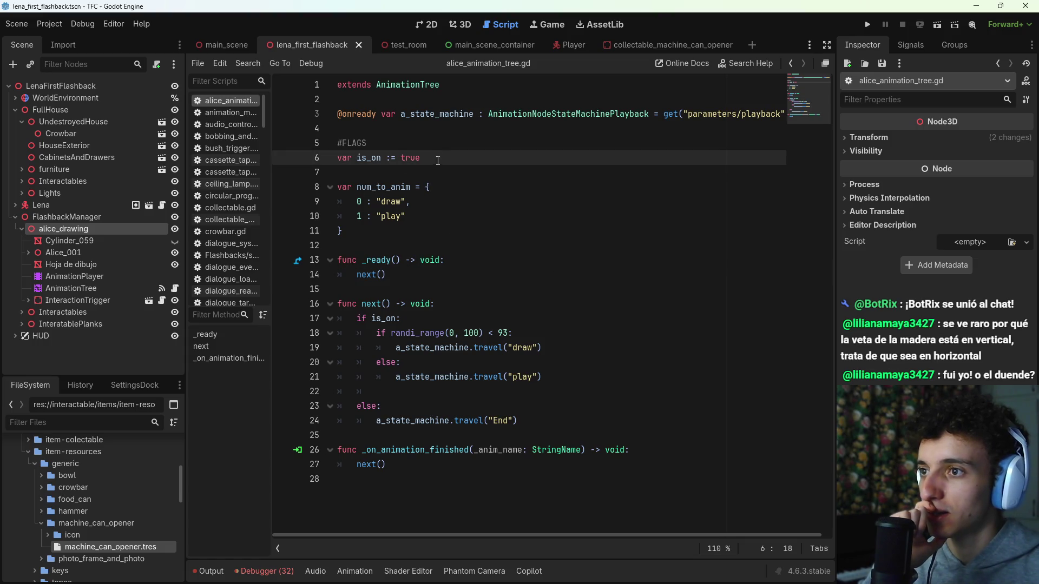
{"action": "left_click", "coordinate": [791, 62]}
{"action": "left_click", "coordinate": [791, 63]}
{"action": "left_click", "coordinate": [791, 63]}
{"action": "left_click", "coordinate": [792, 63]}
{"action": "left_click", "coordinate": [455, 26]}
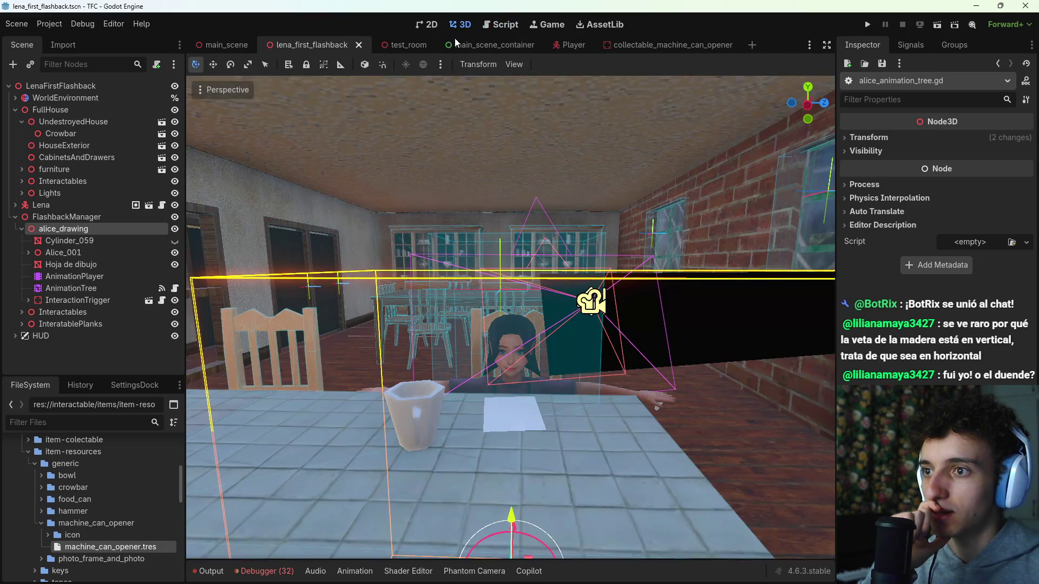
{"action": "left_click", "coordinate": [86, 352]}
{"action": "scroll", "coordinate": [512, 352], "scroll_direction": "down", "scroll_amount": 3}
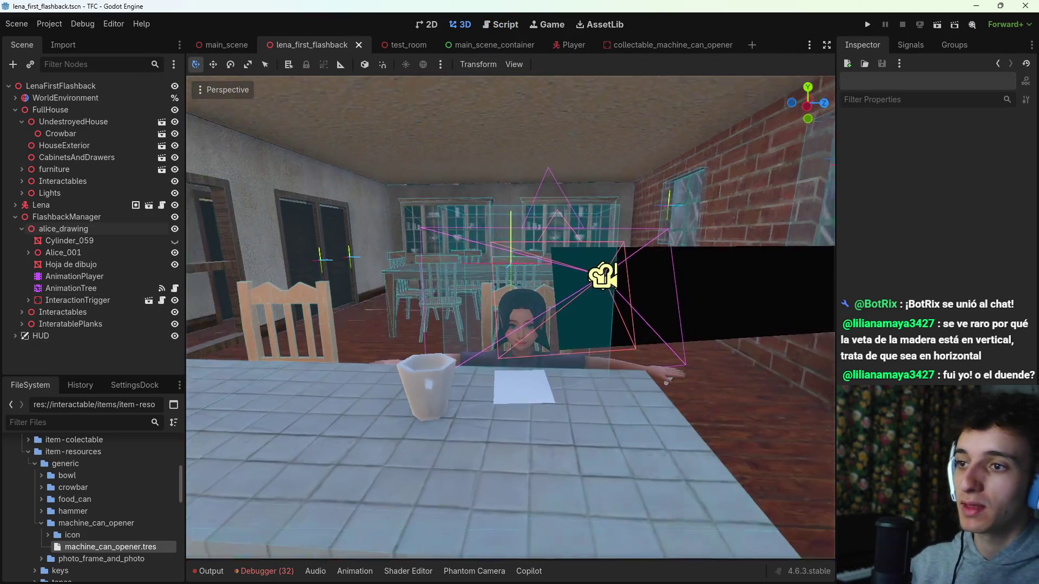
{"action": "left_click", "coordinate": [22, 229]}
Add a Node3D named EatingWithAlice under FlashbackManager
{"action": "left_click", "coordinate": [73, 219]}
{"action": "key", "text": "ctrl+a"}
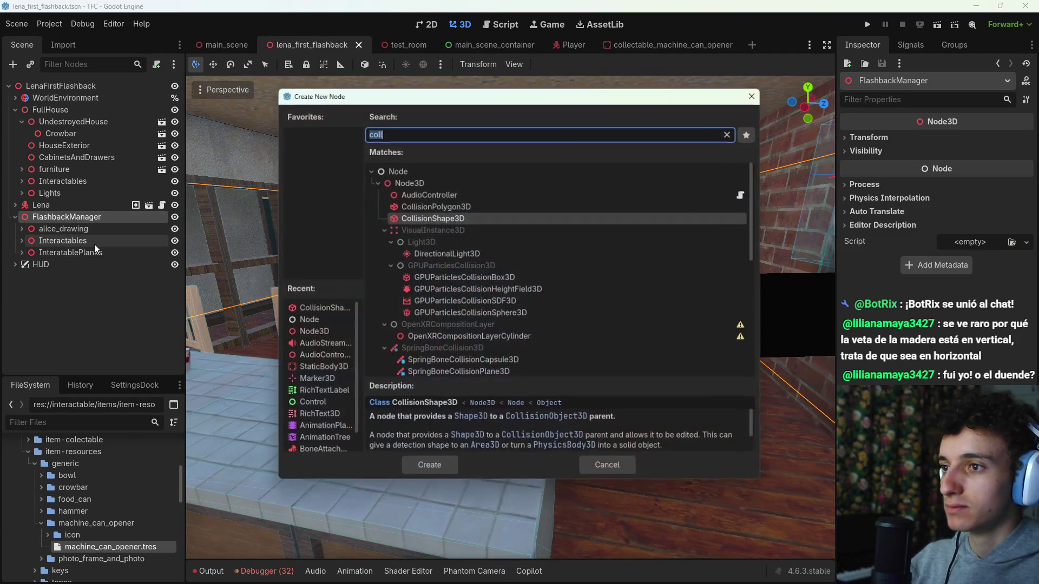
{"action": "type", "text": "node3d"}
{"action": "key", "text": "Return"}
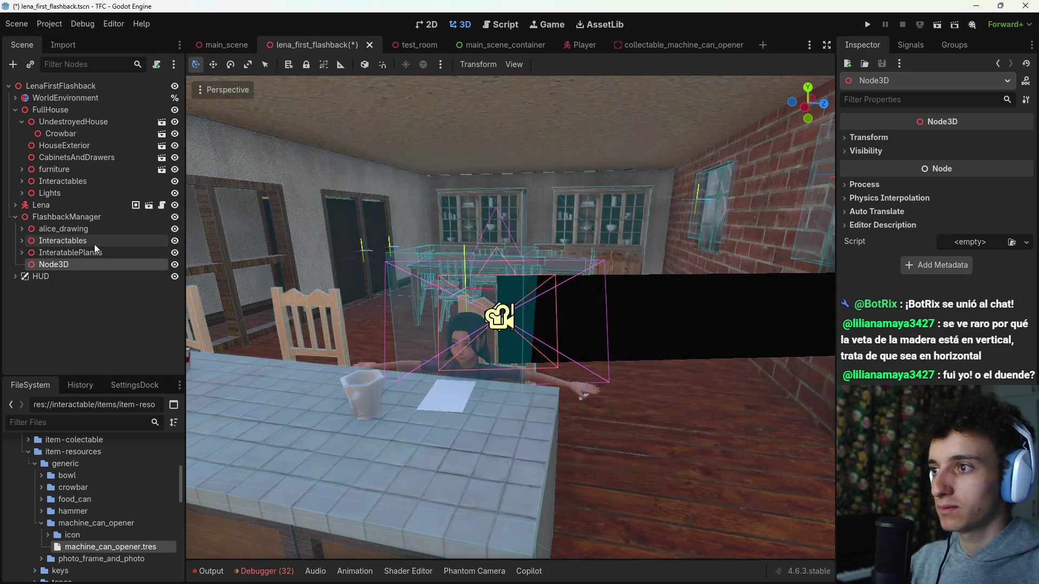
{"action": "double_click", "coordinate": [84, 265]}
{"action": "type", "text": "A"}
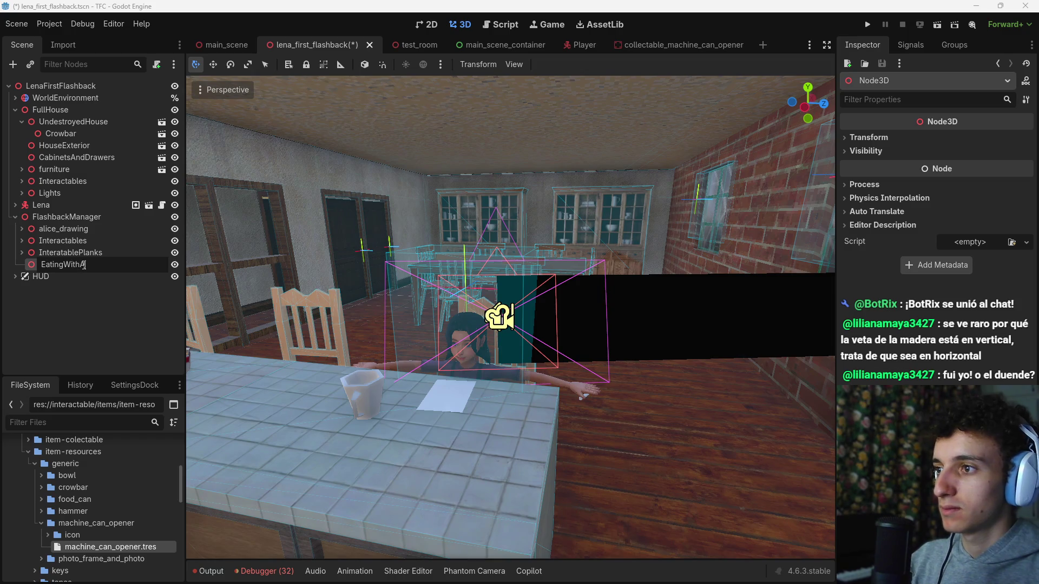
{"action": "key", "text": "Escape"}
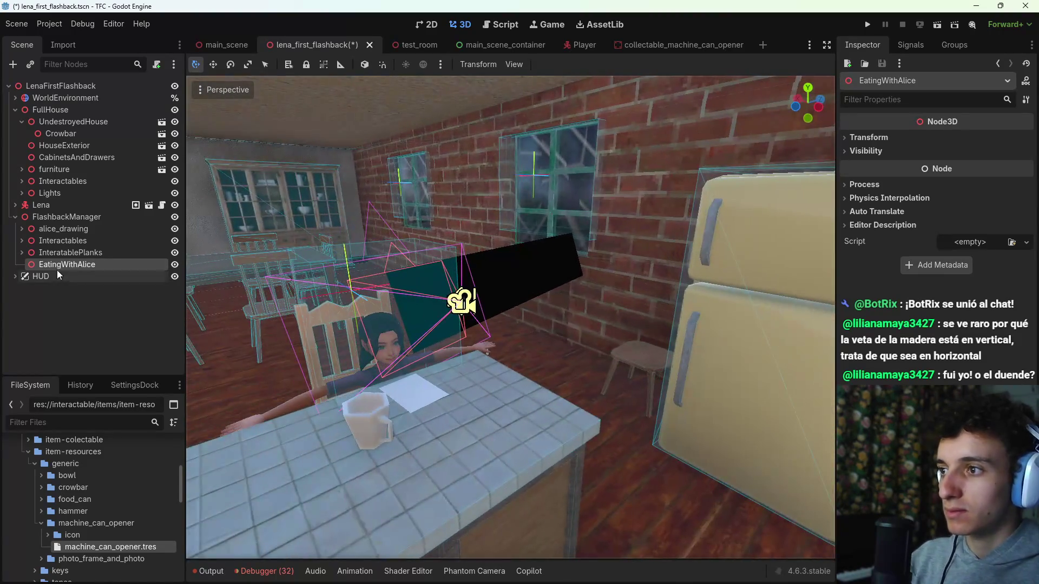
{"action": "key", "text": "ctrl+a"}
{"action": "key", "text": "Escape"}
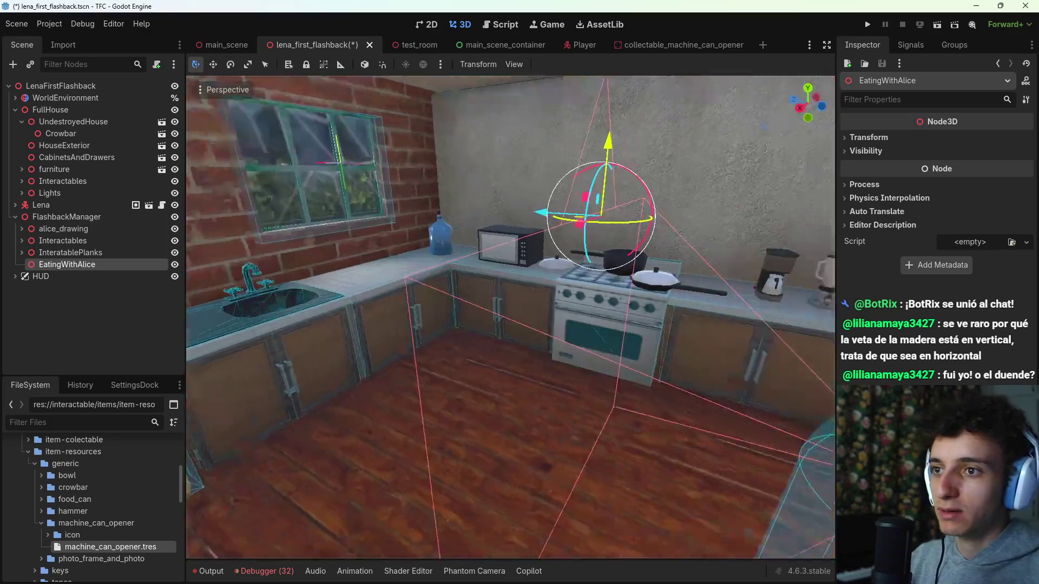
Move EatingWithAlice along the Z axis to the floor by the counter
{"action": "key", "text": "g"}
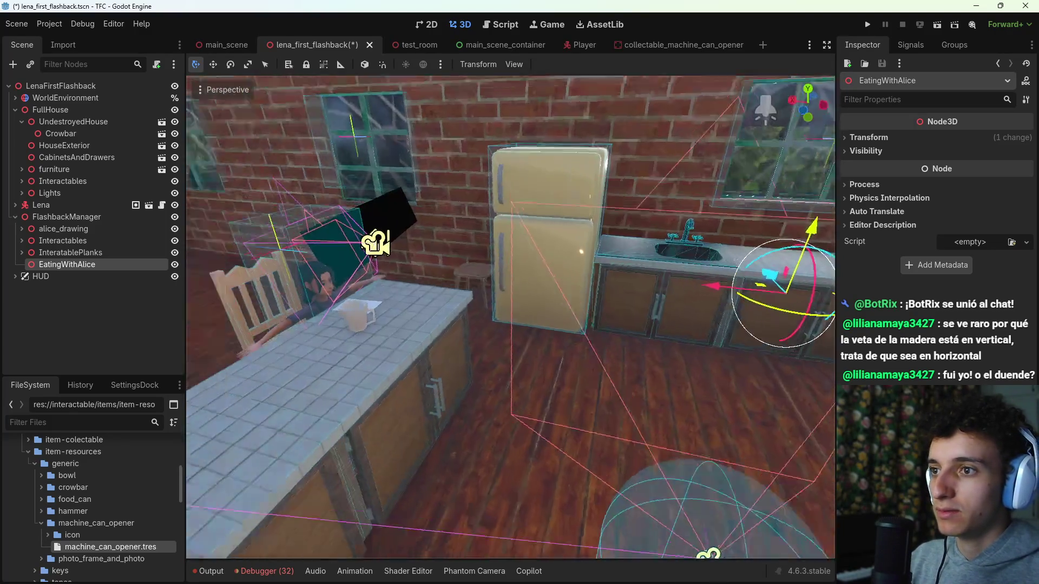
{"action": "key", "text": "g"}
{"action": "key", "text": "z"}
Add a PhantomCamera3D child under EatingWithAlice
{"action": "key", "text": "ctrl+a"}
{"action": "type", "text": "pham"}
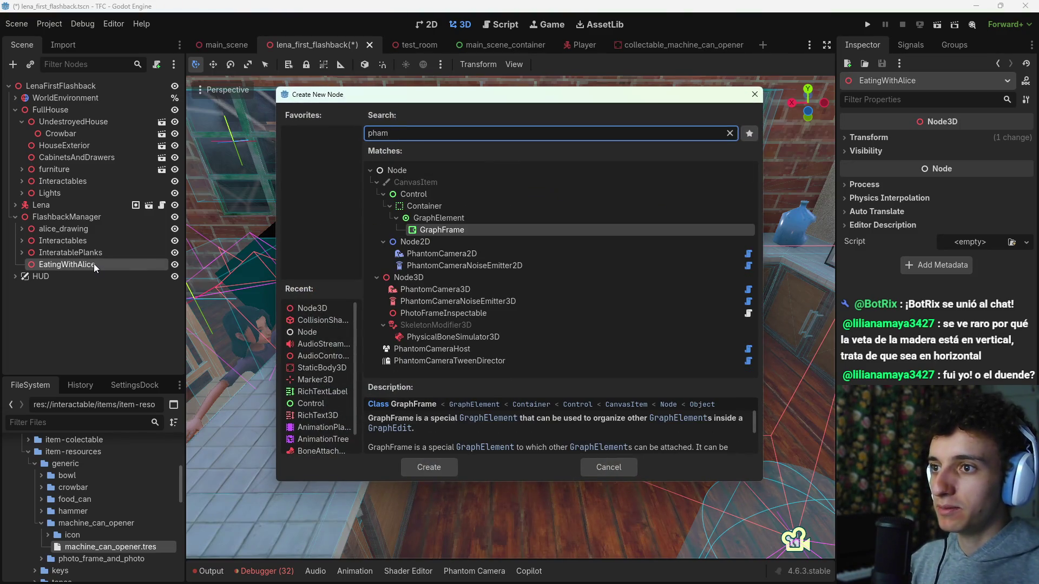
{"action": "key", "text": "BackSpace"}
{"action": "key", "text": "Return"}
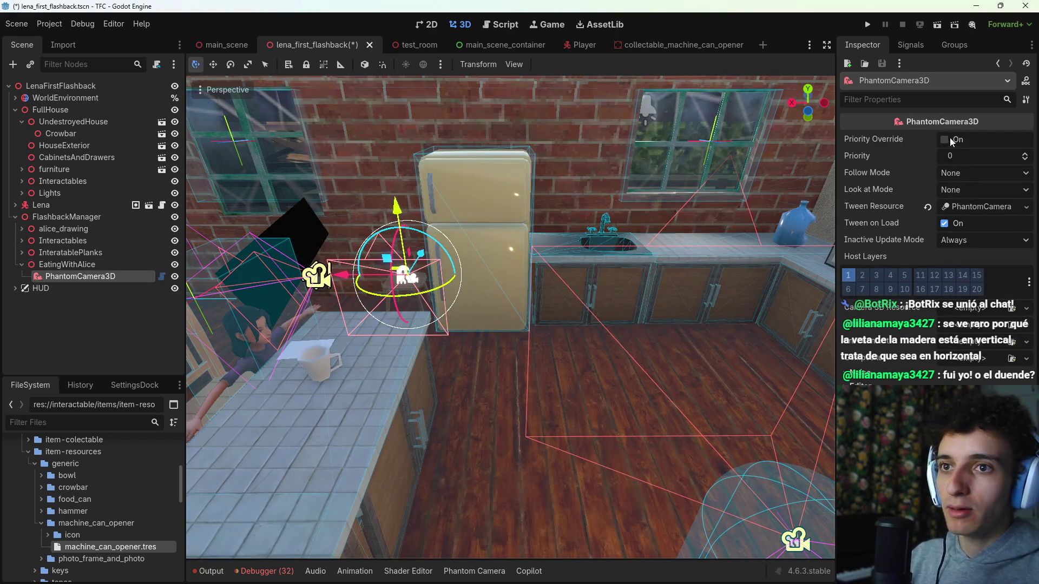
Enable Priority Override, show the camera preview, and turn EatingWithAlice about 13 degrees toward the table
{"action": "left_click", "coordinate": [945, 139]}
{"action": "left_click", "coordinate": [474, 571]}
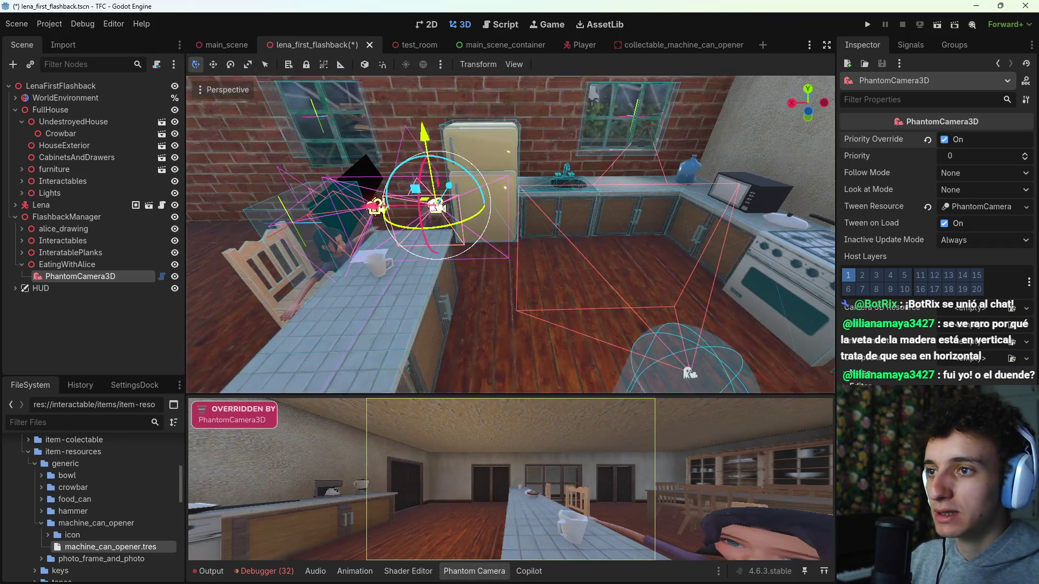
{"action": "left_click", "coordinate": [85, 268]}
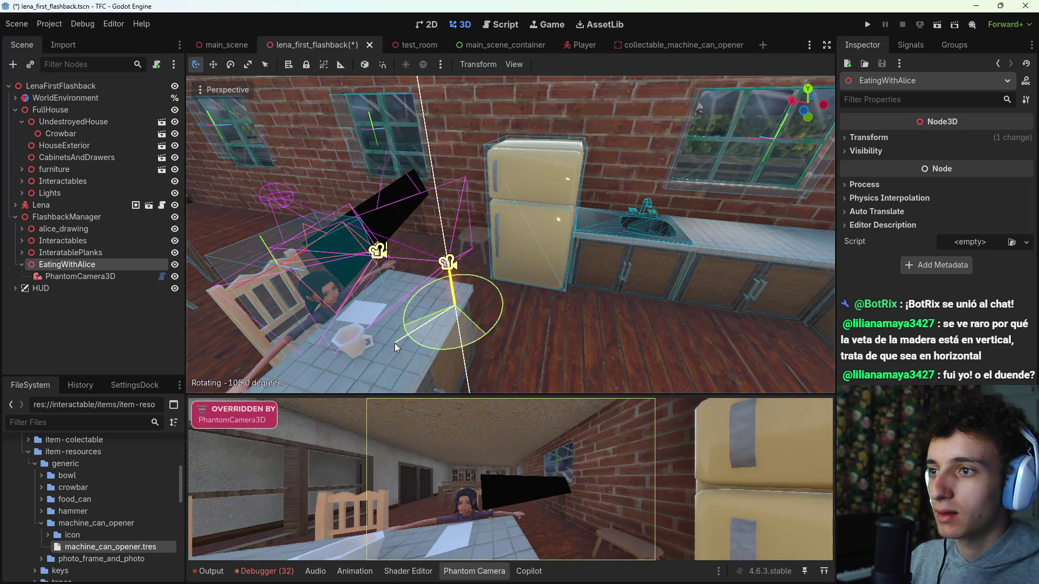
{"action": "left_click_drag", "start_coordinate": [459, 258], "coordinate": [461, 284]}
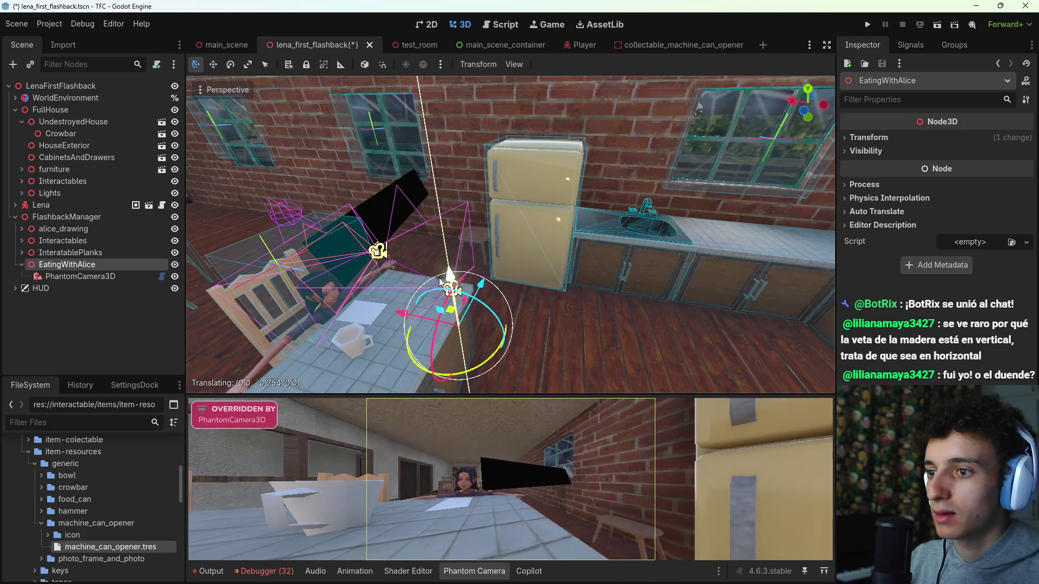
{"action": "left_click_drag", "start_coordinate": [421, 361], "coordinate": [432, 371]}
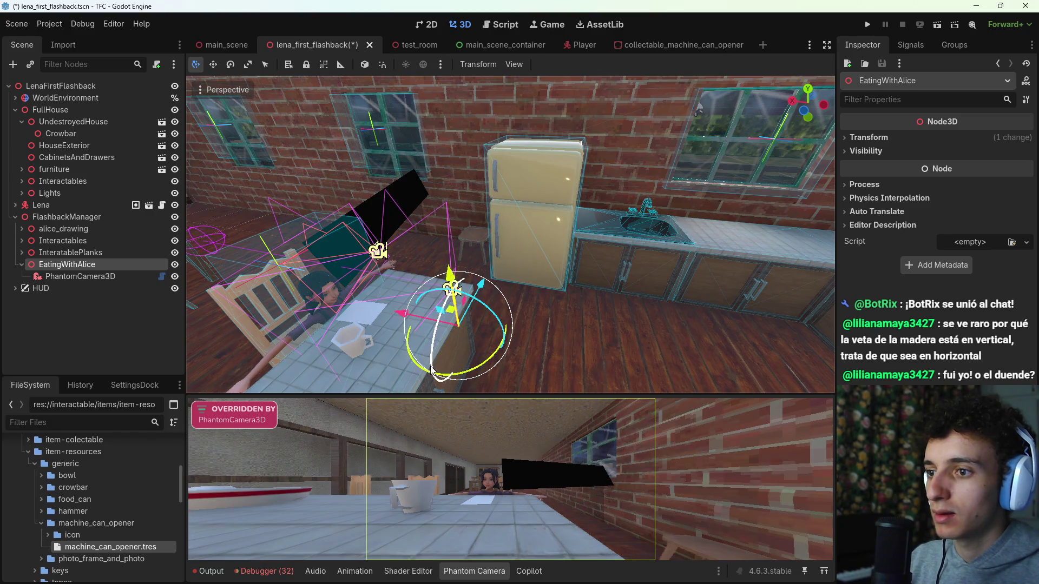
{"action": "mouse_move", "coordinate": [452, 273]}
{"action": "left_mouse_down"}
{"action": "mouse_move", "coordinate": [401, 334]}
{"action": "mouse_move", "coordinate": [378, 329]}
{"action": "left_mouse_up"}
{"action": "left_click_drag", "start_coordinate": [455, 324], "coordinate": [444, 320]}
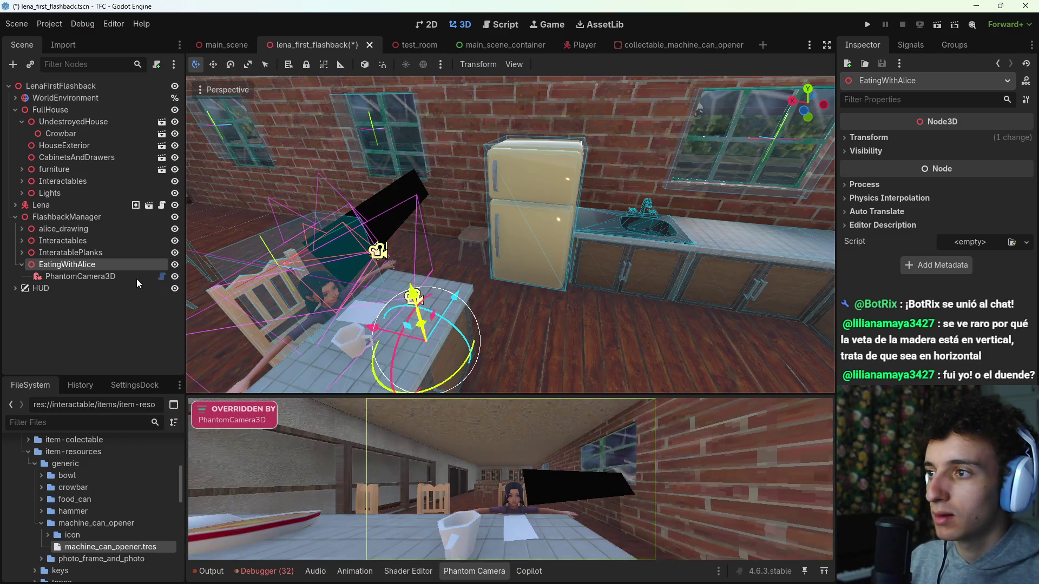
Fine-tune EatingWithAlice's position so the camera frames Alice across the table
{"action": "left_click", "coordinate": [84, 277]}
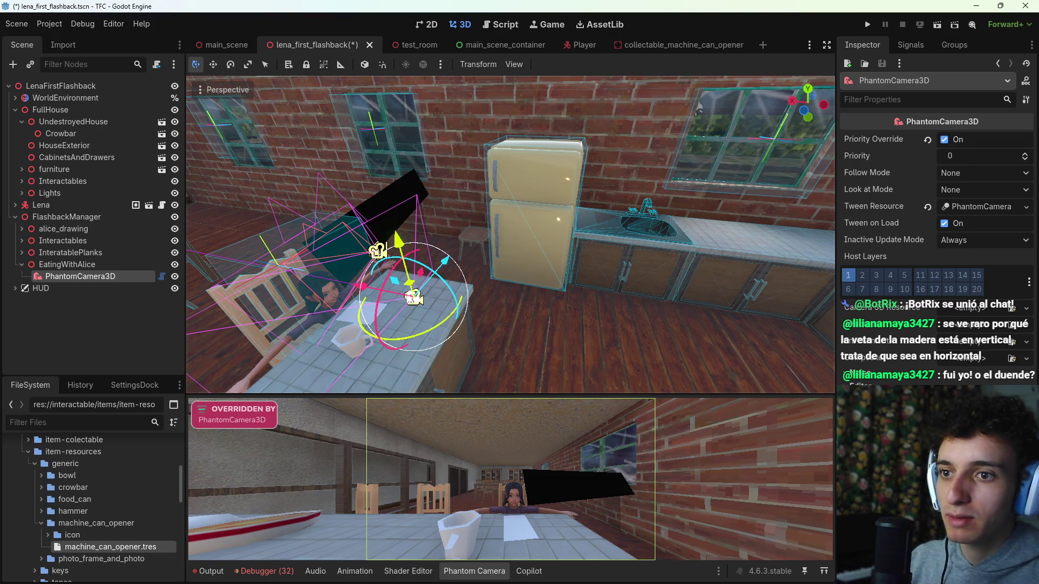
{"action": "key", "text": "ctrl+z"}
{"action": "key", "text": "Up"}
{"action": "mouse_move", "coordinate": [414, 294]}
{"action": "left_mouse_down"}
{"action": "mouse_move", "coordinate": [378, 295]}
{"action": "mouse_move", "coordinate": [426, 285]}
{"action": "left_mouse_up"}
{"action": "mouse_move", "coordinate": [413, 250]}
{"action": "left_mouse_down"}
{"action": "mouse_move", "coordinate": [408, 204]}
{"action": "mouse_move", "coordinate": [418, 256]}
{"action": "mouse_move", "coordinate": [416, 246]}
{"action": "left_mouse_up"}
{"action": "left_click_drag", "start_coordinate": [378, 291], "coordinate": [374, 285]}
{"action": "left_click_drag", "start_coordinate": [458, 262], "coordinate": [455, 260]}
{"action": "left_click_drag", "start_coordinate": [383, 280], "coordinate": [378, 280]}
{"action": "left_click_drag", "start_coordinate": [454, 260], "coordinate": [454, 260]}
{"action": "left_click", "coordinate": [89, 261]}
Instance food_can.tscn under EatingWithAlice and move it onto the table
{"action": "key", "text": "ctrl+a"}
{"action": "key", "text": "Escape"}
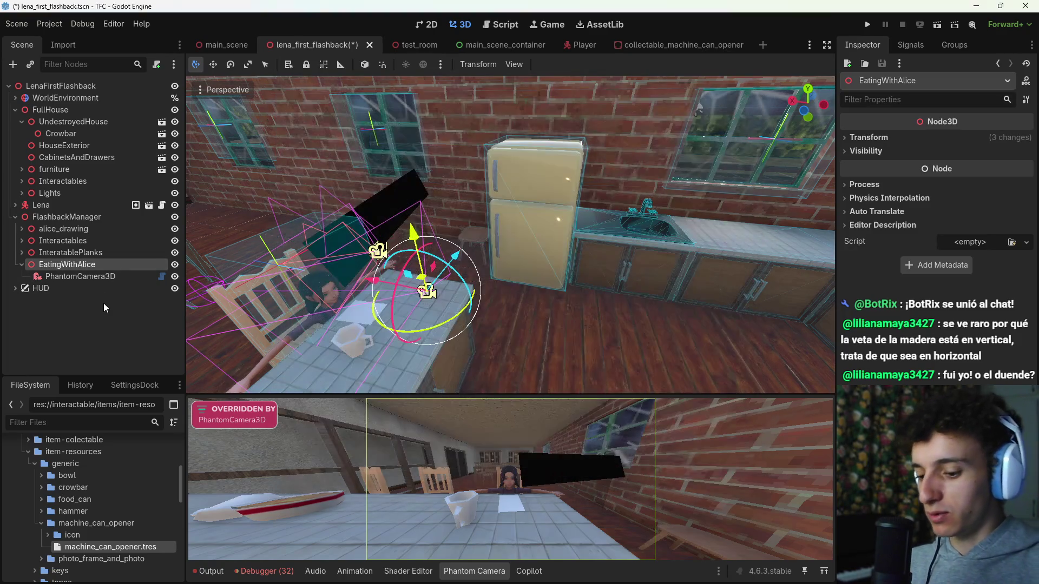
{"action": "key", "text": "ctrl+shift+a"}
{"action": "type", "text": "food"}
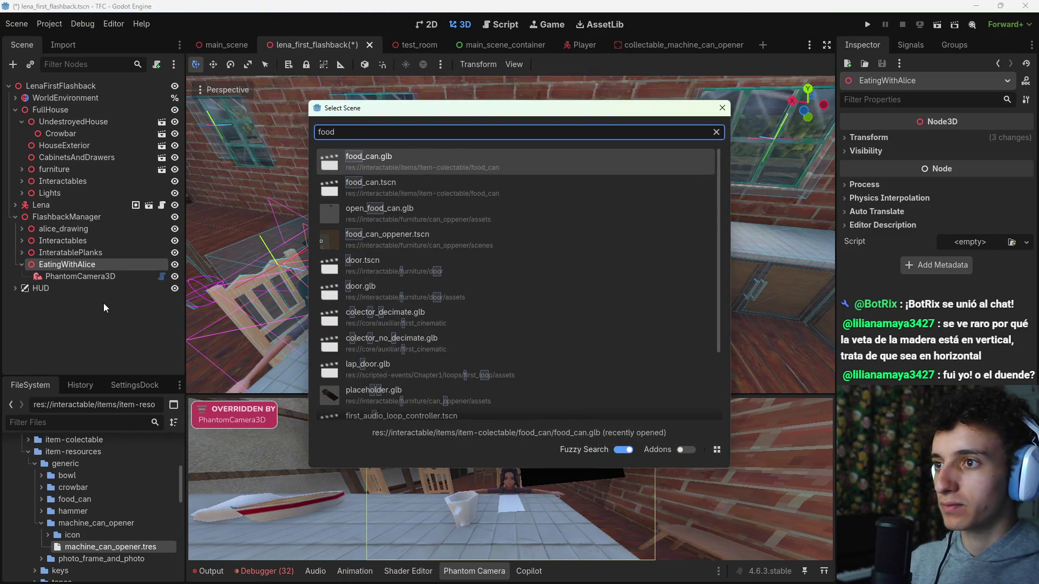
{"action": "key", "text": "Return"}
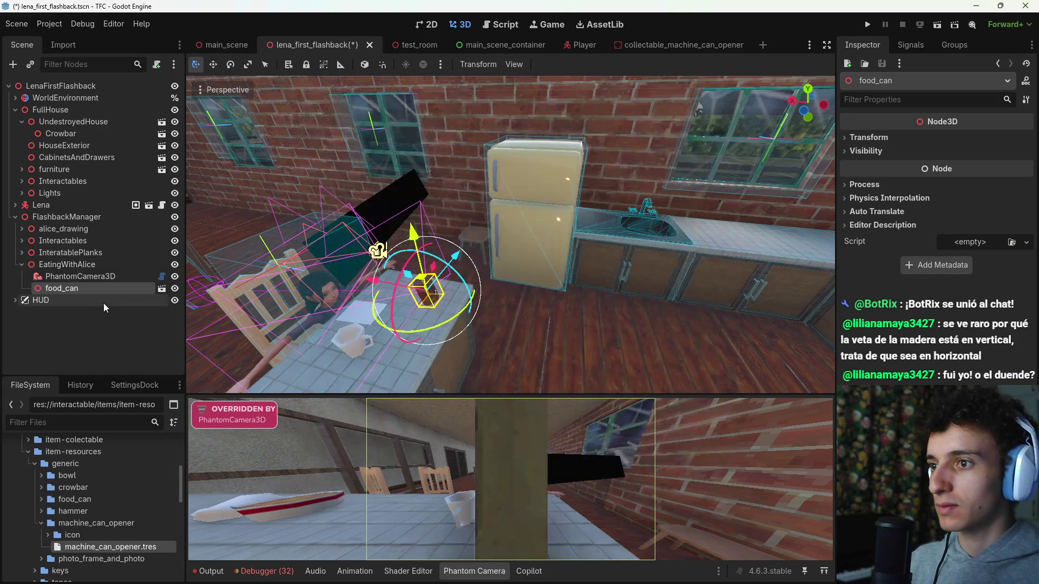
{"action": "left_click_drag", "start_coordinate": [459, 263], "coordinate": [442, 281]}
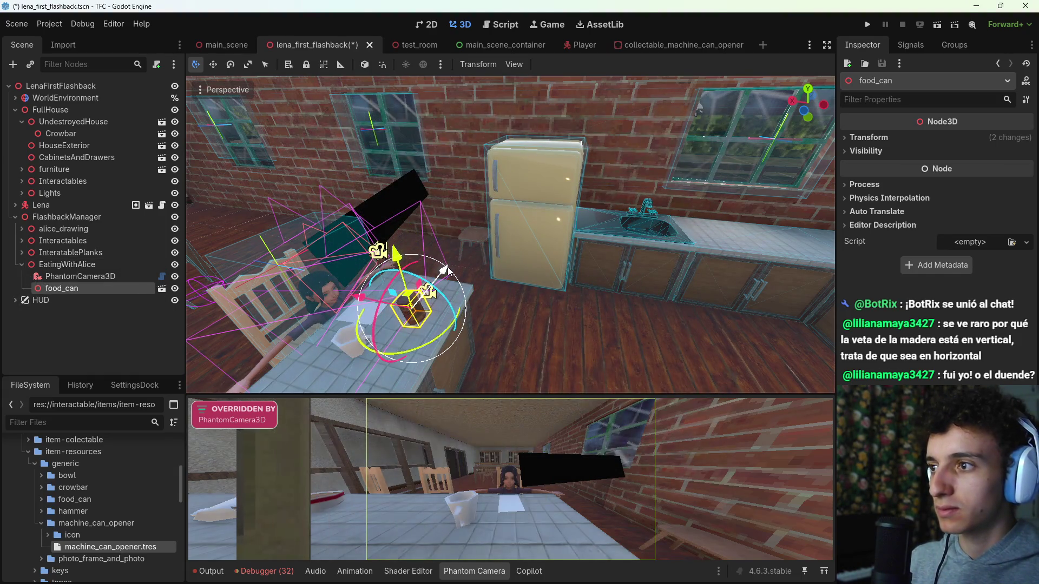
Delete the food_can node and save lena_first_flashback
{"action": "right_click", "coordinate": [86, 289]}
{"action": "key", "text": "Escape"}
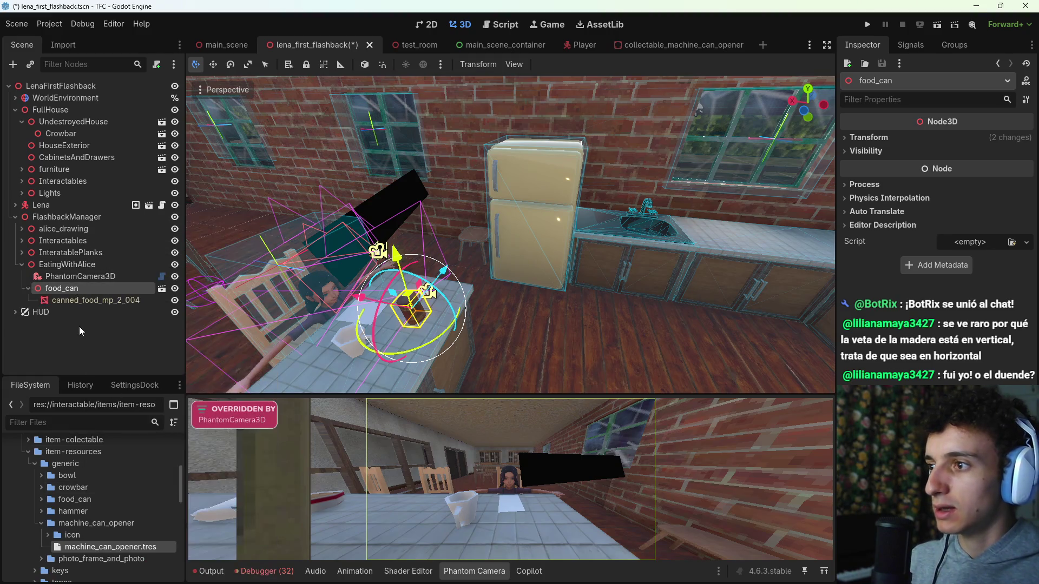
{"action": "key", "text": "Delete"}
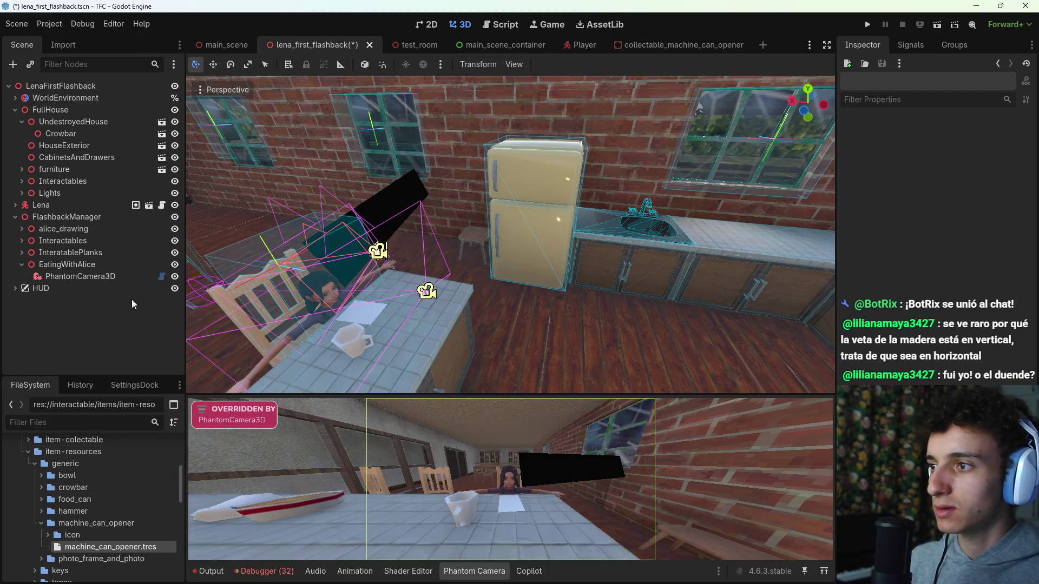
{"action": "key", "text": "ctrl+s"}
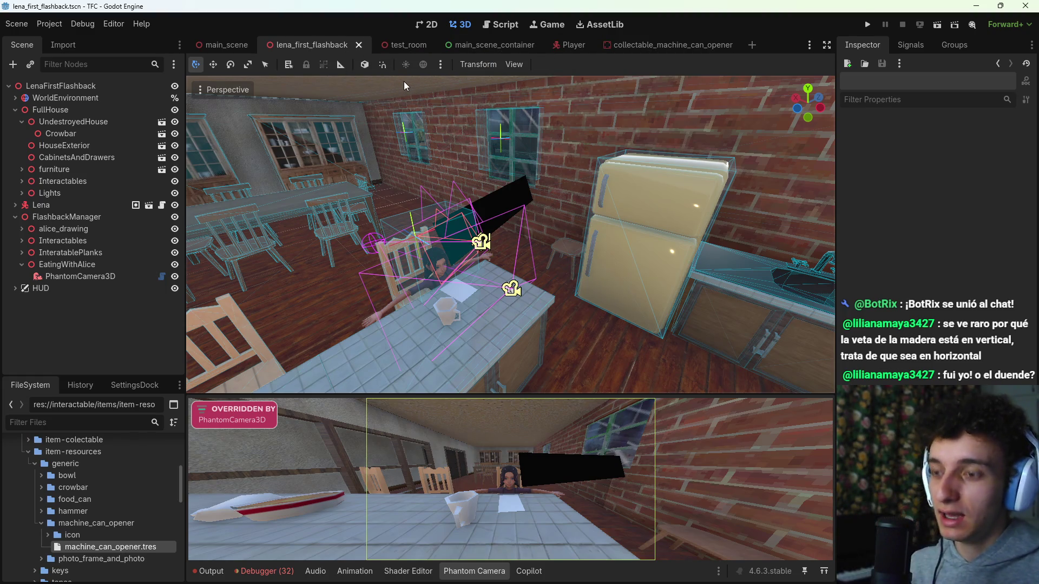
{"action": "key", "text": "ctrl+shift+o"}
Quick Open alice_first_flashback.tscn and hide the phantom camera preview
{"action": "type", "text": "alice"}
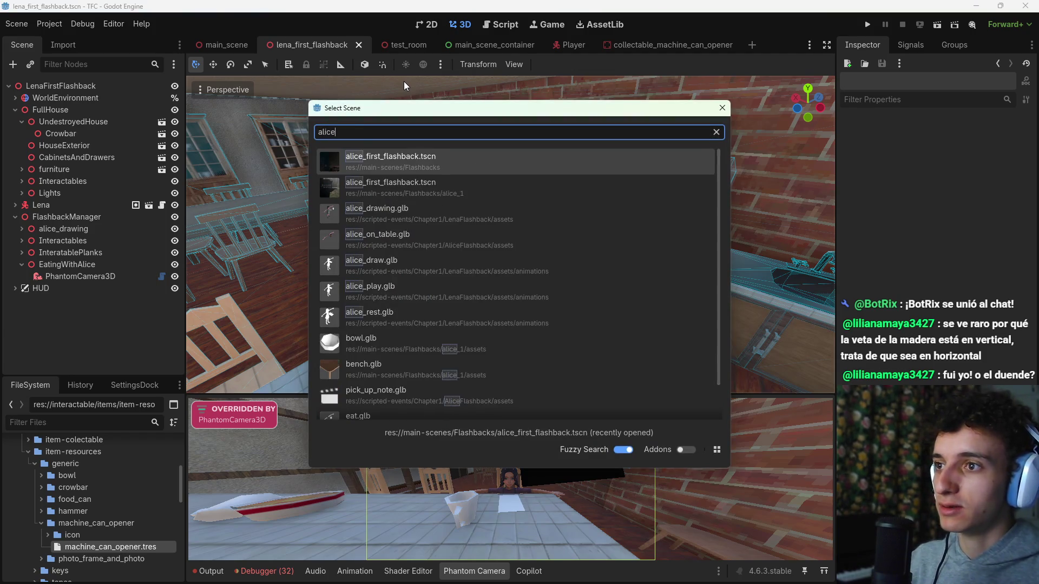
{"action": "key", "text": "Return"}
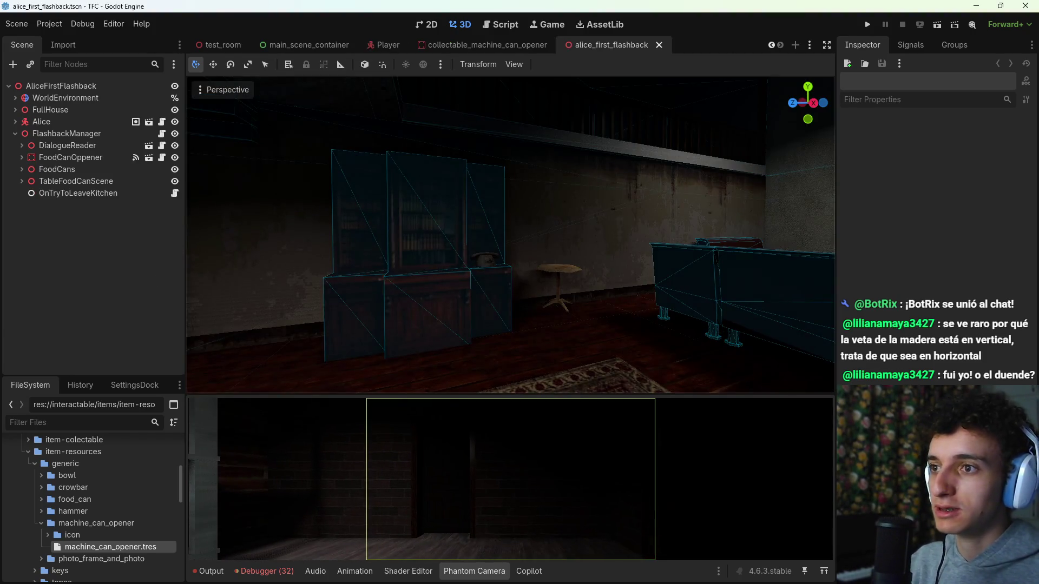
{"action": "left_click", "coordinate": [470, 572]}
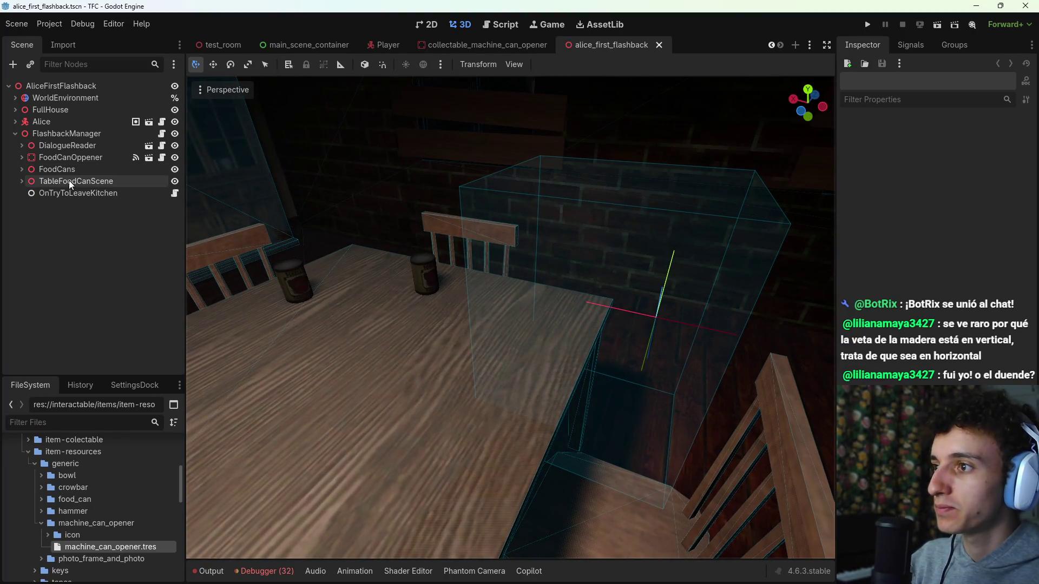
Select supply_crate_1_1_002 under TableFoodCanScene > alice_on_table, then return to lena_first_flashback
{"action": "left_click", "coordinate": [20, 181]}
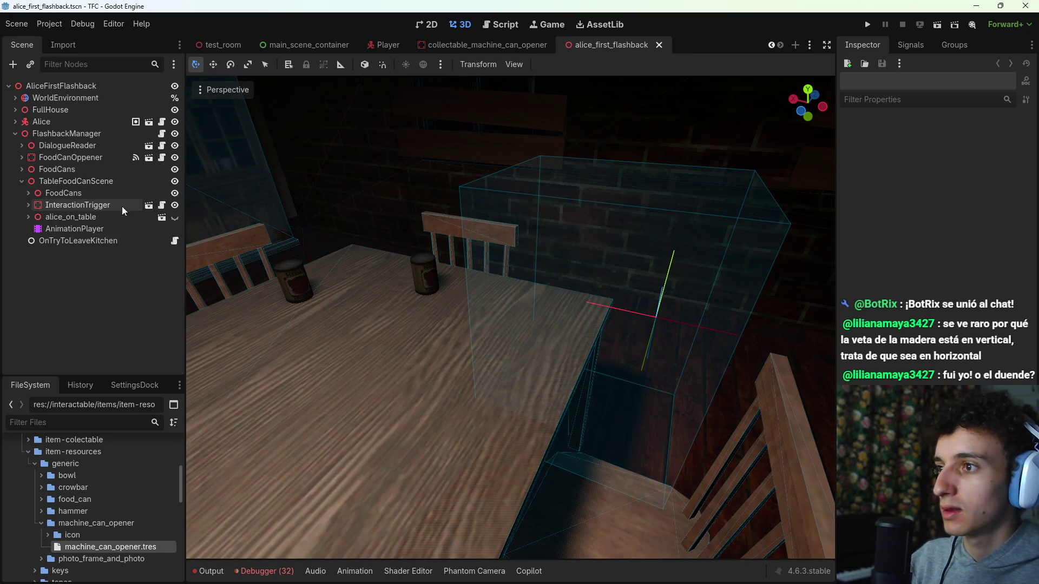
{"action": "left_click", "coordinate": [28, 217]}
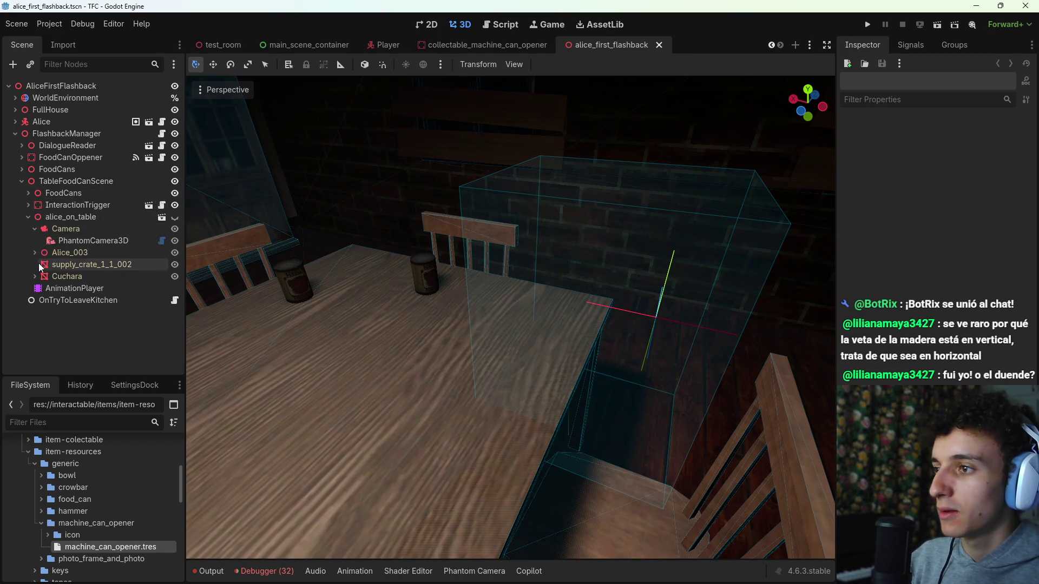
{"action": "left_click", "coordinate": [65, 264]}
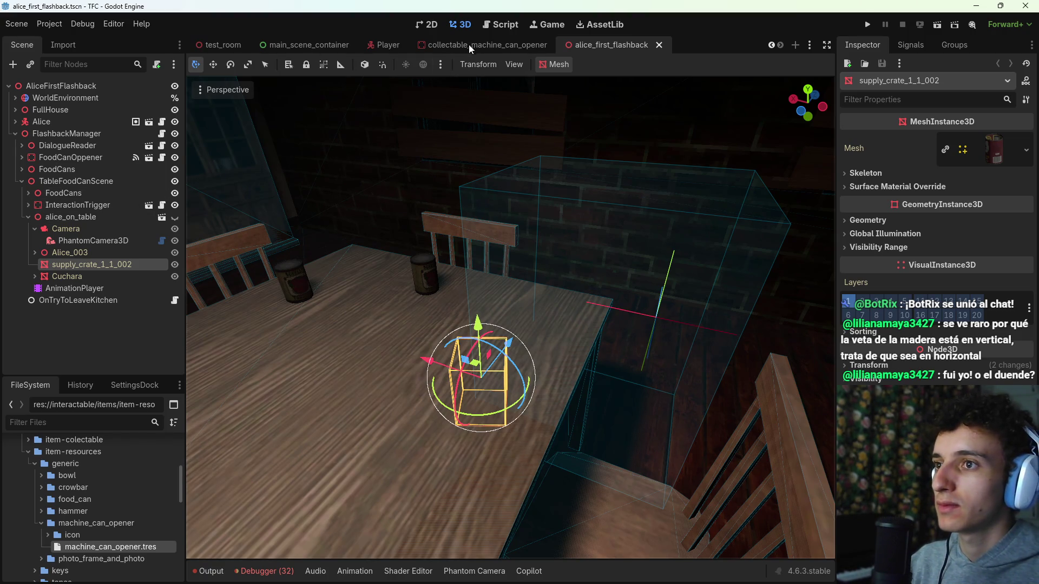
{"action": "scroll", "coordinate": [266, 46], "scroll_direction": "up", "scroll_amount": 2}
{"action": "left_click", "coordinate": [287, 45]}
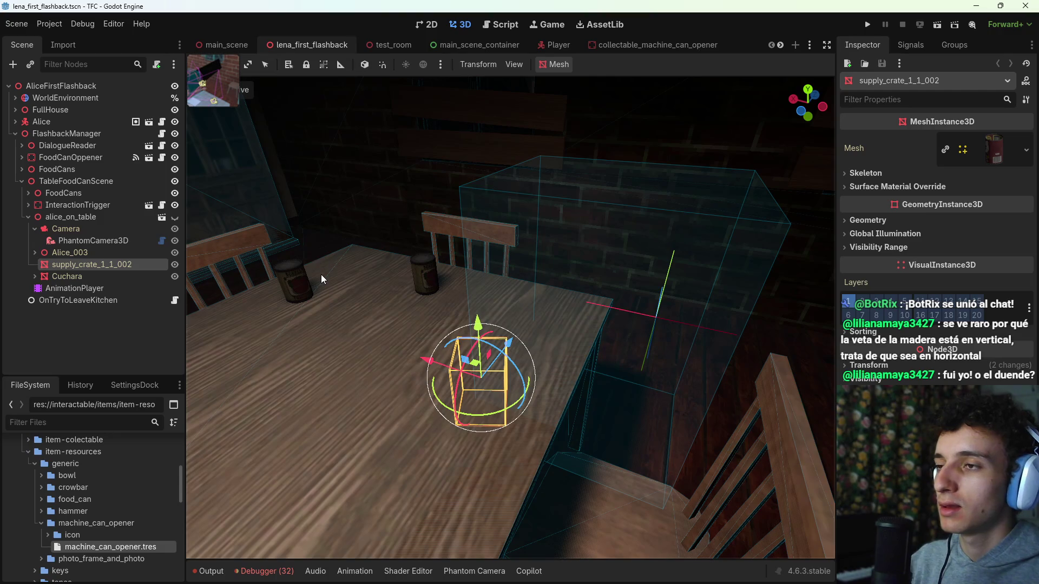
Paste the supply_crate_1_1_002 can under EatingWithAlice, then rotate and place it on the counter
{"action": "left_click", "coordinate": [79, 266]}
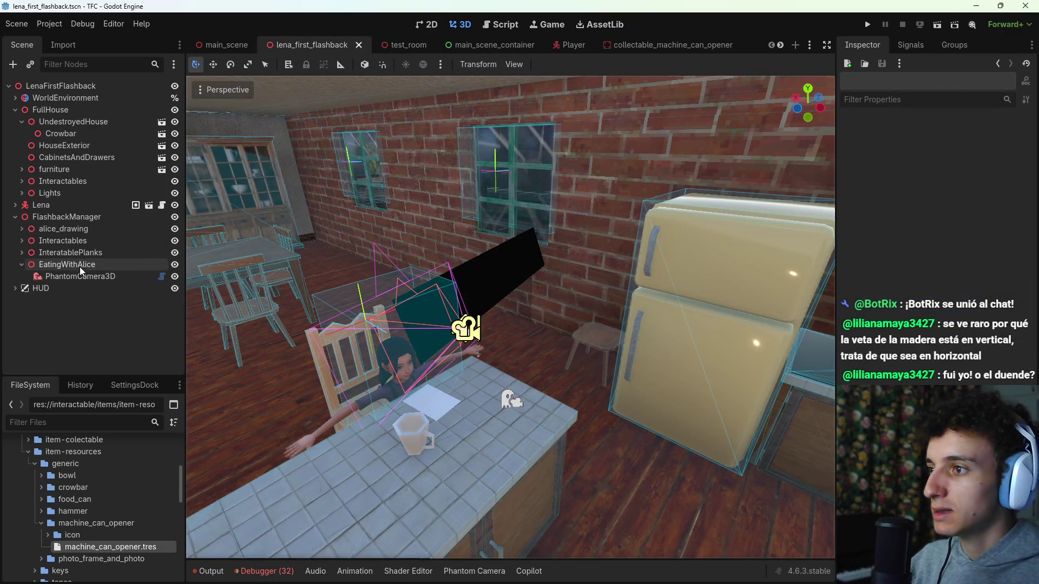
{"action": "key", "text": "ctrl+v"}
{"action": "key", "text": "f"}
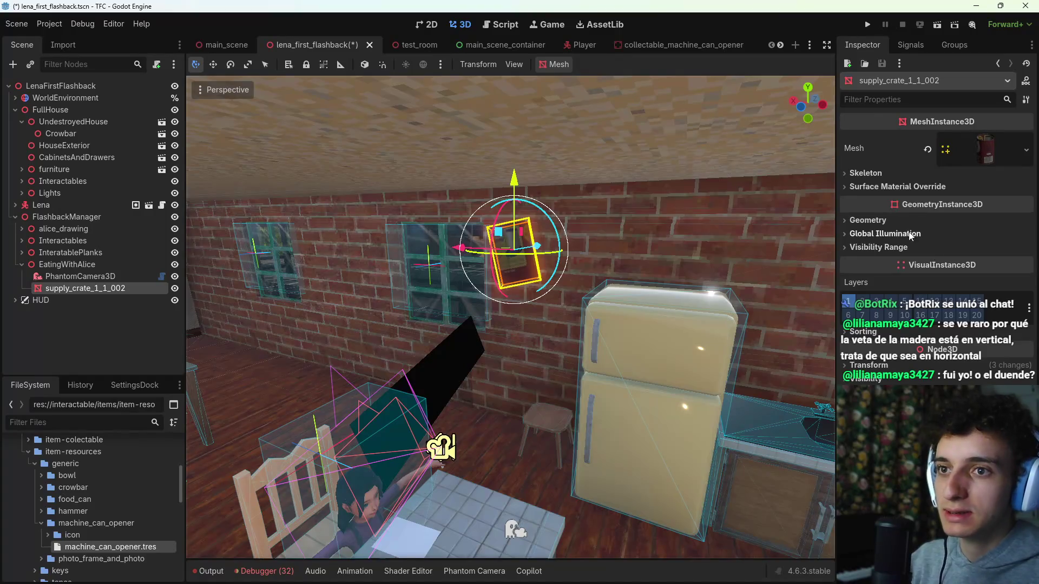
{"action": "left_click", "coordinate": [866, 366]}
{"action": "key", "text": "Page_Down"}
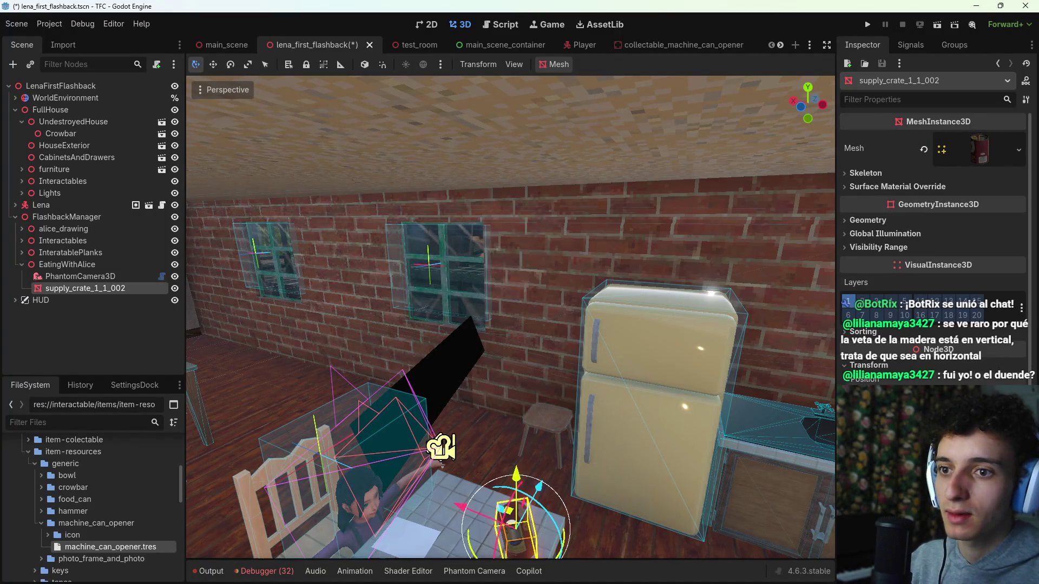
{"action": "key", "text": "f"}
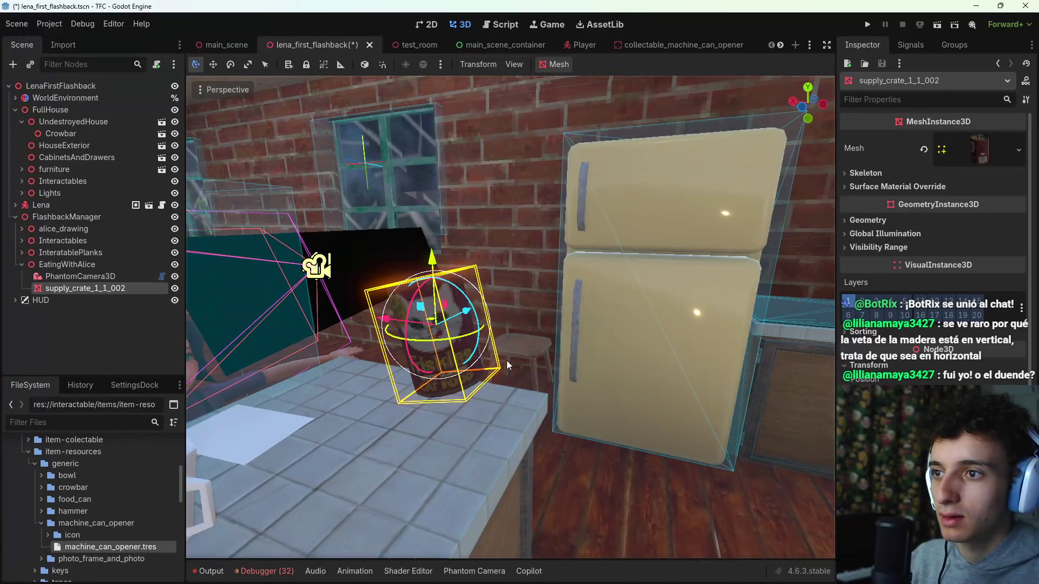
{"action": "key", "text": "r"}
{"action": "left_click", "coordinate": [469, 304]}
{"action": "key", "text": "g"}
{"action": "key", "text": "y"}
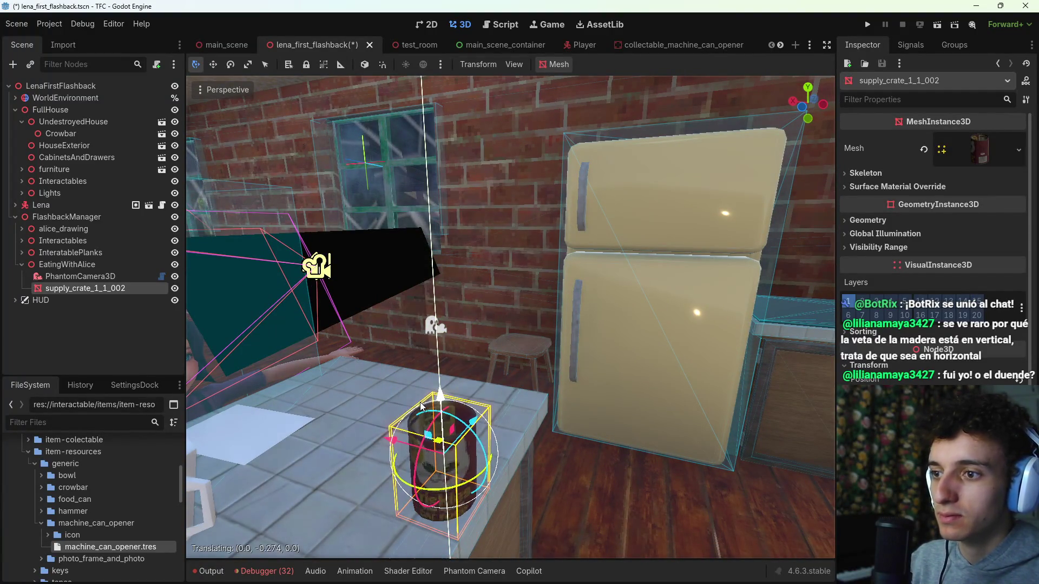
{"action": "left_click", "coordinate": [394, 435]}
{"action": "left_click", "coordinate": [320, 404]}
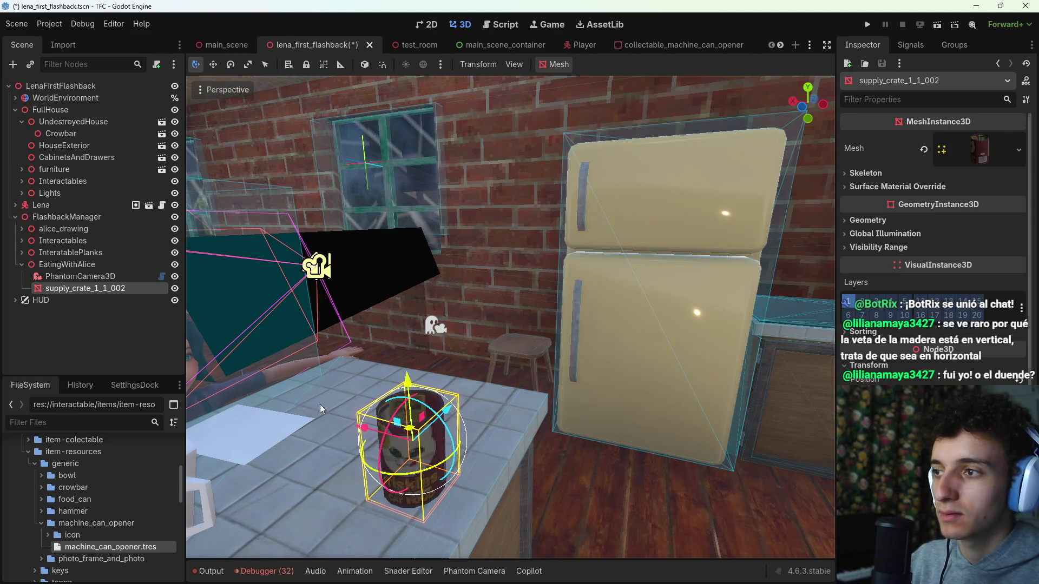
Enable Priority Override on EatingWithAlice's PhantomCamera3D to preview its shot
{"action": "left_click", "coordinate": [81, 277]}
{"action": "left_click", "coordinate": [470, 556]}
{"action": "left_click", "coordinate": [474, 569]}
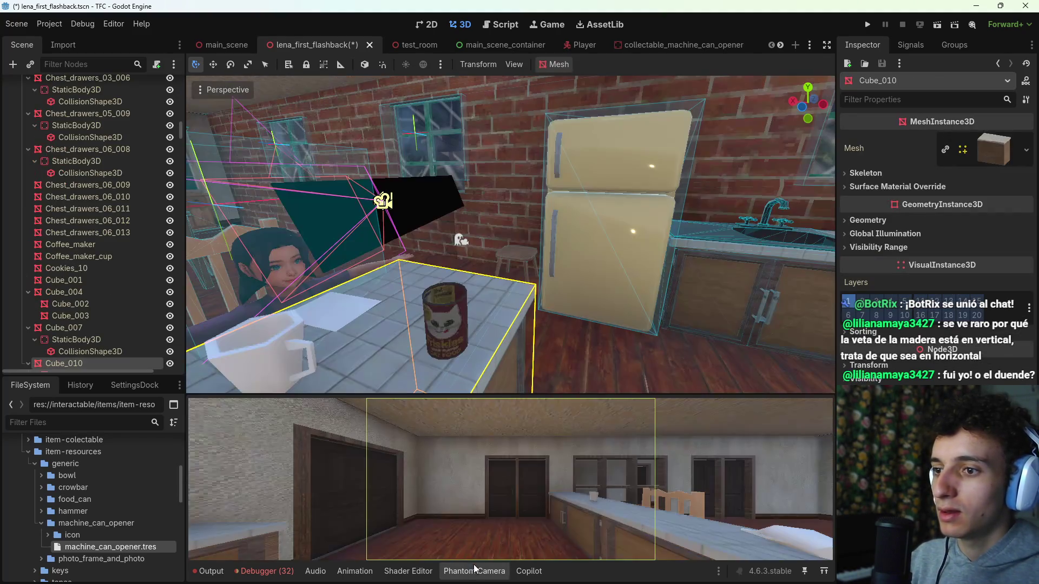
{"action": "scroll", "coordinate": [76, 162], "scroll_direction": "up", "scroll_amount": 10}
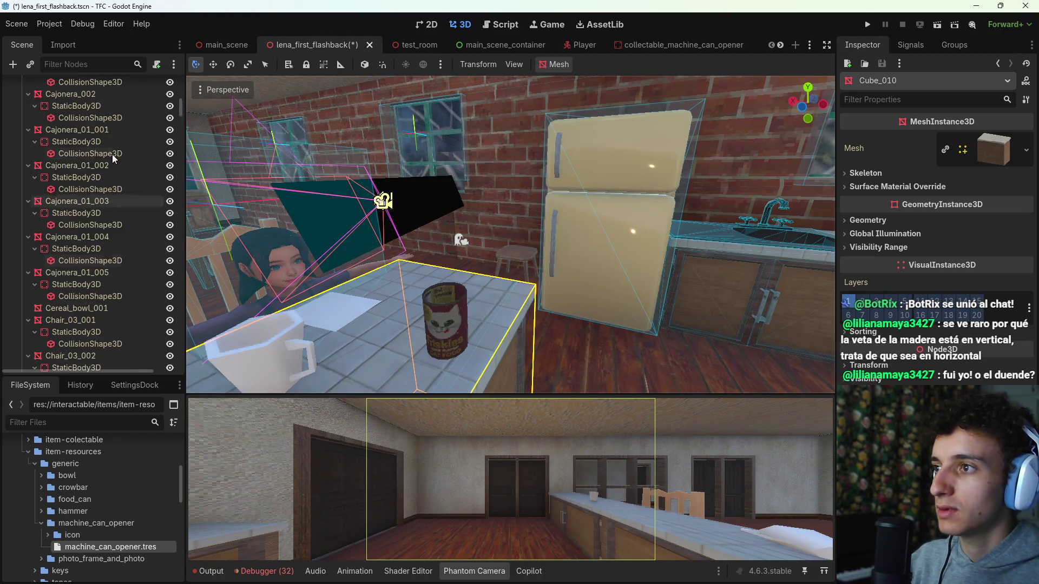
{"action": "scroll", "coordinate": [75, 161], "scroll_direction": "up", "scroll_amount": 5}
{"action": "left_click", "coordinate": [22, 169]}
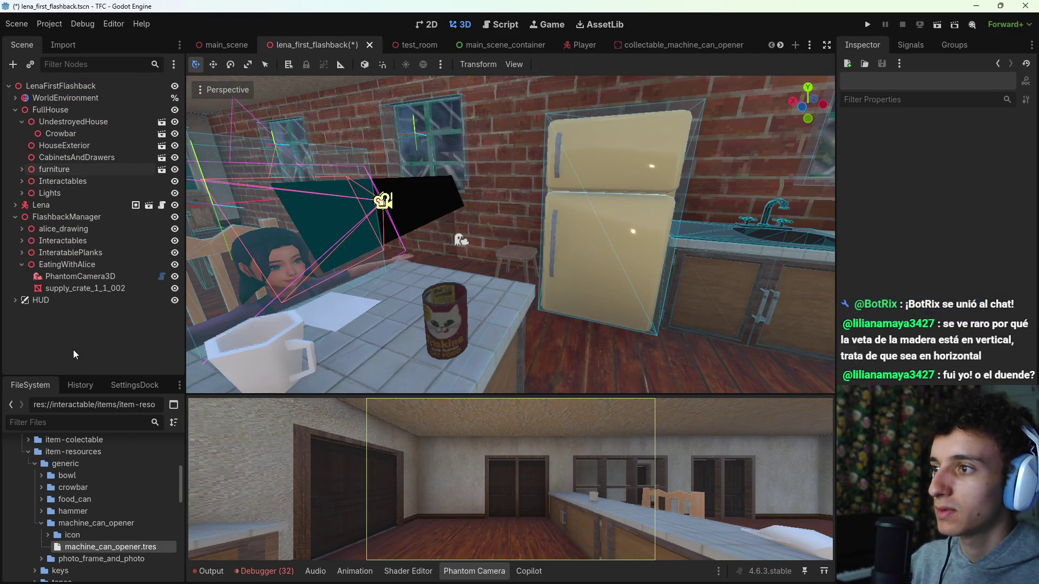
{"action": "left_click", "coordinate": [90, 277]}
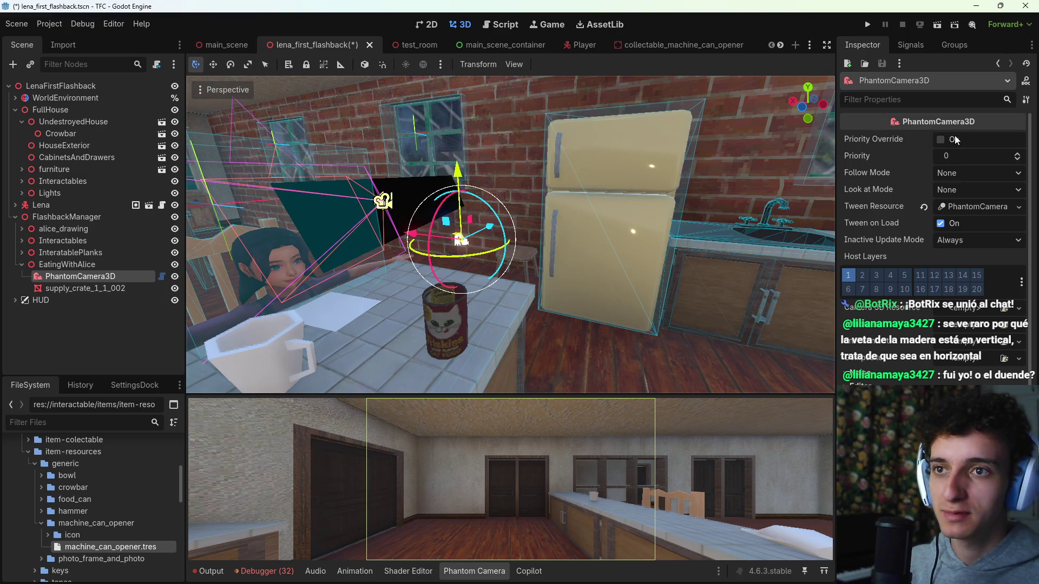
{"action": "left_click", "coordinate": [942, 139]}
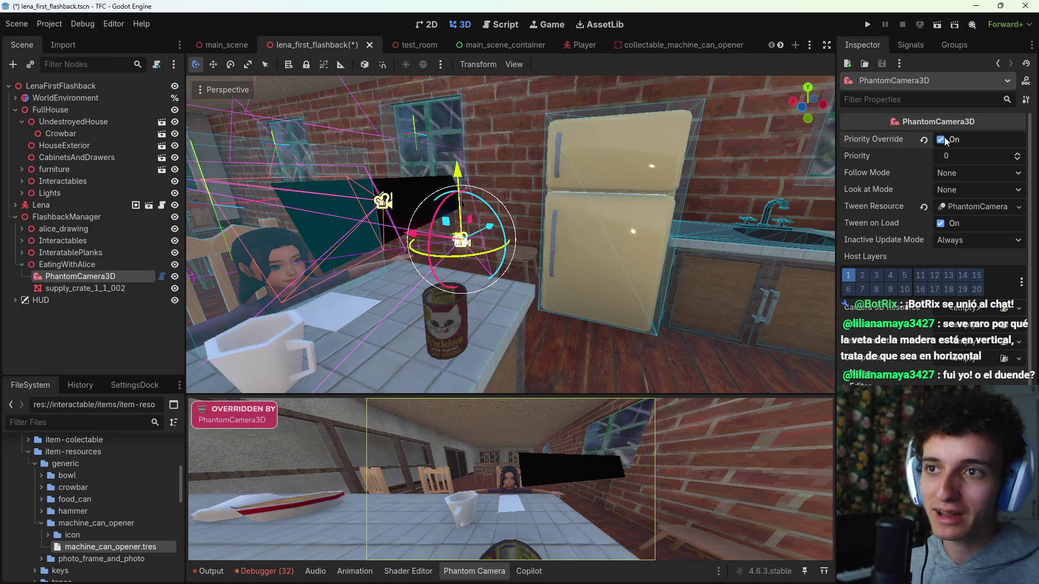
Duplicate the can as supply_crate_1_1_003 and place both cans along the dining table
{"action": "left_click_drag", "start_coordinate": [526, 248], "coordinate": [489, 252]}
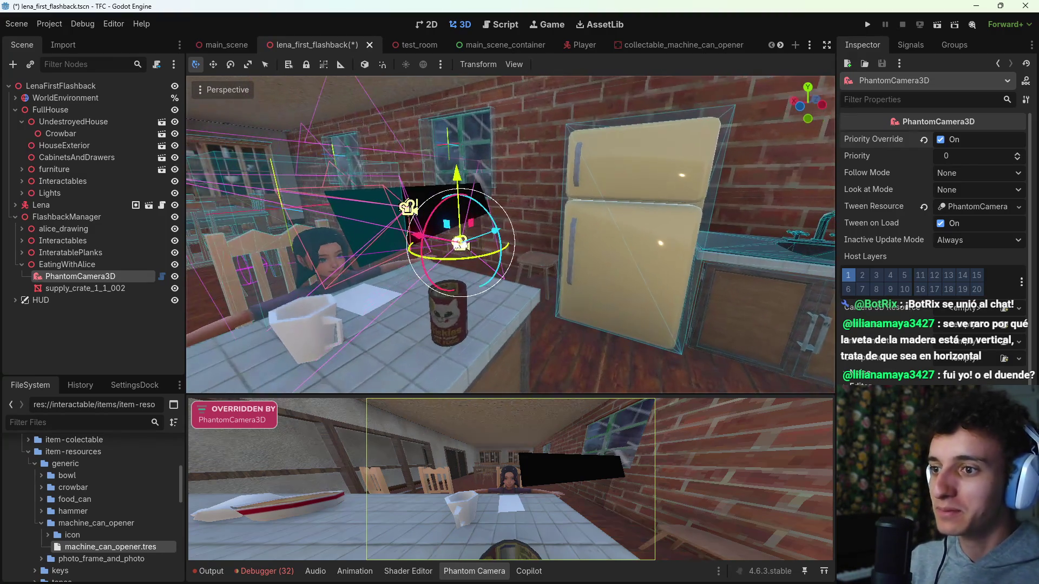
{"action": "left_click", "coordinate": [451, 338]}
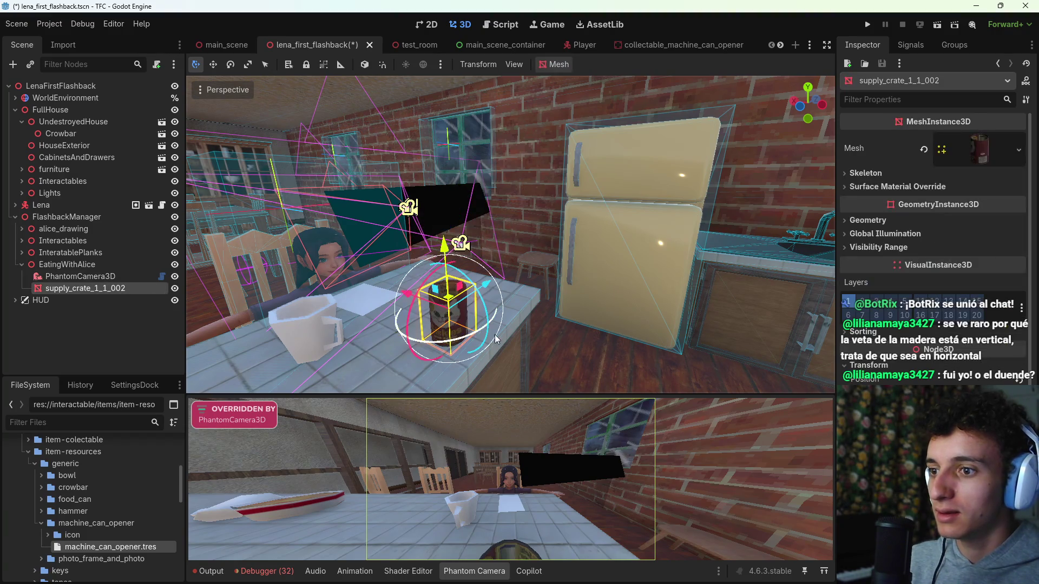
{"action": "left_click_drag", "start_coordinate": [404, 295], "coordinate": [386, 292]}
{"action": "key", "text": "ctrl+d"}
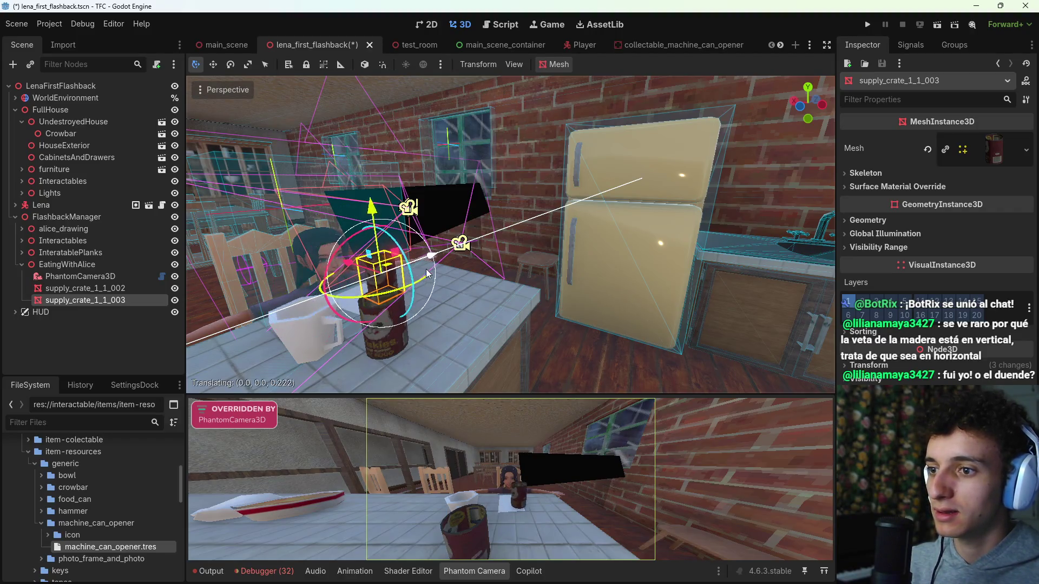
{"action": "left_click", "coordinate": [437, 250]}
{"action": "left_click_drag", "start_coordinate": [359, 255], "coordinate": [371, 260]}
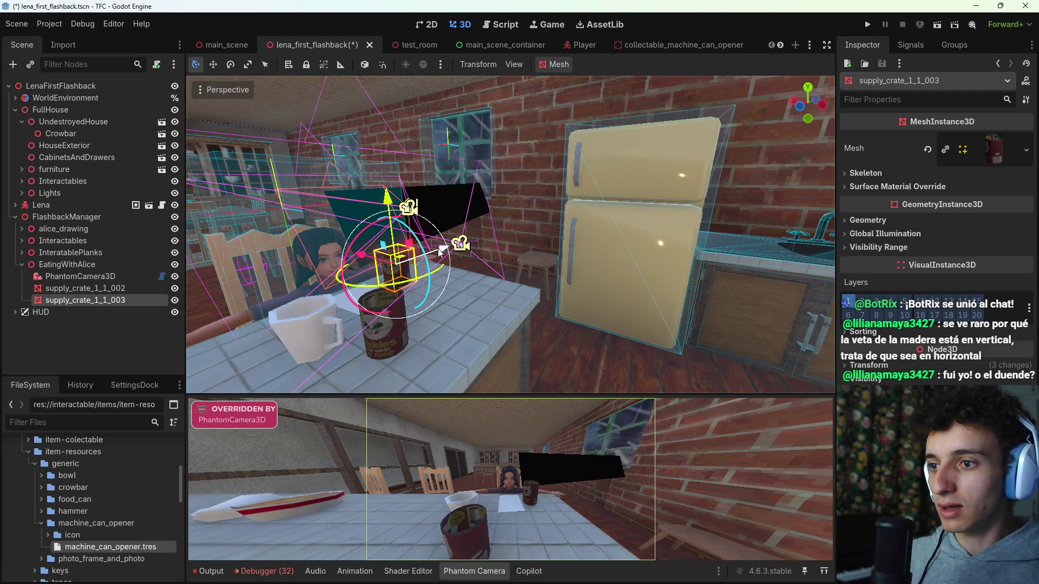
{"action": "left_click", "coordinate": [386, 340], "text": "shift"}
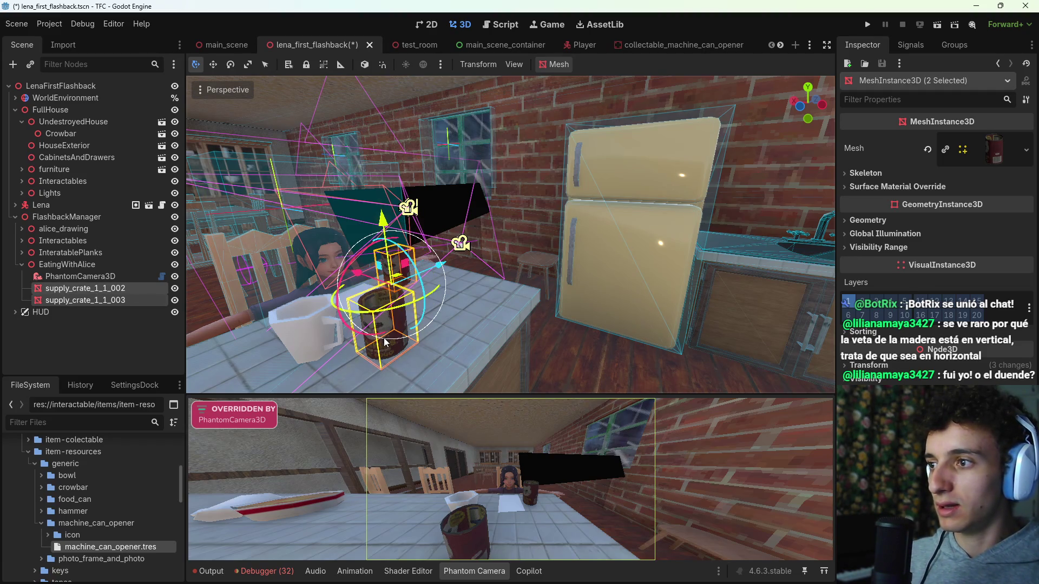
{"action": "left_click", "coordinate": [868, 365]}
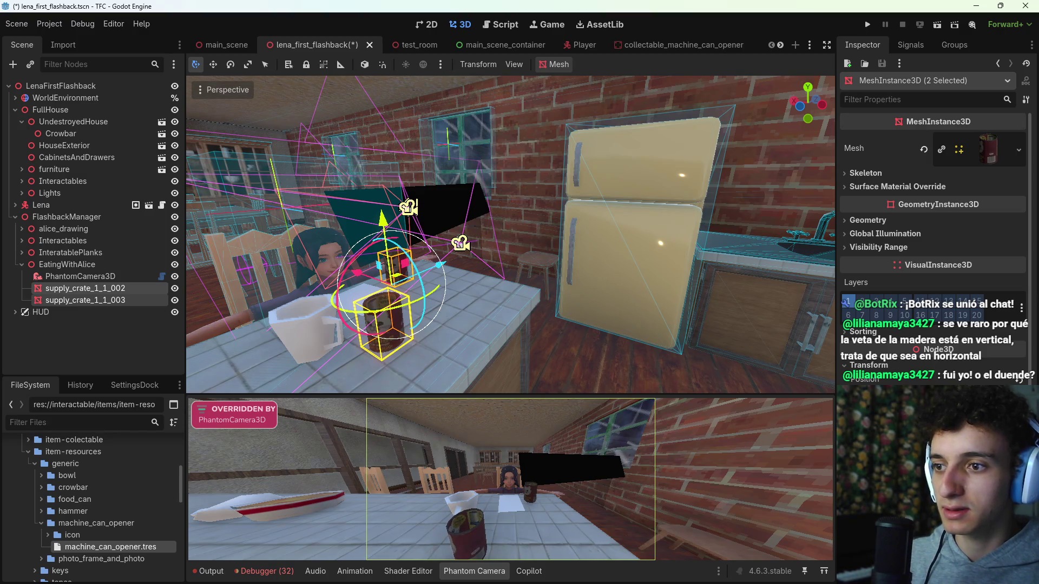
{"action": "left_click", "coordinate": [123, 349]}
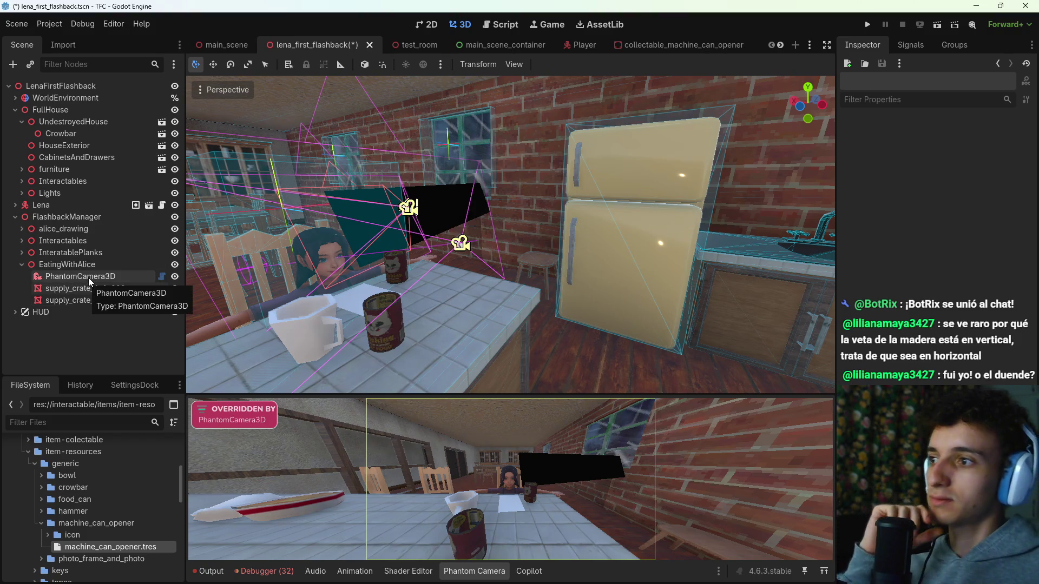
{"action": "left_click", "coordinate": [93, 265]}
Turn off the PhantomCamera3D's Priority Override and hide the EatingWithAlice group
{"action": "left_click", "coordinate": [21, 265]}
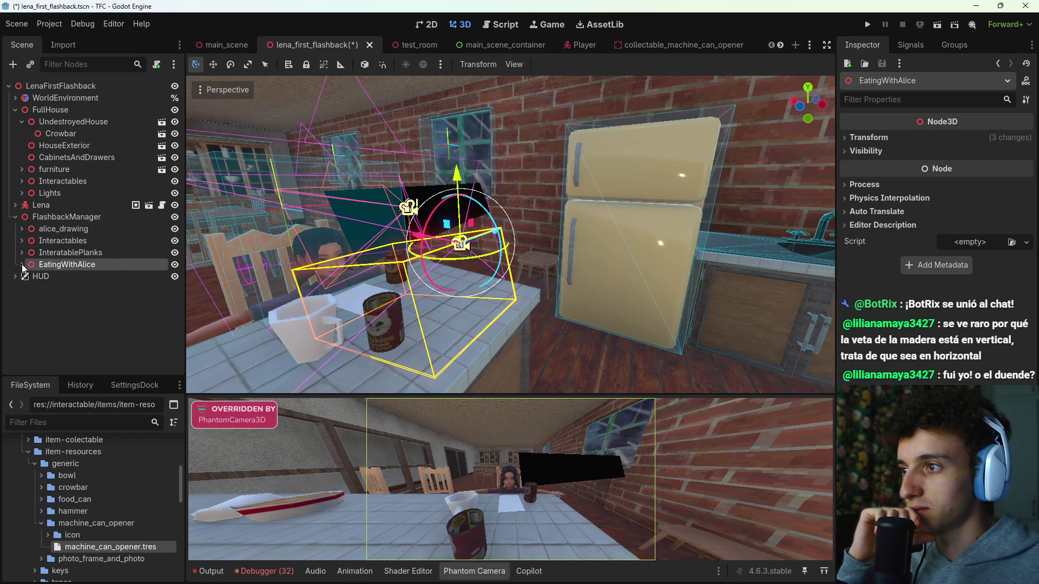
{"action": "left_click", "coordinate": [174, 265]}
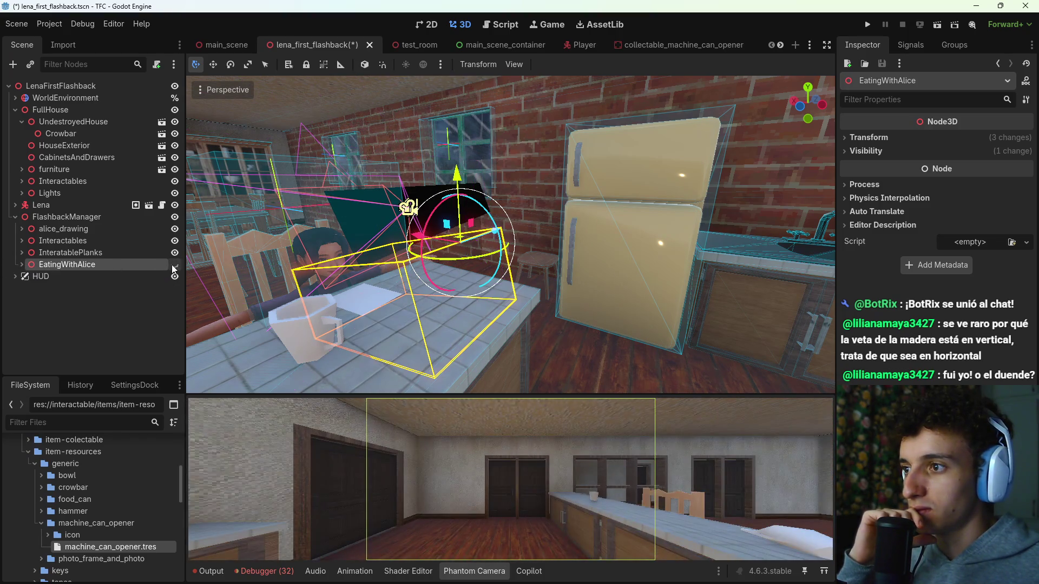
{"action": "left_click", "coordinate": [21, 265]}
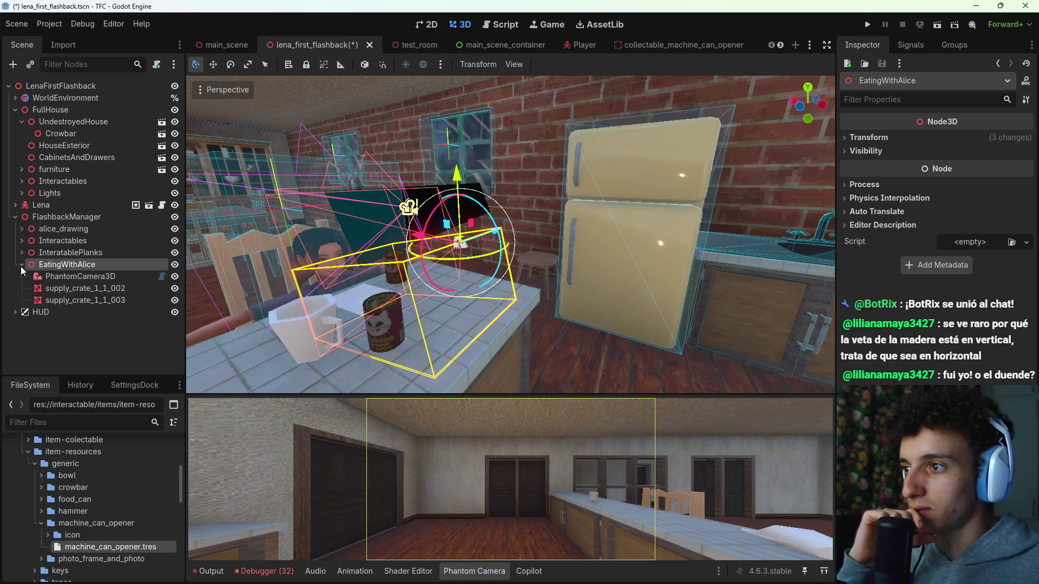
{"action": "left_click", "coordinate": [82, 277]}
{"action": "left_click", "coordinate": [924, 140]}
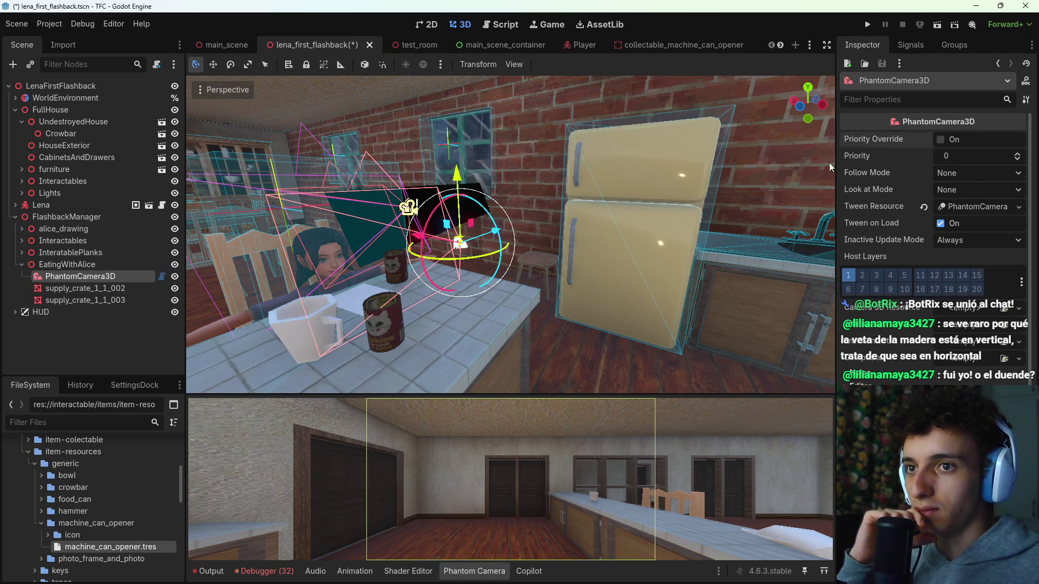
{"action": "left_click", "coordinate": [22, 264]}
{"action": "left_click", "coordinate": [174, 265]}
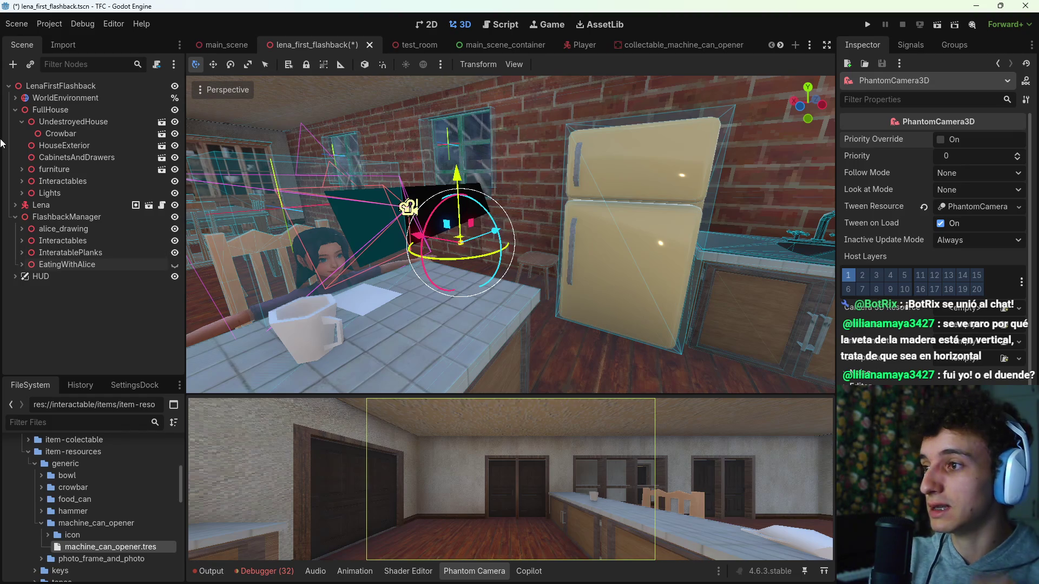
Expand alice_drawing in the Scene dock and frame the selected object
{"action": "left_click", "coordinate": [22, 230]}
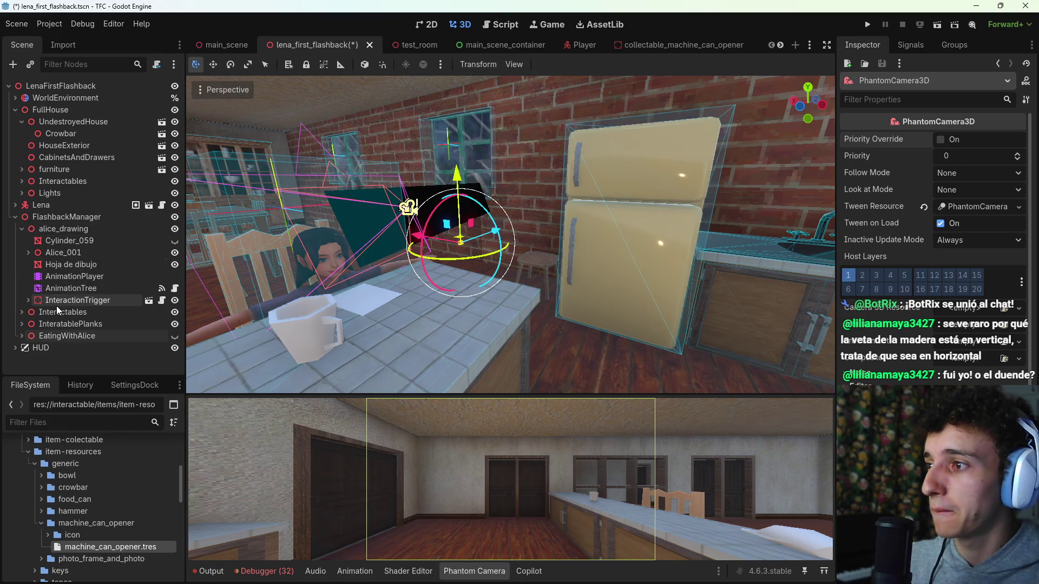
{"action": "left_click", "coordinate": [27, 253]}
{"action": "left_click", "coordinate": [27, 253]}
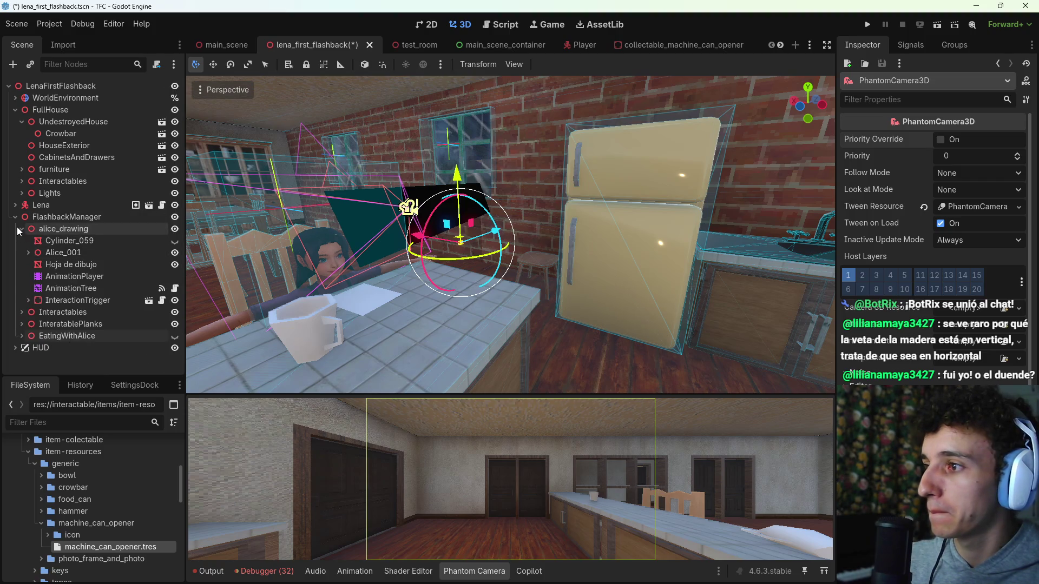
{"action": "key", "text": "f"}
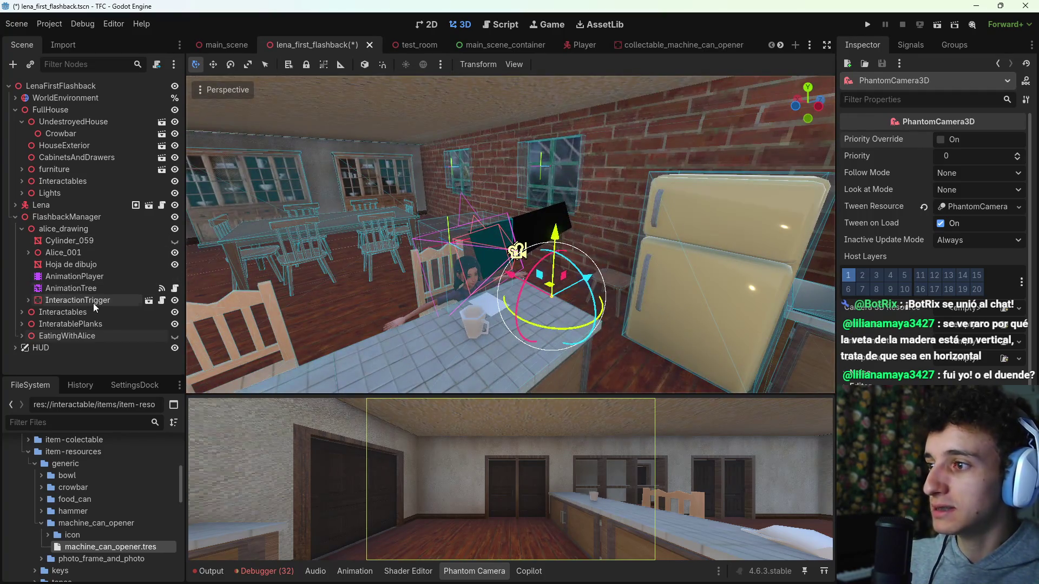
Select alice_drawing's InteractionTrigger and slide its box across the kitchen table
{"action": "left_click", "coordinate": [93, 302]}
{"action": "left_click", "coordinate": [29, 301]}
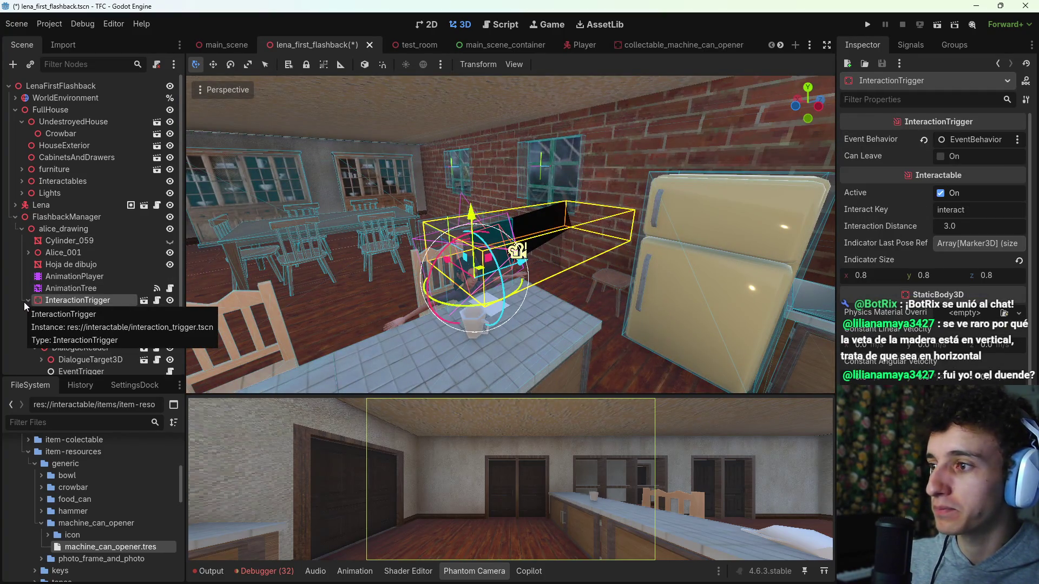
{"action": "left_click", "coordinate": [23, 302]}
{"action": "left_click", "coordinate": [28, 301]}
{"action": "scroll", "coordinate": [70, 298], "scroll_direction": "down", "scroll_amount": 2}
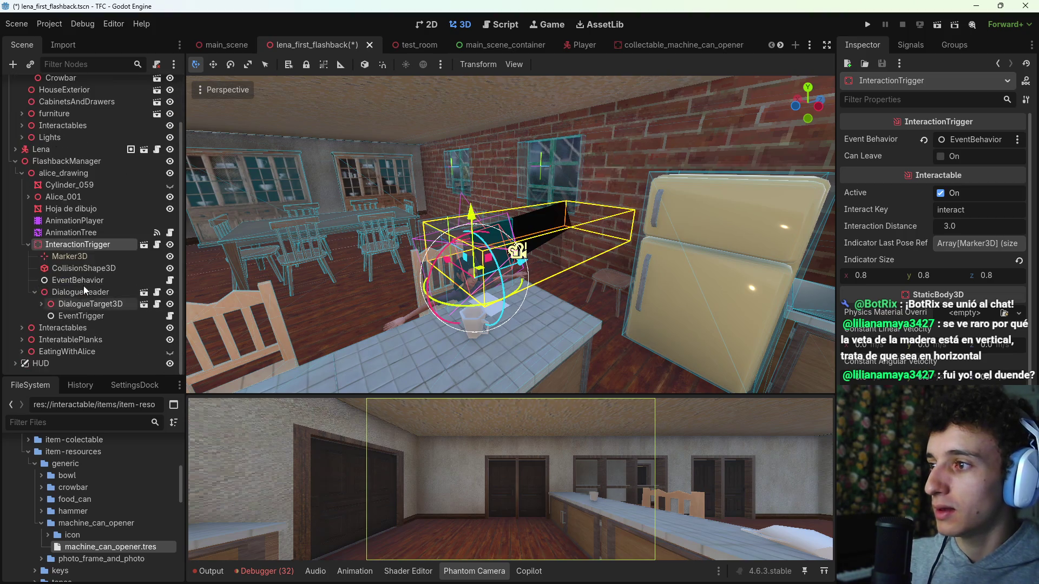
{"action": "left_click", "coordinate": [84, 272]}
{"action": "key", "text": "w"}
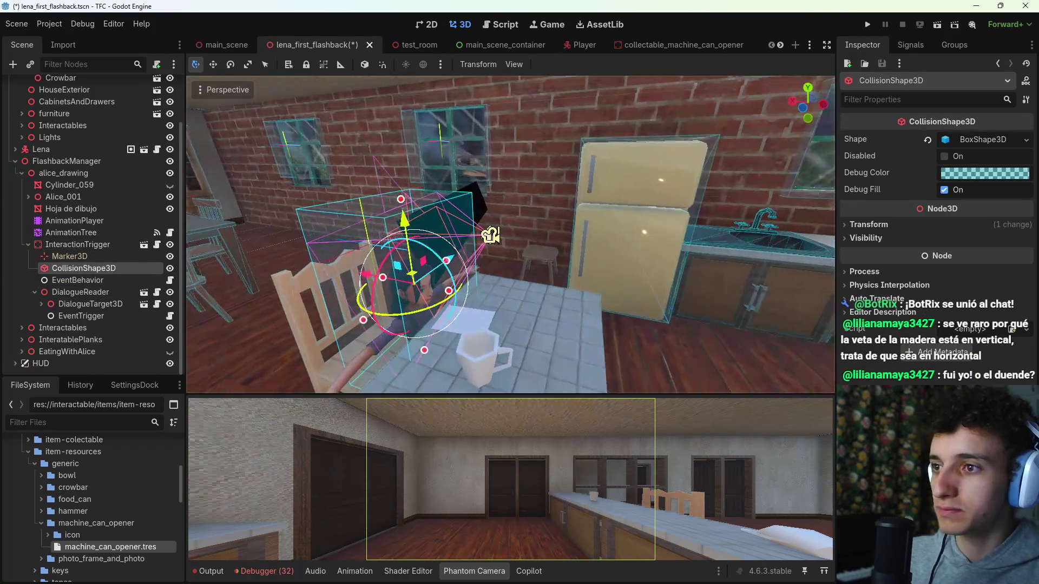
{"action": "left_click", "coordinate": [81, 245]}
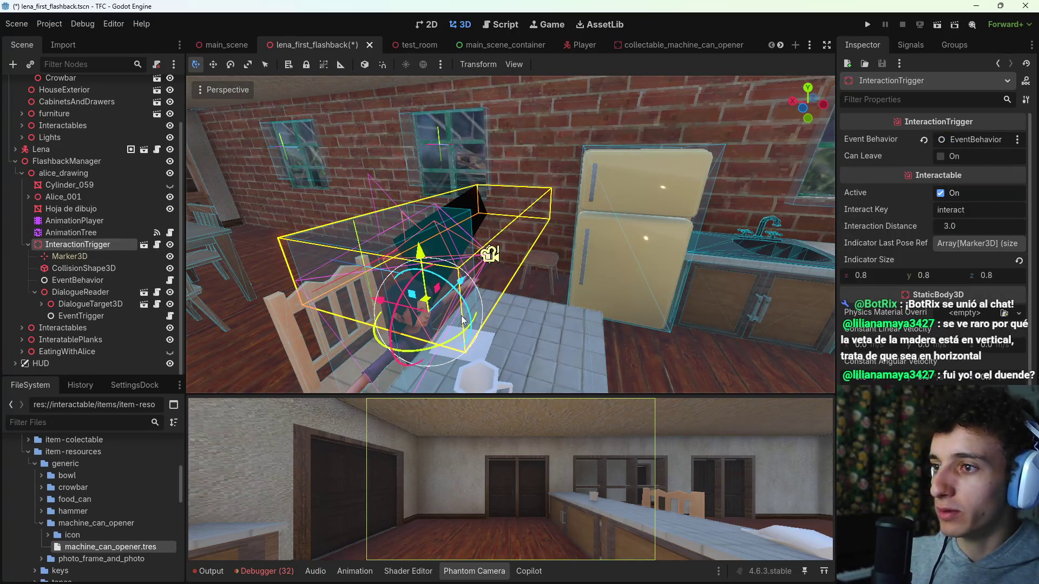
{"action": "mouse_move", "coordinate": [384, 300]}
{"action": "left_mouse_down"}
{"action": "mouse_move", "coordinate": [495, 320]}
{"action": "mouse_move", "coordinate": [352, 303]}
{"action": "left_mouse_up"}
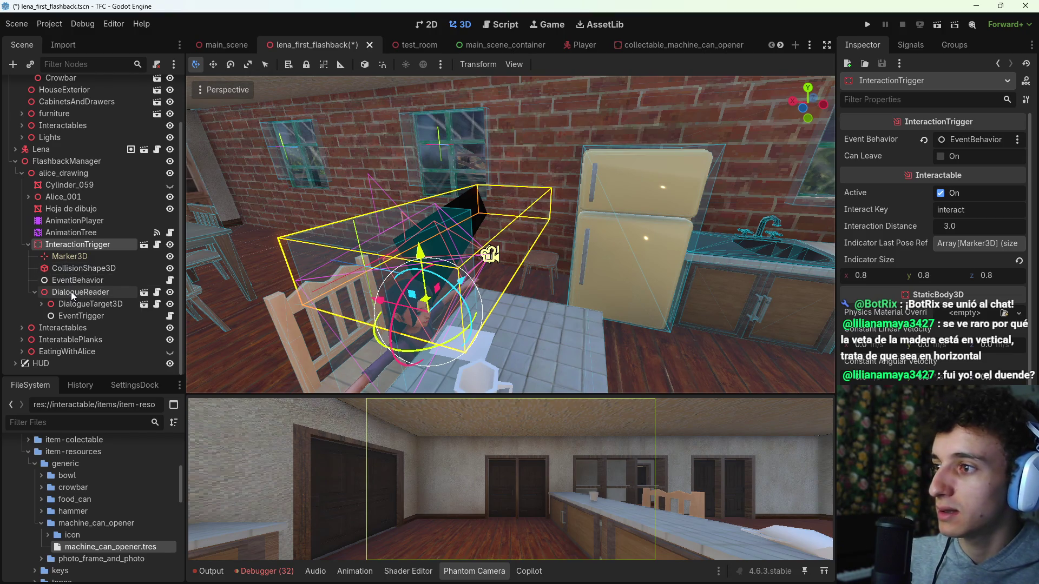
Check the DialogueReader's position and rotation in the Inspector
{"action": "left_click", "coordinate": [71, 291]}
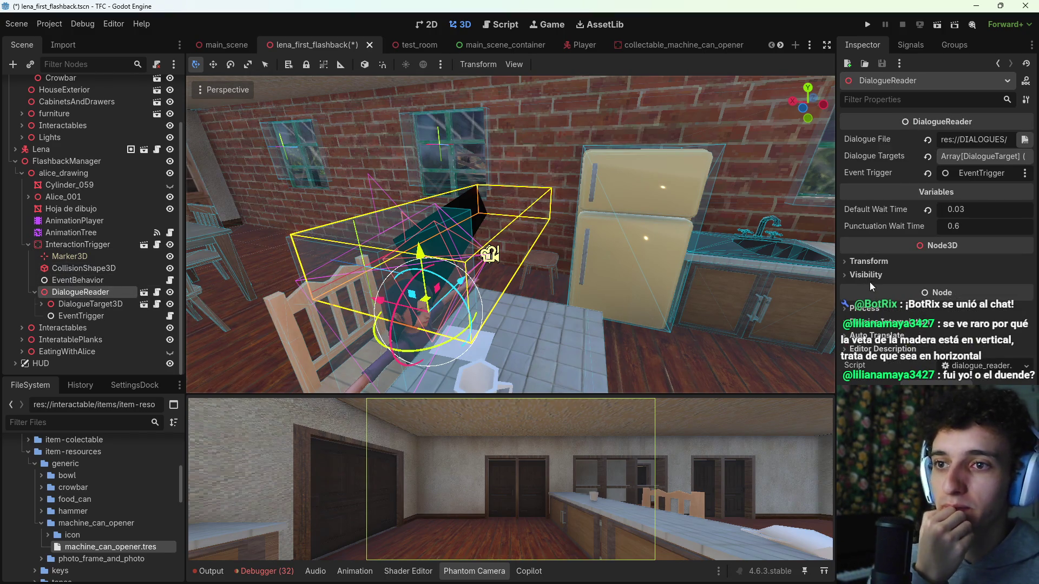
{"action": "left_click", "coordinate": [871, 262]}
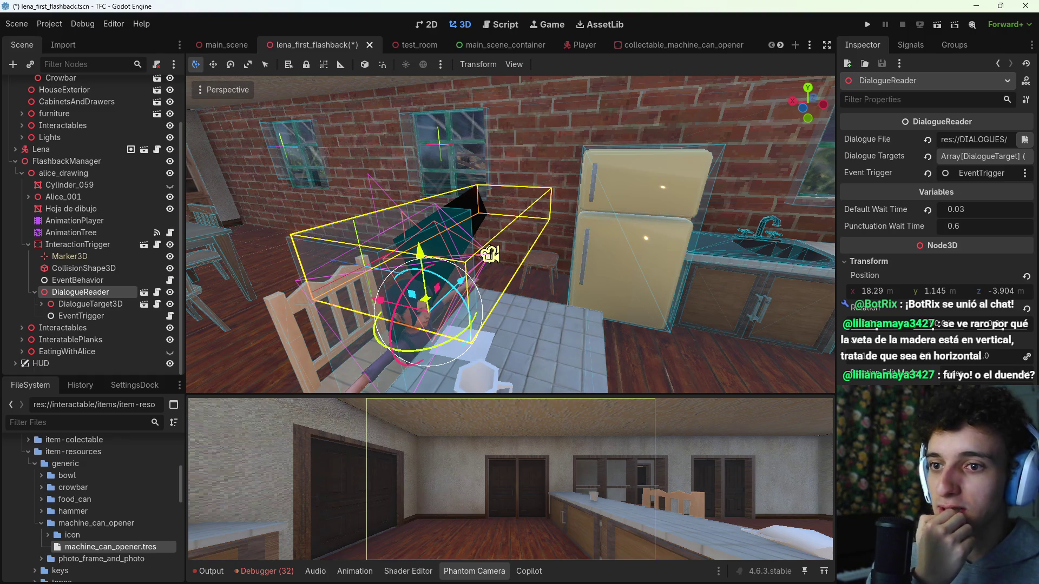
{"action": "left_click", "coordinate": [26, 245]}
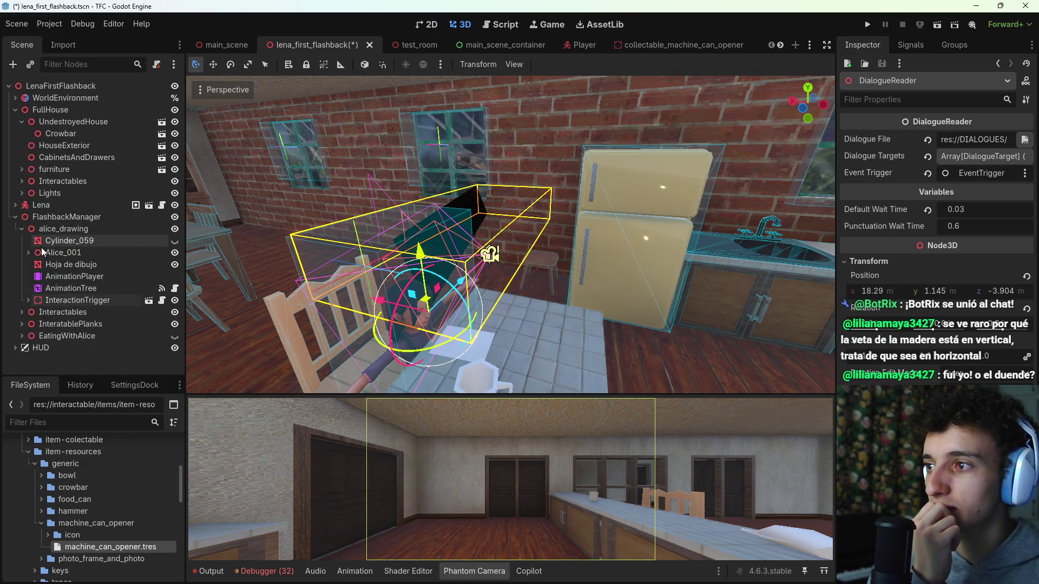
Slide the InteractionTrigger box further along the X axis
{"action": "left_click", "coordinate": [67, 299]}
{"action": "mouse_move", "coordinate": [371, 298]}
{"action": "left_mouse_down"}
{"action": "mouse_move", "coordinate": [480, 327]}
{"action": "mouse_move", "coordinate": [453, 323]}
{"action": "mouse_move", "coordinate": [462, 323]}
{"action": "left_mouse_up"}
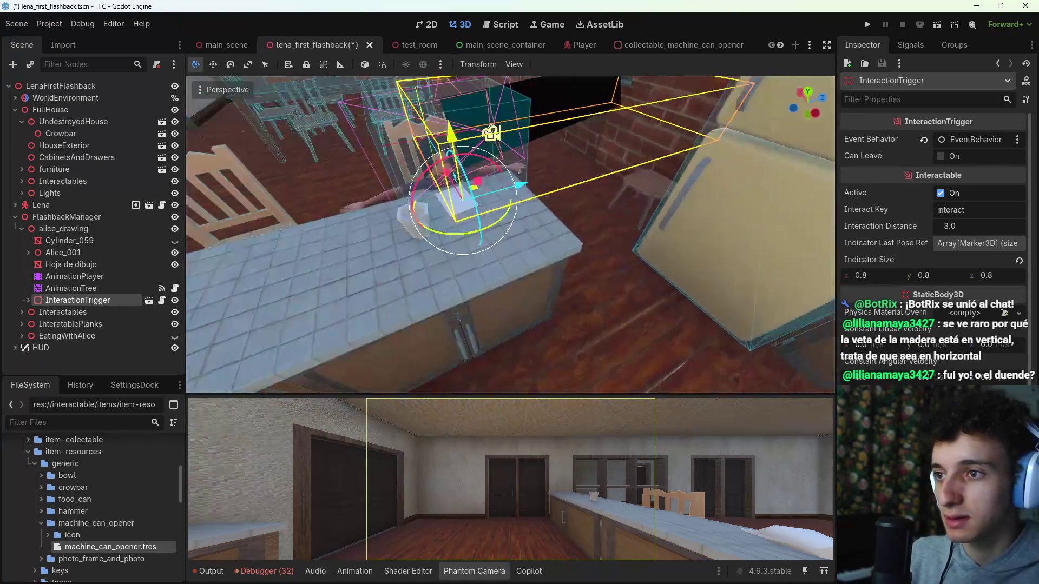
{"action": "scroll", "coordinate": [515, 245], "scroll_direction": "down", "scroll_amount": 3}
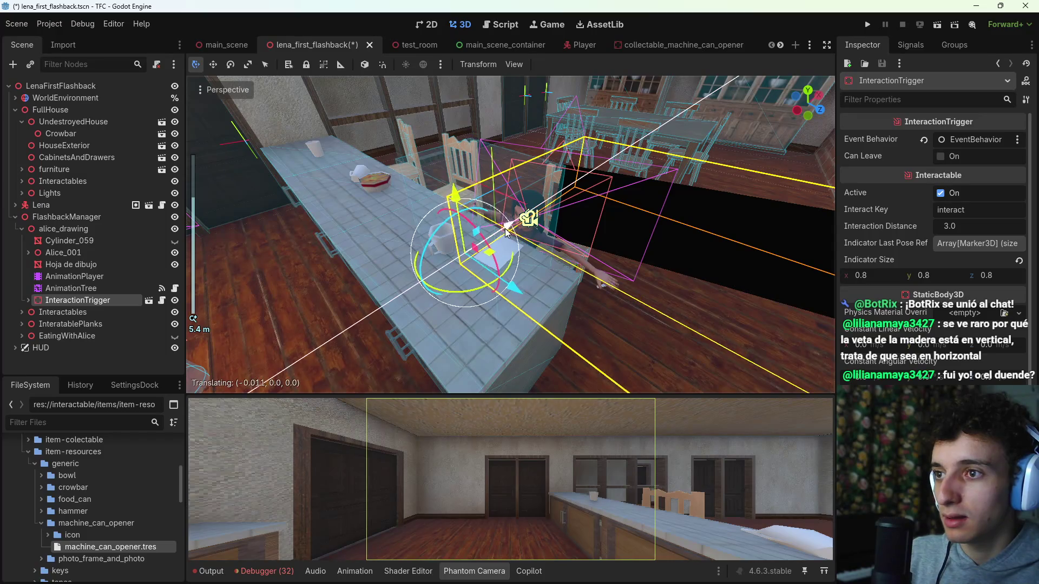
Reposition the trigger's Marker3D above the table along Z and save the scene
{"action": "left_click", "coordinate": [28, 300]}
{"action": "scroll", "coordinate": [36, 306], "scroll_direction": "down", "scroll_amount": 1}
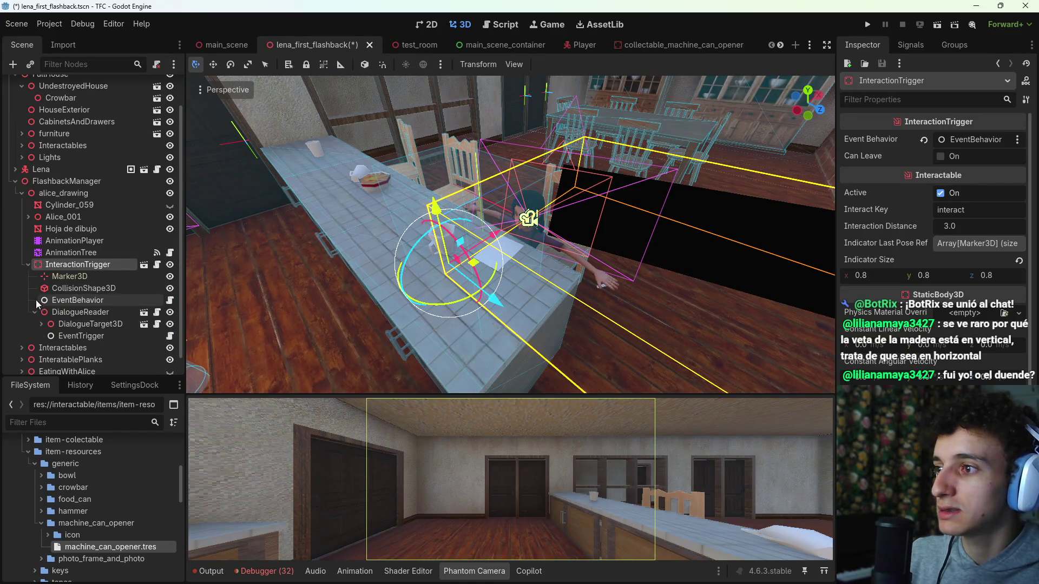
{"action": "left_click", "coordinate": [69, 276]}
{"action": "key", "text": "f"}
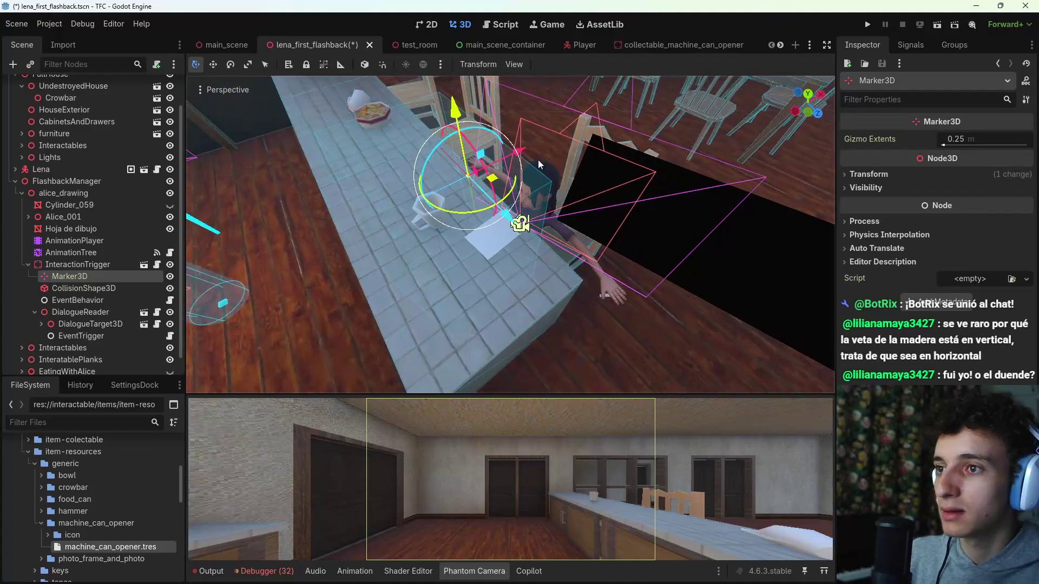
{"action": "mouse_move", "coordinate": [514, 221]}
{"action": "left_mouse_down"}
{"action": "mouse_move", "coordinate": [479, 247]}
{"action": "mouse_move", "coordinate": [496, 282]}
{"action": "mouse_move", "coordinate": [445, 222]}
{"action": "left_mouse_up"}
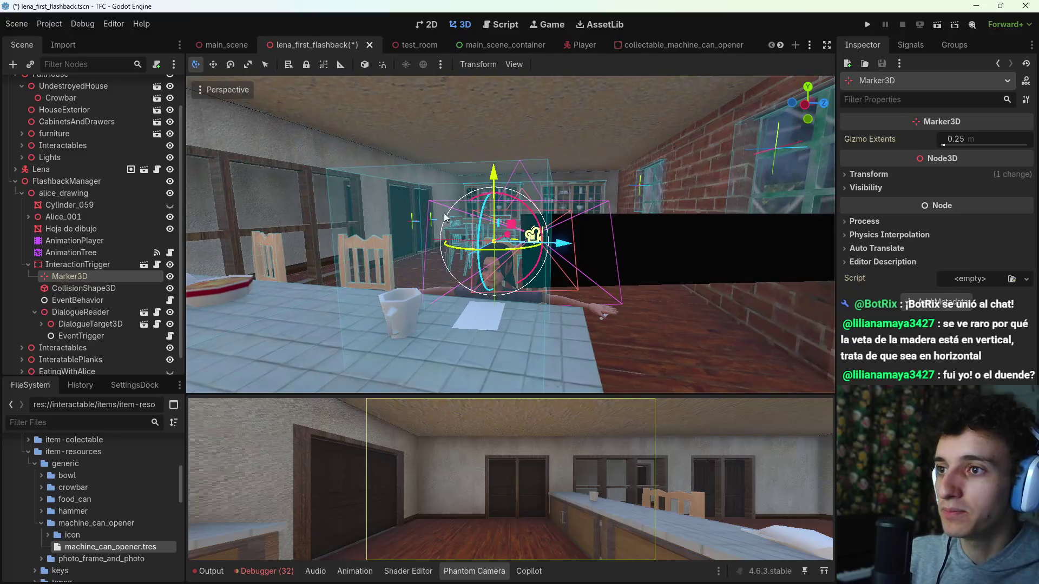
{"action": "left_click_drag", "start_coordinate": [493, 175], "coordinate": [490, 238]}
{"action": "left_click_drag", "start_coordinate": [546, 322], "coordinate": [539, 329]}
{"action": "left_click_drag", "start_coordinate": [481, 260], "coordinate": [476, 236]}
{"action": "left_click_drag", "start_coordinate": [541, 311], "coordinate": [451, 263]}
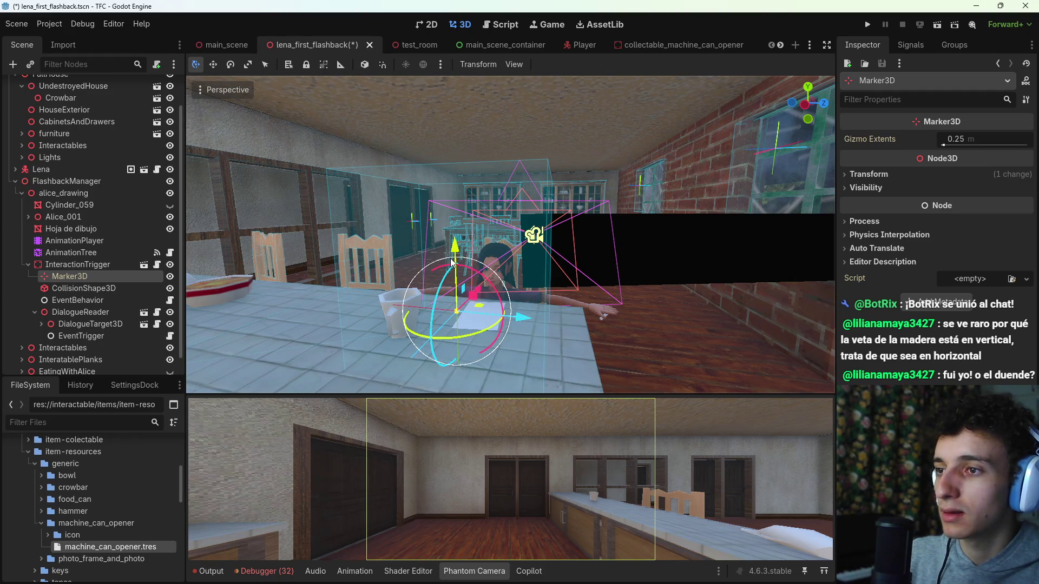
{"action": "key", "text": "ctrl+s"}
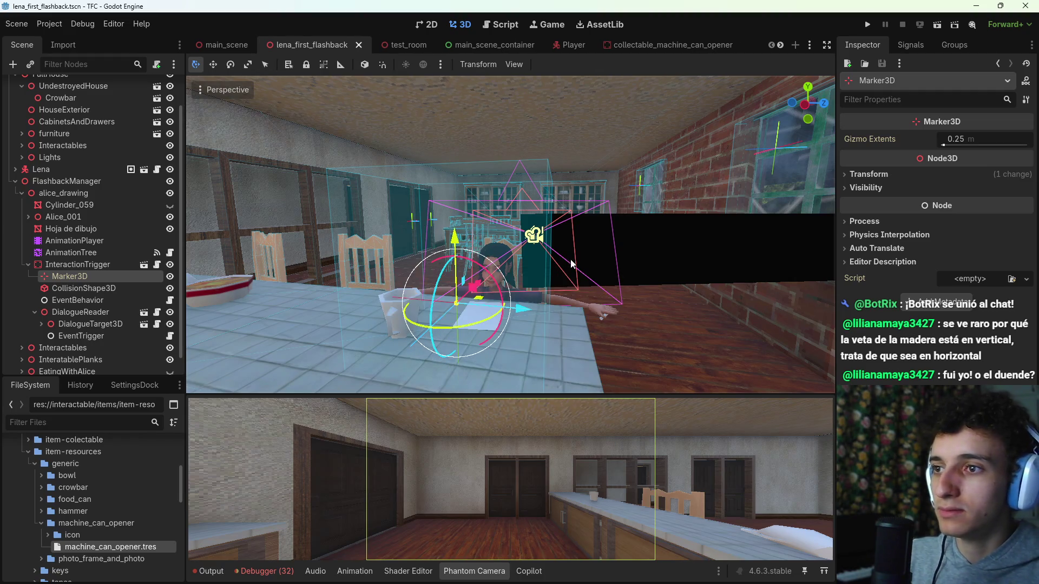
Resize the collision box to about 0.82 × 0.62 × 0.87 and reparent InteractionTrigger under EatingWithAlice
{"action": "scroll", "coordinate": [570, 259], "scroll_direction": "up", "scroll_amount": 3}
{"action": "left_click", "coordinate": [85, 288]}
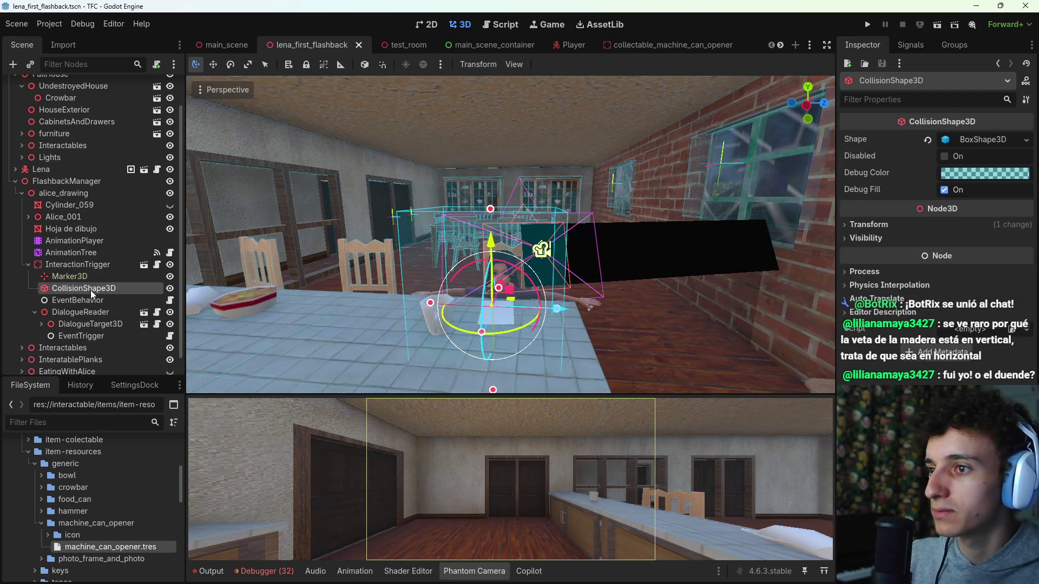
{"action": "left_click_drag", "start_coordinate": [489, 227], "coordinate": [490, 253]}
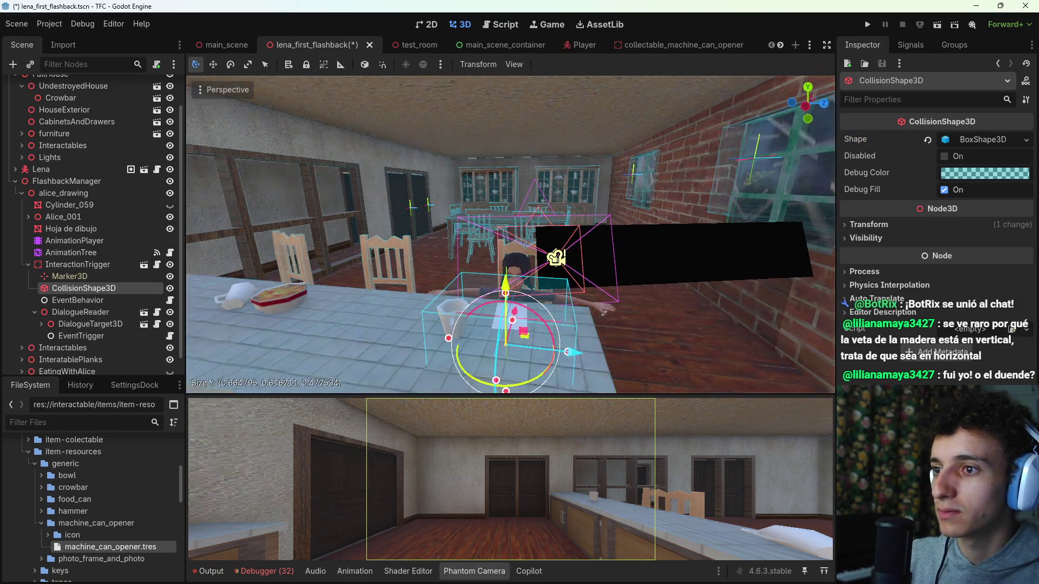
{"action": "left_click_drag", "start_coordinate": [433, 302], "coordinate": [389, 320]}
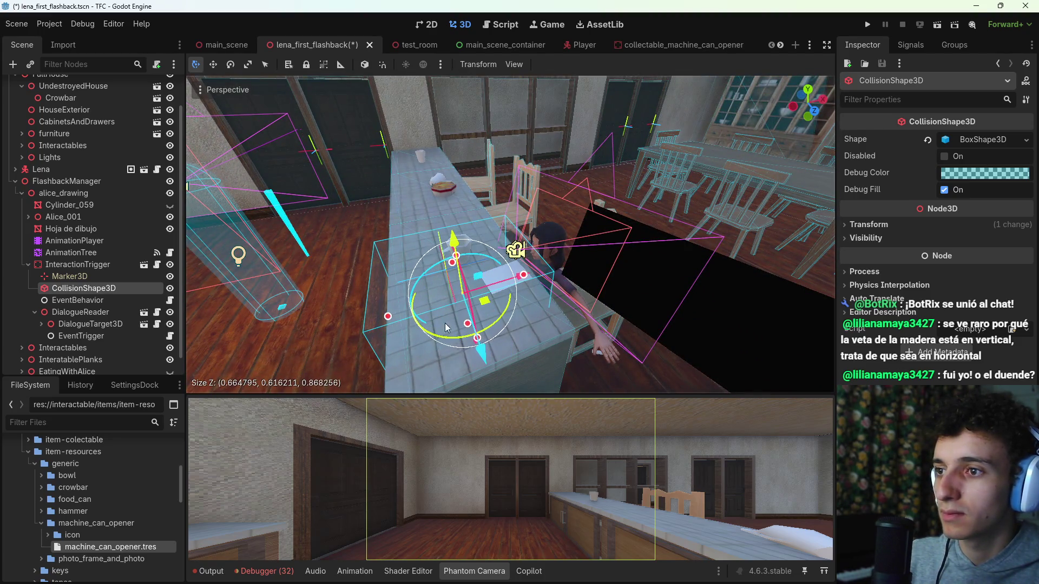
{"action": "left_click", "coordinate": [470, 328]}
{"action": "left_click", "coordinate": [162, 289]}
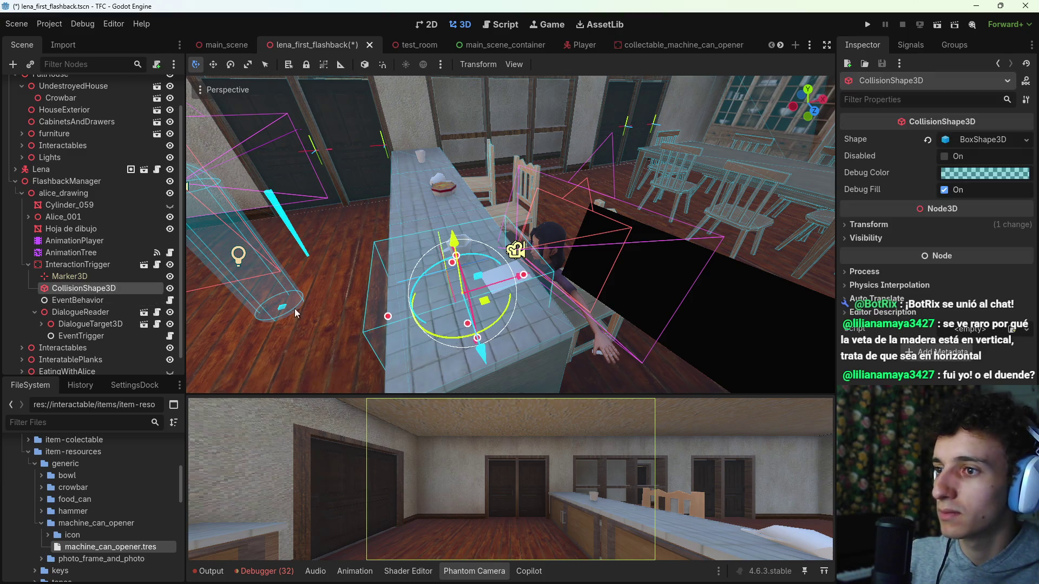
{"action": "mouse_move", "coordinate": [476, 339]}
{"action": "left_mouse_down"}
{"action": "mouse_move", "coordinate": [505, 375]}
{"action": "mouse_move", "coordinate": [495, 366]}
{"action": "left_mouse_up"}
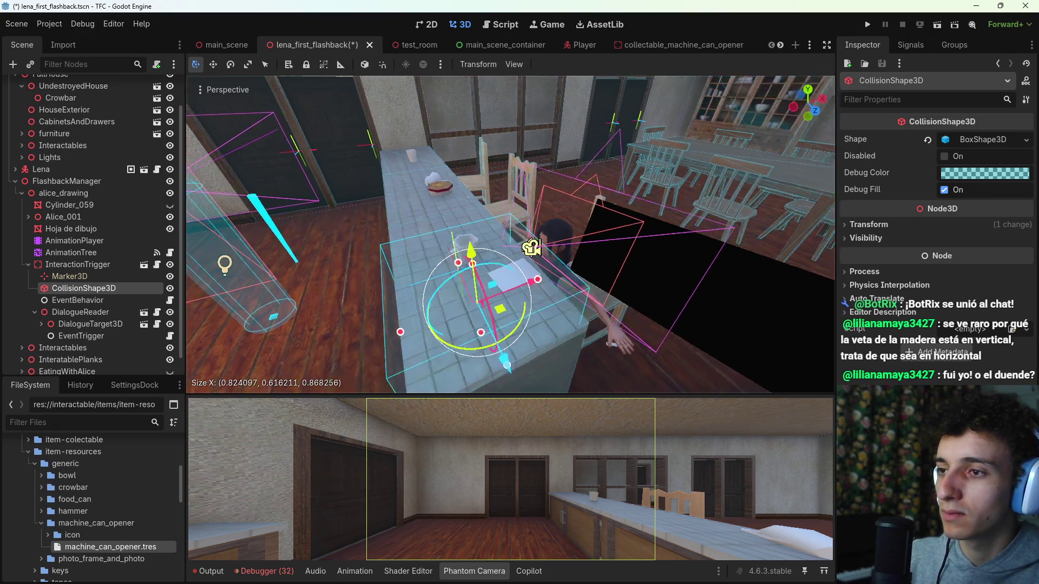
{"action": "left_click_drag", "start_coordinate": [450, 341], "coordinate": [456, 339]}
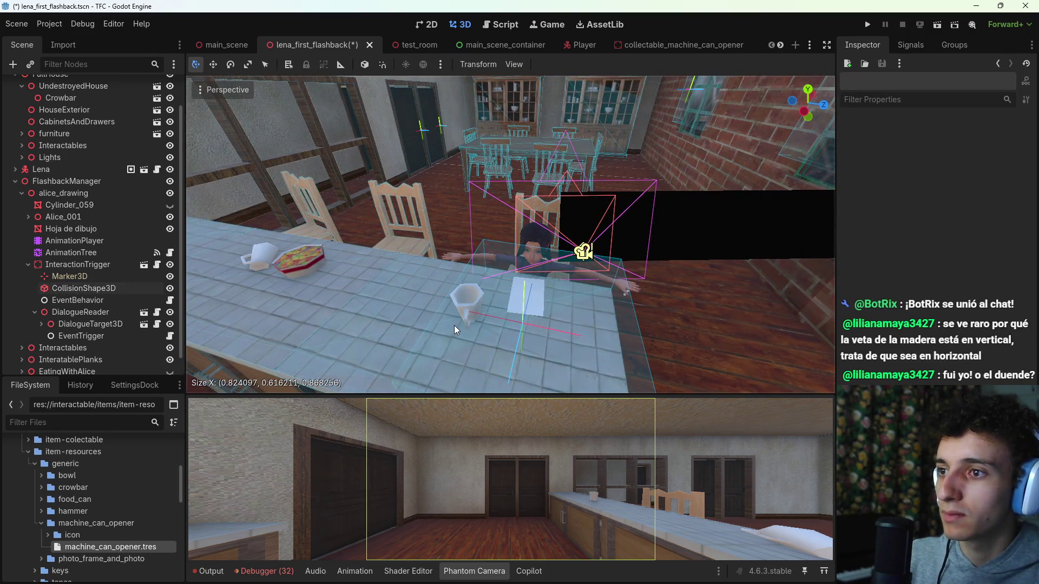
{"action": "left_click", "coordinate": [81, 276]}
{"action": "left_click", "coordinate": [76, 288]}
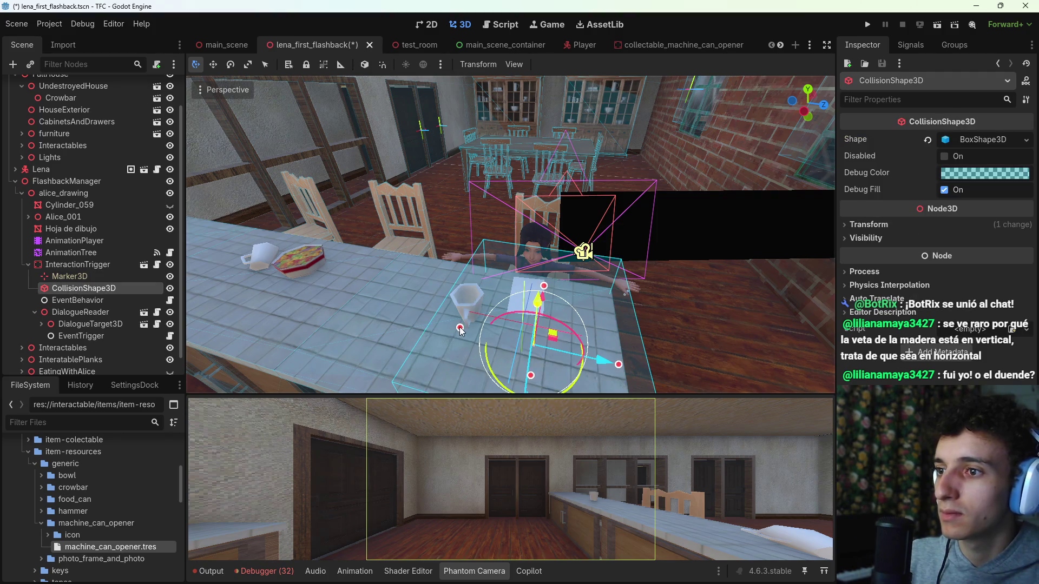
{"action": "left_click_drag", "start_coordinate": [461, 328], "coordinate": [392, 318]}
{"action": "left_click", "coordinate": [28, 265]}
{"action": "mouse_move", "coordinate": [77, 300]}
{"action": "left_mouse_down"}
{"action": "mouse_move", "coordinate": [102, 307]}
{"action": "mouse_move", "coordinate": [87, 336]}
{"action": "left_mouse_up"}
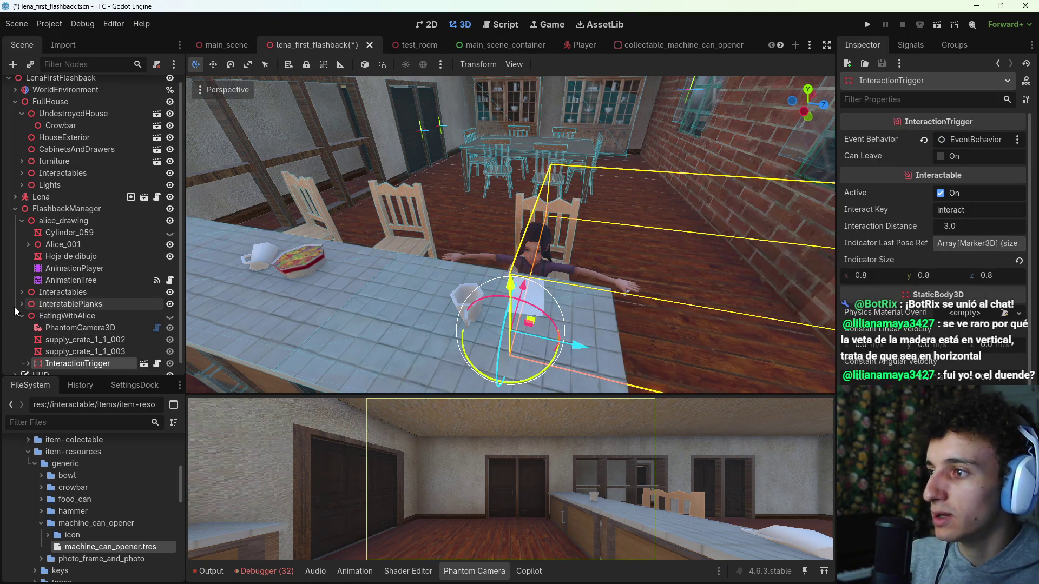
Toggle the trigger's Active setting off and on, save lena_first_flashback, and open interaction_trigger.gd
{"action": "key", "text": "f"}
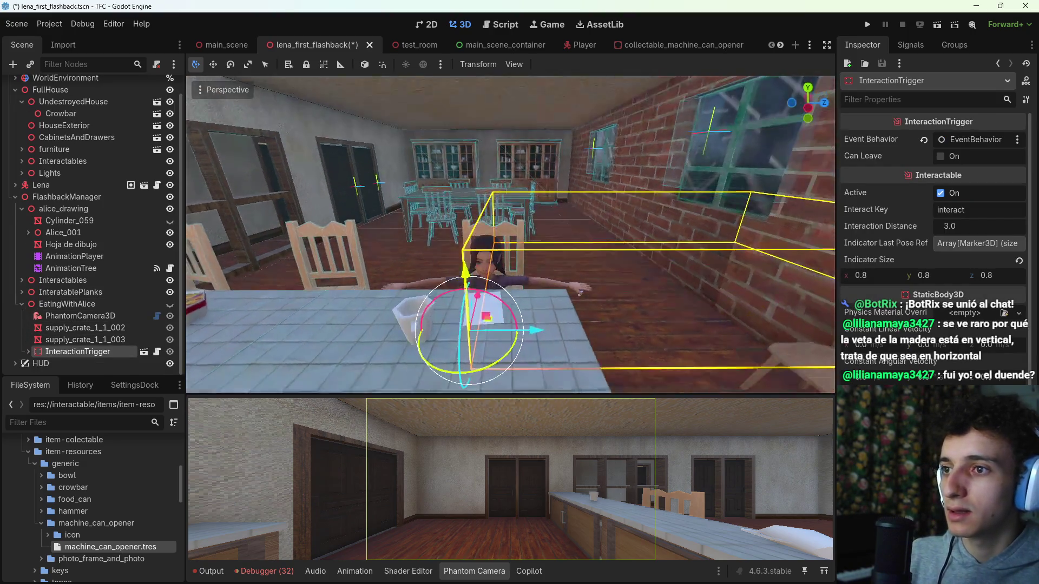
{"action": "left_click", "coordinate": [171, 304]}
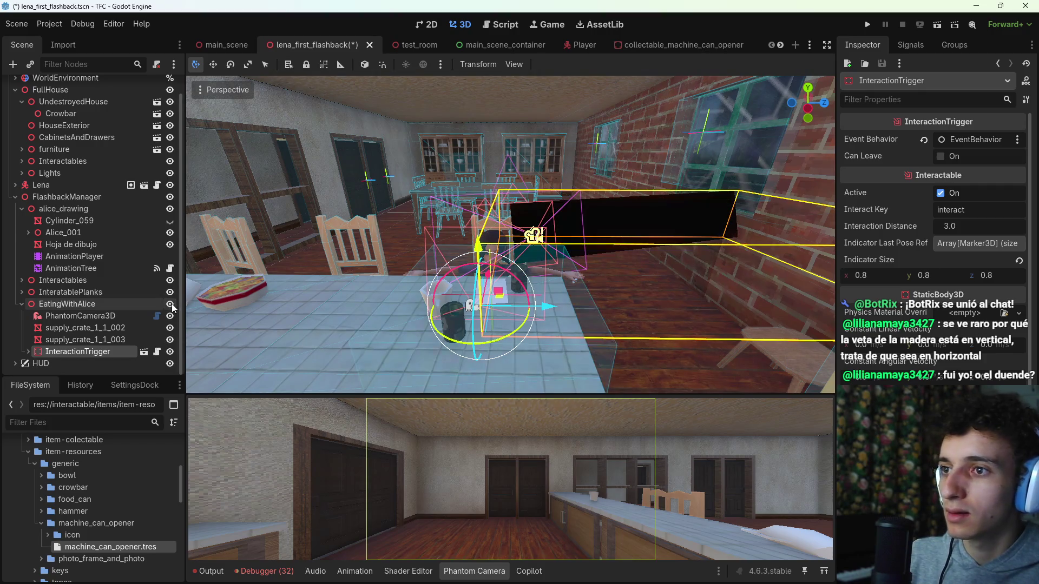
{"action": "left_click", "coordinate": [171, 304]}
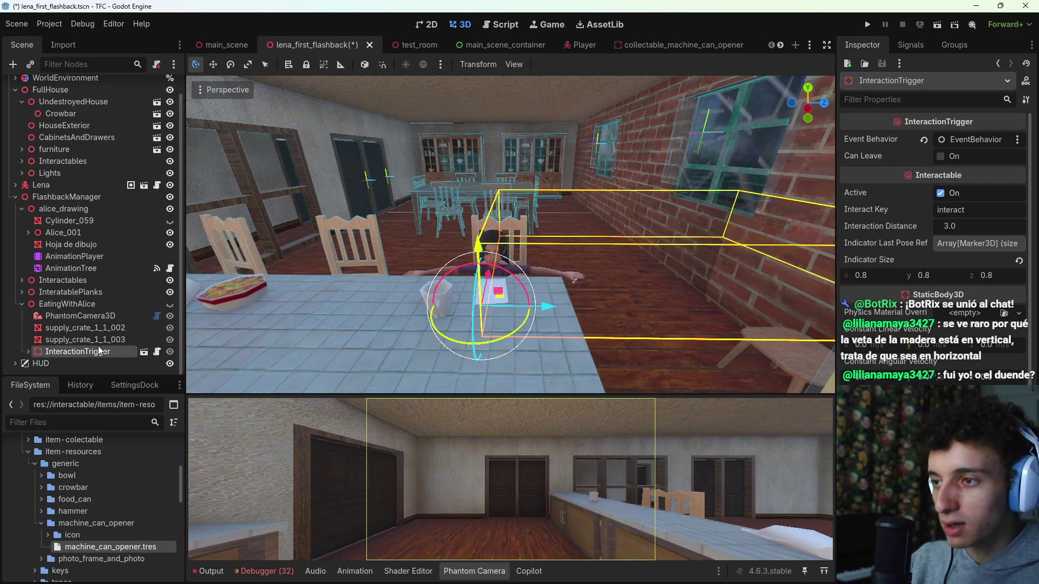
{"action": "left_click", "coordinate": [941, 193]}
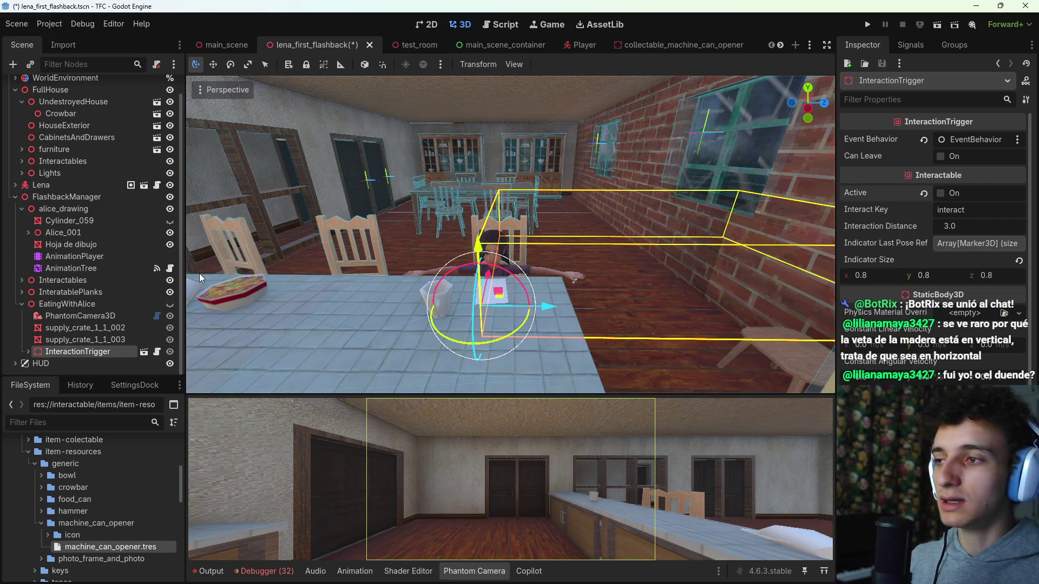
{"action": "key", "text": "ctrl+s"}
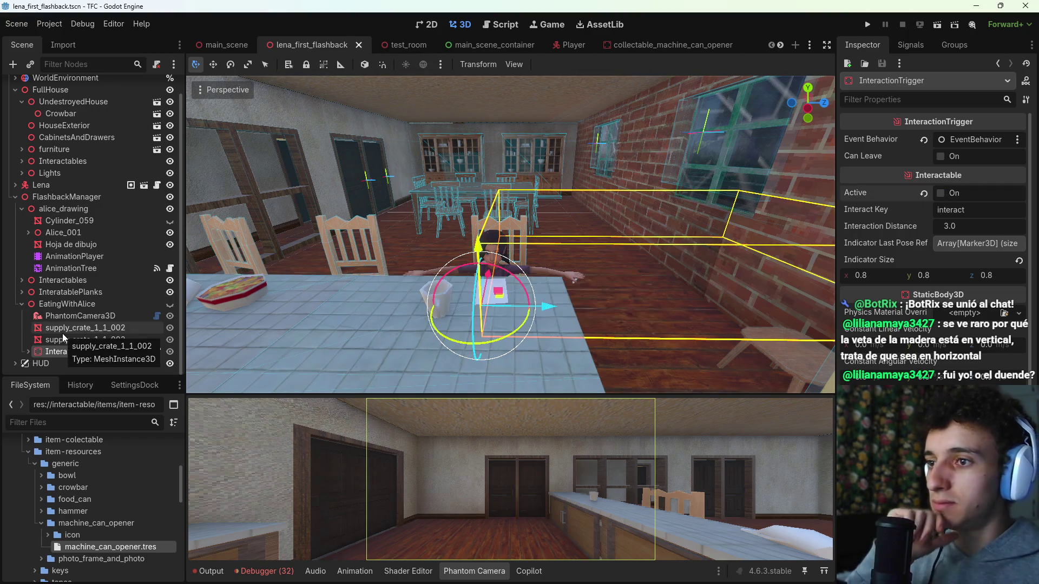
{"action": "left_click", "coordinate": [941, 194]}
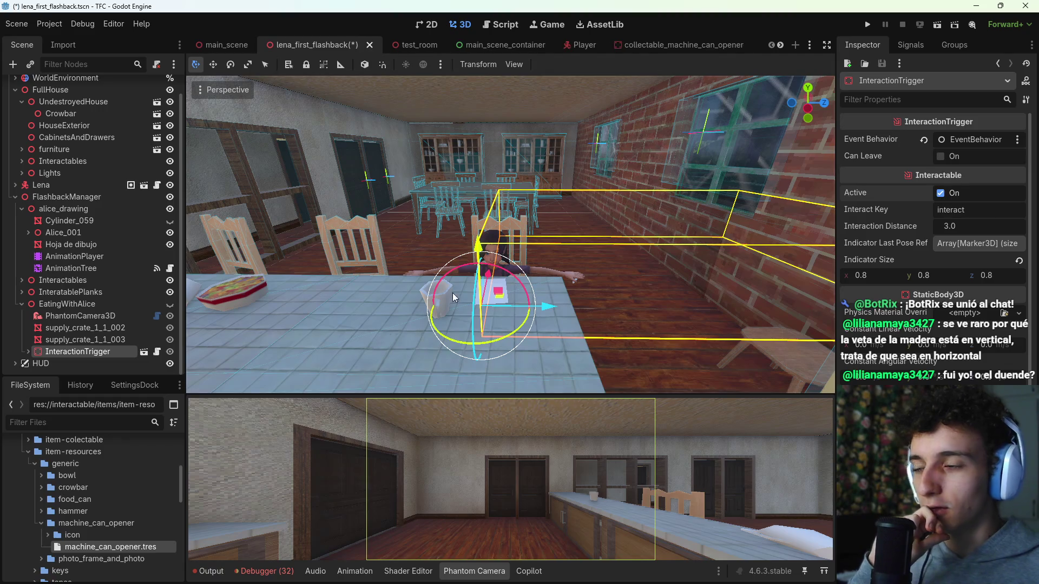
{"action": "key", "text": "ctrl+s"}
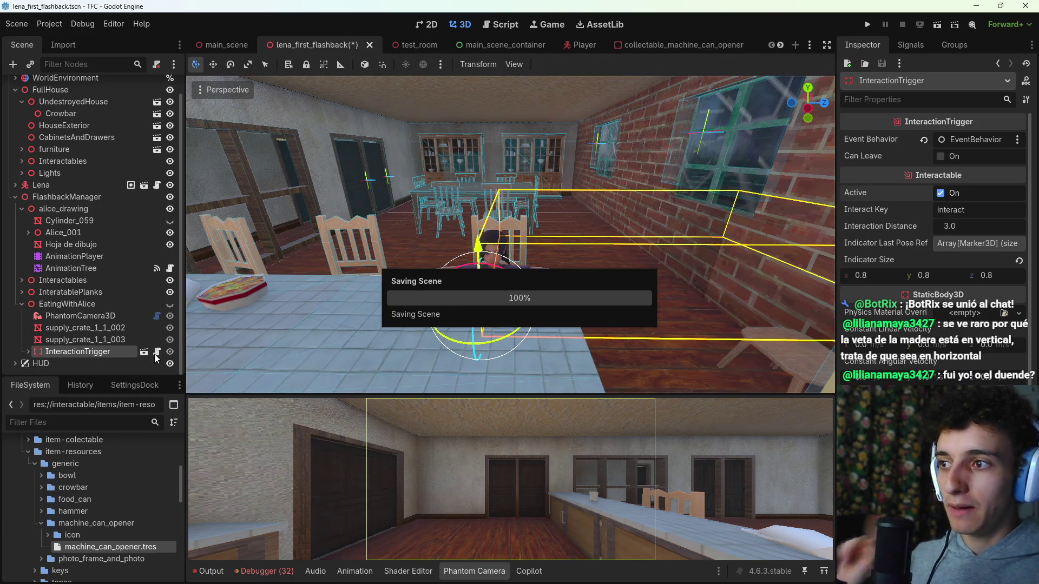
{"action": "left_click", "coordinate": [156, 352]}
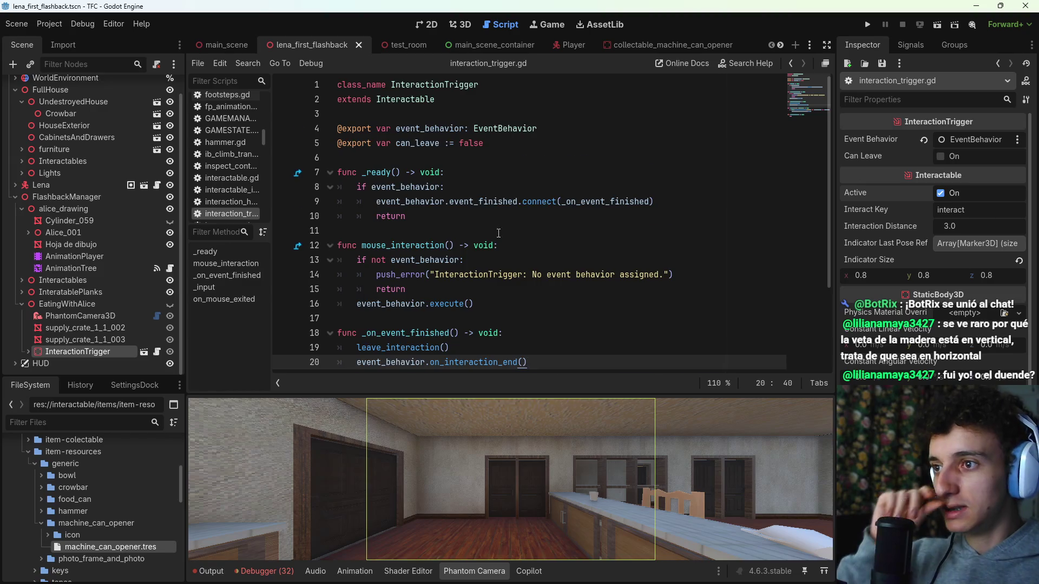
Open the EventBehavior's talk_to_alice_ib.gd script from the Scene dock
{"action": "scroll", "coordinate": [506, 227], "scroll_direction": "down", "scroll_amount": 2}
{"action": "left_click", "coordinate": [28, 352]}
{"action": "scroll", "coordinate": [93, 325], "scroll_direction": "down", "scroll_amount": 3}
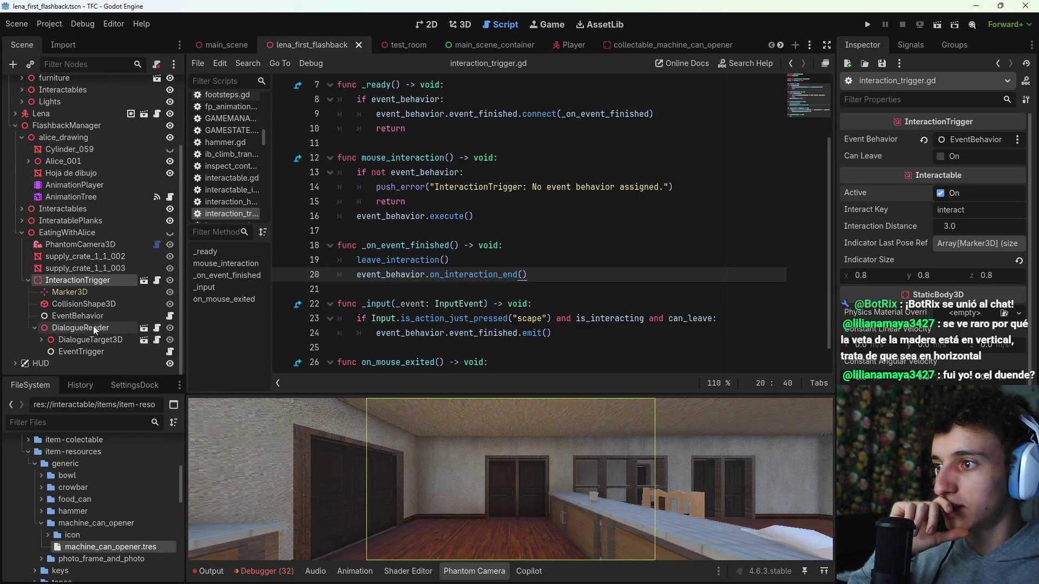
{"action": "left_click", "coordinate": [169, 316]}
Add a PATHS.inventory.has_item check on line 6 before the dialogue start
{"action": "key", "text": "ctrl+shift+Return"}
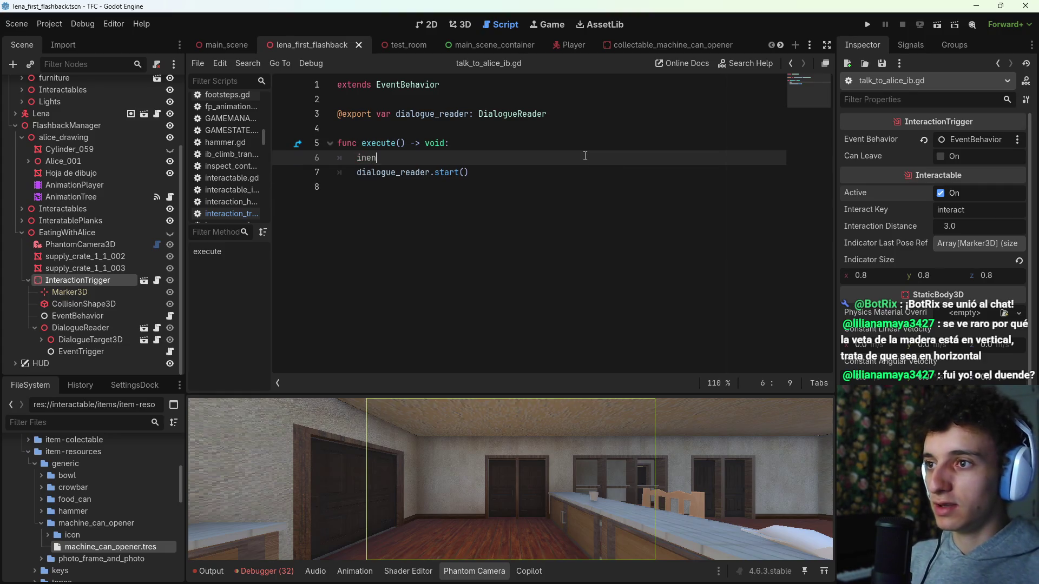
{"action": "key", "text": "BackSpace"}
{"action": "key", "text": "BackSpace"}
{"action": "key", "text": "BackSpace"}
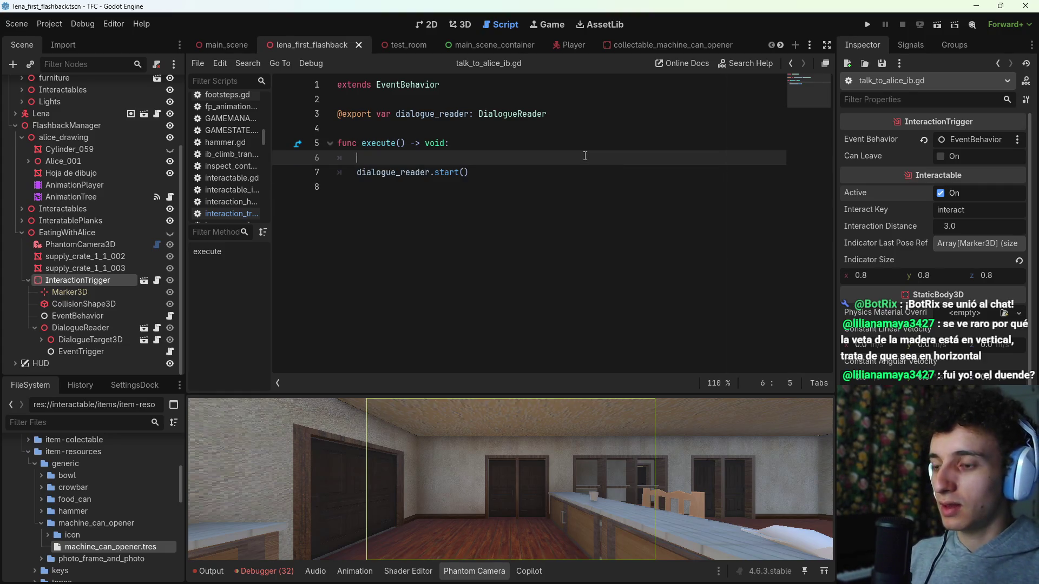
{"action": "key", "text": "BackSpace"}
{"action": "key", "text": "BackSpace"}
{"action": "key", "text": "BackSpace"}
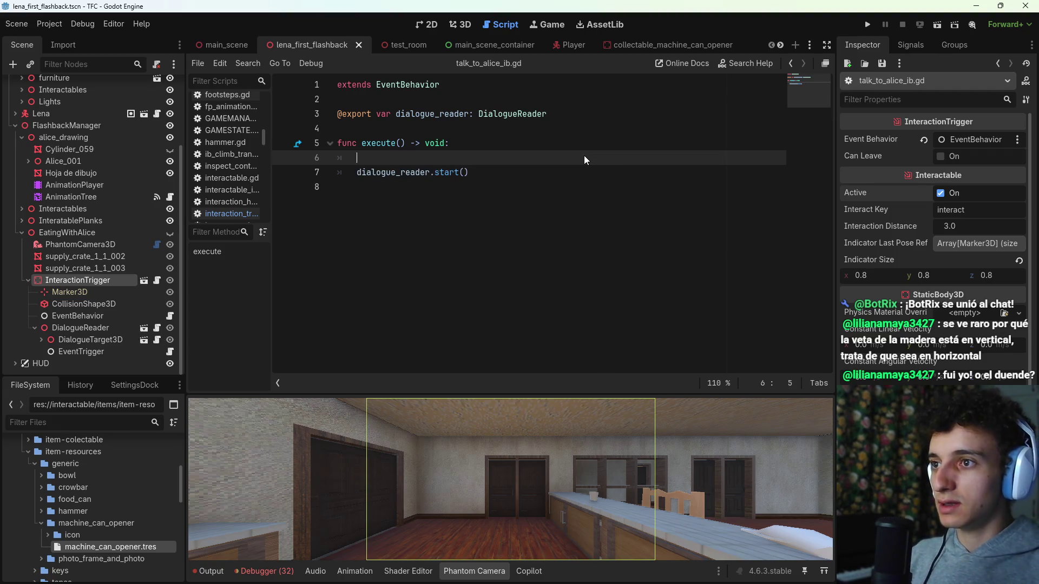
{"action": "type", "text": "PATHS.inventory.has"}
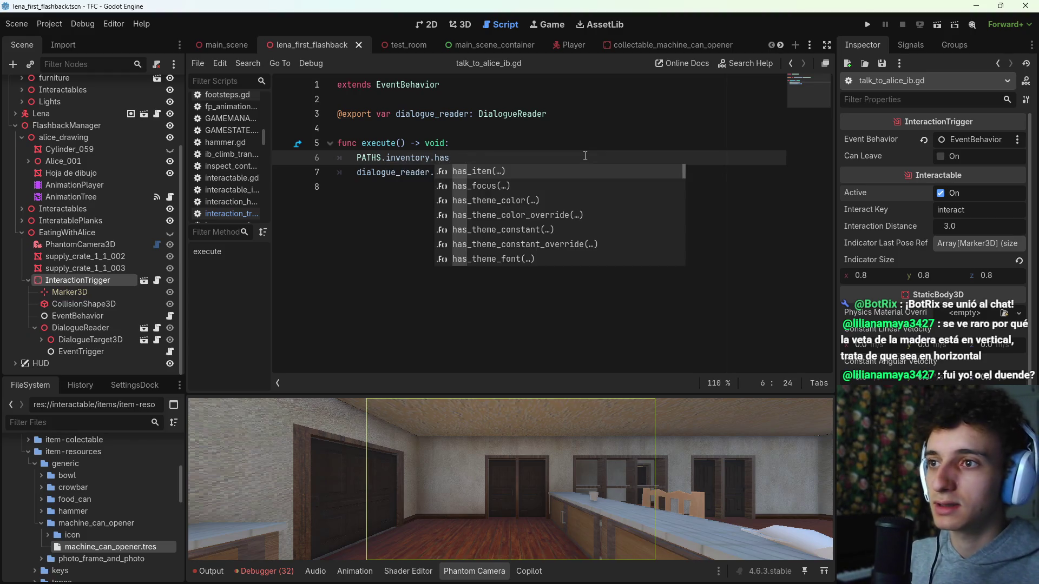
{"action": "key", "text": "Return"}
{"action": "type", "text": "machine_can_opener"}
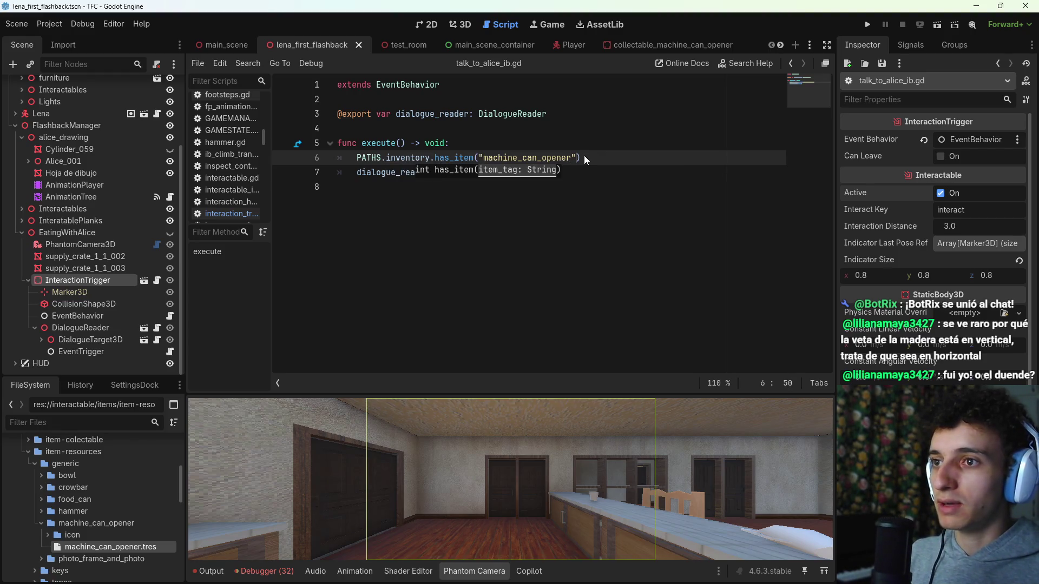
{"action": "key", "text": "Left"}
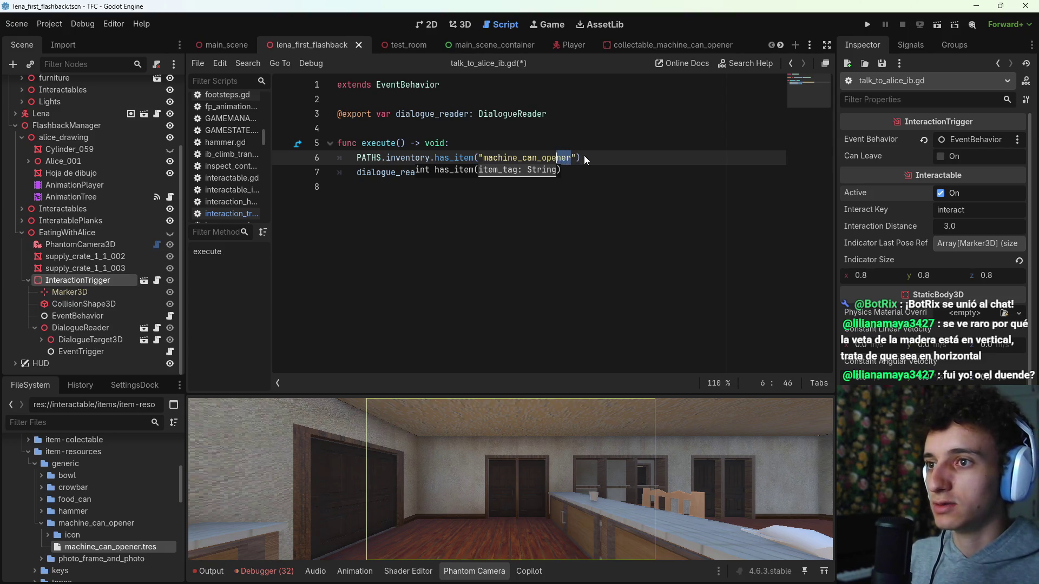
{"action": "key", "text": "shift+Left"}
{"action": "key", "text": "shift+Left"}
{"action": "key", "text": "shift+Left"}
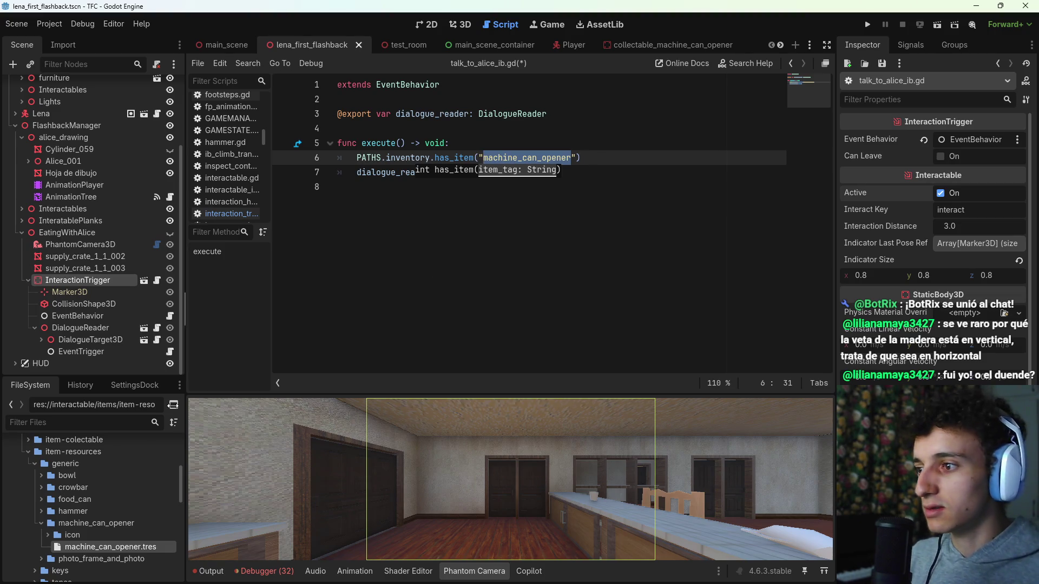
Use the food_can_opened item tag in the inventory check and save
{"action": "left_click", "coordinate": [41, 524]}
{"action": "left_click", "coordinate": [41, 499]}
{"action": "left_click", "coordinate": [119, 534]}
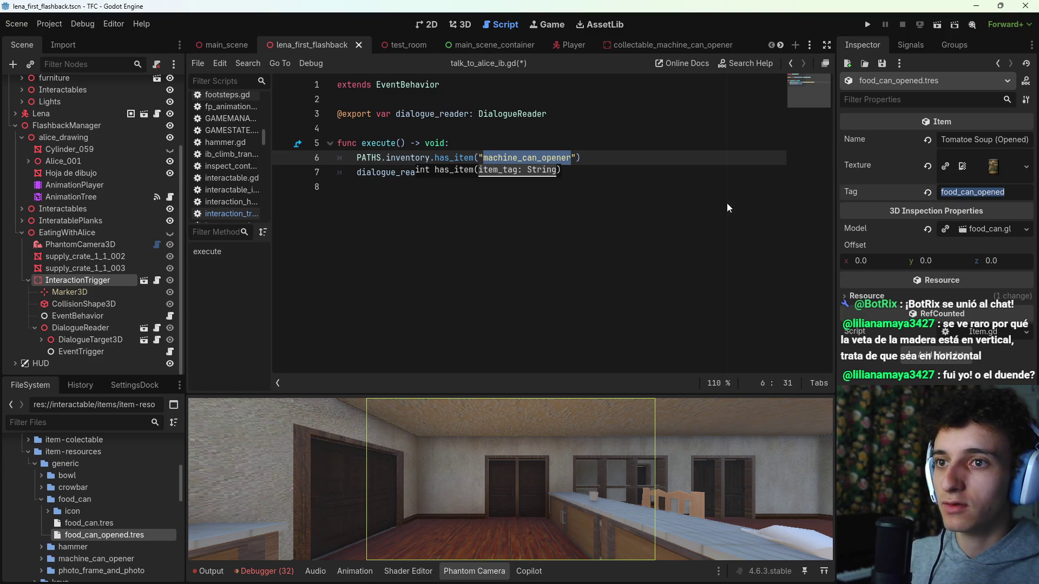
{"action": "key", "text": "Right"}
{"action": "key", "text": "shift+Left"}
{"action": "key", "text": "shift+Left"}
{"action": "key", "text": "shift+Left"}
{"action": "double_click", "coordinate": [519, 158]}
{"action": "type", "text": "food_can_opened"}
{"action": "key", "text": "End"}
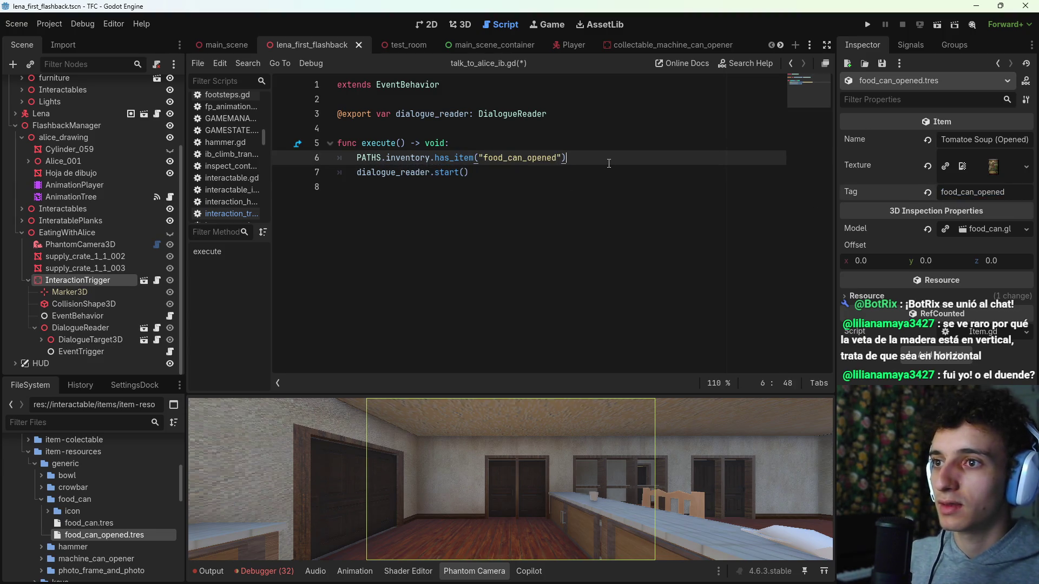
{"action": "key", "text": "ctrl+s"}
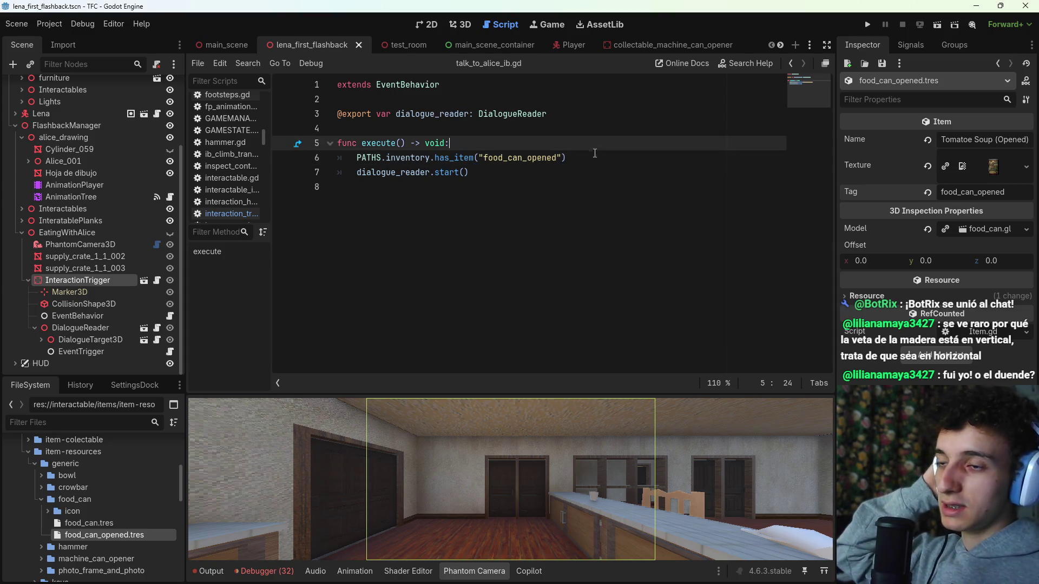
Wrap the inventory check in an if, keeping dialogue_reader.start() outside the block
{"action": "left_click_drag", "start_coordinate": [357, 157], "coordinate": [591, 158]}
{"action": "key", "text": "BackSpace"}
{"action": "type", "text": "f"}
{"action": "type", "text": "PATHS.inventory.has_item(\"food_can_opened\")"}
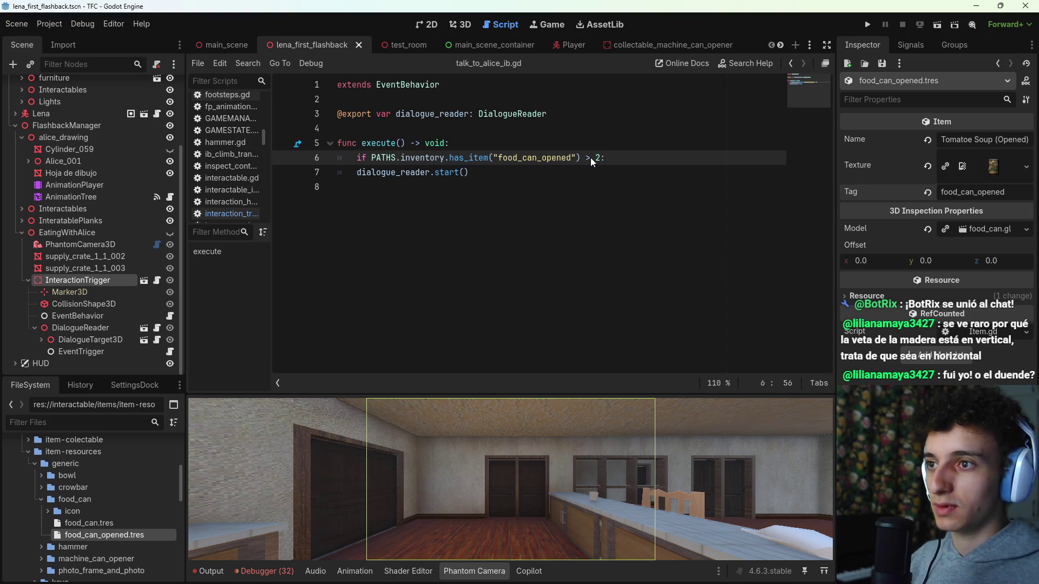
{"action": "key", "text": "Return"}
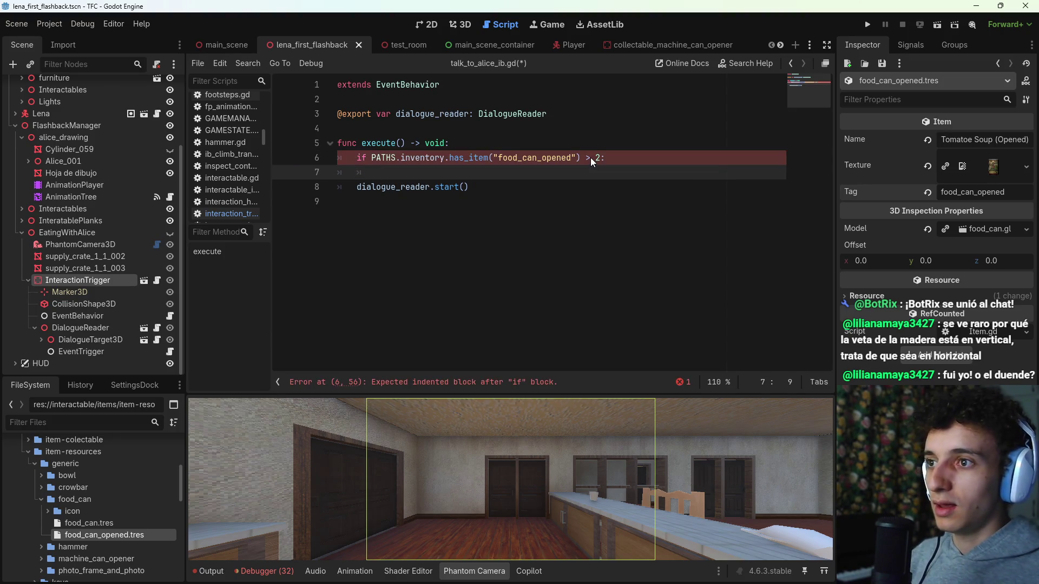
{"action": "key", "text": "ctrl+shift+k"}
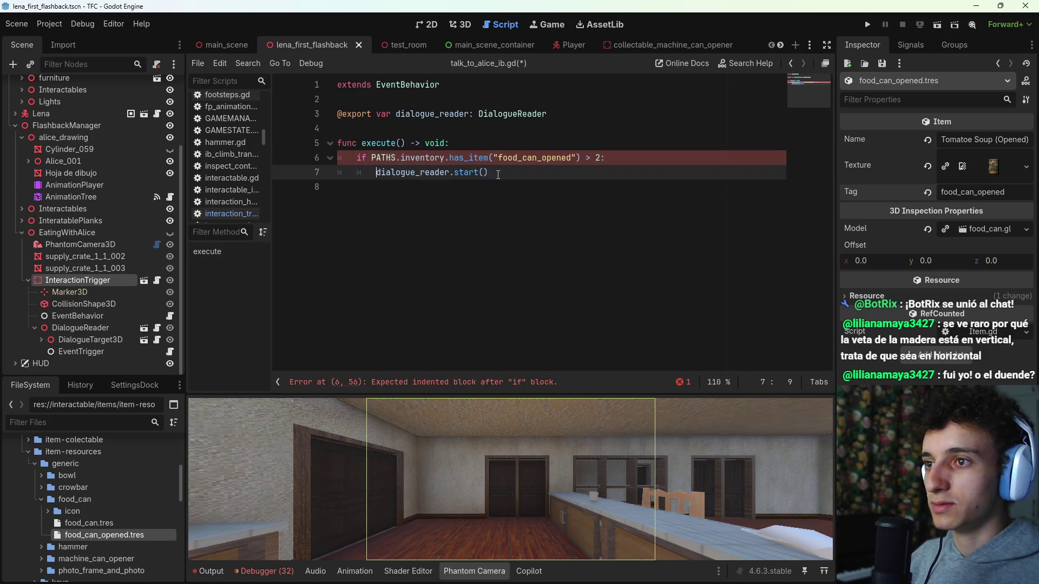
{"action": "key", "text": "Tab"}
{"action": "left_click", "coordinate": [585, 176]}
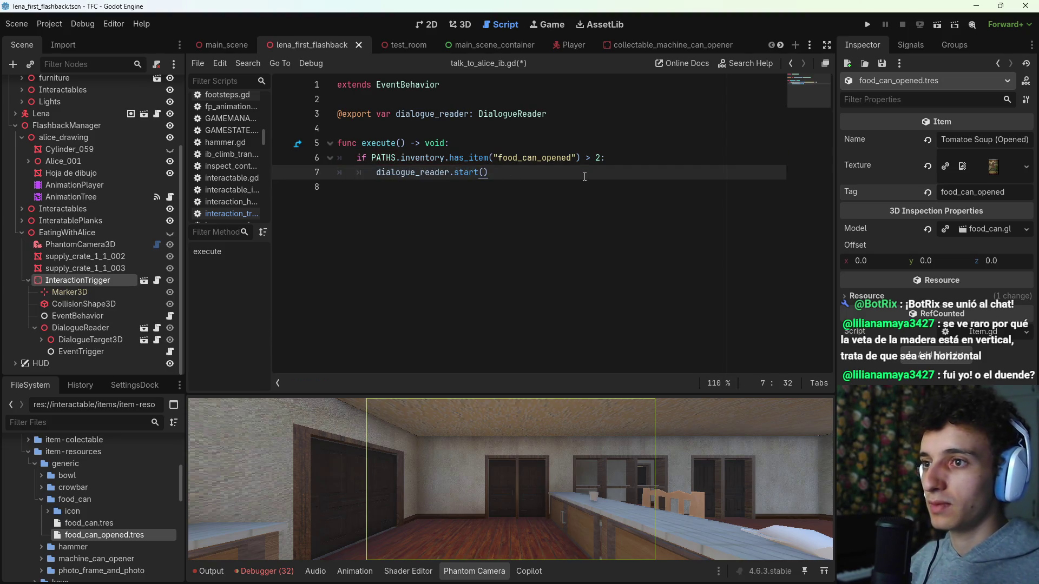
{"action": "key", "text": "BackSpace"}
{"action": "key", "text": "Return"}
{"action": "key", "text": "Up"}
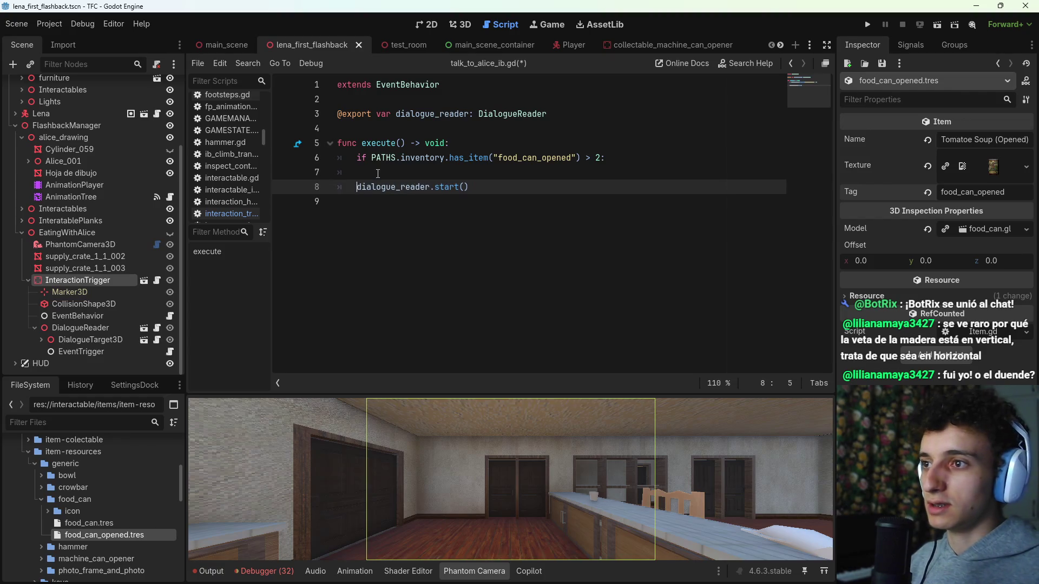
{"action": "key", "text": "Up"}
{"action": "key", "text": "Down"}
Make the condition '< 2' and call GAMEMANAGER.bark_dialogue() inside the if
{"action": "left_click", "coordinate": [587, 158]}
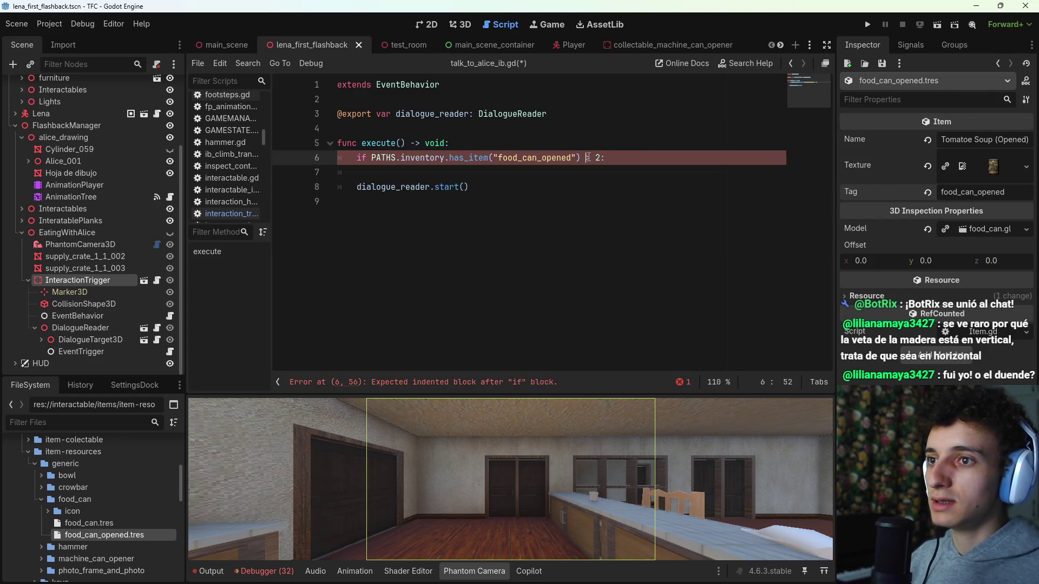
{"action": "key", "text": "BackSpace"}
{"action": "type", "text": "<"}
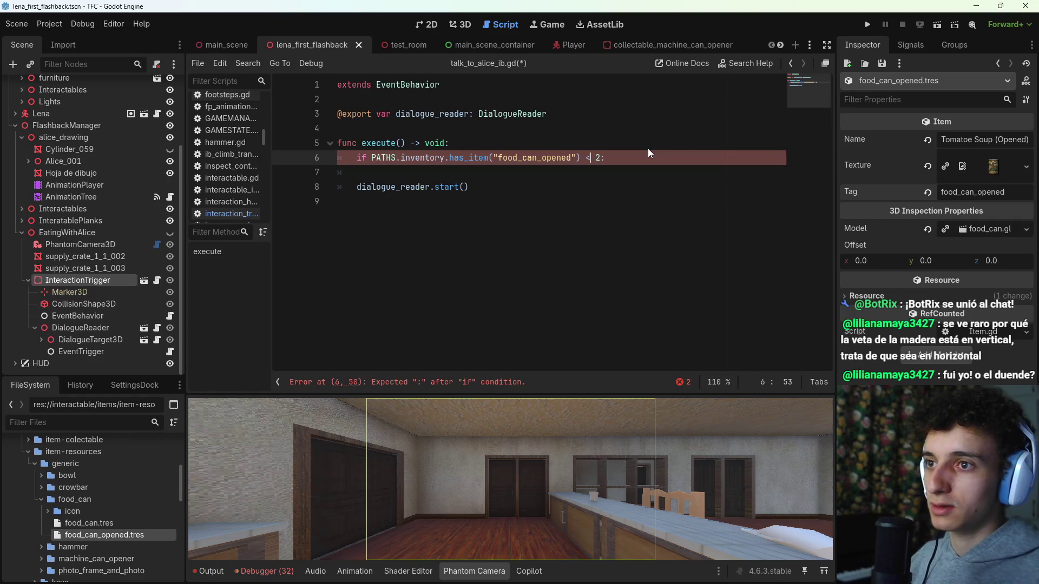
{"action": "key", "text": "Down"}
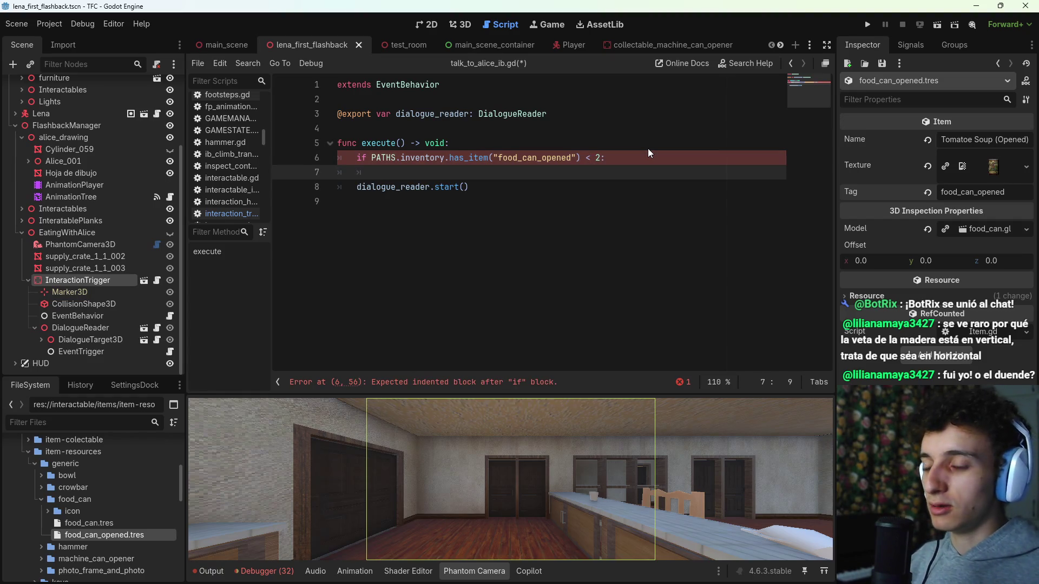
{"action": "type", "text": "PATHS."}
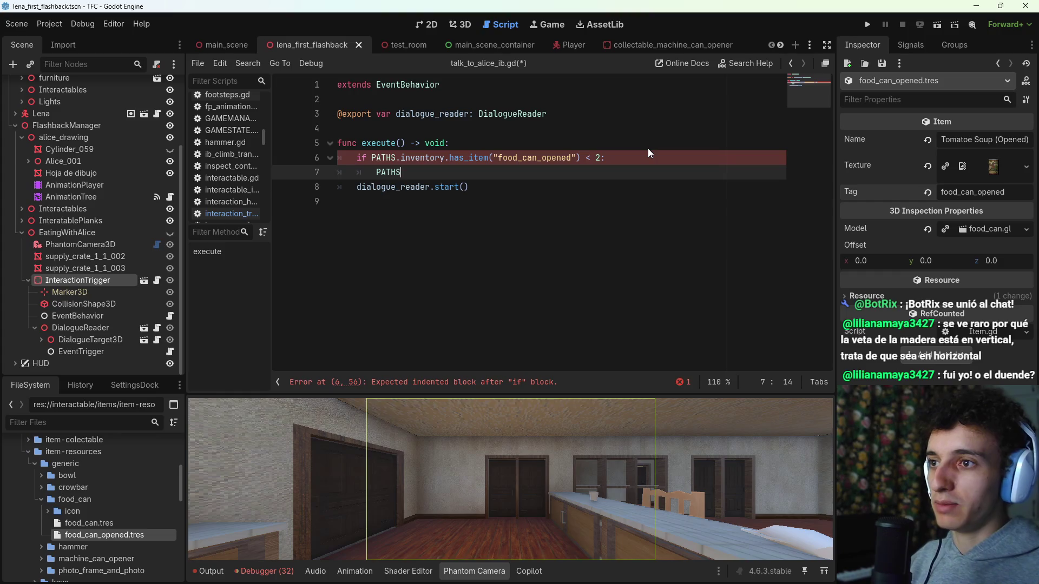
{"action": "key", "text": "BackSpace"}
{"action": "key", "text": "BackSpace"}
{"action": "key", "text": "BackSpace"}
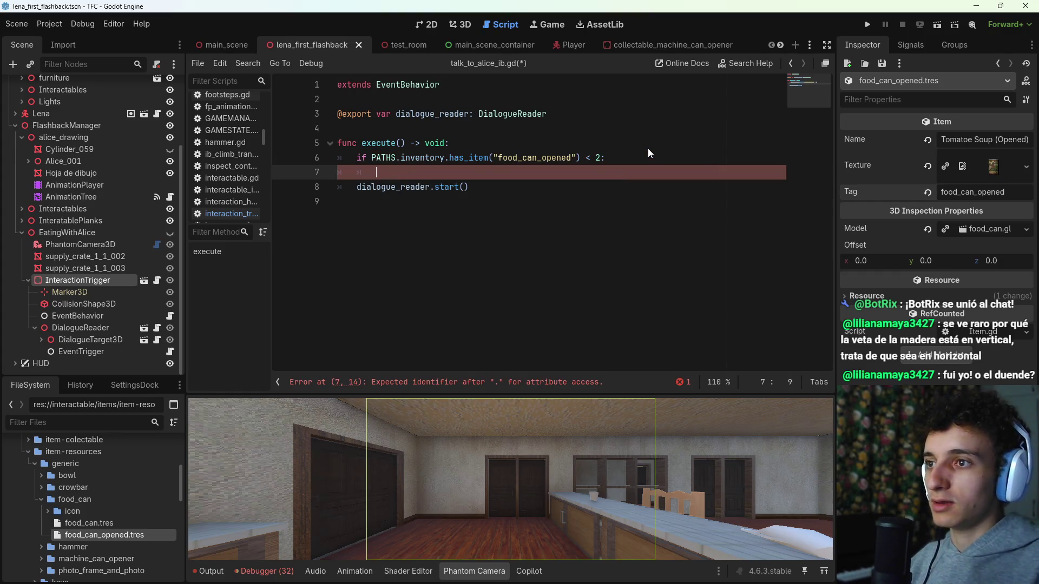
{"action": "type", "text": "GAME"}
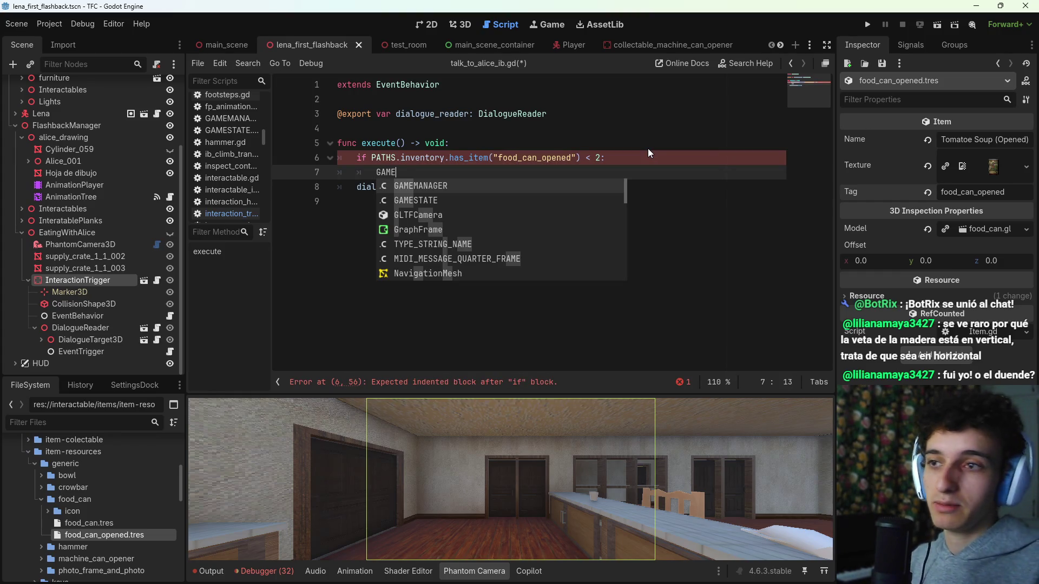
{"action": "key", "text": "Return"}
{"action": "type", "text": "."}
{"action": "key", "text": "Return"}
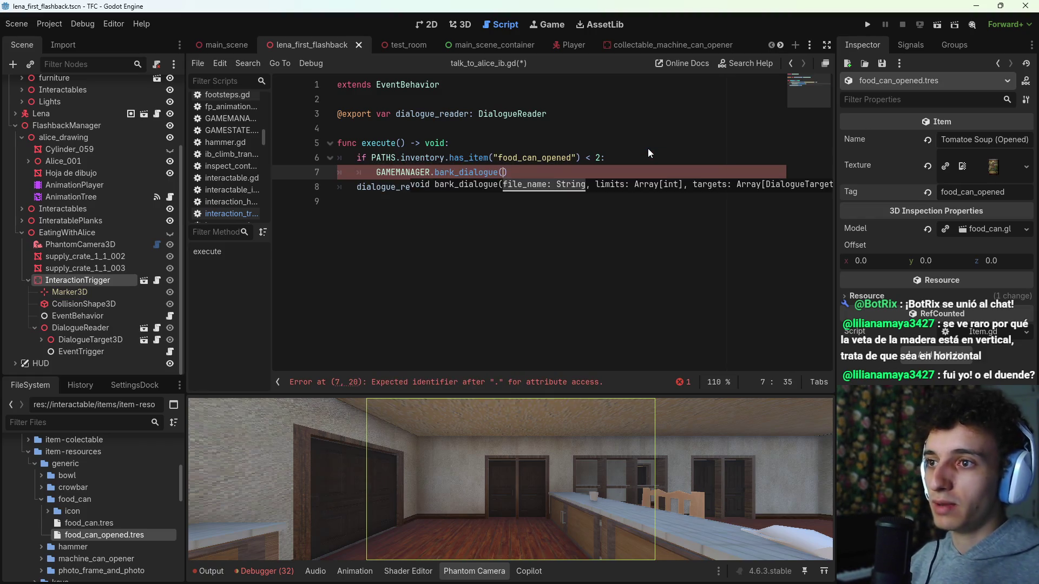
{"action": "left_click", "coordinate": [509, 577]}
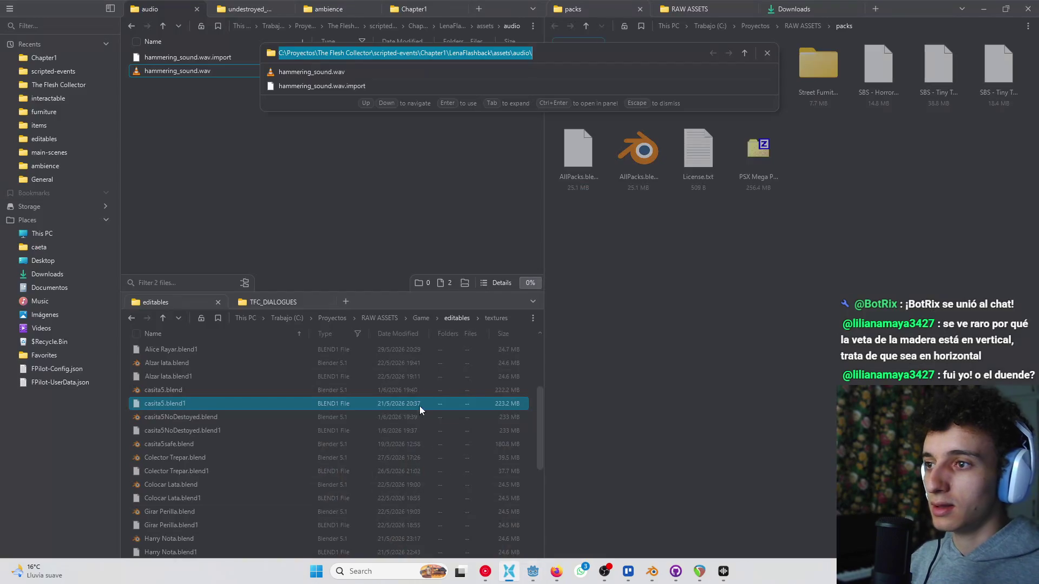
Open Dialogues.xlsx from the TFC_DIALOGUES folder in File Explorer
{"action": "left_click", "coordinate": [241, 302]}
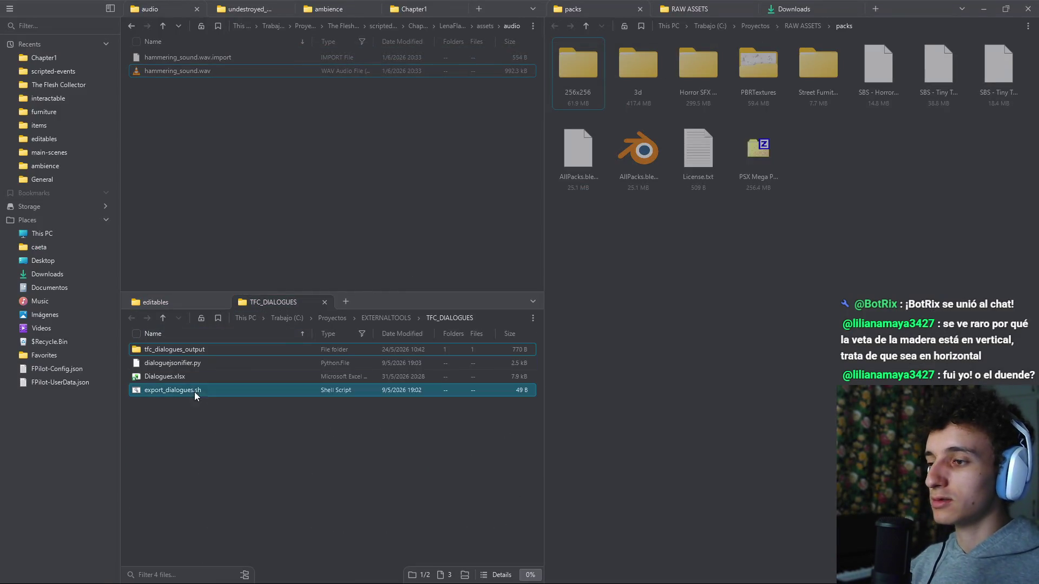
{"action": "left_click", "coordinate": [199, 378]}
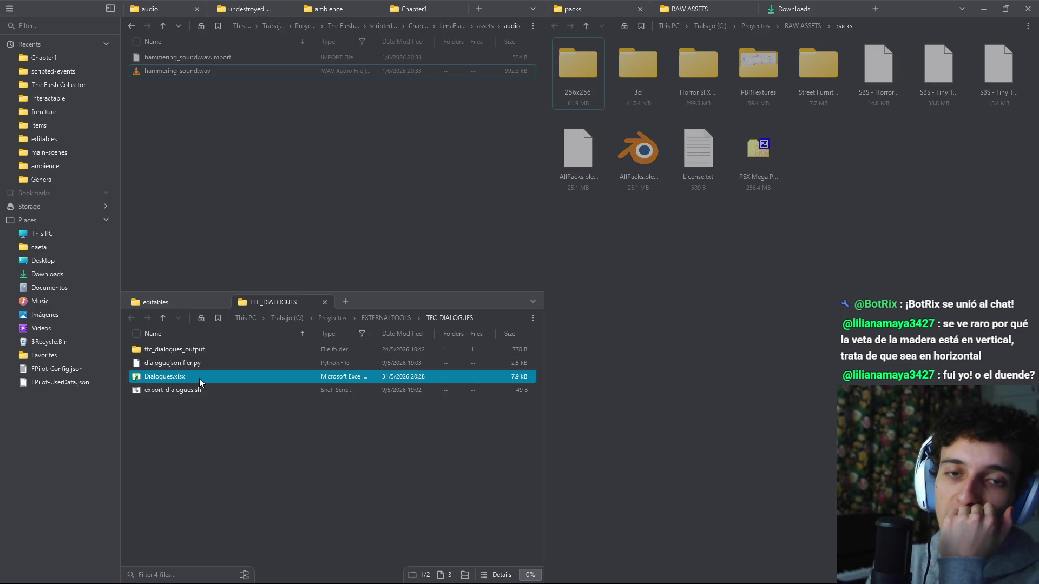
{"action": "double_click", "coordinate": [199, 378]}
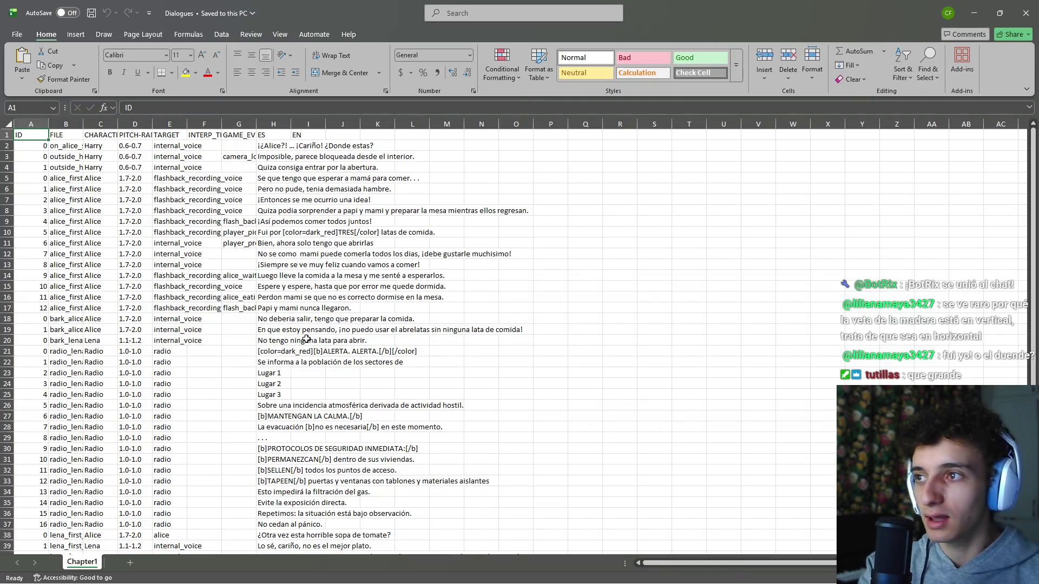
Autofit every column width in the Dialogues sheet
{"action": "left_click", "coordinate": [7, 125]}
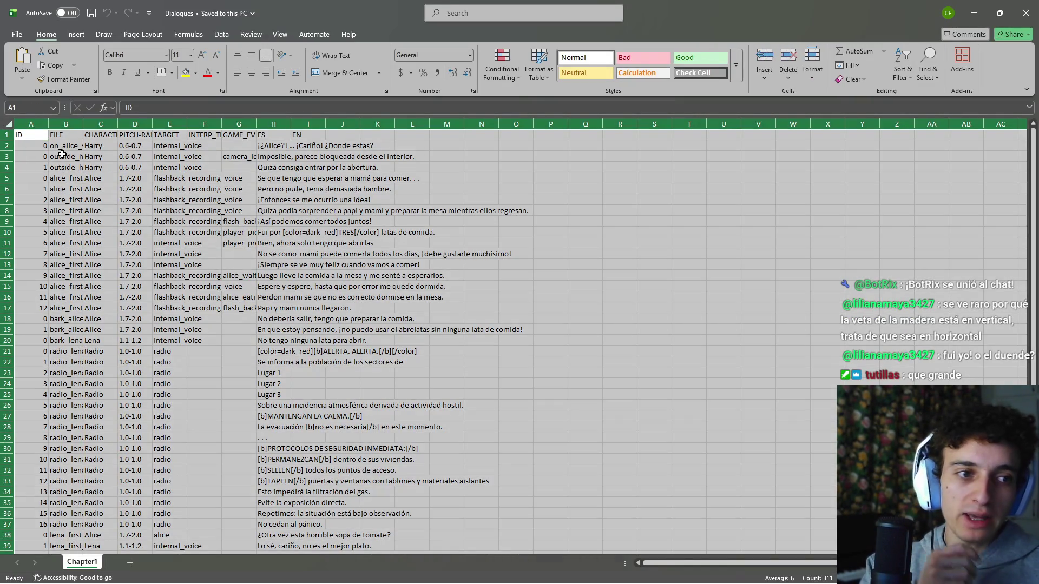
{"action": "double_click", "coordinate": [49, 124]}
{"action": "scroll", "coordinate": [512, 384], "scroll_direction": "down", "scroll_amount": 10}
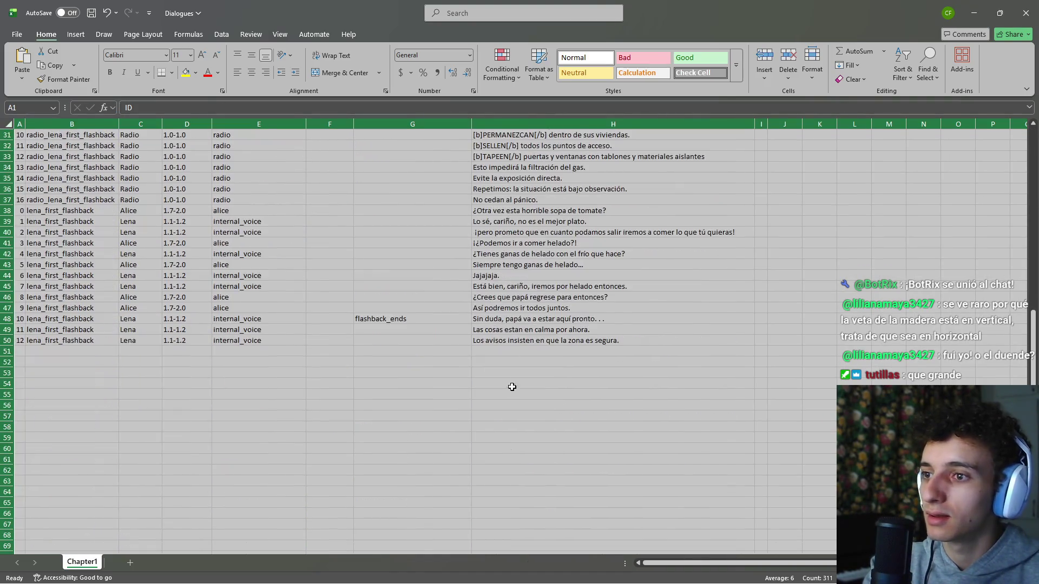
{"action": "left_click", "coordinate": [513, 384]}
{"action": "left_click", "coordinate": [529, 350]}
{"action": "left_click", "coordinate": [267, 351]}
{"action": "left_click", "coordinate": [149, 351]}
{"action": "left_click", "coordinate": [54, 353]}
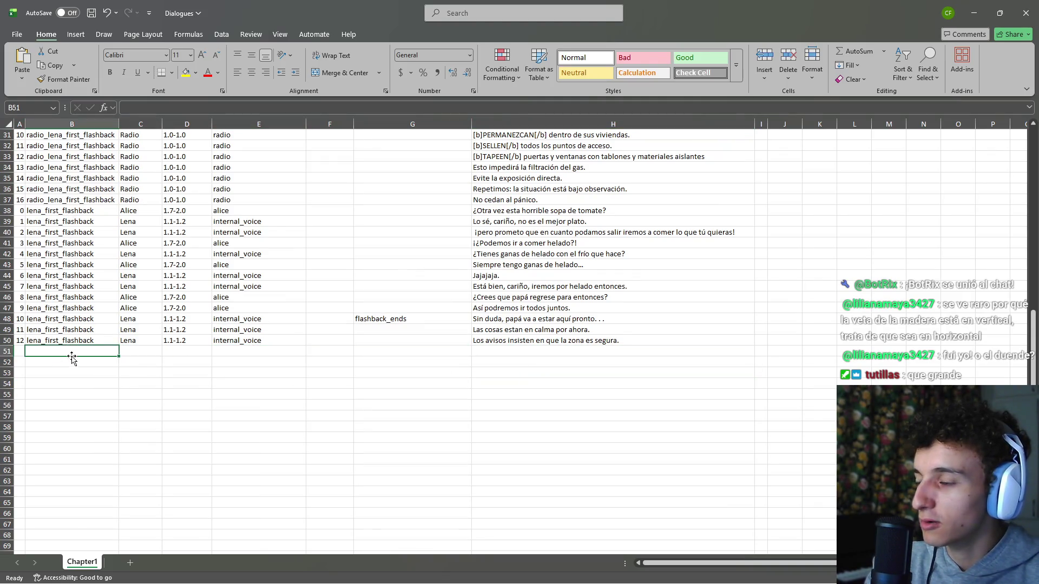
{"action": "scroll", "coordinate": [71, 355], "scroll_direction": "up", "scroll_amount": 4}
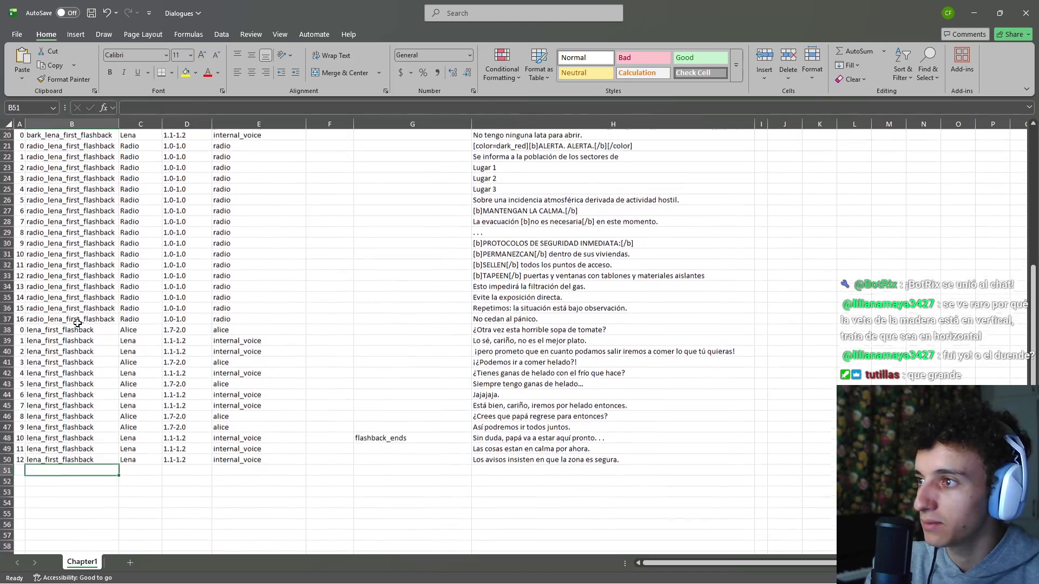
{"action": "scroll", "coordinate": [77, 324], "scroll_direction": "up", "scroll_amount": 1}
Insert a blank row 21 below Lena's bark line in row 20
{"action": "left_click", "coordinate": [78, 178]}
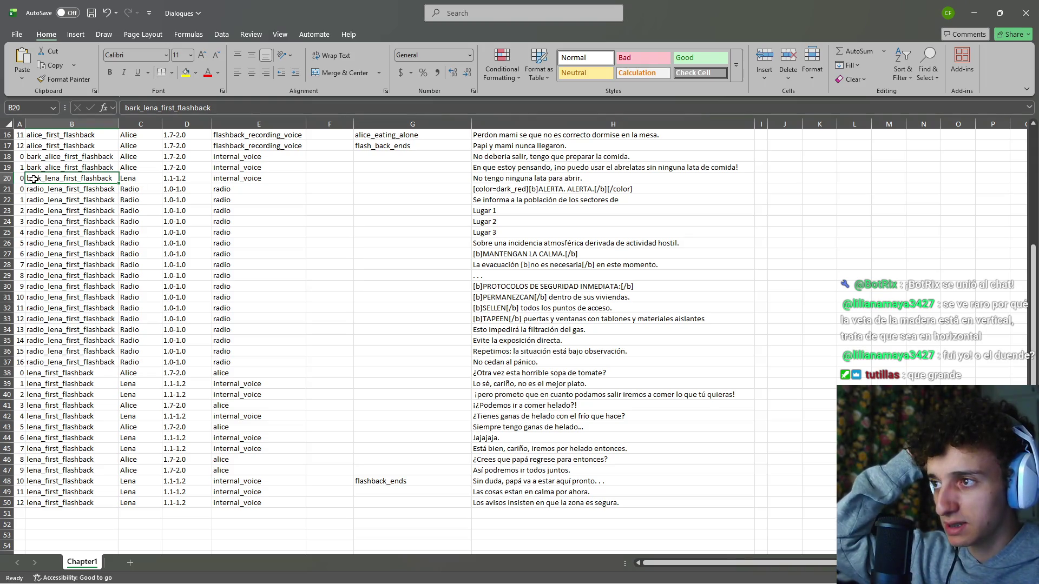
{"action": "left_click", "coordinate": [7, 178]}
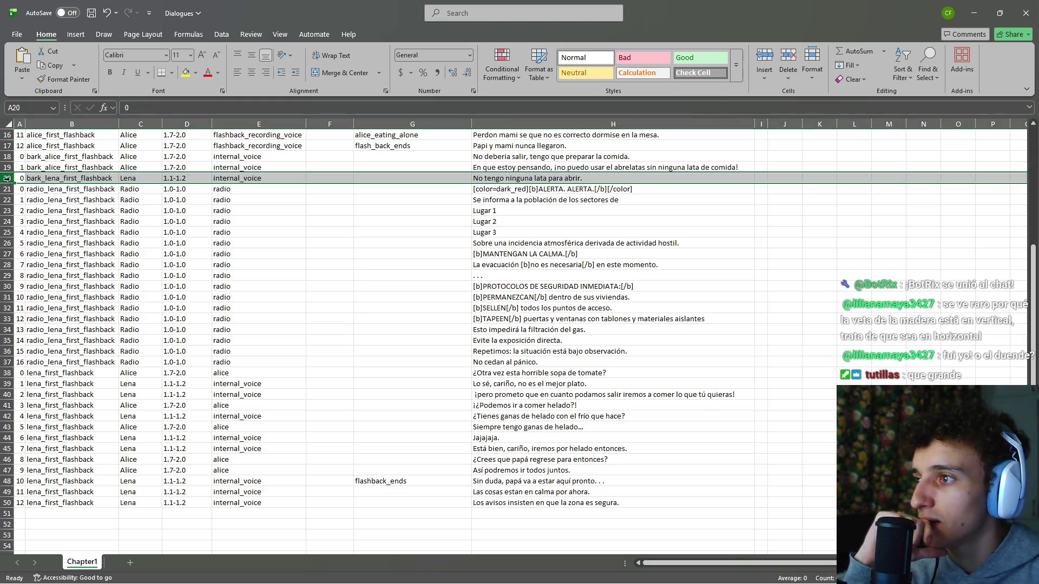
{"action": "right_click", "coordinate": [7, 178]}
{"action": "left_click", "coordinate": [45, 270]}
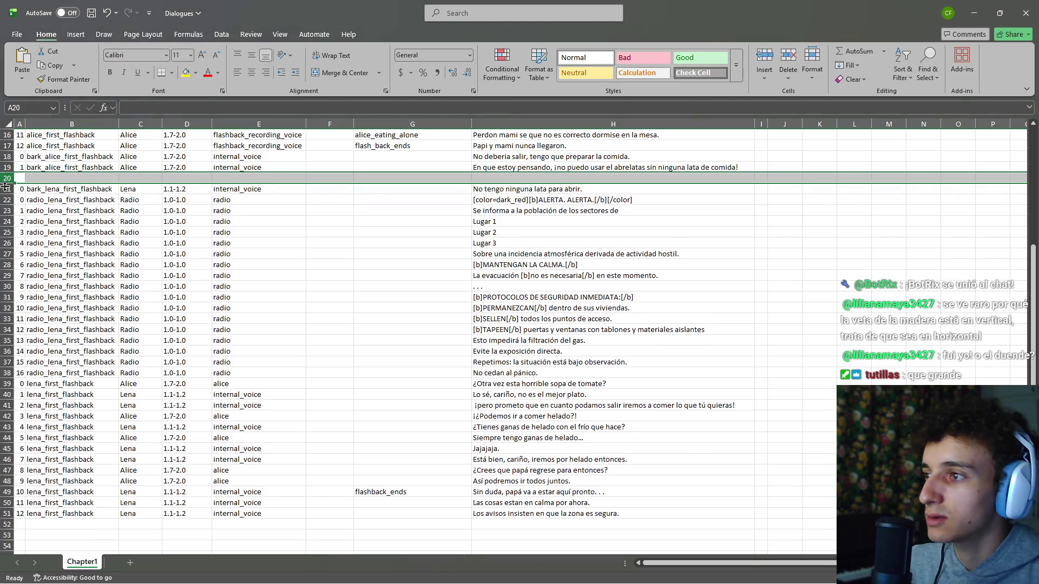
{"action": "key", "text": "ctrl+z"}
{"action": "right_click", "coordinate": [6, 189]}
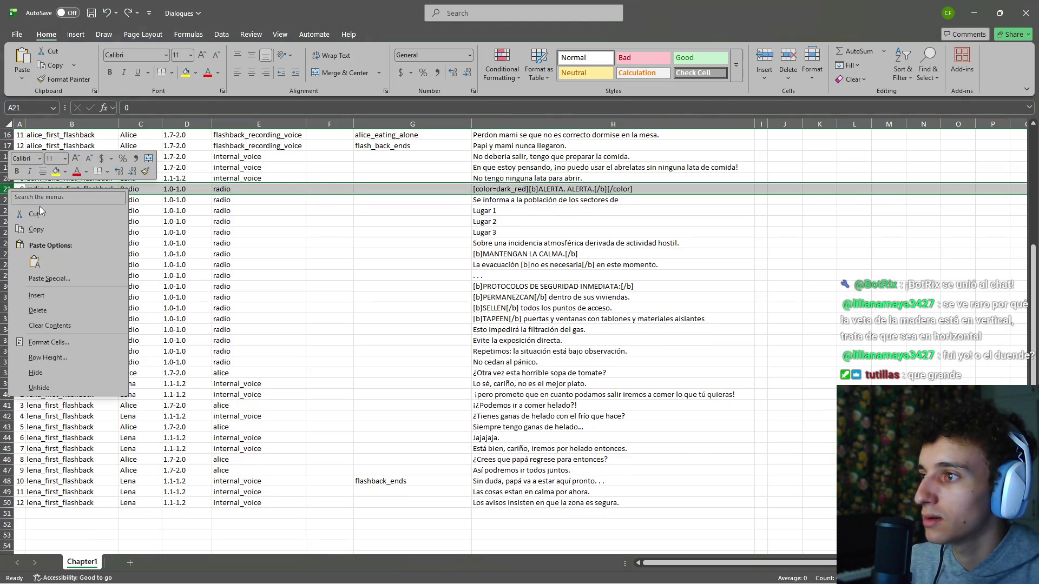
{"action": "left_click", "coordinate": [36, 295]}
Copy bark_lena_first_flashback, Lena, 1.1-1.2 and internal_voice from row 20 into row 21
{"action": "left_click", "coordinate": [71, 180]}
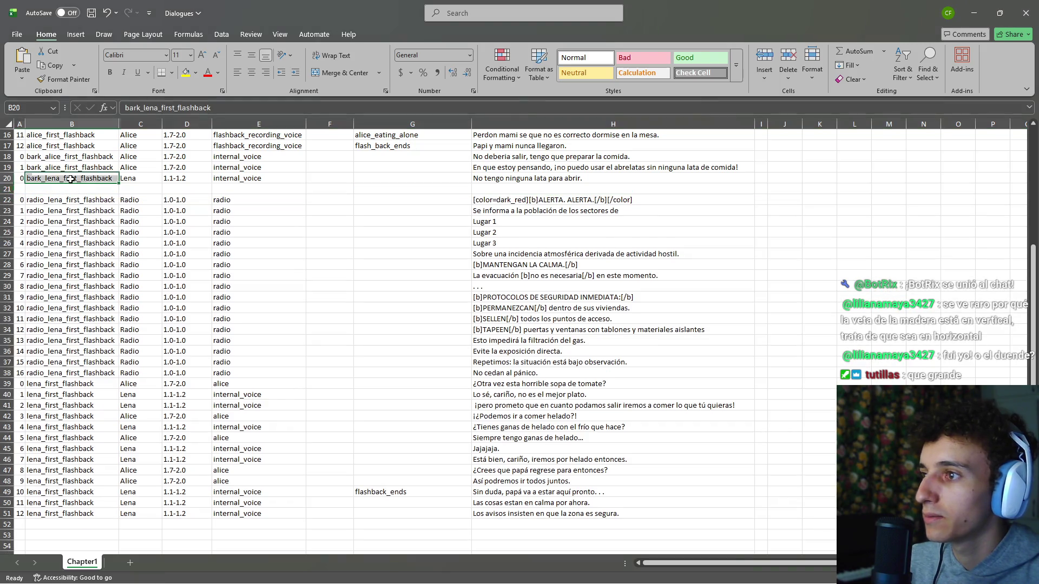
{"action": "key", "text": "ctrl+c"}
{"action": "key", "text": "Down"}
{"action": "key", "text": "ctrl+v"}
{"action": "left_click", "coordinate": [138, 179]}
{"action": "key", "text": "ctrl+c"}
{"action": "key", "text": "Down"}
{"action": "key", "text": "ctrl+v"}
{"action": "left_click", "coordinate": [187, 178]}
{"action": "key", "text": "ctrl+c"}
{"action": "key", "text": "Down"}
{"action": "key", "text": "ctrl+v"}
{"action": "left_click", "coordinate": [247, 180]}
{"action": "key", "text": "ctrl+c"}
{"action": "key", "text": "Down"}
{"action": "key", "text": "ctrl+v"}
{"action": "left_click", "coordinate": [526, 189]}
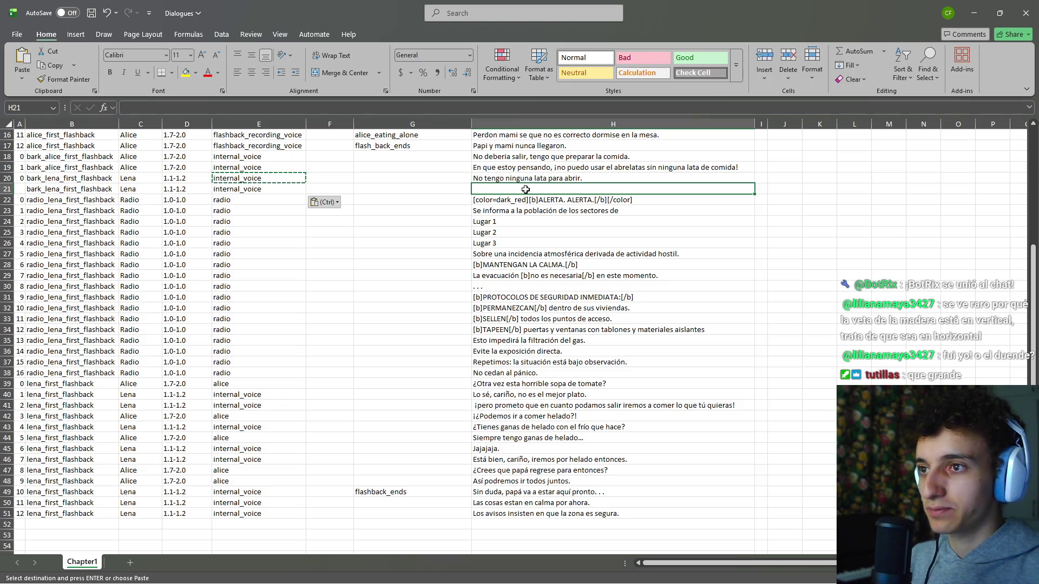
Retype H21 ending with 'esta esperando que le sirva la comida, tengo que ir por'
{"action": "type", "text": "Así podremos ir todos juntos."}
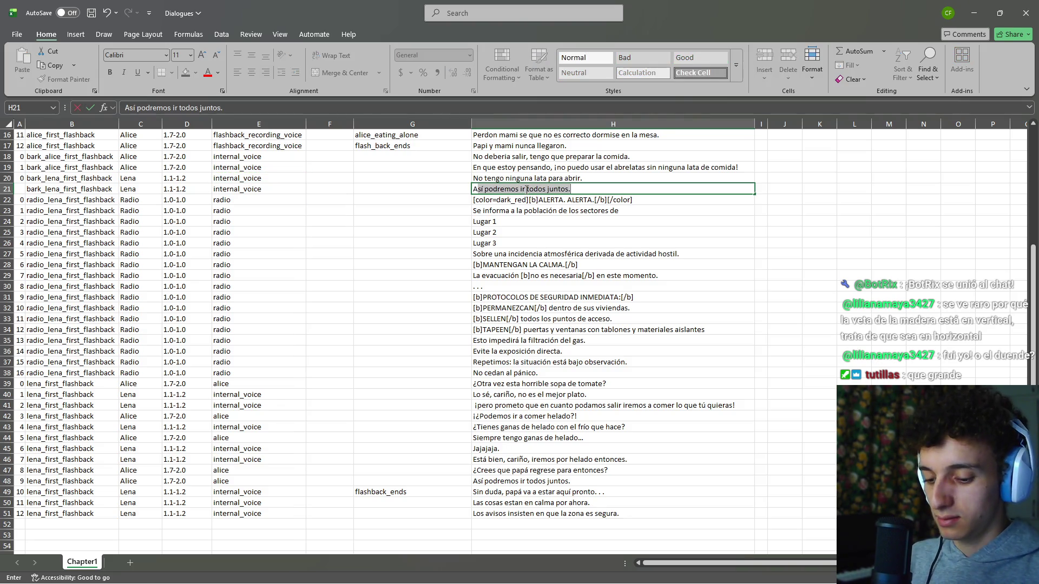
{"action": "type", "text": "ún no he"}
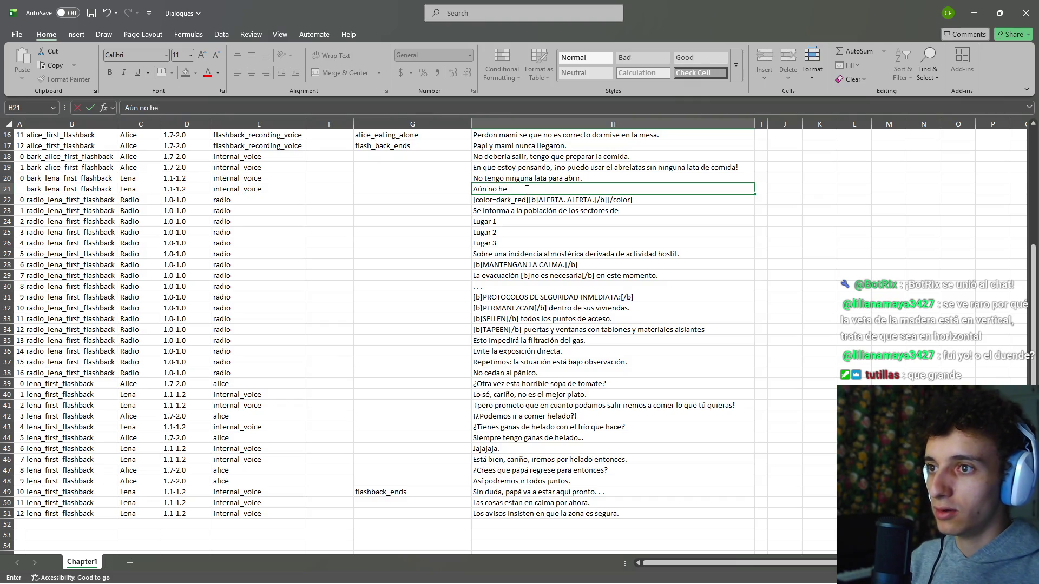
{"action": "type", "text": " ani"}
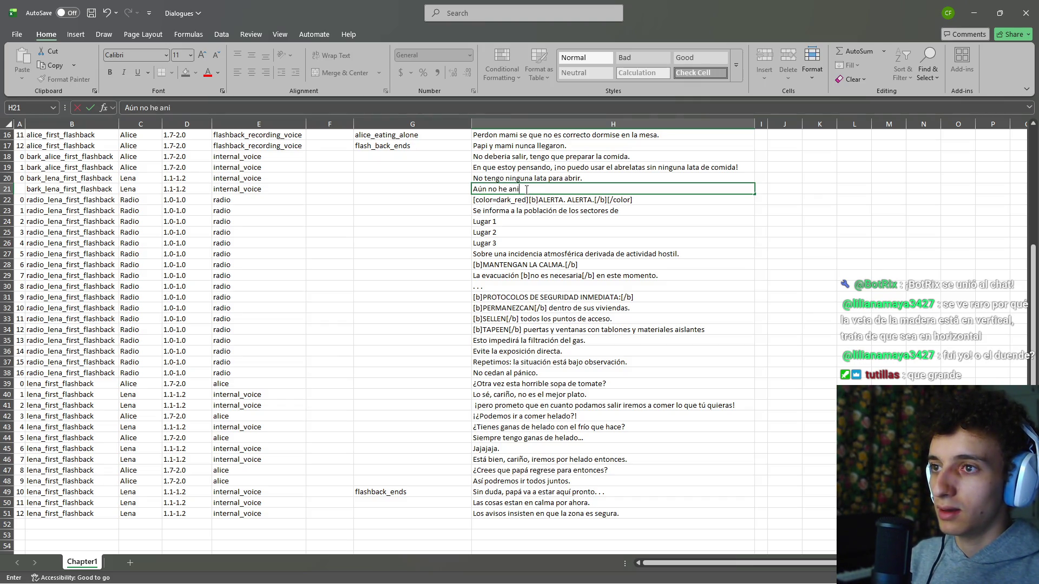
{"action": "type", "text": "iert"}
{"action": "key", "text": "BackSpace"}
{"action": "key", "text": "BackSpace"}
{"action": "key", "text": "BackSpace"}
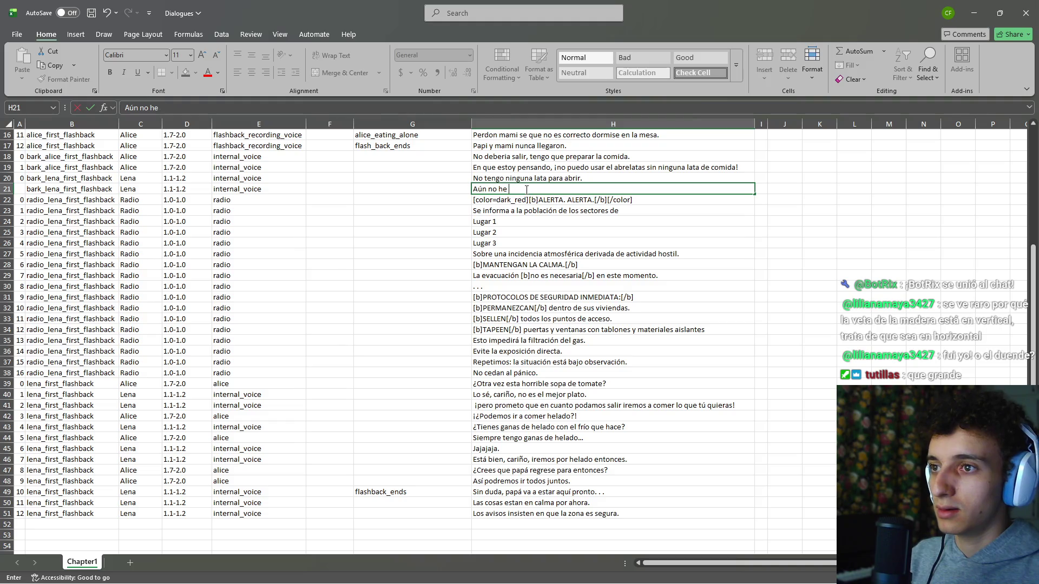
{"action": "key", "text": "BackSpace"}
{"action": "key", "text": "BackSpace"}
{"action": "key", "text": "BackSpace"}
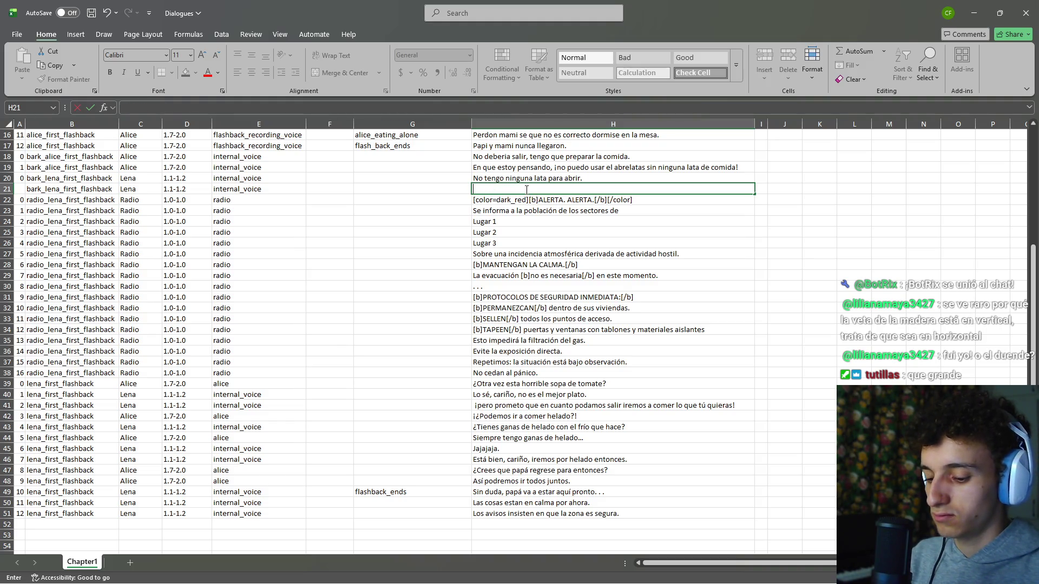
{"action": "type", "text": "Lena esta esperando que le sir"}
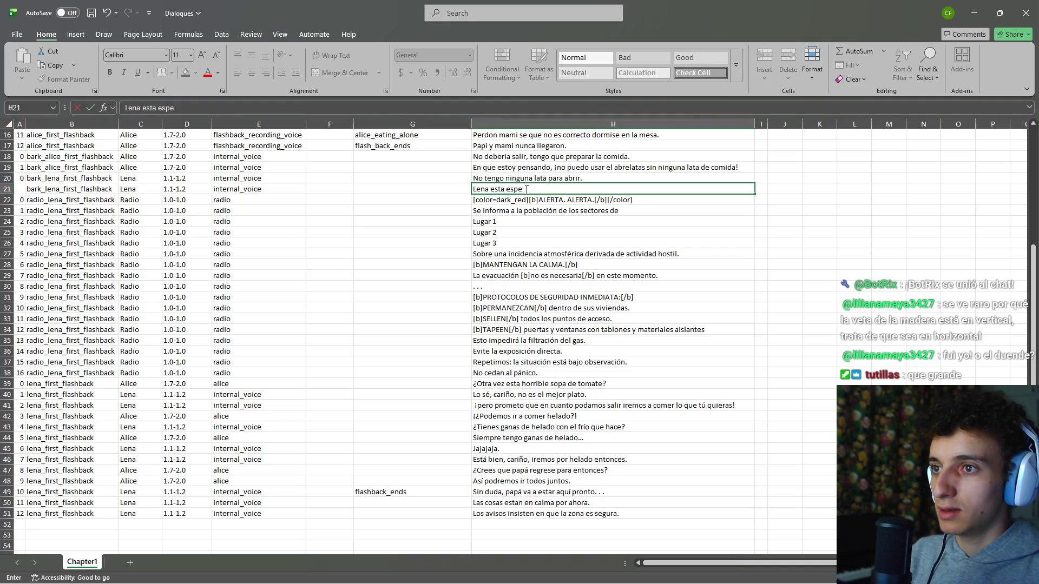
{"action": "type", "text": "va la comida, t"}
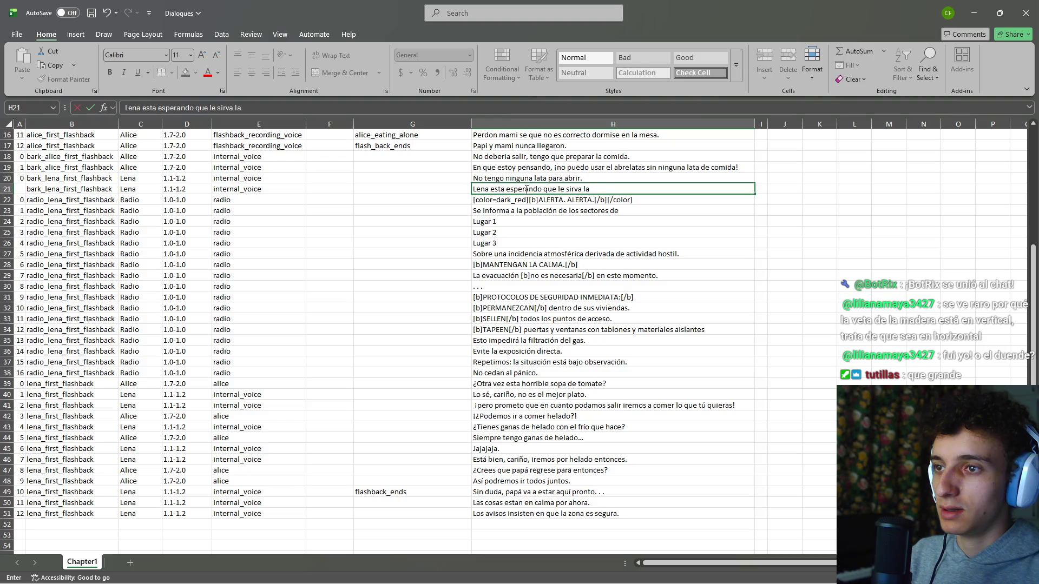
{"action": "type", "text": "engo que ir "}
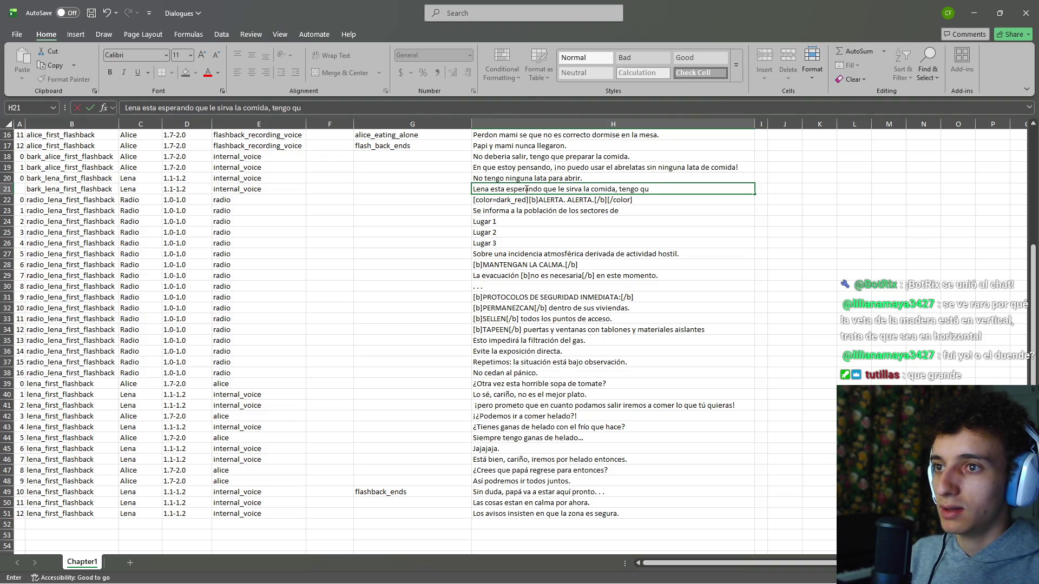
{"action": "type", "text": "por"}
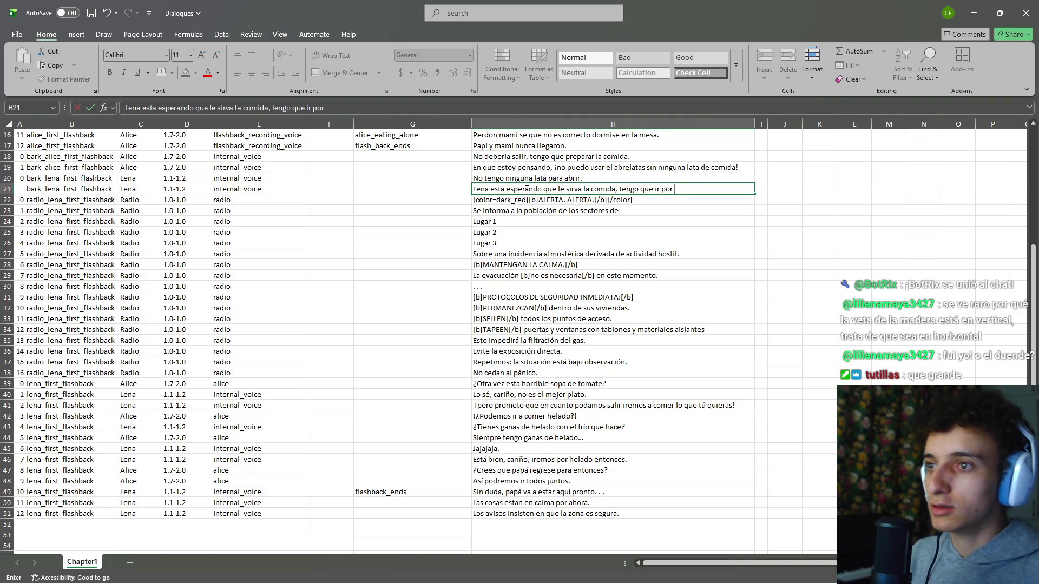
{"action": "left_click", "coordinate": [526, 201]}
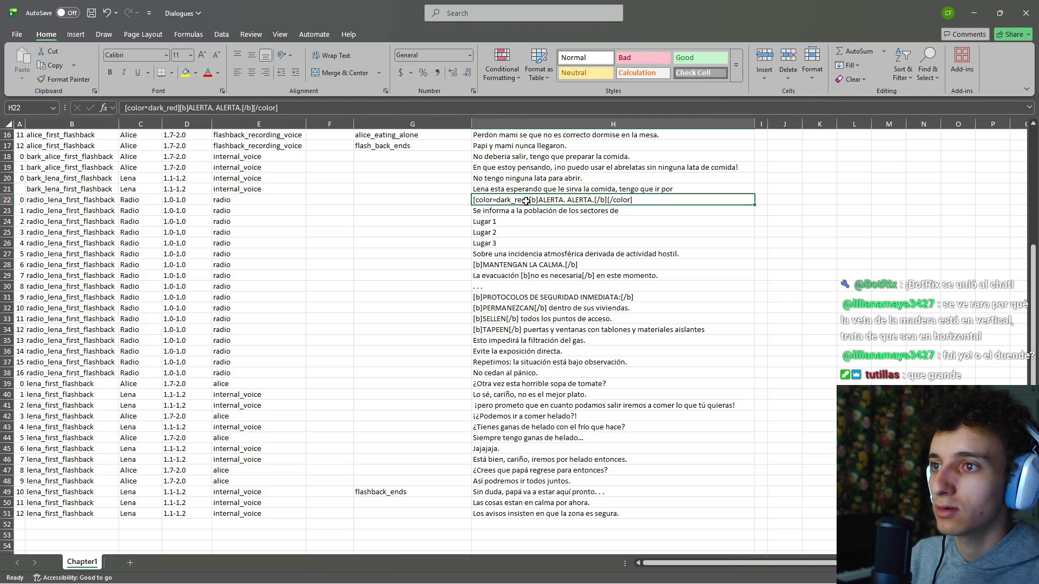
Copy the [color=dark_red] and [/color] tags from H22 to the end of H21
{"action": "double_click", "coordinate": [526, 200]}
{"action": "mouse_move", "coordinate": [527, 201]}
{"action": "left_mouse_down"}
{"action": "mouse_move", "coordinate": [475, 200]}
{"action": "mouse_move", "coordinate": [529, 201]}
{"action": "left_mouse_up"}
{"action": "left_click", "coordinate": [475, 200]}
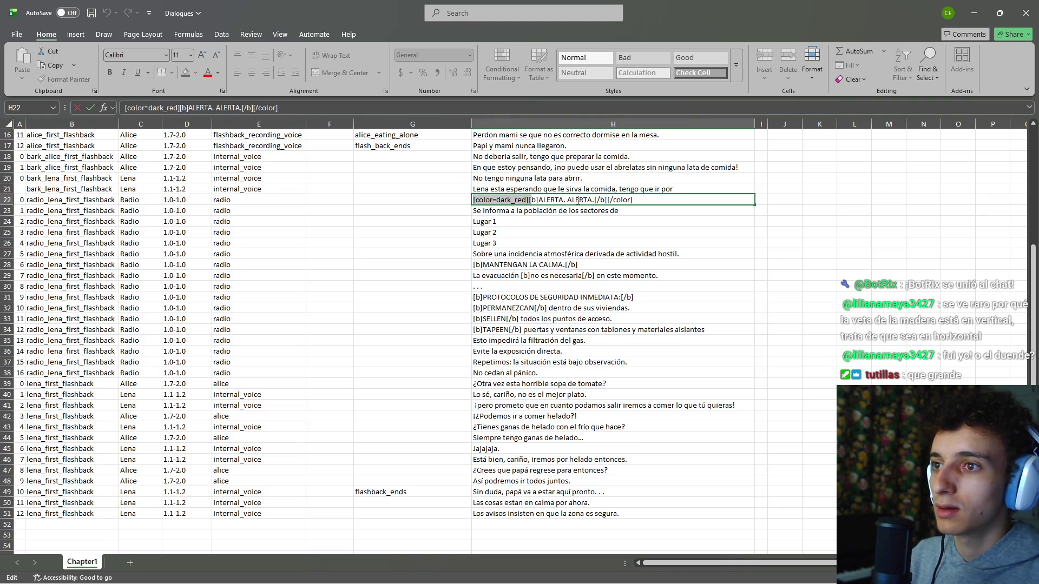
{"action": "key", "text": "ctrl+c"}
{"action": "double_click", "coordinate": [690, 189]}
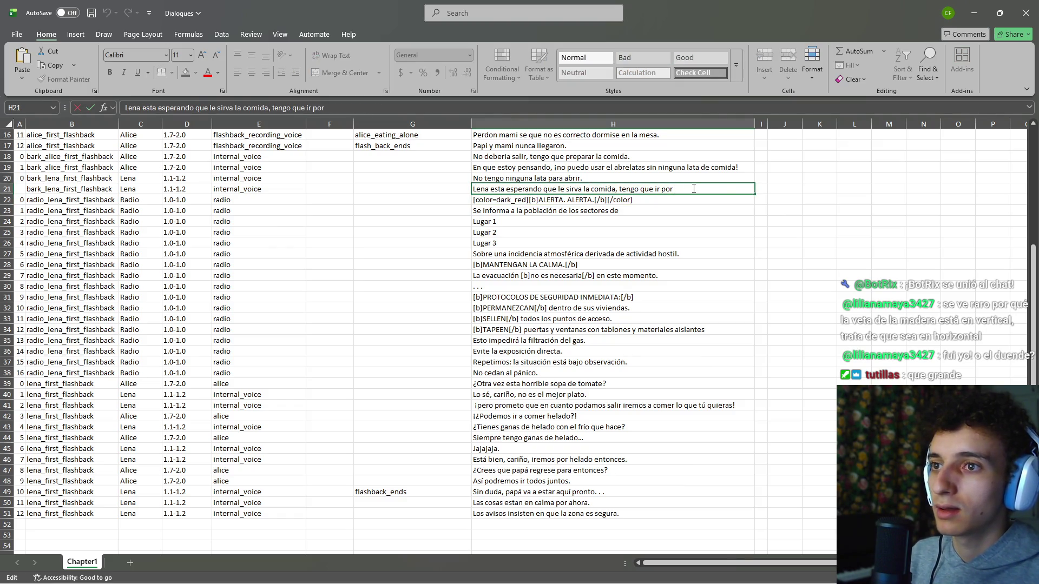
{"action": "key", "text": "ctrl+v"}
{"action": "left_click", "coordinate": [688, 201]}
{"action": "double_click", "coordinate": [633, 200]}
{"action": "left_click_drag", "start_coordinate": [633, 200], "coordinate": [607, 200]}
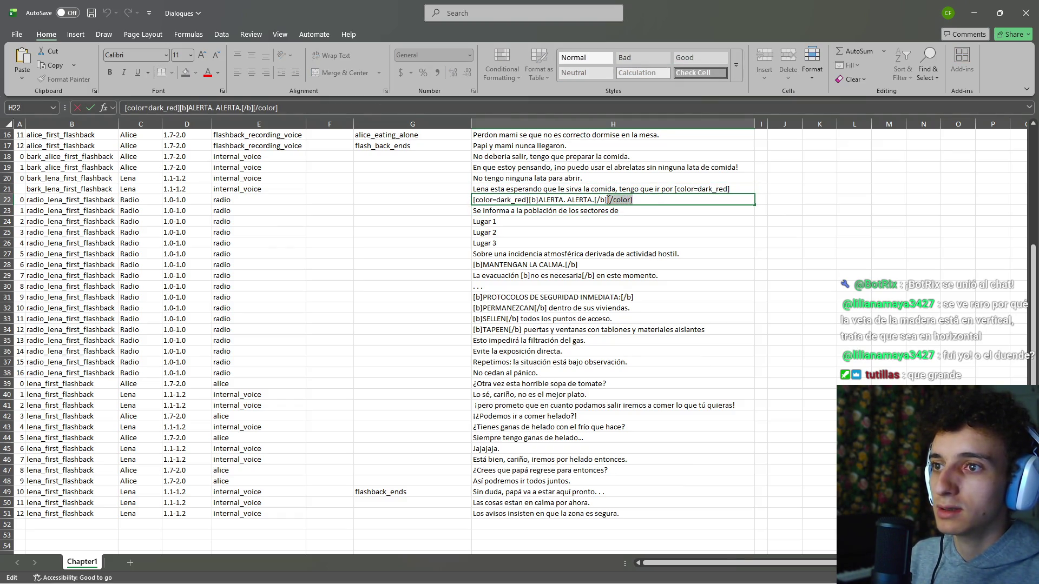
{"action": "key", "text": "ctrl+c"}
{"action": "double_click", "coordinate": [731, 189]}
{"action": "key", "text": "ctrl+v"}
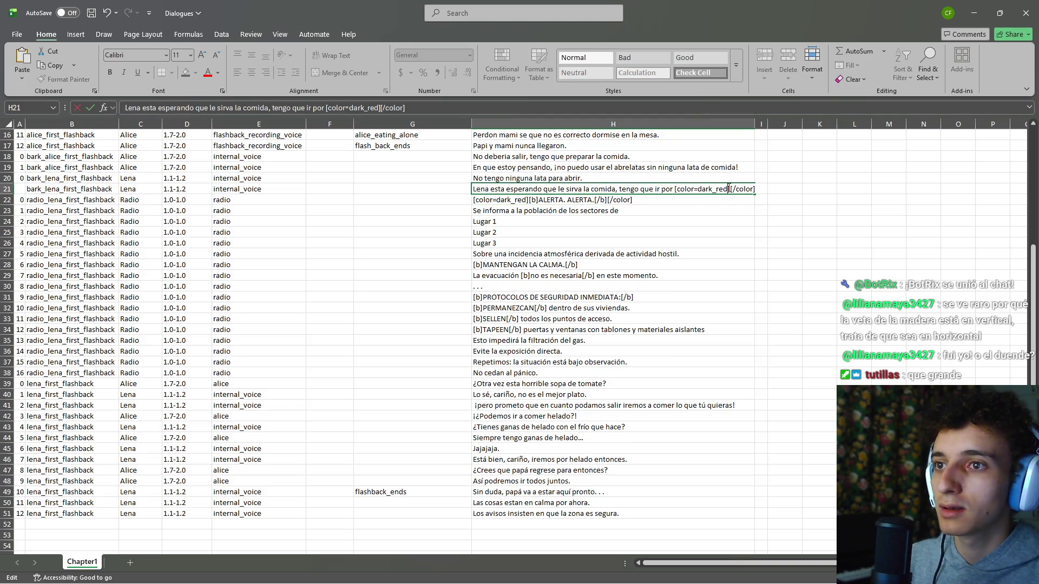
Finish H21 with '[color=dark_red]dos[/color] latas de comida'
{"action": "type", "text": "dos"}
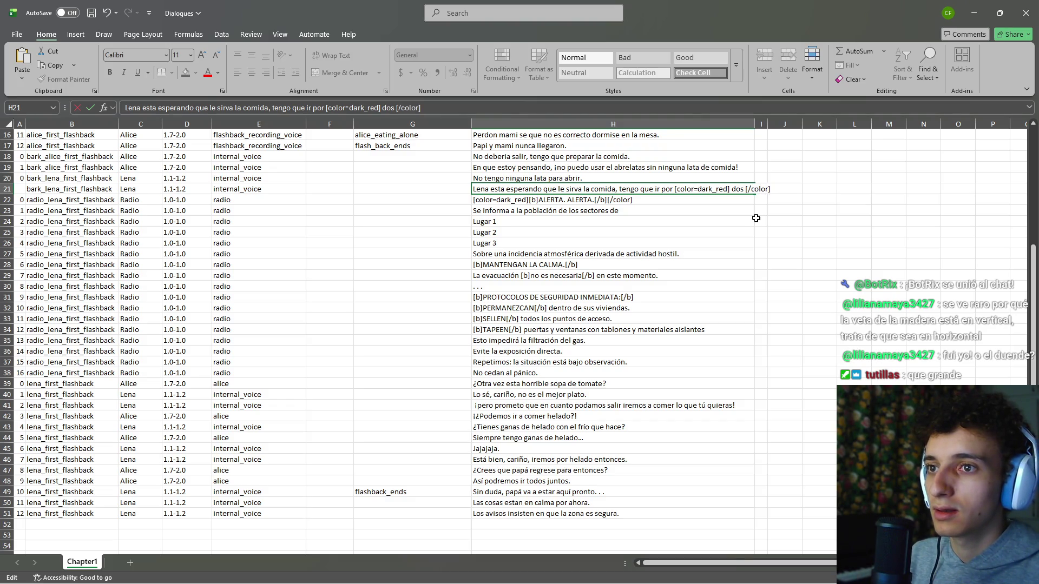
{"action": "key", "text": "Delete"}
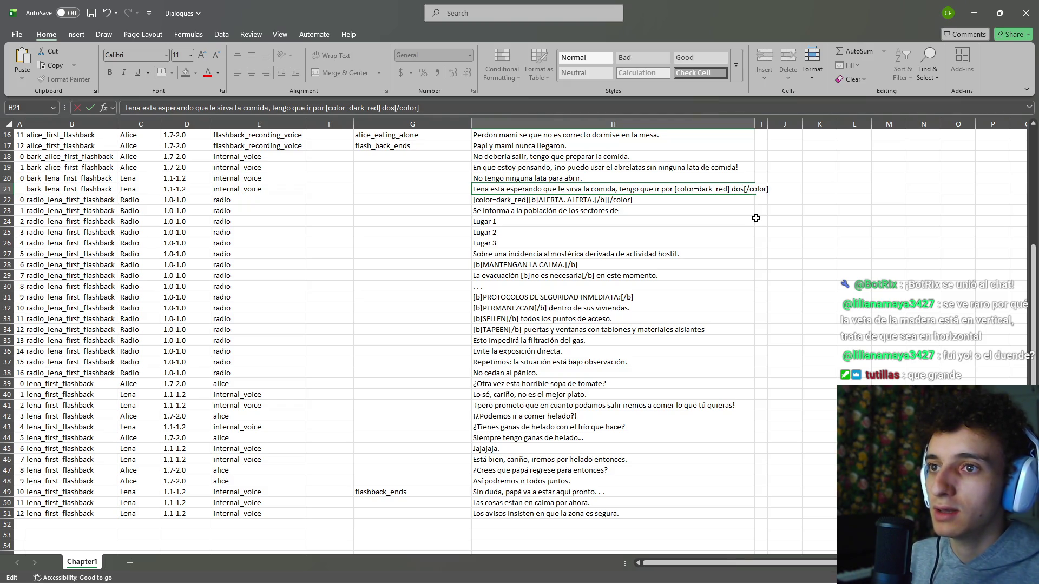
{"action": "key", "text": "BackSpace"}
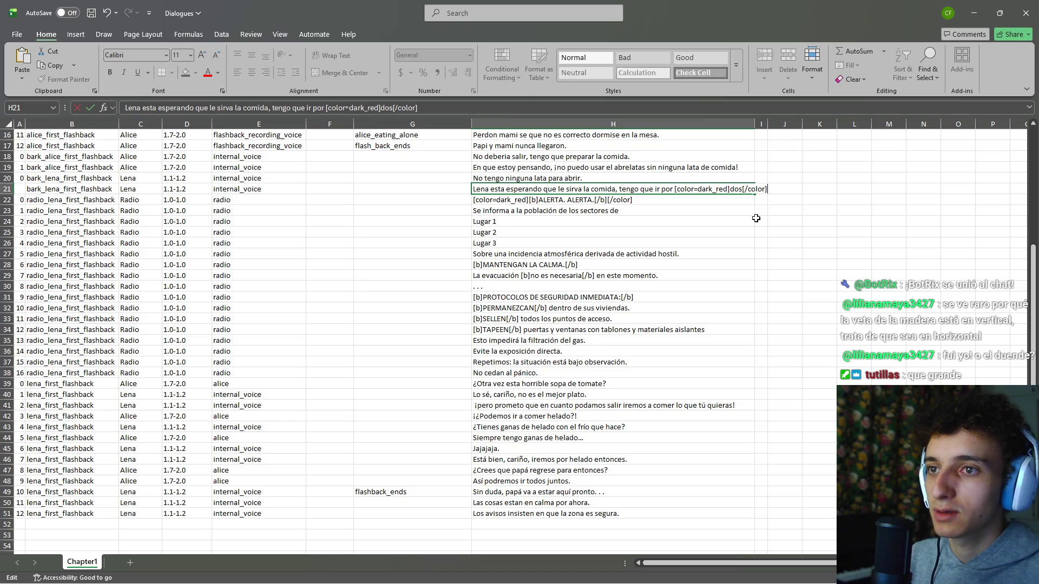
{"action": "type", "text": "latas de comida"}
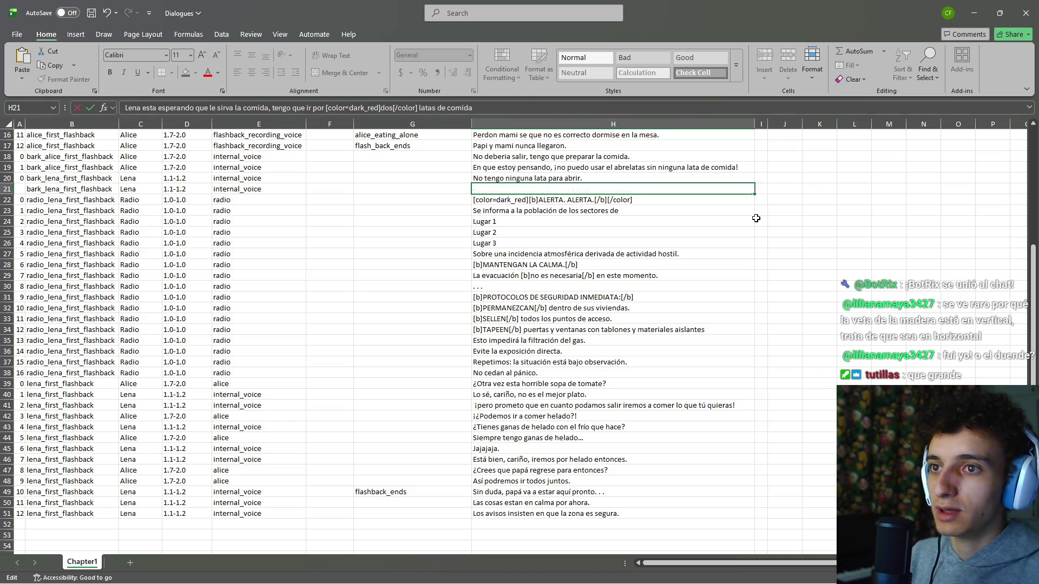
{"action": "key", "text": "Return"}
Autofit all columns and save the Dialogues workbook
{"action": "left_click", "coordinate": [8, 125]}
{"action": "double_click", "coordinate": [24, 125]}
{"action": "left_click", "coordinate": [457, 221]}
{"action": "key", "text": "ctrl+s"}
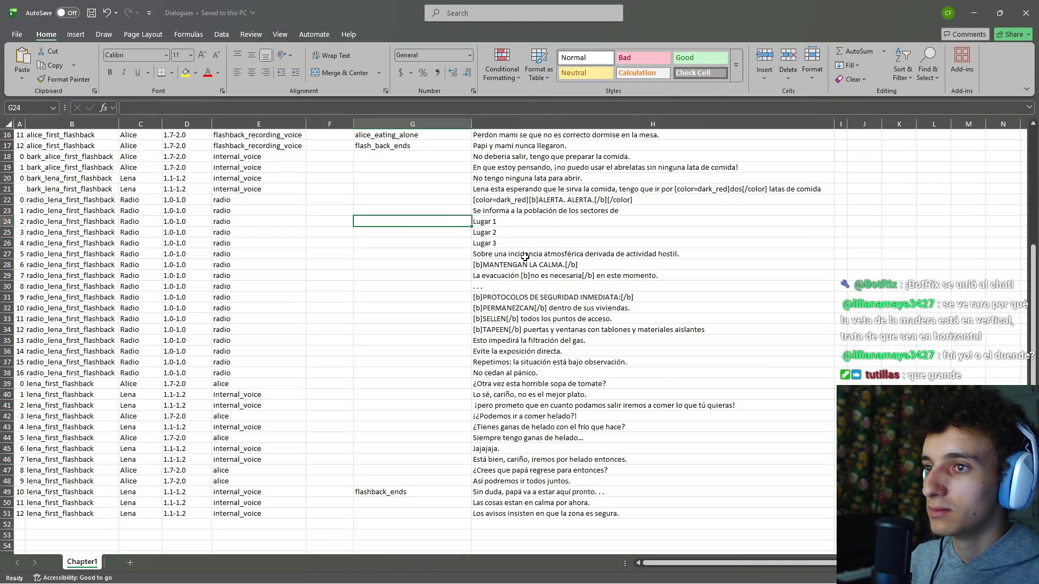
Copy the bark_lena_first_flashback id from B21 for the Godot script
{"action": "left_click", "coordinate": [556, 192]}
{"action": "left_click", "coordinate": [69, 189]}
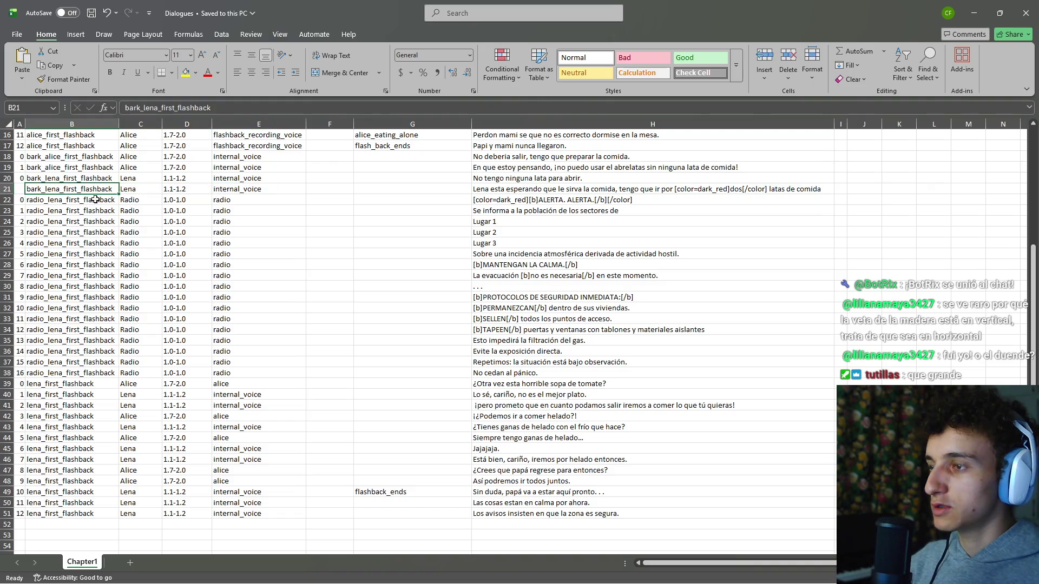
{"action": "key", "text": "alt+Tab"}
{"action": "key", "text": "alt+Tab"}
{"action": "key", "text": "alt+Tab"}
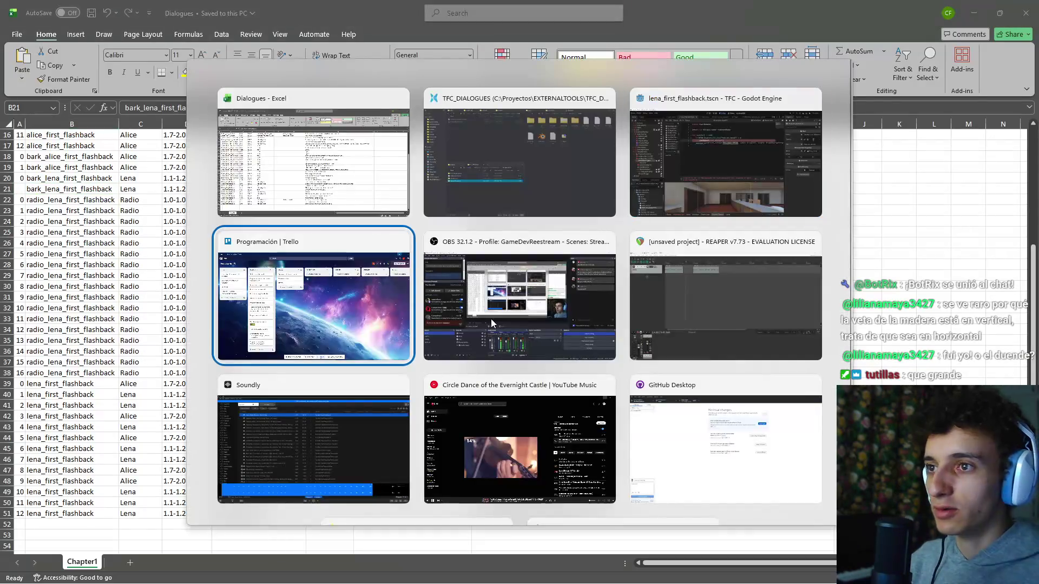
{"action": "left_click", "coordinate": [744, 174]}
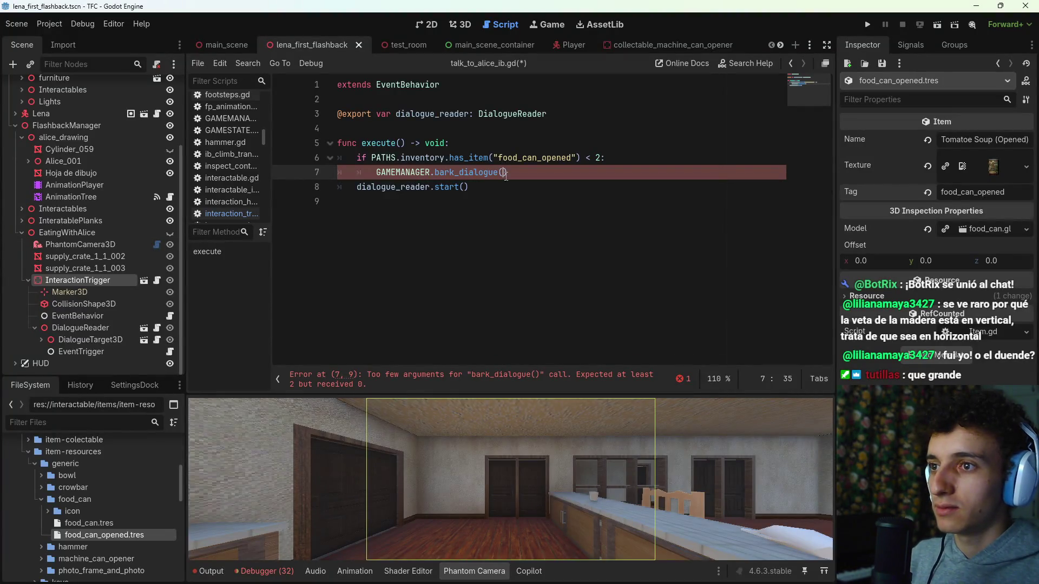
Complete line 7 as bark_dialogue("bark_lena_first_flashback", [1,1])
{"action": "key", "text": "alt+Tab"}
{"action": "key", "text": "alt+Tab"}
{"action": "type", "text": "\""}
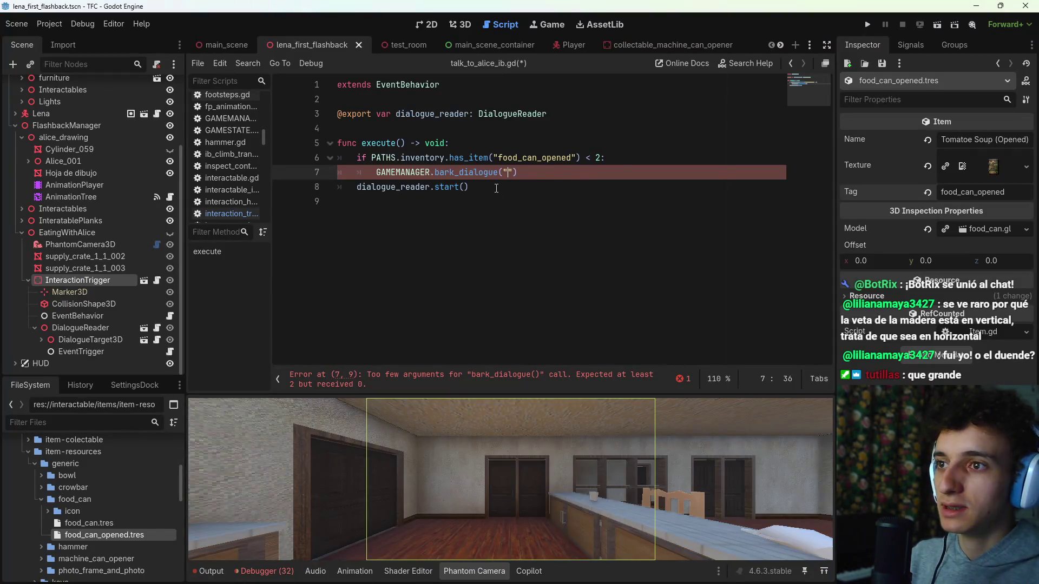
{"action": "key", "text": "ctrl+v"}
{"action": "key", "text": "BackSpace"}
{"action": "type", "text": ", "}
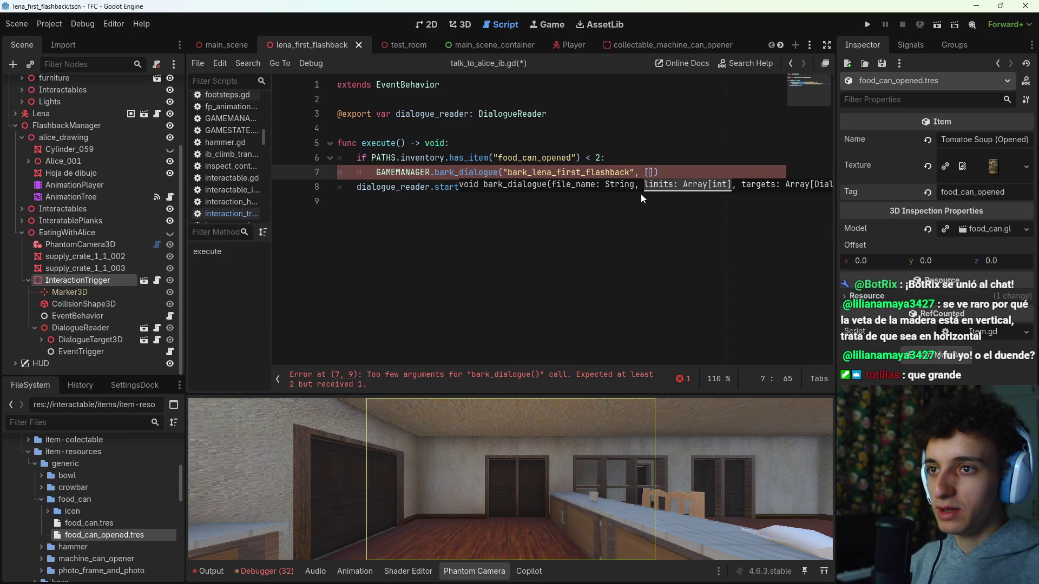
{"action": "type", "text": "[1,1"}
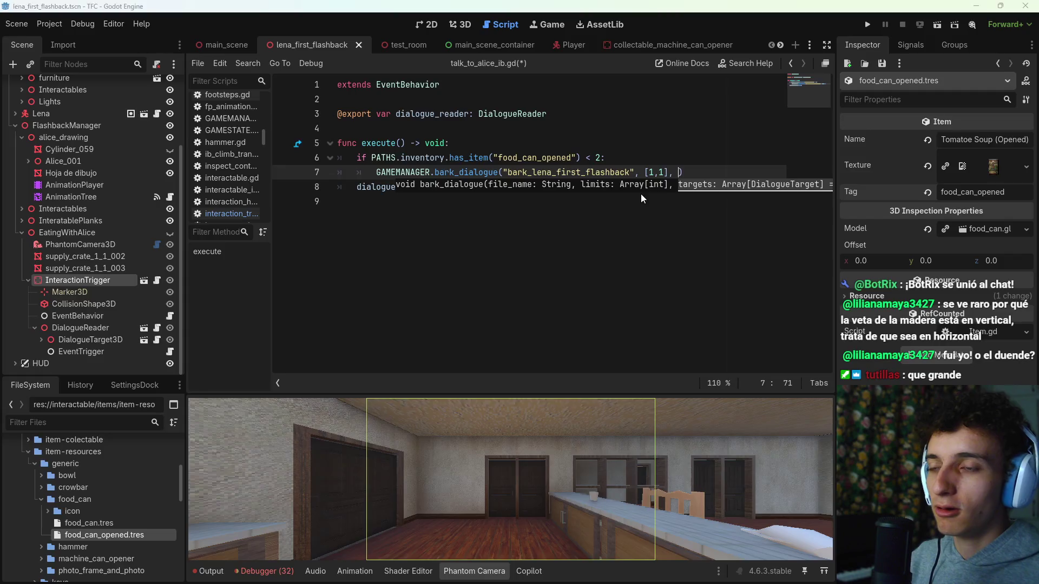
{"action": "key", "text": "alt+Tab"}
{"action": "key", "text": "alt+Tab"}
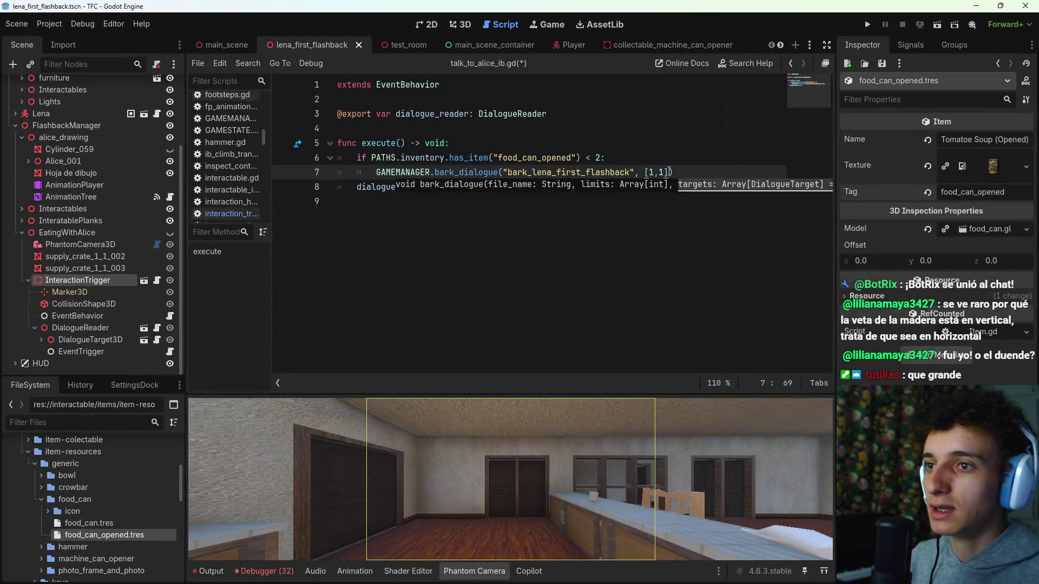
{"action": "type", "text": ")"}
Save the script and the scene in Godot
{"action": "key", "text": "ctrl+s"}
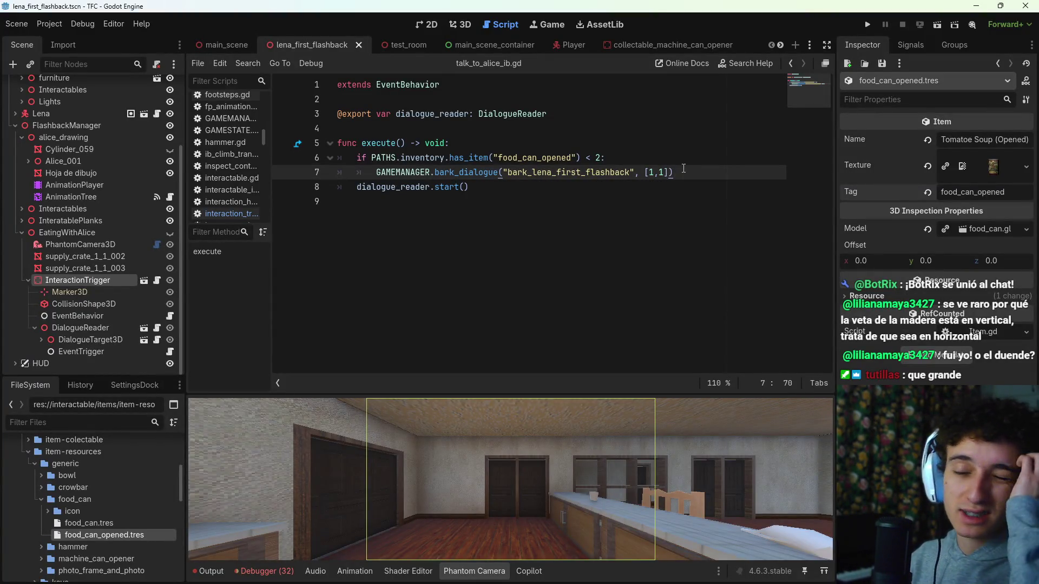
{"action": "key", "text": "alt+Tab"}
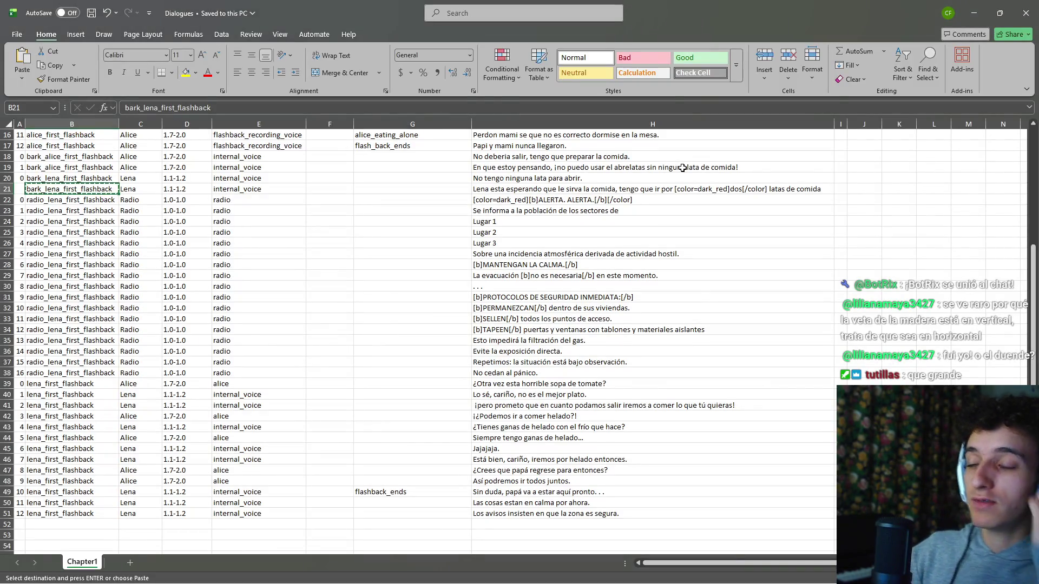
{"action": "key", "text": "alt+Tab"}
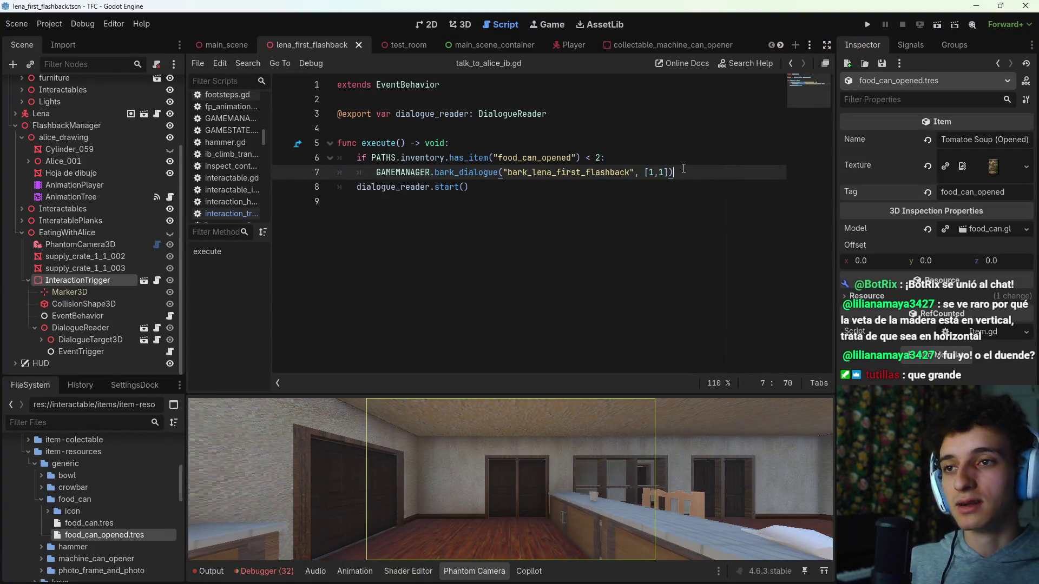
{"action": "key", "text": "ctrl+s"}
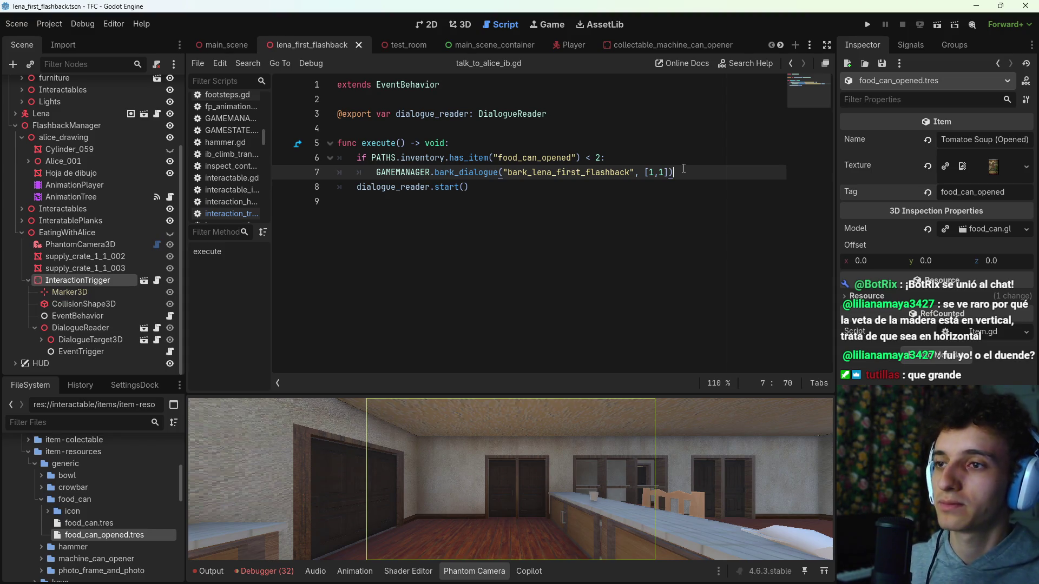
{"action": "key", "text": "ctrl+s"}
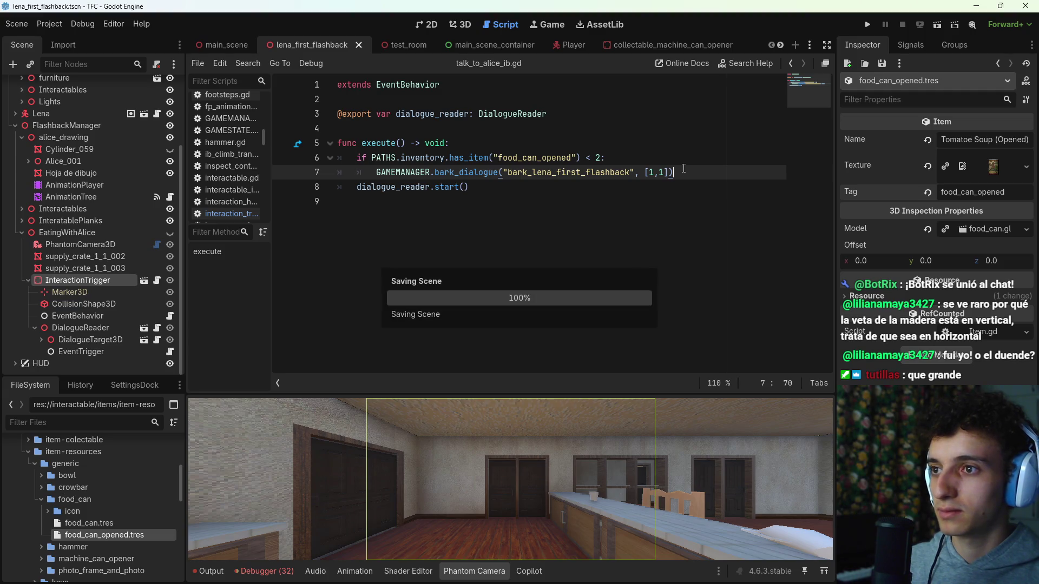
{"action": "key", "text": "alt+Tab"}
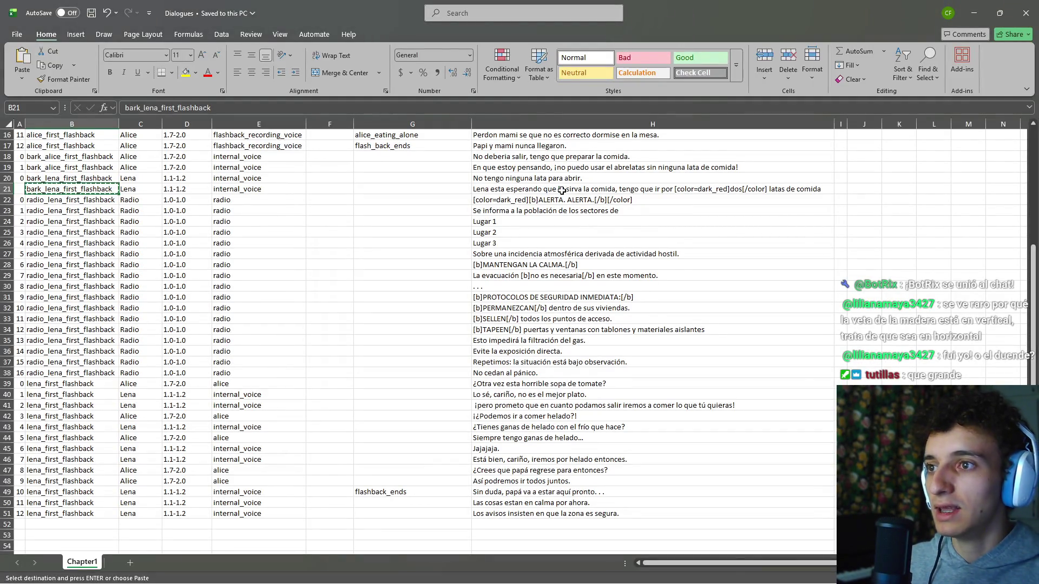
Change the start of H21's line to 'Alice' and save the workbook
{"action": "left_click", "coordinate": [489, 189]}
{"action": "double_click", "coordinate": [490, 189]}
{"action": "key", "text": "shift+Home"}
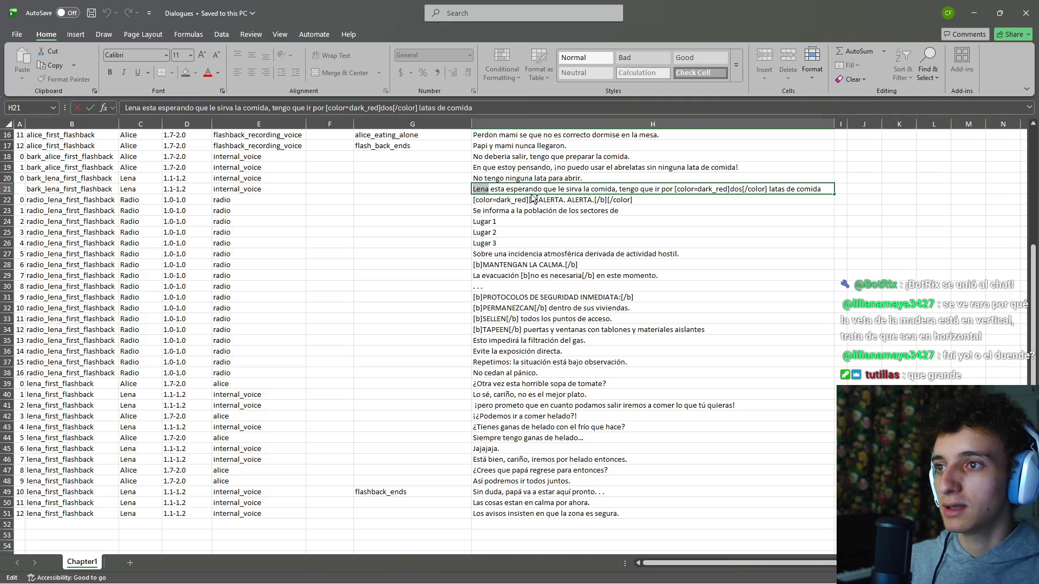
{"action": "type", "text": "Alice"}
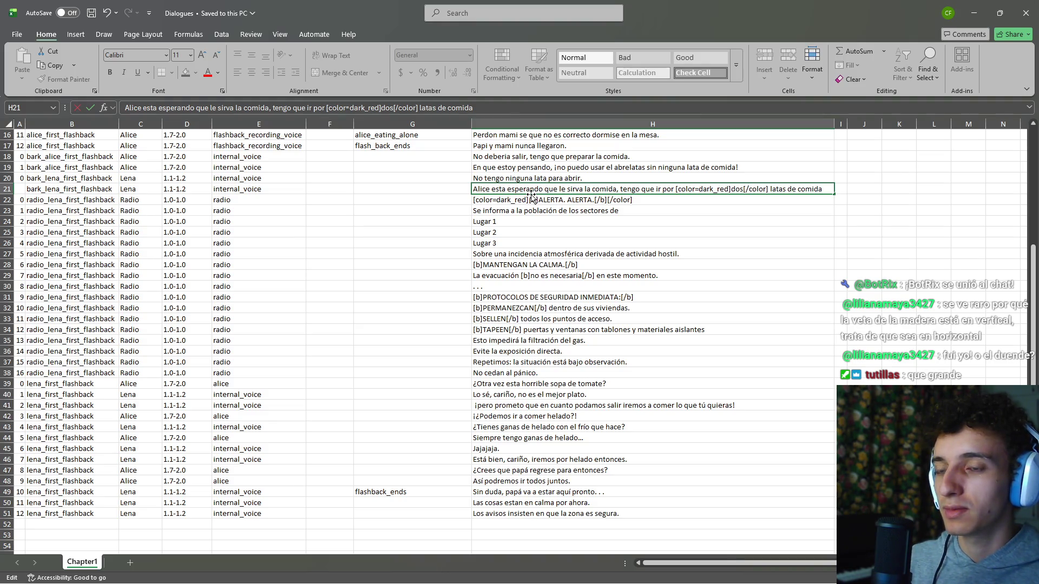
{"action": "key", "text": "Return"}
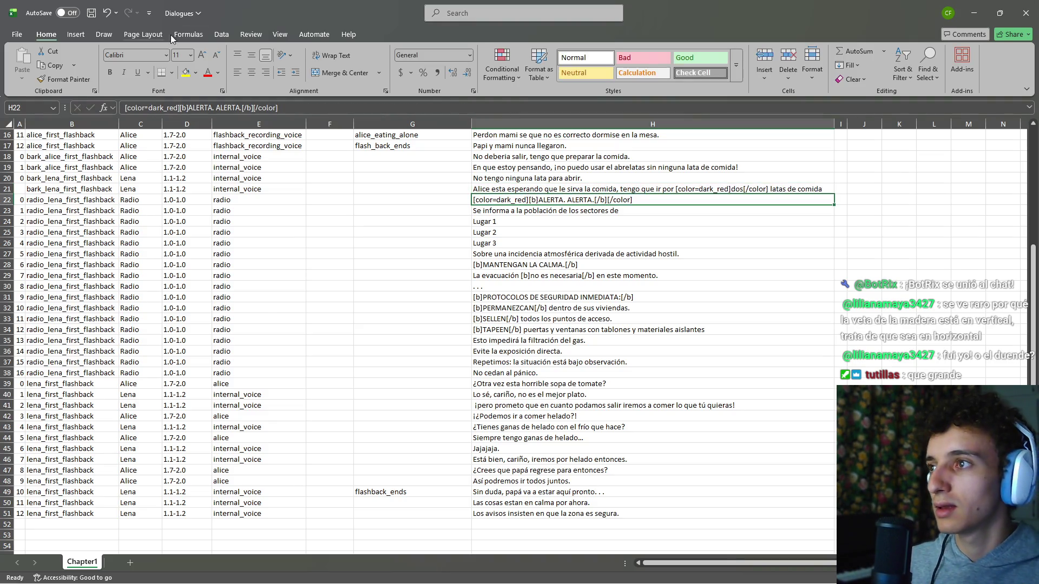
{"action": "left_click", "coordinate": [92, 14]}
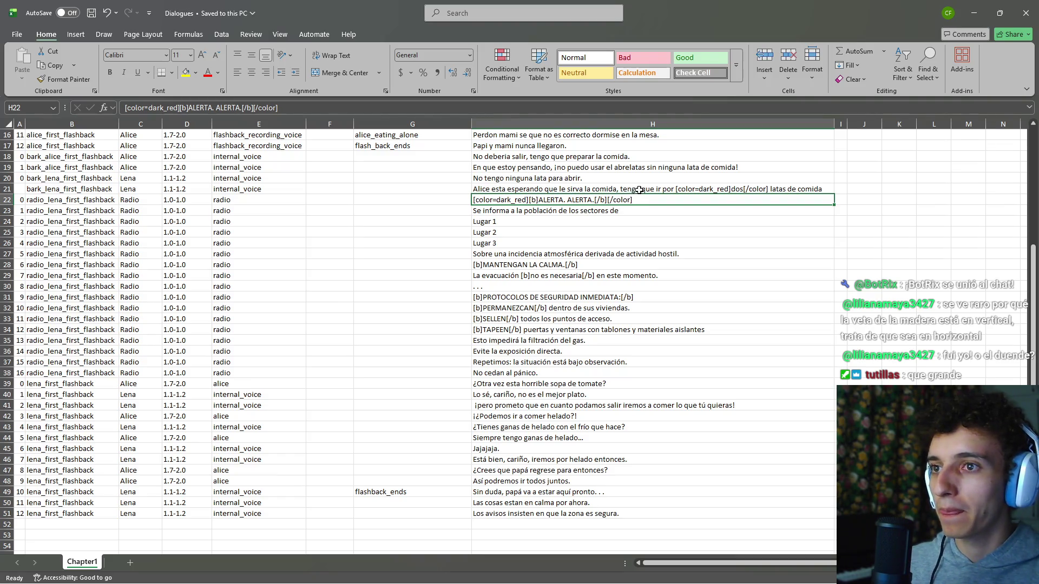
Move H21's second sentence into a newly inserted row 22
{"action": "double_click", "coordinate": [827, 189]}
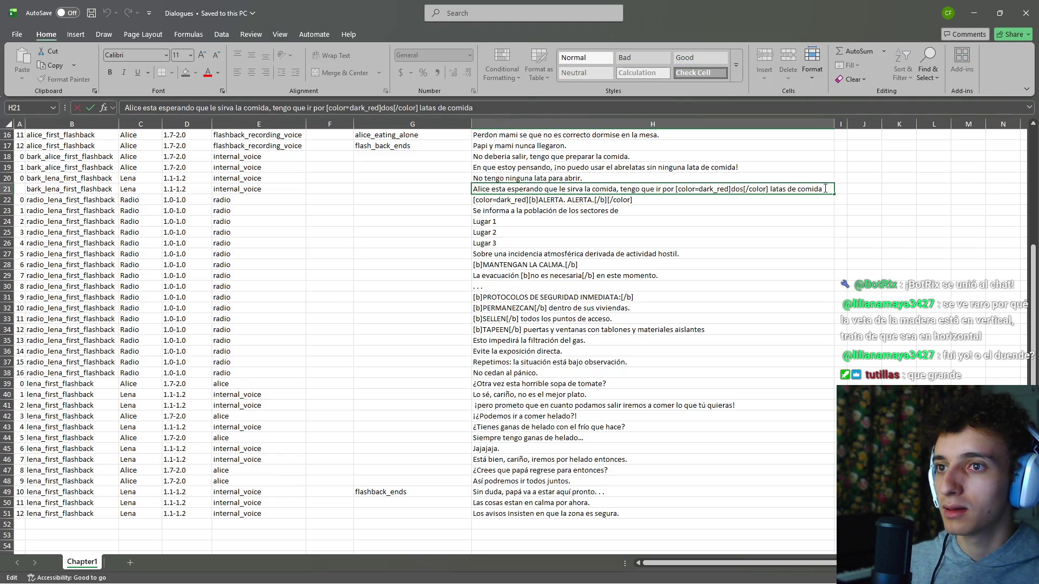
{"action": "left_click_drag", "start_coordinate": [828, 190], "coordinate": [621, 191]}
{"action": "key", "text": "ctrl+c"}
{"action": "key", "text": "BackSpace"}
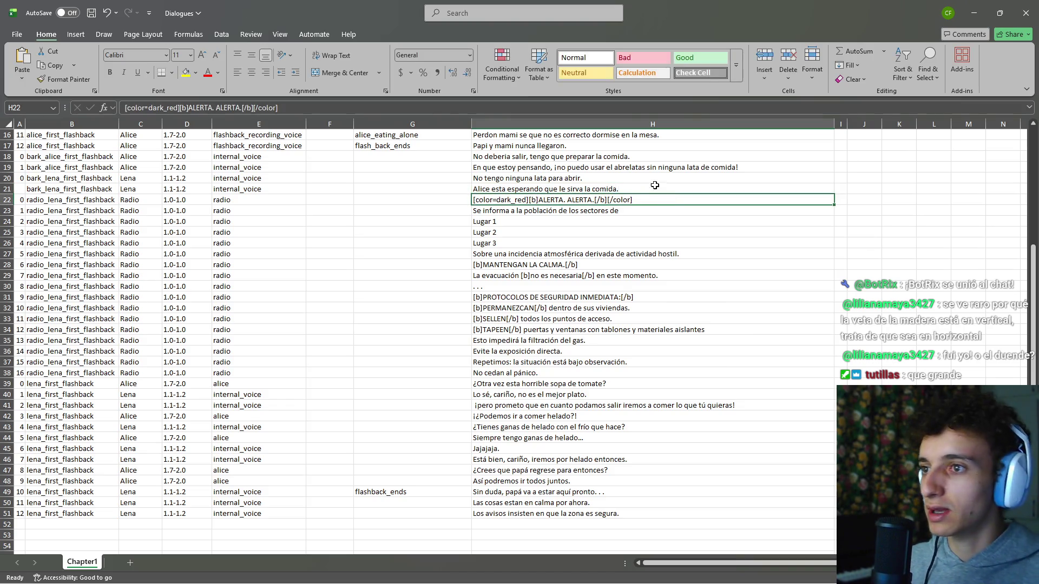
{"action": "key", "text": "ctrl+Return"}
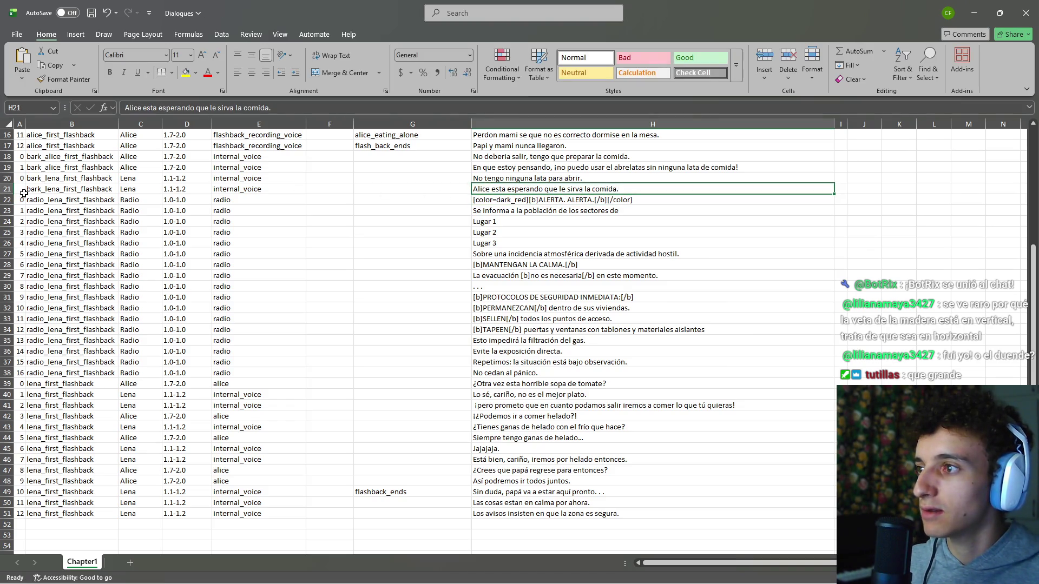
{"action": "right_click", "coordinate": [7, 199]}
{"action": "left_click", "coordinate": [57, 310]}
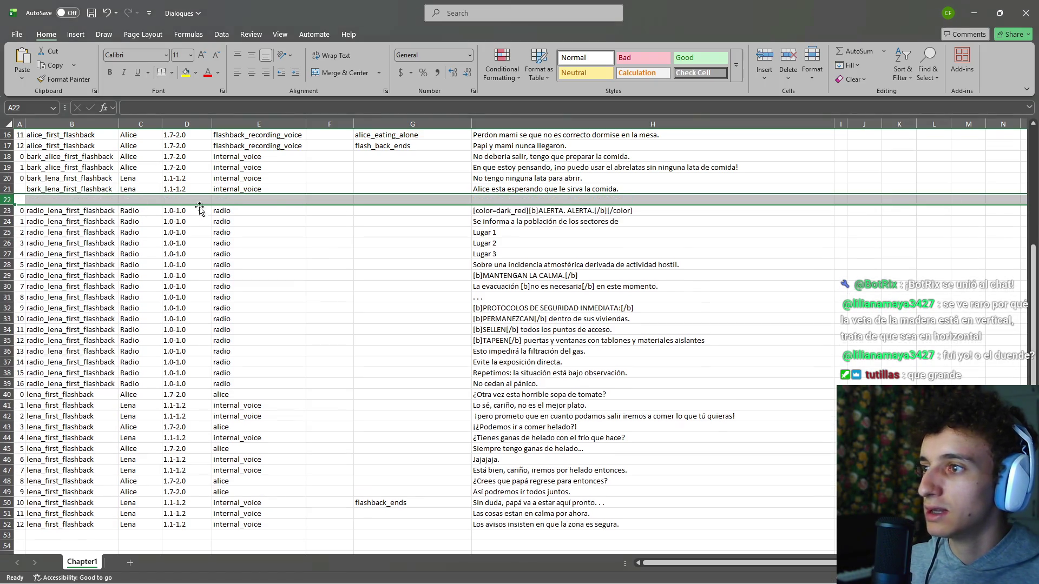
{"action": "left_click", "coordinate": [557, 200]}
{"action": "key", "text": "ctrl+v"}
Reword row 22 to 'Tengo que tomar y abrir [color=dark_red]dos[/color] latas de comida.'
{"action": "double_click", "coordinate": [481, 200]}
{"action": "type", "text": "Tengo"}
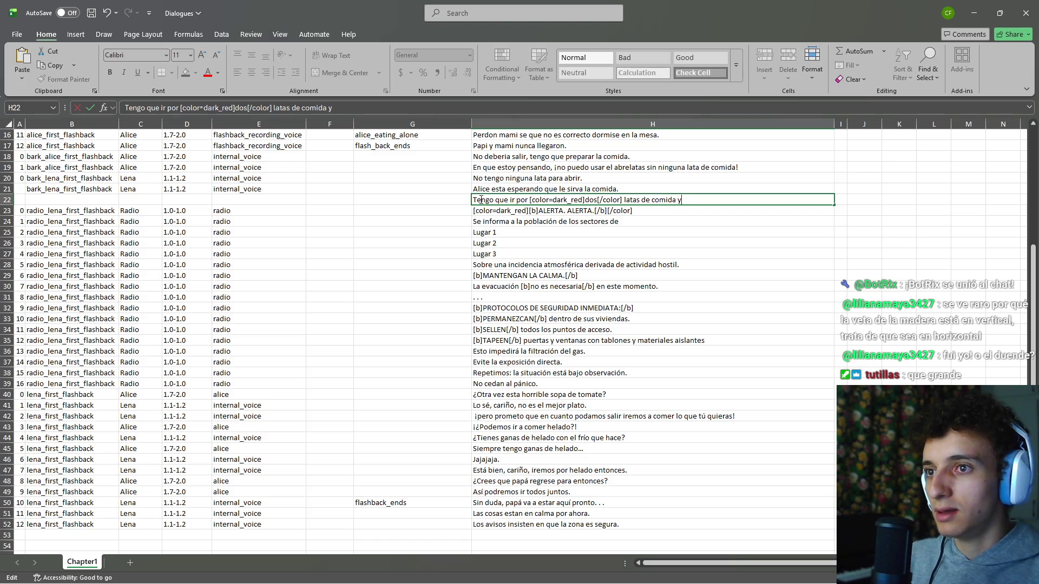
{"action": "key", "text": "BackSpace"}
{"action": "key", "text": "BackSpace"}
{"action": "key", "text": "BackSpace"}
{"action": "key", "text": "ctrl+z"}
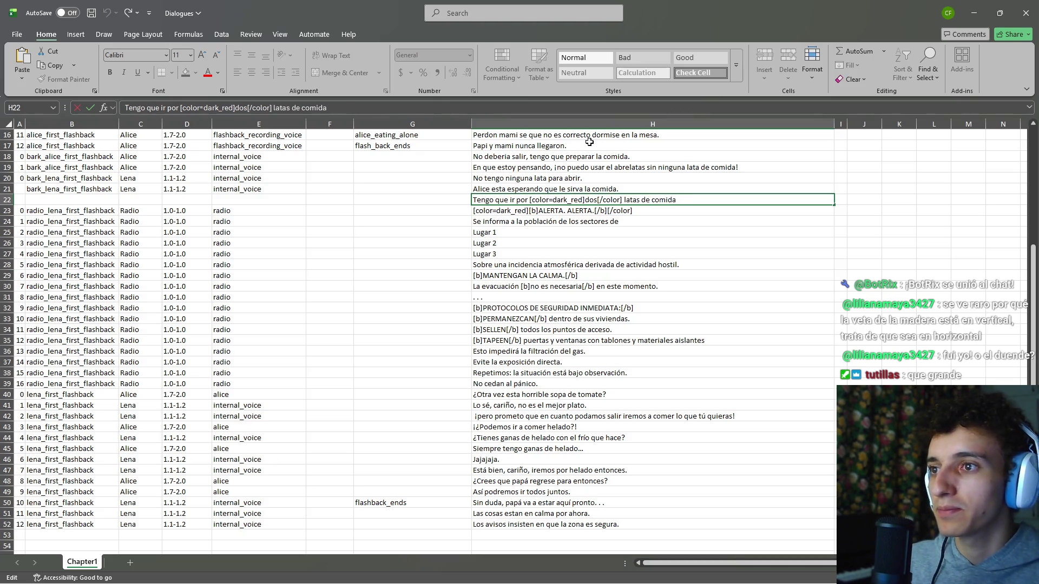
{"action": "left_click_drag", "start_coordinate": [528, 200], "coordinate": [510, 200]}
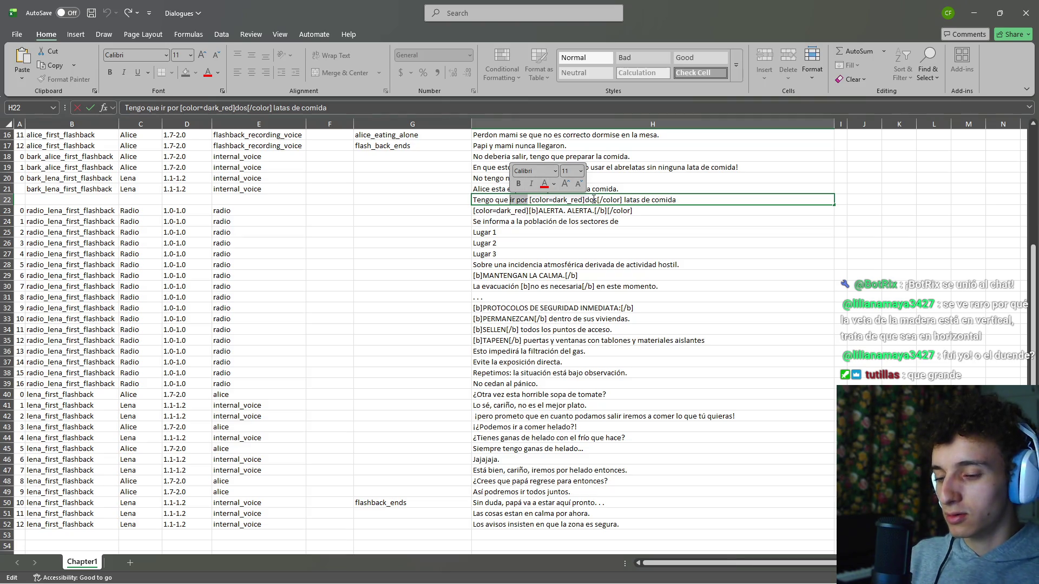
{"action": "type", "text": "tomar y abrir"}
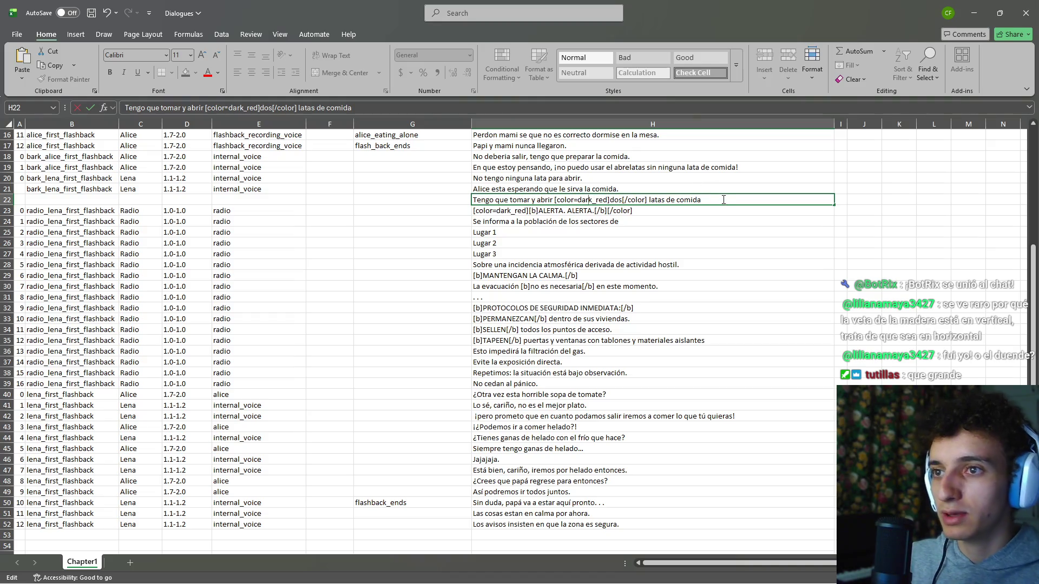
{"action": "type", "text": "."}
{"action": "key", "text": "Return"}
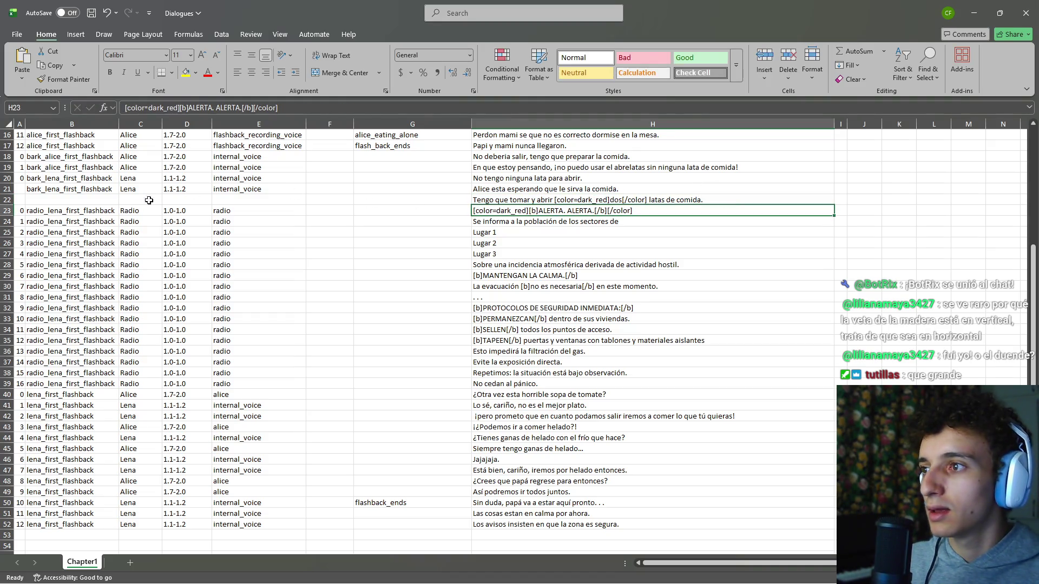
Copy row 21's id, speaker, version and type cells into row 22
{"action": "left_click_drag", "start_coordinate": [70, 189], "coordinate": [295, 190]}
{"action": "key", "text": "ctrl+c"}
{"action": "left_click", "coordinate": [55, 203]}
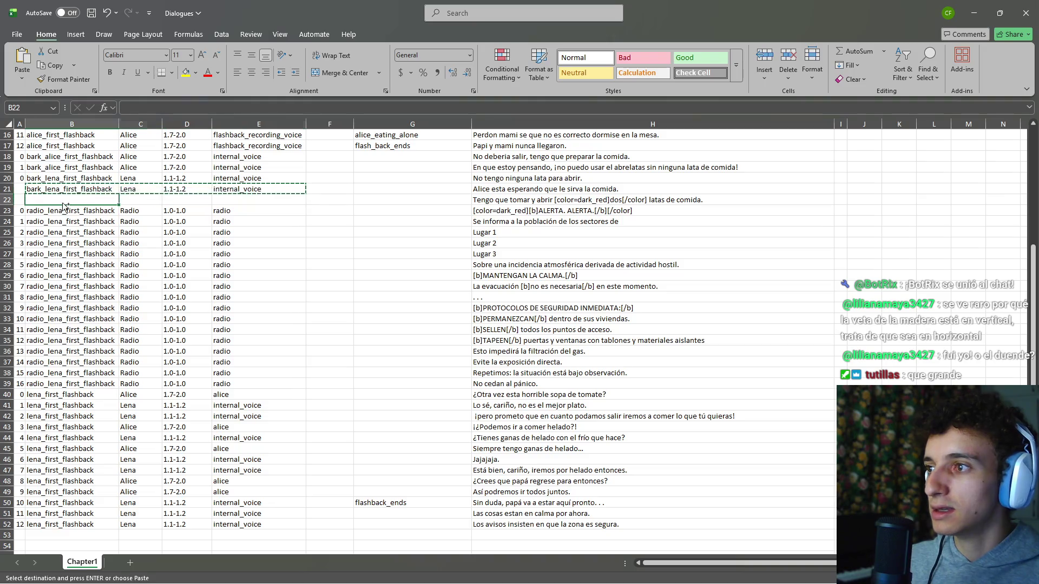
{"action": "key", "text": "ctrl+v"}
{"action": "left_click", "coordinate": [412, 211]}
{"action": "key", "text": "Escape"}
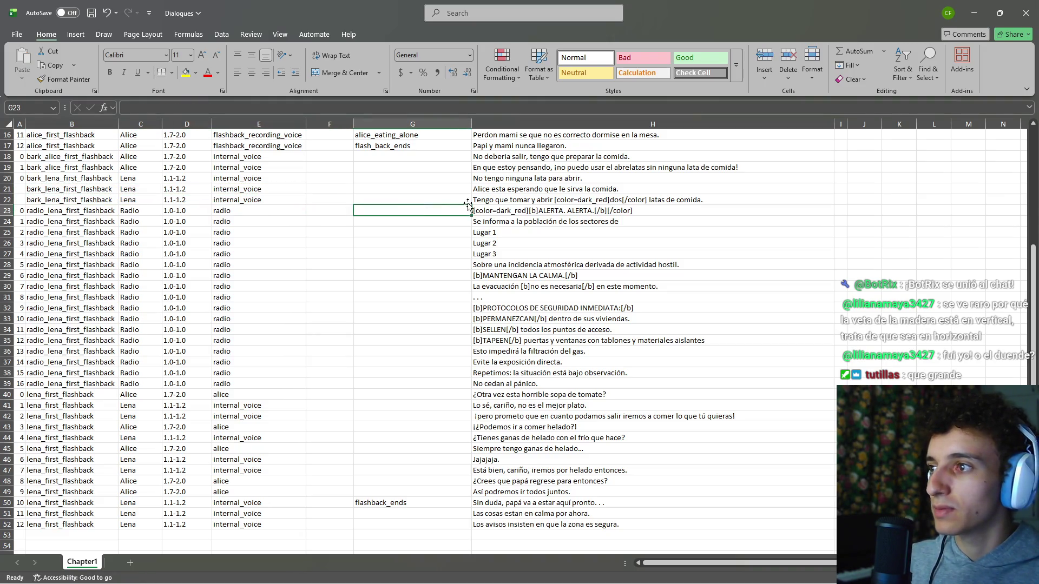
{"action": "key", "text": "alt+Tab"}
{"action": "left_click", "coordinate": [663, 173]}
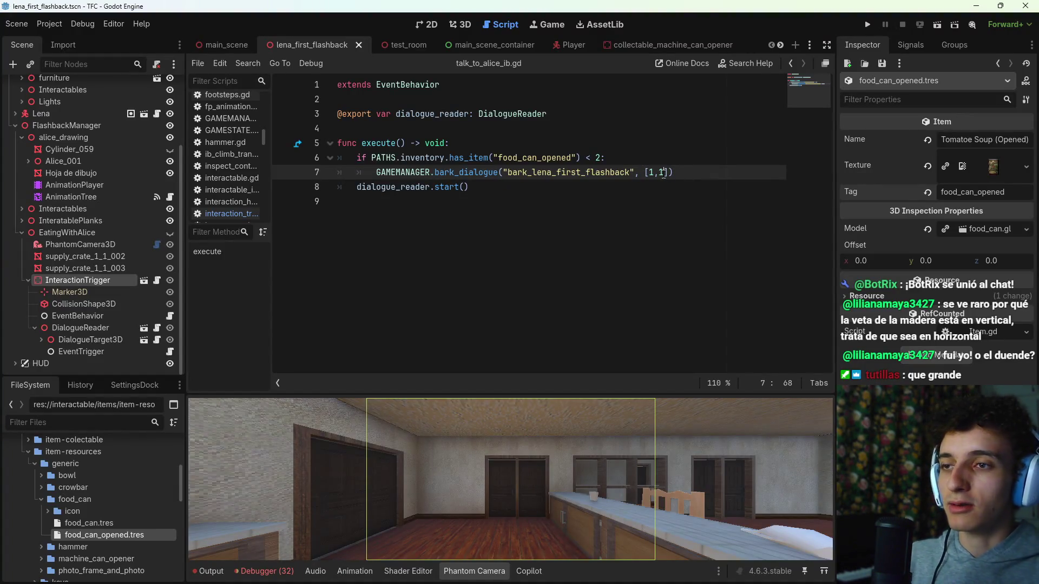
Save talk_to_alice_ib.gd with the [1,2] bark range and close the Dialogues workbook
{"action": "key", "text": "ctrl+s"}
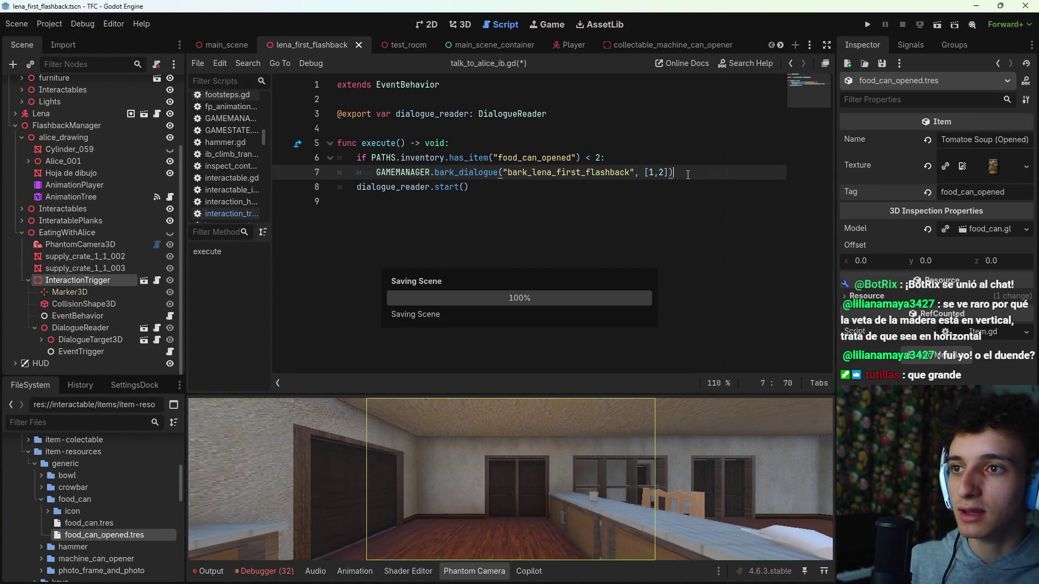
{"action": "key", "text": "alt+Tab"}
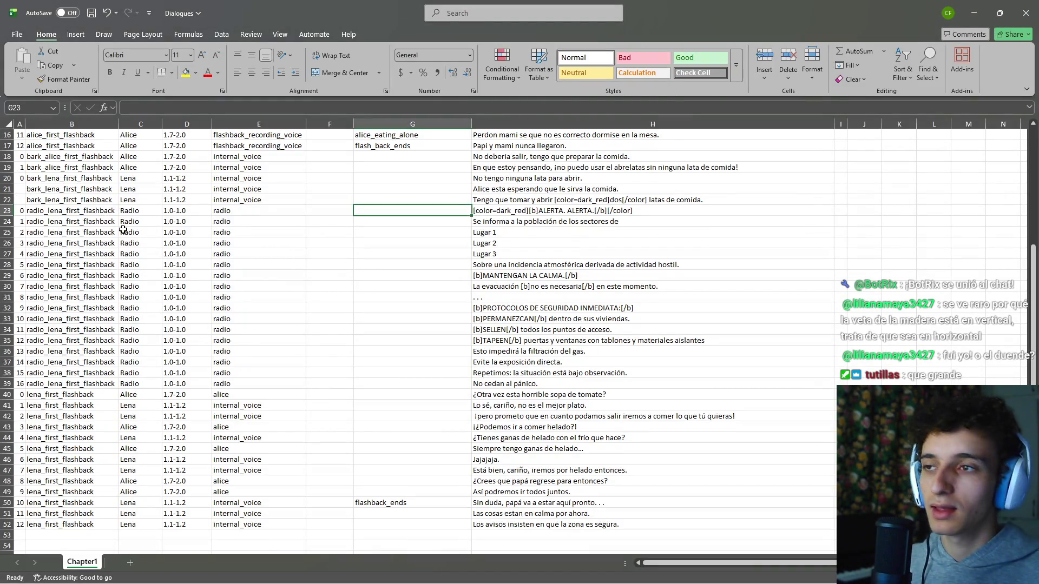
{"action": "left_click", "coordinate": [1026, 11]}
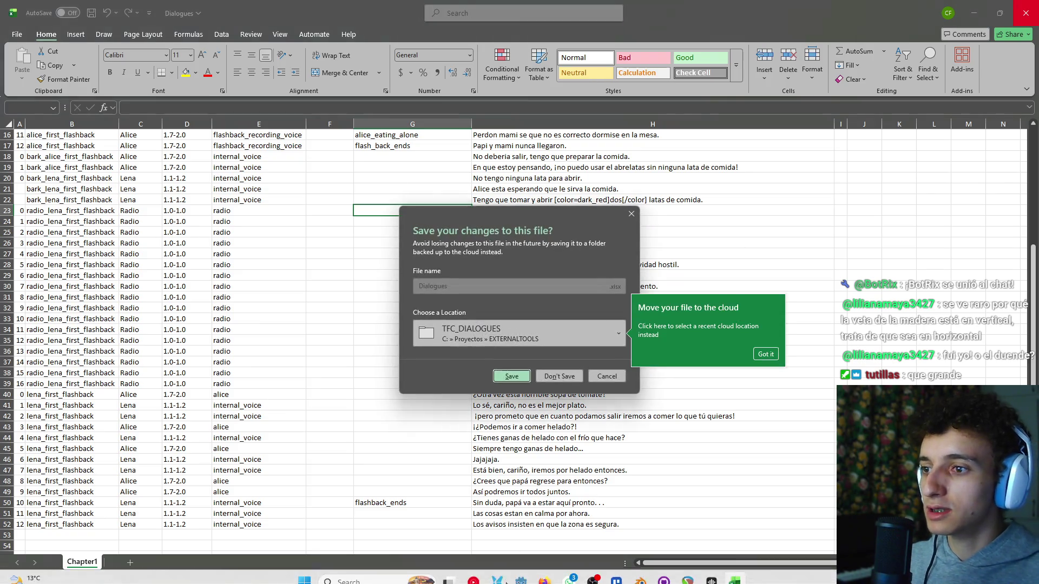
{"action": "left_click", "coordinate": [521, 573]}
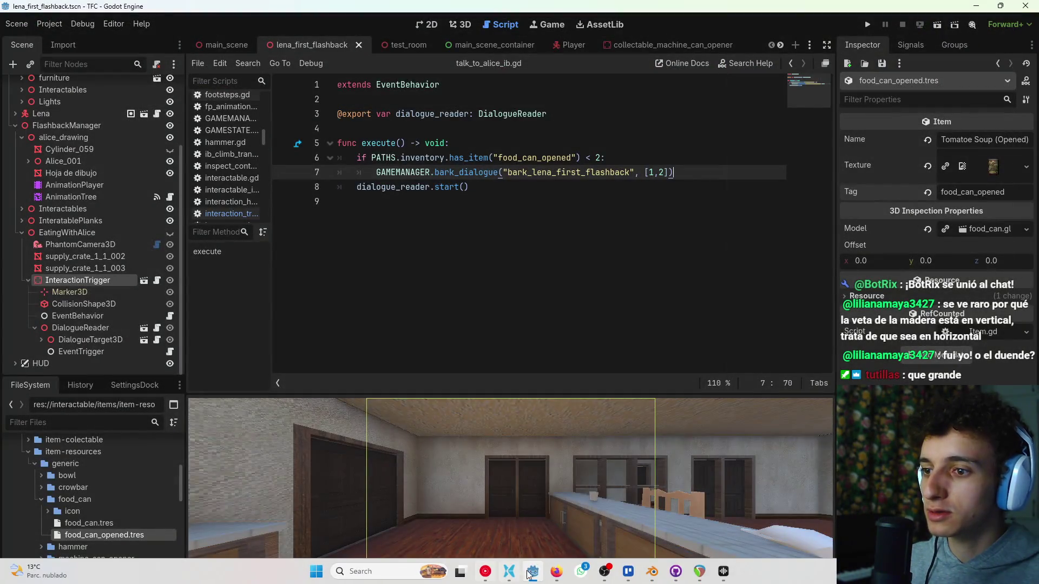
Rerun python dialoguejsonifier.py from a TFC_DIALOGUES PowerShell terminal and confirm the success message
{"action": "left_click", "coordinate": [509, 572]}
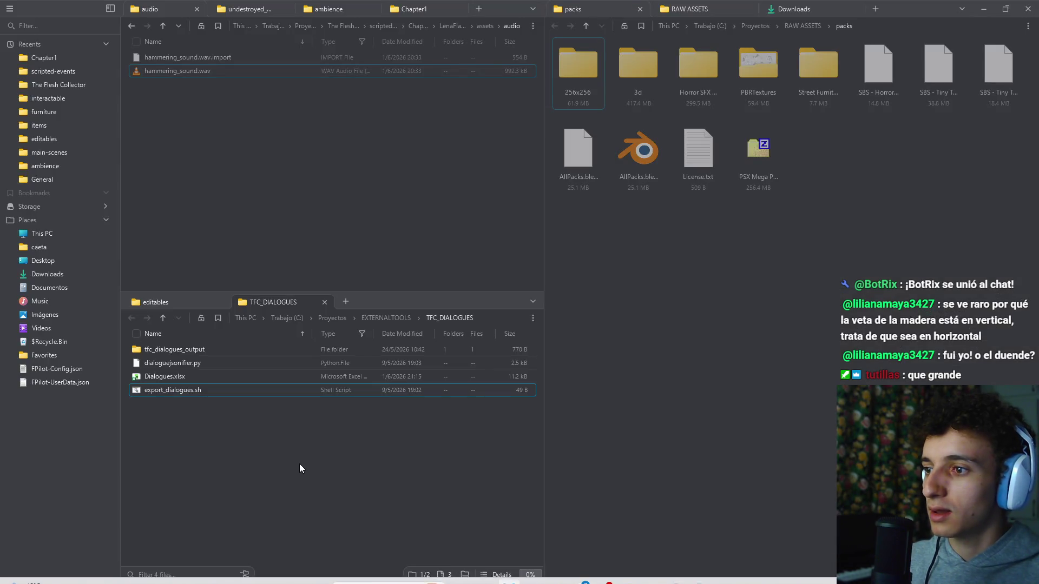
{"action": "right_click", "coordinate": [299, 463]}
{"action": "left_click", "coordinate": [343, 472]}
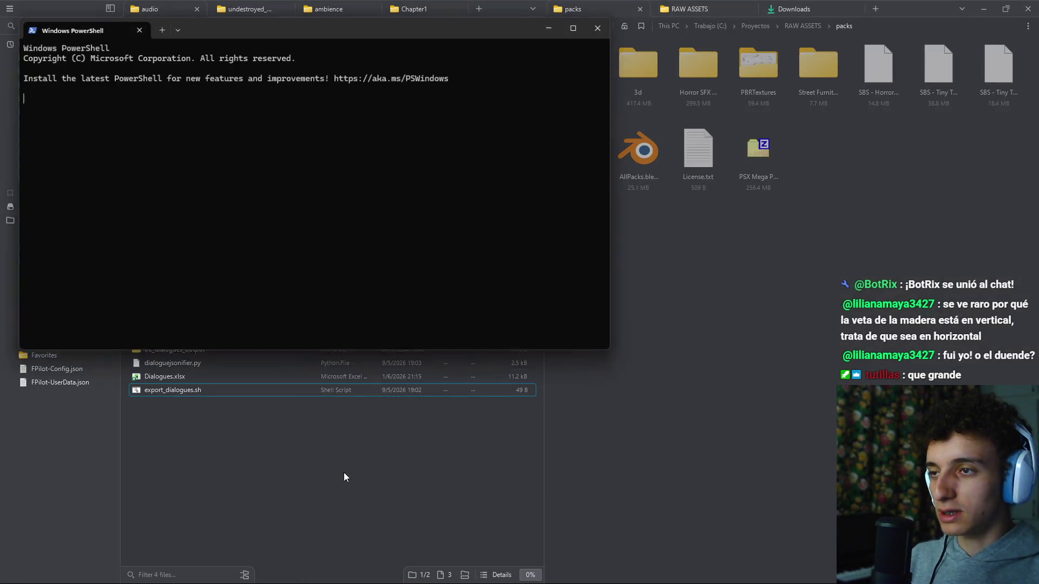
{"action": "key", "text": "Up"}
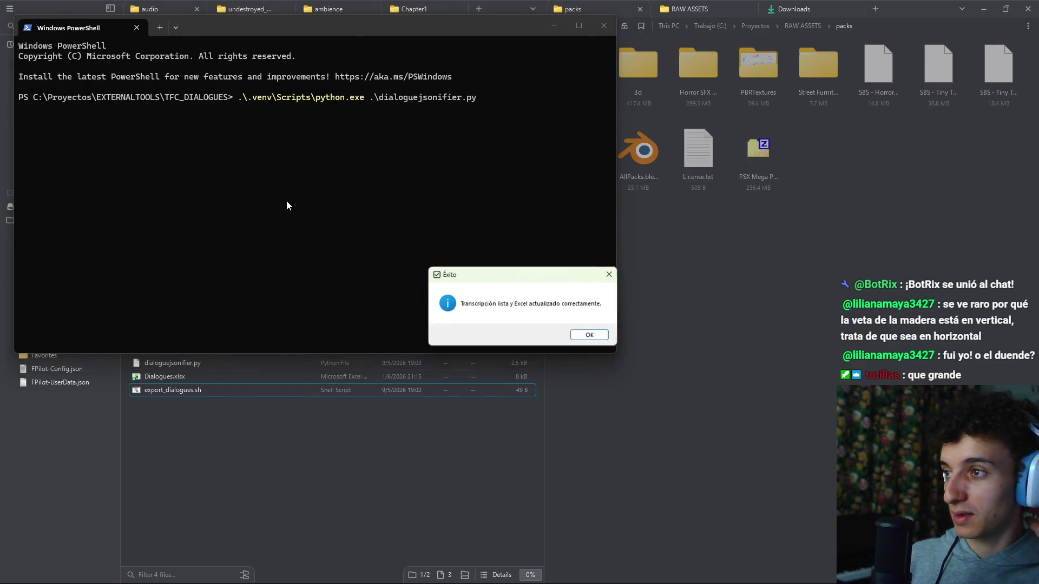
{"action": "left_click", "coordinate": [595, 335]}
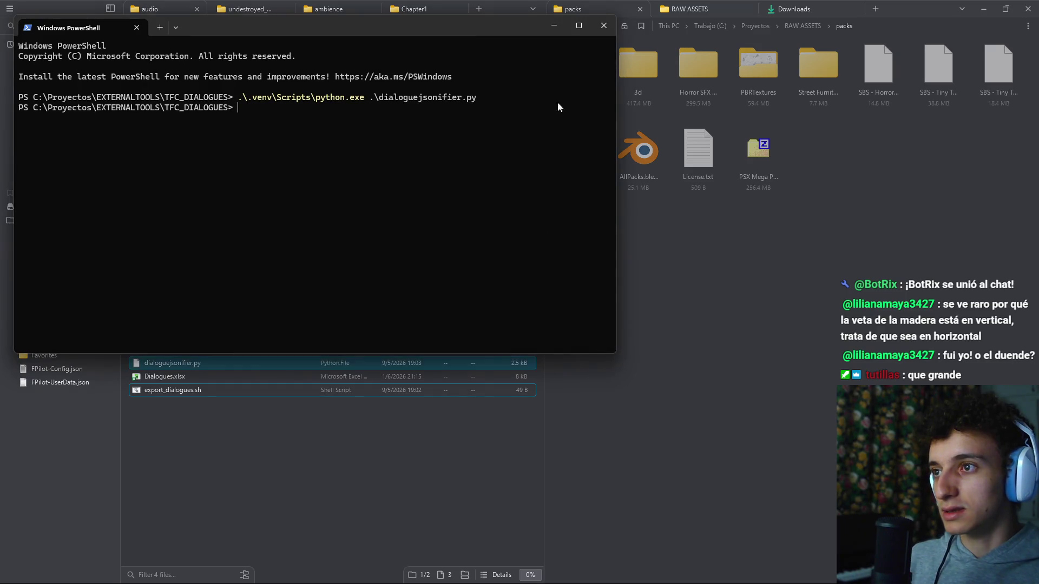
{"action": "left_click", "coordinate": [579, 25]}
{"action": "left_click", "coordinate": [1001, 8]}
{"action": "left_click", "coordinate": [579, 8]}
{"action": "key", "text": "alt+Tab"}
{"action": "left_click", "coordinate": [536, 184]}
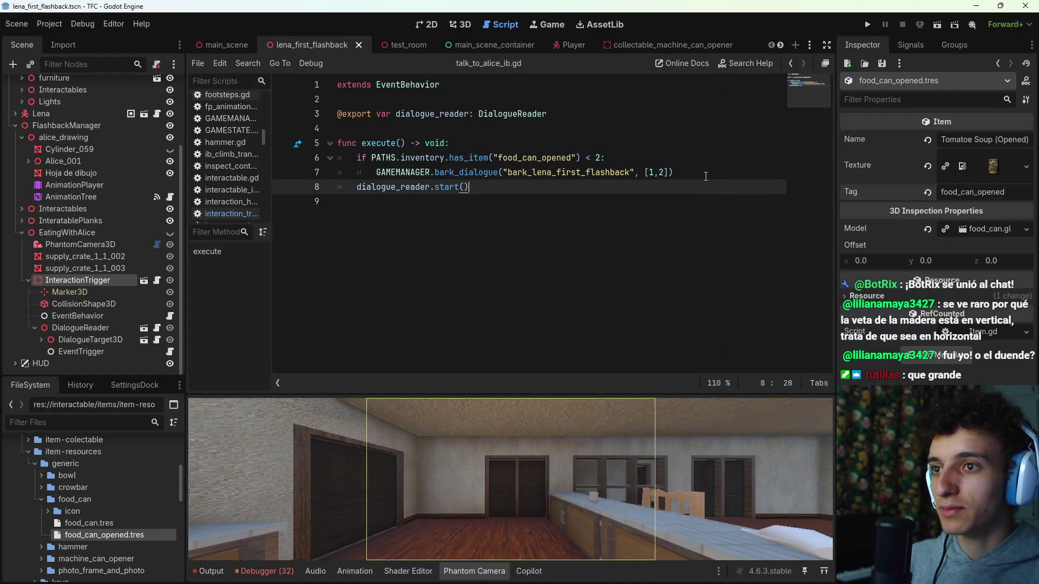
Add a return line right after the bark_dialogue call and save talk_to_alice_ib.gd
{"action": "key", "text": "ctrl+s"}
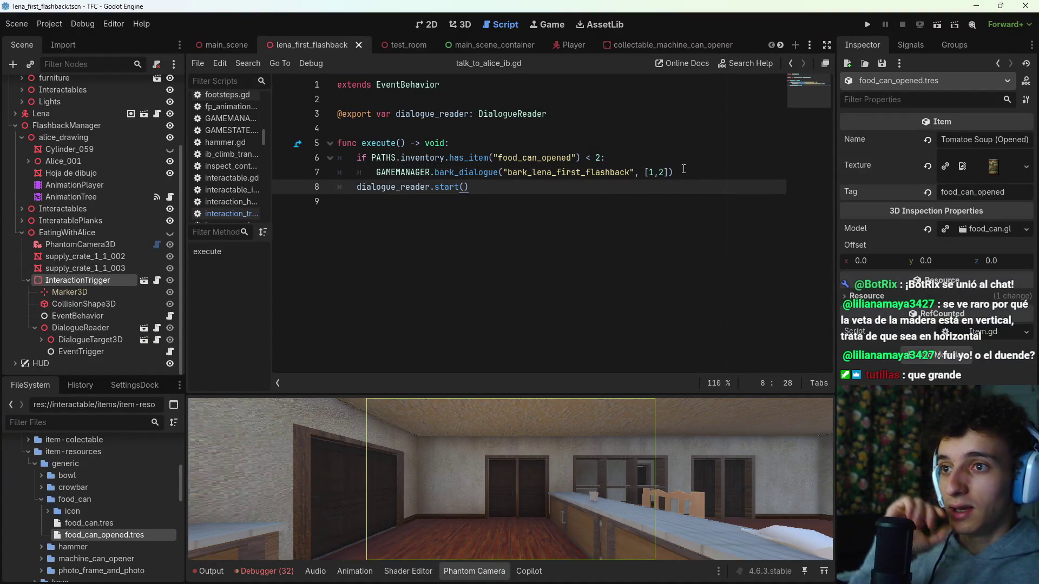
{"action": "left_click", "coordinate": [693, 174]}
{"action": "key", "text": "Return"}
{"action": "type", "text": "return"}
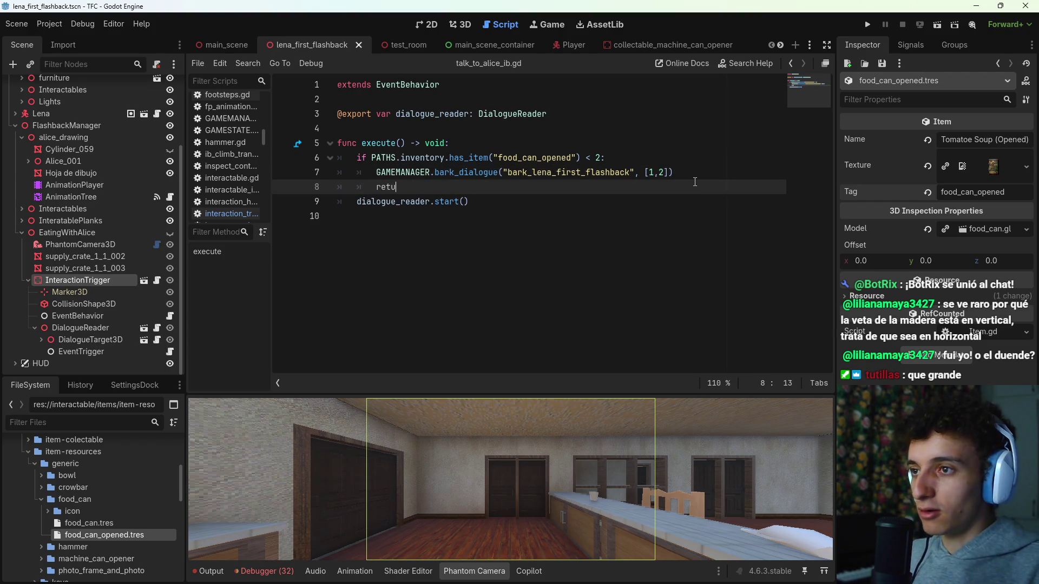
{"action": "key", "text": "ctrl+s"}
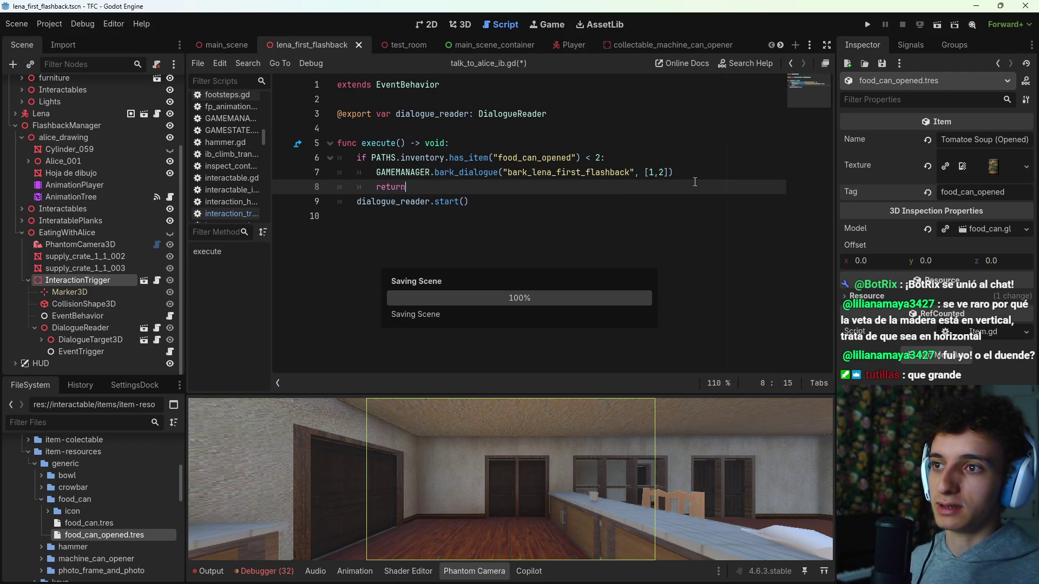
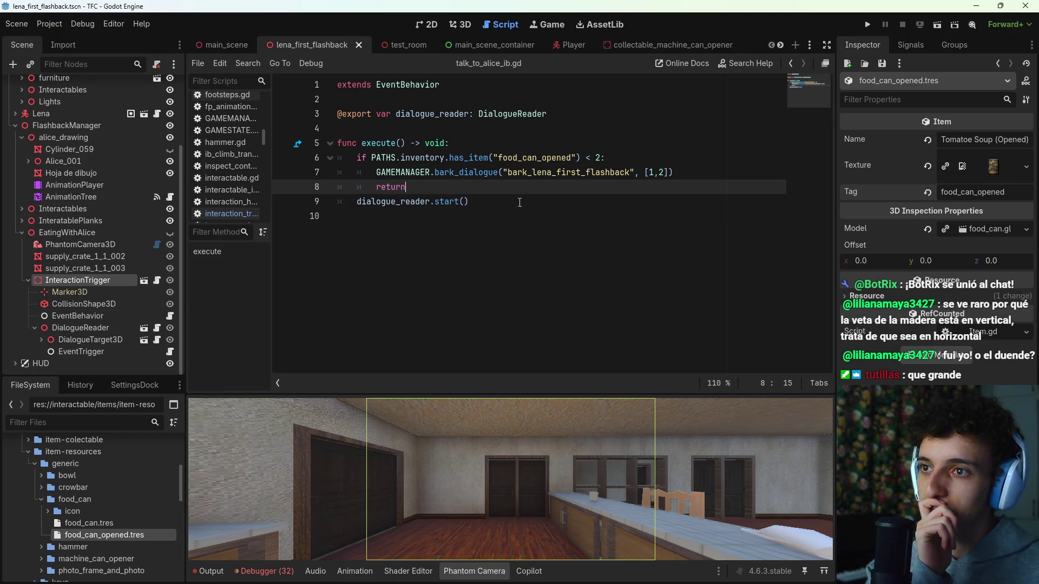
Collapse the bottom panel, save, and briefly check the flashback scene in 3D
{"action": "left_click", "coordinate": [686, 168]}
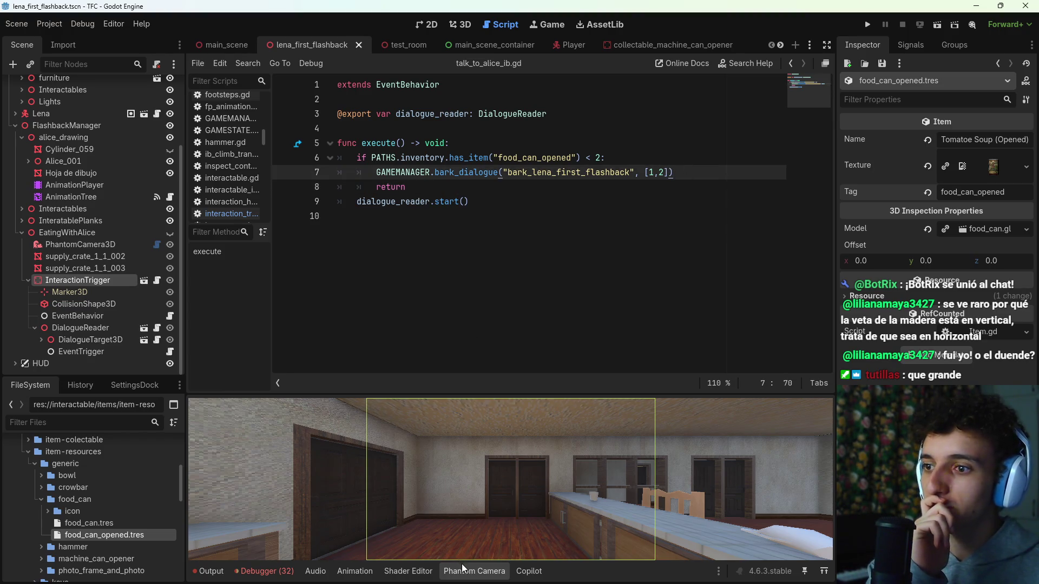
{"action": "left_click", "coordinate": [462, 570]}
{"action": "key", "text": "ctrl+s"}
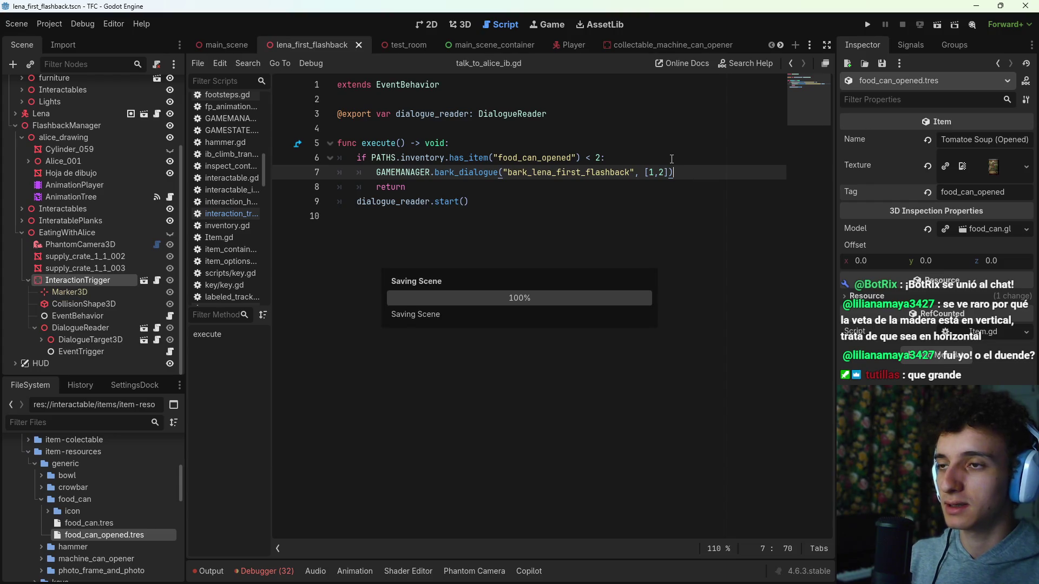
{"action": "left_click", "coordinate": [462, 26]}
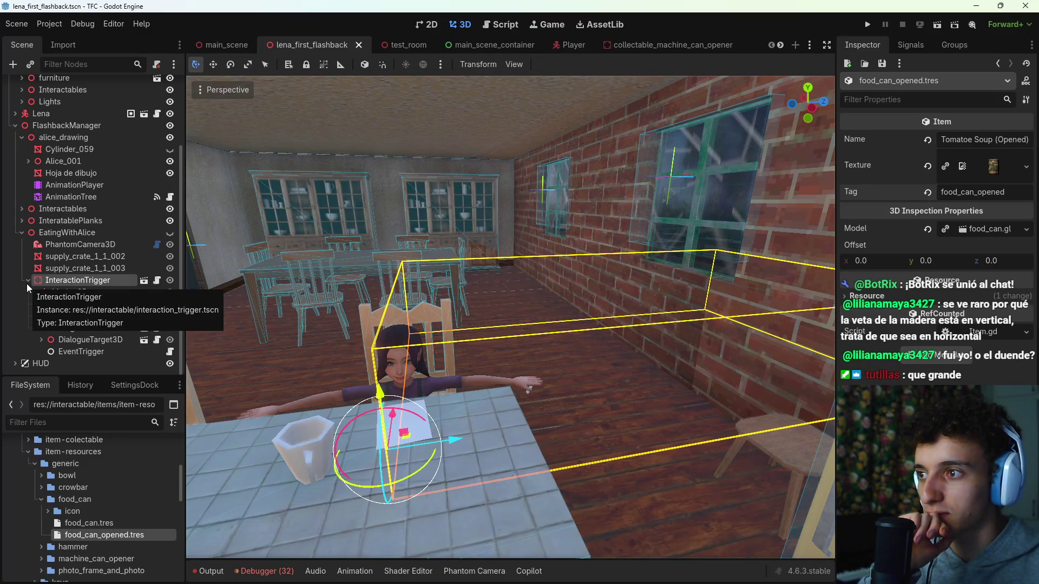
{"action": "left_click", "coordinate": [500, 24]}
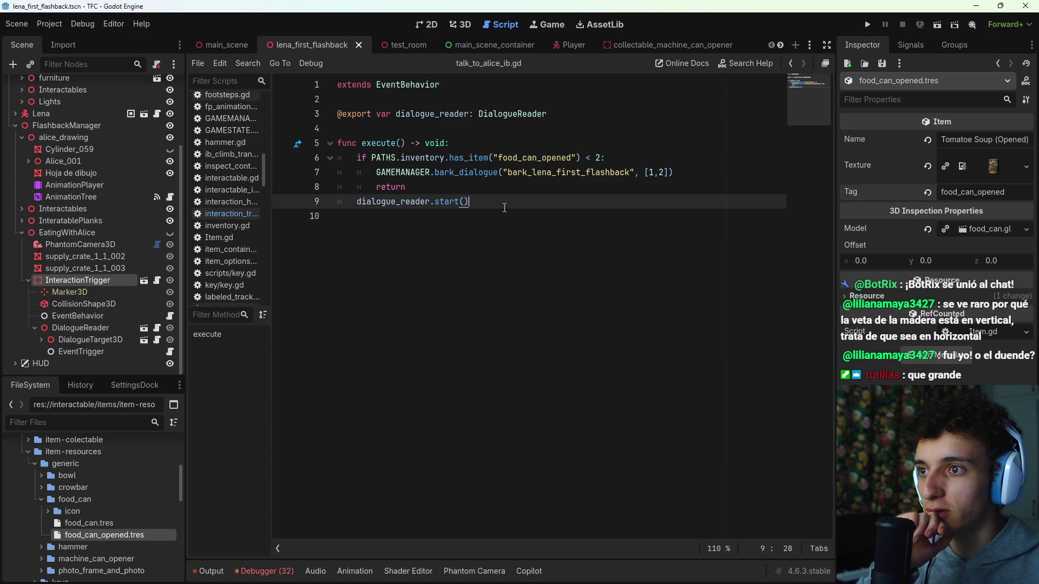
Add blank lines after return in execute() and drag in PhantomCamera3D as exported phantom_camera_3d
{"action": "left_click", "coordinate": [490, 188]}
{"action": "key", "text": "Return"}
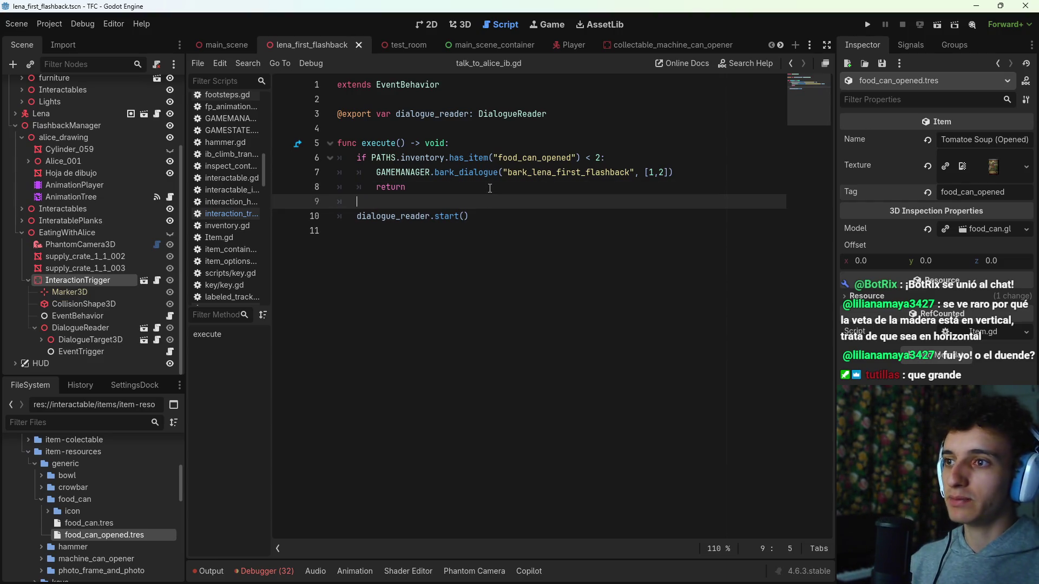
{"action": "key", "text": "Return"}
{"action": "key", "text": "BackSpace"}
{"action": "key", "text": "BackSpace"}
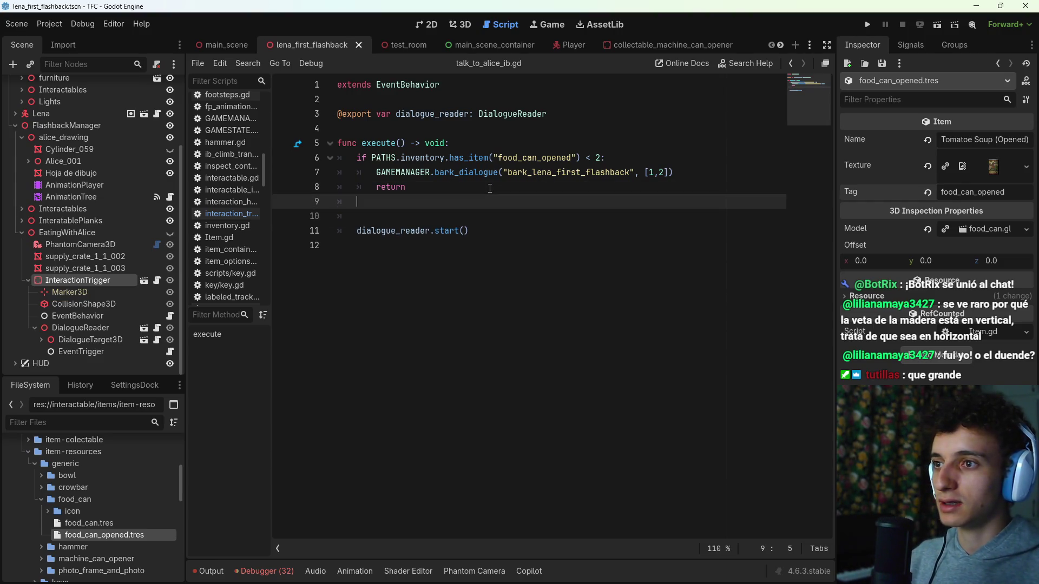
{"action": "key", "text": "Return"}
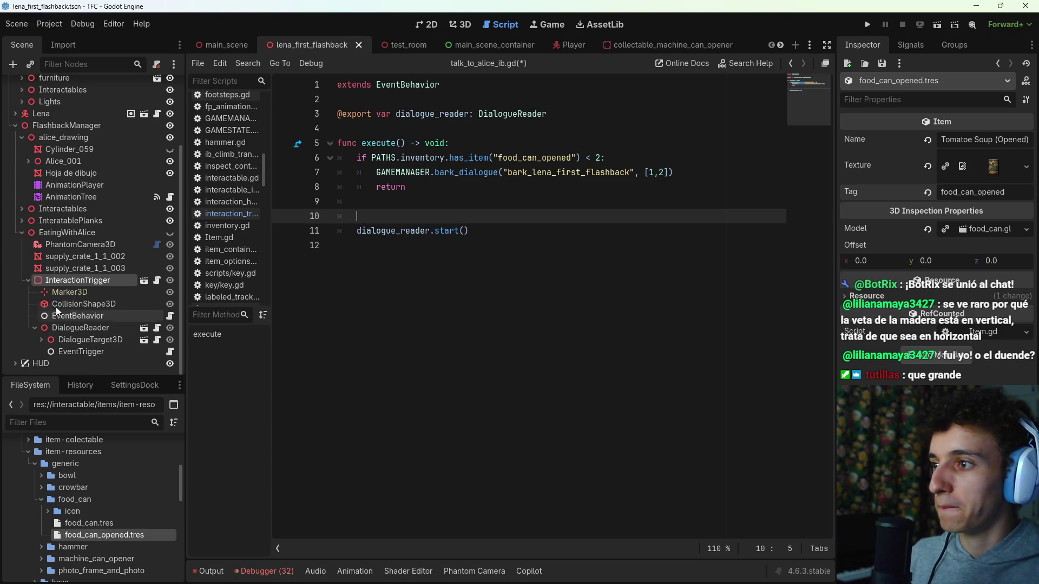
{"action": "left_click_drag", "start_coordinate": [77, 247], "coordinate": [385, 213]}
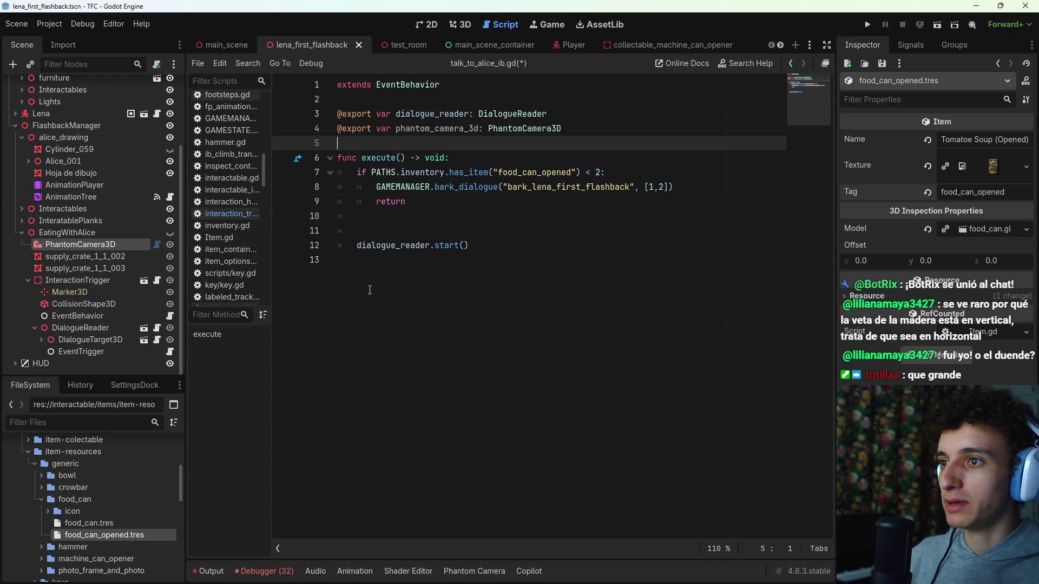
Write 'phantom_camera_3d.priority = 20' inside execute() and save
{"action": "left_click", "coordinate": [417, 237]}
{"action": "type", "text": "pha"}
{"action": "key", "text": "Return"}
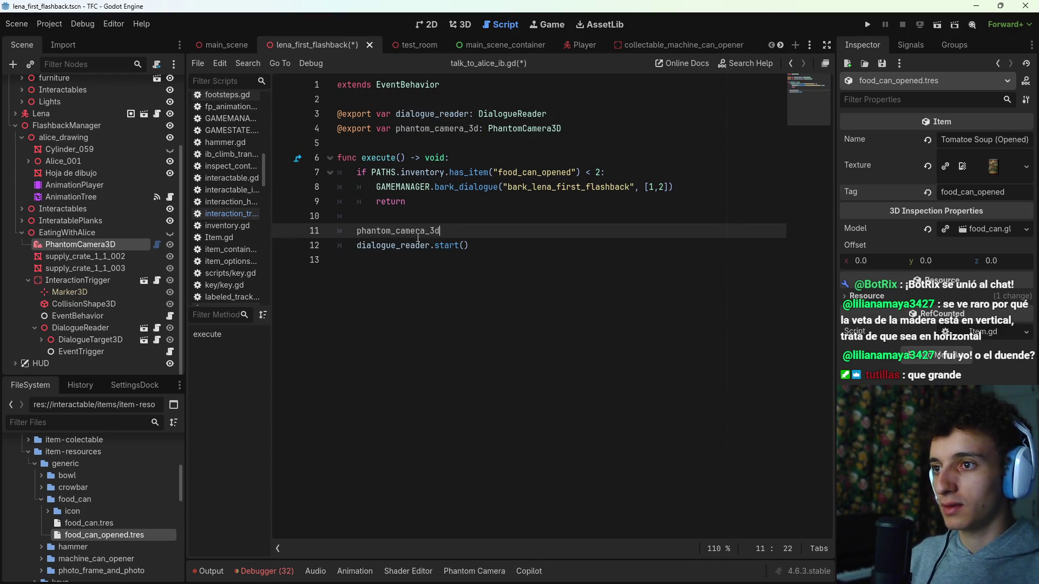
{"action": "type", "text": "."}
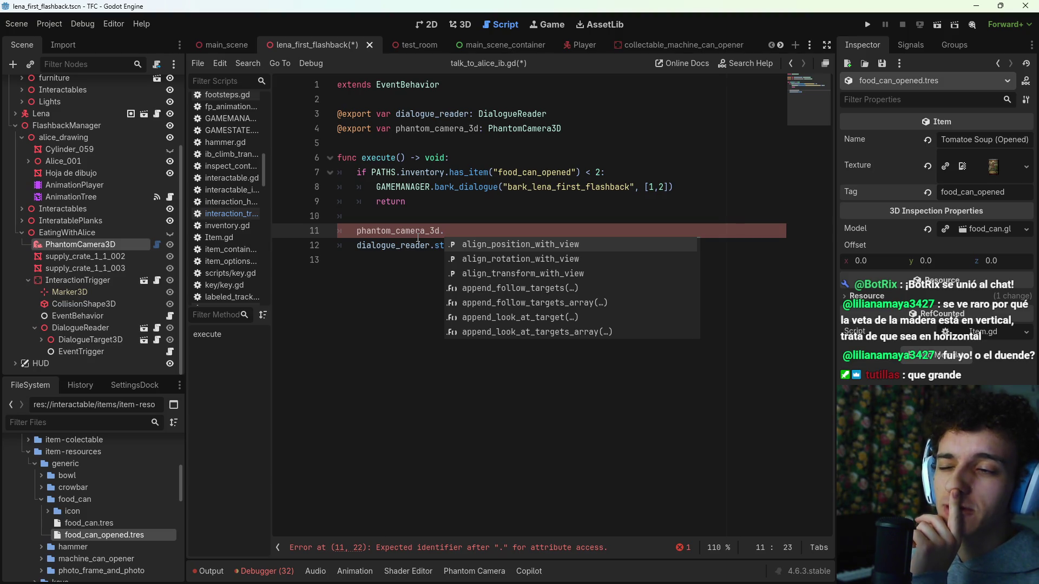
{"action": "type", "text": "prio"}
{"action": "key", "text": "Return"}
{"action": "type", "text": "= 20"}
{"action": "key", "text": "ctrl+s"}
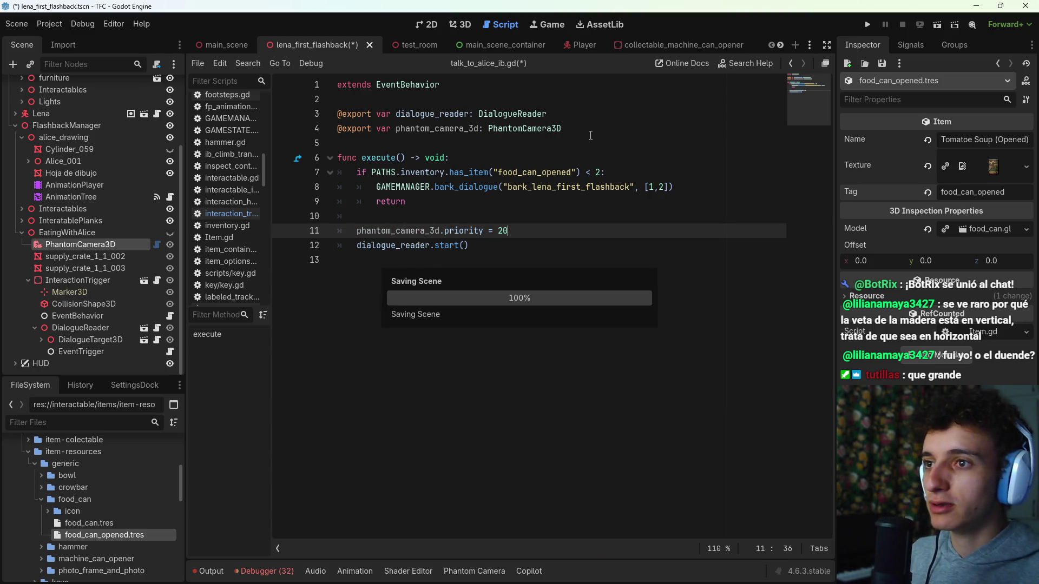
{"action": "left_click", "coordinate": [642, 132]}
{"action": "key", "text": "Return"}
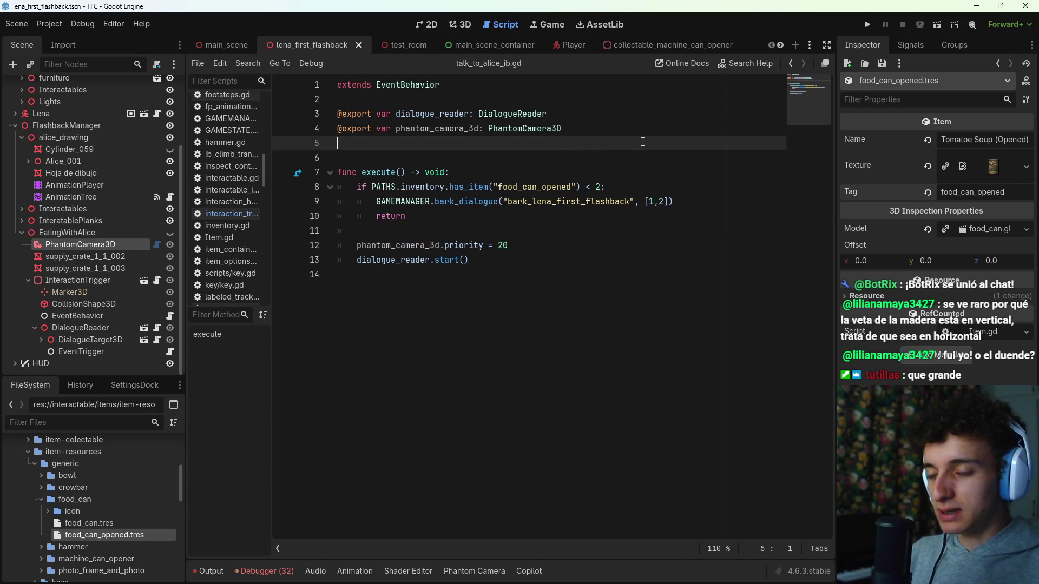
{"action": "type", "text": "@onready var player_rcam : PlayerR"}
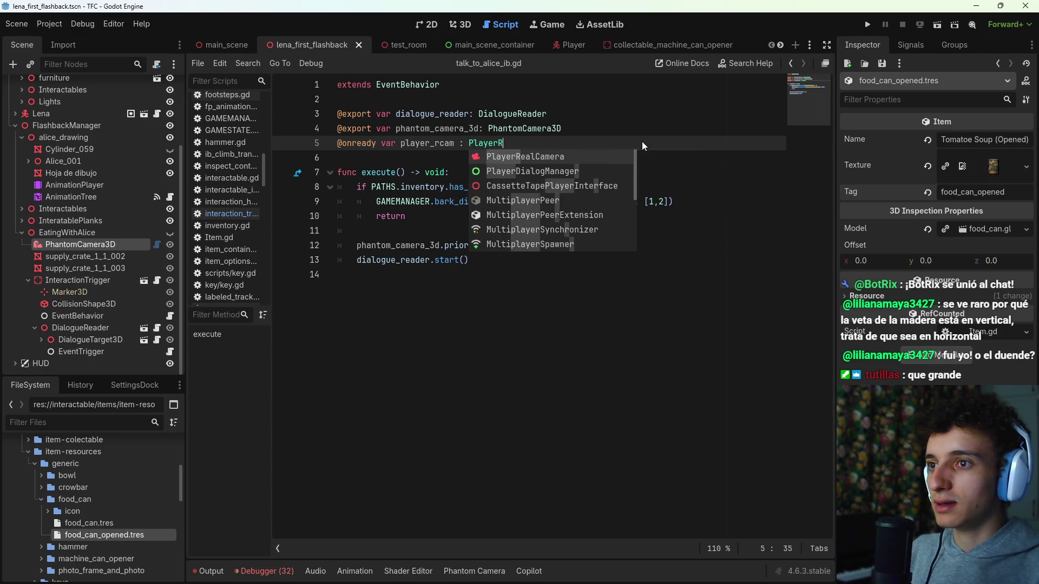
{"action": "key", "text": "Return"}
{"action": "type", "text": "= "}
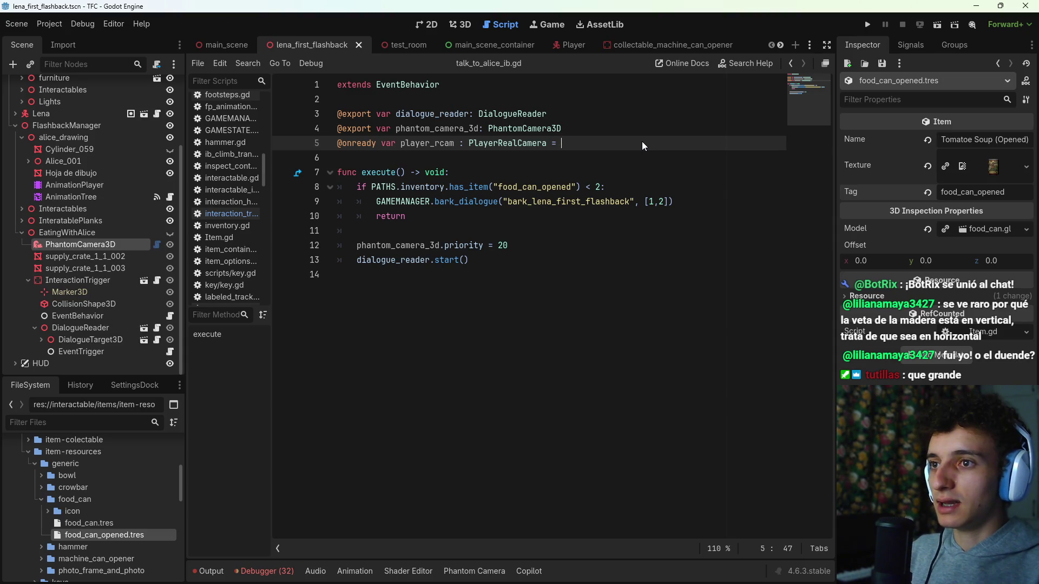
{"action": "type", "text": "PATHS.pla"}
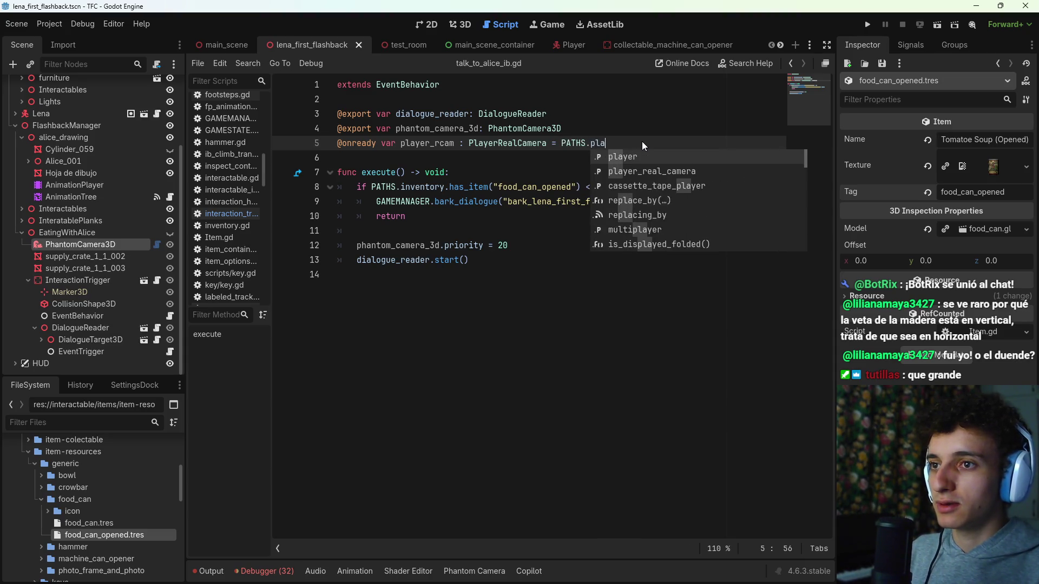
{"action": "type", "text": "yer"}
{"action": "key", "text": "Down"}
{"action": "key", "text": "Return"}
{"action": "left_click", "coordinate": [572, 260]}
{"action": "key", "text": "ctrl+s"}
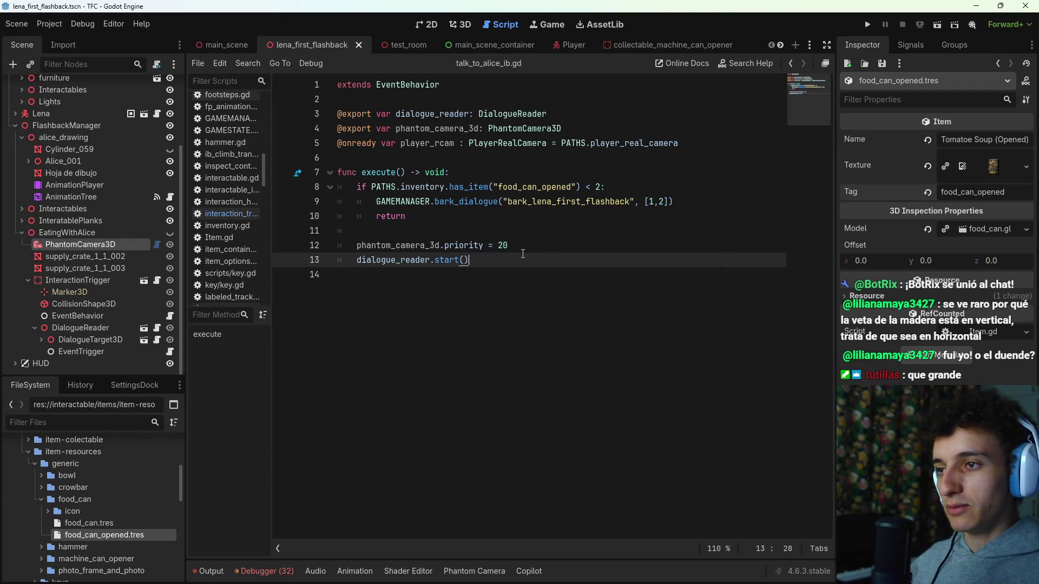
Tidy the empty lines around dialogue_reader.start() in execute()
{"action": "left_click", "coordinate": [560, 232]}
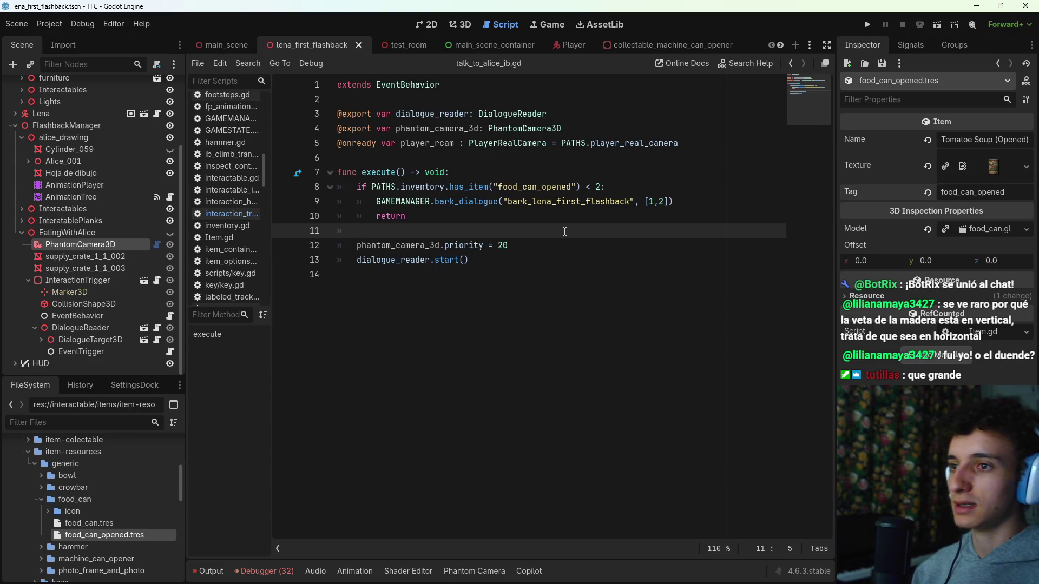
{"action": "left_click", "coordinate": [563, 245]}
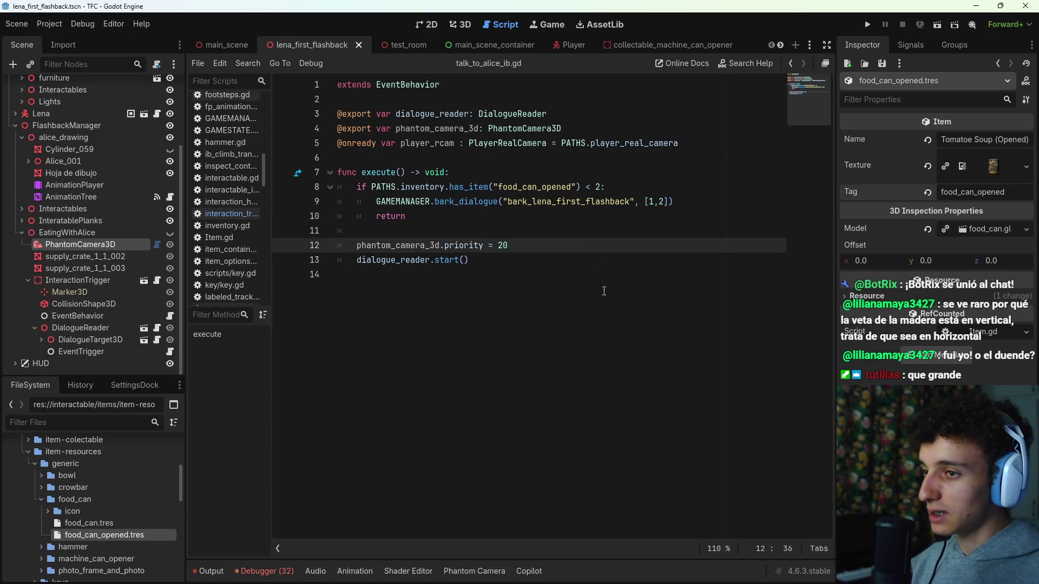
{"action": "key", "text": "Down"}
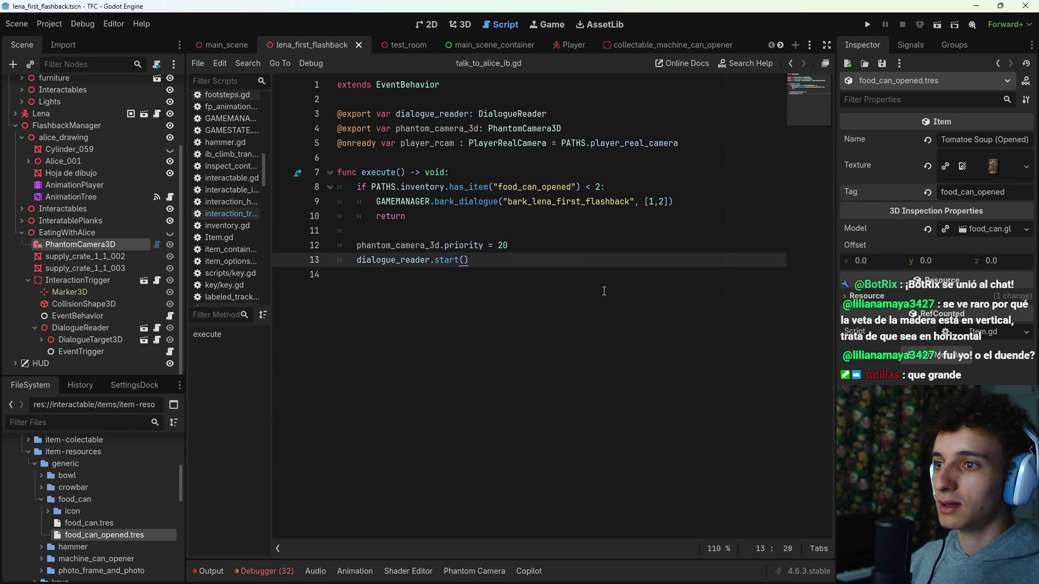
{"action": "key", "text": "Return"}
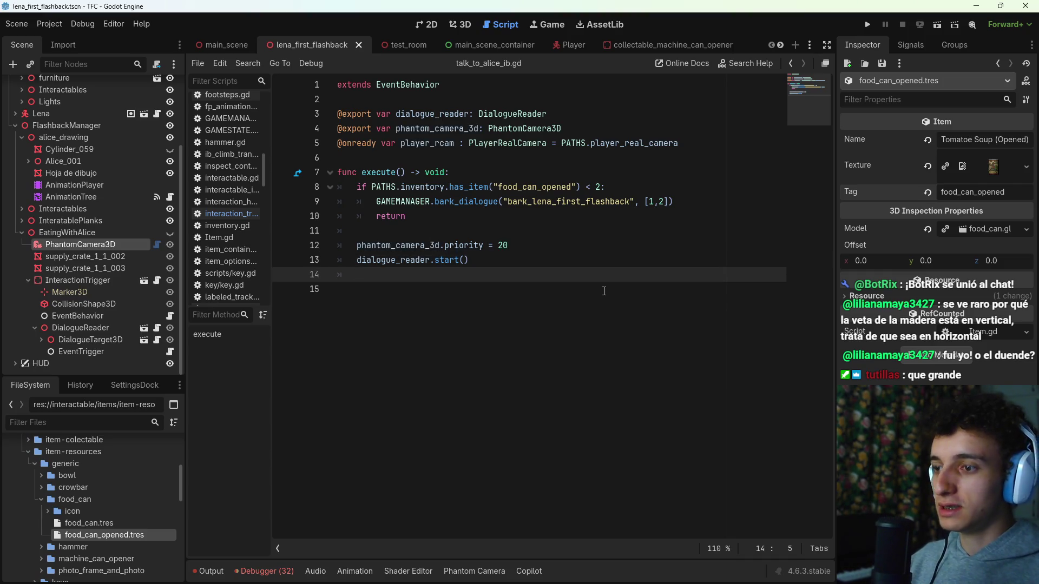
{"action": "key", "text": "BackSpace"}
{"action": "left_click", "coordinate": [571, 245]}
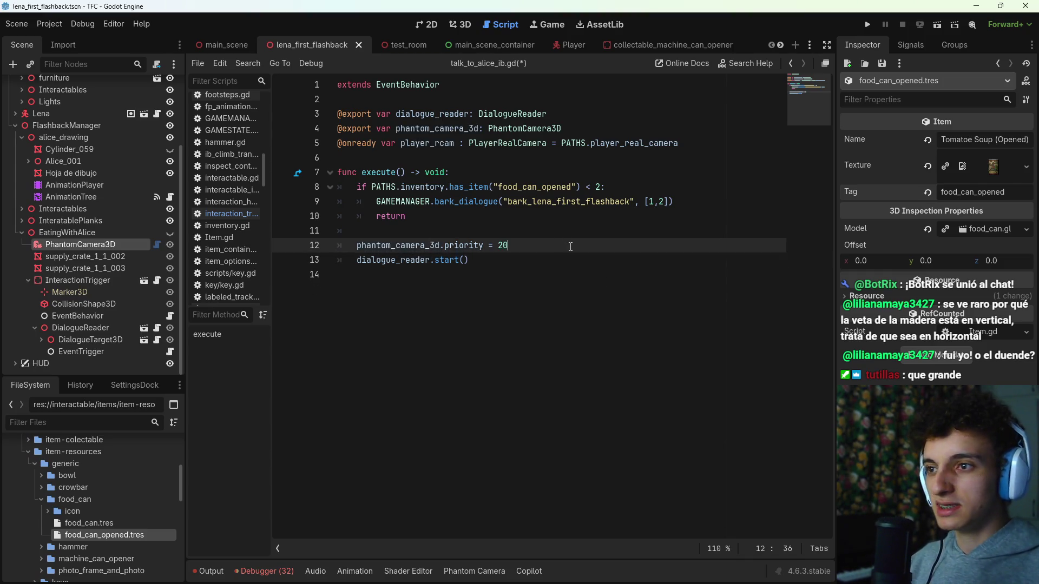
Add a PATHS.player.desactivate() call after the priority assignment and save
{"action": "key", "text": "Return"}
{"action": "type", "text": "pla"}
{"action": "key", "text": "BackSpace"}
{"action": "key", "text": "BackSpace"}
{"action": "key", "text": "BackSpace"}
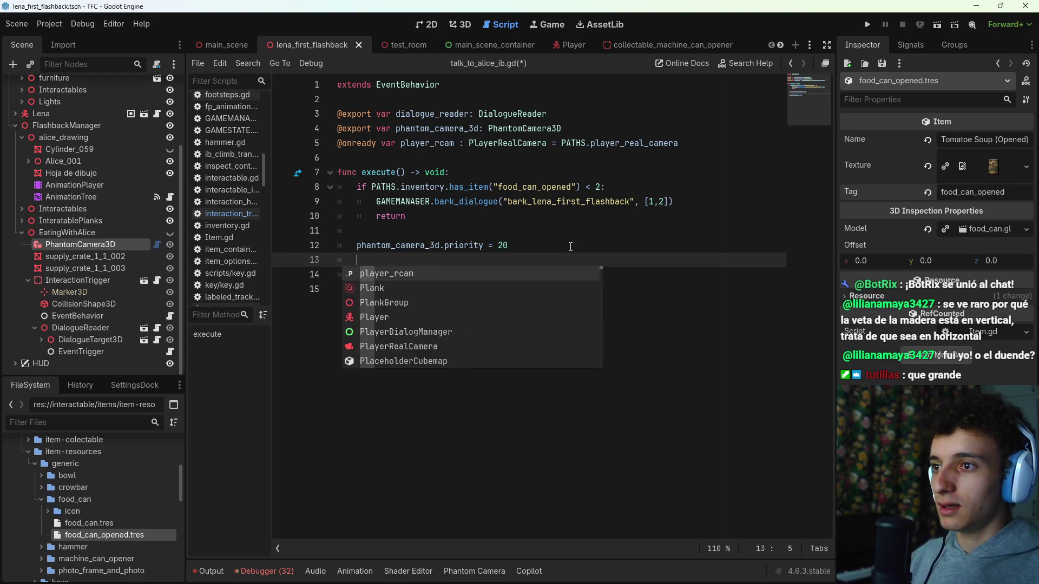
{"action": "key", "text": "Escape"}
{"action": "type", "text": "PATHS.player.des"}
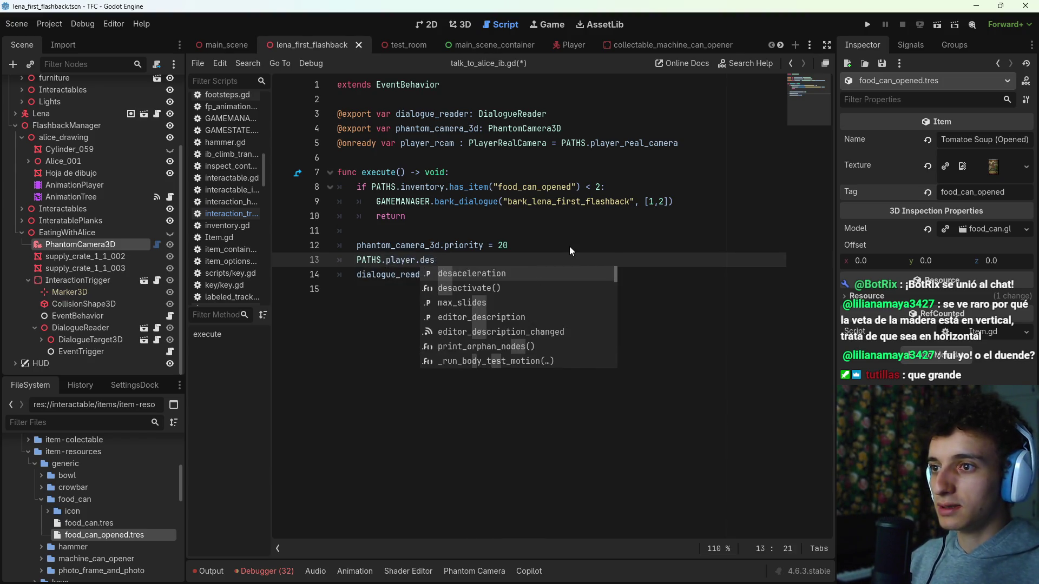
{"action": "key", "text": "Down"}
{"action": "key", "text": "Return"}
{"action": "key", "text": "ctrl+s"}
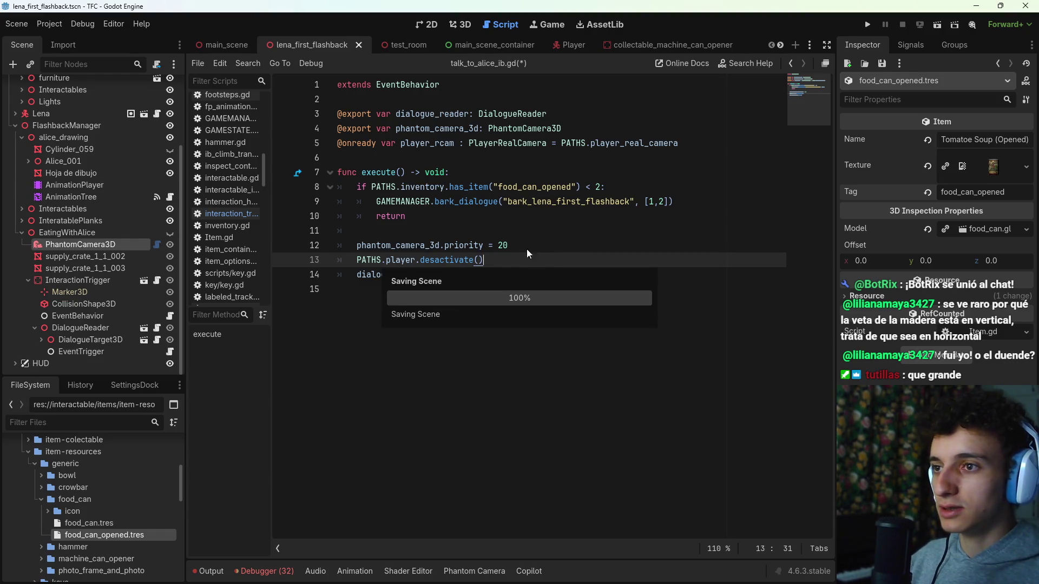
{"action": "left_click", "coordinate": [534, 245]}
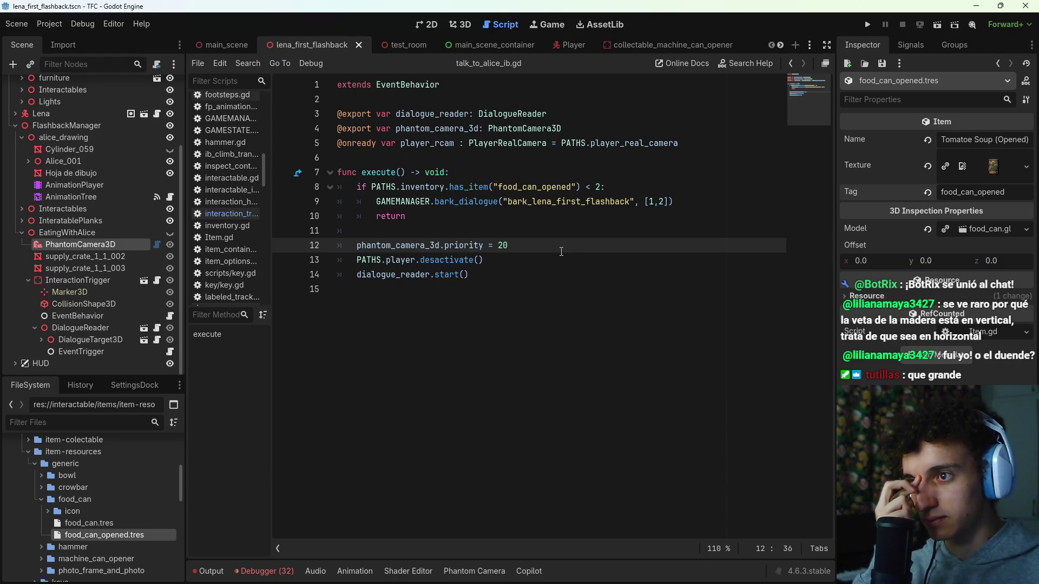
{"action": "left_click", "coordinate": [518, 257]}
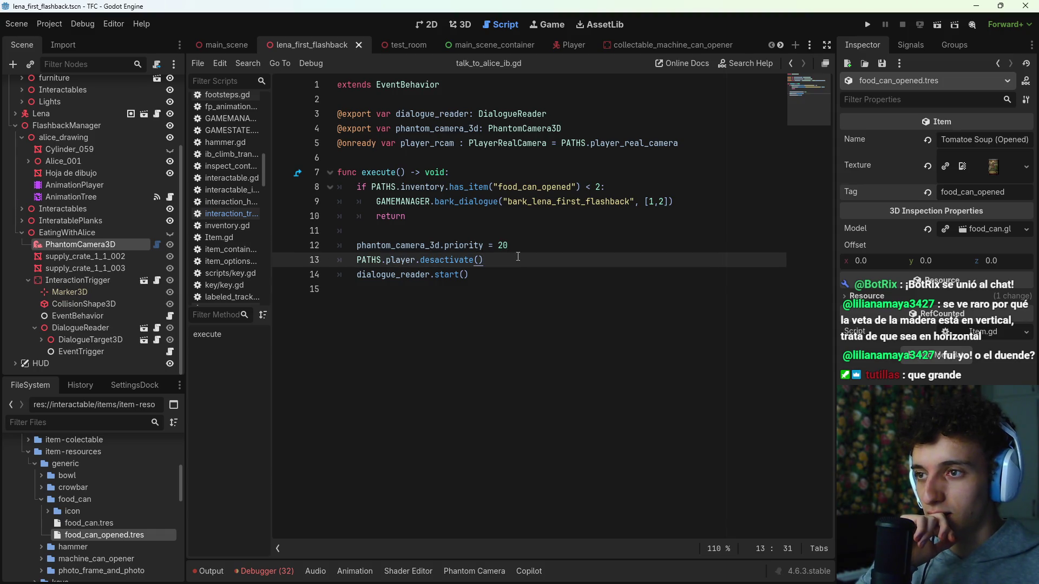
{"action": "key", "text": "Return"}
{"action": "key", "text": "Return"}
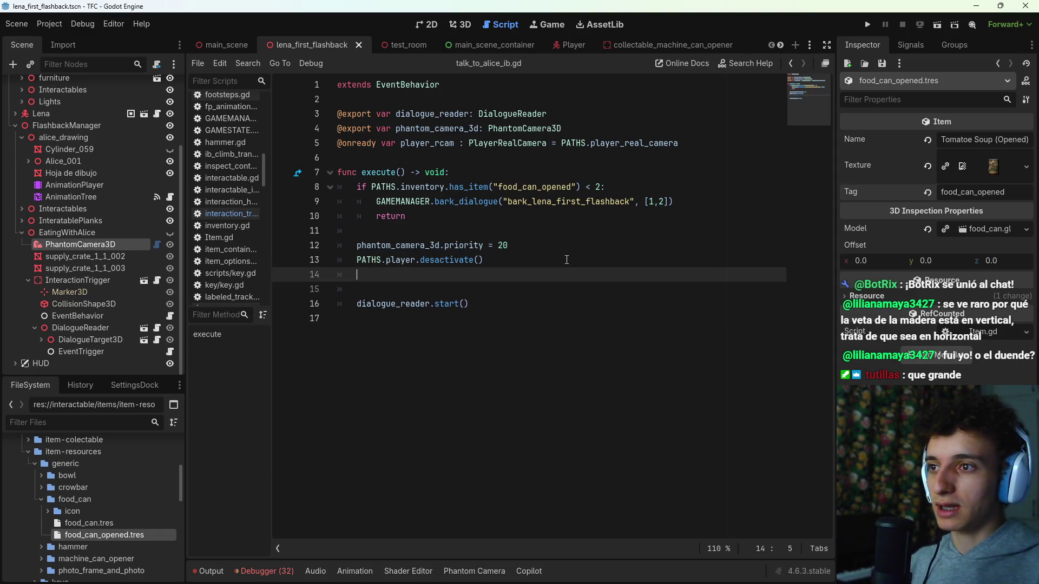
Insert 'await player_rcam.change_state(player_rcam.State.BLOQUED)' above the priority line and save
{"action": "left_click", "coordinate": [633, 241]}
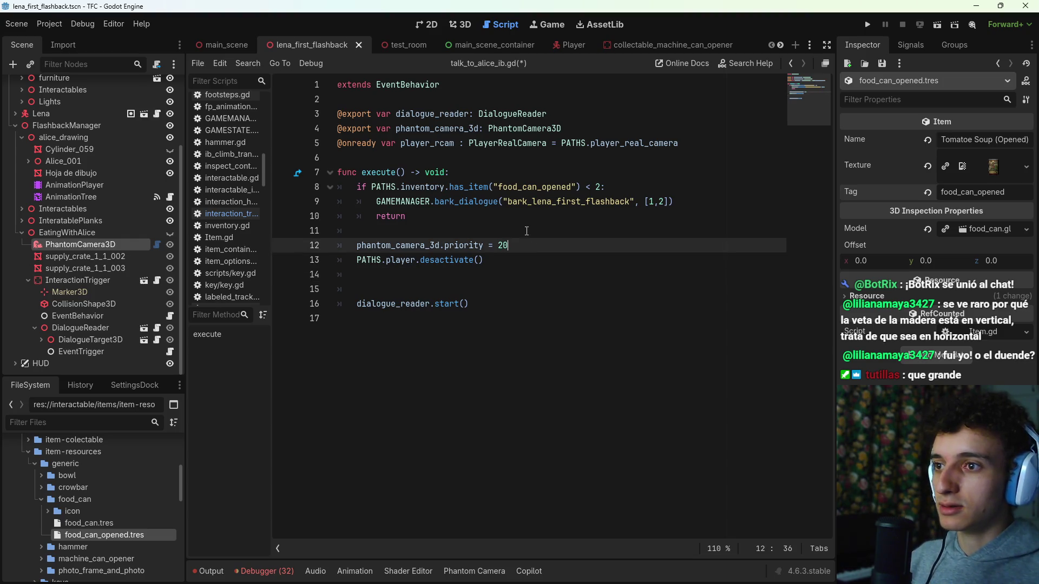
{"action": "key", "text": "Up"}
{"action": "key", "text": "Return"}
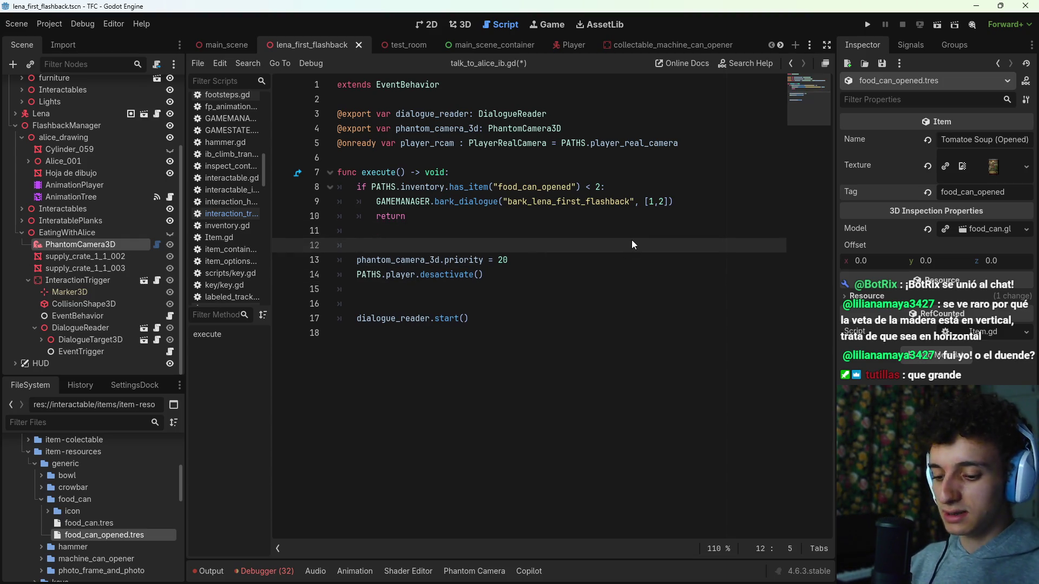
{"action": "type", "text": "player_rcam.c"}
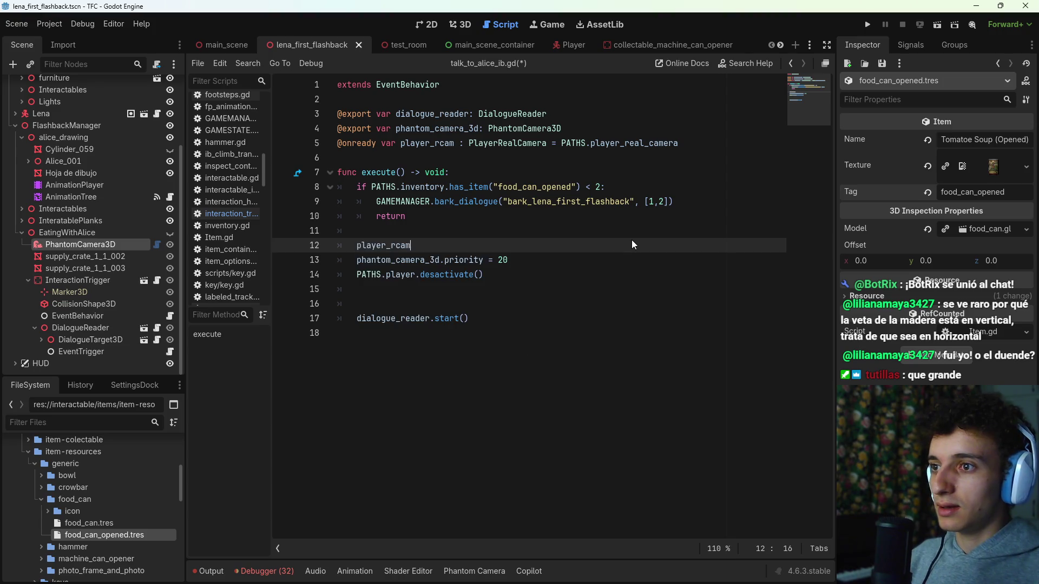
{"action": "key", "text": "Down"}
{"action": "key", "text": "Return"}
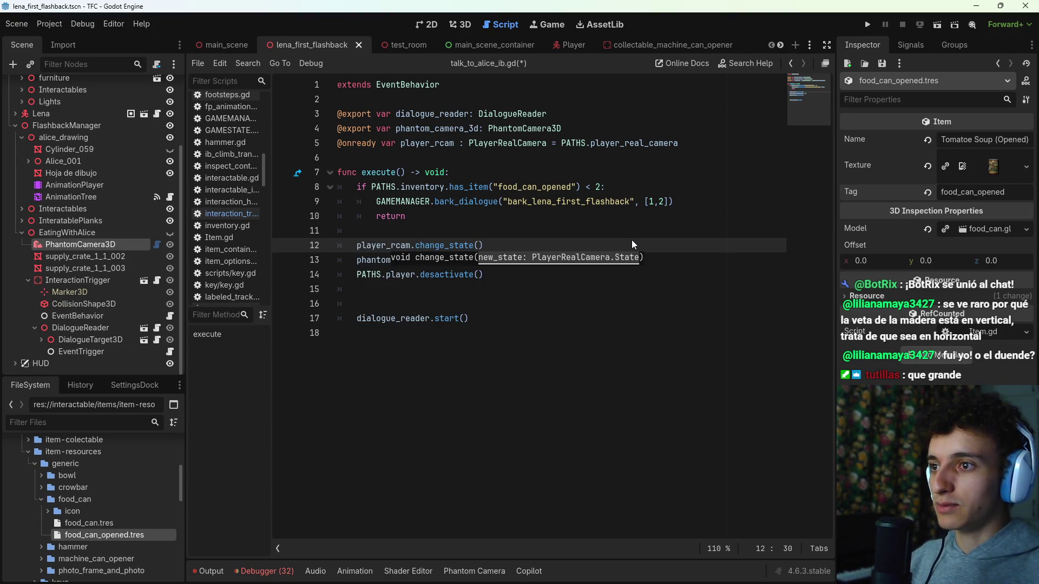
{"action": "type", "text": "player_rcam."}
{"action": "key", "text": "Escape"}
{"action": "type", "text": "State."}
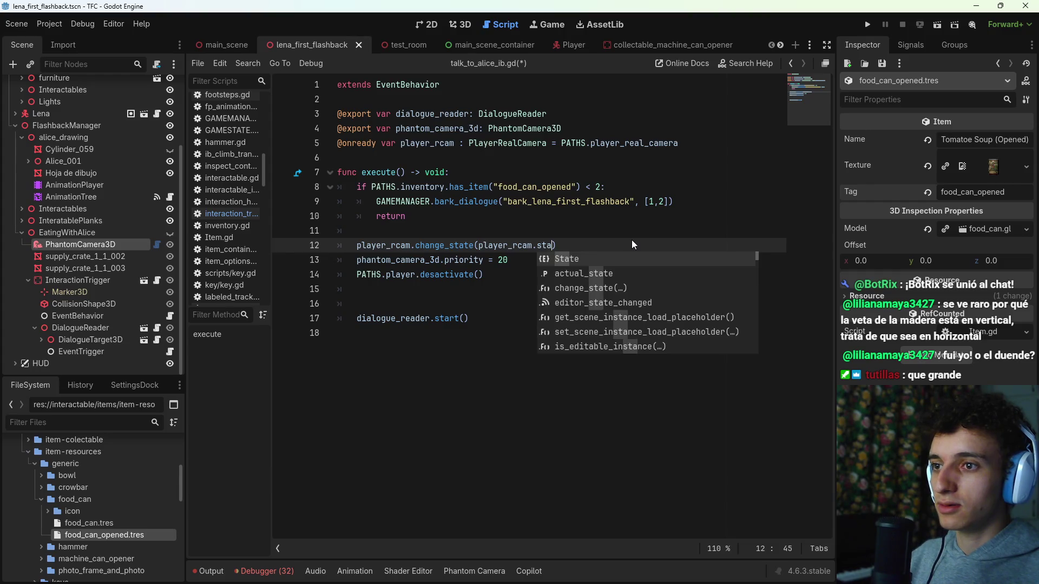
{"action": "key", "text": "Down"}
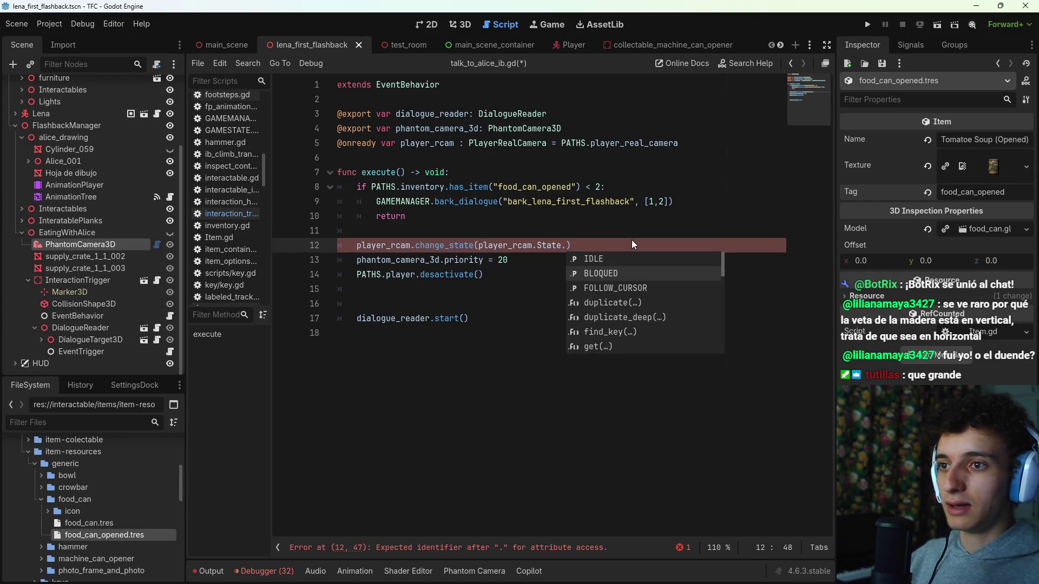
{"action": "key", "text": "Return"}
{"action": "key", "text": "Home"}
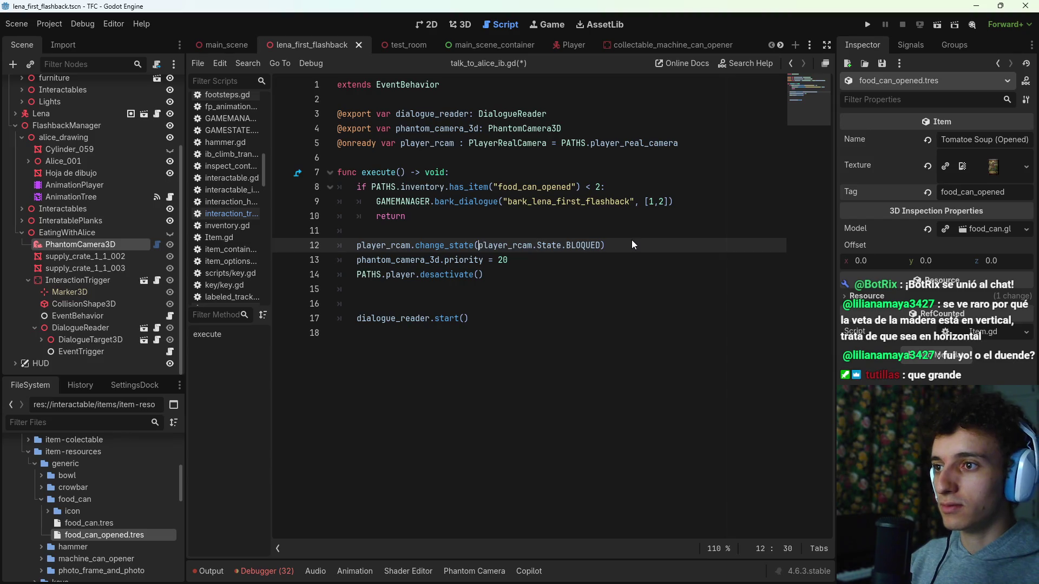
{"action": "type", "text": "await"}
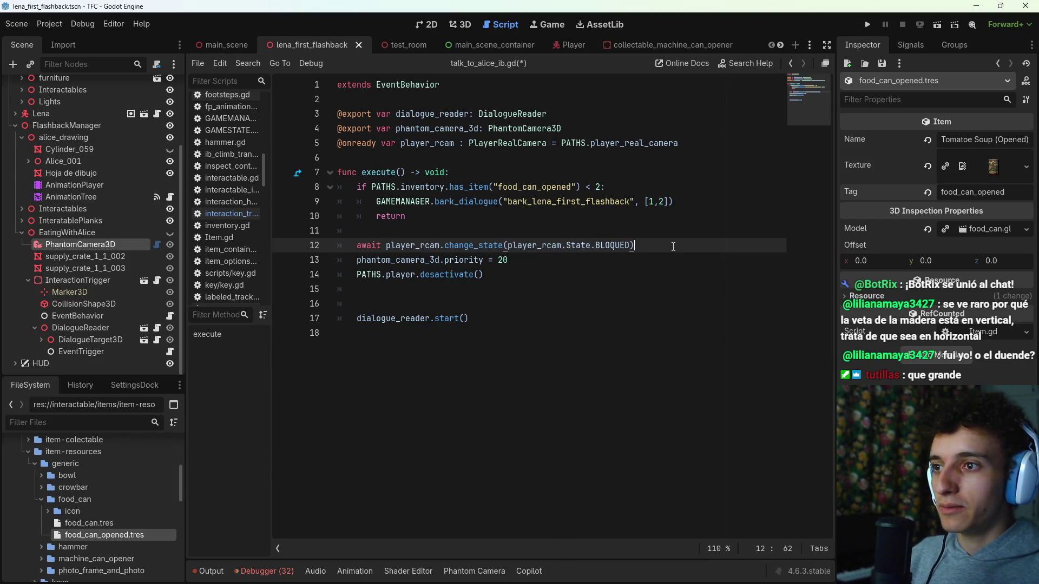
{"action": "key", "text": "ctrl+s"}
{"action": "left_click", "coordinate": [569, 261]}
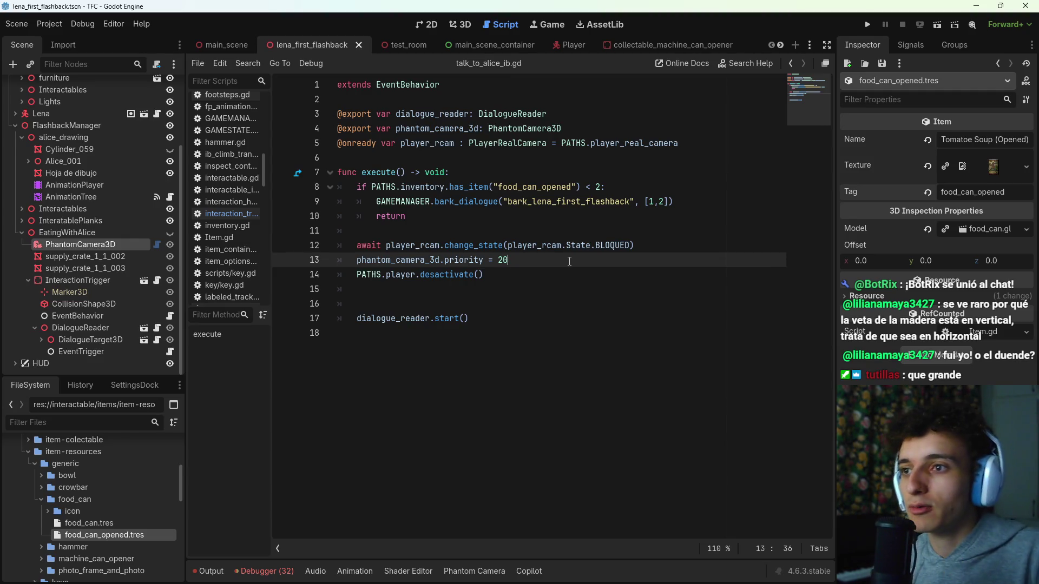
{"action": "left_click", "coordinate": [675, 246]}
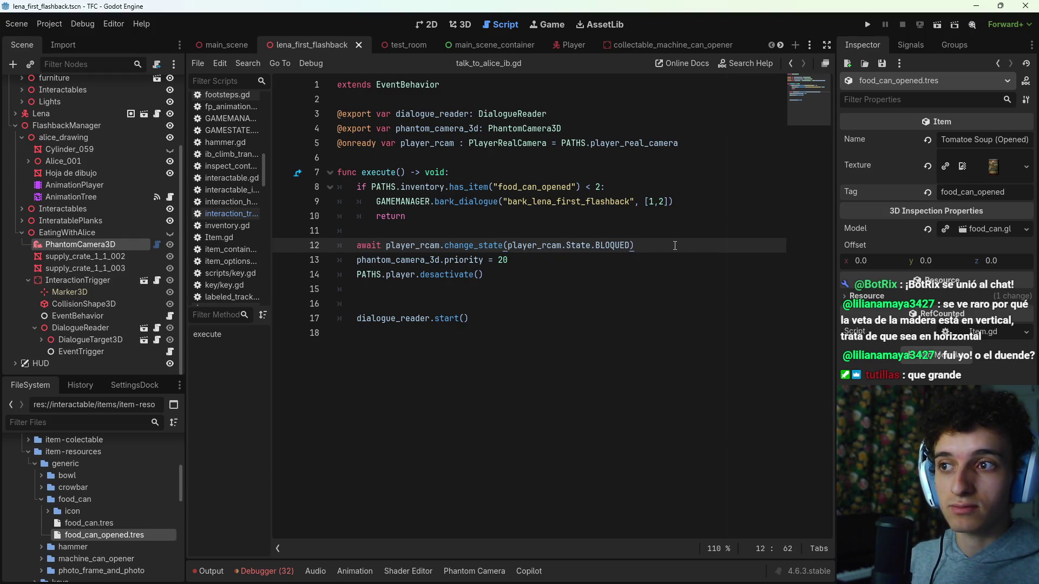
{"action": "key", "text": "Return"}
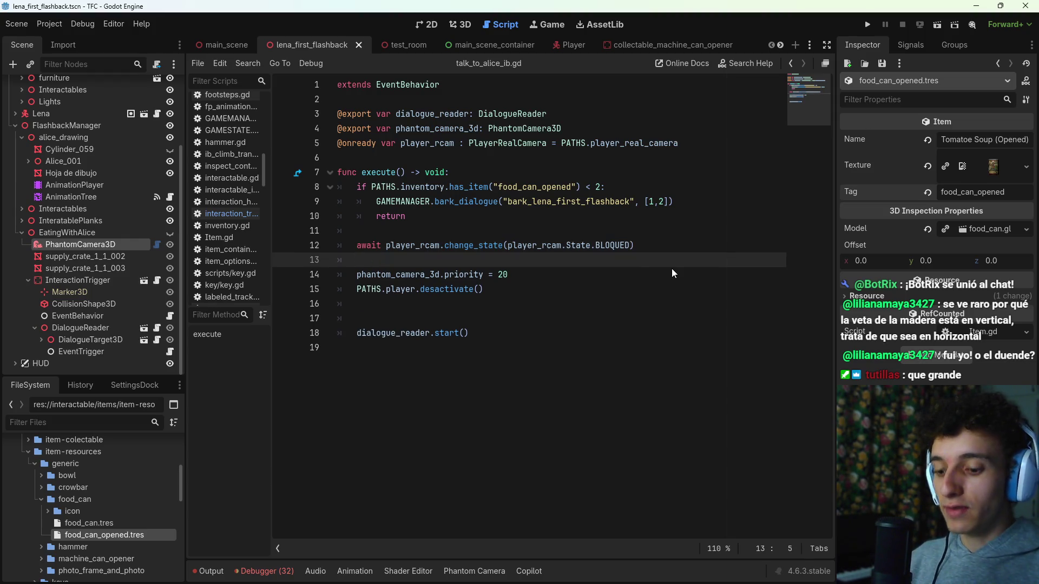
{"action": "type", "text": "PATH"}
{"action": "key", "text": "BackSpace"}
{"action": "key", "text": "BackSpace"}
{"action": "key", "text": "BackSpace"}
{"action": "left_click", "coordinate": [716, 130]}
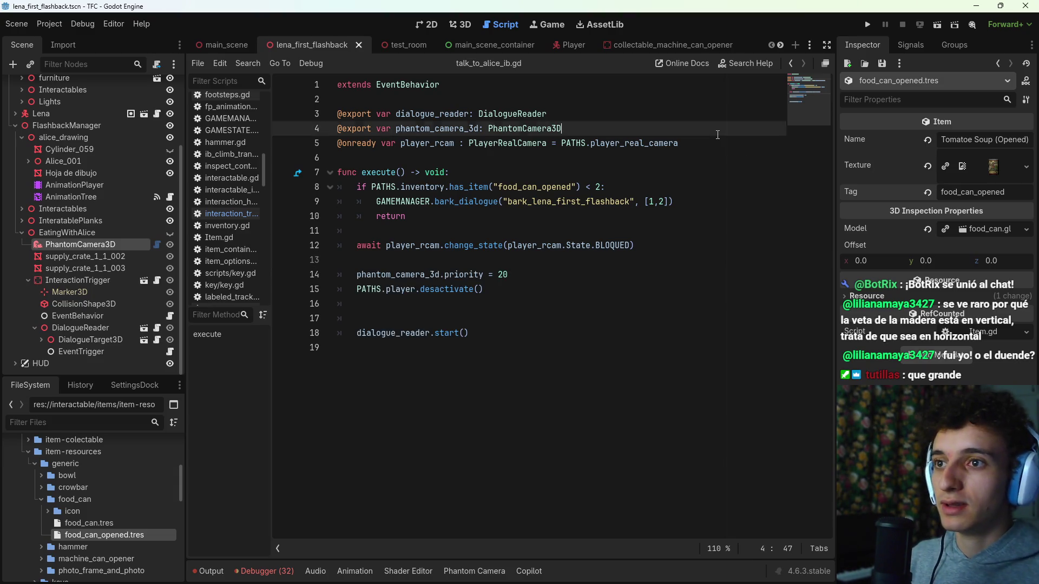
{"action": "left_click", "coordinate": [708, 143]}
{"action": "key", "text": "Return"}
{"action": "type", "text": "@onready var "}
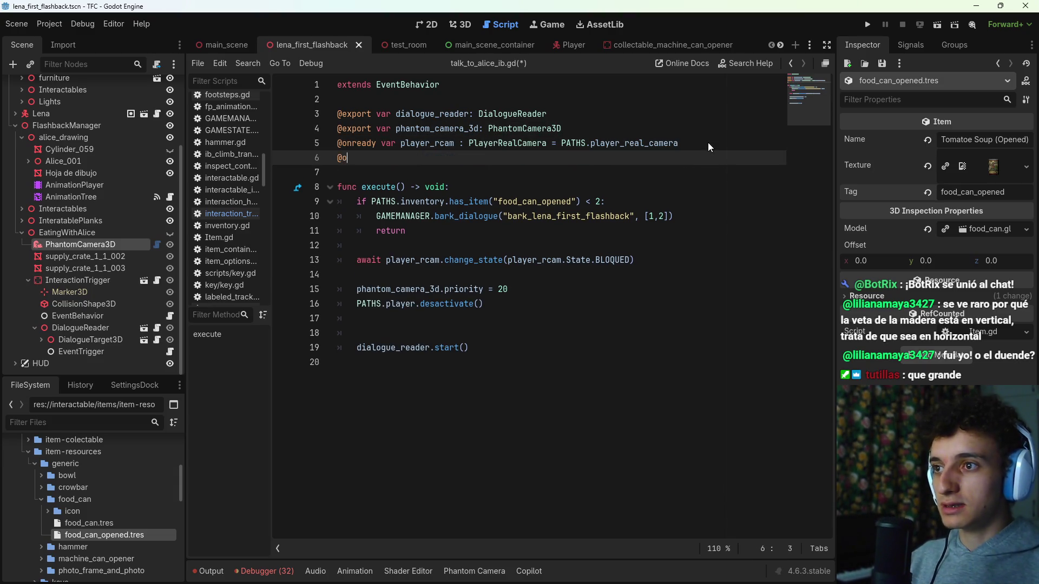
{"action": "type", "text": "fade_cont"}
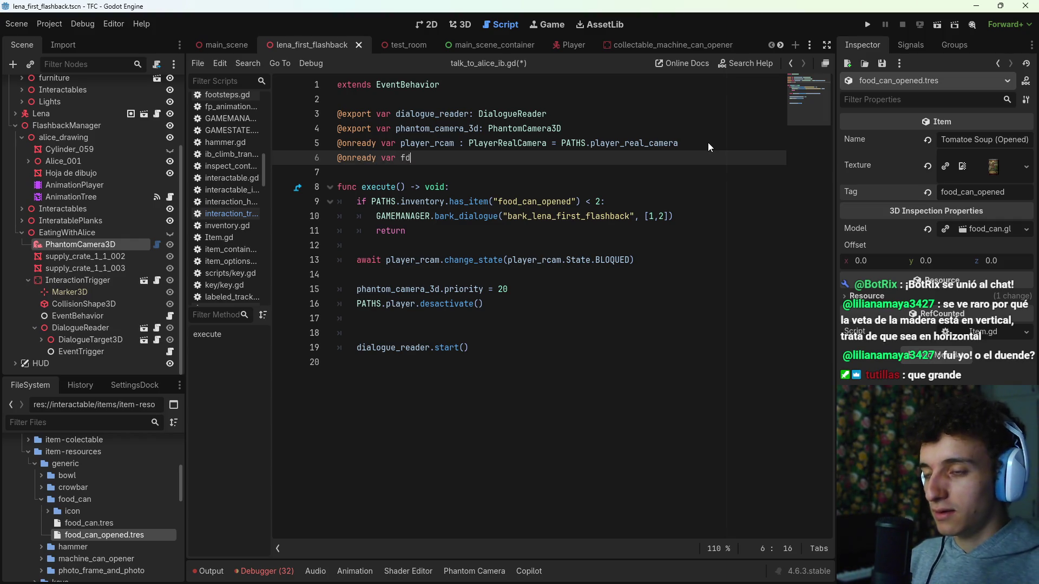
{"action": "type", "text": "roller : Fad"}
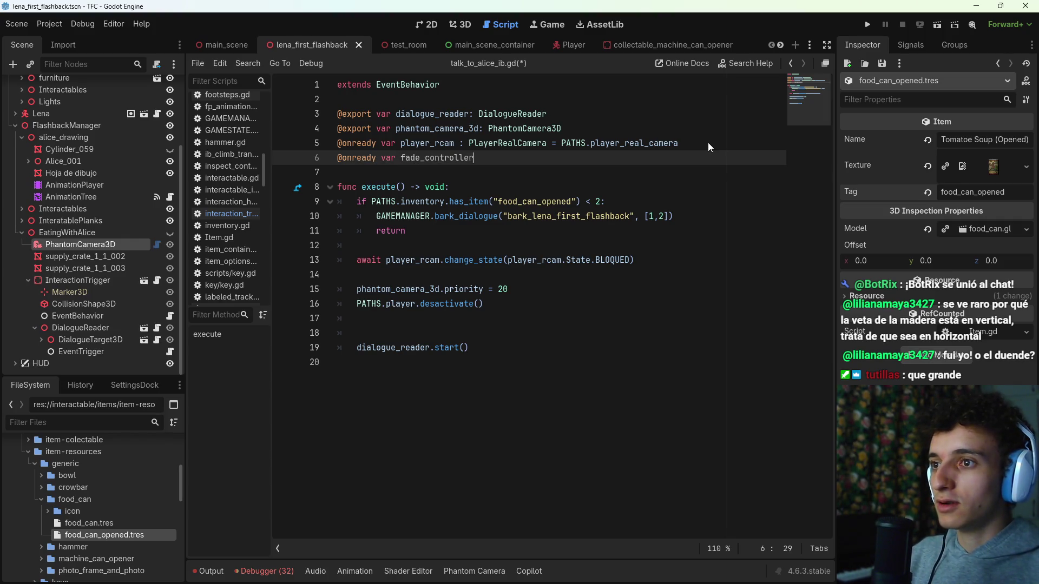
Complete the fade_controller declaration as FadeController = PATHS.fade_controller and save
{"action": "key", "text": "Return"}
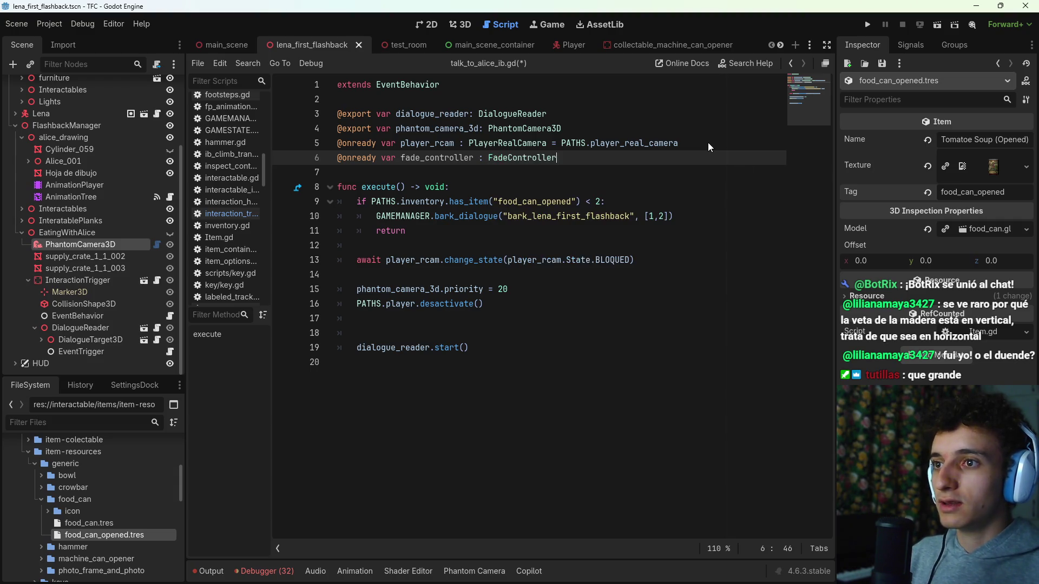
{"action": "type", "text": "= PATHs"}
{"action": "key", "text": "Return"}
{"action": "type", "text": ".fade"}
{"action": "key", "text": "Return"}
{"action": "key", "text": "ctrl+s"}
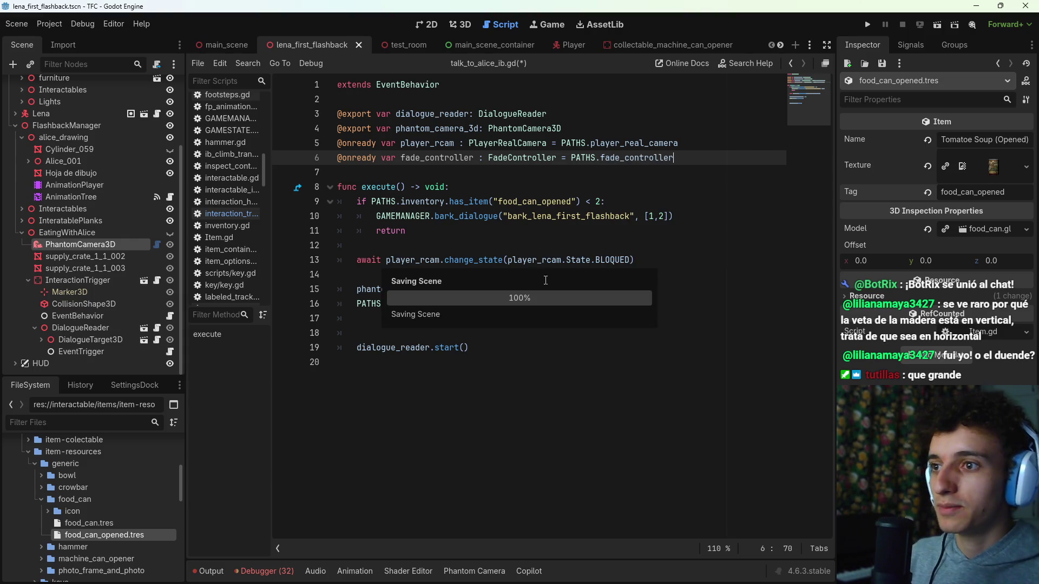
Add fade_controller.fade_in(0.5) to execute() and save
{"action": "left_click", "coordinate": [484, 270]}
{"action": "type", "text": "f"}
{"action": "key", "text": "Return"}
{"action": "key", "text": "Return"}
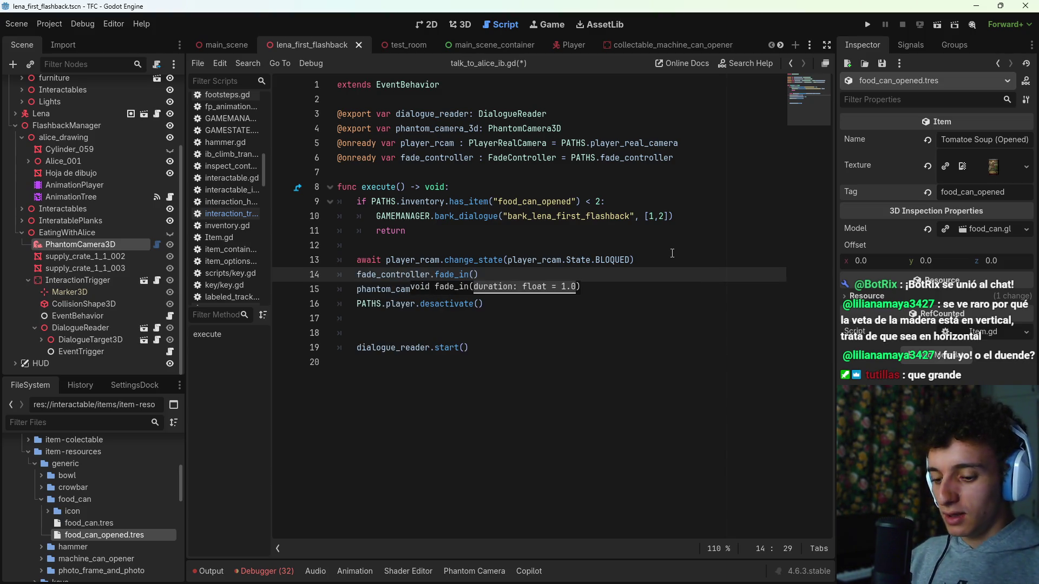
{"action": "type", "text": "0.5"}
{"action": "key", "text": "ctrl+s"}
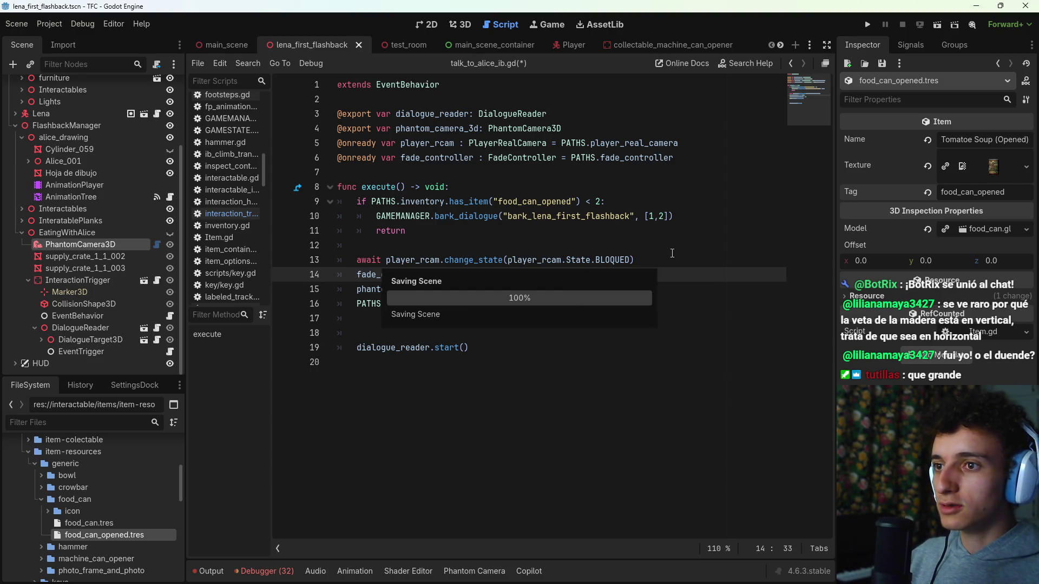
Follow it with 'await fade_controller.fade_in_finished' and save
{"action": "key", "text": "Return"}
{"action": "type", "text": "await "}
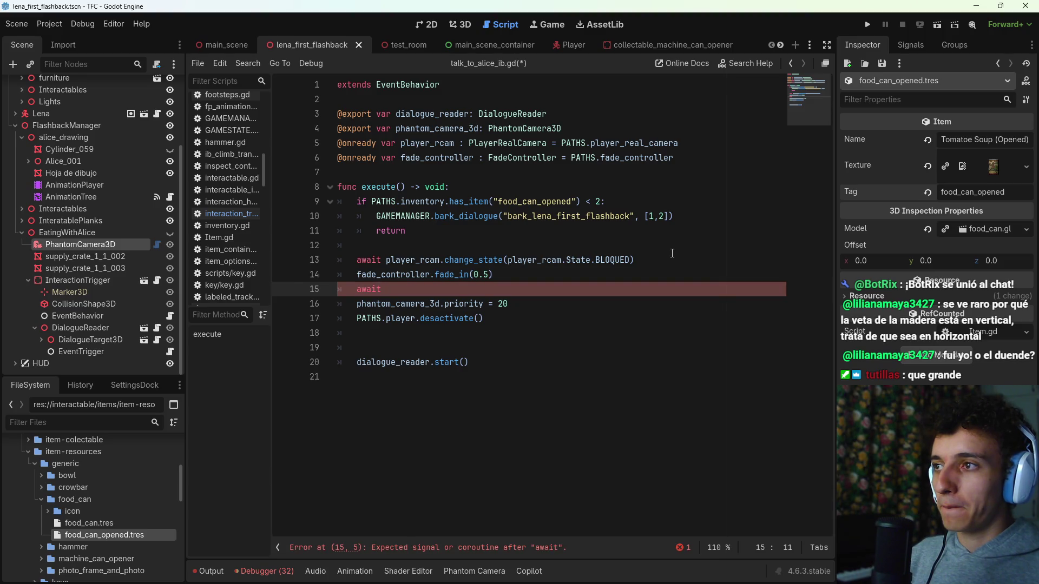
{"action": "type", "text": "fade"}
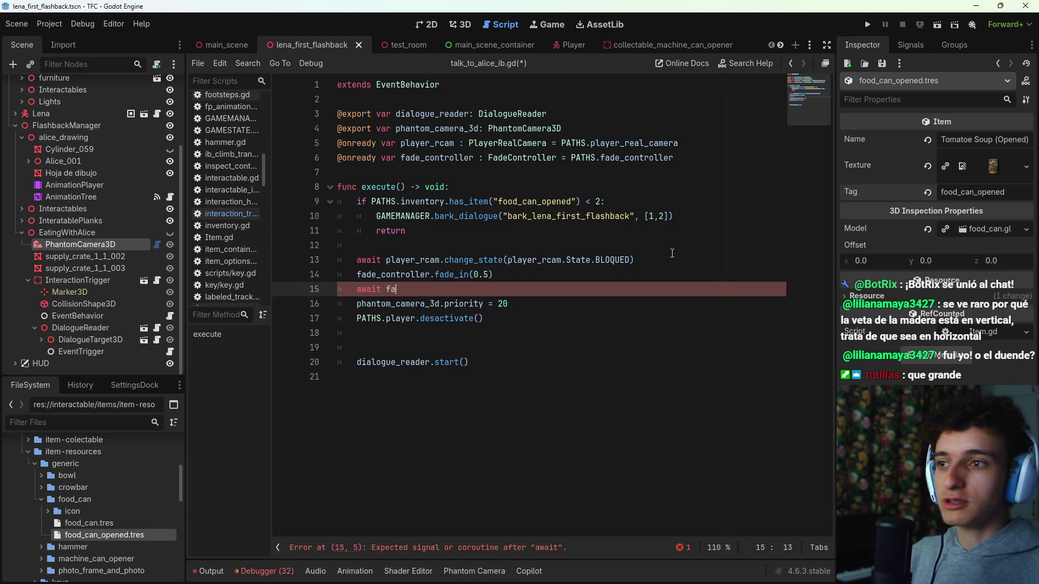
{"action": "type", "text": "fade_controller.fa"}
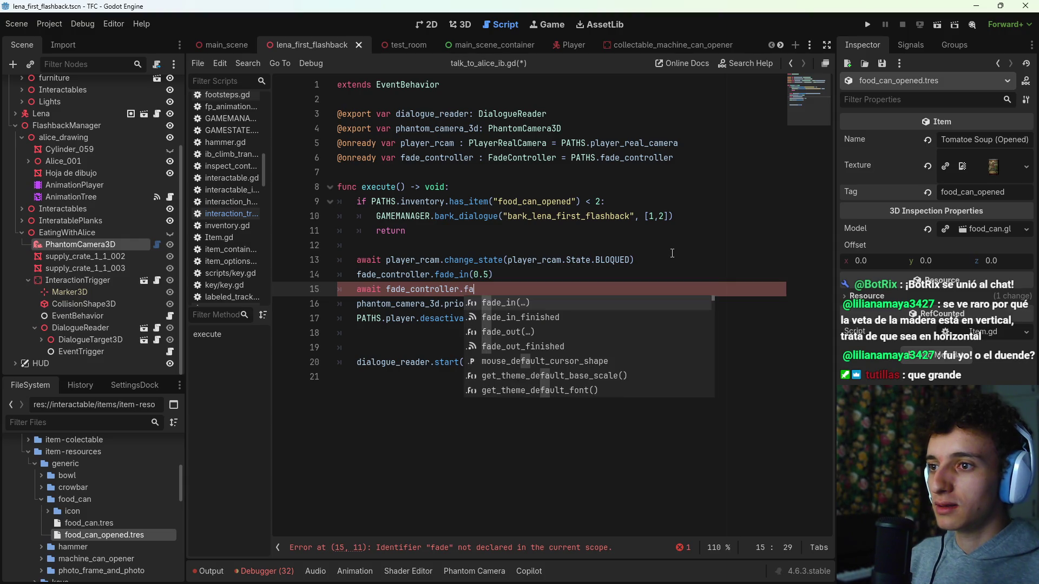
{"action": "key", "text": "Down"}
{"action": "key", "text": "Return"}
{"action": "key", "text": "ctrl+s"}
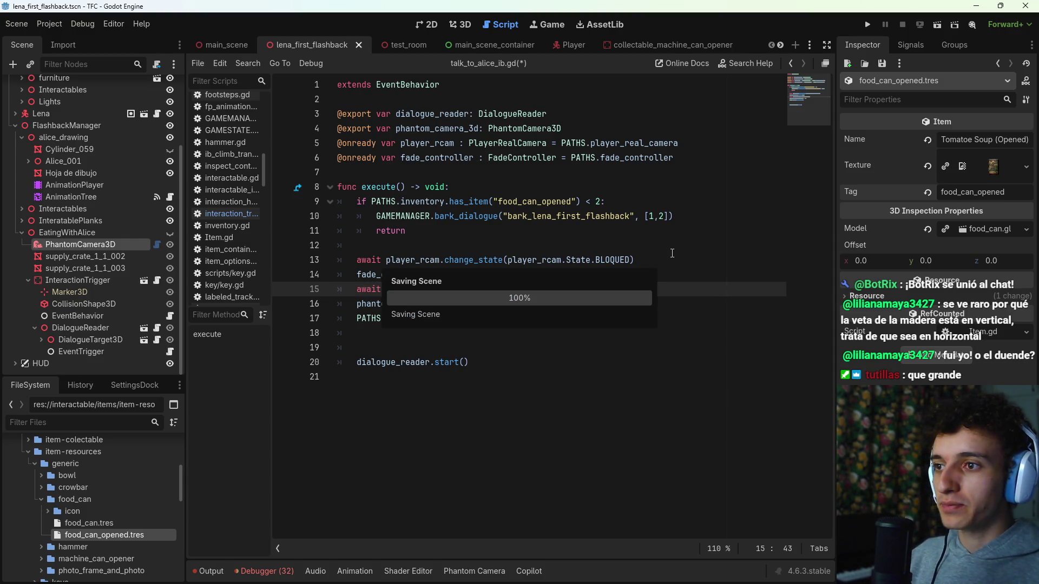
Open a new line after the priority = 20 assignment and select the PhantomCamera3D node
{"action": "key", "text": "Down"}
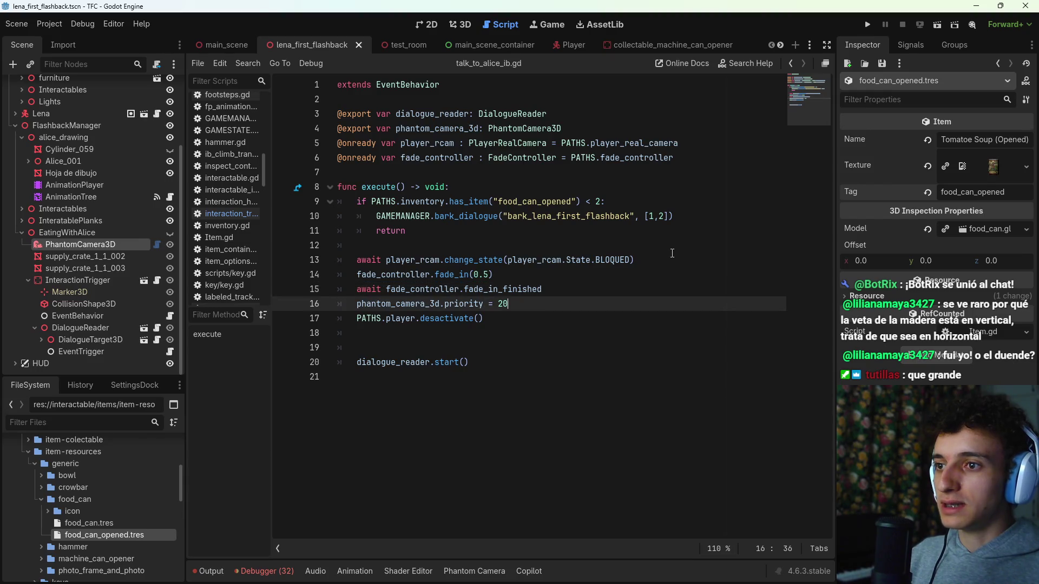
{"action": "key", "text": "Up"}
{"action": "key", "text": "Up"}
{"action": "key", "text": "Down"}
{"action": "key", "text": "Down"}
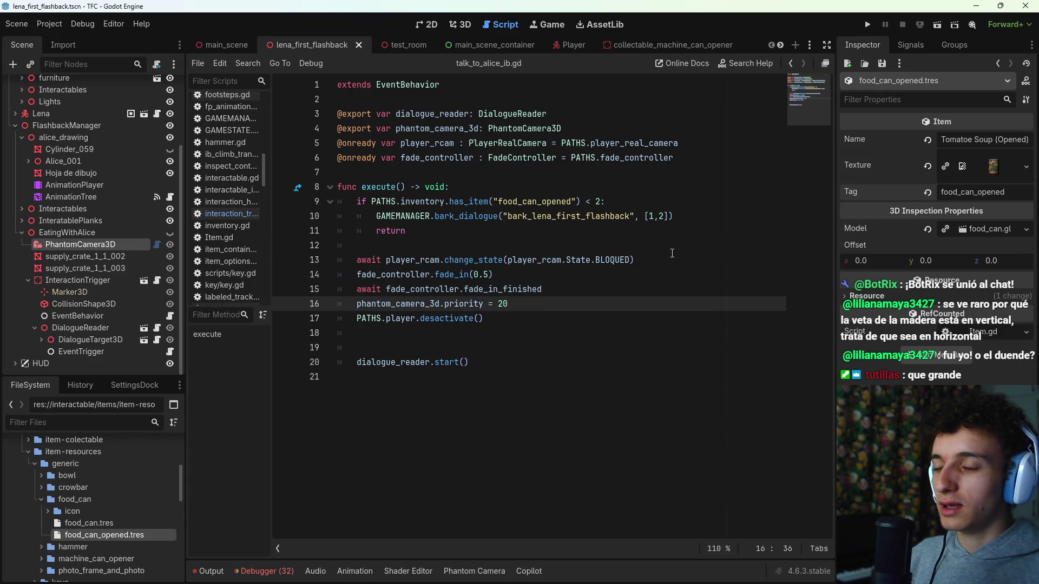
{"action": "left_click", "coordinate": [592, 277]}
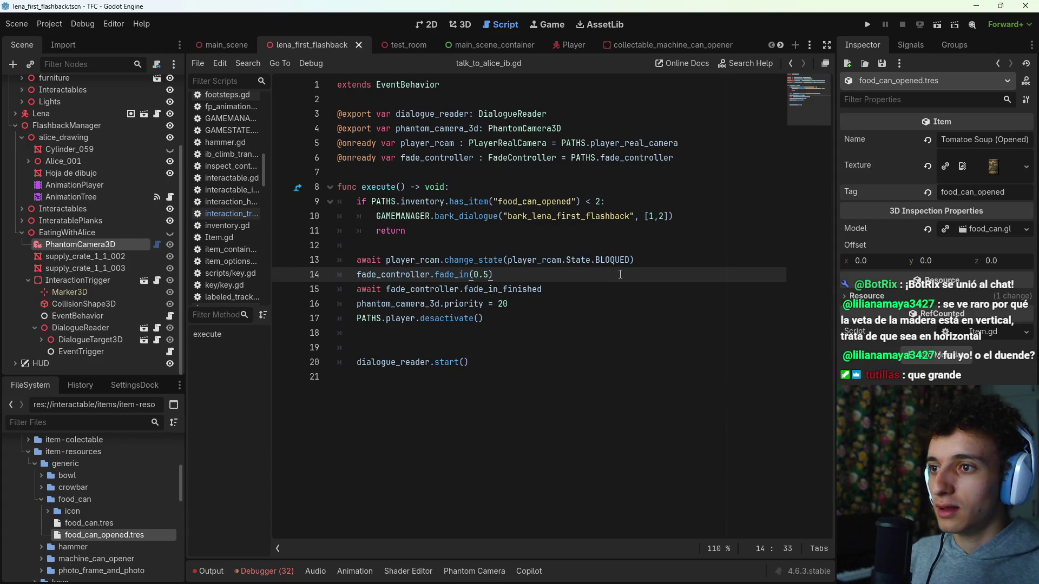
{"action": "key", "text": "Down"}
{"action": "key", "text": "Up"}
{"action": "key", "text": "Up"}
{"action": "left_click", "coordinate": [612, 301]}
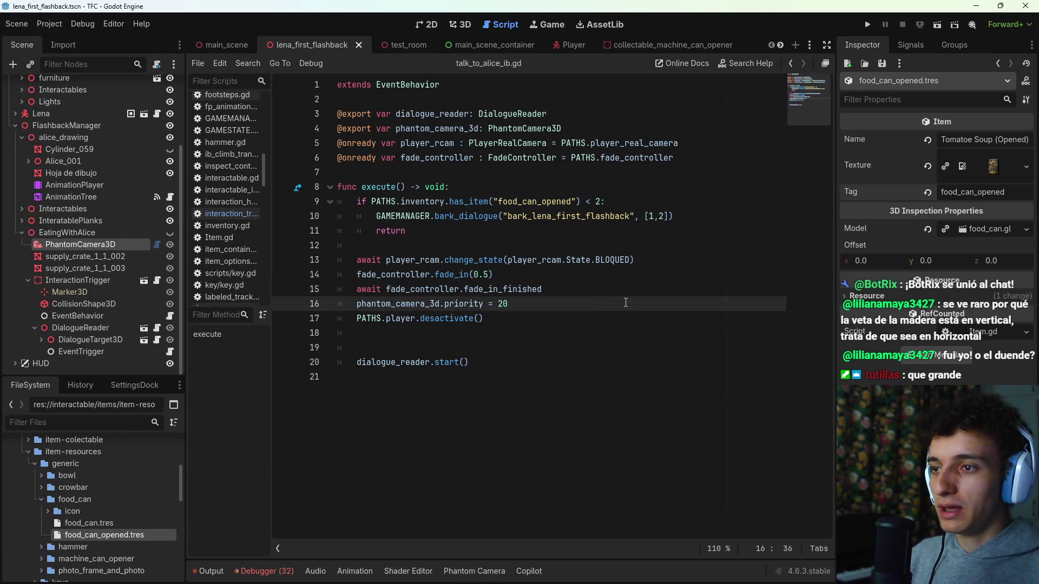
{"action": "key", "text": "Return"}
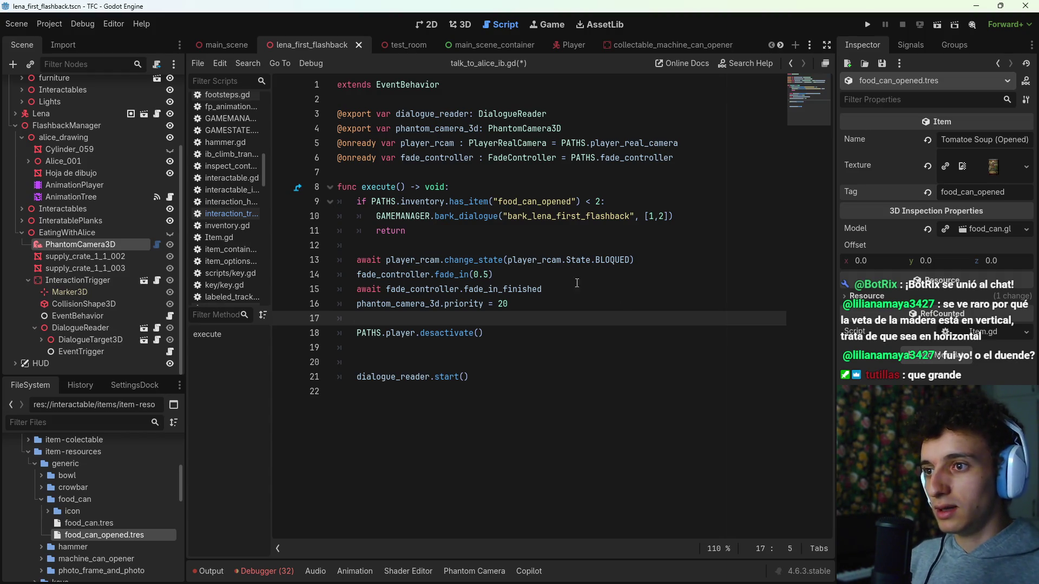
{"action": "left_click", "coordinate": [520, 303]}
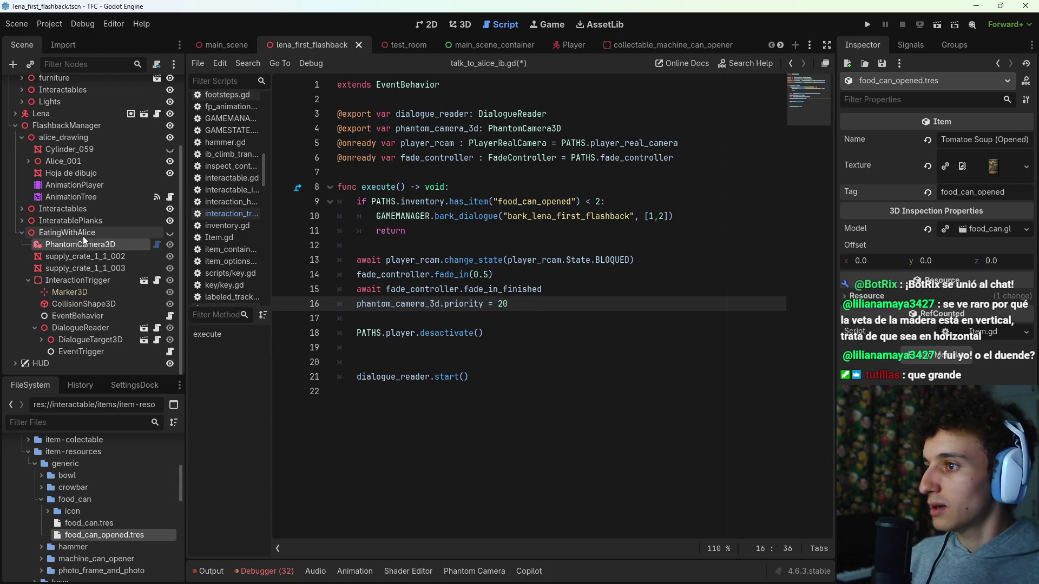
{"action": "left_click", "coordinate": [97, 241]}
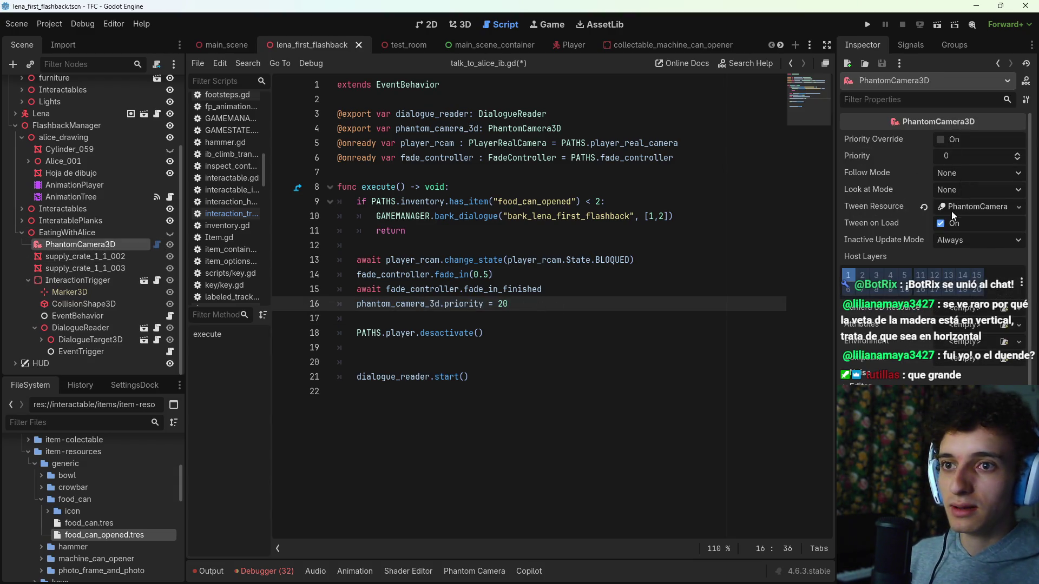
Set the PhantomCamera3D Tween Resource Duration to 0.1 and save
{"action": "left_click", "coordinate": [952, 212]}
{"action": "left_click", "coordinate": [967, 224]}
{"action": "type", "text": "0.1"}
{"action": "key", "text": "Return"}
{"action": "key", "text": "ctrl+s"}
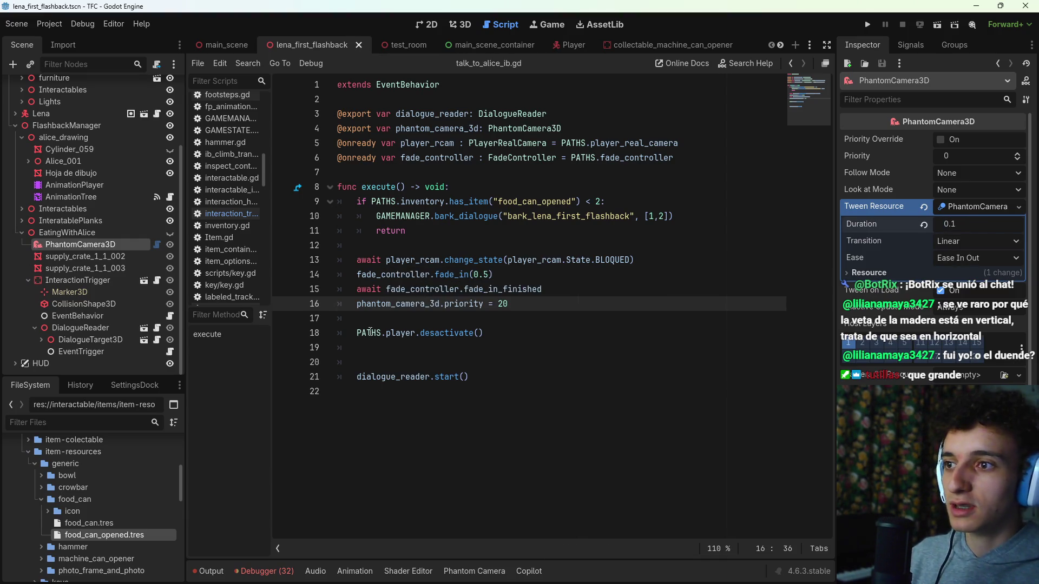
Add 'await phantom_camera_3d.tween_completed' on line 17 and save
{"action": "left_click", "coordinate": [549, 320]}
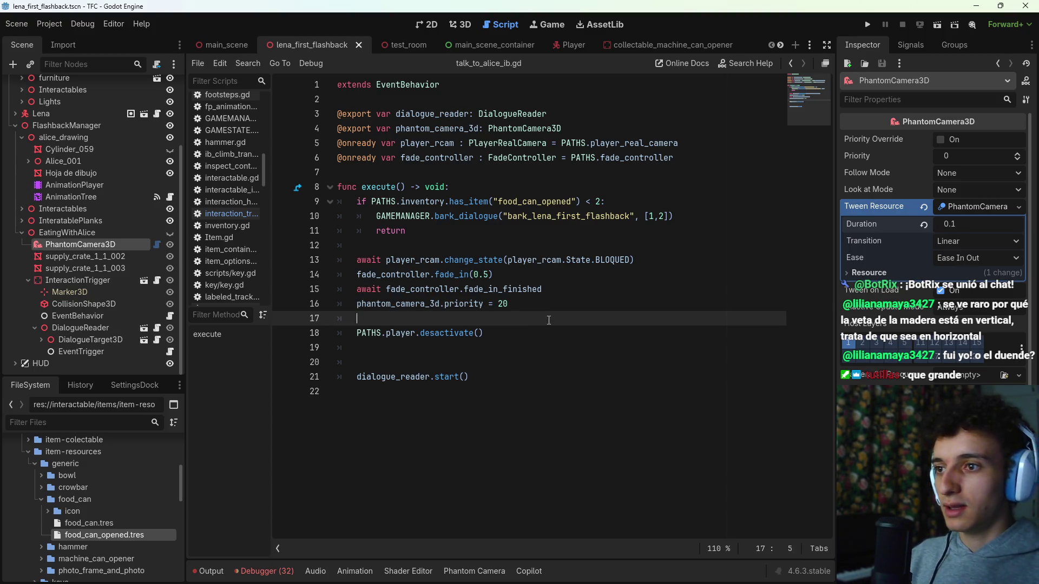
{"action": "type", "text": "pha"}
{"action": "key", "text": "Return"}
{"action": "type", "text": "."}
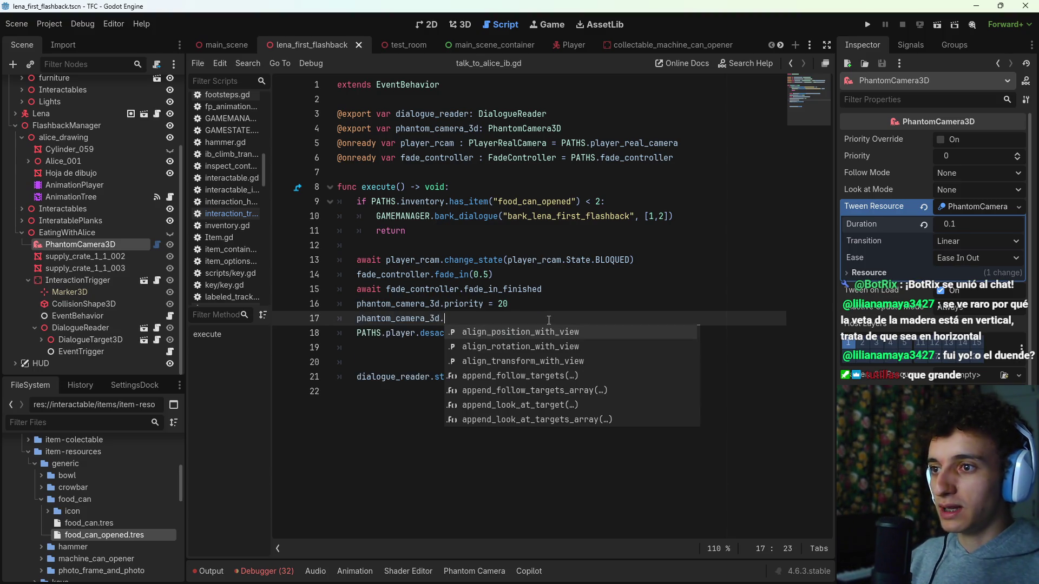
{"action": "type", "text": "tween"}
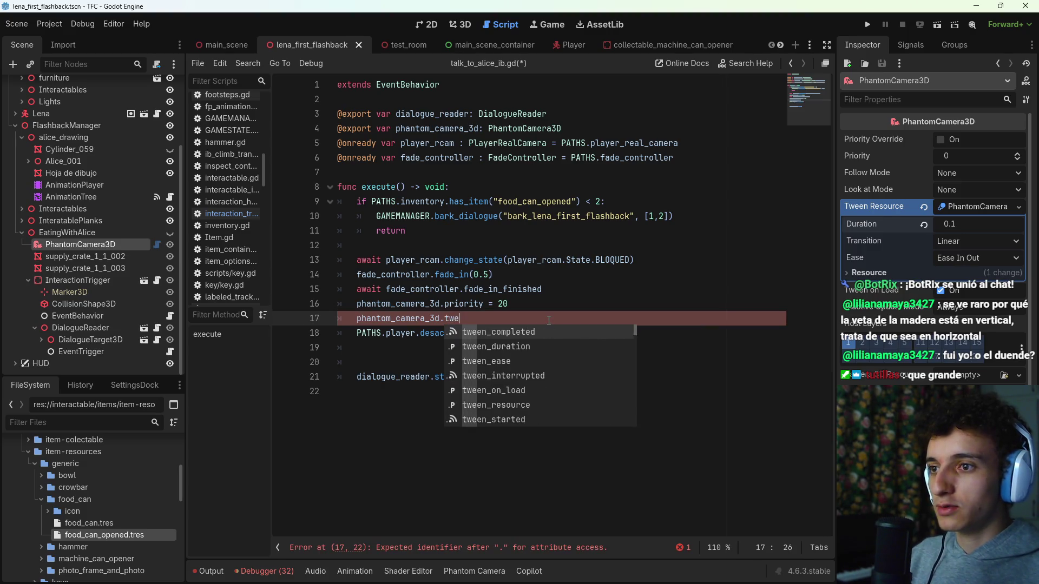
{"action": "key", "text": "Return"}
{"action": "key", "text": "Down"}
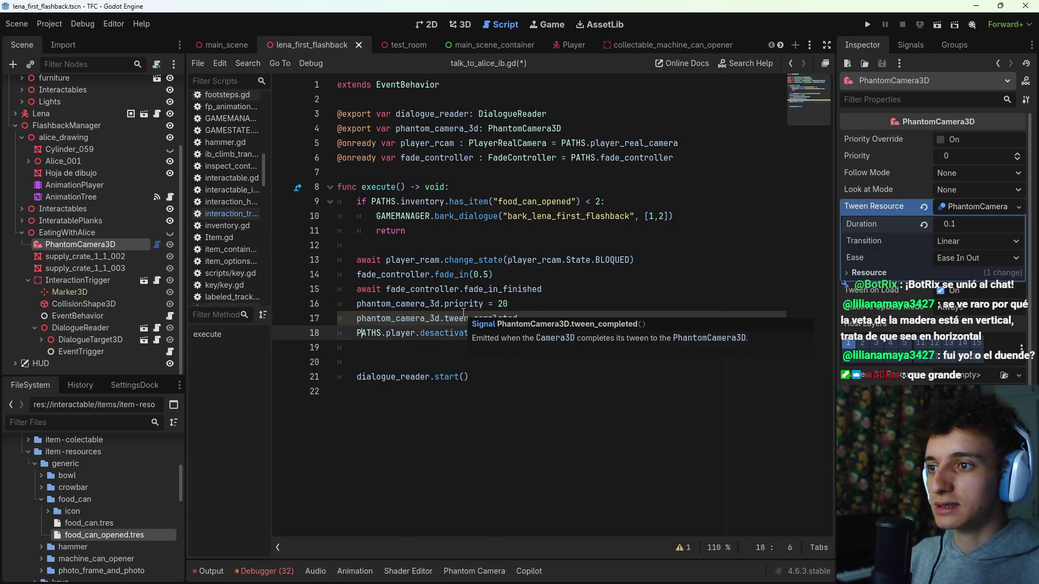
{"action": "key", "text": "Up"}
{"action": "key", "text": "Home"}
{"action": "type", "text": "await"}
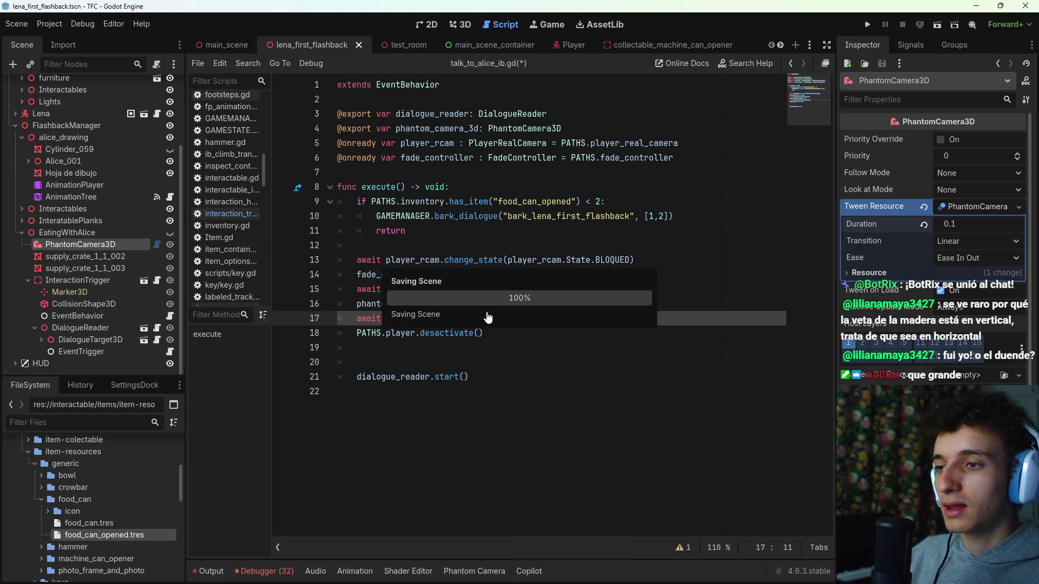
{"action": "key", "text": "ctrl+s"}
Add fade_controller.fade_out(0.8) after the tween_completed await
{"action": "left_click", "coordinate": [662, 323]}
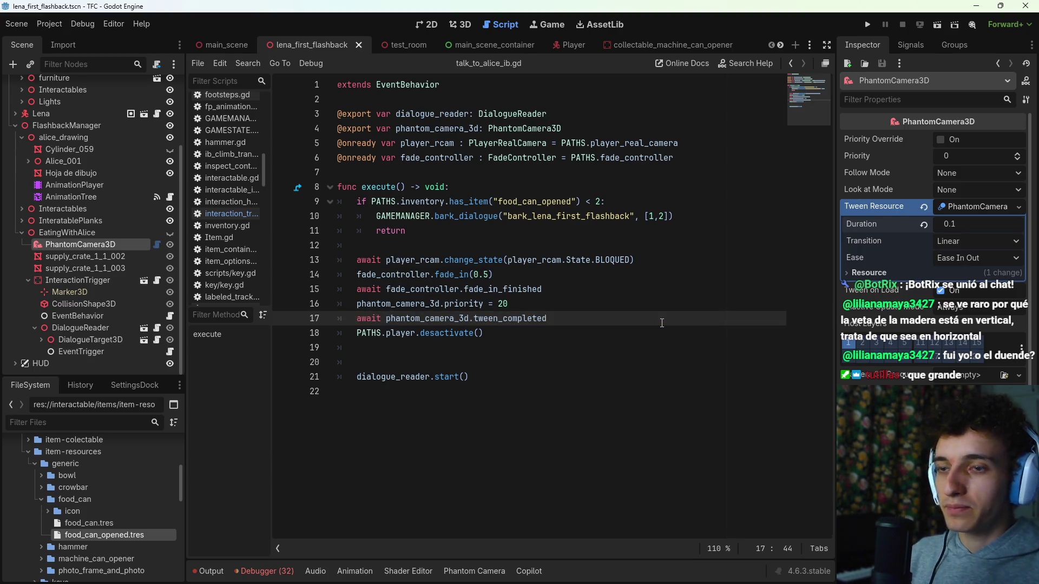
{"action": "key", "text": "Return"}
{"action": "key", "text": "BackSpace"}
{"action": "key", "text": "Return"}
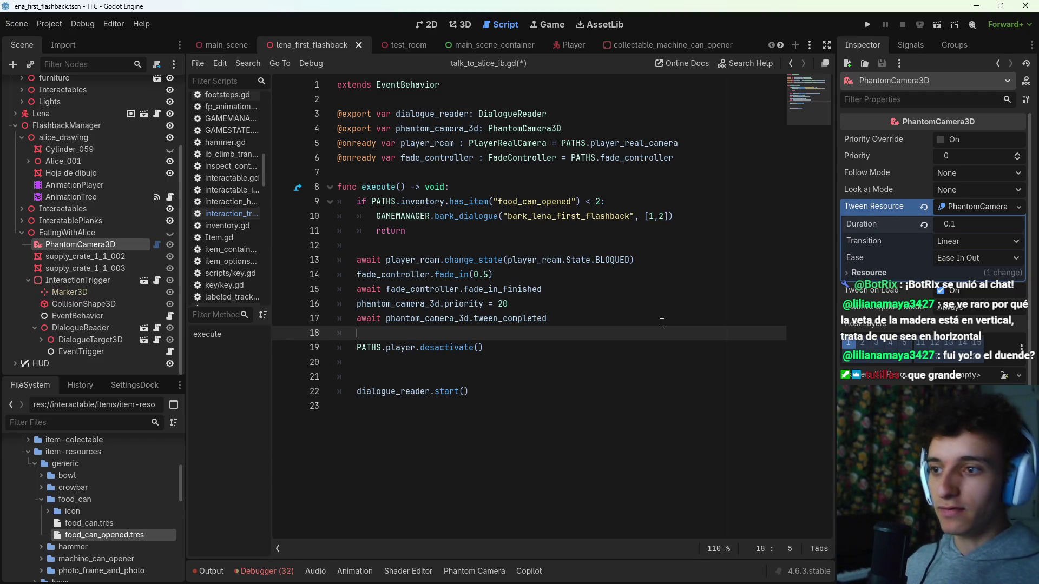
{"action": "type", "text": "fade_controller.fade"}
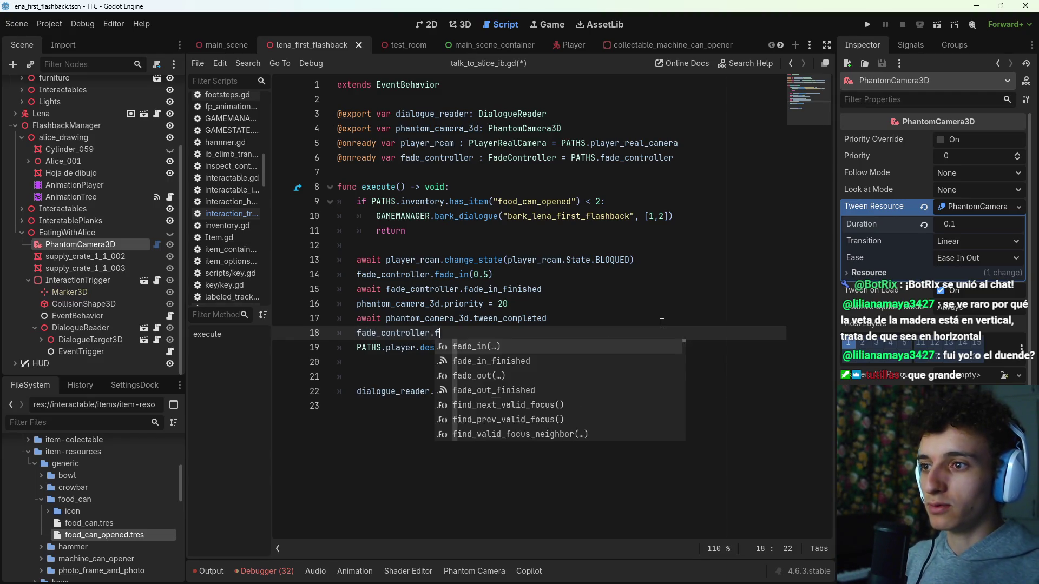
{"action": "key", "text": "Down"}
{"action": "key", "text": "Down"}
{"action": "key", "text": "Return"}
{"action": "type", "text": "0.5"}
{"action": "key", "text": "ctrl+s"}
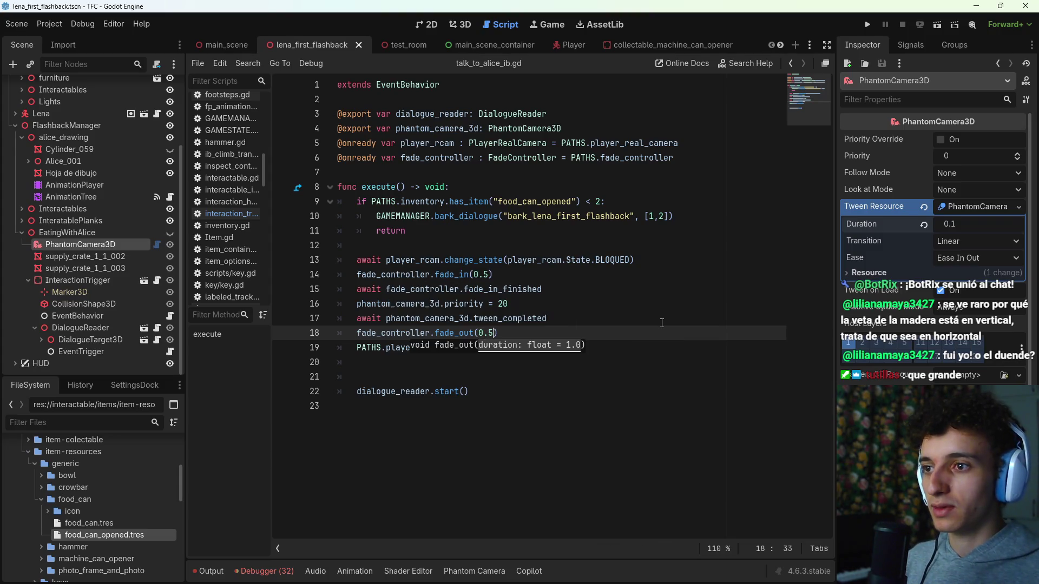
{"action": "key", "text": "BackSpace"}
{"action": "type", "text": "8"}
Change the fade_in duration to 0.8 and save
{"action": "left_click", "coordinate": [499, 274]}
{"action": "key", "text": "BackSpace"}
{"action": "type", "text": "8"}
{"action": "key", "text": "ctrl+s"}
Add player_rcam.change_state(player_rcam.State.FOLLOW_CURSOR) after the fade-out and save
{"action": "left_click", "coordinate": [527, 332]}
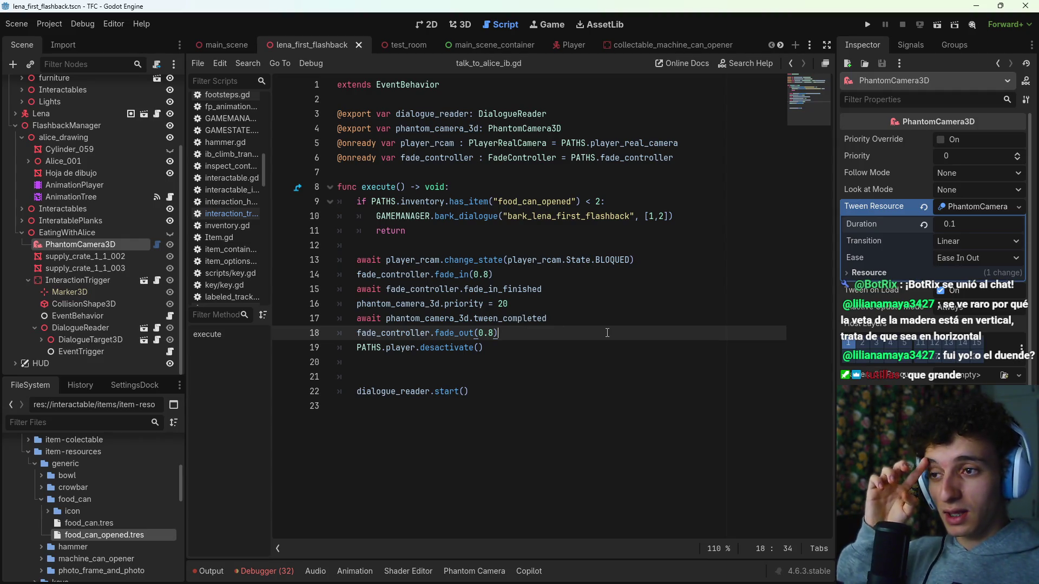
{"action": "key", "text": "Return"}
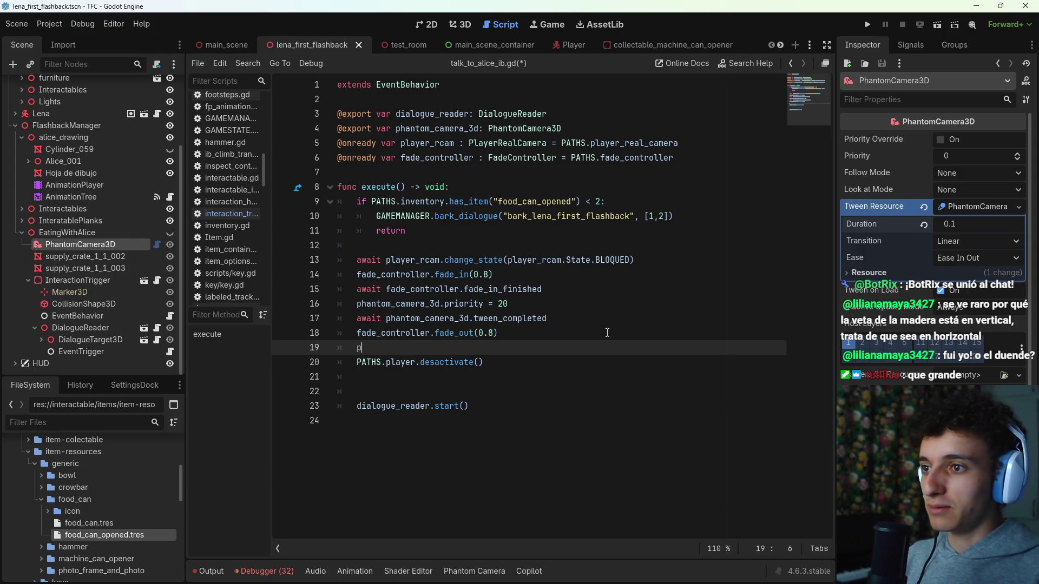
{"action": "type", "text": "player_rcam.c"}
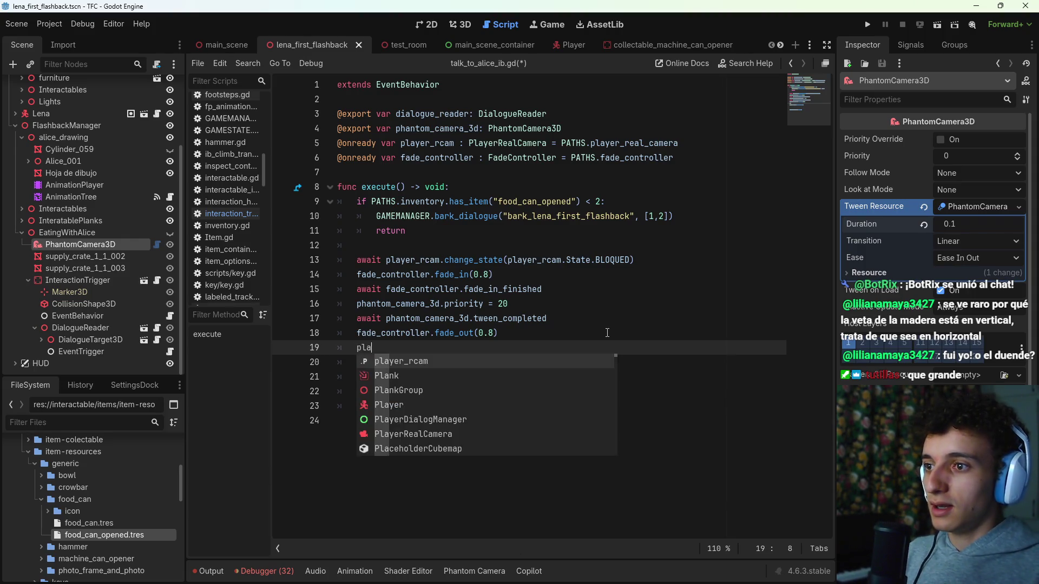
{"action": "type", "text": "h"}
{"action": "key", "text": "Return"}
{"action": "type", "text": "player_rcam.State."}
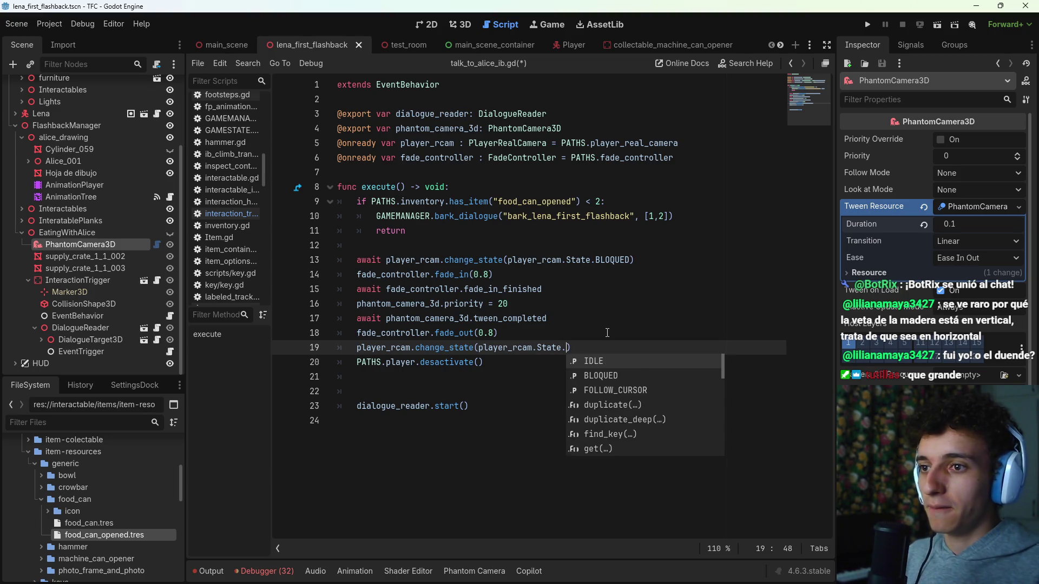
{"action": "key", "text": "Down"}
{"action": "key", "text": "Down"}
{"action": "key", "text": "Return"}
{"action": "key", "text": "ctrl+s"}
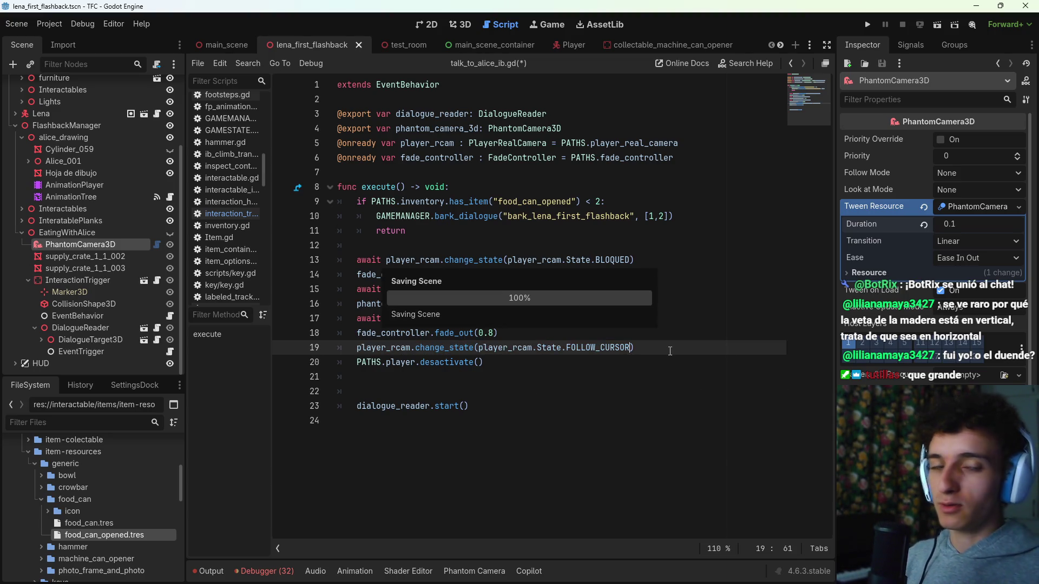
{"action": "key", "text": "End"}
{"action": "key", "text": "ctrl+s"}
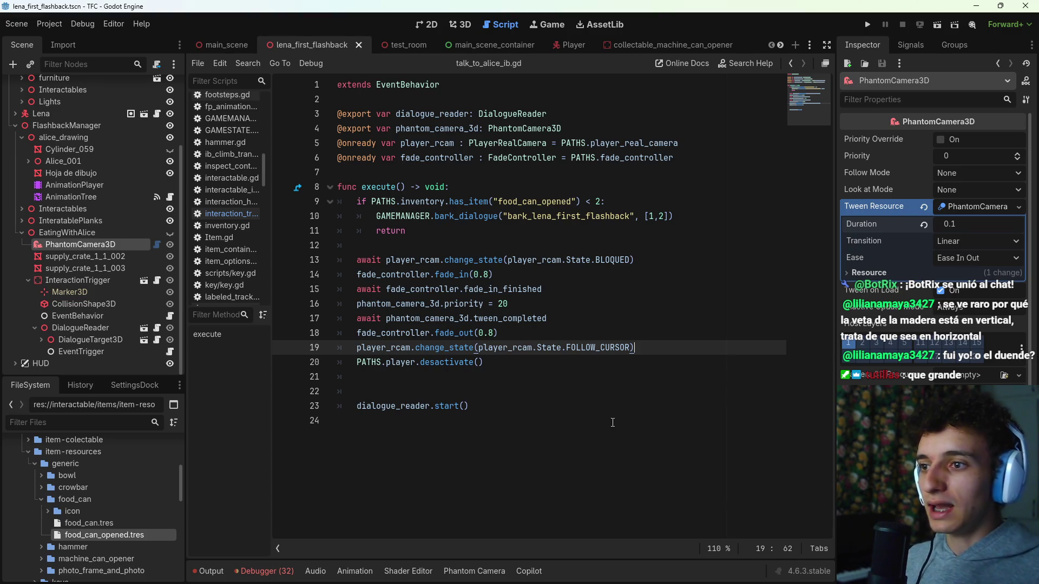
{"action": "mouse_move", "coordinate": [634, 347]}
{"action": "left_mouse_down"}
{"action": "mouse_move", "coordinate": [362, 333]}
{"action": "mouse_move", "coordinate": [359, 320]}
{"action": "mouse_move", "coordinate": [356, 333]}
{"action": "left_mouse_up"}
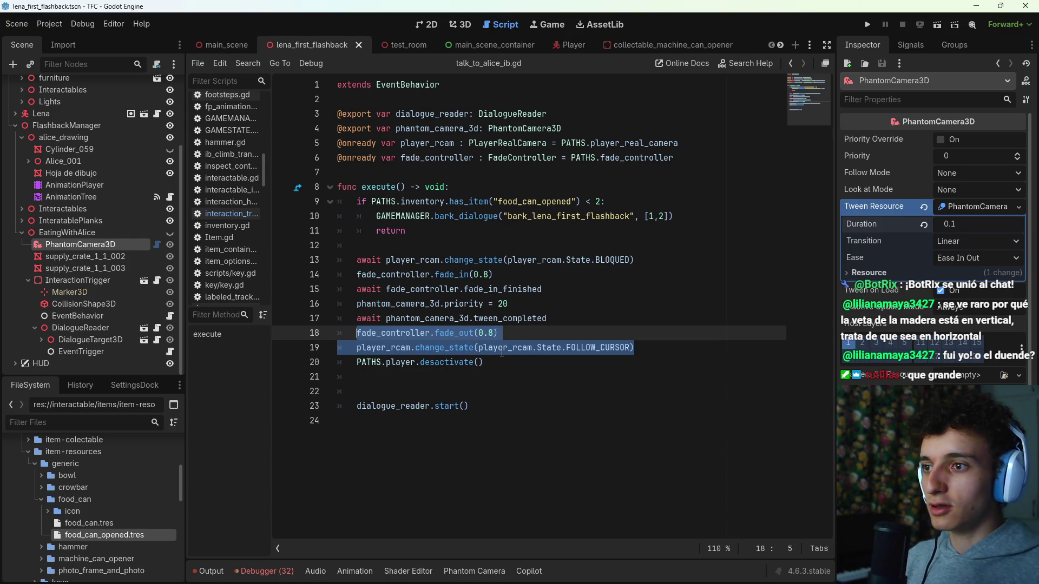
Add blank lines around the fade-out block and before the camera priority change
{"action": "key", "text": "Left"}
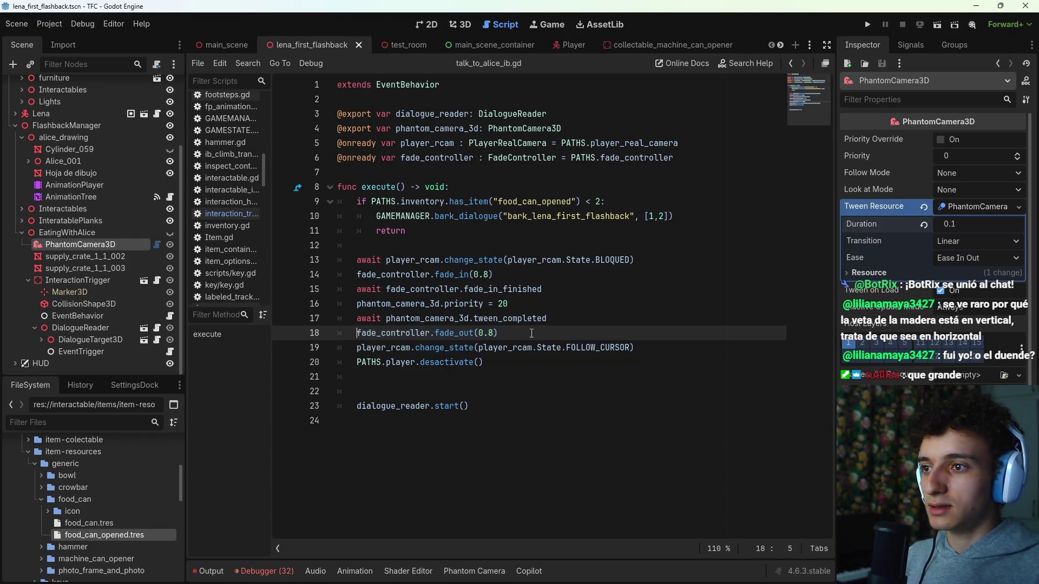
{"action": "key", "text": "Return"}
{"action": "key", "text": "Down"}
{"action": "key", "text": "Down"}
{"action": "key", "text": "Return"}
{"action": "key", "text": "Up"}
{"action": "key", "text": "Up"}
{"action": "key", "text": "Up"}
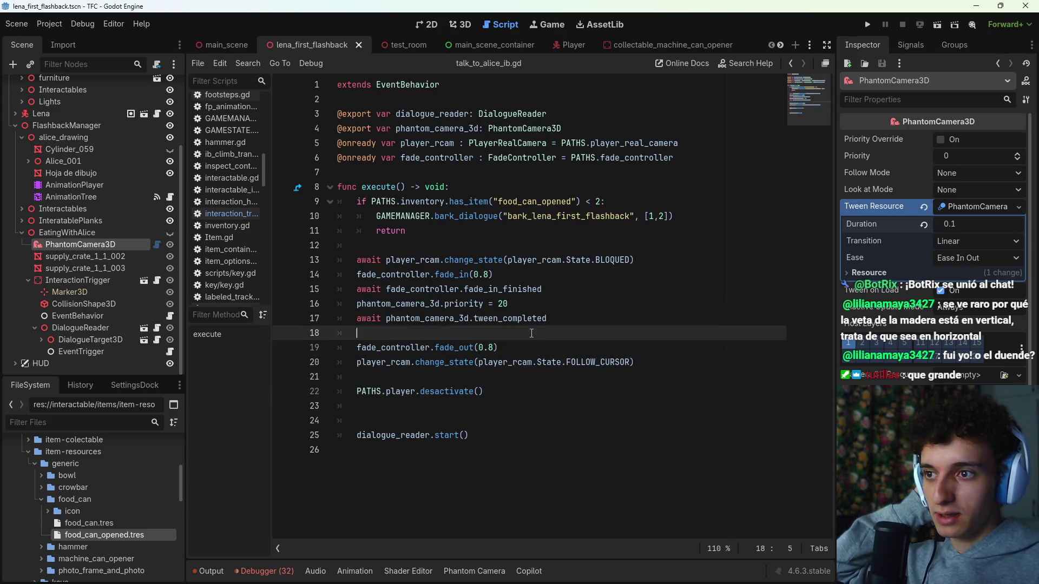
{"action": "left_click", "coordinate": [572, 291]}
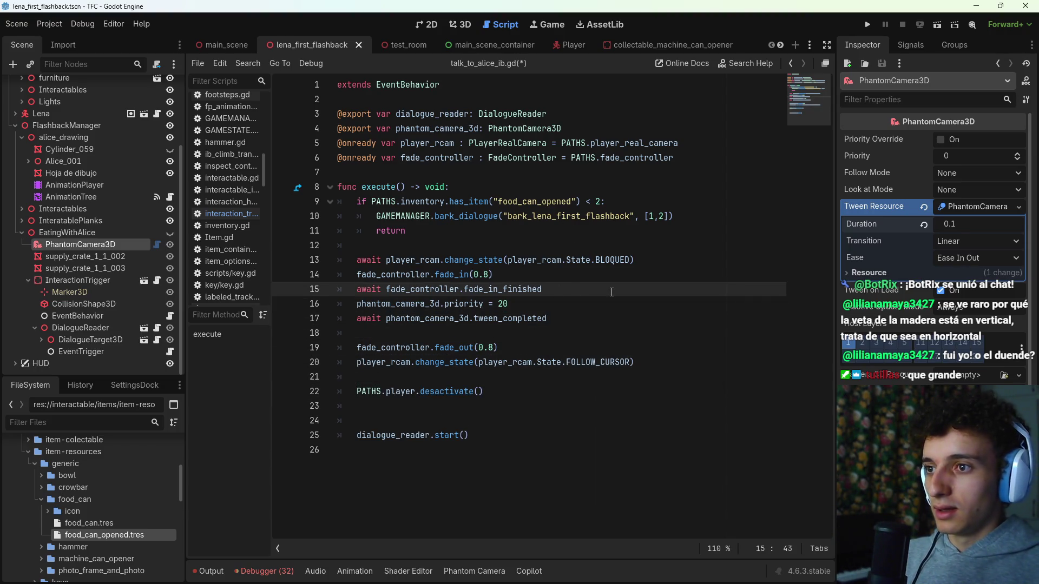
{"action": "left_click", "coordinate": [505, 275]}
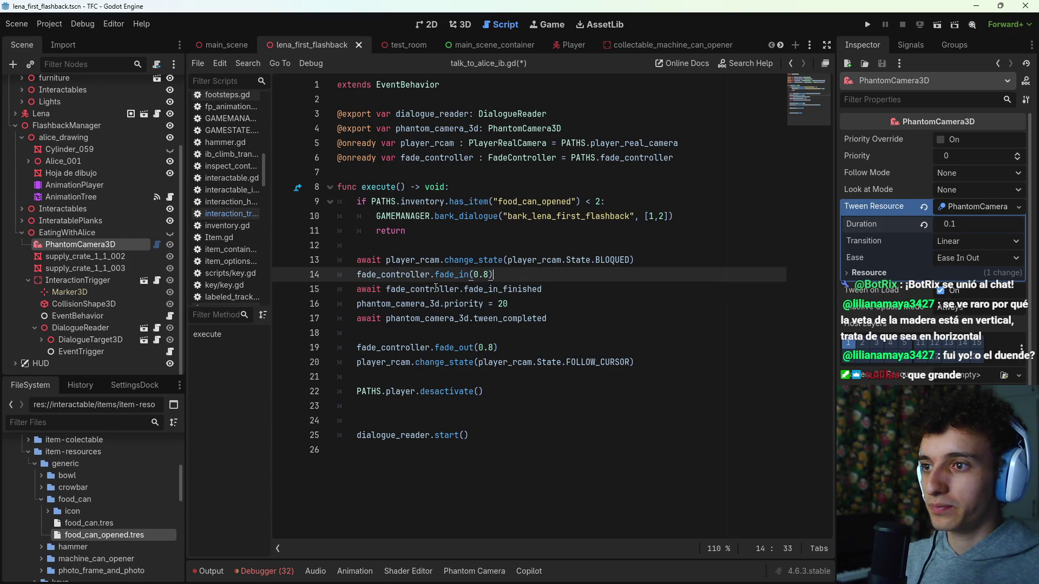
{"action": "left_click", "coordinate": [357, 290]}
{"action": "left_click", "coordinate": [359, 304]}
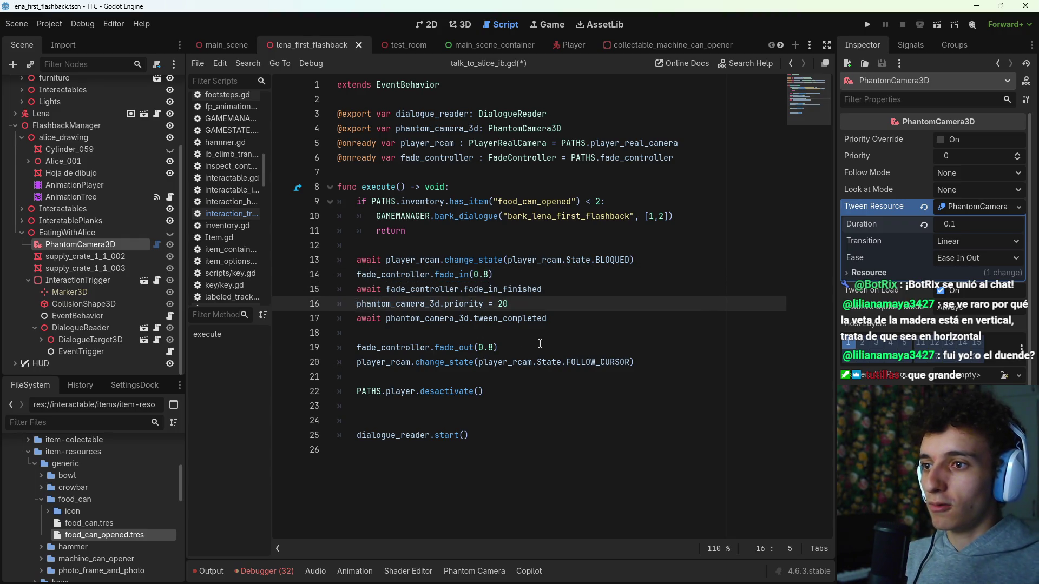
{"action": "key", "text": "ctrl+shift+Return"}
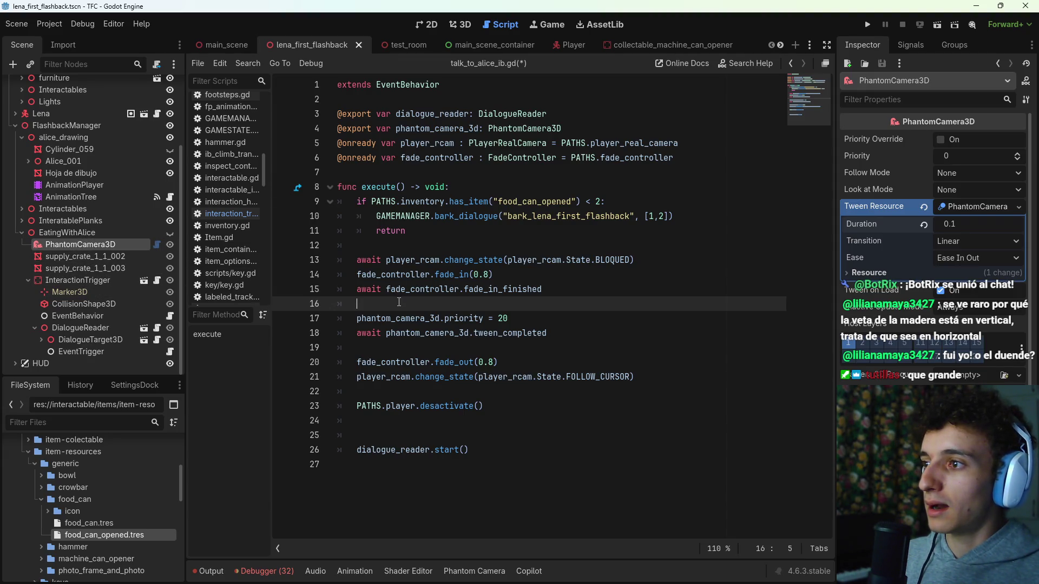
Write $"../..".visible = true on line 16 and save the script
{"action": "left_click_drag", "start_coordinate": [87, 232], "coordinate": [454, 308]}
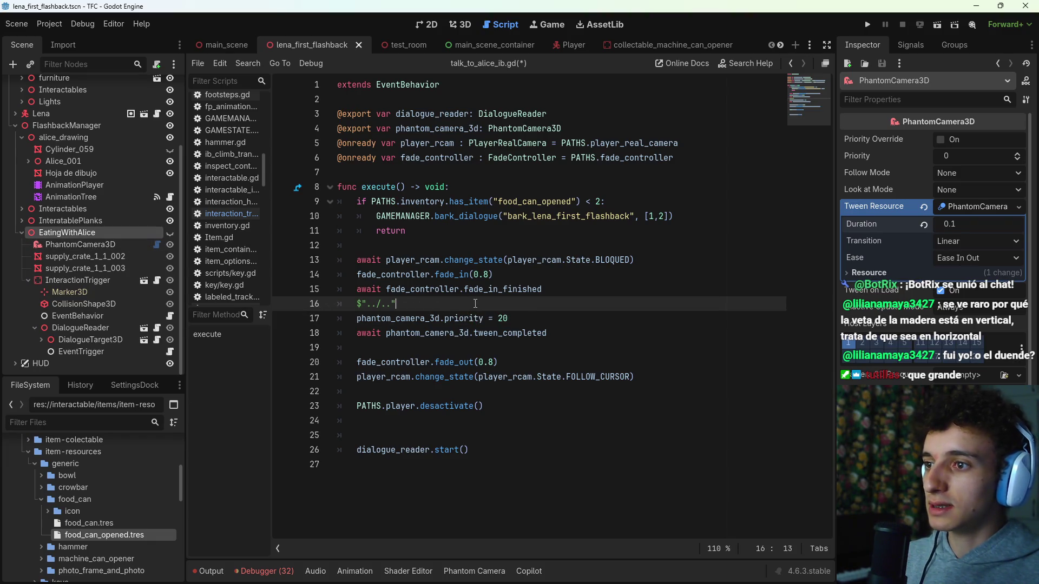
{"action": "type", "text": ".visi"}
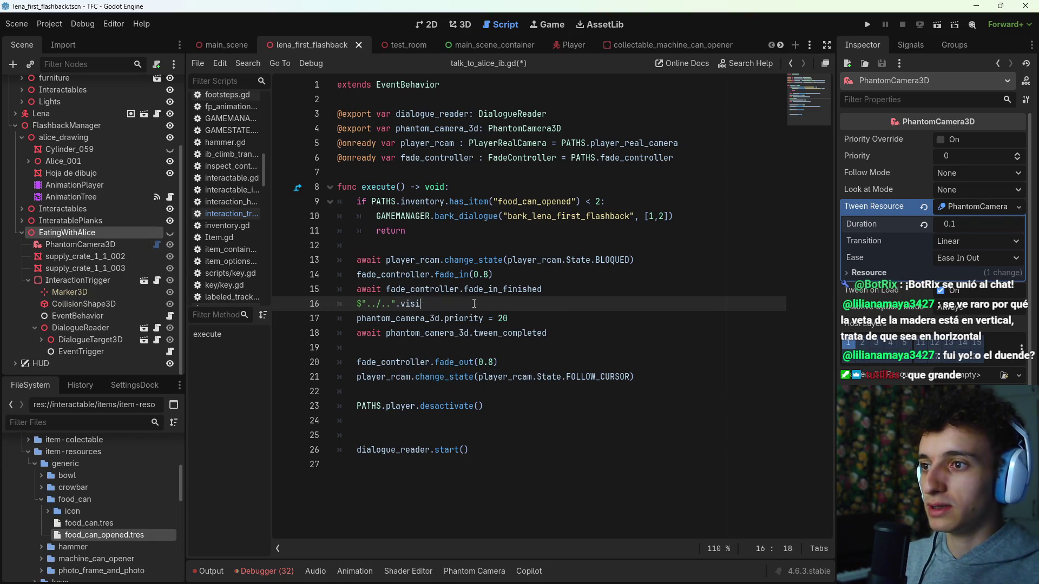
{"action": "type", "text": "ble = t"}
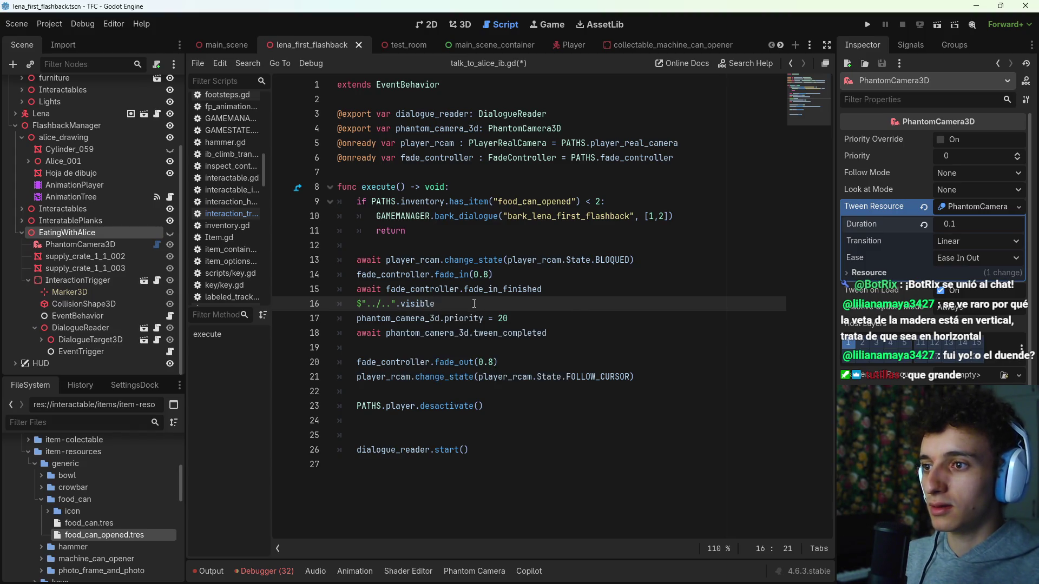
{"action": "type", "text": "rue"}
{"action": "key", "text": "ctrl+s"}
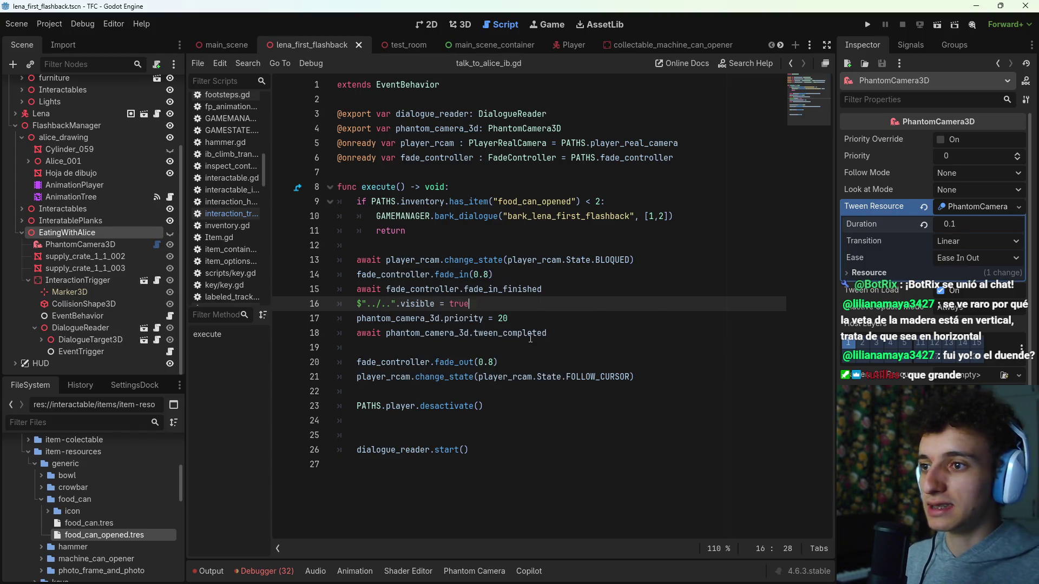
{"action": "key", "text": "Return"}
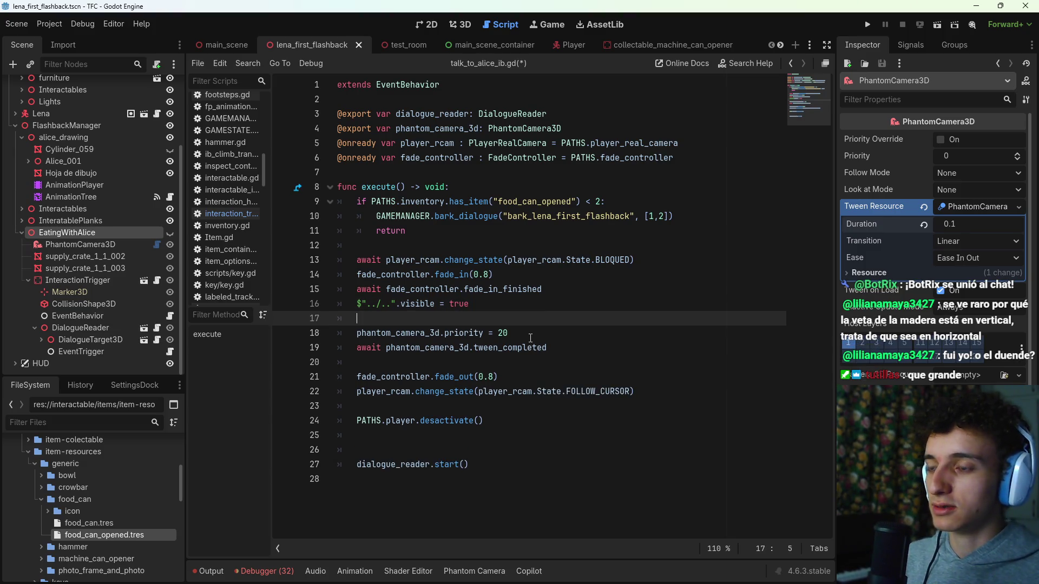
{"action": "key", "text": "ctrl+s"}
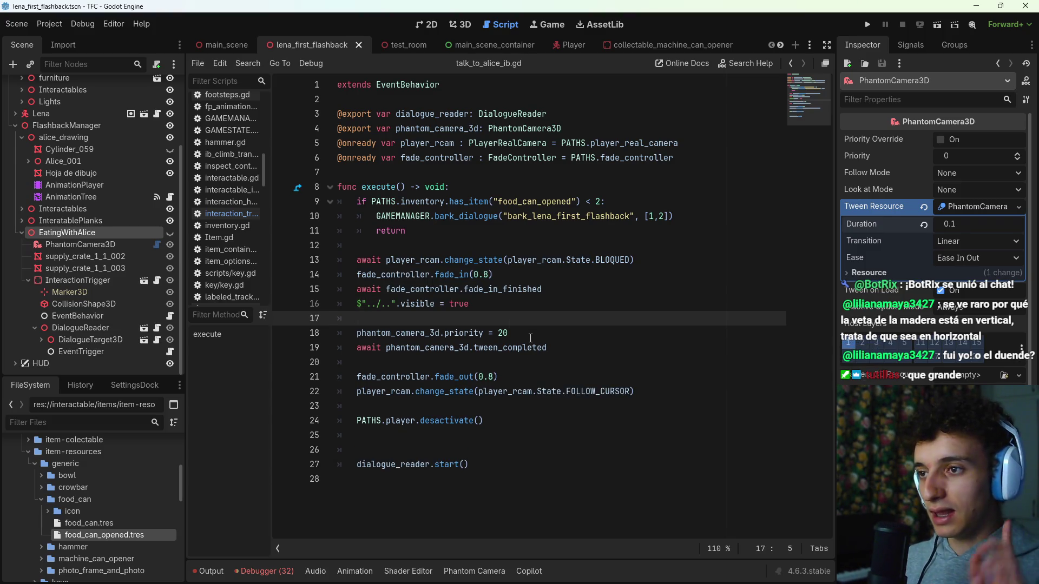
Add a blank line above the visibility line and start a #Transition comment above the fade-in code
{"action": "key", "text": "Up"}
{"action": "key", "text": "Return"}
{"action": "key", "text": "Up"}
{"action": "key", "text": "Up"}
{"action": "key", "text": "Up"}
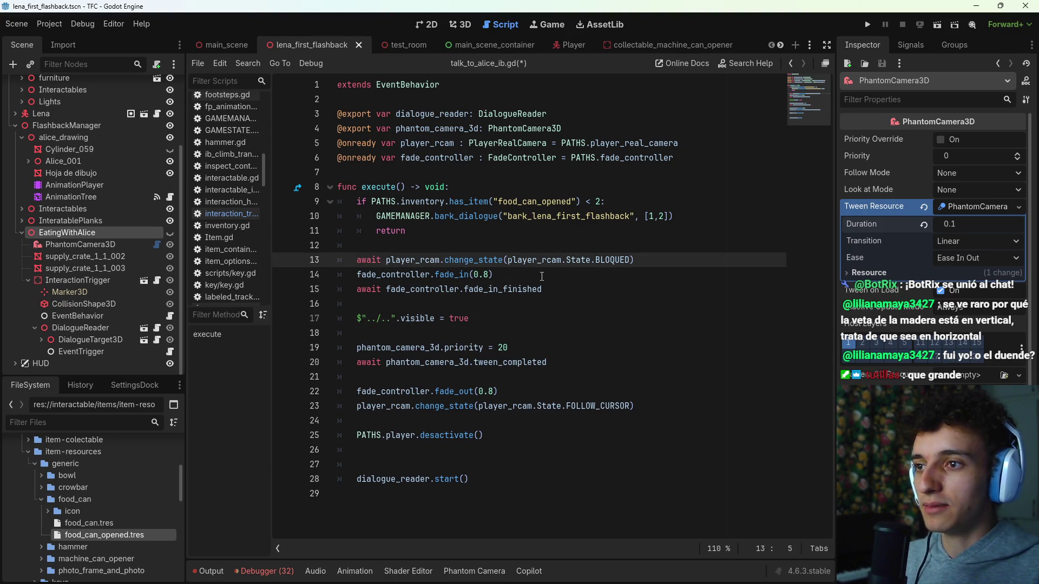
{"action": "left_click_drag", "start_coordinate": [492, 274], "coordinate": [354, 261]}
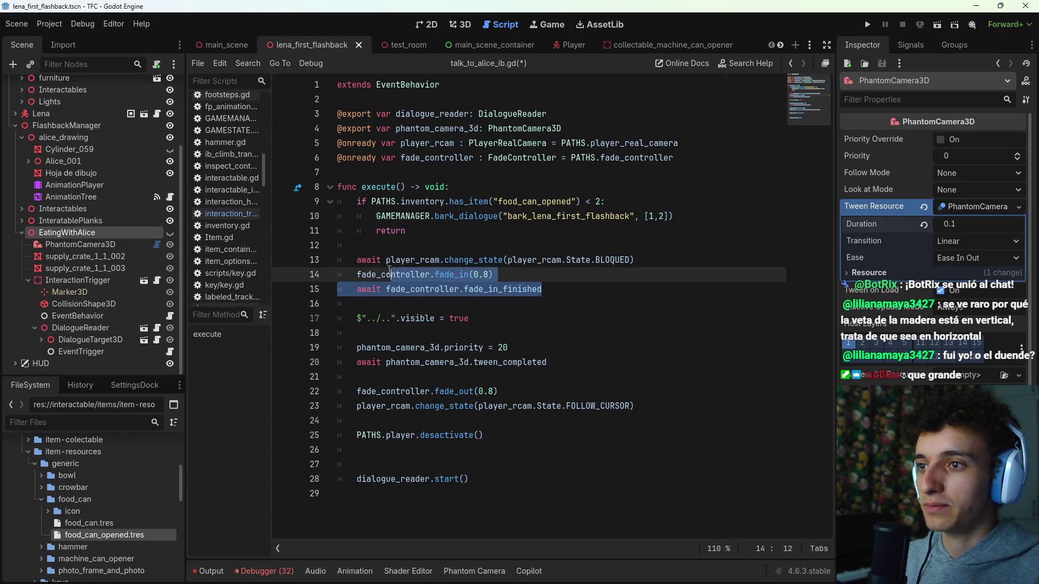
{"action": "left_click", "coordinate": [518, 289]}
{"action": "left_click_drag", "start_coordinate": [358, 318], "coordinate": [490, 319]}
{"action": "left_click", "coordinate": [497, 319]}
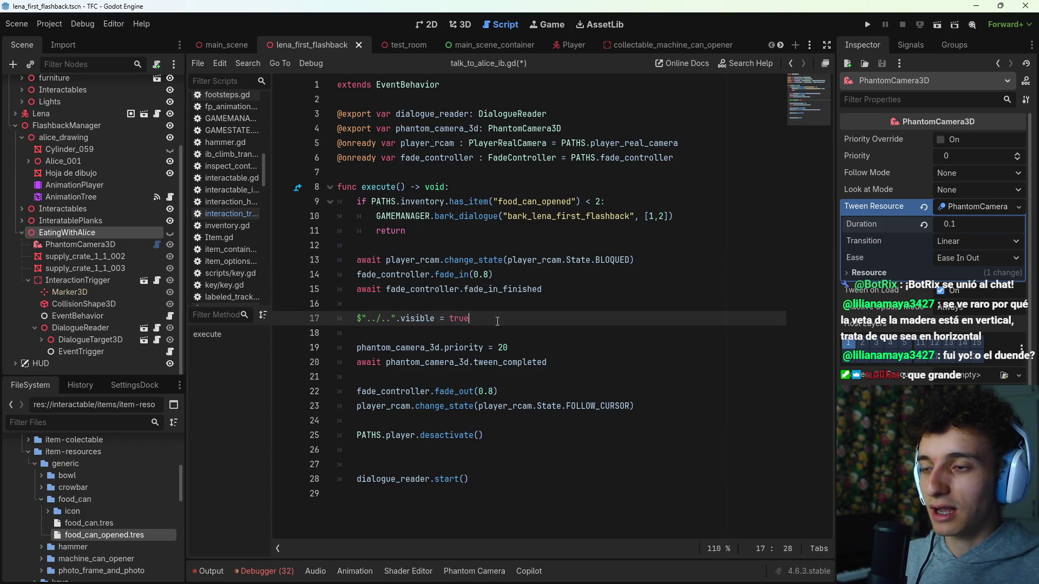
{"action": "left_click", "coordinate": [381, 243]}
{"action": "key", "text": "Return"}
{"action": "type", "text": "#"}
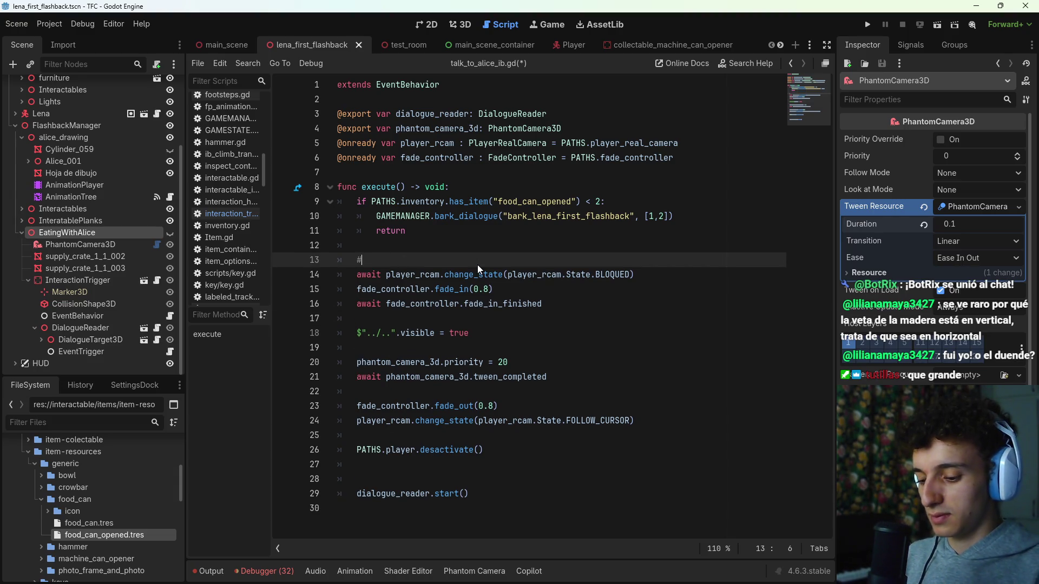
{"action": "type", "text": "Transi"}
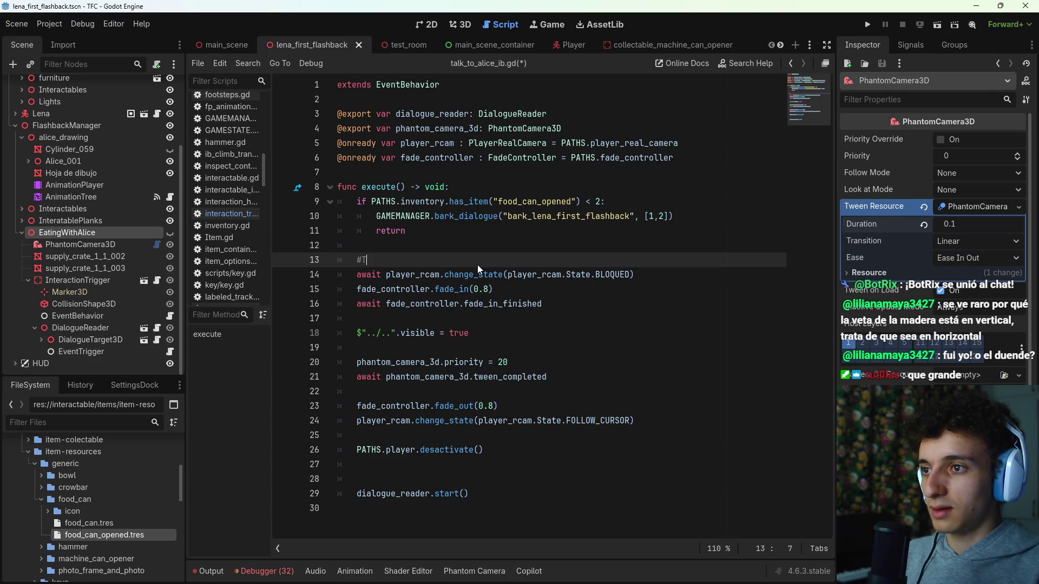
{"action": "type", "text": "tion"}
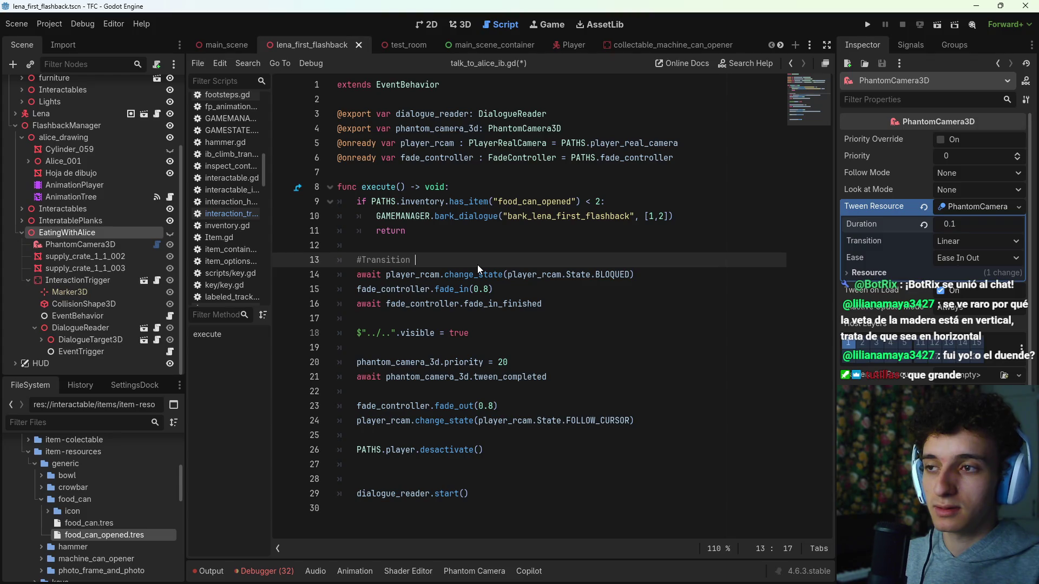
Rename the comment to #Fade In and add a #Fade Out comment above the fade-out code
{"action": "key", "text": "BackSpace"}
{"action": "key", "text": "BackSpace"}
{"action": "key", "text": "BackSpace"}
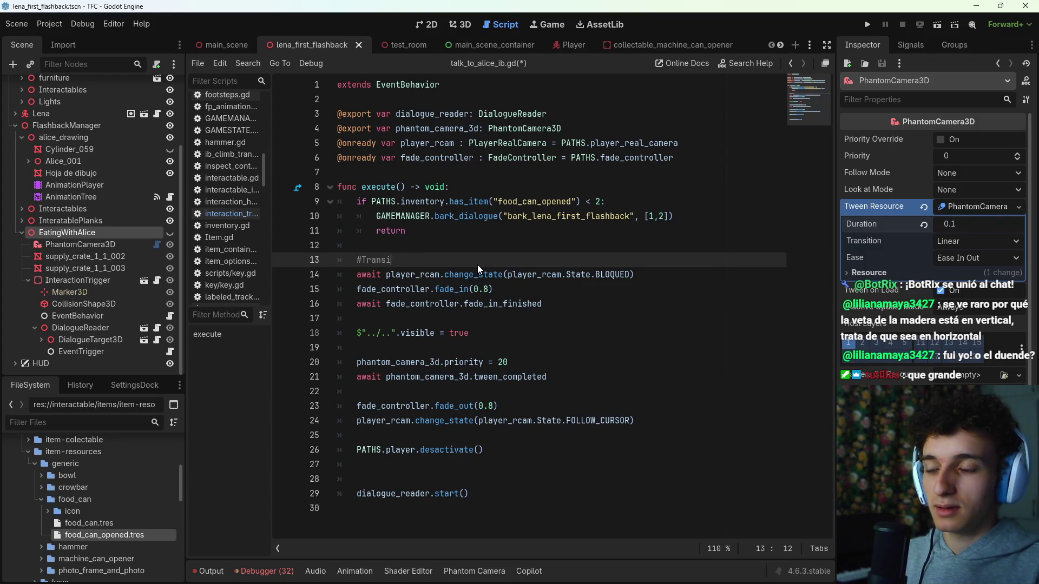
{"action": "key", "text": "BackSpace"}
{"action": "type", "text": "Fade "}
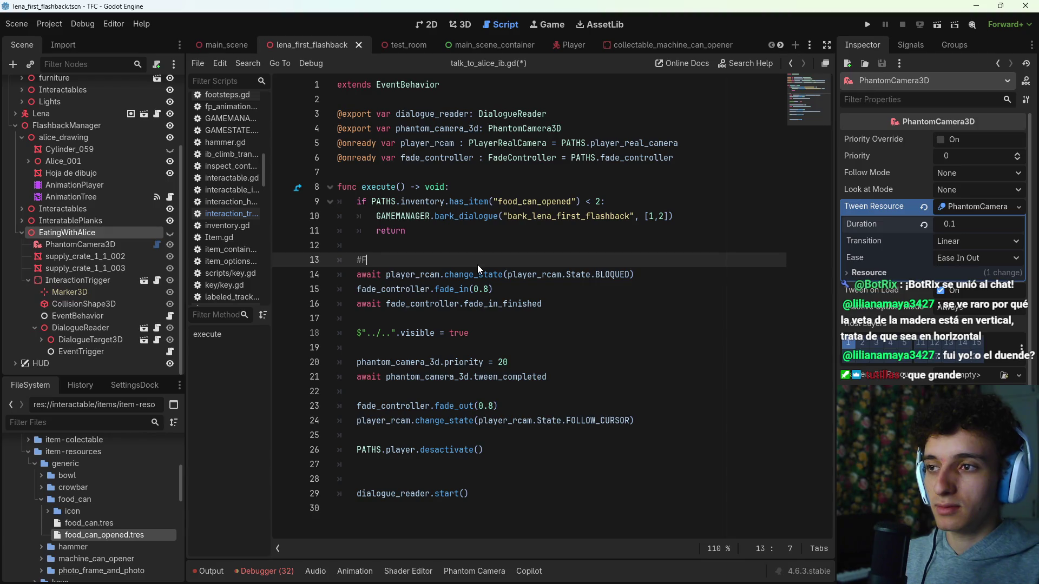
{"action": "type", "text": "In"}
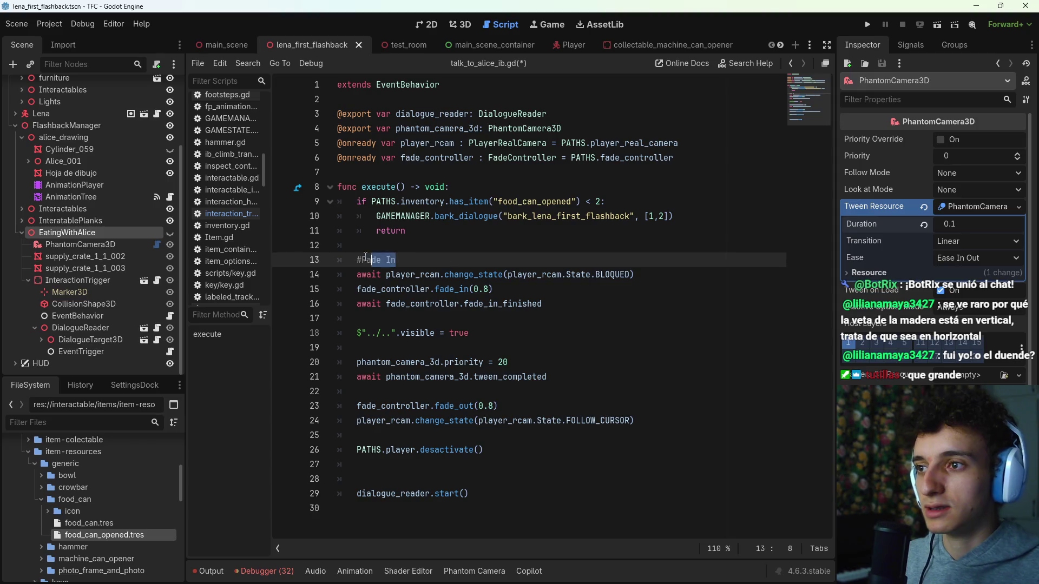
{"action": "left_click", "coordinate": [497, 322]}
{"action": "left_click", "coordinate": [474, 348]}
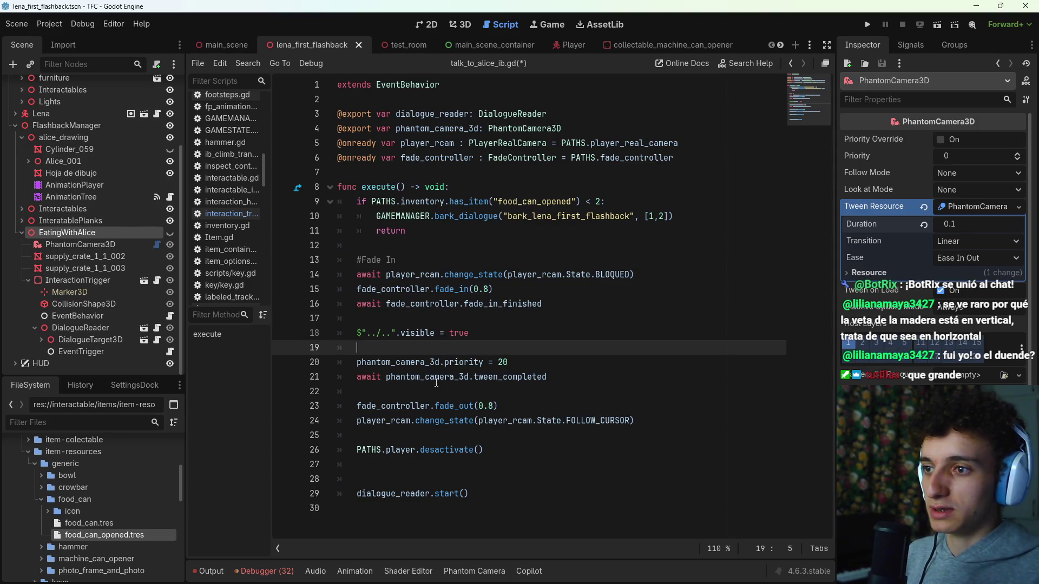
{"action": "left_click", "coordinate": [430, 395]}
{"action": "key", "text": "Return"}
{"action": "type", "text": "#Fade Oyu"}
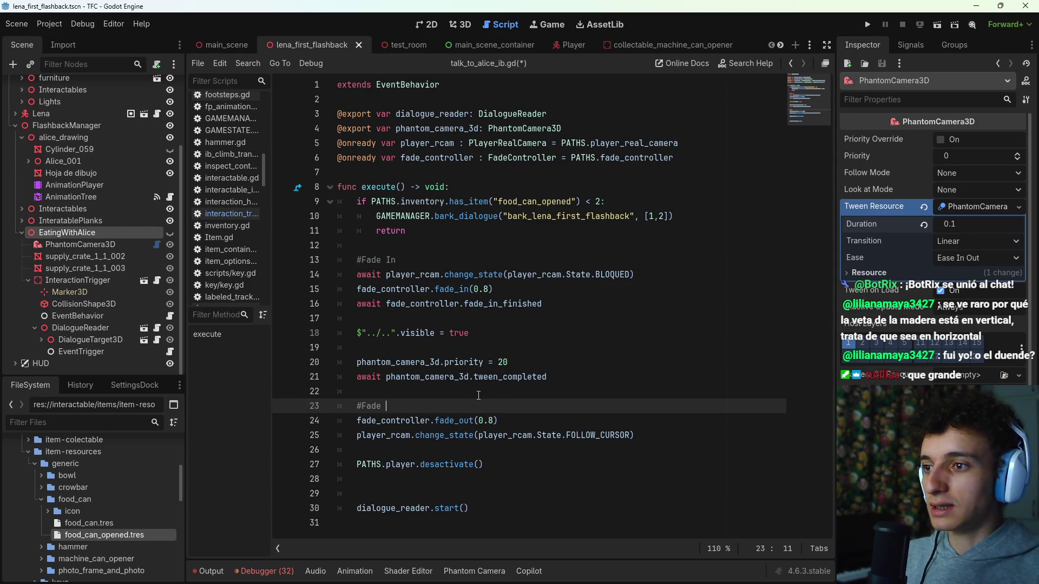
{"action": "key", "text": "BackSpace"}
{"action": "key", "text": "BackSpace"}
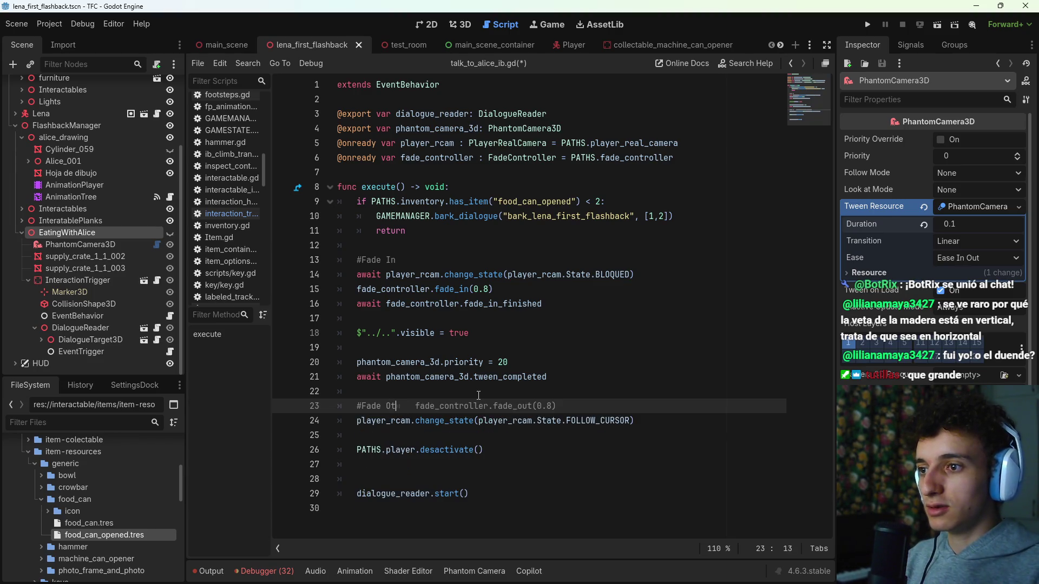
{"action": "type", "text": "t"}
{"action": "key", "text": "BackSpace"}
{"action": "type", "text": "ut"}
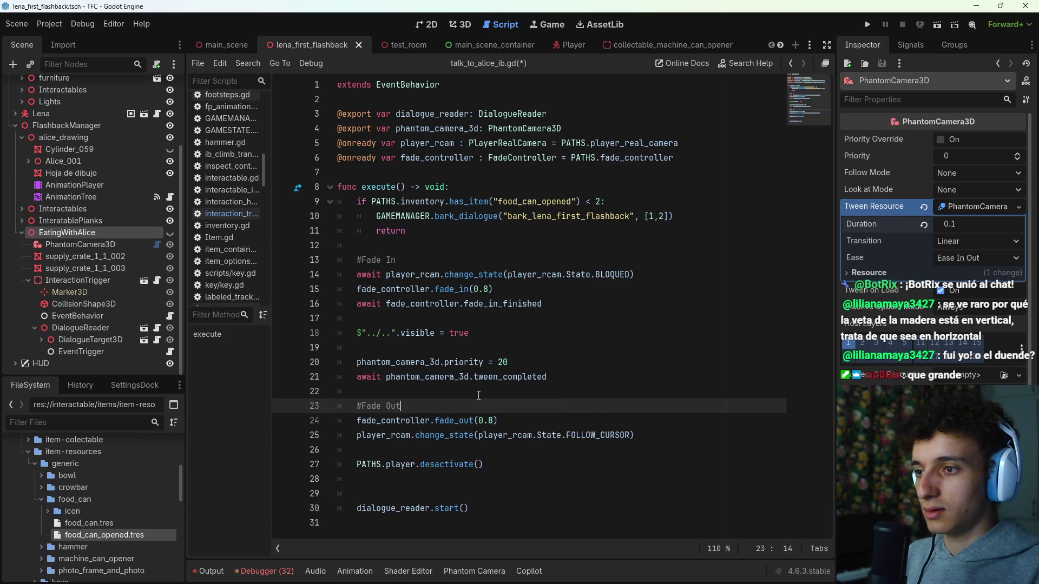
Add an #On Black Screen comment above the visibility line, save, and review the sections
{"action": "left_click", "coordinate": [455, 322]}
{"action": "key", "text": "Return"}
{"action": "type", "text": "#On blac"}
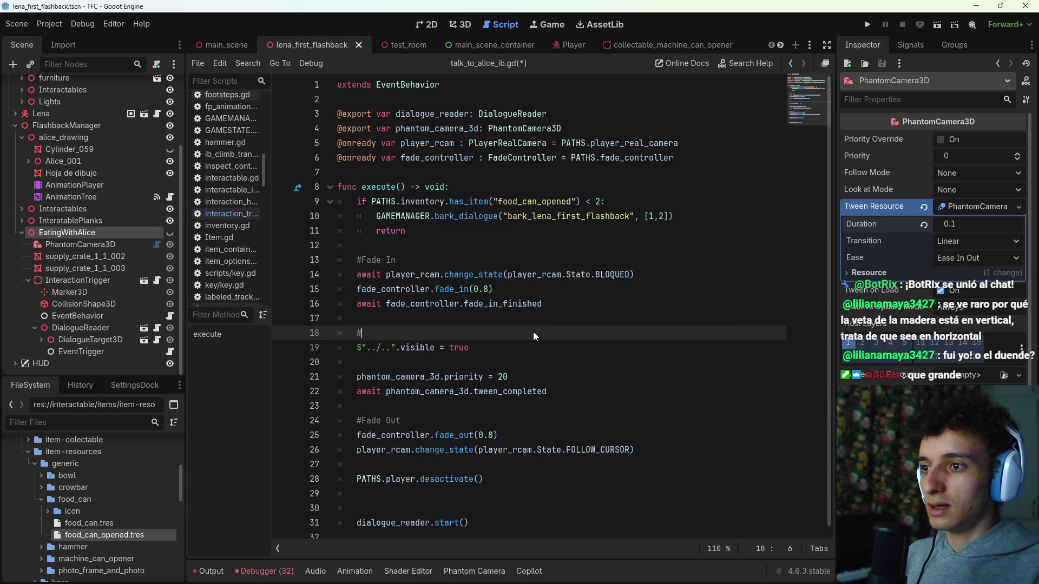
{"action": "key", "text": "BackSpace"}
{"action": "key", "text": "BackSpace"}
{"action": "key", "text": "BackSpace"}
{"action": "key", "text": "BackSpace"}
{"action": "type", "text": "Black Screen"}
{"action": "key", "text": "ctrl+s"}
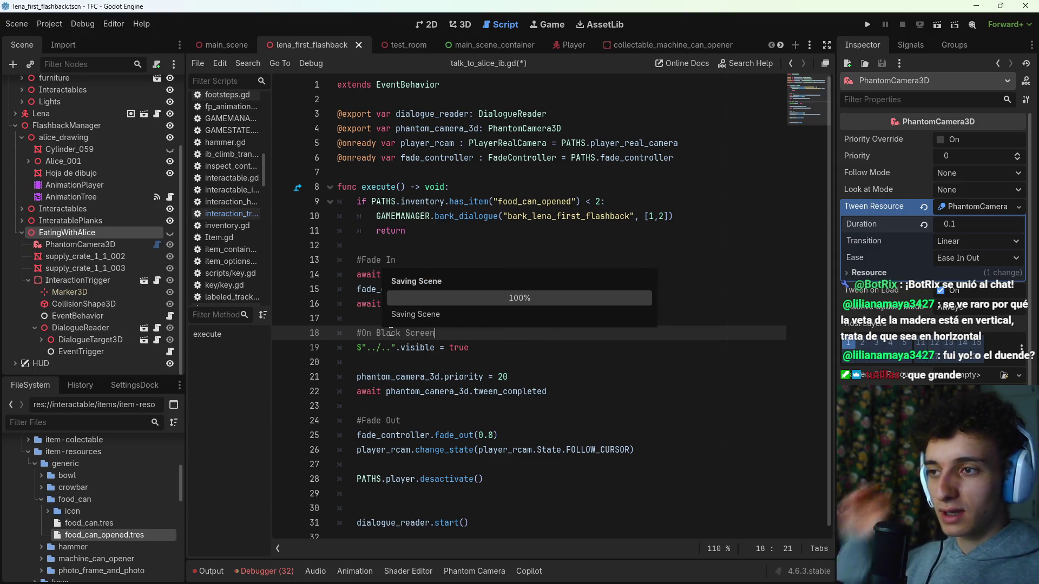
{"action": "left_click_drag", "start_coordinate": [441, 335], "coordinate": [363, 334]}
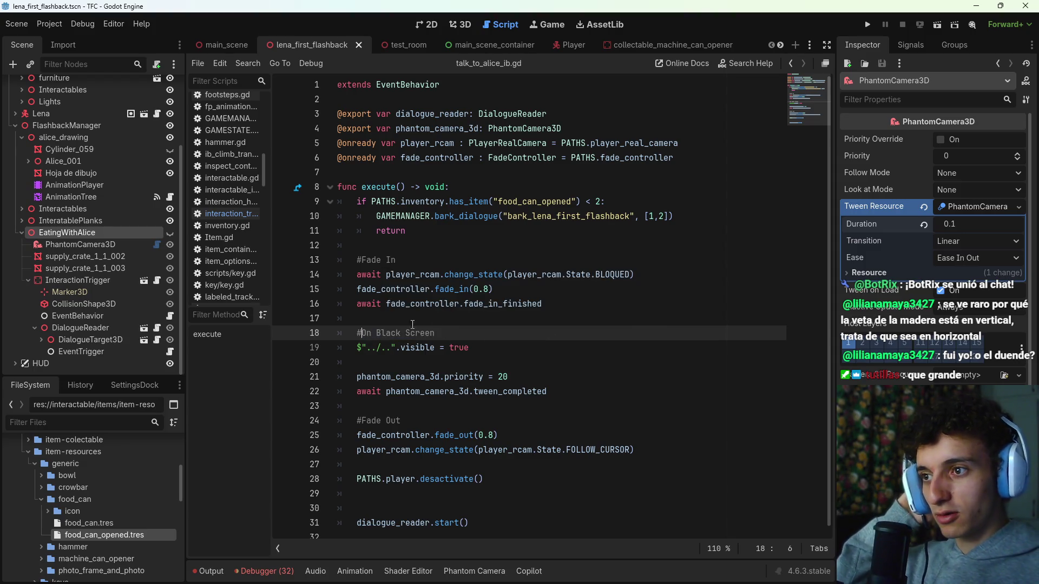
{"action": "left_click", "coordinate": [364, 261]}
{"action": "left_click_drag", "start_coordinate": [364, 260], "coordinate": [595, 303]}
{"action": "left_click", "coordinate": [595, 304]}
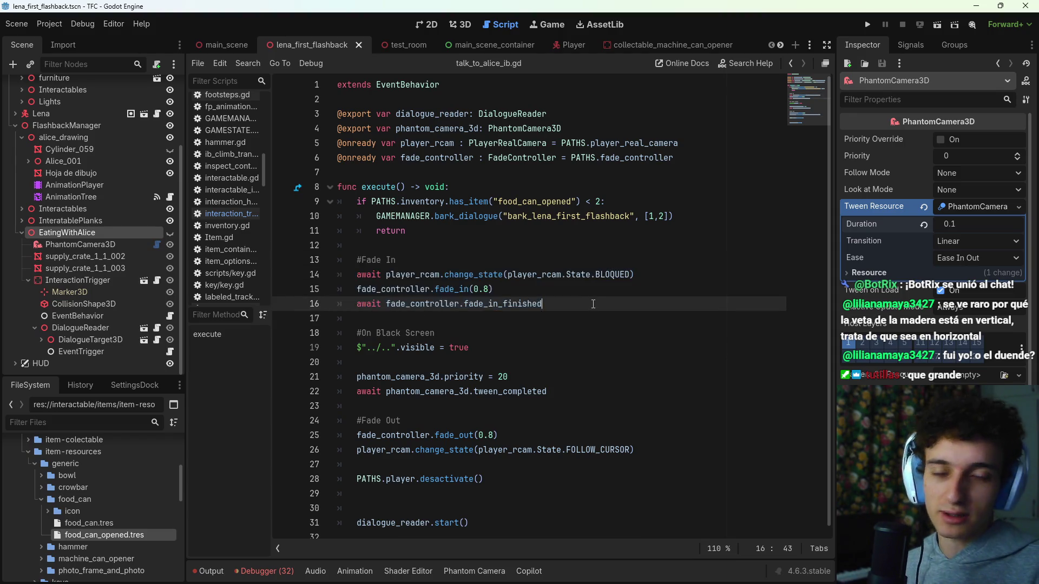
Review the black-screen, camera and fade-out code blocks in execute()
{"action": "left_click", "coordinate": [361, 334]}
{"action": "mouse_move", "coordinate": [361, 334]}
{"action": "left_mouse_down"}
{"action": "mouse_move", "coordinate": [474, 348]}
{"action": "mouse_move", "coordinate": [546, 391]}
{"action": "mouse_move", "coordinate": [595, 391]}
{"action": "left_mouse_up"}
{"action": "left_click", "coordinate": [637, 377]}
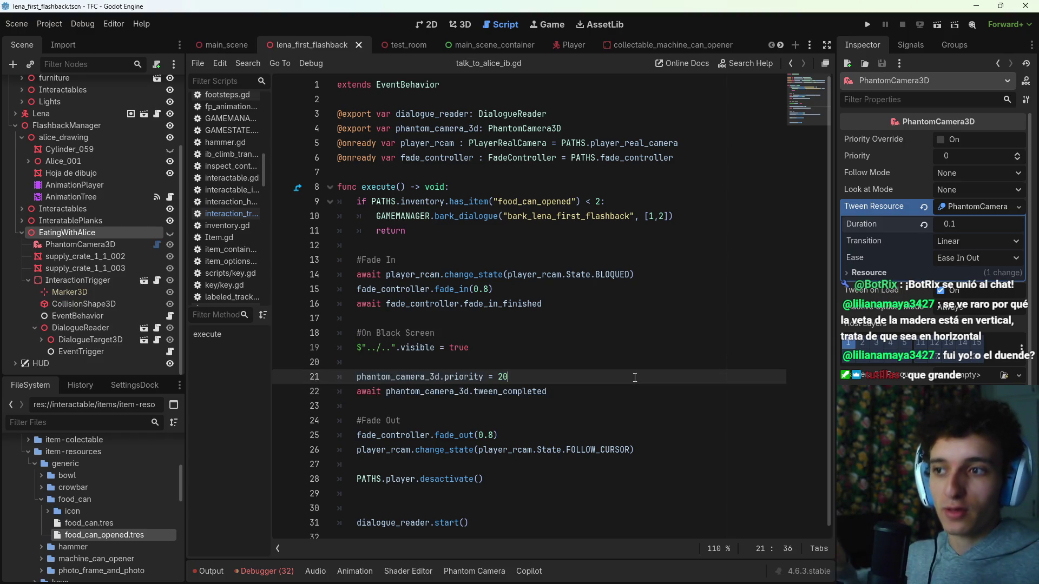
{"action": "left_click_drag", "start_coordinate": [398, 417], "coordinate": [558, 477]}
{"action": "left_click", "coordinate": [558, 474]}
{"action": "left_click", "coordinate": [494, 337]}
{"action": "left_click", "coordinate": [504, 348]}
{"action": "left_click", "coordinate": [508, 377]}
{"action": "left_click", "coordinate": [511, 362]}
{"action": "left_click", "coordinate": [517, 351]}
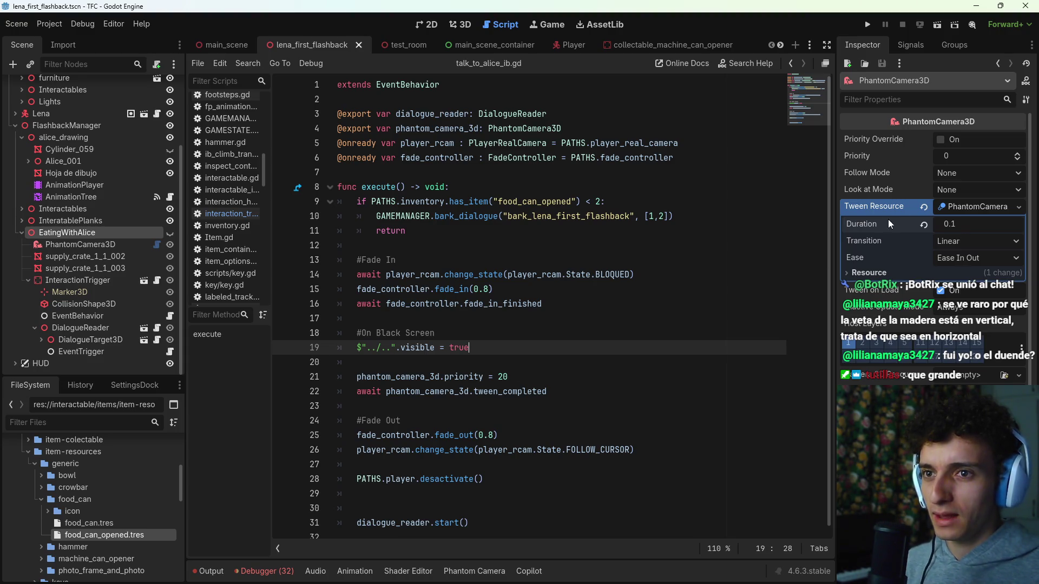
Set the camera tween Duration to 0.5, add a blank line after the visibility line, and save
{"action": "left_click", "coordinate": [977, 225]}
{"action": "type", "text": "5"}
{"action": "key", "text": "Return"}
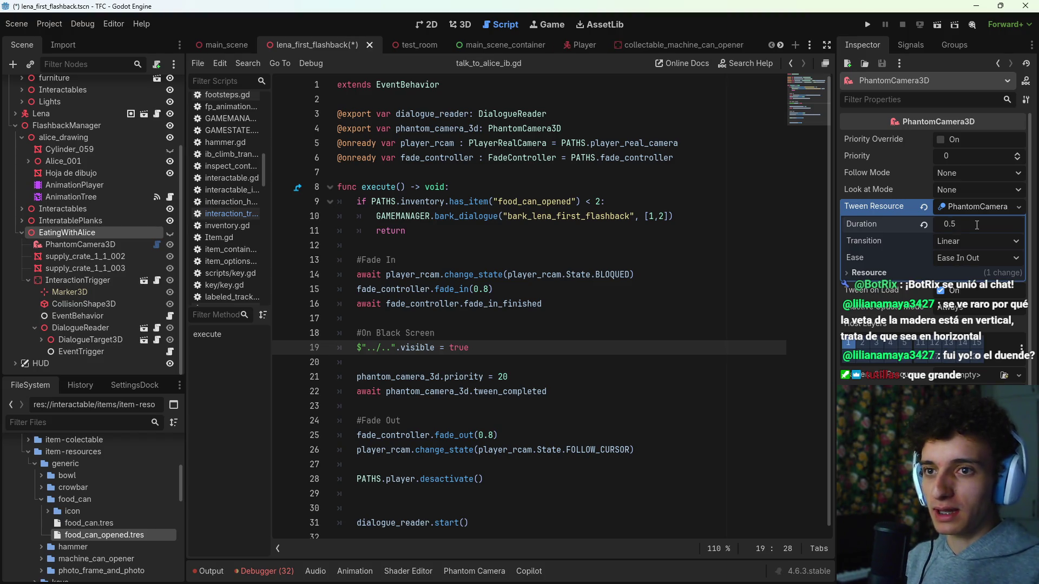
{"action": "key", "text": "ctrl+s"}
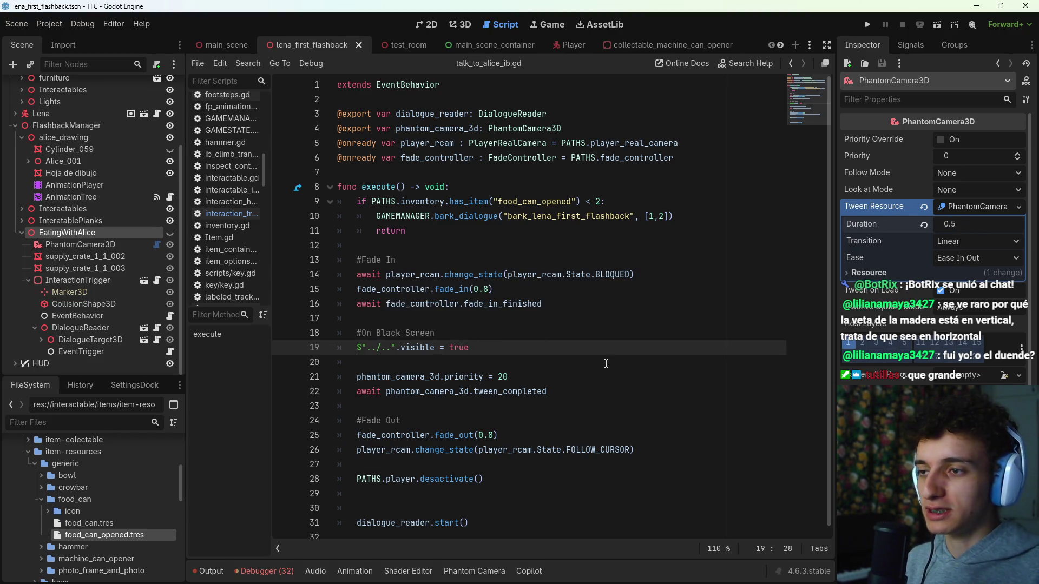
{"action": "key", "text": "Return"}
{"action": "key", "text": "ctrl+s"}
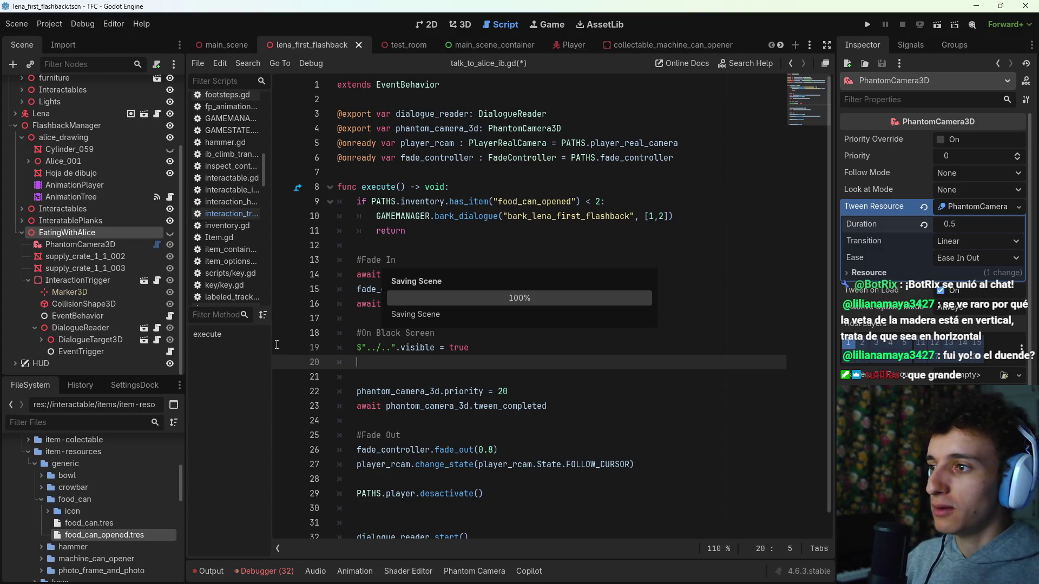
{"action": "left_click", "coordinate": [694, 164]}
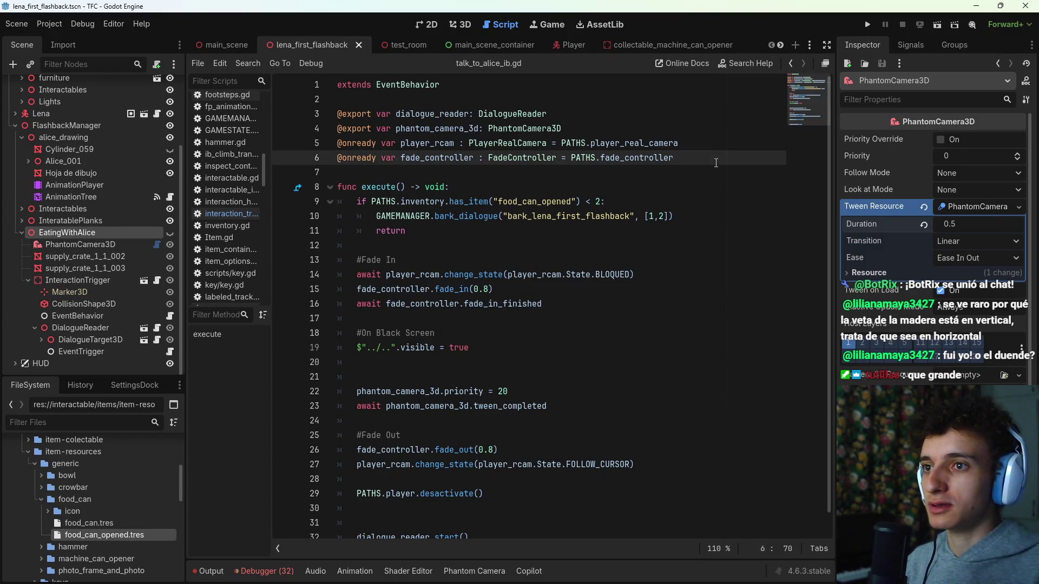
Export Alice's AnimationTree in the script as alice_animation_tree
{"action": "key", "text": "Return"}
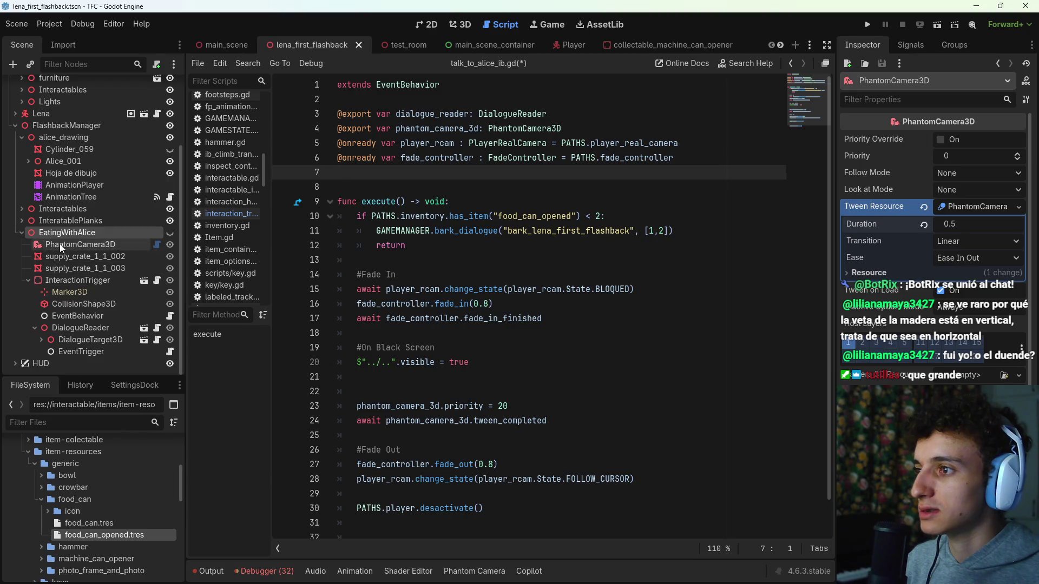
{"action": "scroll", "coordinate": [23, 224], "scroll_direction": "up", "scroll_amount": 1}
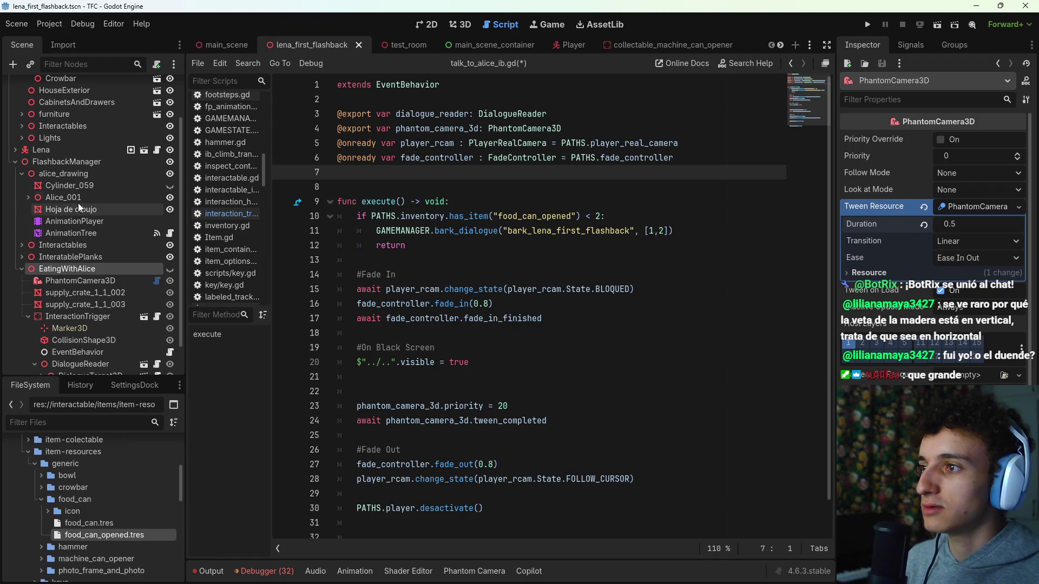
{"action": "left_click", "coordinate": [27, 197]}
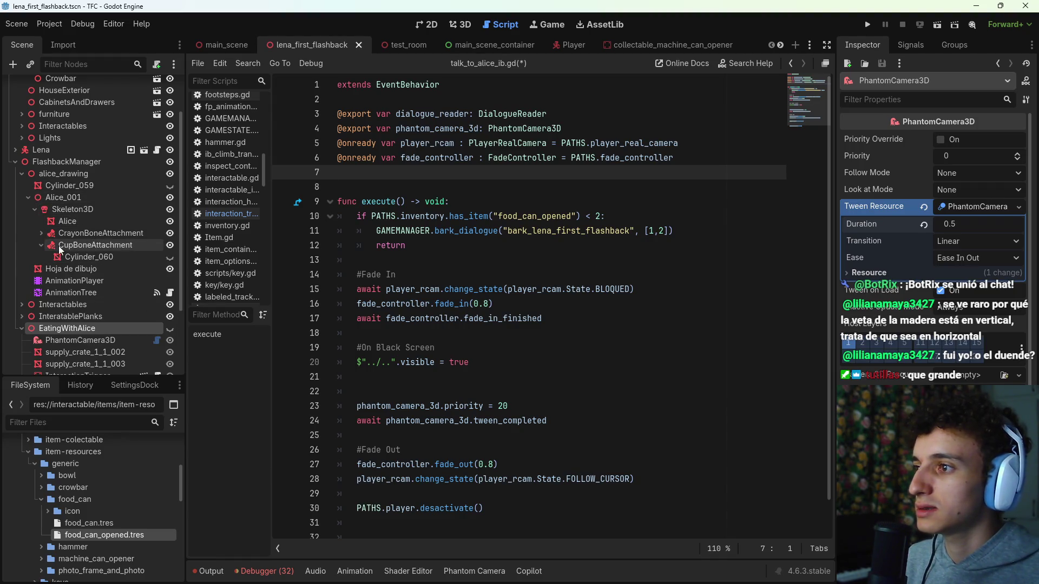
{"action": "left_click", "coordinate": [27, 197]}
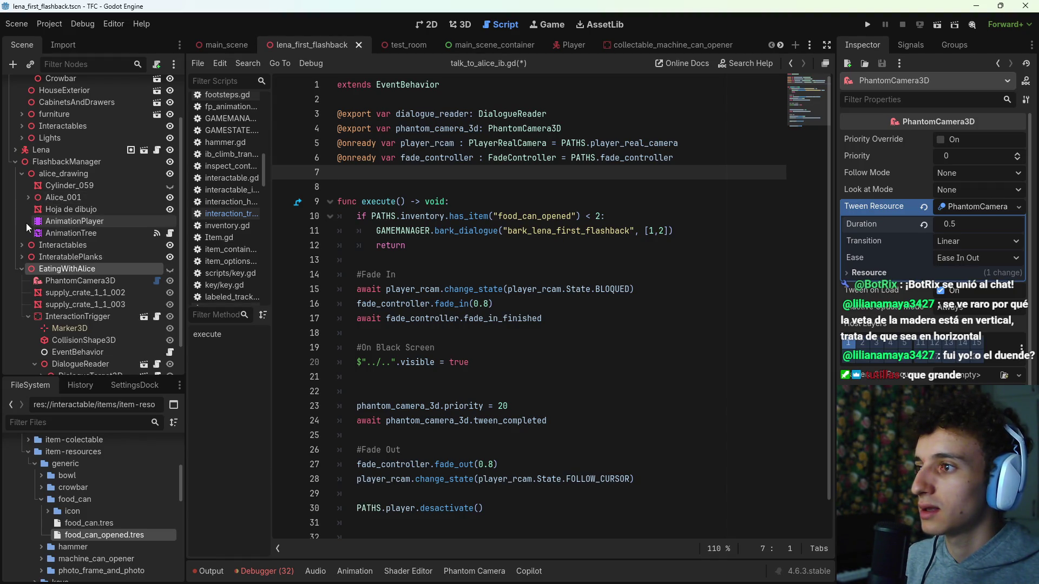
{"action": "mouse_move", "coordinate": [83, 232]}
{"action": "left_mouse_down"}
{"action": "mouse_move", "coordinate": [319, 209]}
{"action": "mouse_move", "coordinate": [422, 233]}
{"action": "mouse_move", "coordinate": [379, 173]}
{"action": "left_mouse_up"}
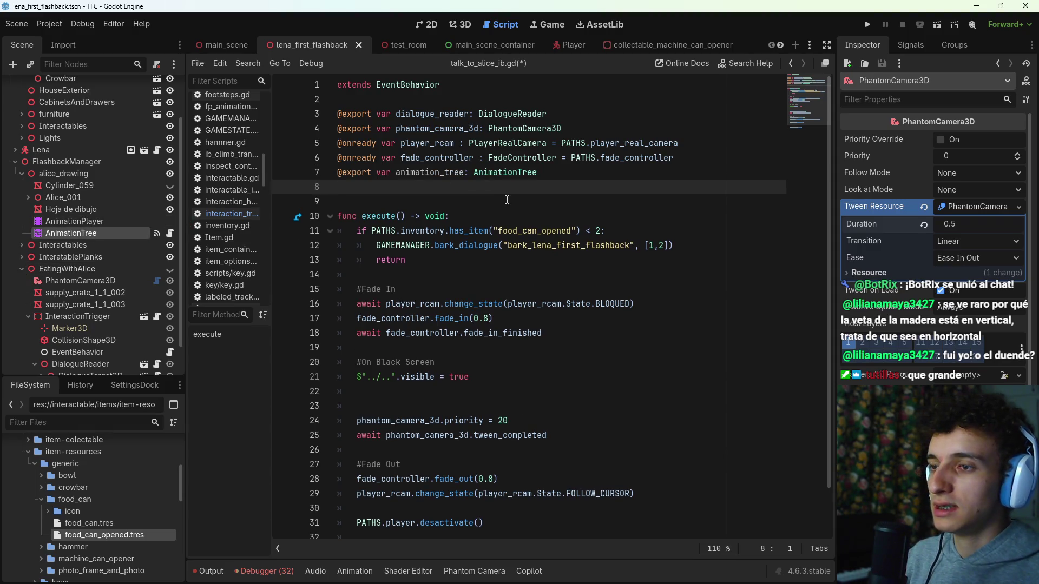
{"action": "left_click", "coordinate": [397, 172]}
{"action": "type", "text": "alice_"}
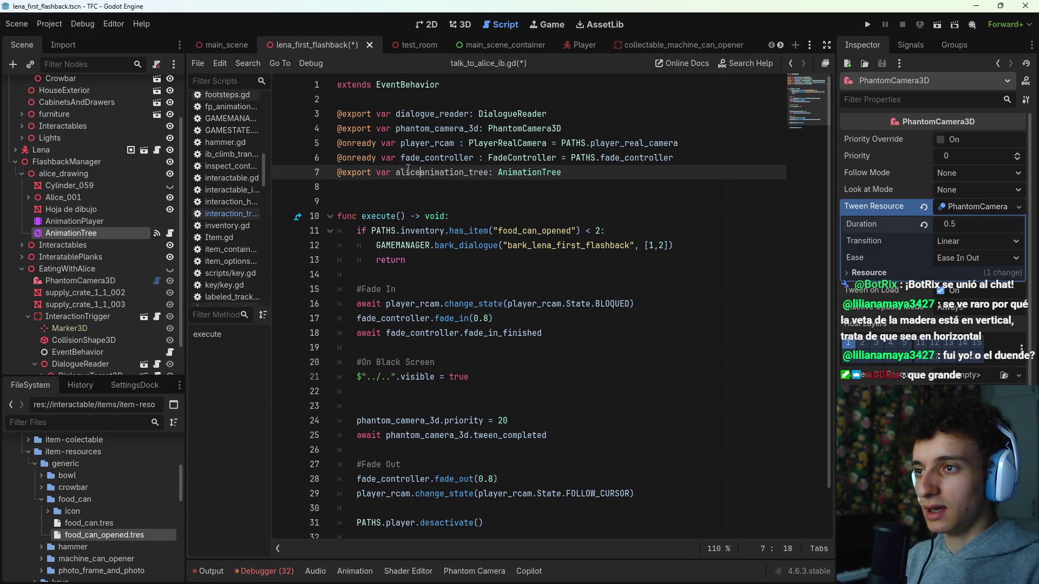
Start an alice_animation_tree.is_ line on line 22, then open the AnimationTree's own script
{"action": "left_click", "coordinate": [404, 336]}
{"action": "left_click", "coordinate": [455, 350]}
{"action": "left_click", "coordinate": [513, 375]}
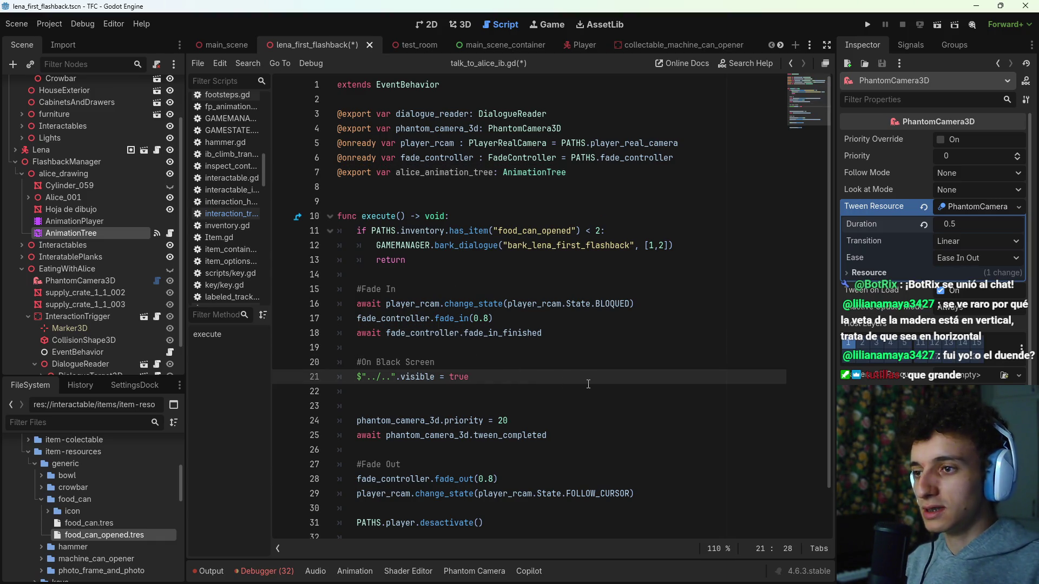
{"action": "key", "text": "Return"}
{"action": "type", "text": "ice_animation_tree"}
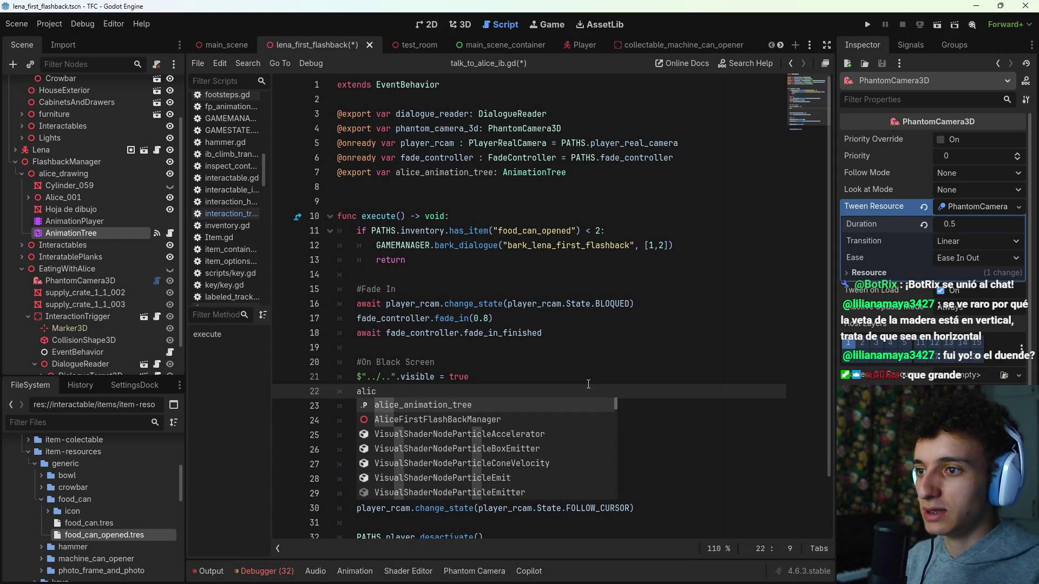
{"action": "key", "text": "Return"}
{"action": "type", "text": ".pla"}
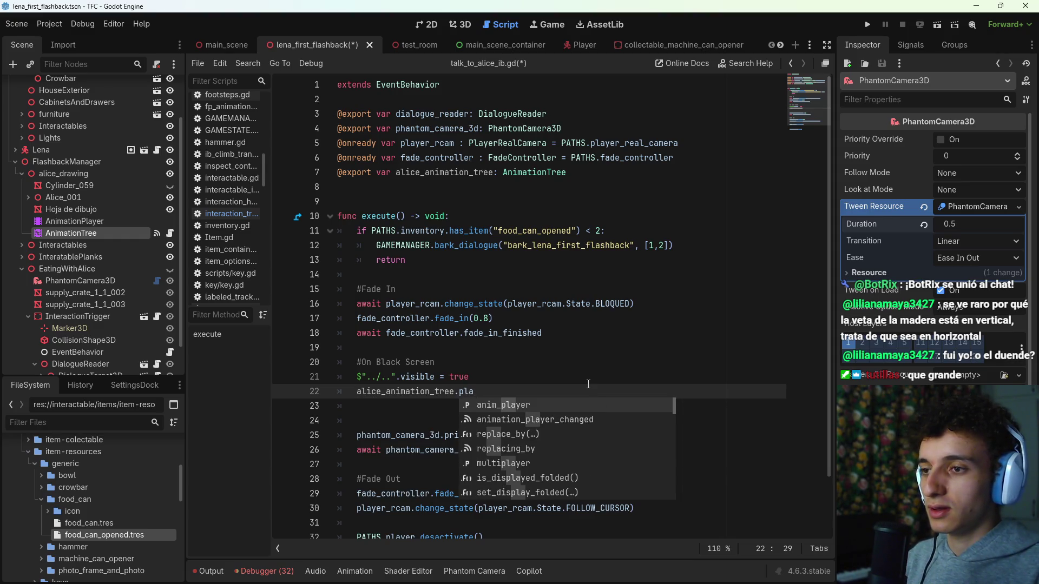
{"action": "key", "text": "BackSpace"}
{"action": "key", "text": "BackSpace"}
{"action": "key", "text": "BackSpace"}
{"action": "type", "text": "is"}
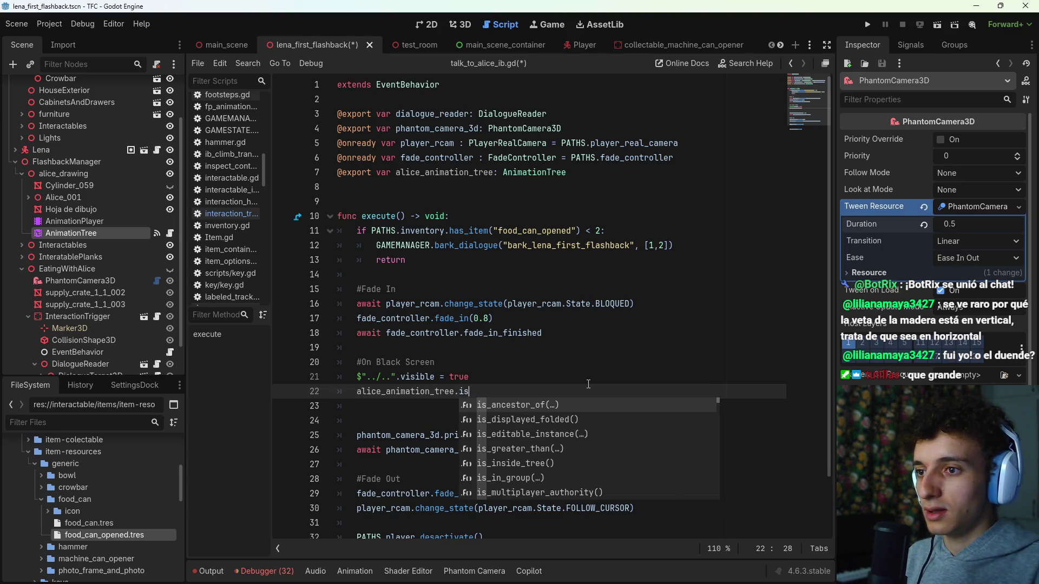
{"action": "key", "text": "Escape"}
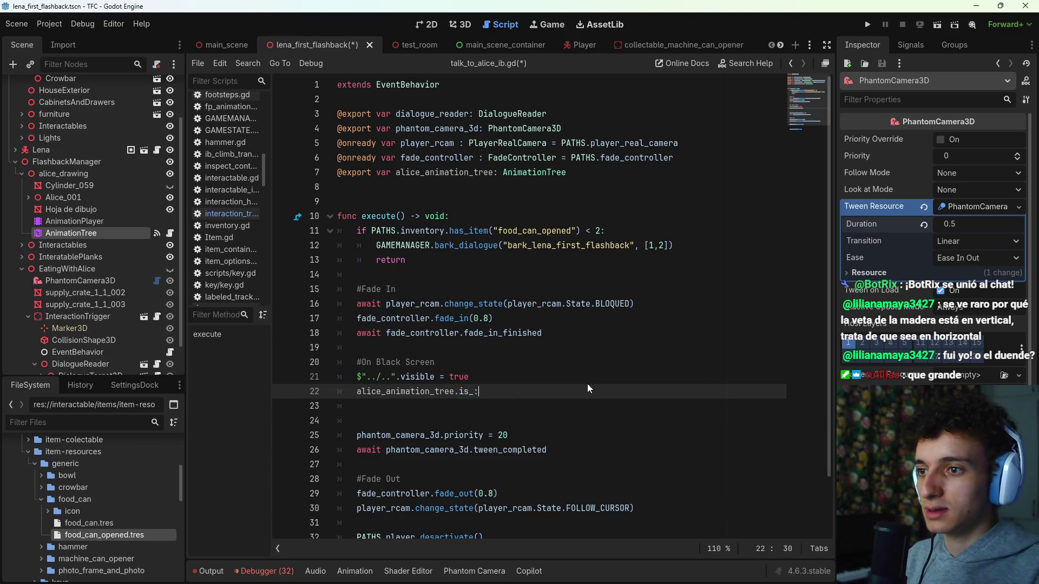
{"action": "left_click", "coordinate": [170, 234]}
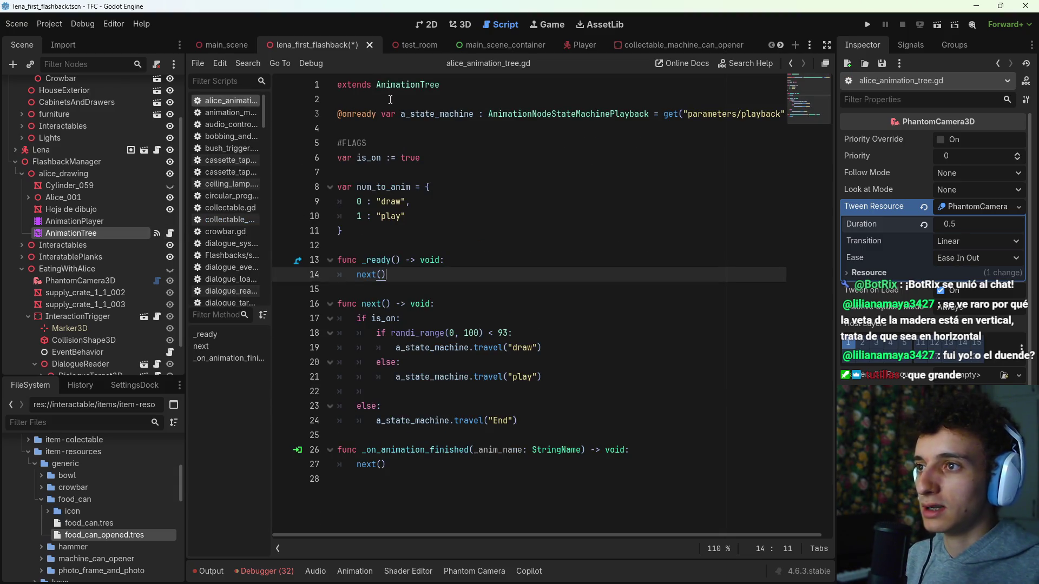
Declare 'class_name AliceAnimationTree' above extends, save, and return to talk_to_alice_ib.gd
{"action": "left_click", "coordinate": [333, 89]}
{"action": "key", "text": "Return"}
{"action": "key", "text": "Up"}
{"action": "type", "text": "class_name"}
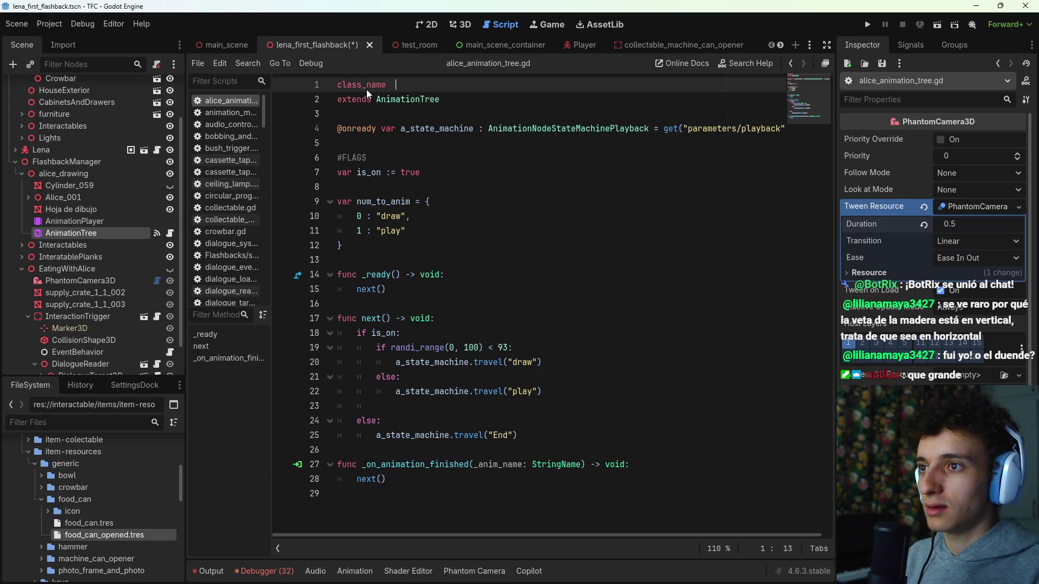
{"action": "key", "text": "BackSpace"}
{"action": "type", "text": "AliceAnimation"}
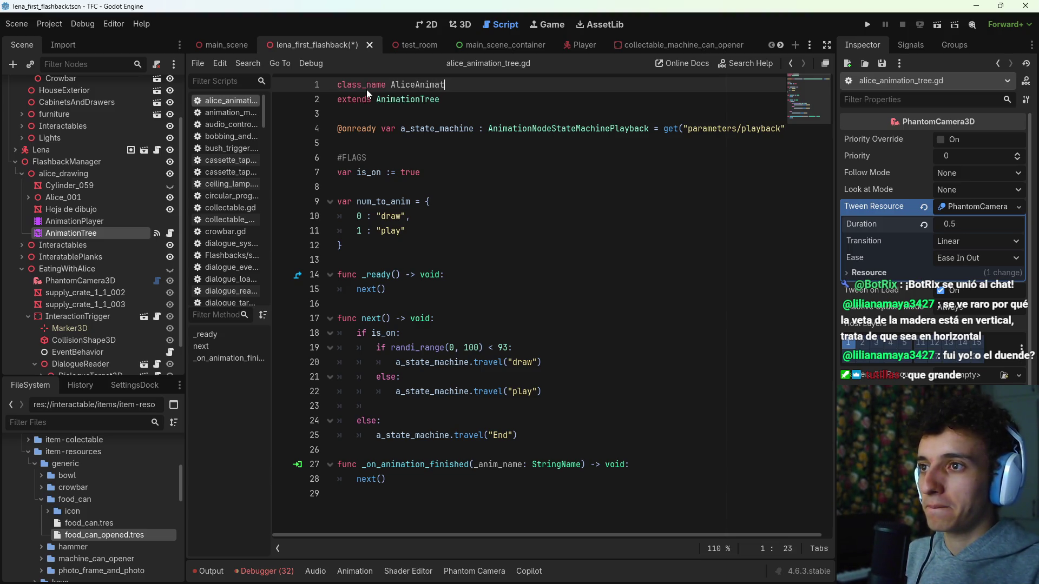
{"action": "type", "text": "Tree"}
{"action": "key", "text": "ctrl+s"}
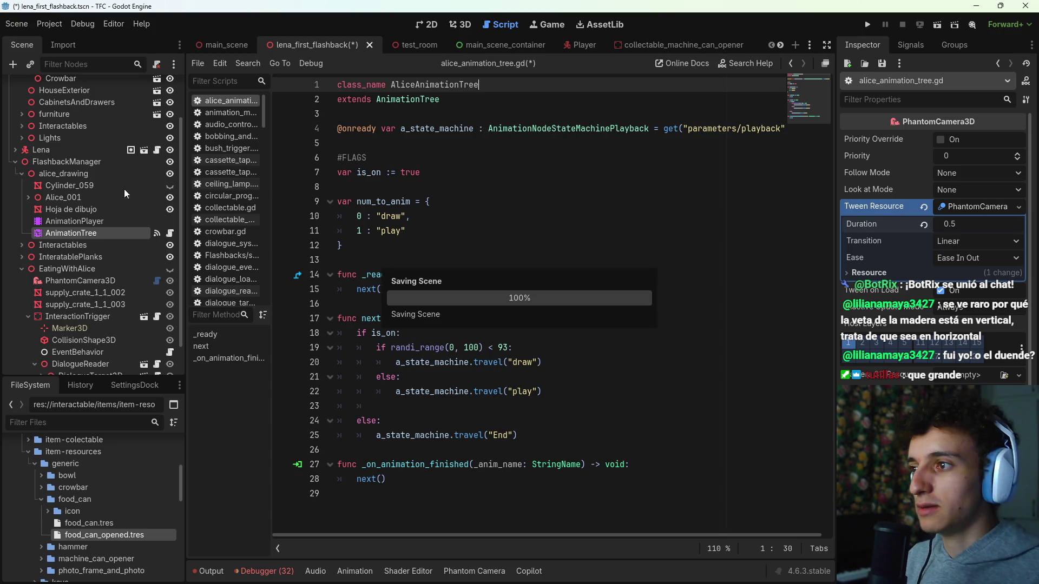
{"action": "scroll", "coordinate": [54, 283], "scroll_direction": "down", "scroll_amount": 3}
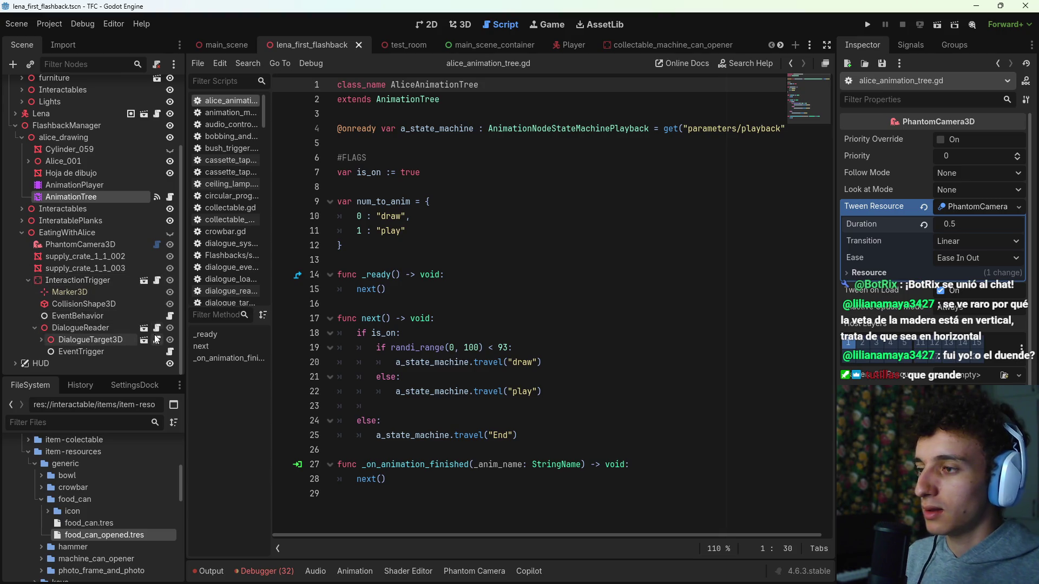
{"action": "left_click", "coordinate": [170, 317]}
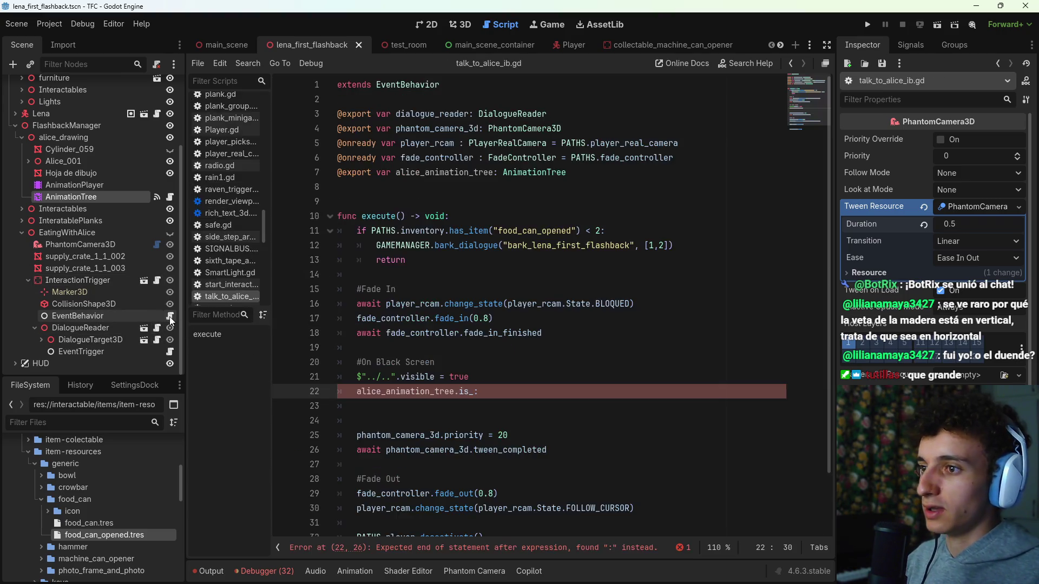
Retype line 7's variable as AliceAnimationTree and write alice_animation_tree.is_on = false on line 22, then save
{"action": "key", "text": "BackSpace"}
{"action": "key", "text": "BackSpace"}
{"action": "key", "text": "BackSpace"}
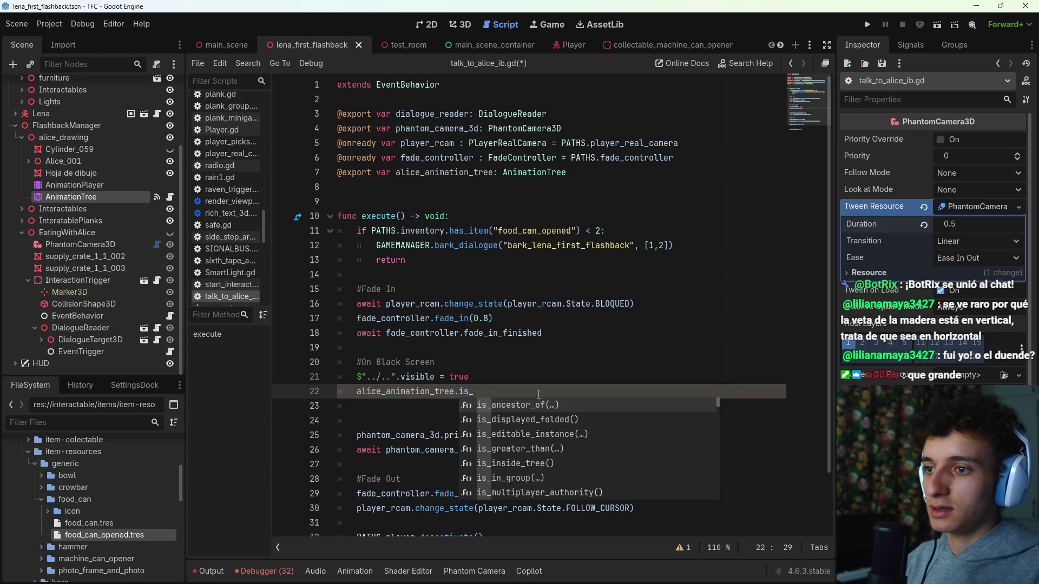
{"action": "key", "text": "Escape"}
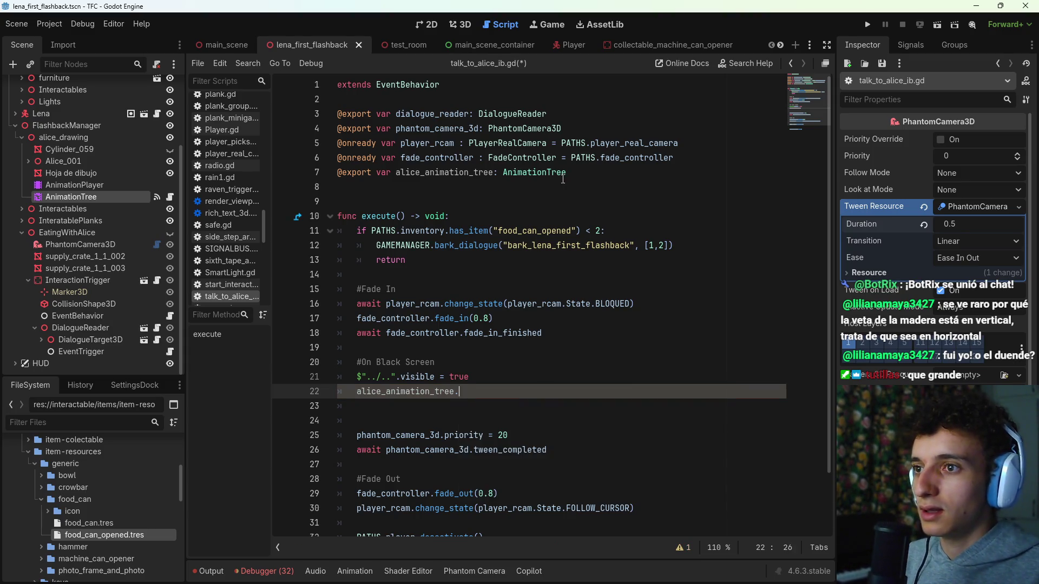
{"action": "double_click", "coordinate": [511, 172]}
{"action": "type", "text": "Ani"}
{"action": "key", "text": "Return"}
{"action": "left_click", "coordinate": [484, 392]}
{"action": "type", "text": "is_on ="}
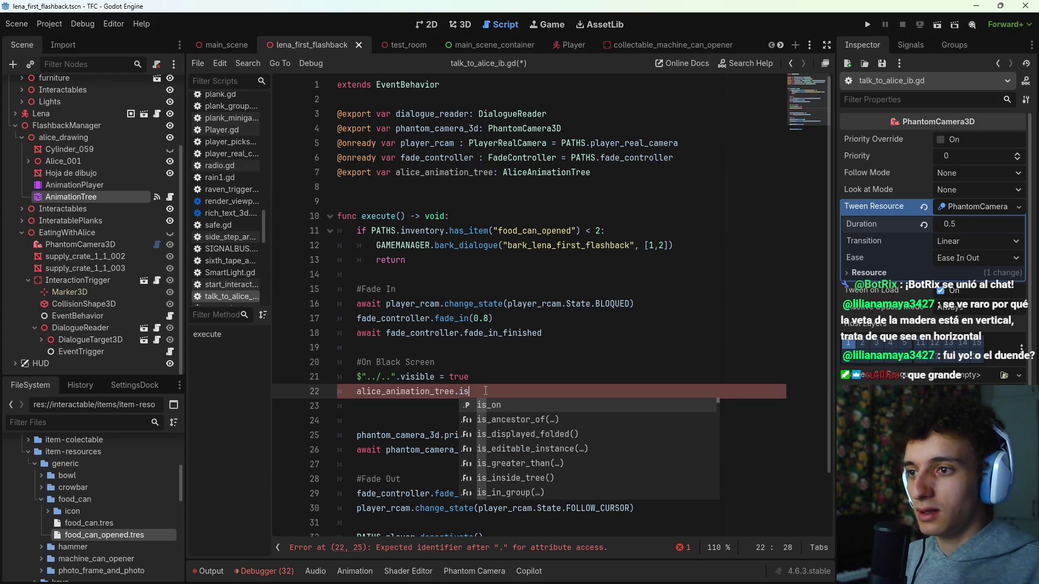
{"action": "type", "text": " false"}
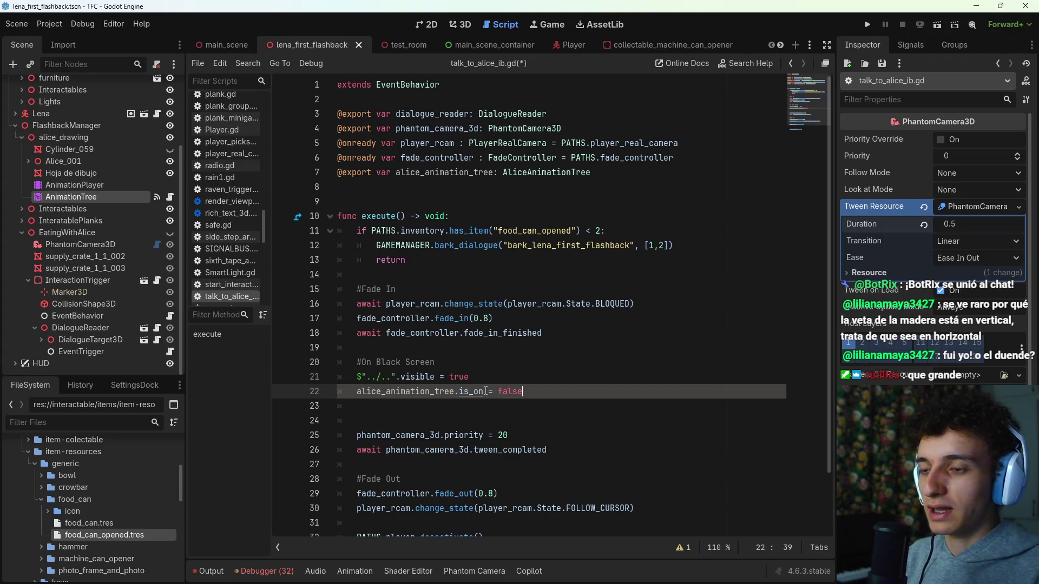
{"action": "key", "text": "ctrl+s"}
{"action": "key", "text": "Return"}
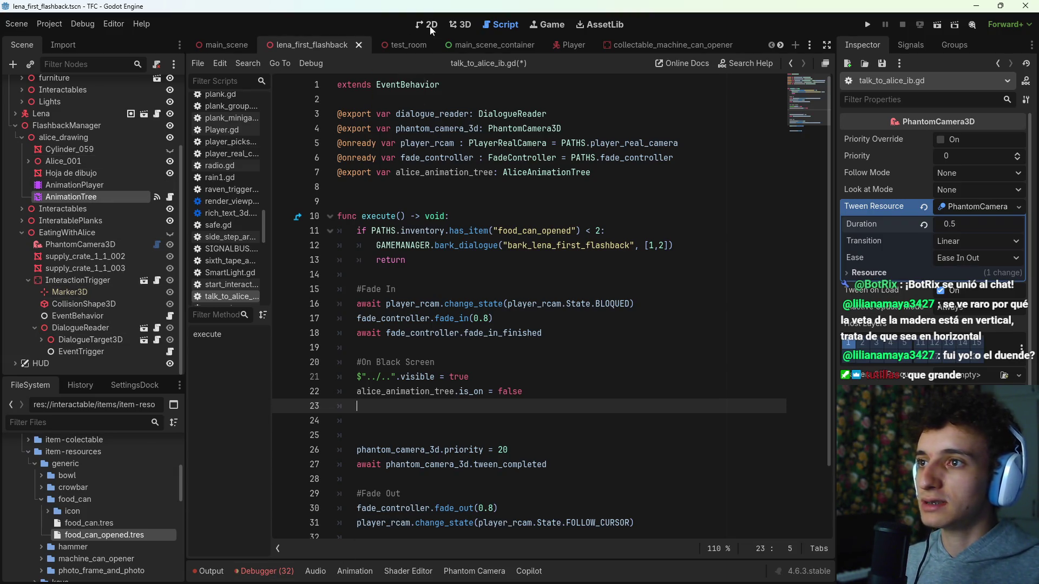
Preview the 'rest' animation on Alice's AnimationPlayer in the 3D view
{"action": "left_click", "coordinate": [460, 24]}
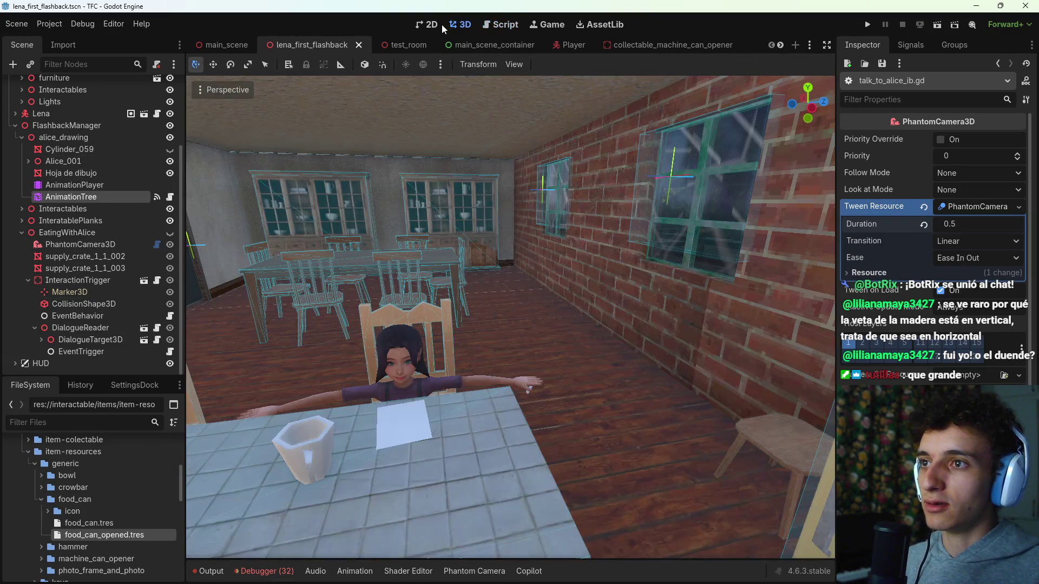
{"action": "left_click", "coordinate": [95, 196]}
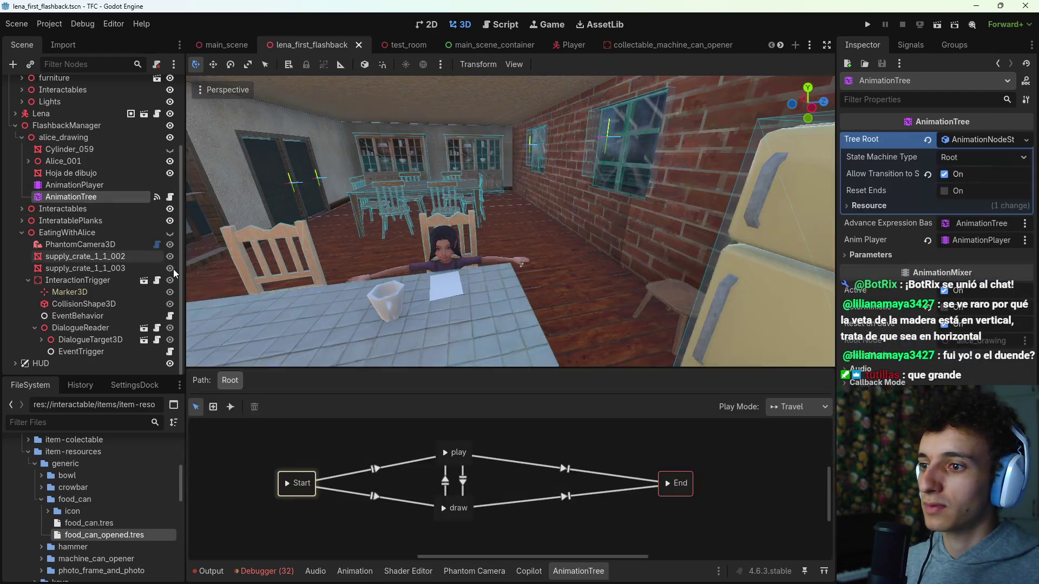
{"action": "left_click", "coordinate": [494, 482]}
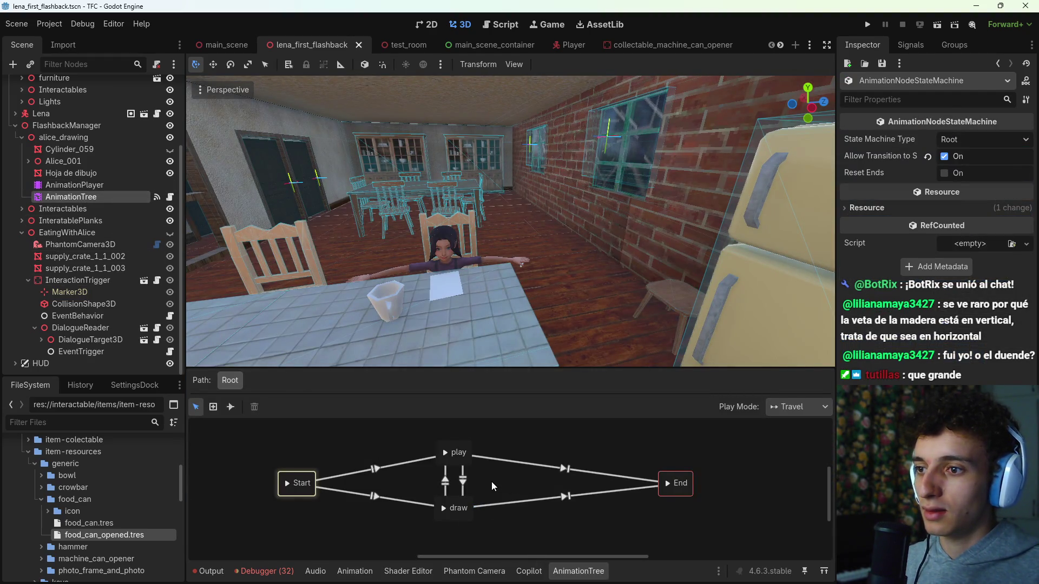
{"action": "left_click_drag", "start_coordinate": [492, 481], "coordinate": [512, 488]}
{"action": "left_click", "coordinate": [76, 186]}
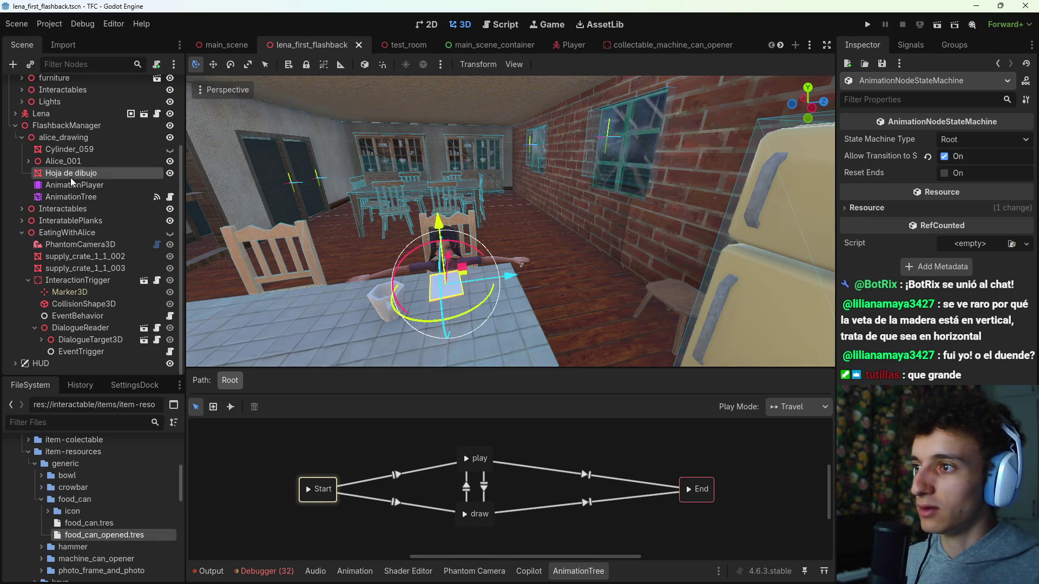
{"action": "left_click", "coordinate": [451, 424]}
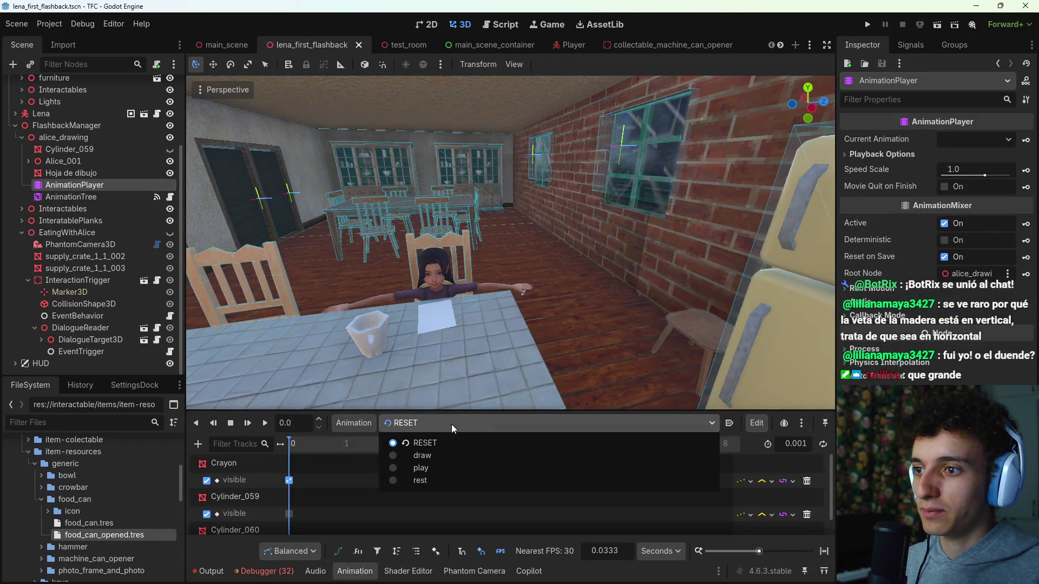
{"action": "left_click", "coordinate": [431, 478]}
Reselect the AnimationTree, return to the script, and export the AnimationPlayer as animation_player
{"action": "left_click", "coordinate": [65, 193]}
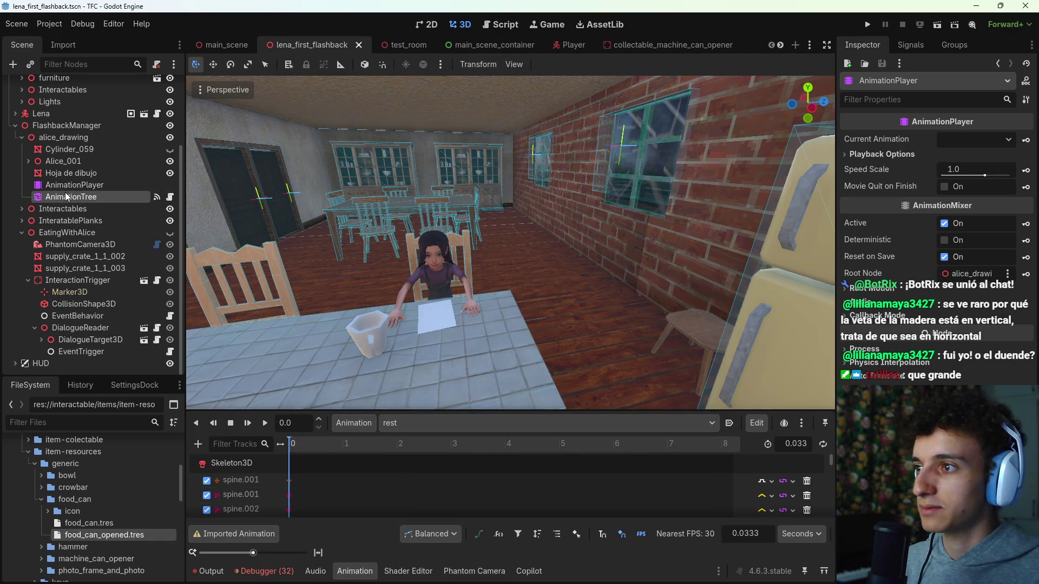
{"action": "left_click", "coordinate": [577, 451]}
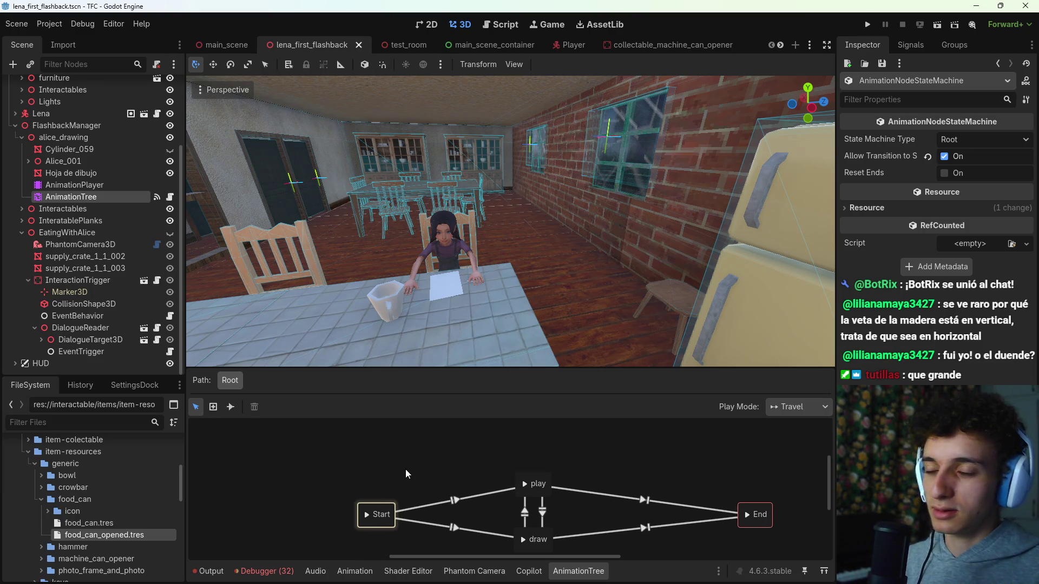
{"action": "left_click", "coordinate": [492, 25]}
{"action": "left_click_drag", "start_coordinate": [84, 182], "coordinate": [425, 187]}
Re-declare the exported AnimationPlayer on line 8 as alice_animation_player and save
{"action": "key", "text": "ctrl+z"}
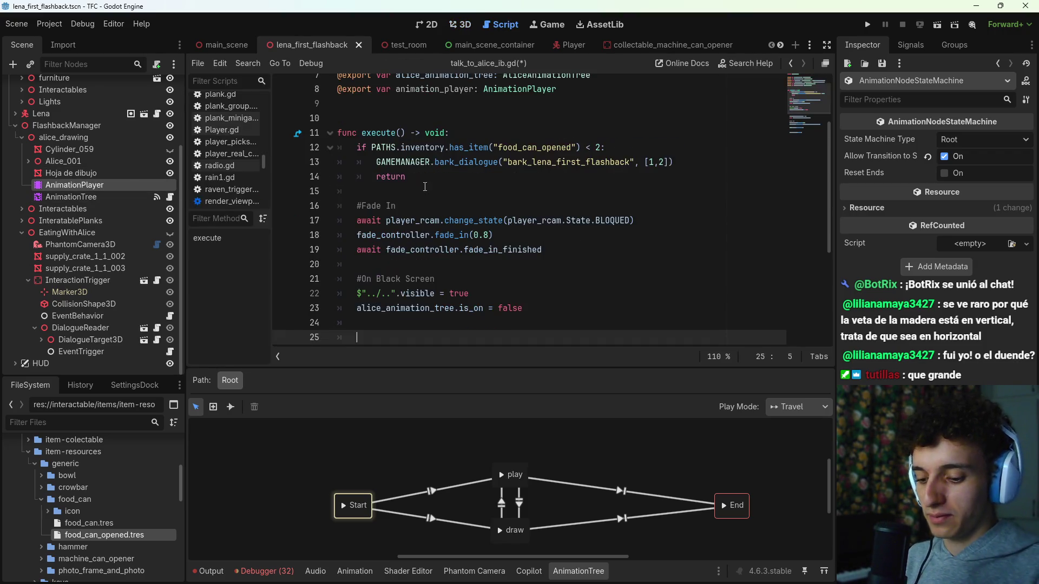
{"action": "scroll", "coordinate": [430, 180], "scroll_direction": "up", "scroll_amount": 2}
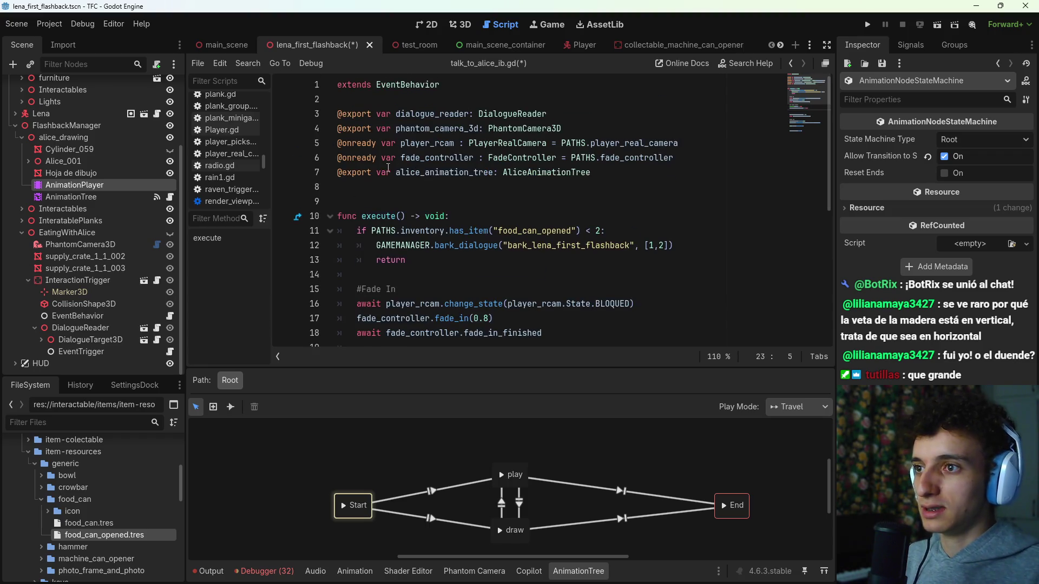
{"action": "left_click", "coordinate": [369, 188]}
{"action": "key", "text": "ctrl+y"}
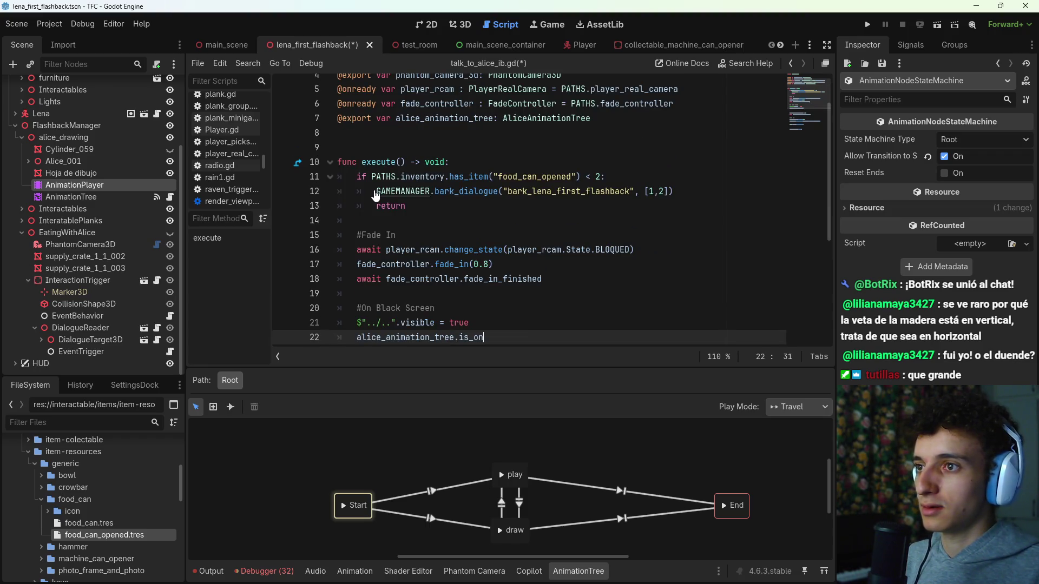
{"action": "left_click_drag", "start_coordinate": [74, 184], "coordinate": [442, 135]}
{"action": "key", "text": "ctrl+z"}
{"action": "left_click", "coordinate": [420, 118]}
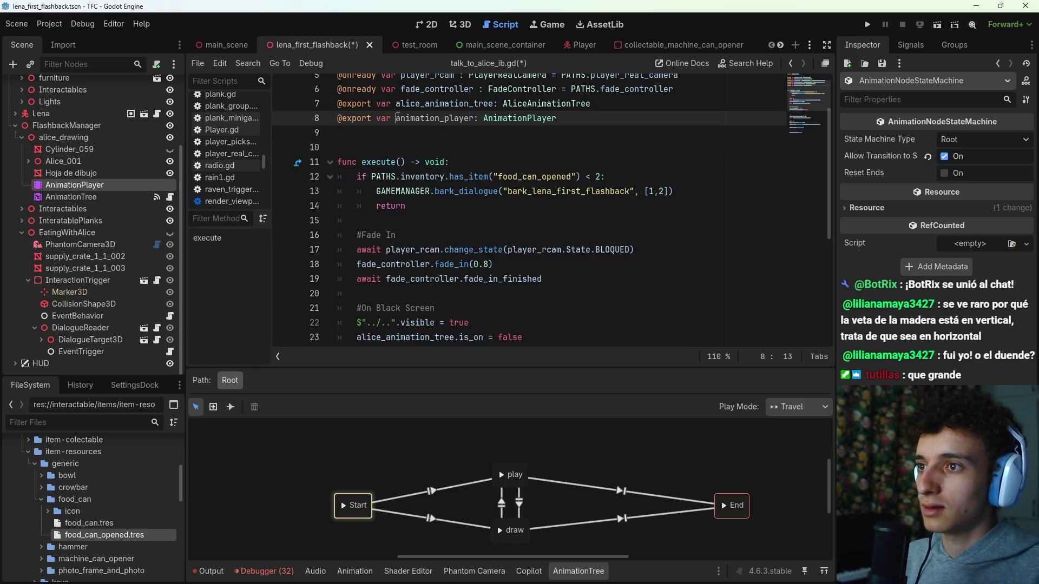
{"action": "key", "text": "ctrl+Left"}
{"action": "type", "text": "alice_"}
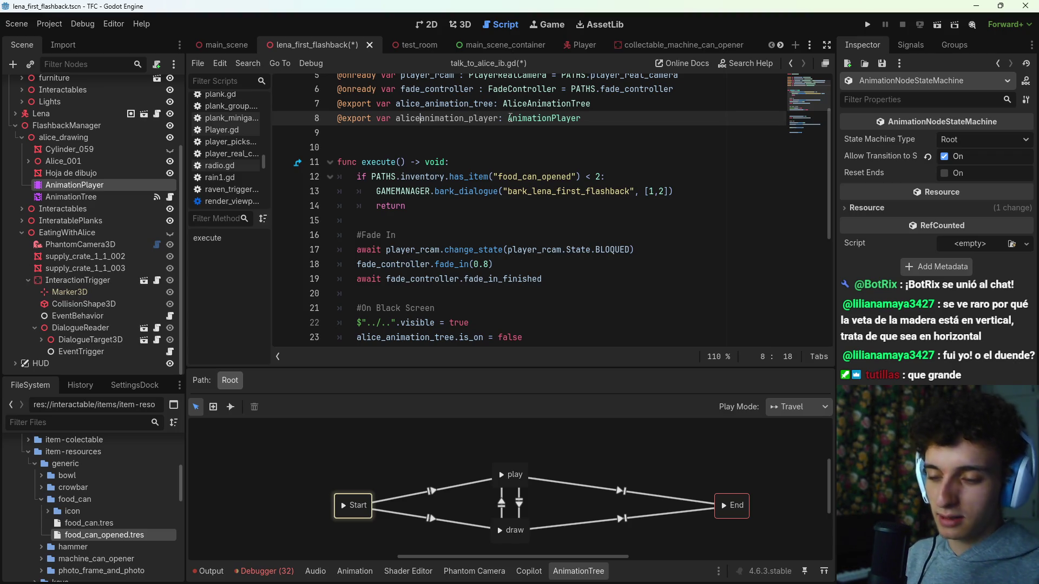
{"action": "key", "text": "ctrl+s"}
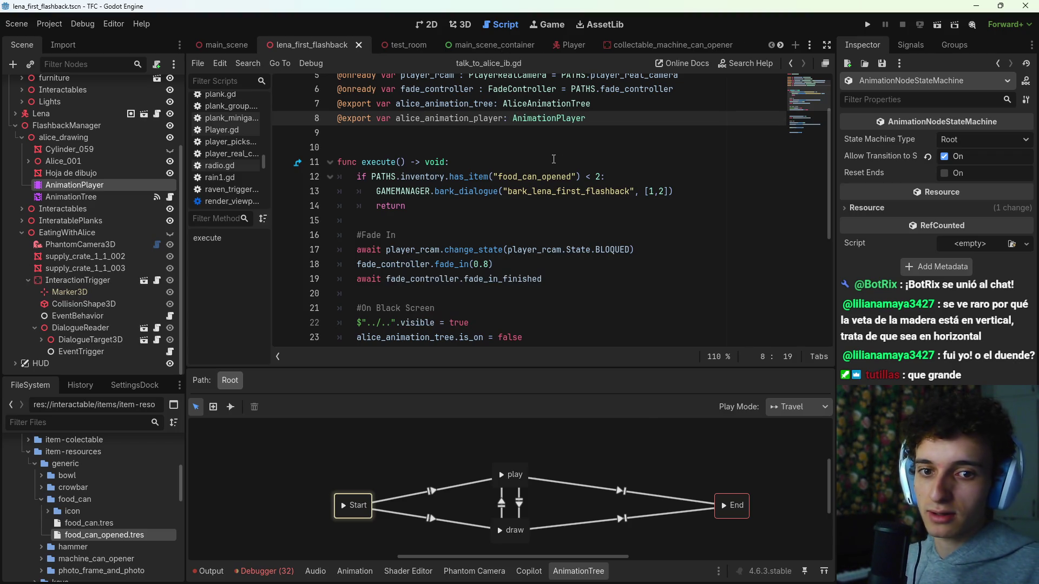
Hide the animation tree graph panel to enlarge the code view
{"action": "scroll", "coordinate": [540, 287], "scroll_direction": "down", "scroll_amount": 5}
{"action": "scroll", "coordinate": [519, 288], "scroll_direction": "up", "scroll_amount": 6}
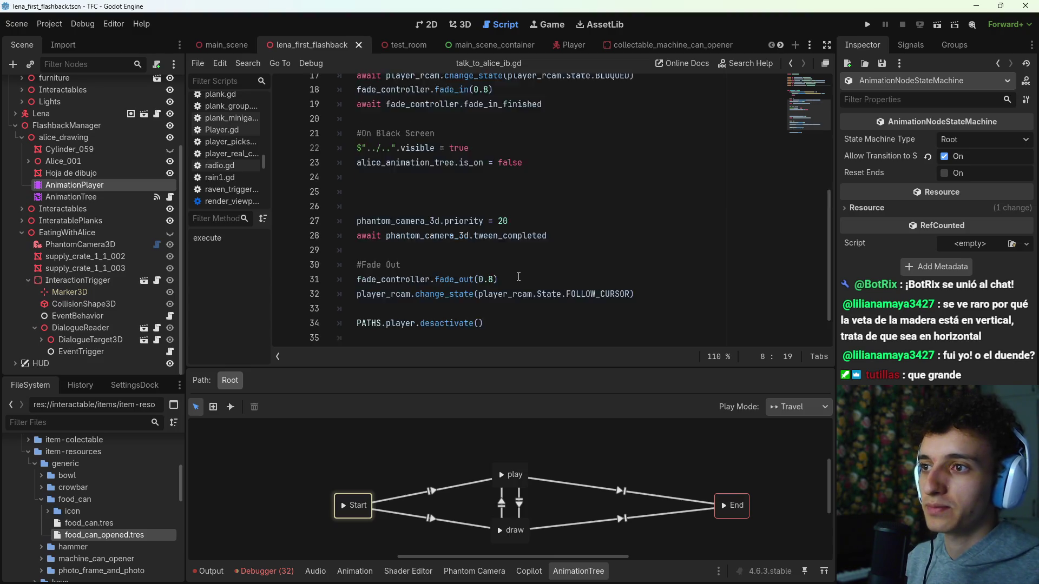
{"action": "left_click", "coordinate": [592, 576]}
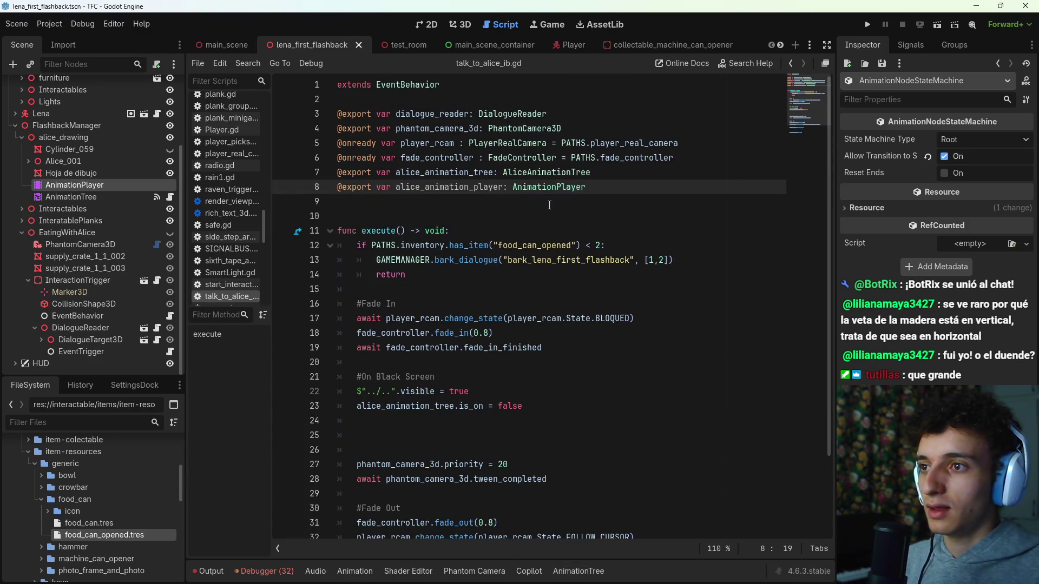
{"action": "scroll", "coordinate": [522, 421], "scroll_direction": "down", "scroll_amount": 2}
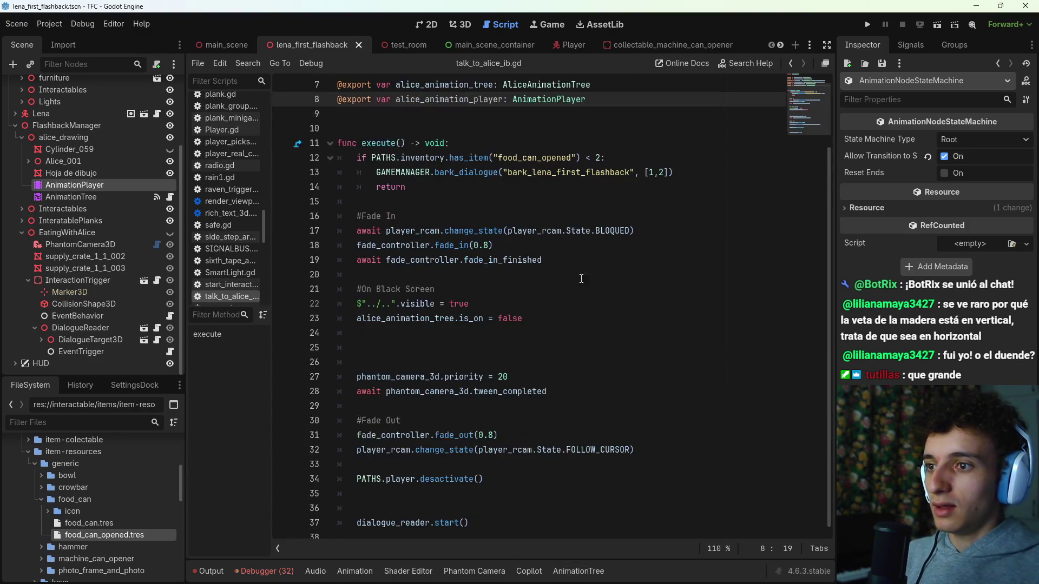
Add 'alice_animation_tree.active = false' on line 24 of the black-screen code
{"action": "left_click", "coordinate": [548, 327]}
{"action": "type", "text": "lic"}
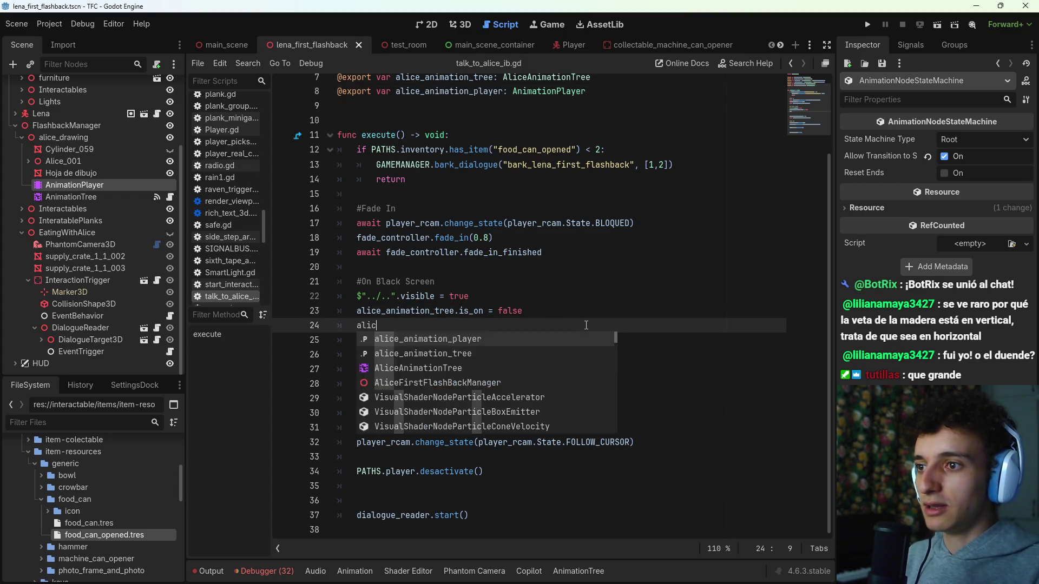
{"action": "key", "text": "Return"}
{"action": "type", "text": ".active = false"}
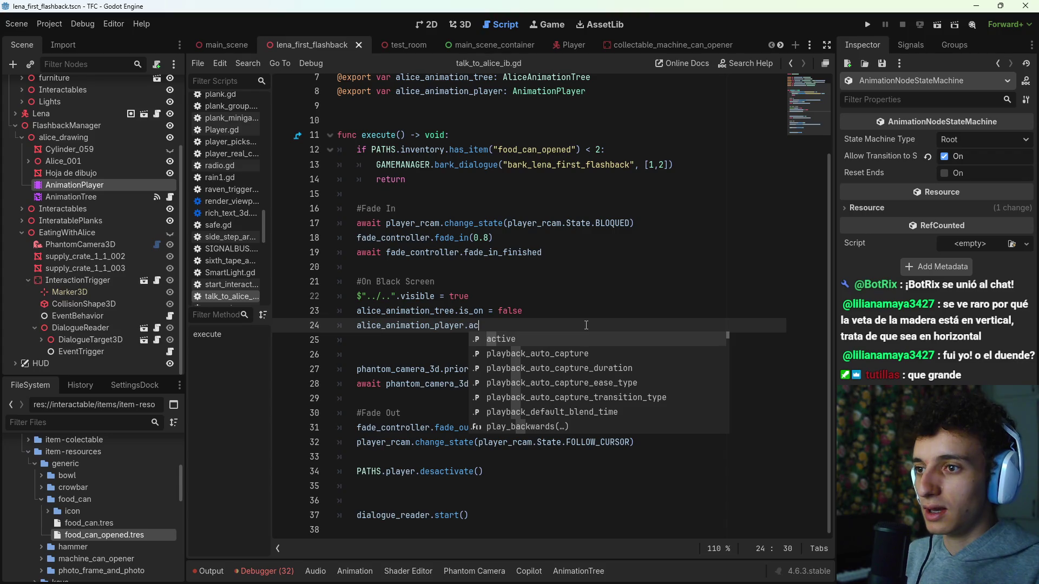
{"action": "key", "text": "ctrl+s"}
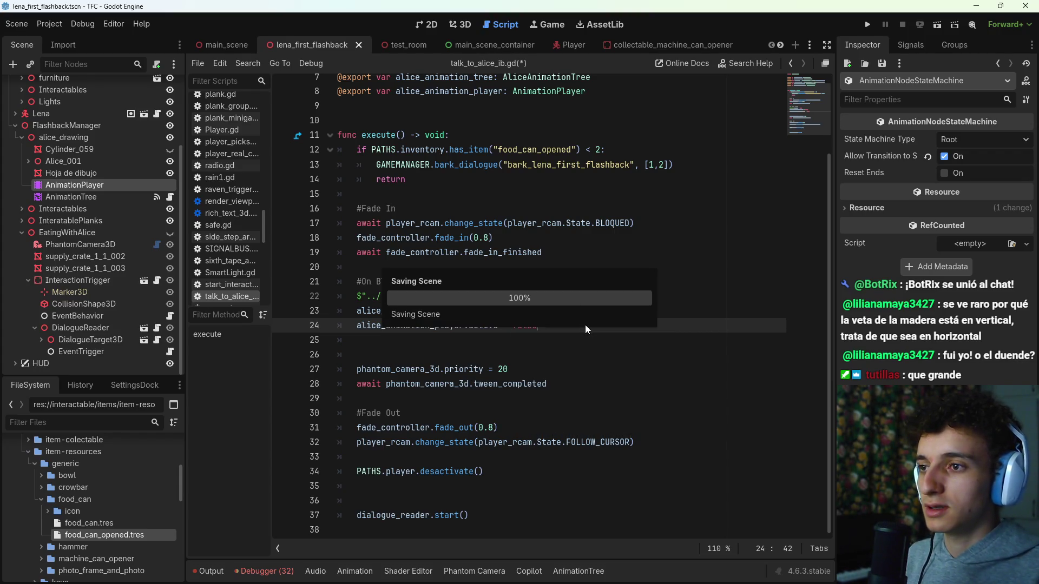
{"action": "key", "text": "Return"}
{"action": "type", "text": "aluce"}
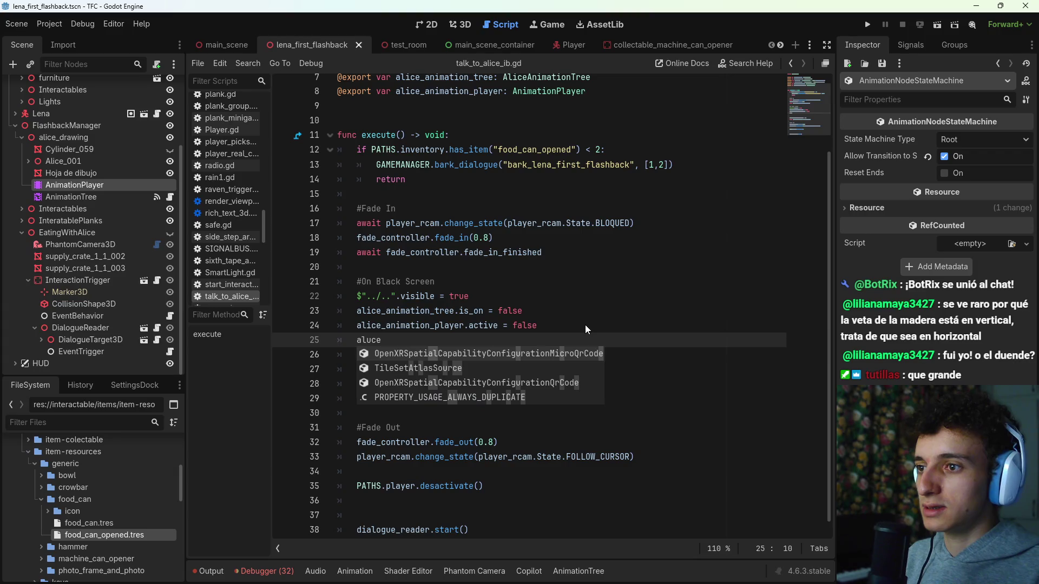
{"action": "double_click", "coordinate": [436, 333]}
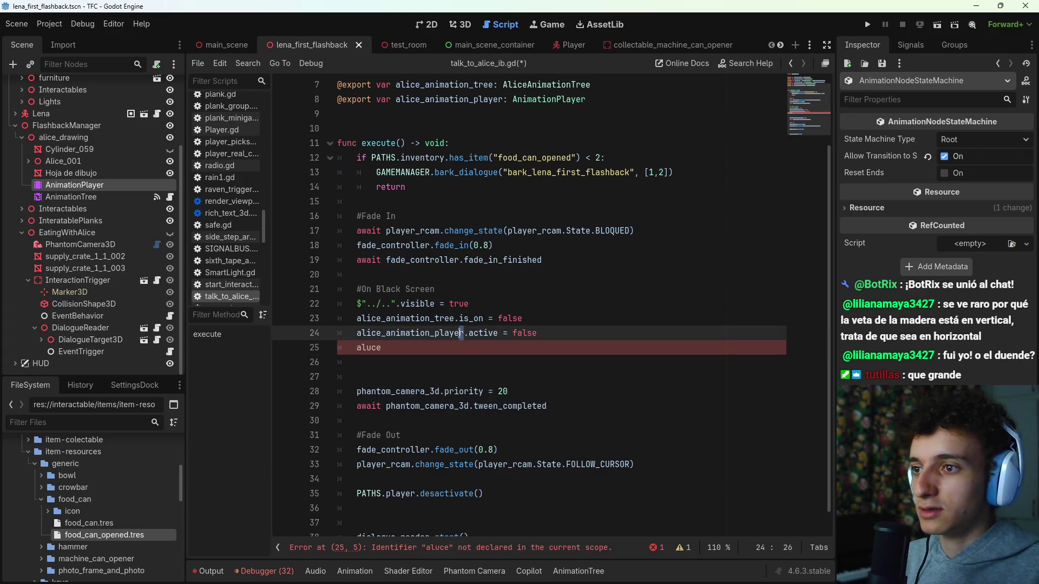
{"action": "type", "text": "tree"}
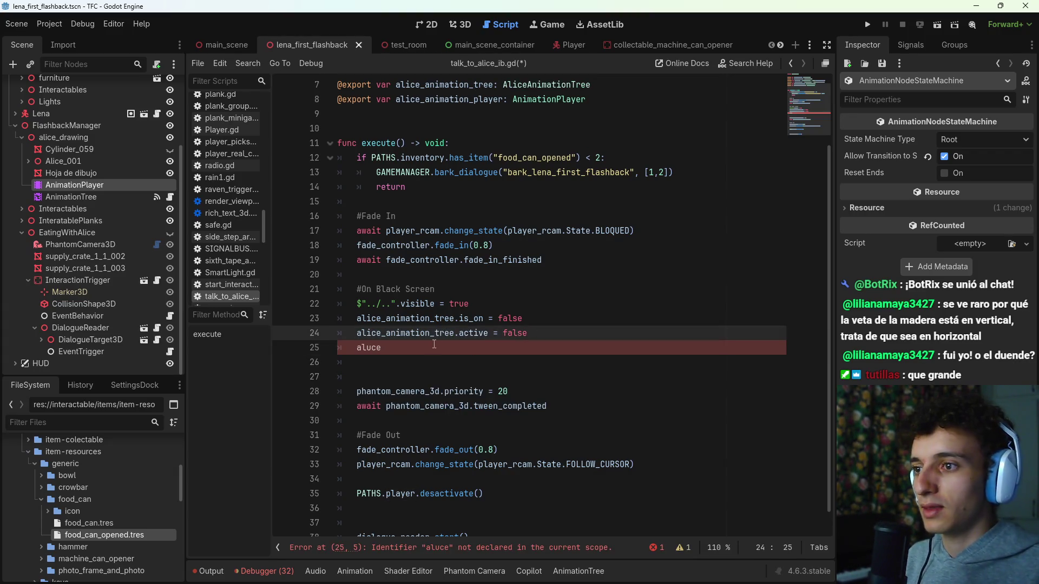
Add 'alice_animation_player.play("rest")' on line 25 and save the script
{"action": "left_click", "coordinate": [435, 347]}
{"action": "key", "text": "BackSpace"}
{"action": "key", "text": "BackSpace"}
{"action": "key", "text": "BackSpace"}
{"action": "type", "text": "ice_animation_player"}
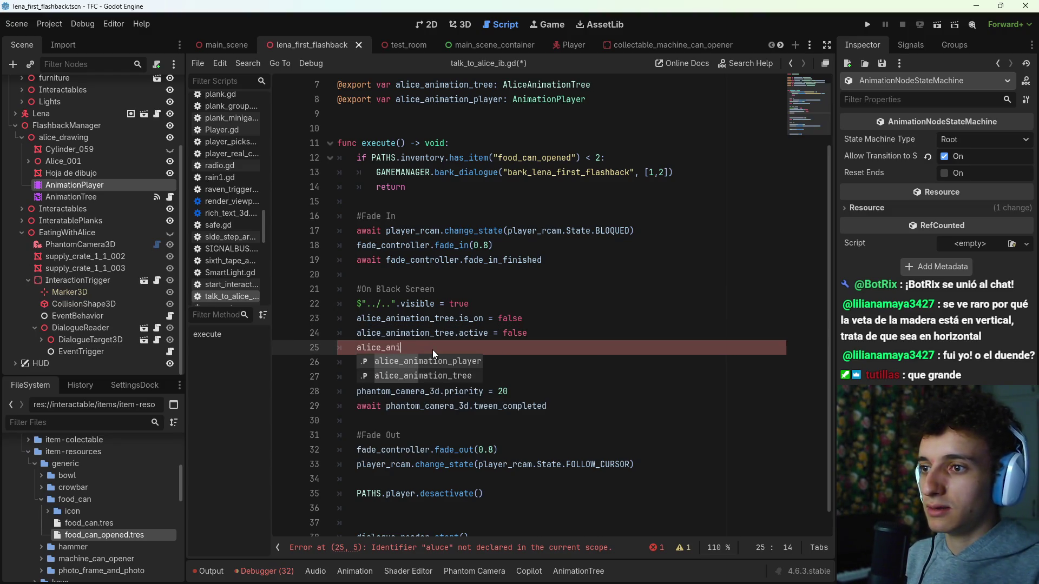
{"action": "key", "text": "Return"}
{"action": "type", "text": ".pla"}
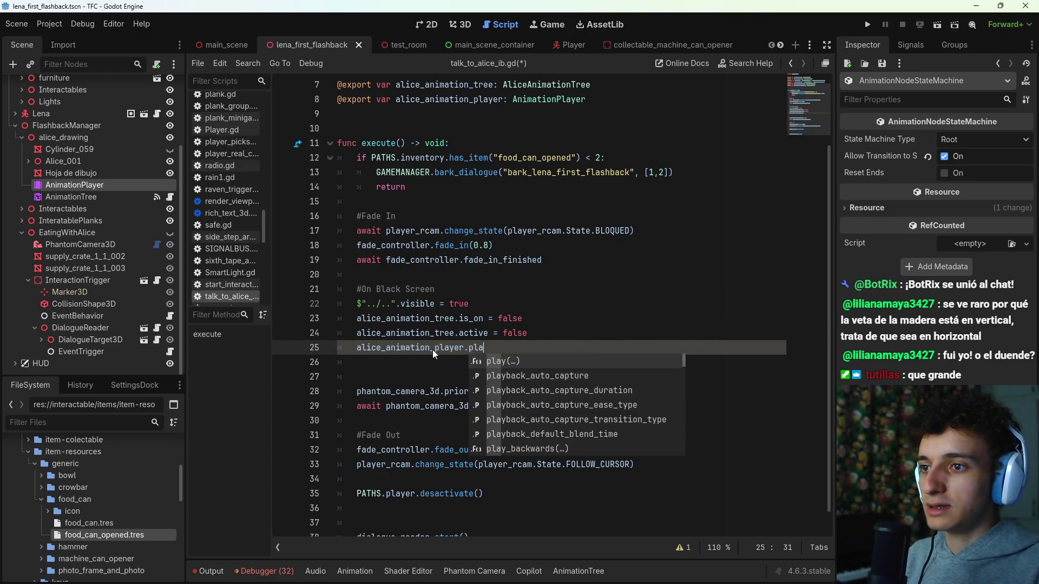
{"action": "key", "text": "Return"}
{"action": "type", "text": "\""}
{"action": "type", "text": "rest"}
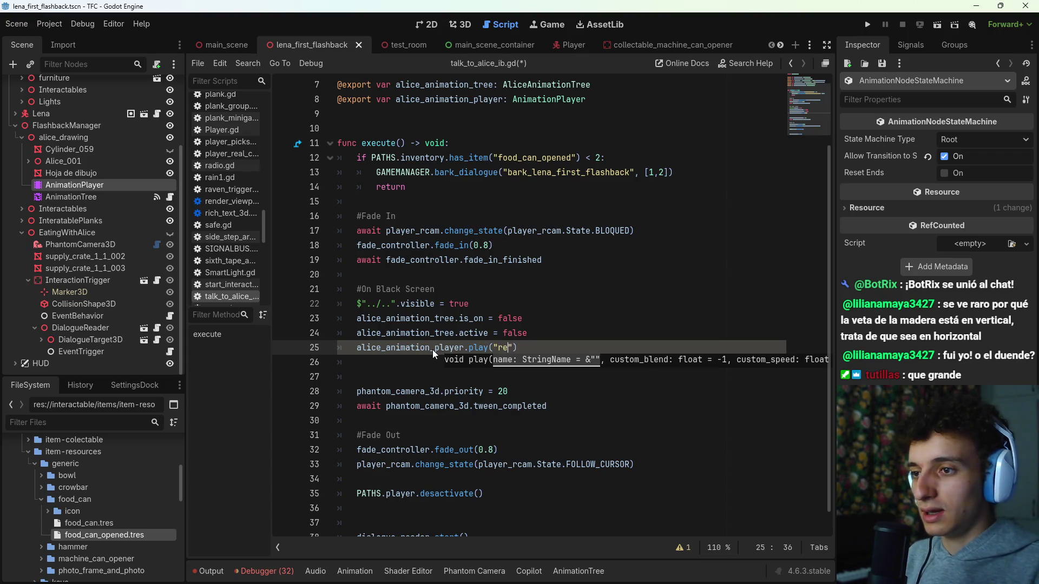
{"action": "key", "text": "ctrl+s"}
Confirm 'rest' appears in the Animation panel's animation list, then save the scene and script
{"action": "left_click", "coordinate": [355, 571]}
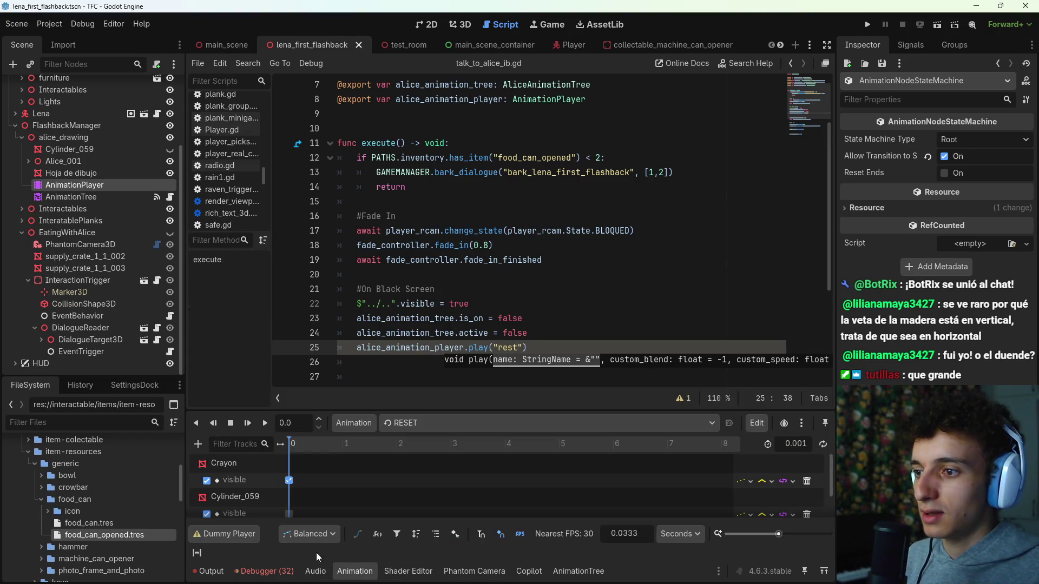
{"action": "left_click", "coordinate": [435, 423]}
{"action": "left_click", "coordinate": [379, 556]}
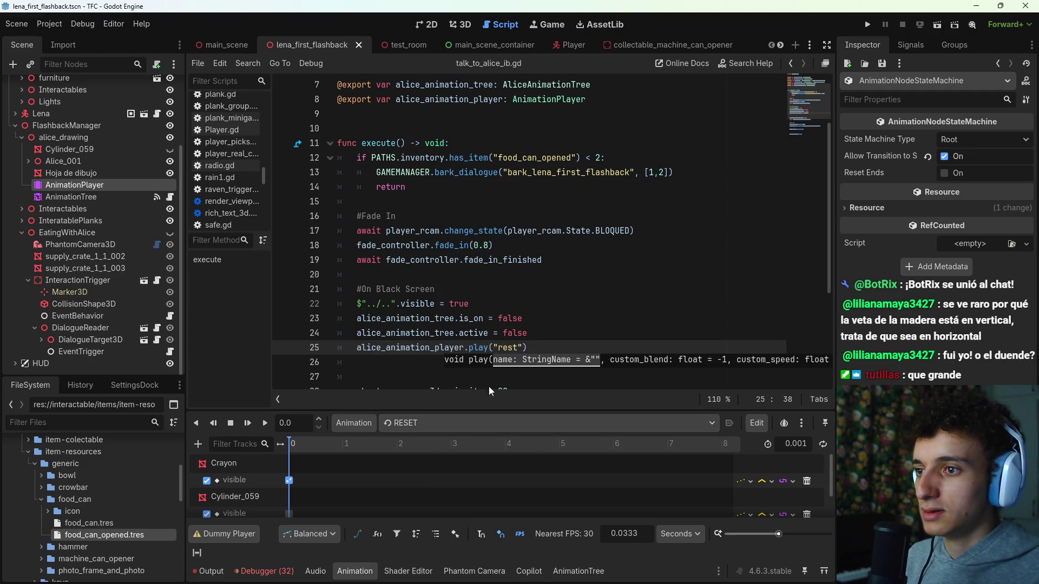
{"action": "left_click", "coordinate": [355, 571]}
{"action": "key", "text": "ctrl+s"}
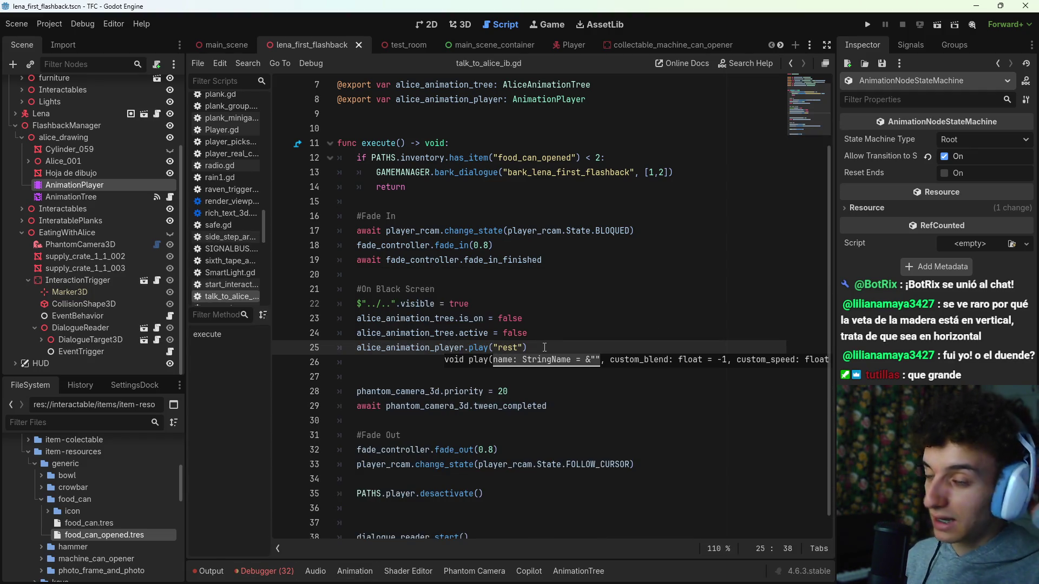
{"action": "left_click", "coordinate": [545, 347]}
{"action": "key", "text": "ctrl+s"}
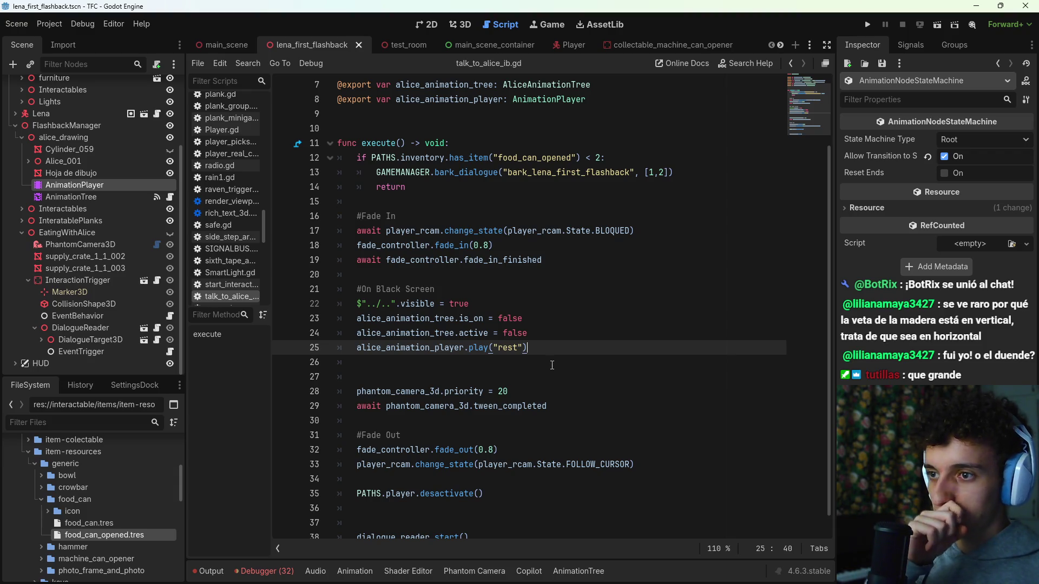
{"action": "left_click", "coordinate": [542, 379]}
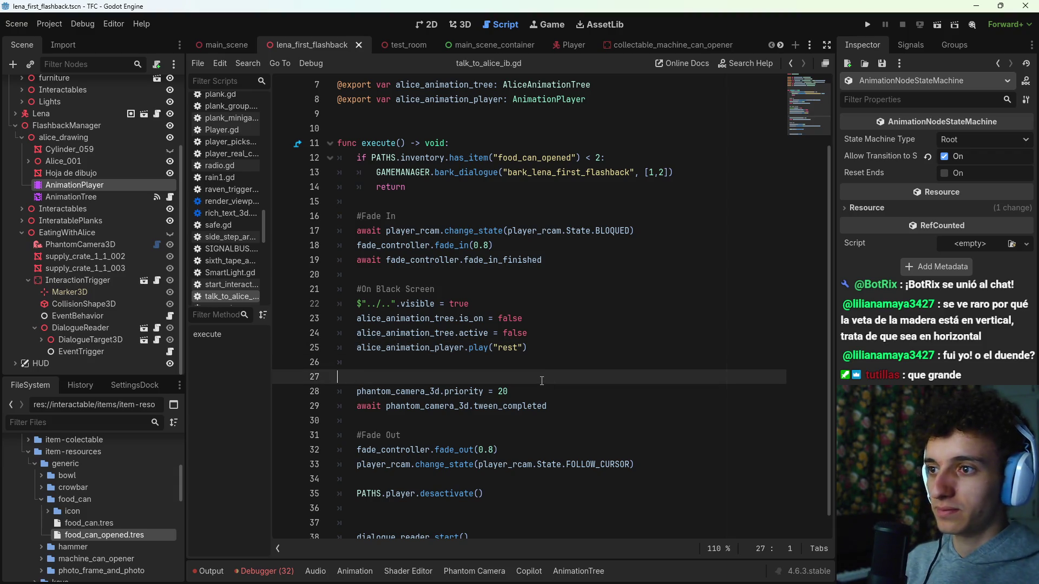
Delete blank line 27 after play("rest"), then review the fade_out and phantom camera code below
{"action": "key", "text": "ctrl+s"}
{"action": "key", "text": "BackSpace"}
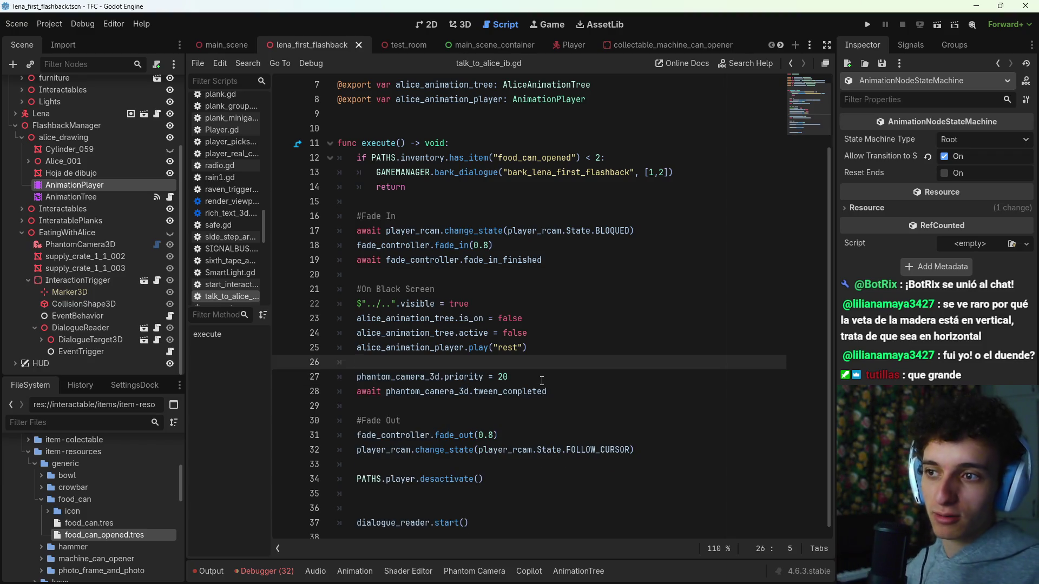
{"action": "scroll", "coordinate": [513, 436], "scroll_direction": "down", "scroll_amount": 1}
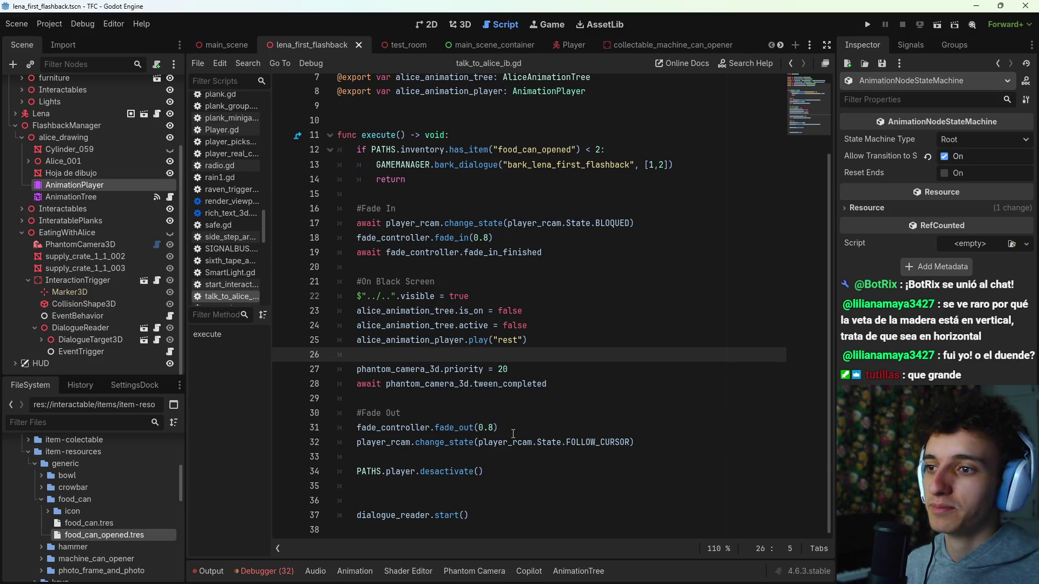
{"action": "left_click", "coordinate": [558, 369]}
{"action": "left_click", "coordinate": [568, 384]}
{"action": "left_click", "coordinate": [581, 413]}
{"action": "left_click", "coordinate": [666, 443]}
{"action": "left_click", "coordinate": [529, 428]}
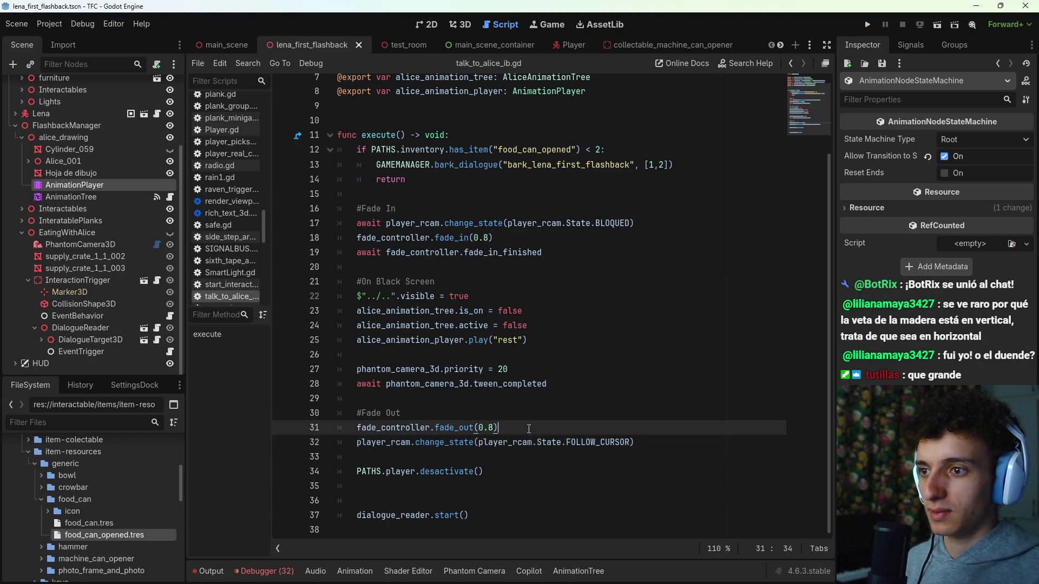
{"action": "left_click", "coordinate": [550, 343]}
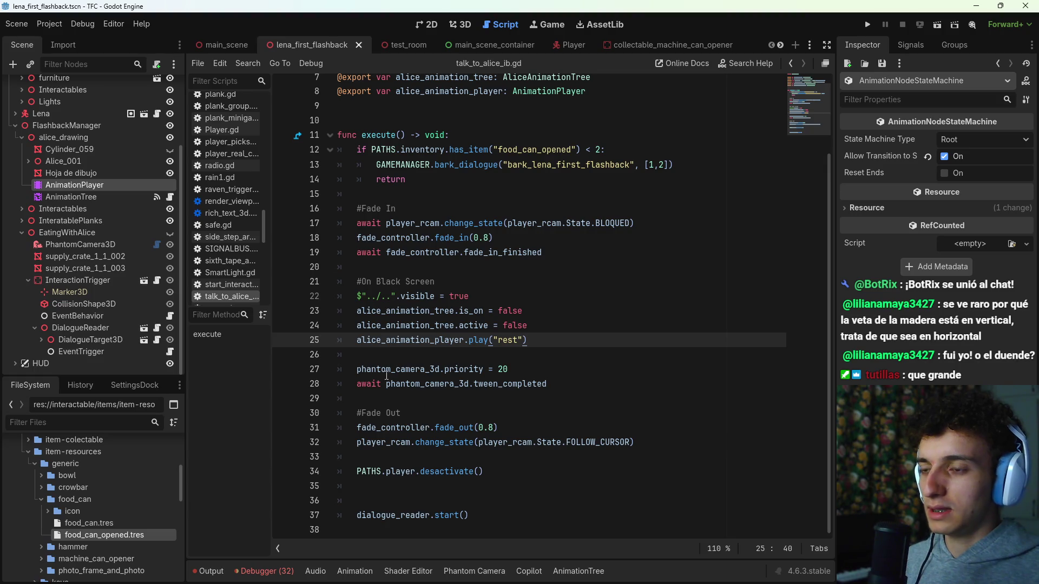
{"action": "left_click", "coordinate": [542, 369]}
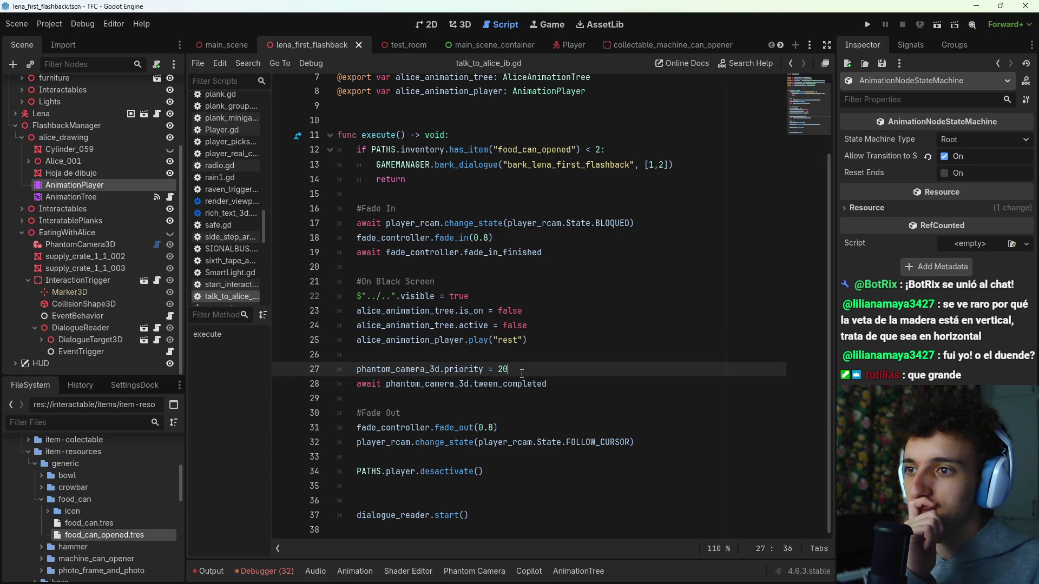